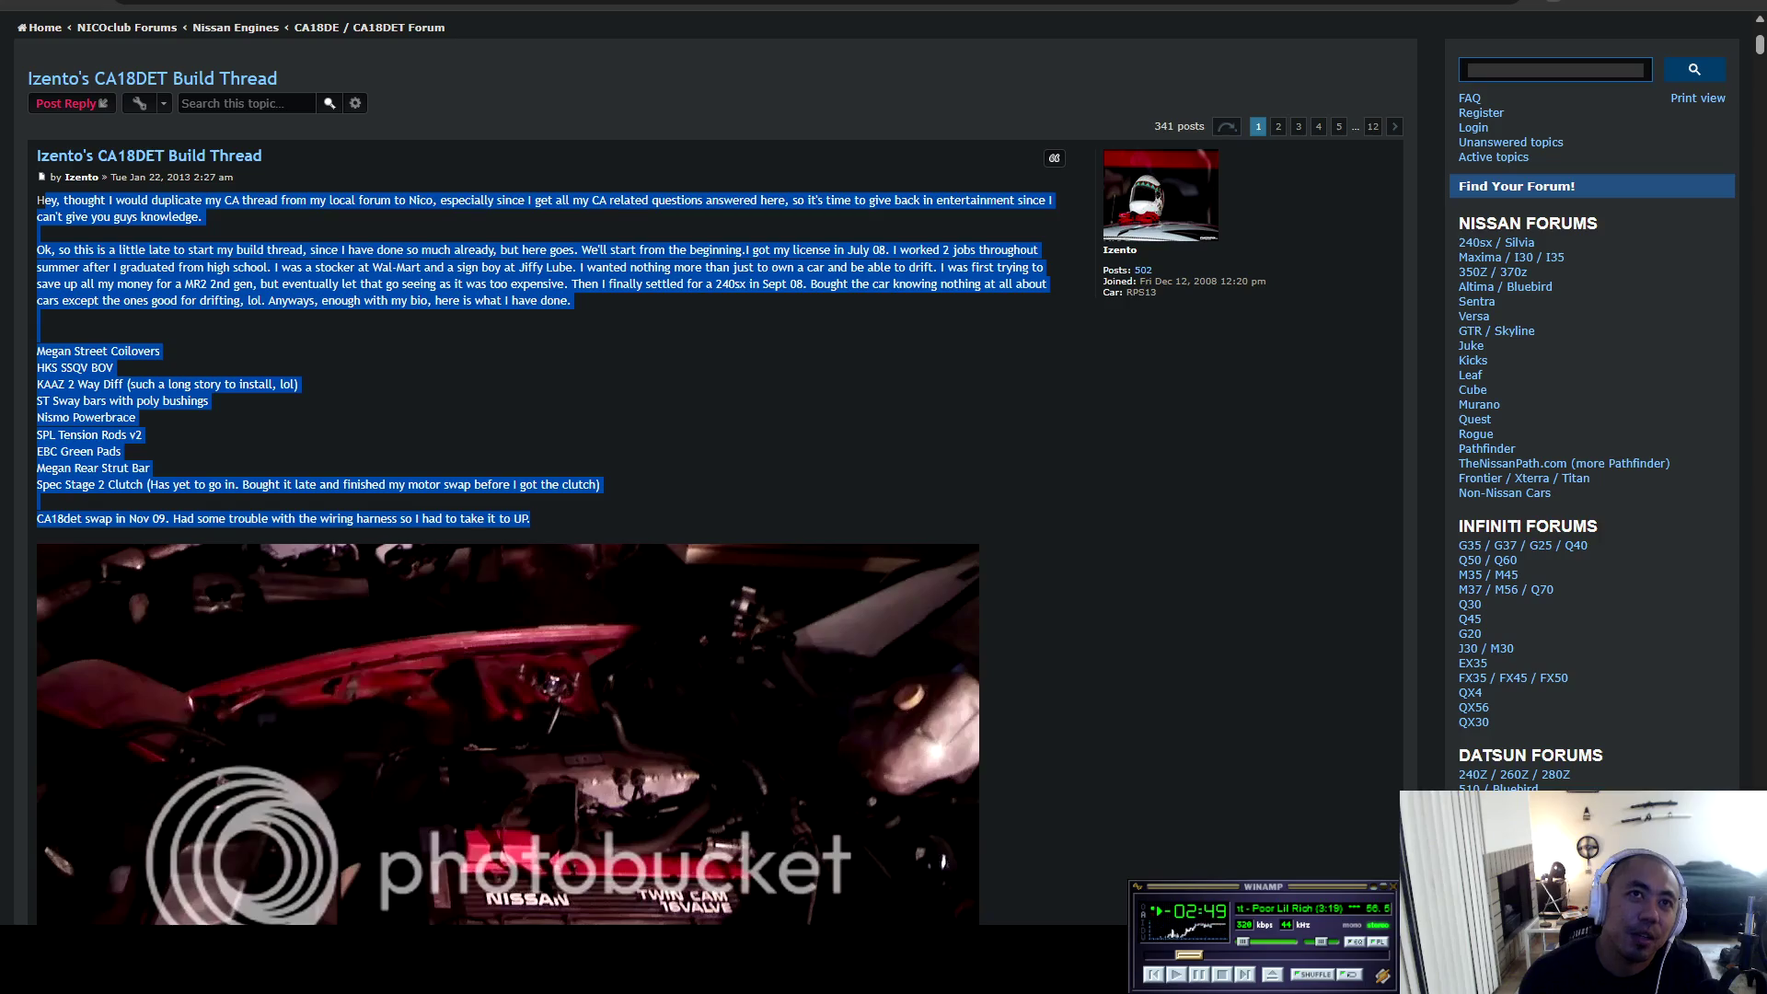
Read the opening post, highlighting the 240sx purchase phrase and the second paragraph.
click(530, 519)
drag(687, 282, 807, 283)
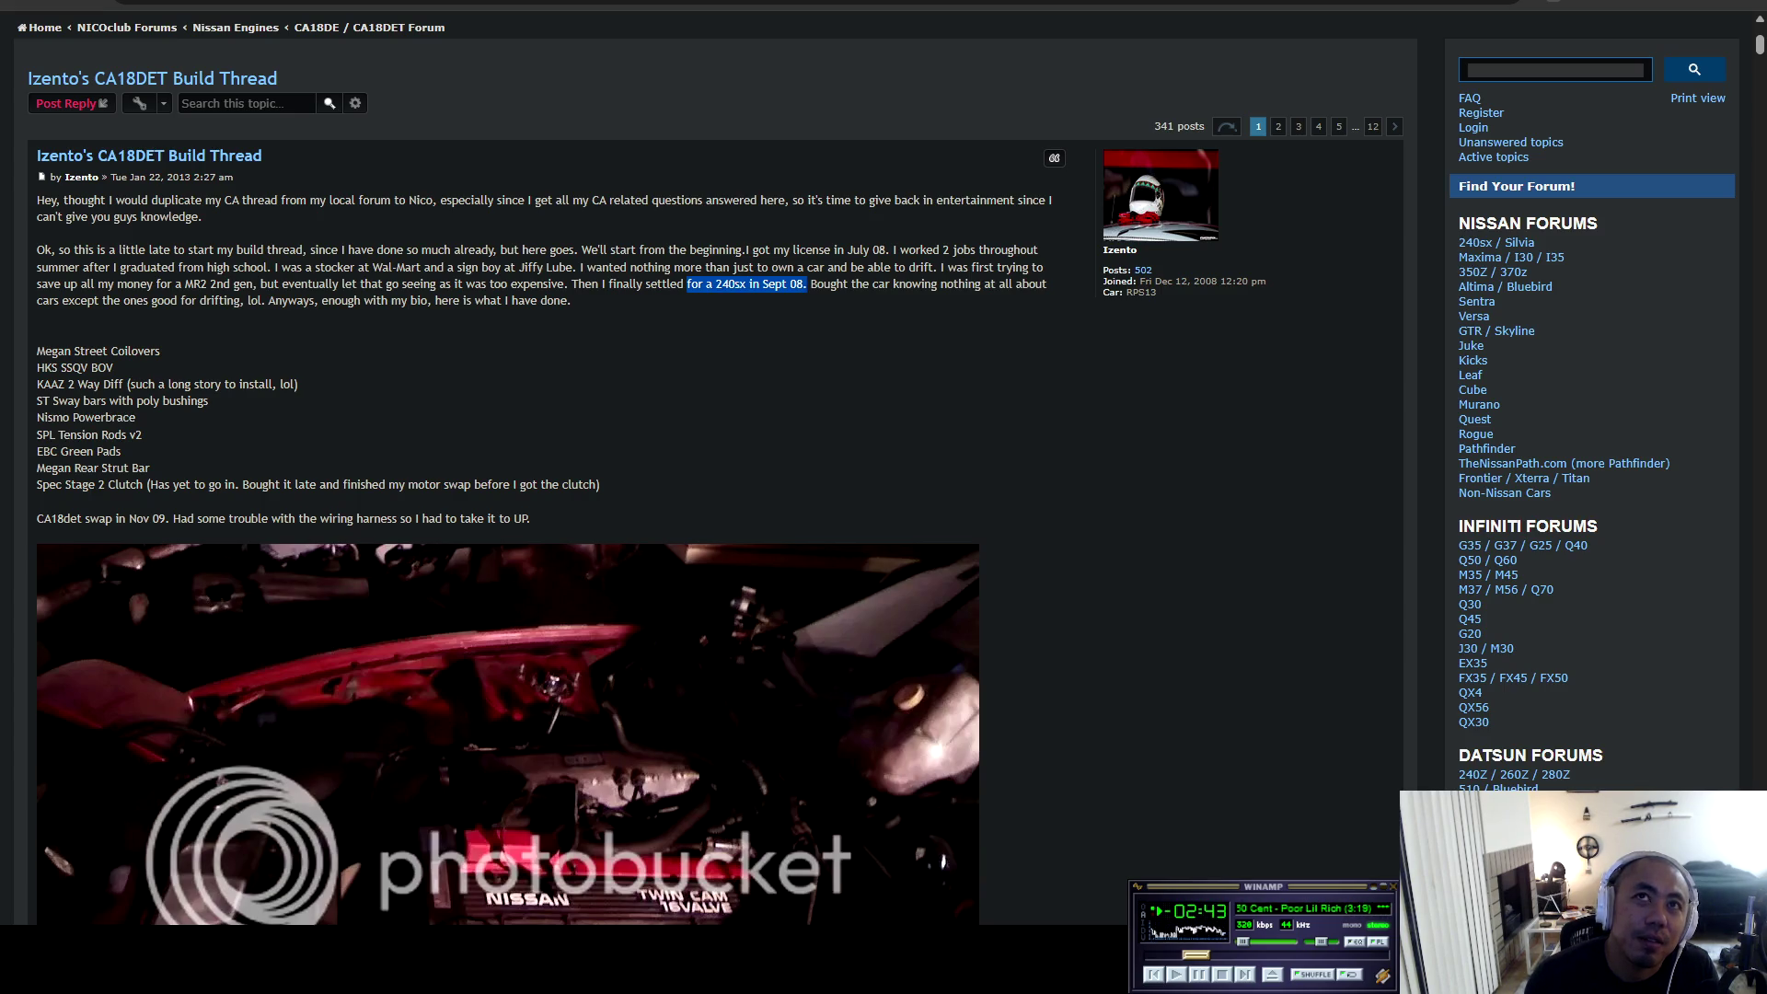
click(807, 282)
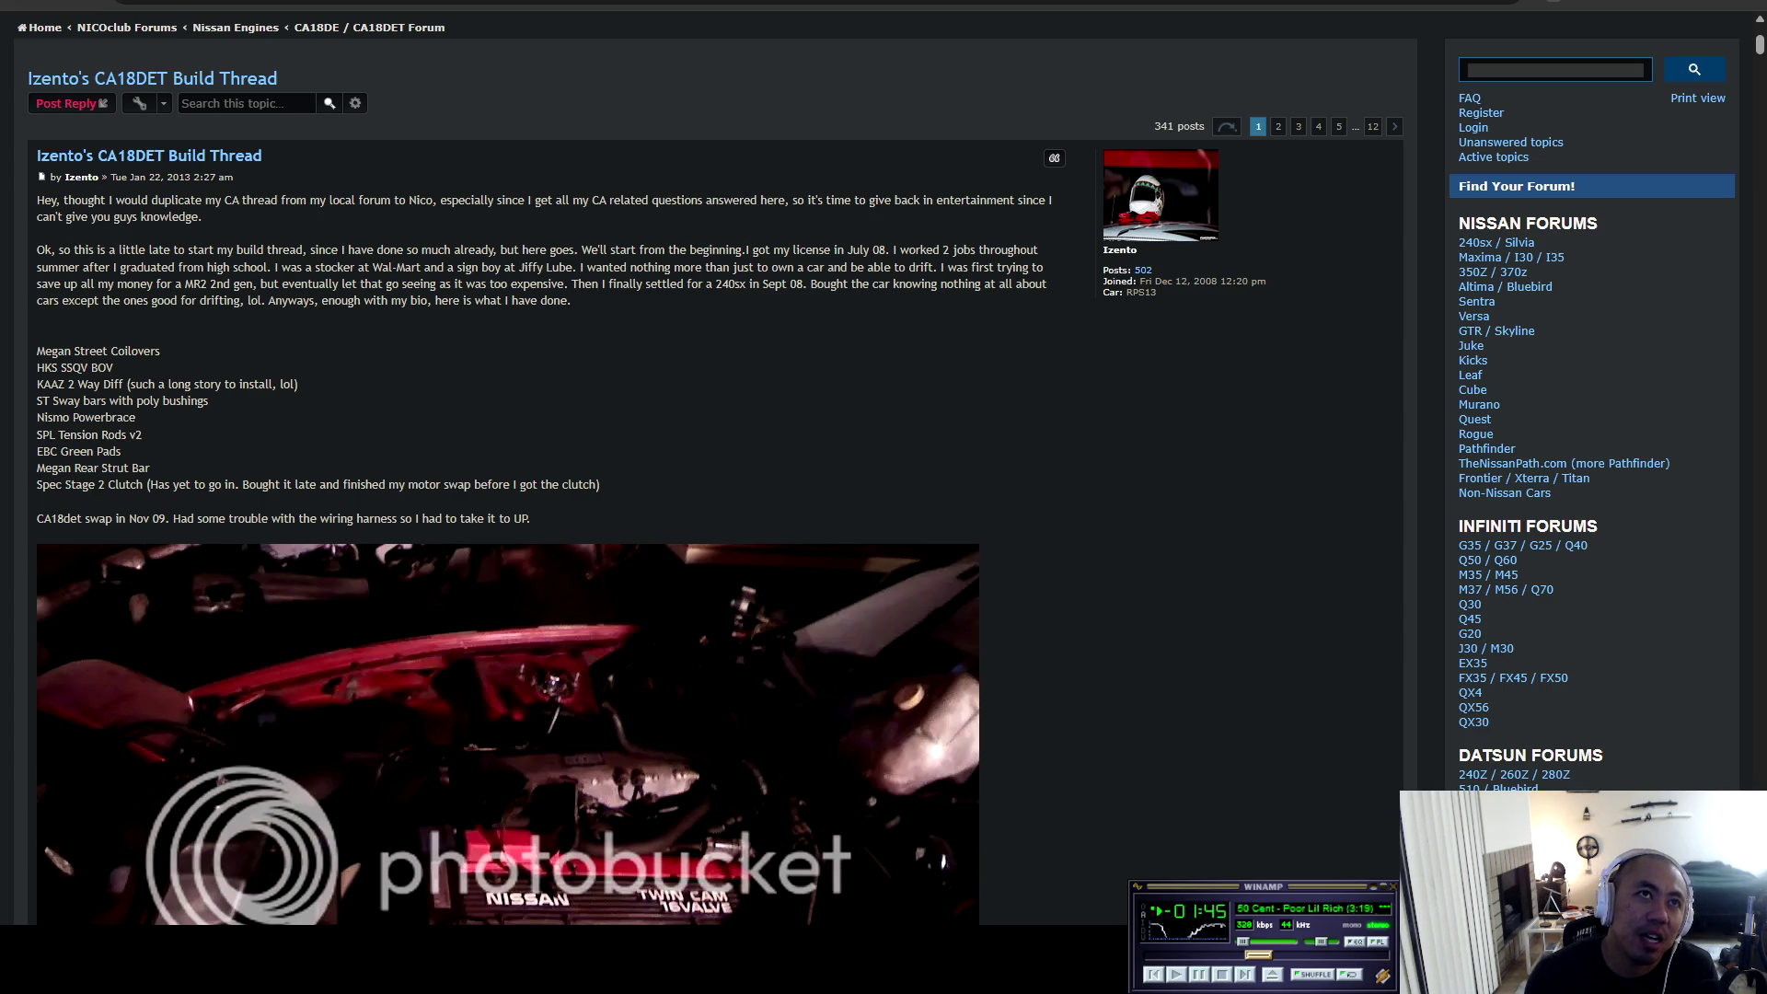
mouse_move(61, 250)
mouse_down()
mouse_move(38, 250)
mouse_move(596, 283)
mouse_move(570, 299)
mouse_up()
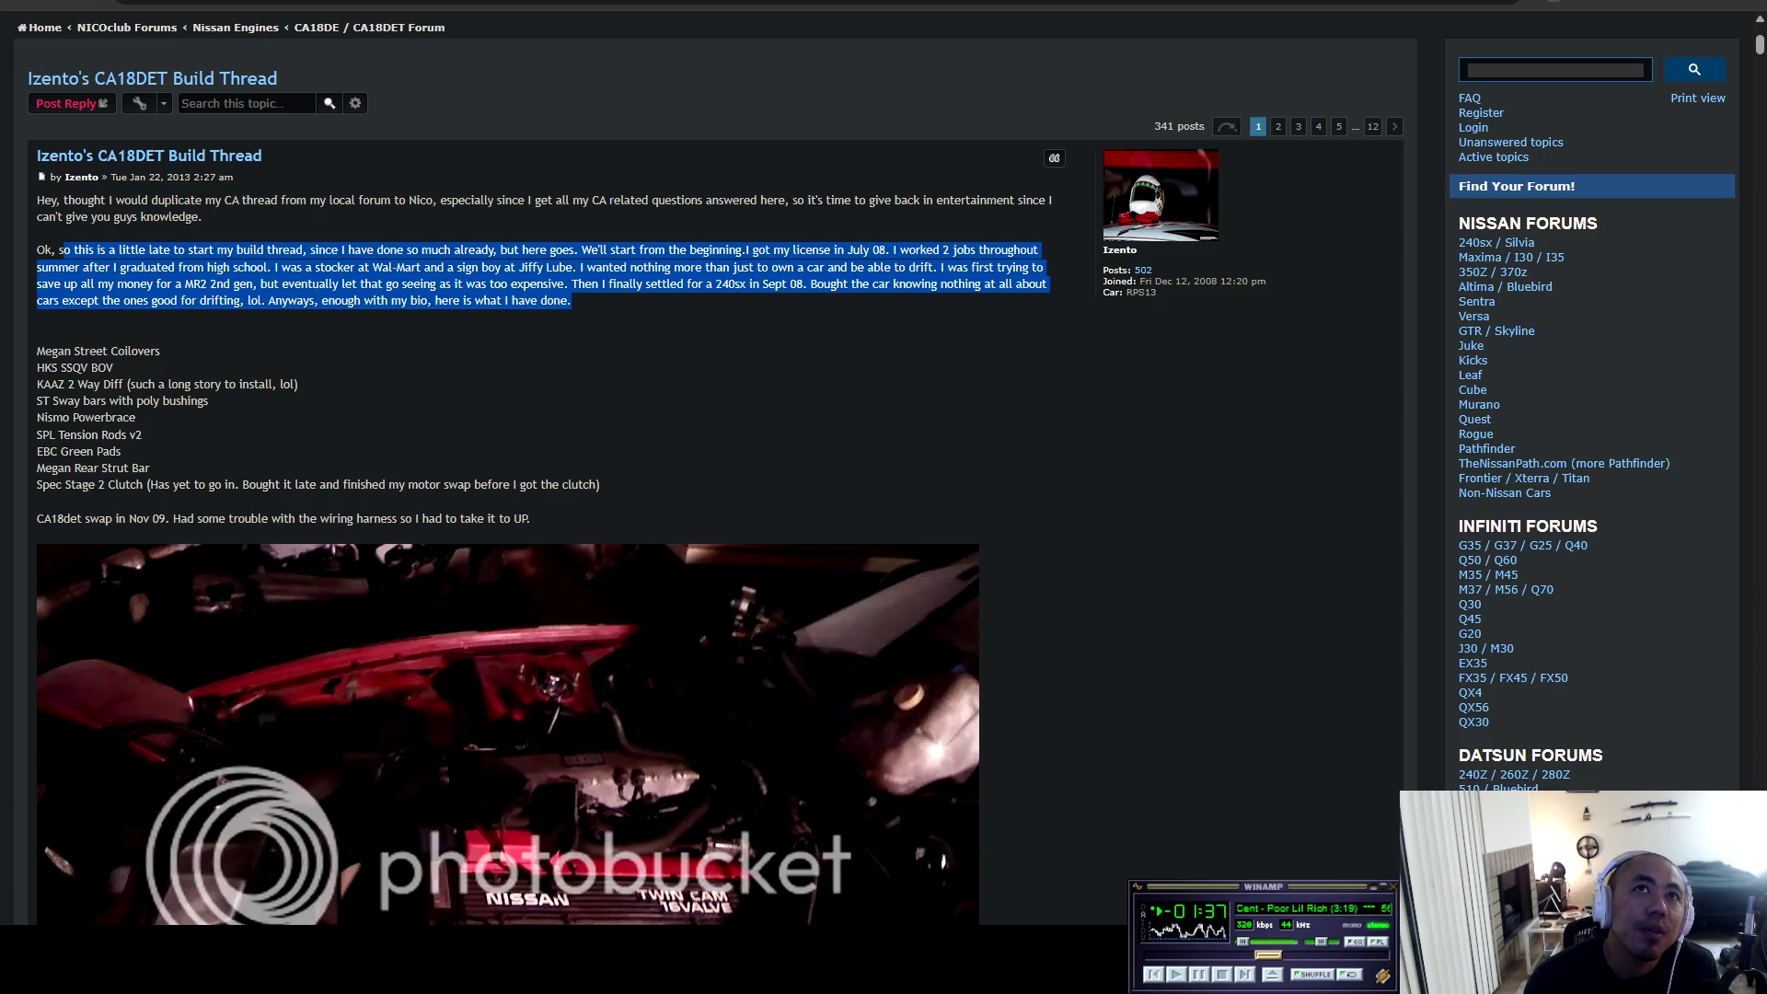
click(570, 300)
mouse_move(36, 235)
mouse_down()
mouse_move(649, 250)
mouse_move(995, 284)
mouse_move(571, 299)
mouse_up()
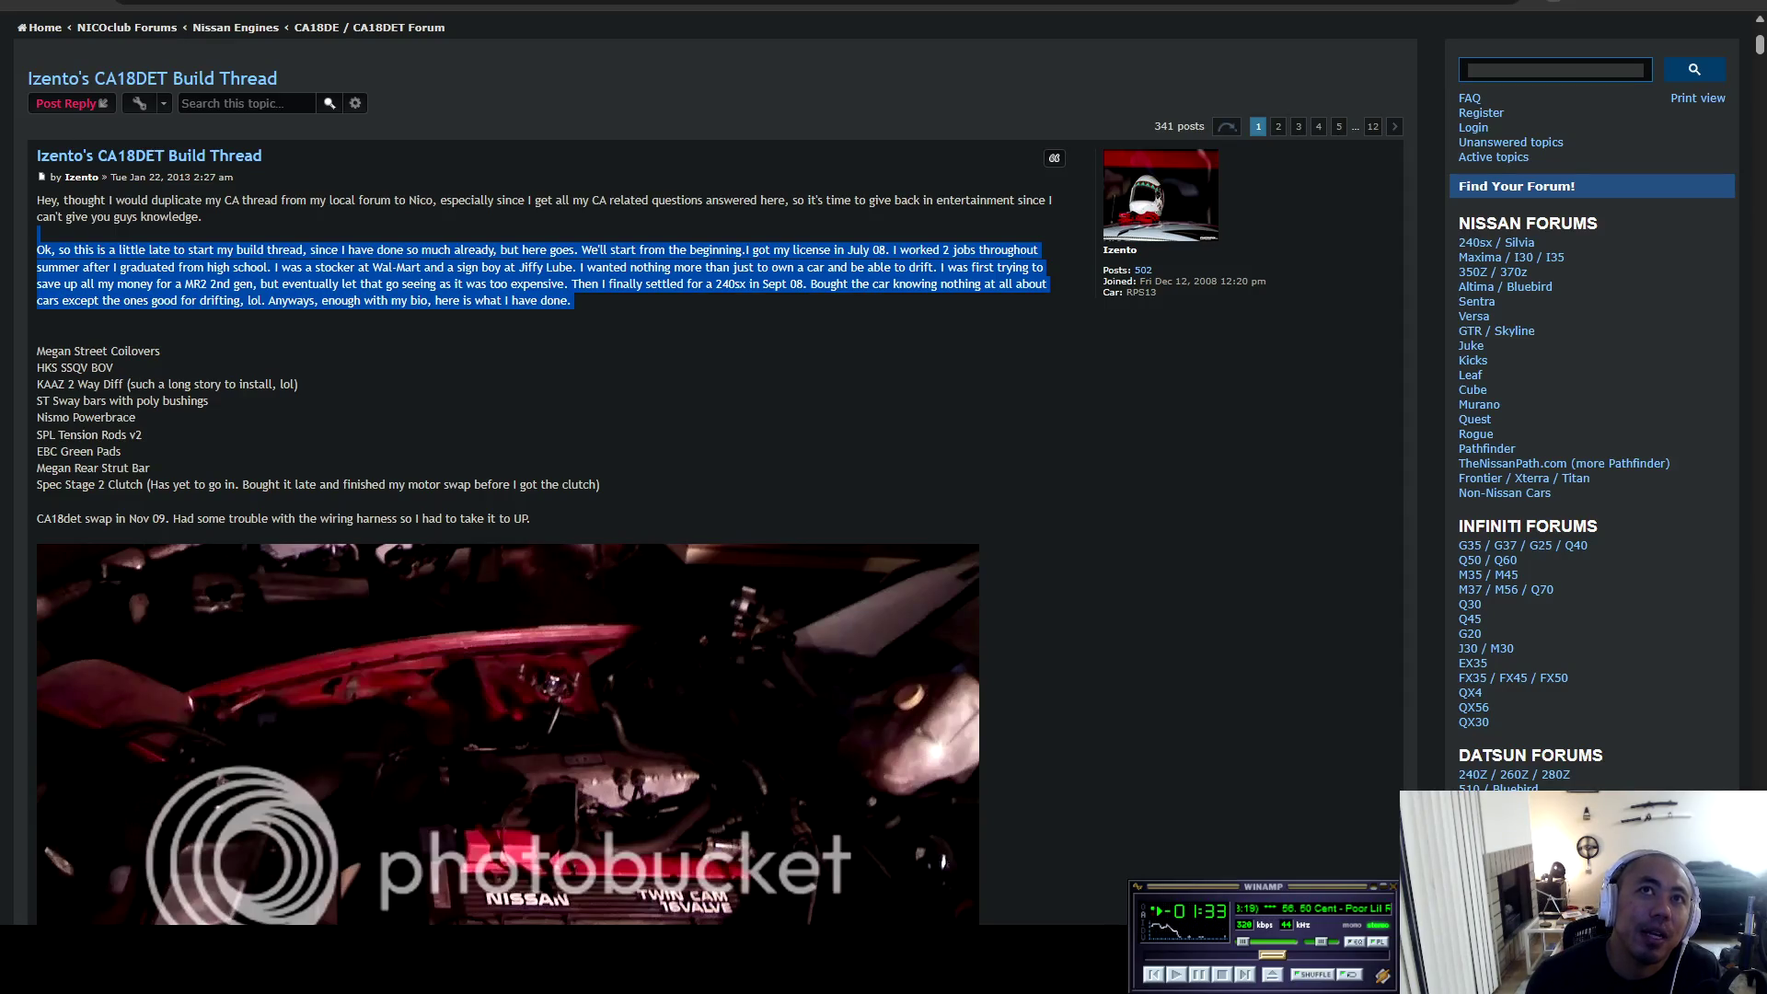
click(570, 300)
Highlight the post's date and time and the opening paragraphs while reading.
scroll(569, 300, down, 2)
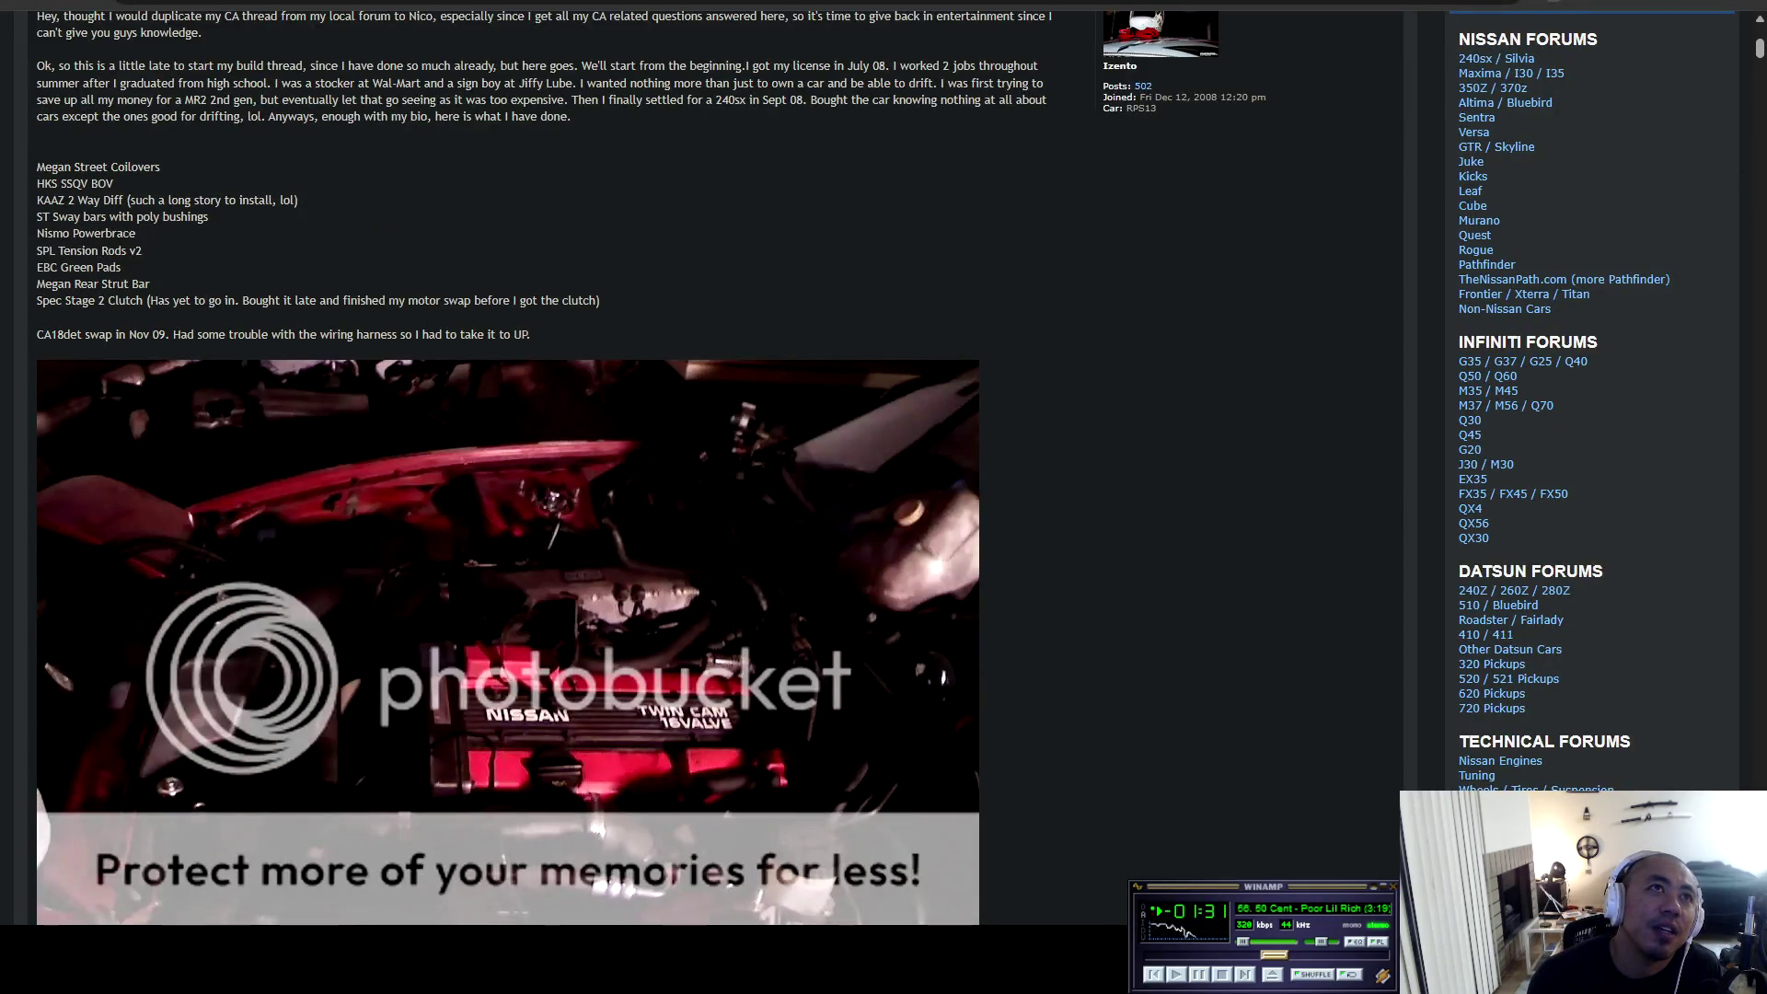
scroll(570, 300, up, 2)
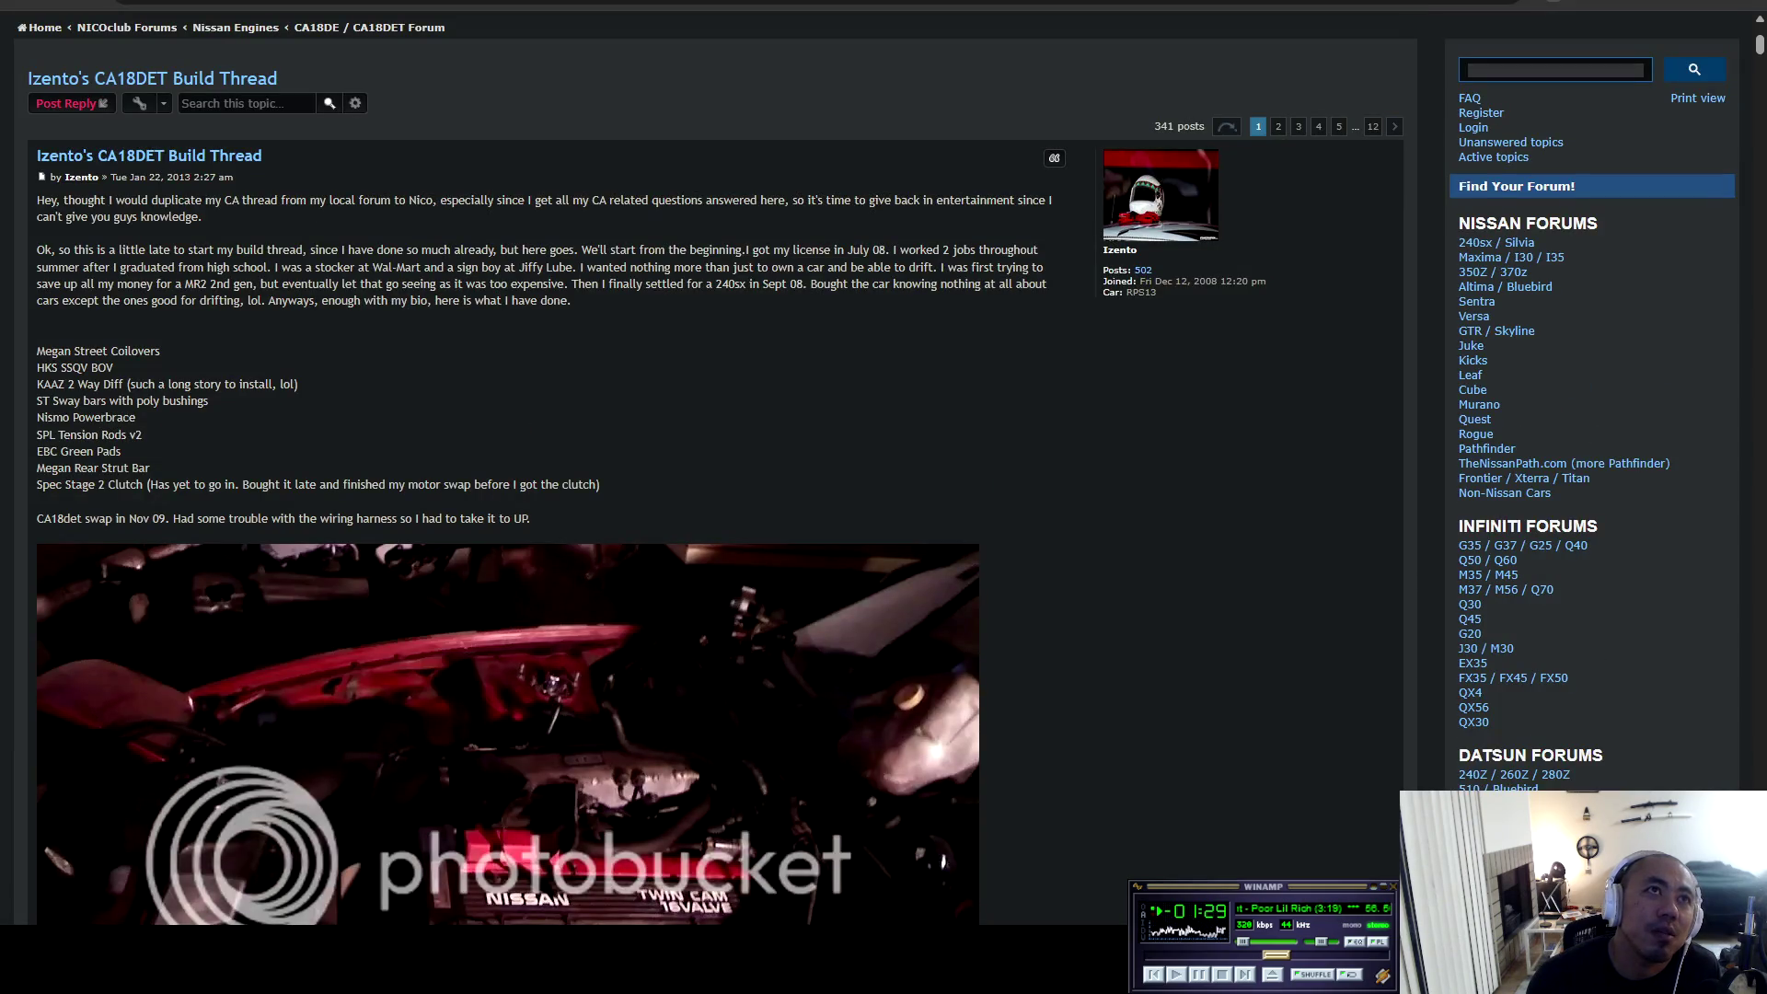
drag(150, 177, 235, 176)
click(235, 176)
mouse_move(308, 250)
mouse_down()
mouse_move(743, 284)
mouse_move(41, 317)
mouse_move(79, 266)
mouse_move(99, 269)
mouse_move(42, 318)
mouse_up()
click(42, 318)
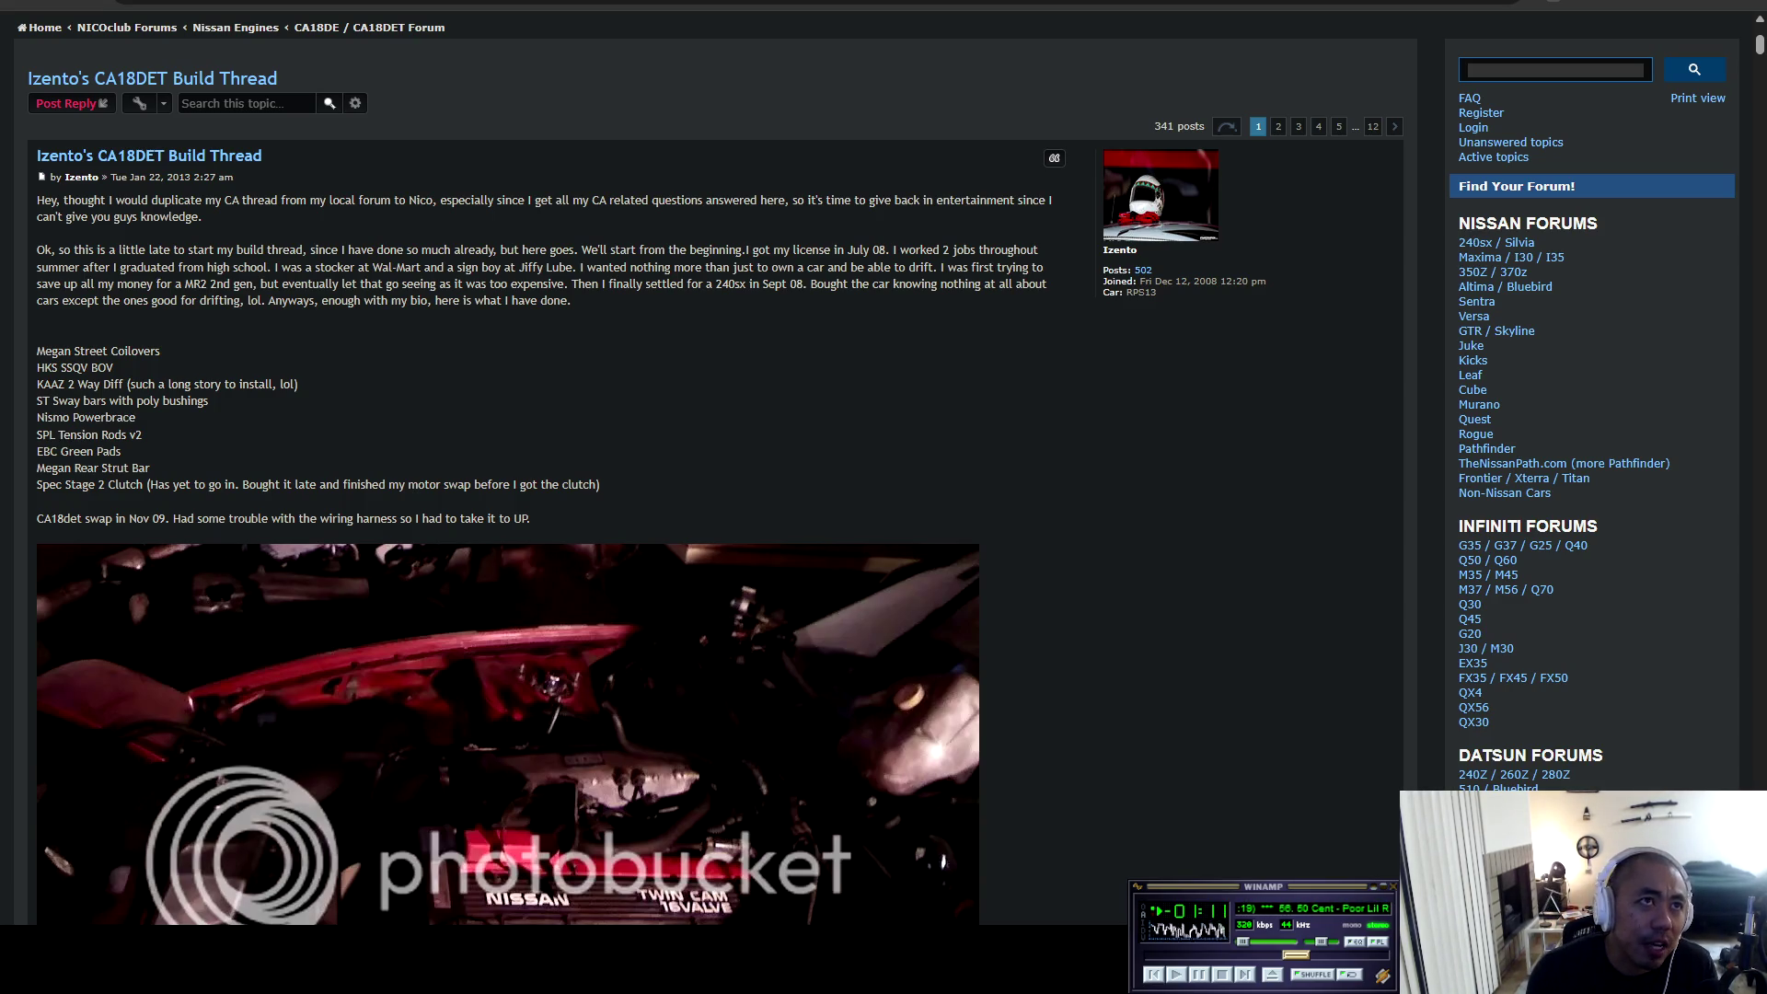
Read the parts list from Megan Street Coilovers and HKS SSQV BOV to EBC Green Pads.
mouse_move(37, 351)
mouse_down()
mouse_move(161, 350)
mouse_move(113, 368)
mouse_move(161, 351)
mouse_move(114, 367)
mouse_up()
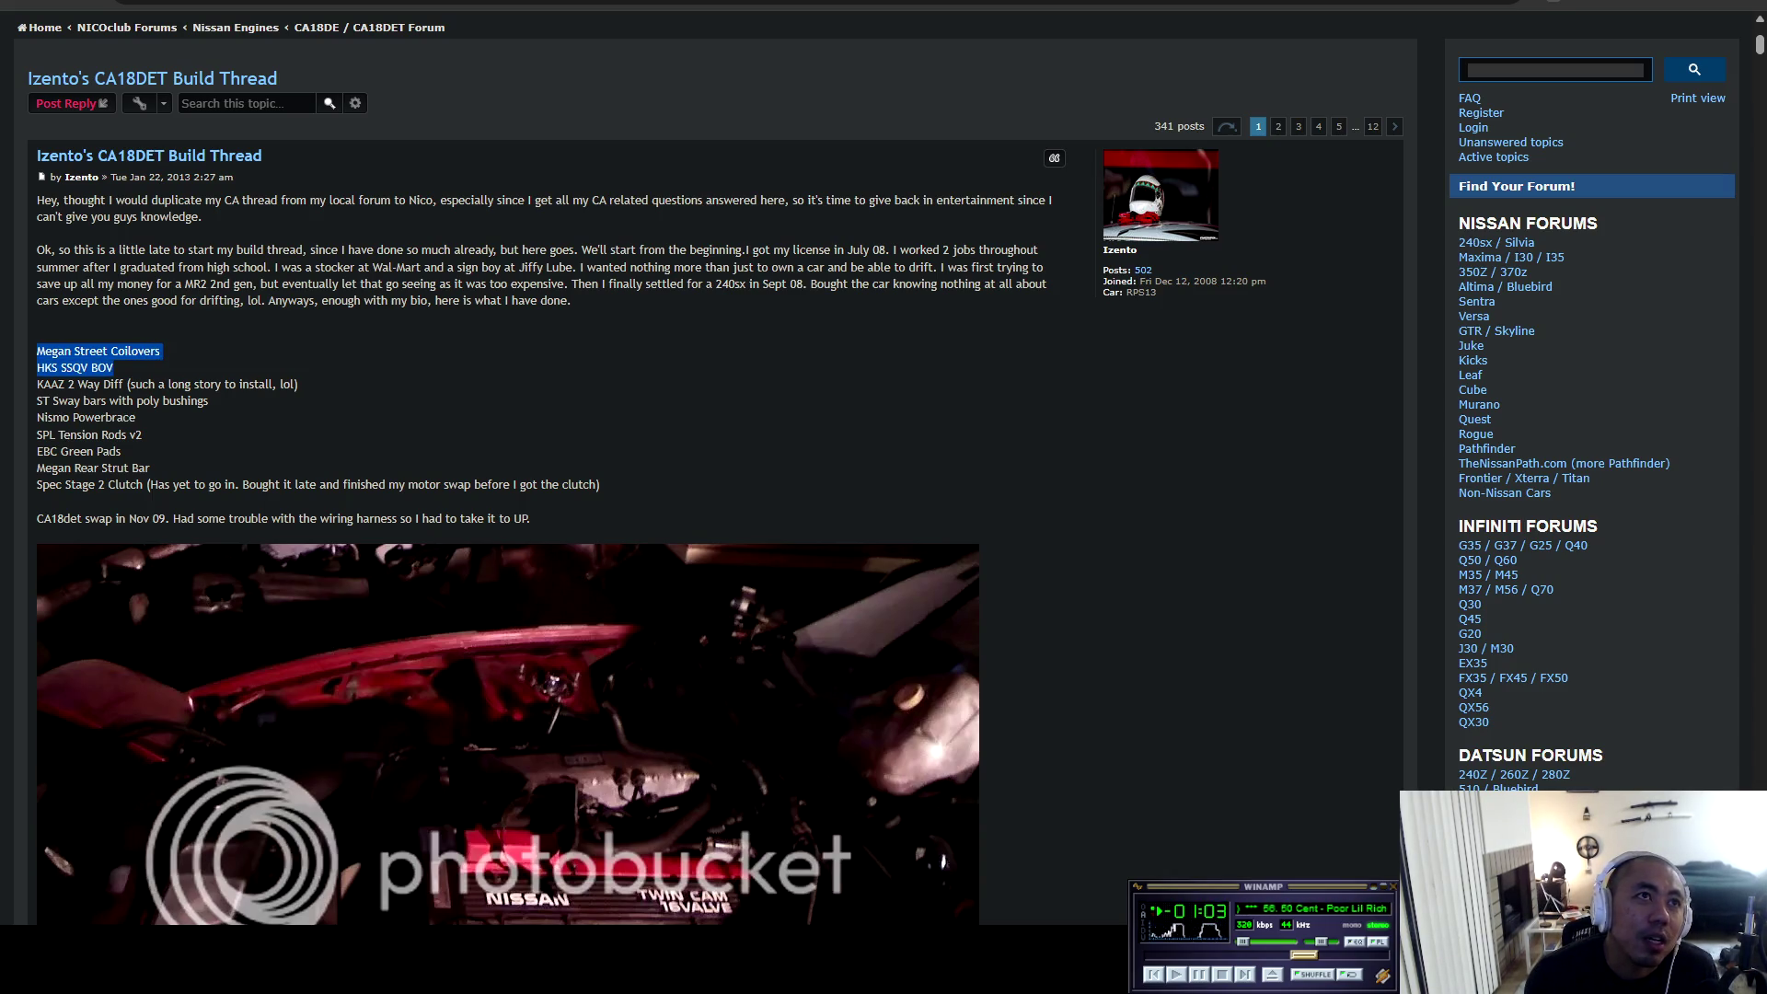
mouse_move(114, 368)
mouse_down()
mouse_move(208, 400)
mouse_move(461, 922)
mouse_move(66, 400)
mouse_move(188, 400)
mouse_move(104, 417)
mouse_move(139, 419)
mouse_move(552, 920)
mouse_move(515, 912)
mouse_move(37, 418)
mouse_up()
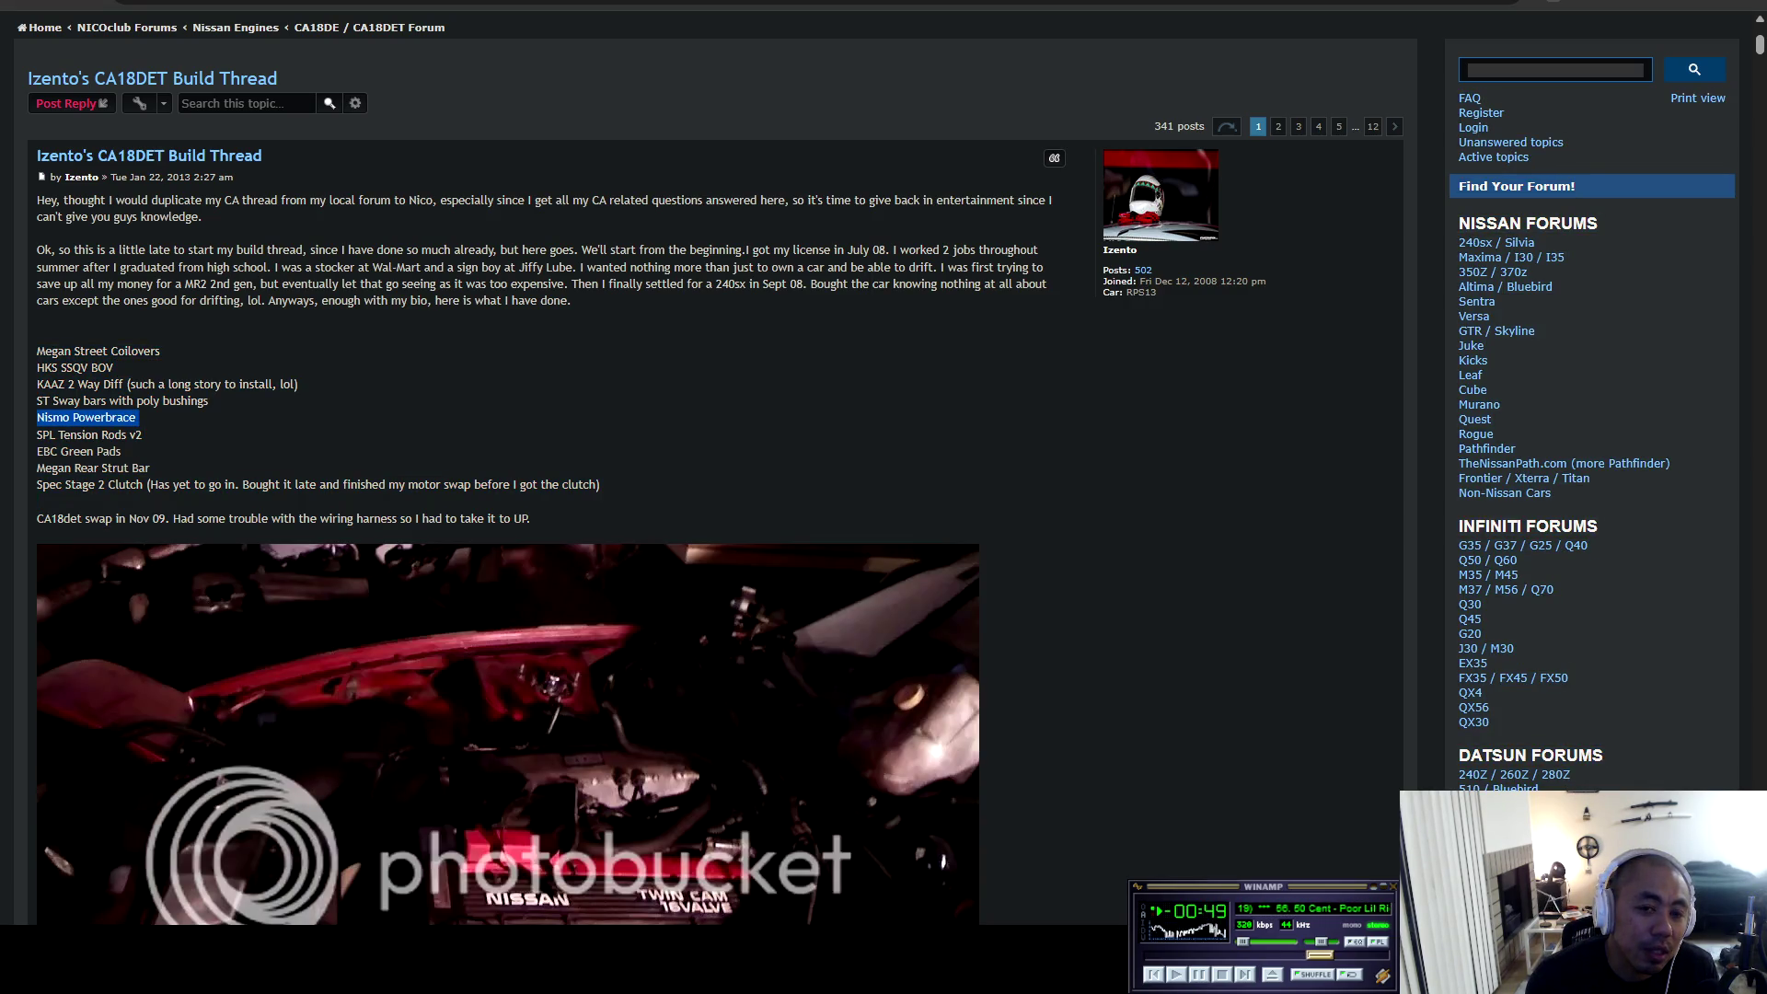
click(37, 417)
mouse_move(516, 921)
mouse_down()
mouse_move(122, 435)
mouse_move(38, 452)
mouse_up()
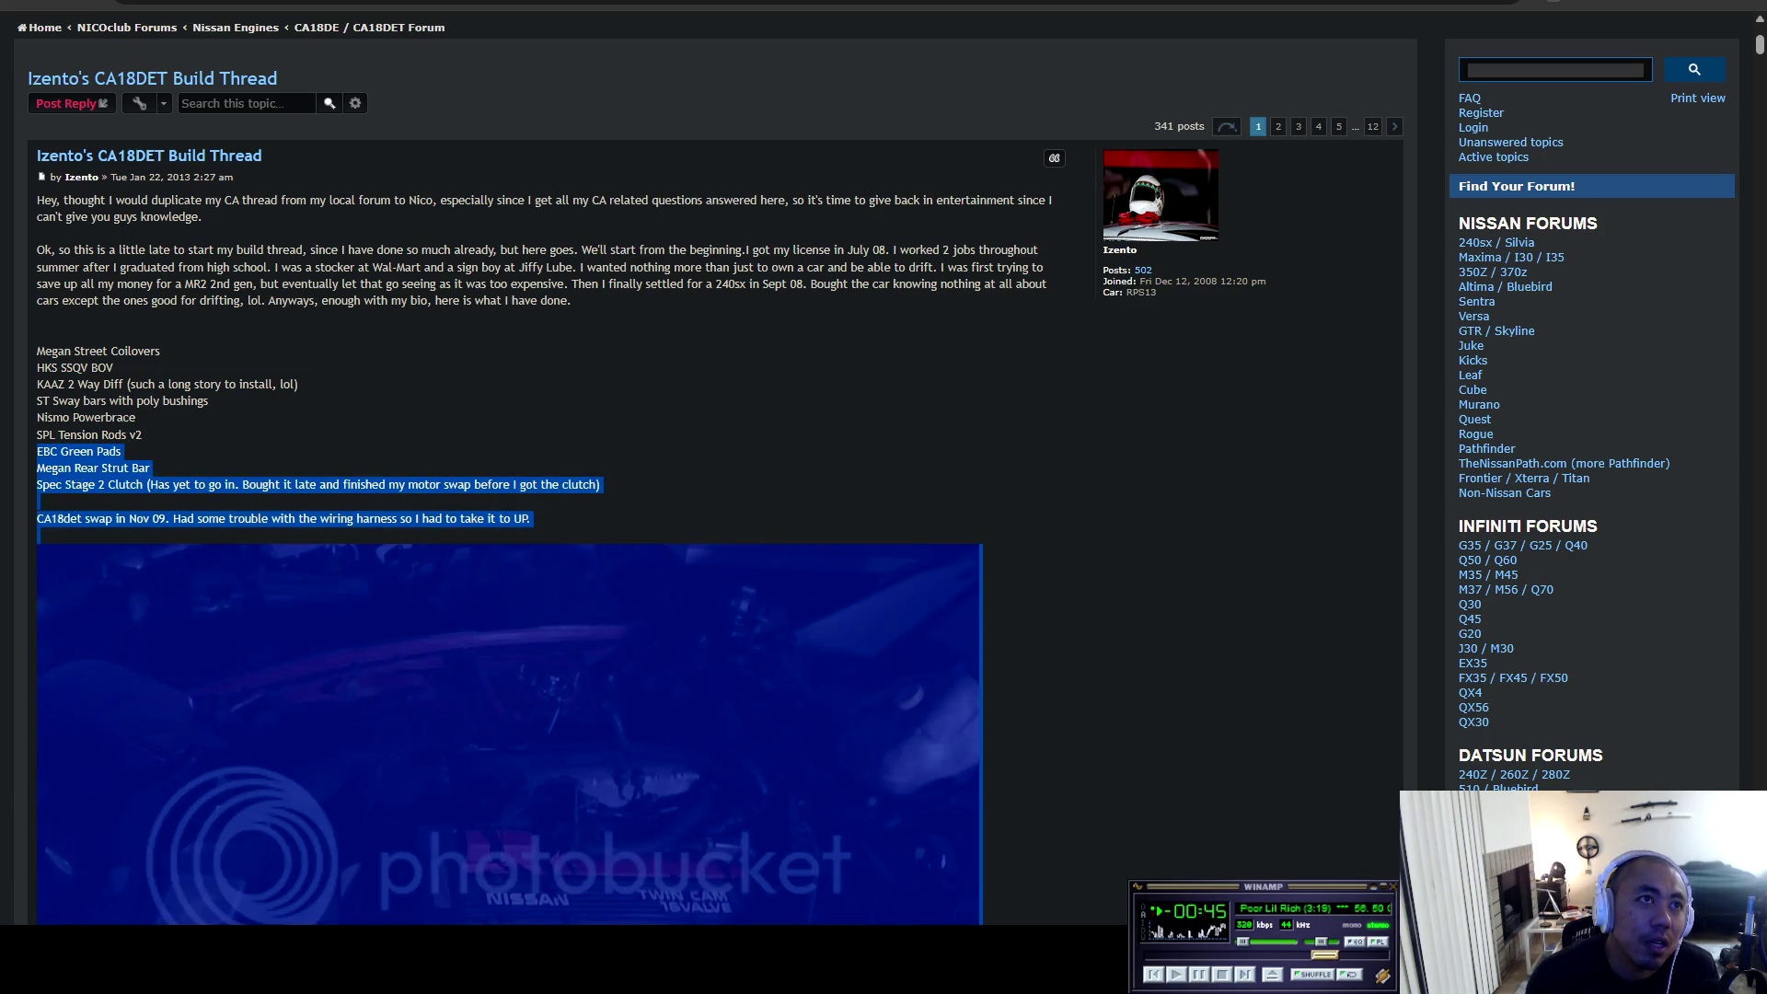
click(36, 452)
mouse_move(122, 452)
mouse_down()
mouse_move(38, 451)
mouse_move(157, 486)
mouse_move(602, 485)
mouse_move(138, 469)
mouse_move(602, 484)
mouse_move(531, 520)
mouse_move(603, 485)
mouse_up()
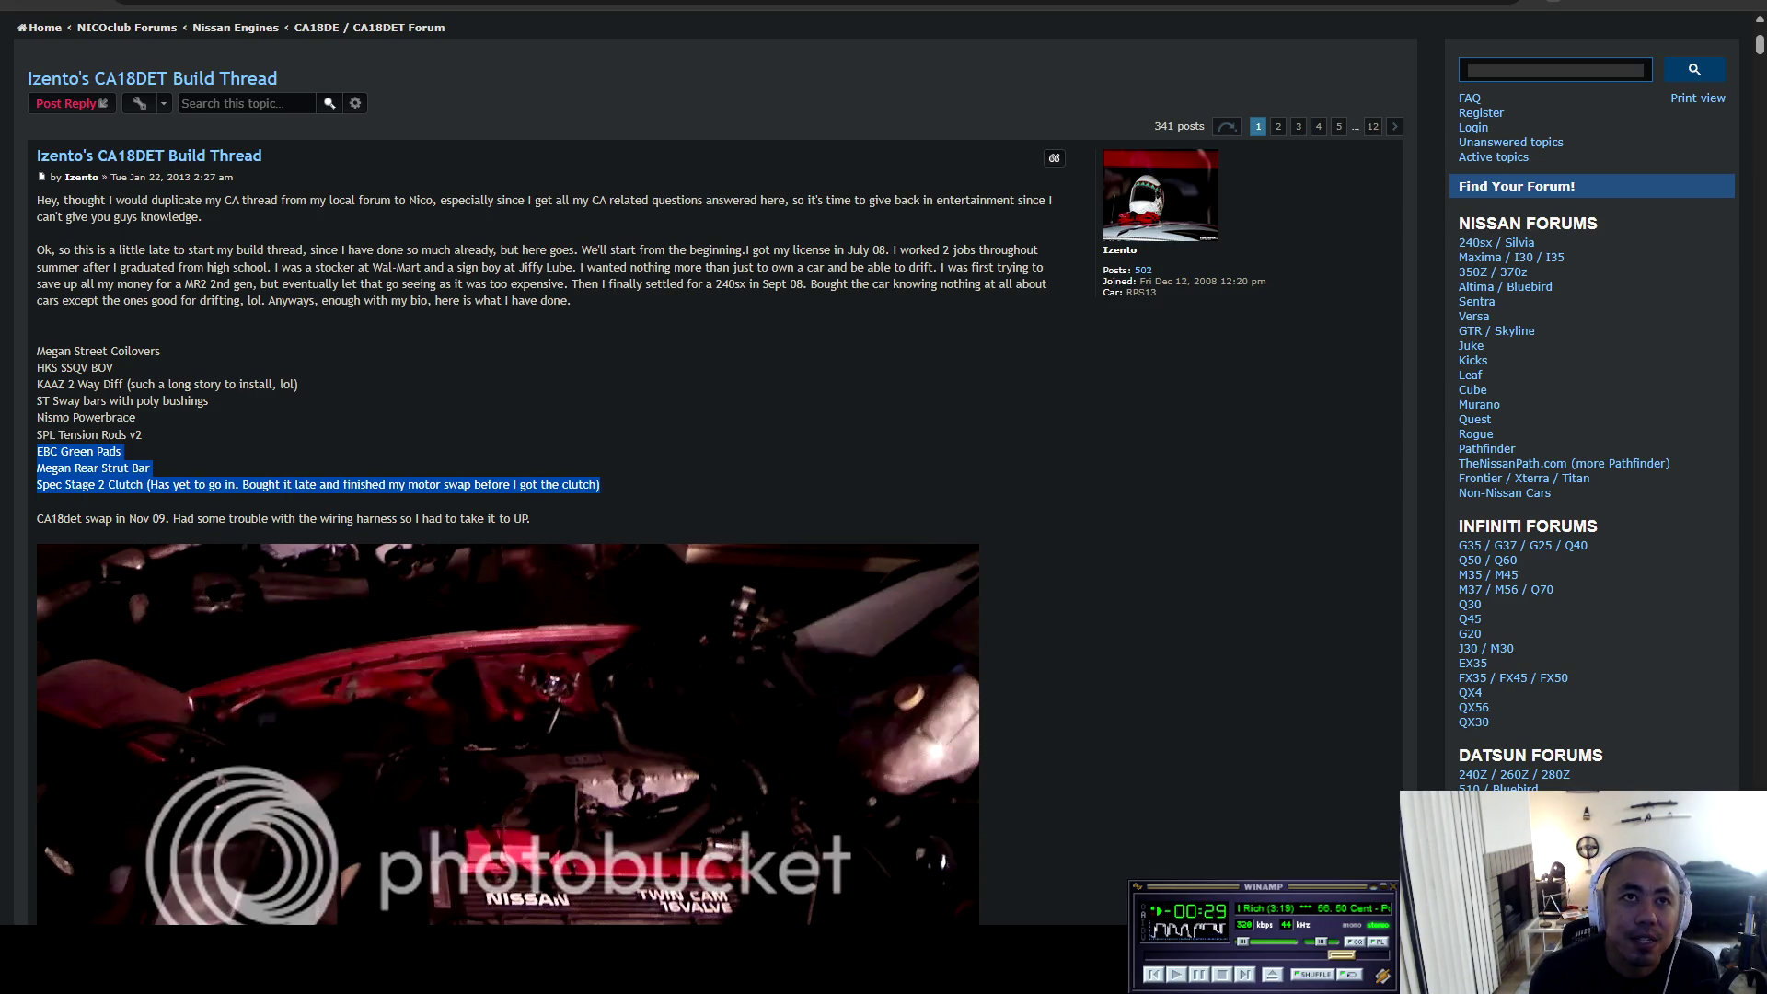
click(602, 485)
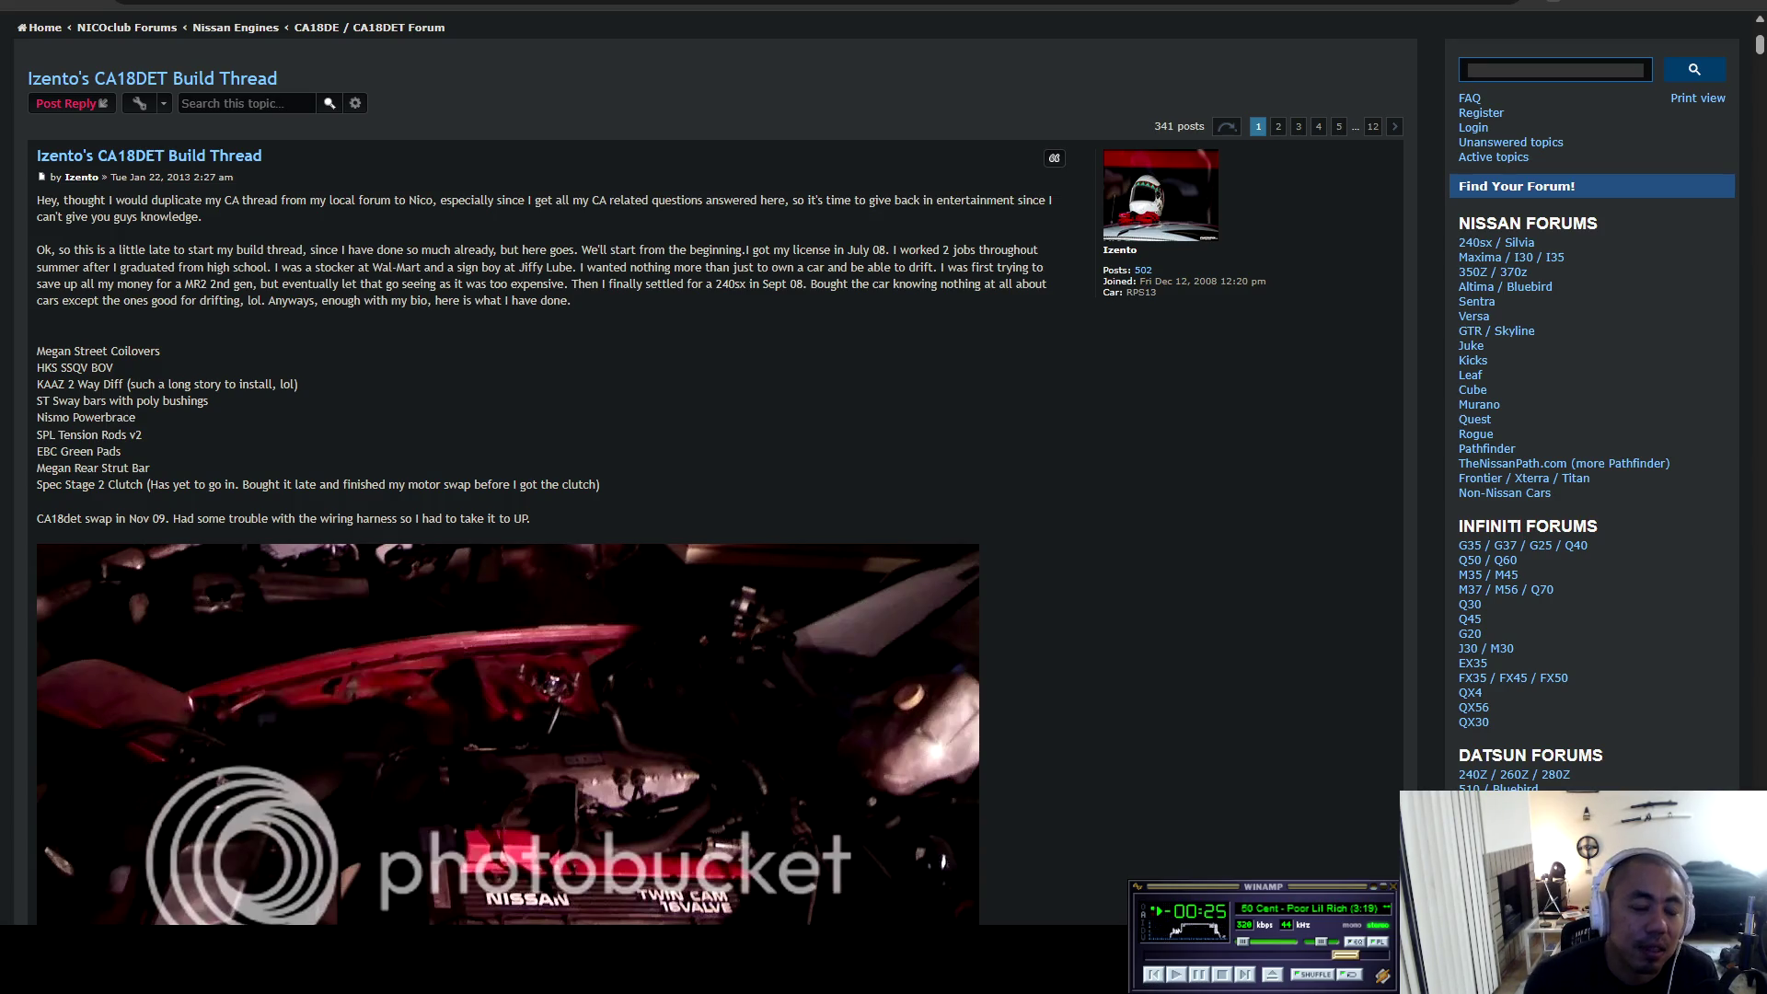
Highlight the CA18det swap sentence and scroll around the post.
scroll(699, 497, down, 3)
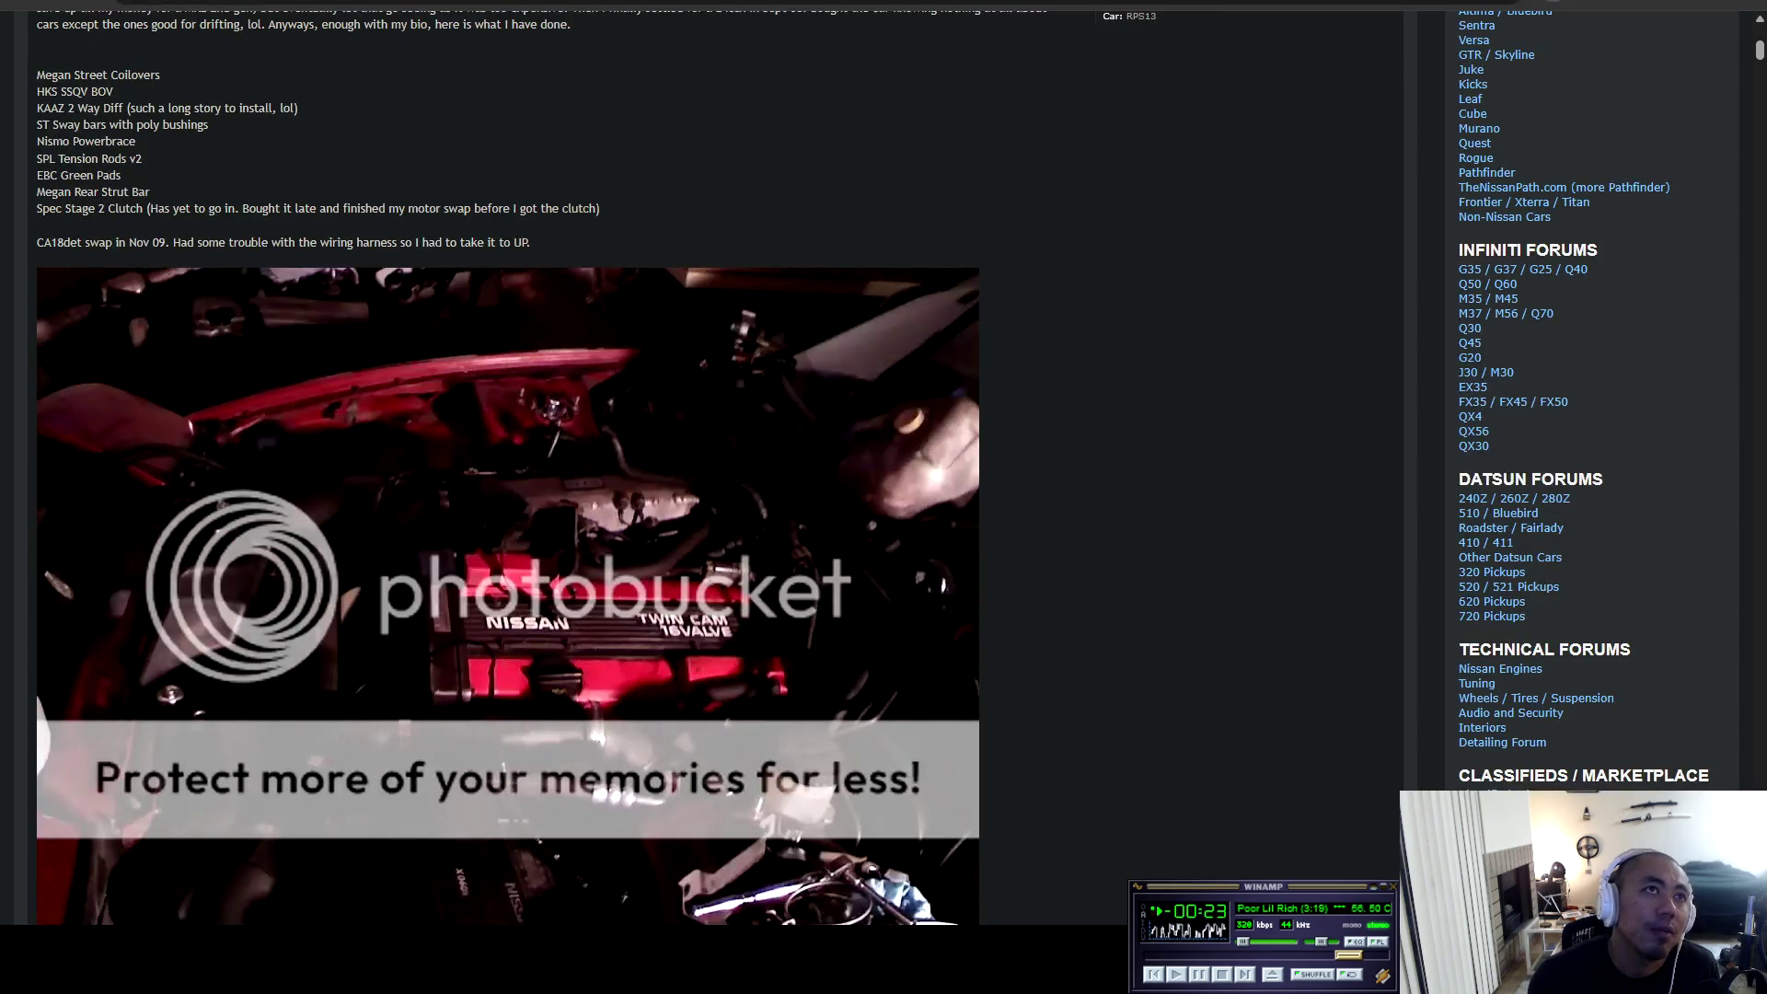
drag(38, 242, 531, 242)
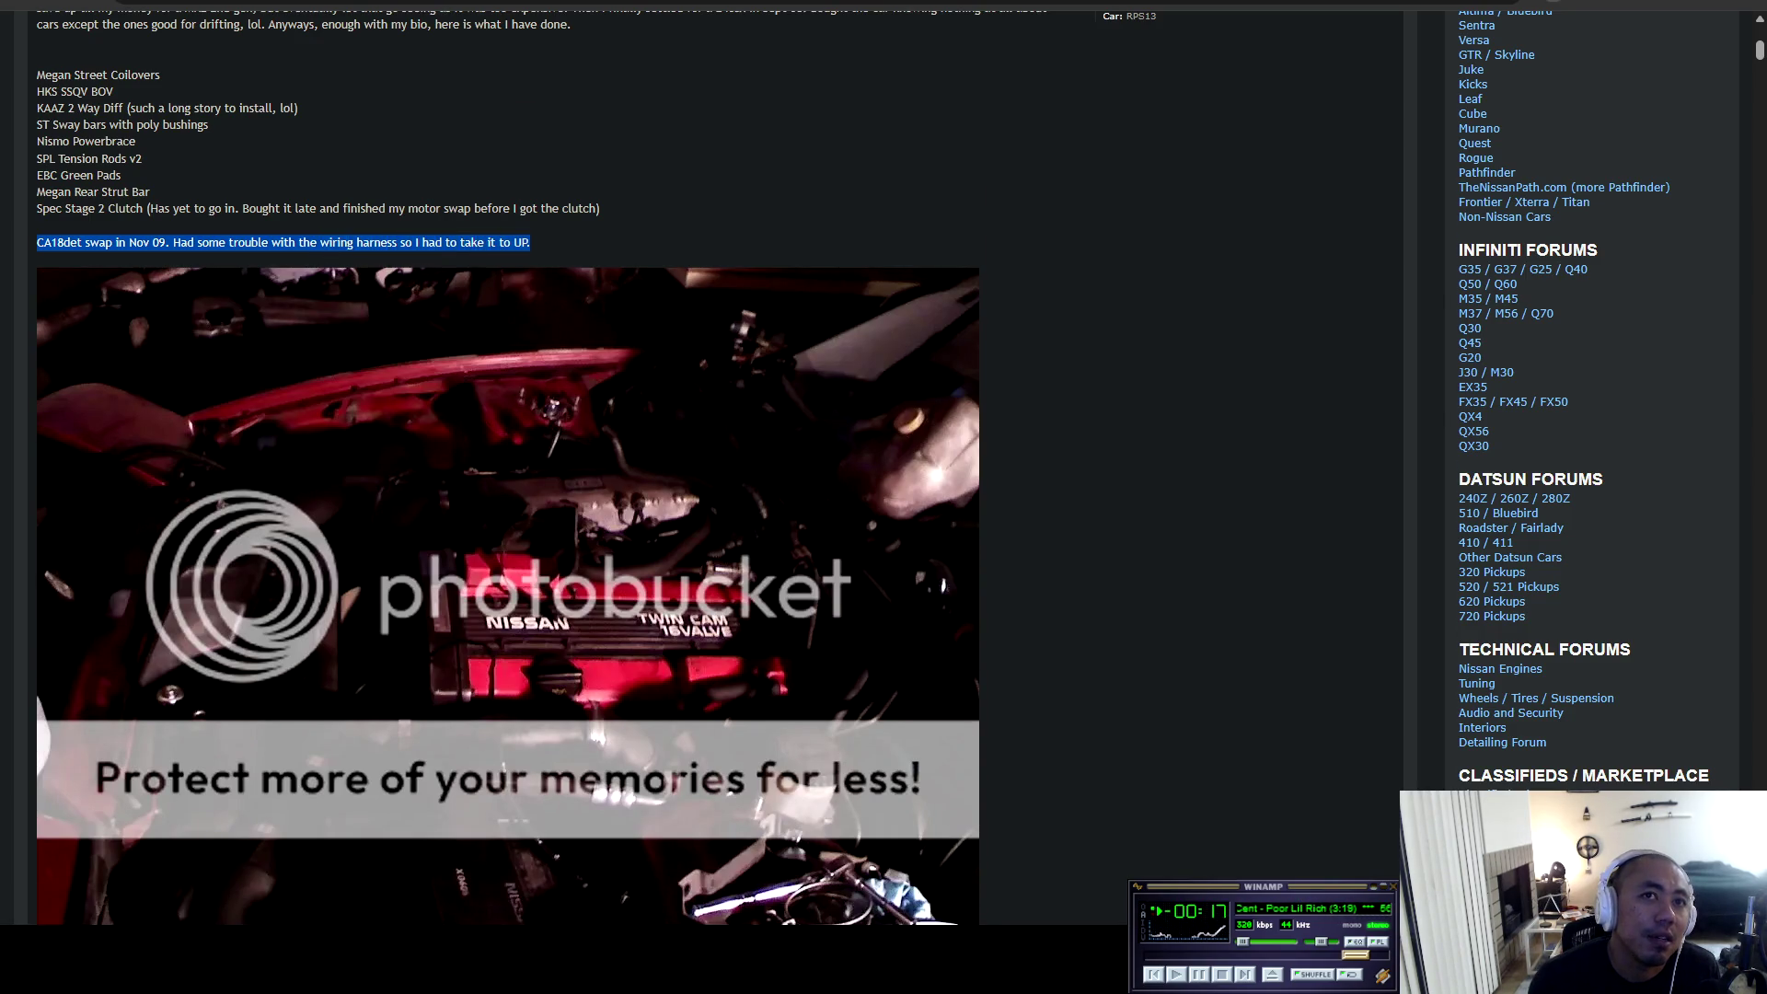
scroll(701, 497, down, 8)
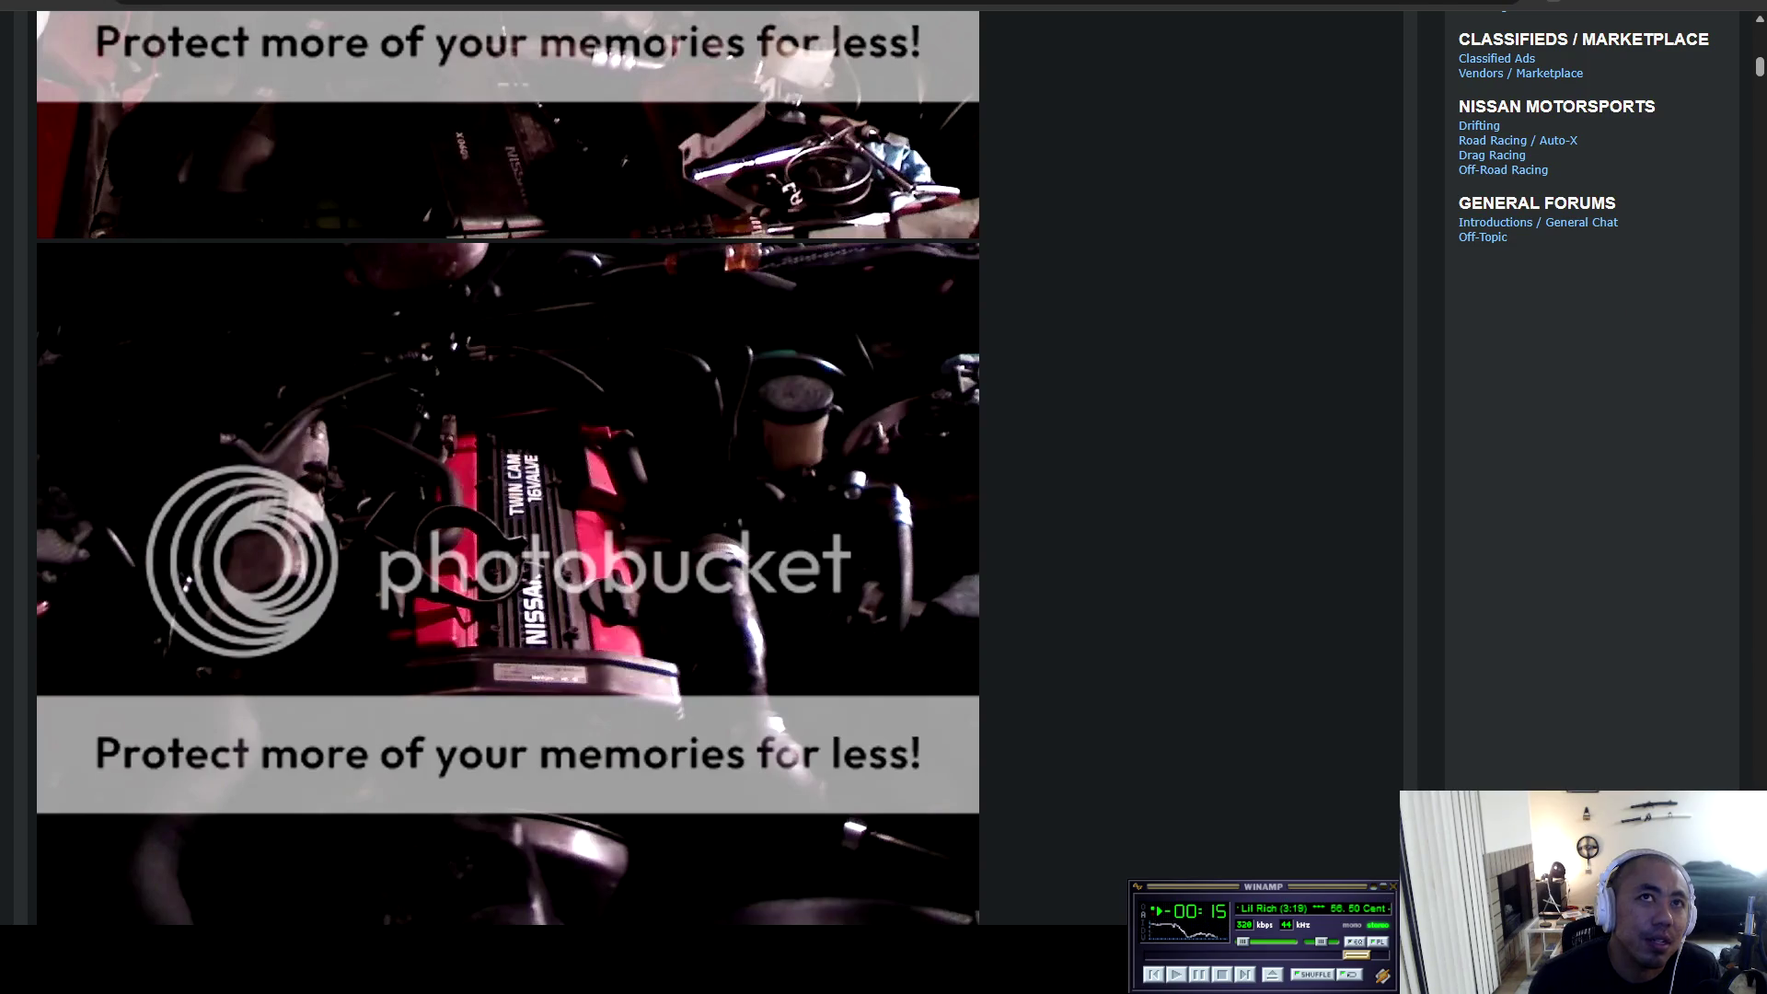
scroll(700, 498, up, 4)
scroll(700, 498, up, 4)
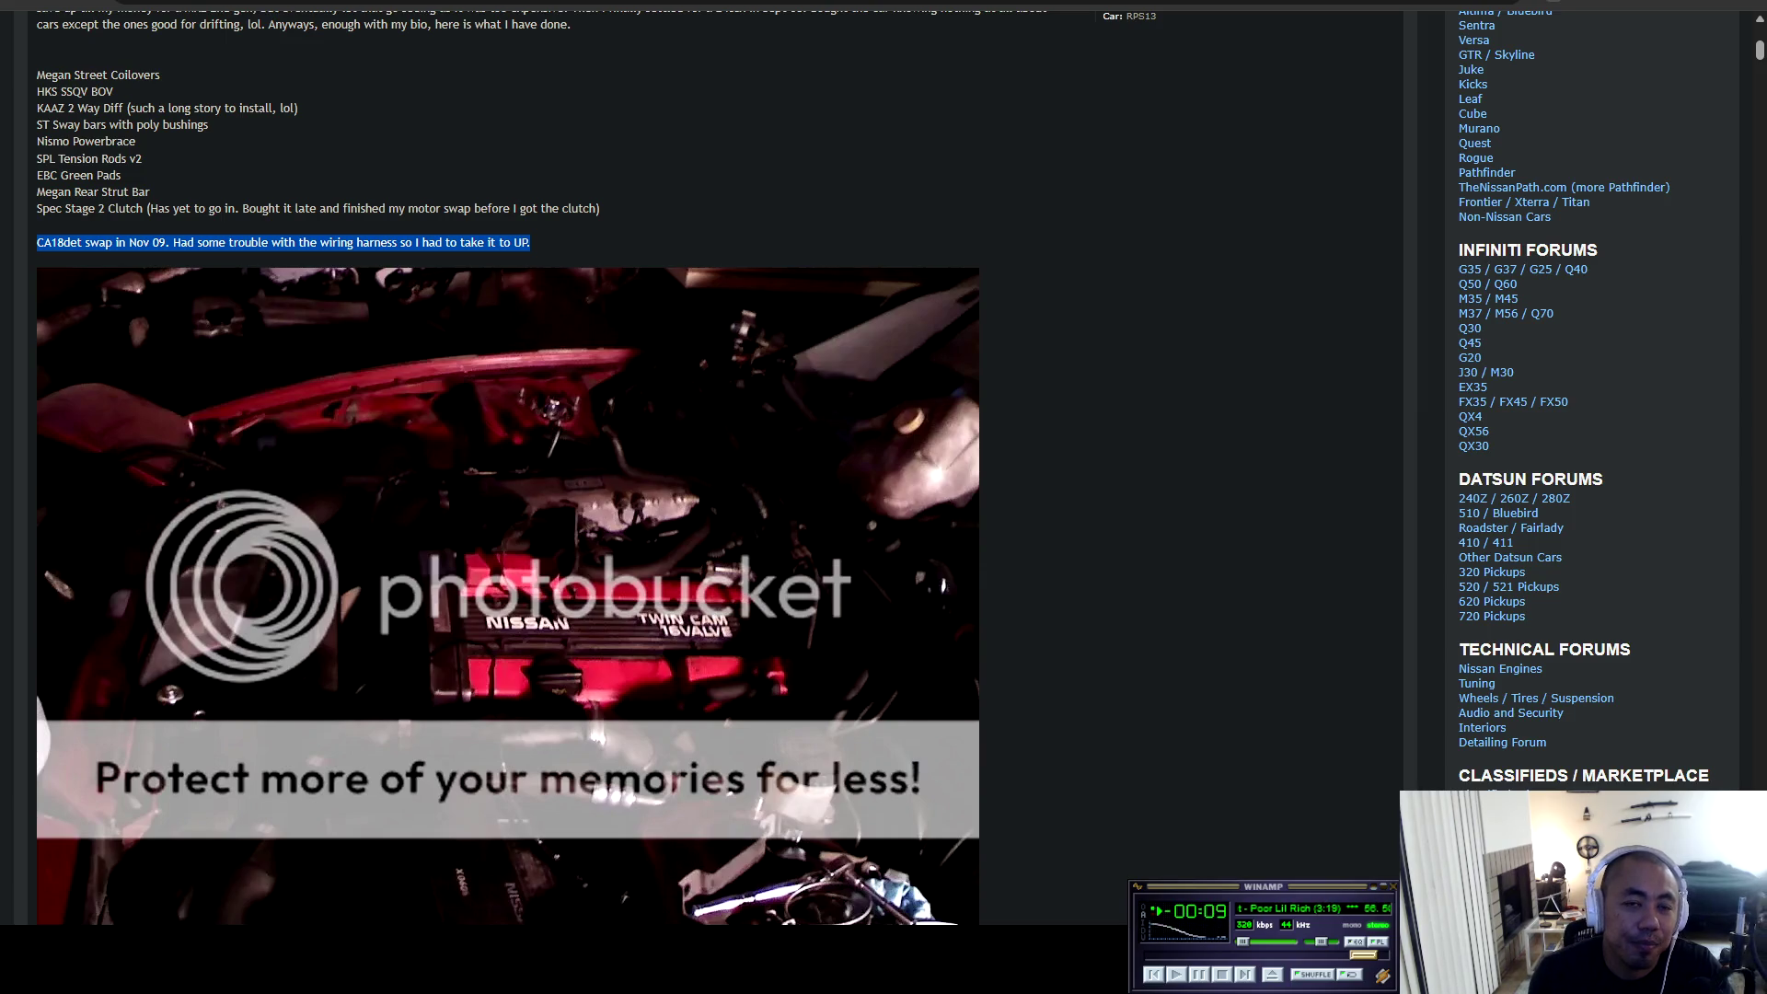
scroll(700, 497, down, 15)
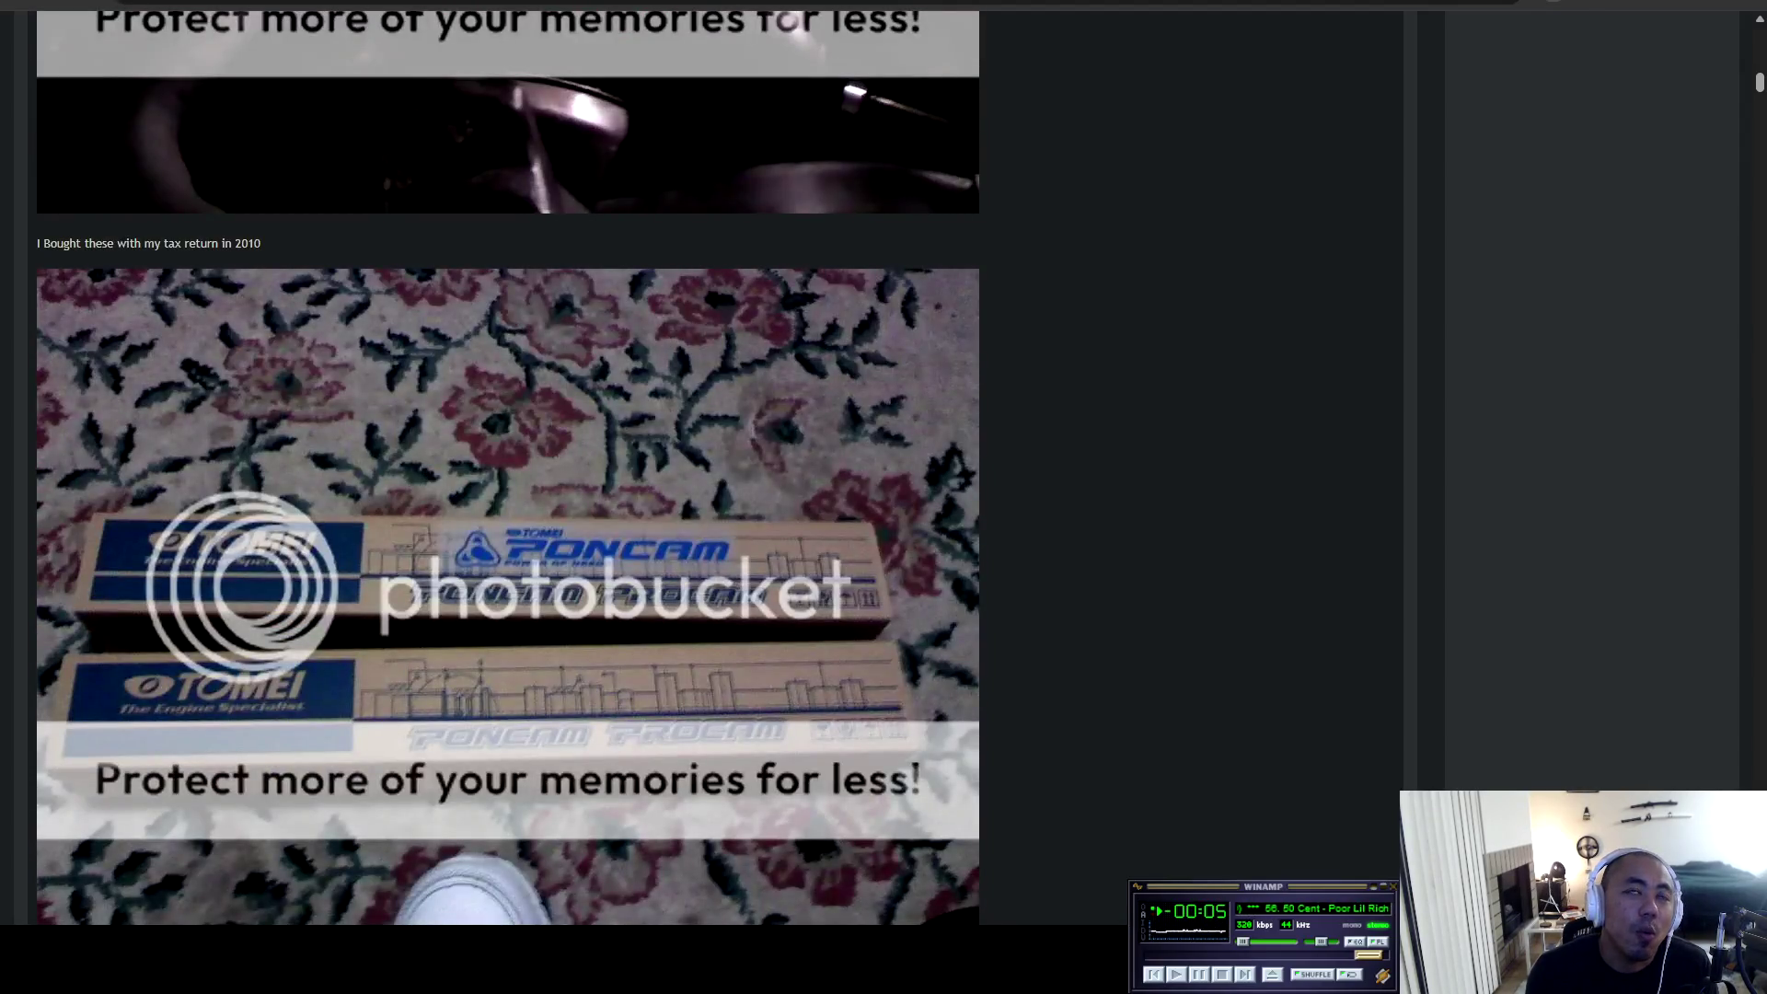
scroll(508, 468, up, 8)
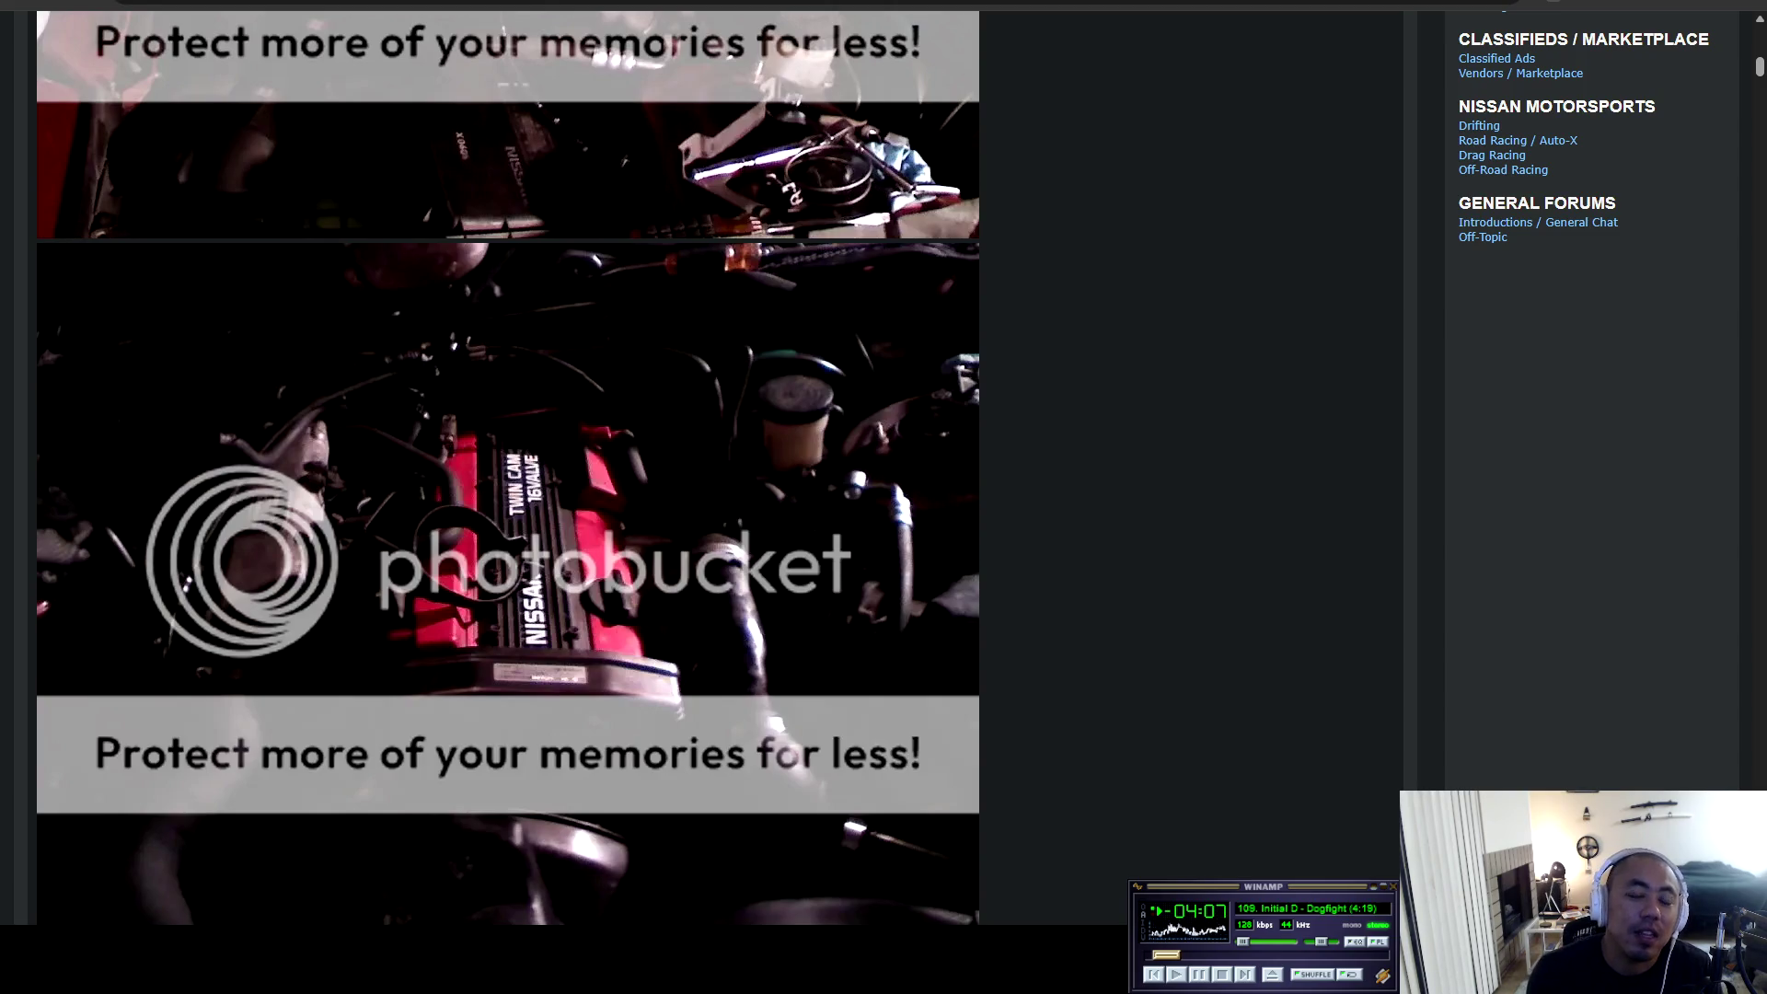
scroll(700, 460, up, 15)
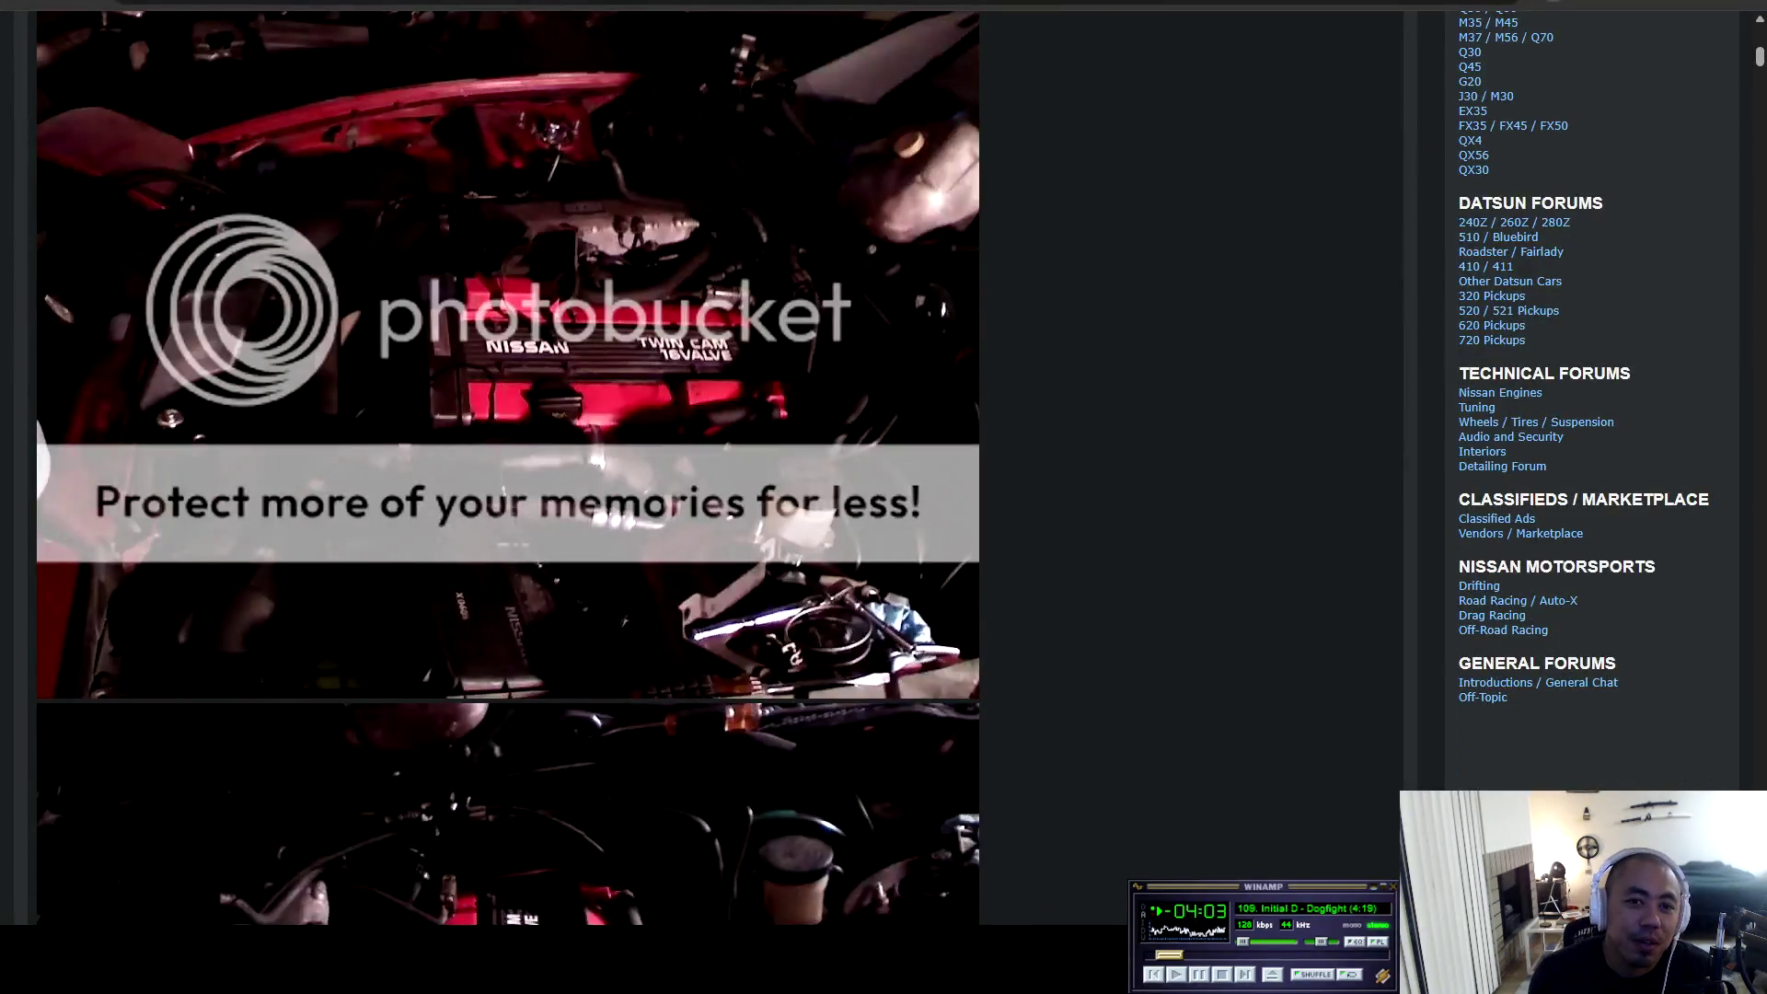
scroll(528, 911, up, 5)
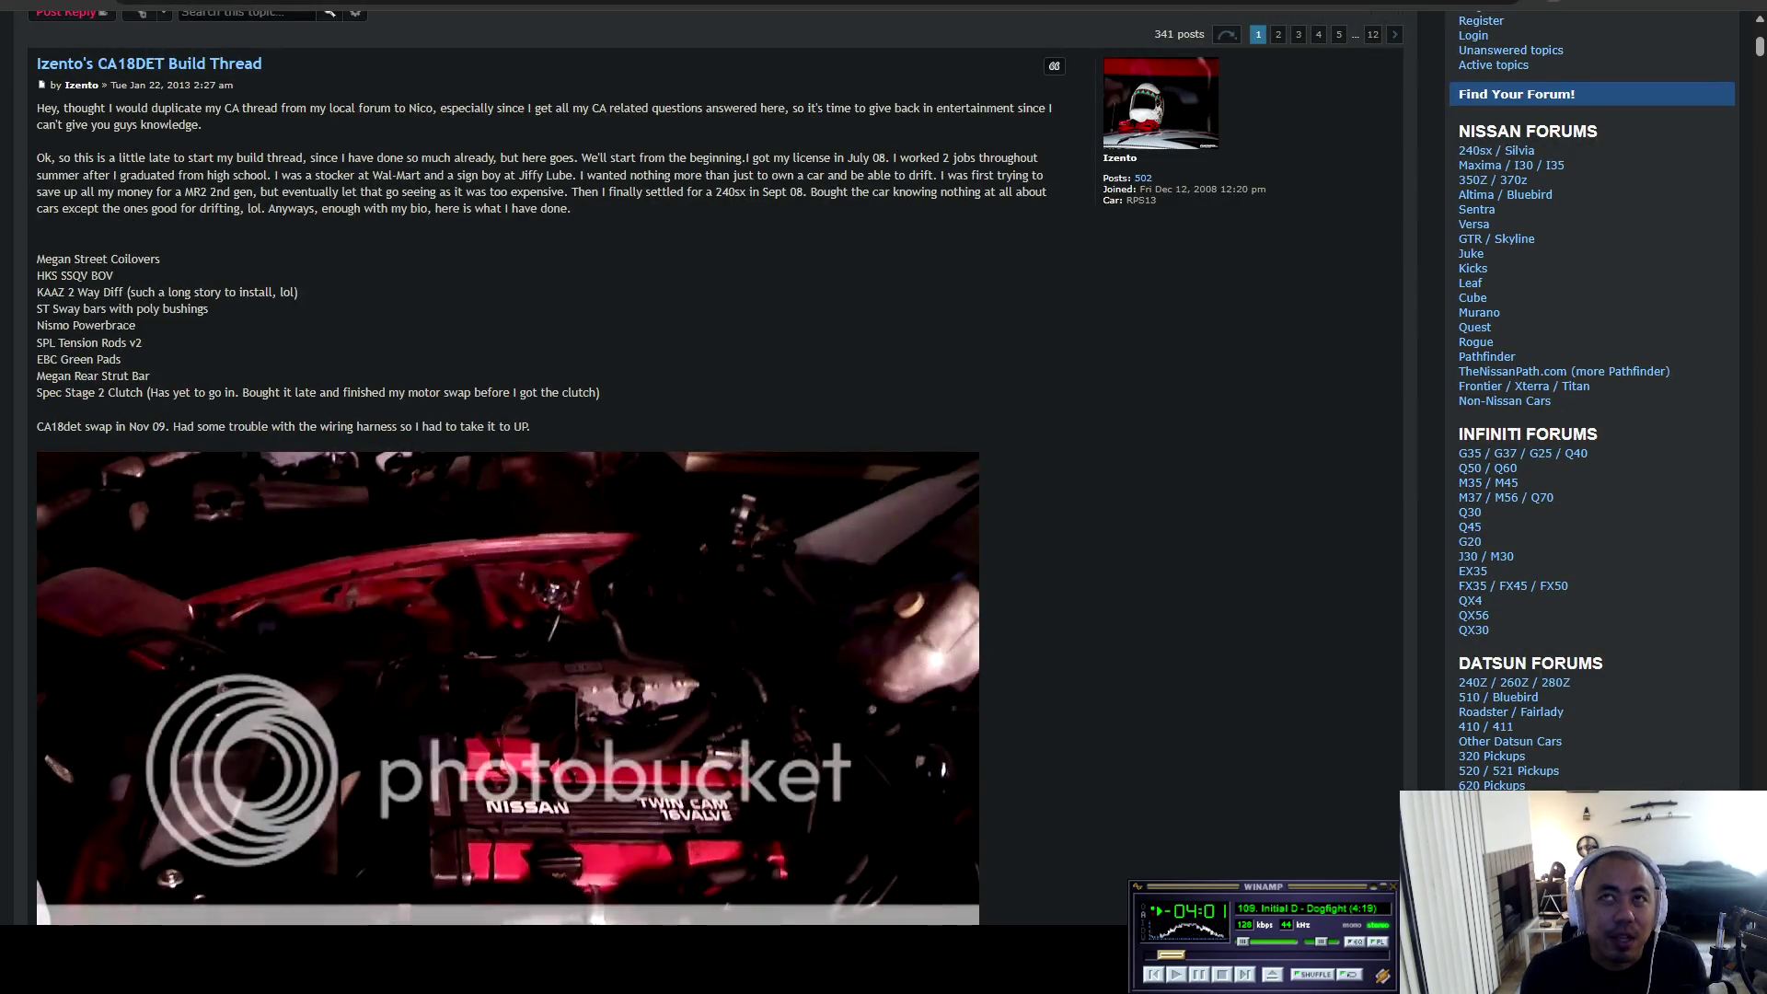
Search Google for 'mt rainier elbe' in a new tab and view the result on a map.
key(ctrl+t)
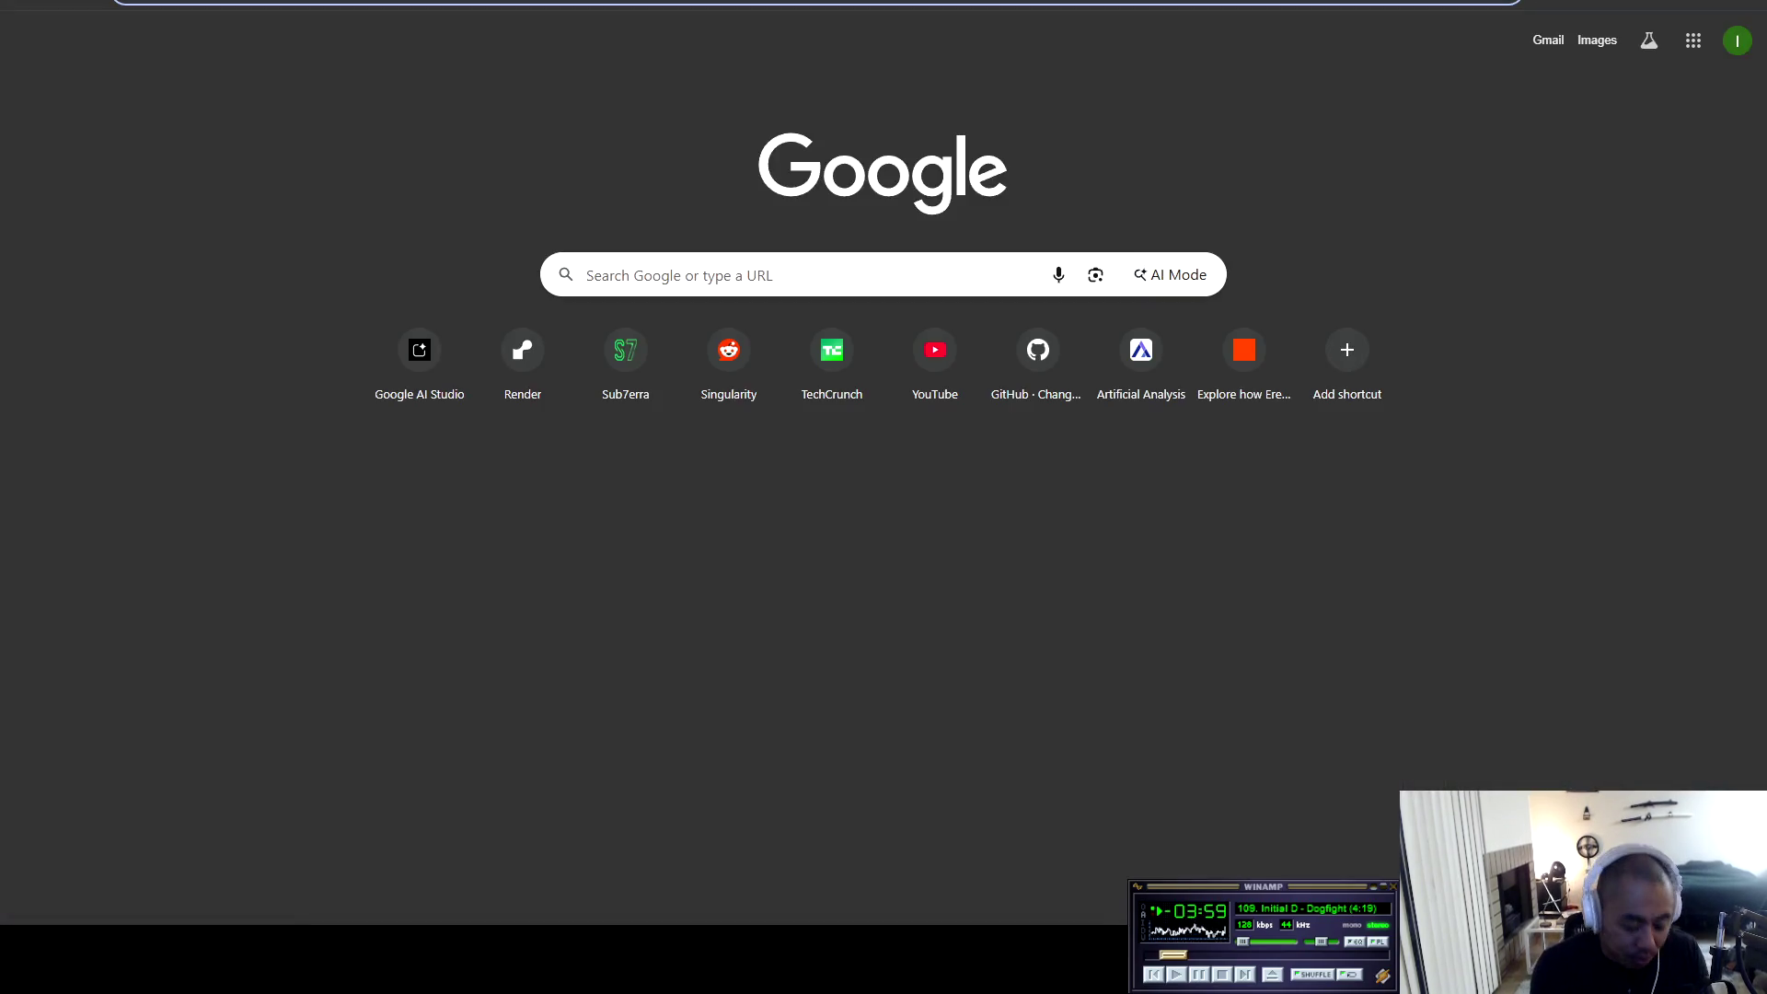
text(mt)
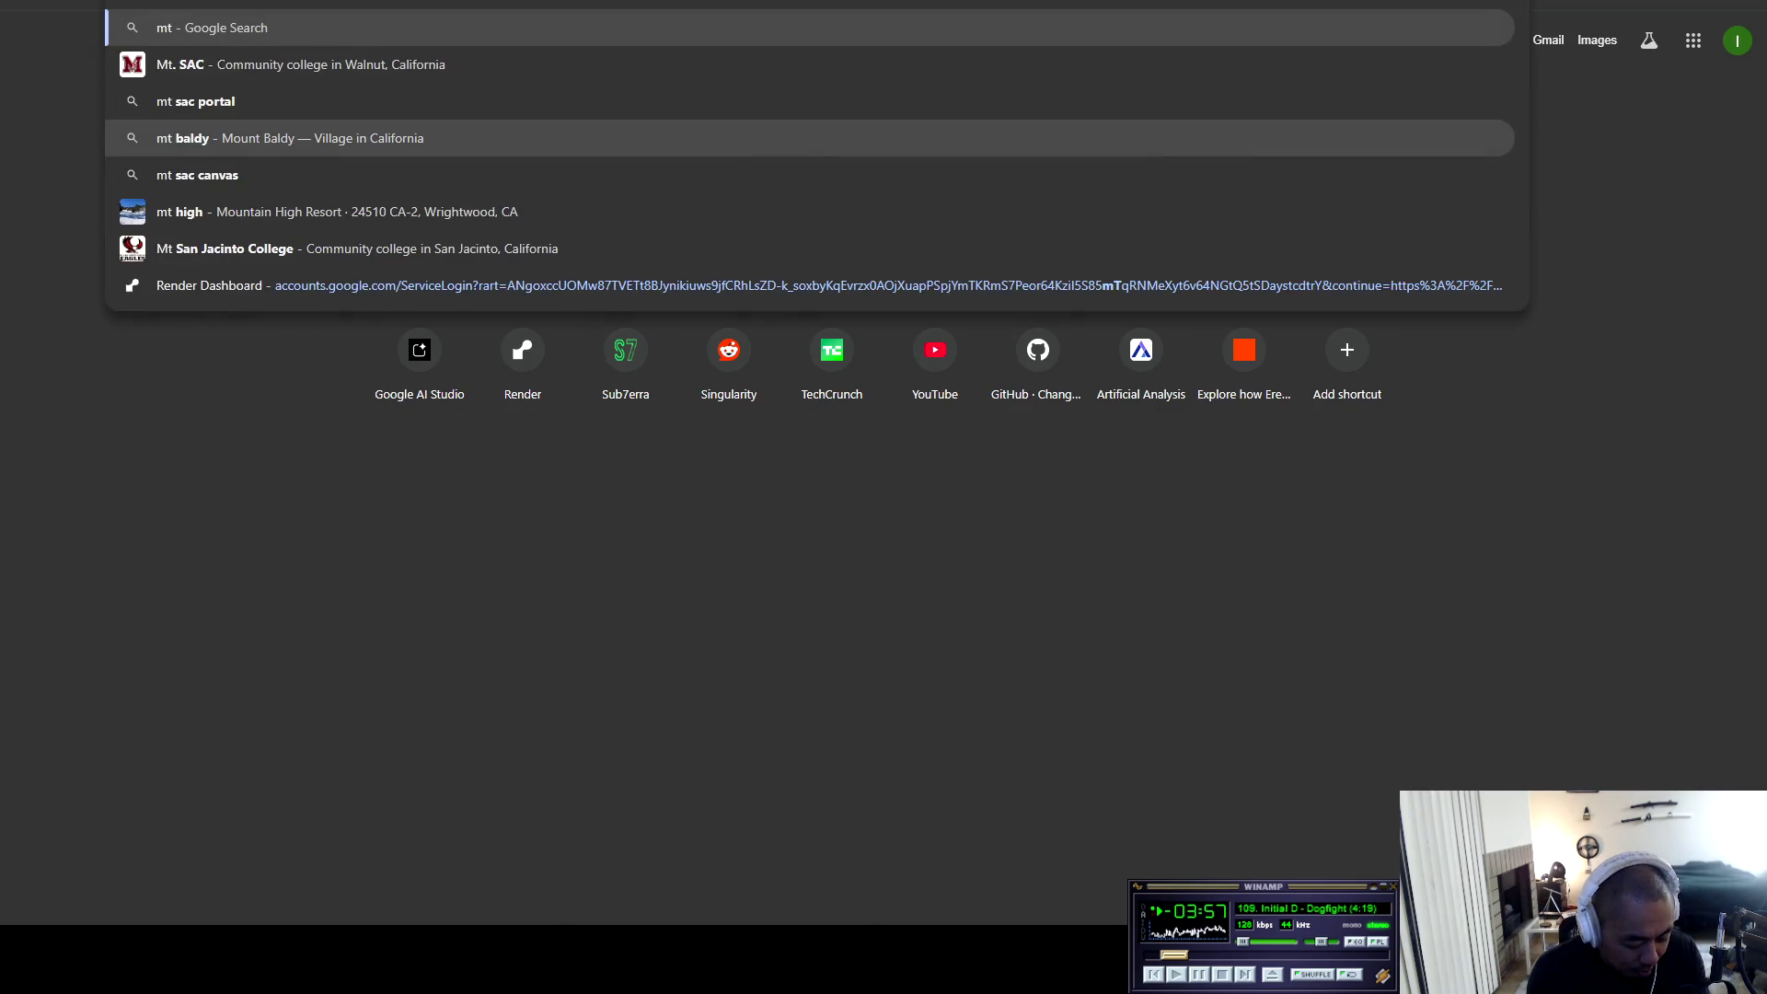
text( rainier)
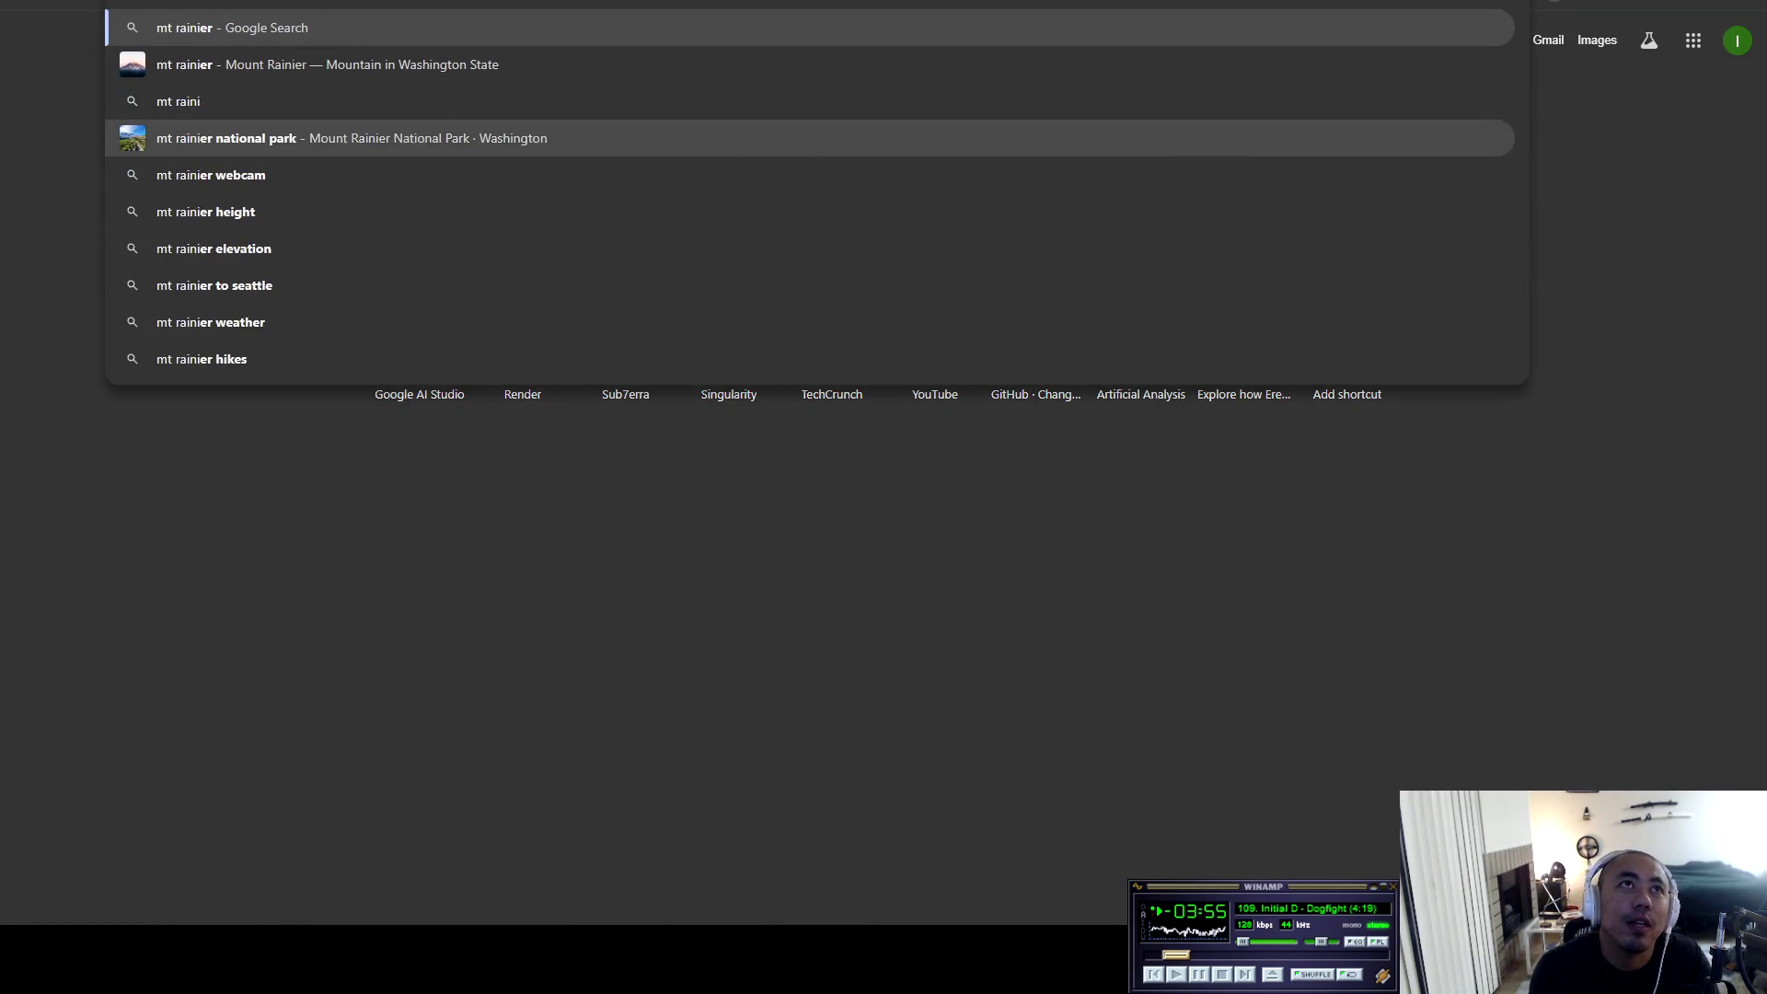
text( elbe)
key(Return)
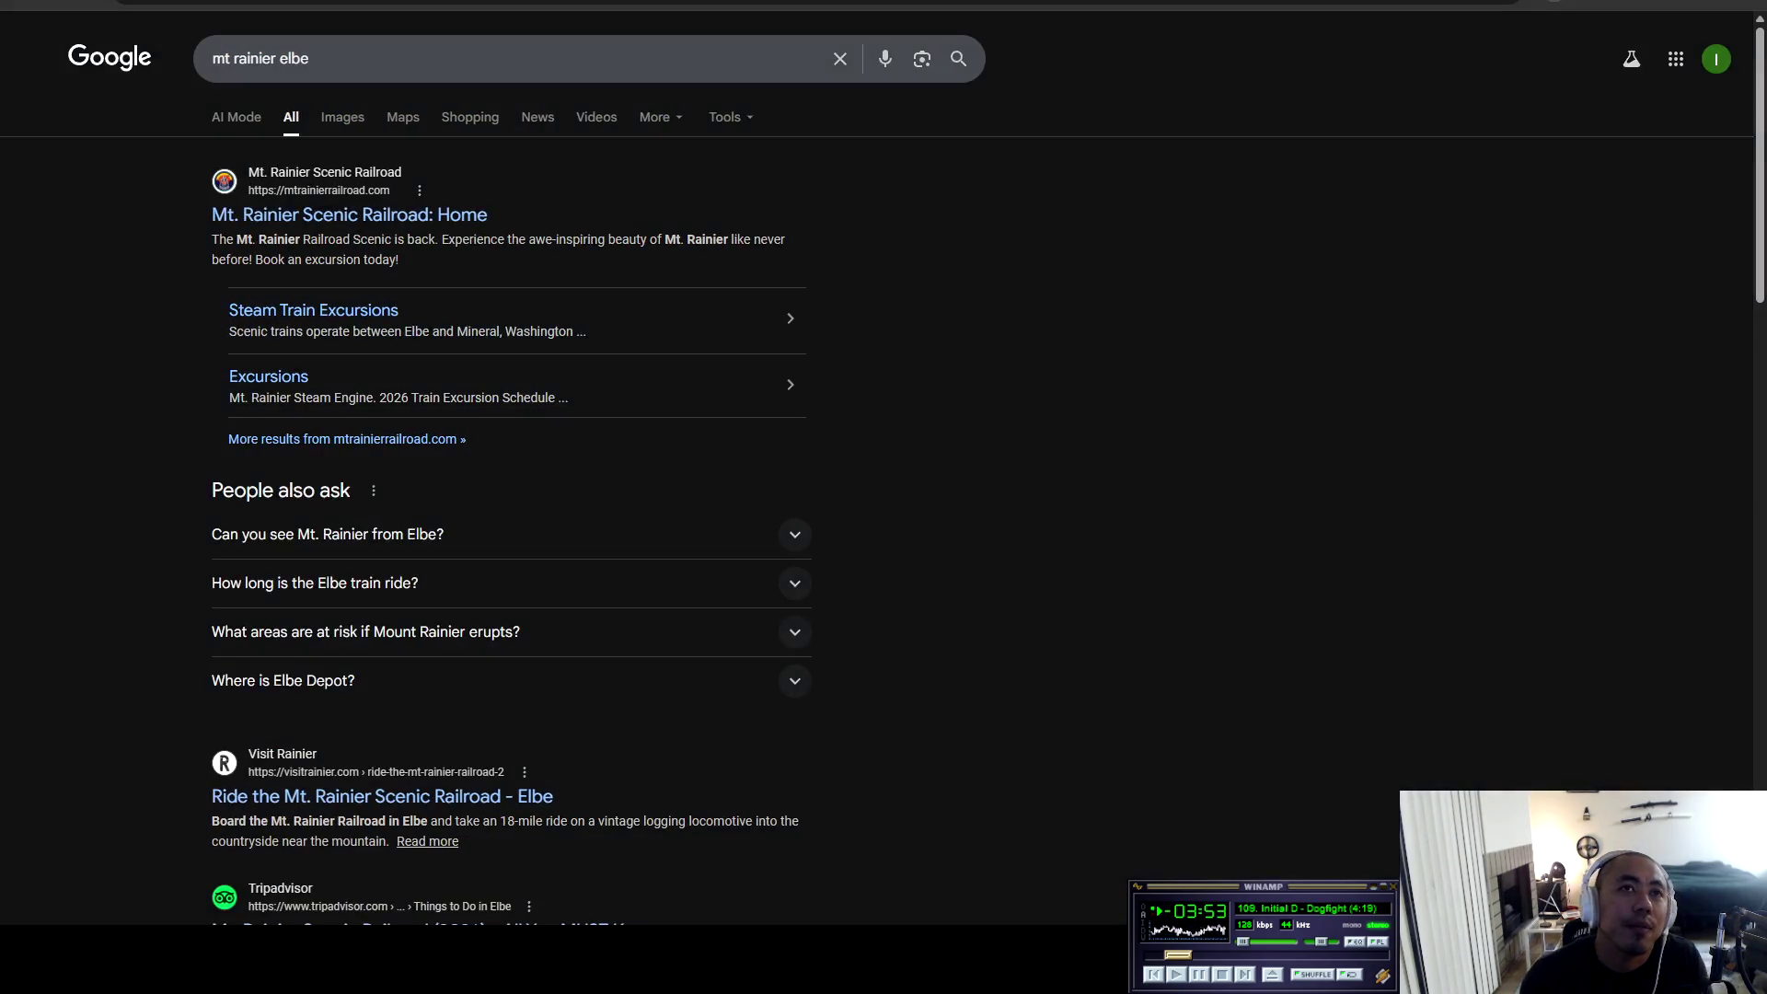
click(402, 117)
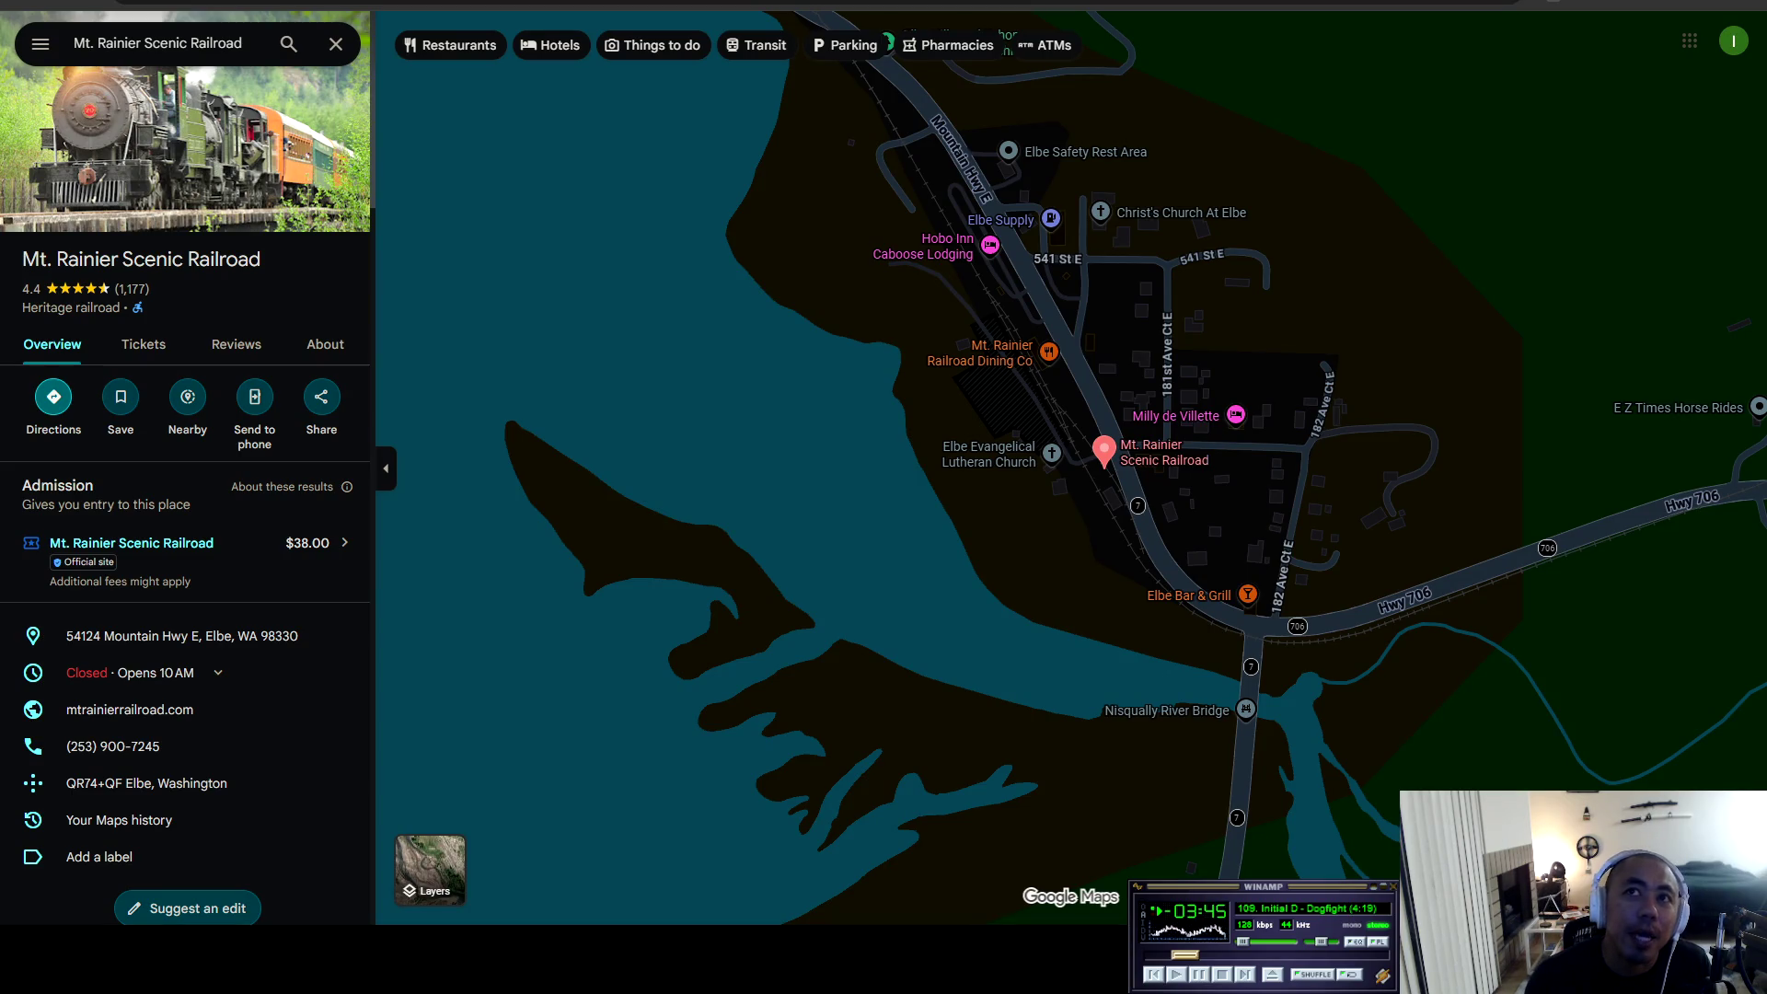
Zoom out and pan the map from Tacoma toward Mount St. Helens around the railroad pin.
scroll(1123, 419, down, 2)
scroll(1104, 419, down, 5)
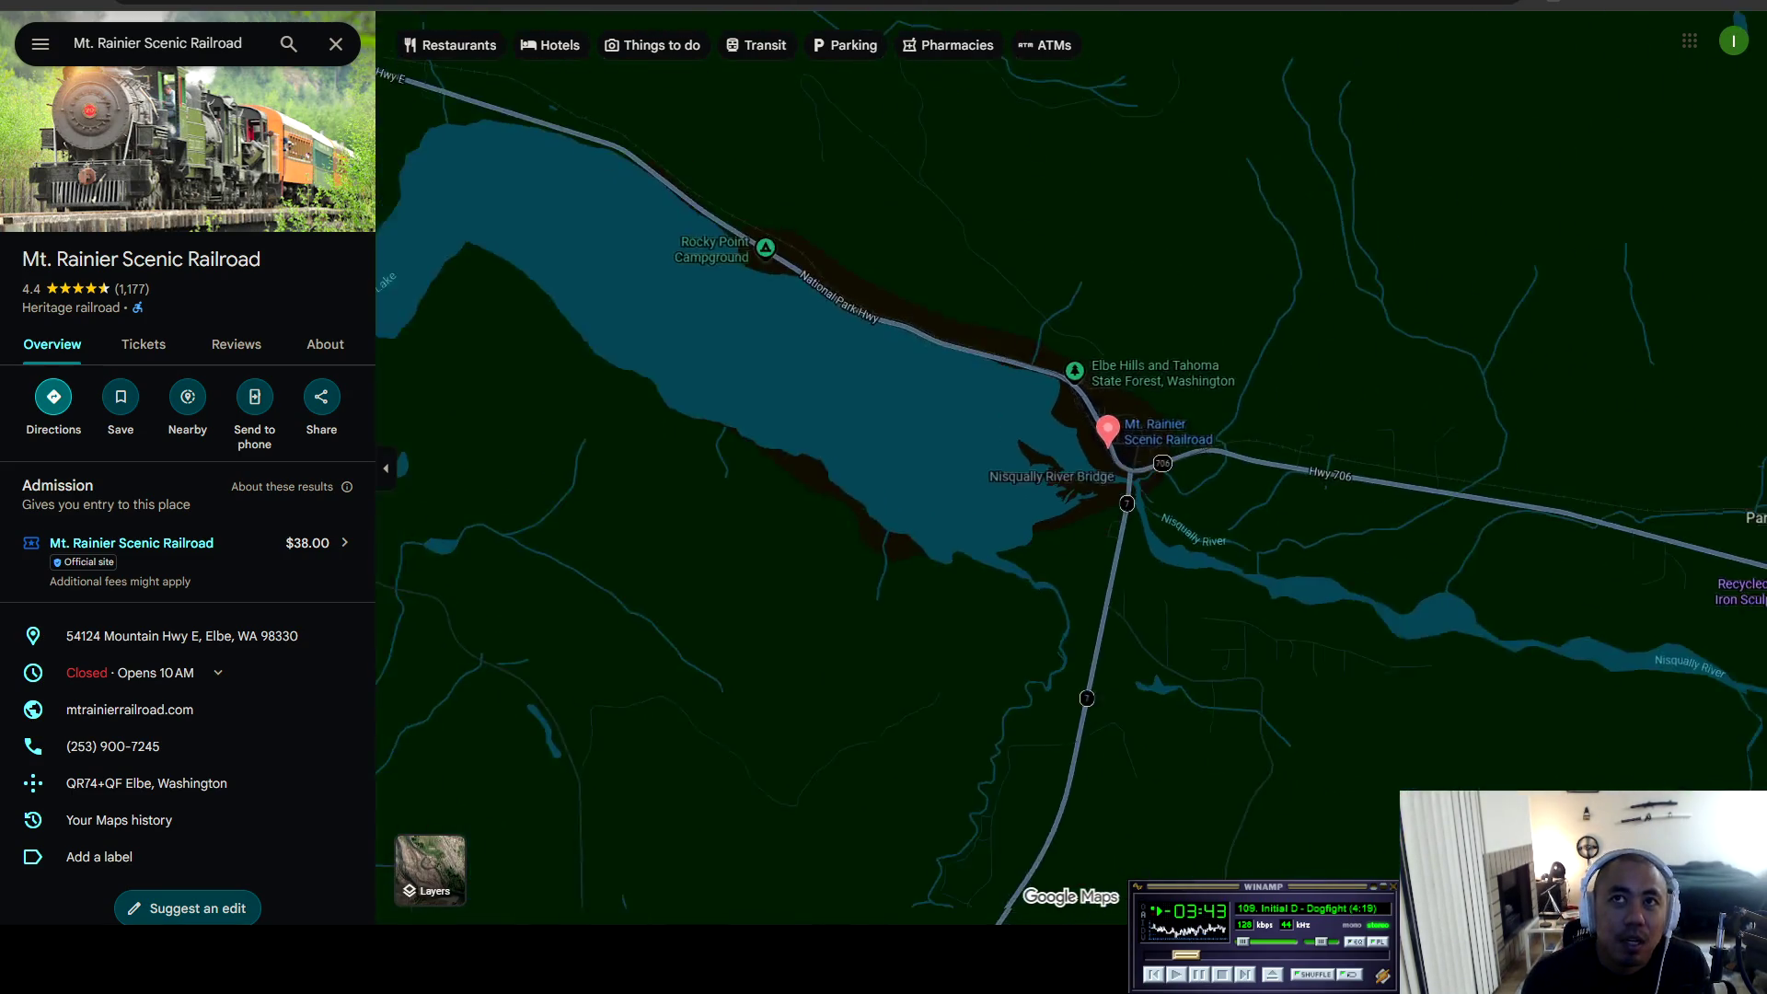
scroll(1104, 419, down, 1)
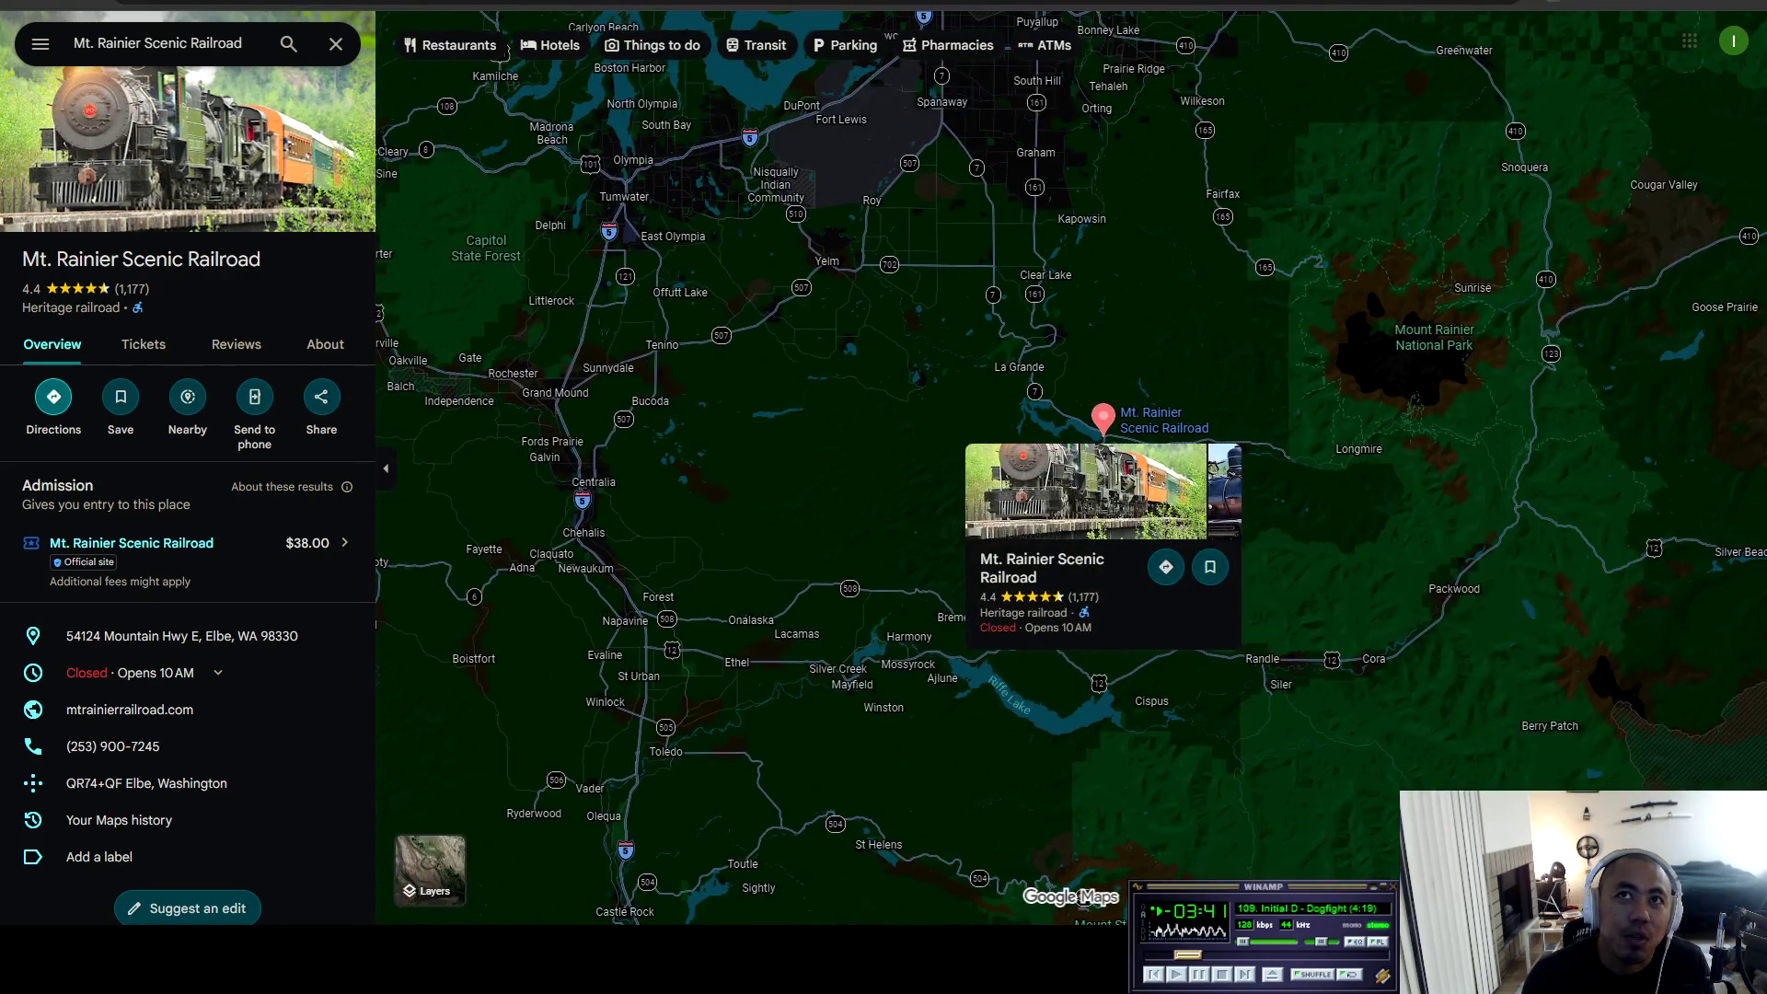
drag(1104, 418, 1123, 659)
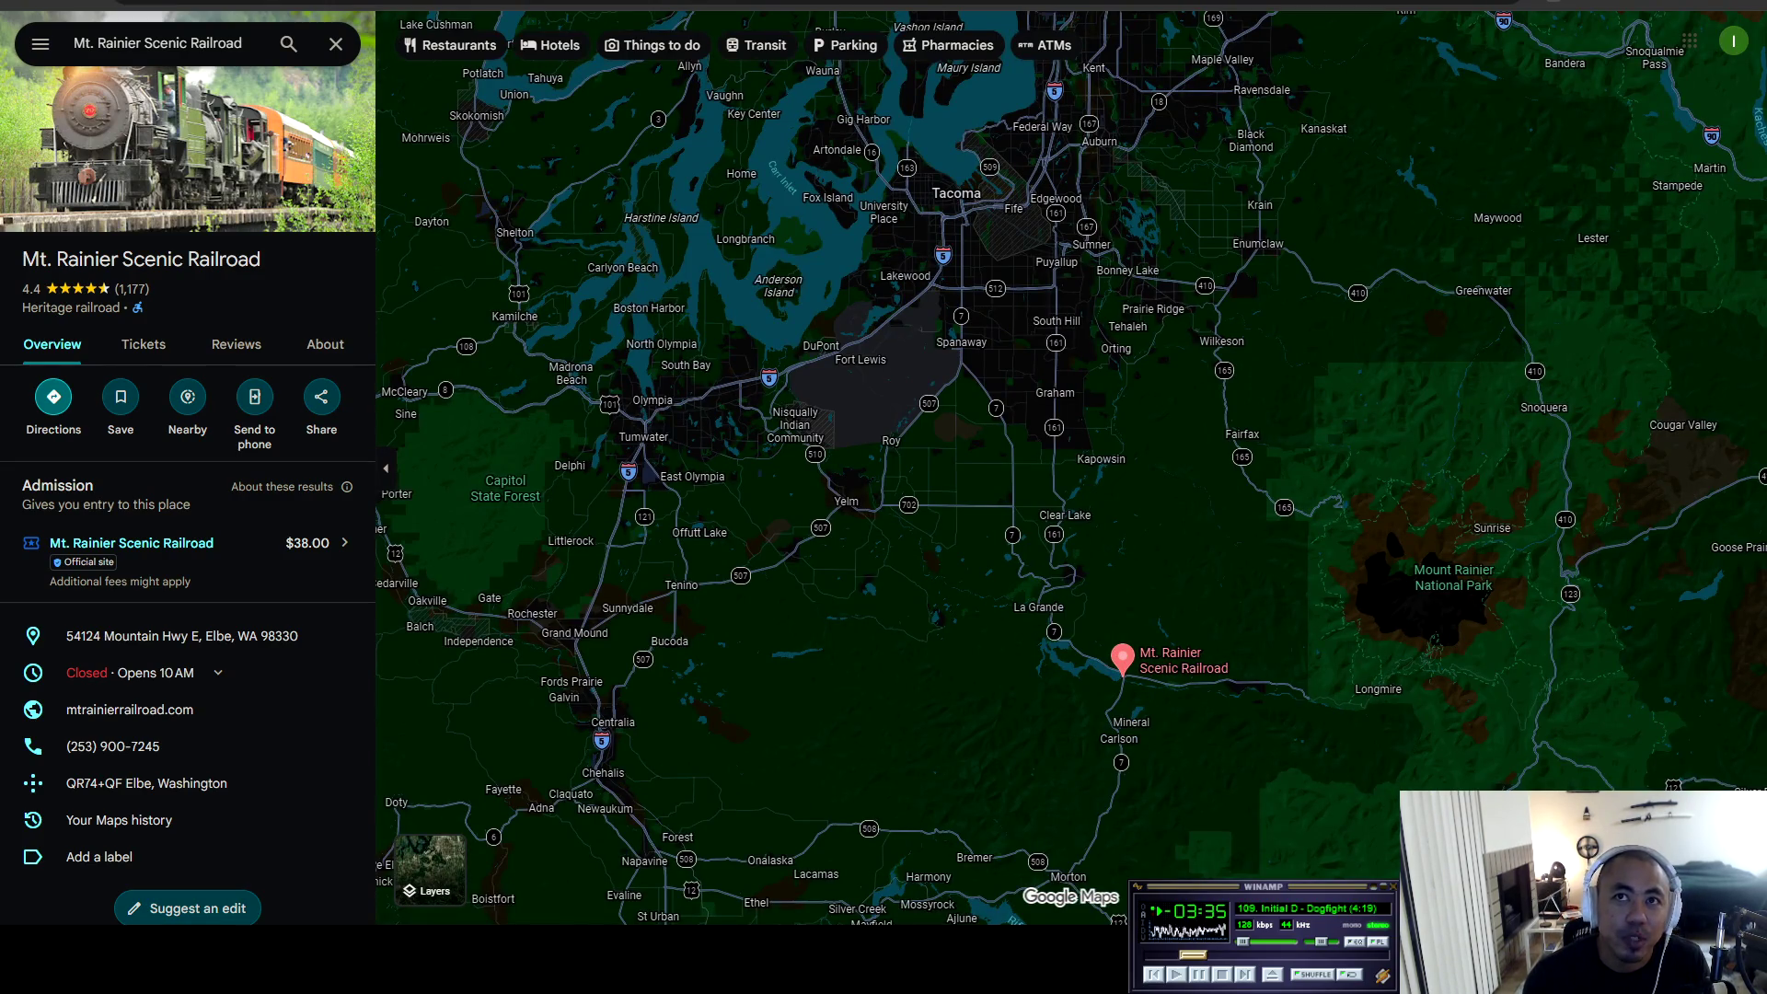
mouse_move(1122, 659)
mouse_down()
mouse_move(1065, 643)
mouse_move(1151, 323)
mouse_move(1242, 323)
mouse_move(1388, 261)
mouse_move(1400, 179)
mouse_up()
scroll(1022, 409, down, 2)
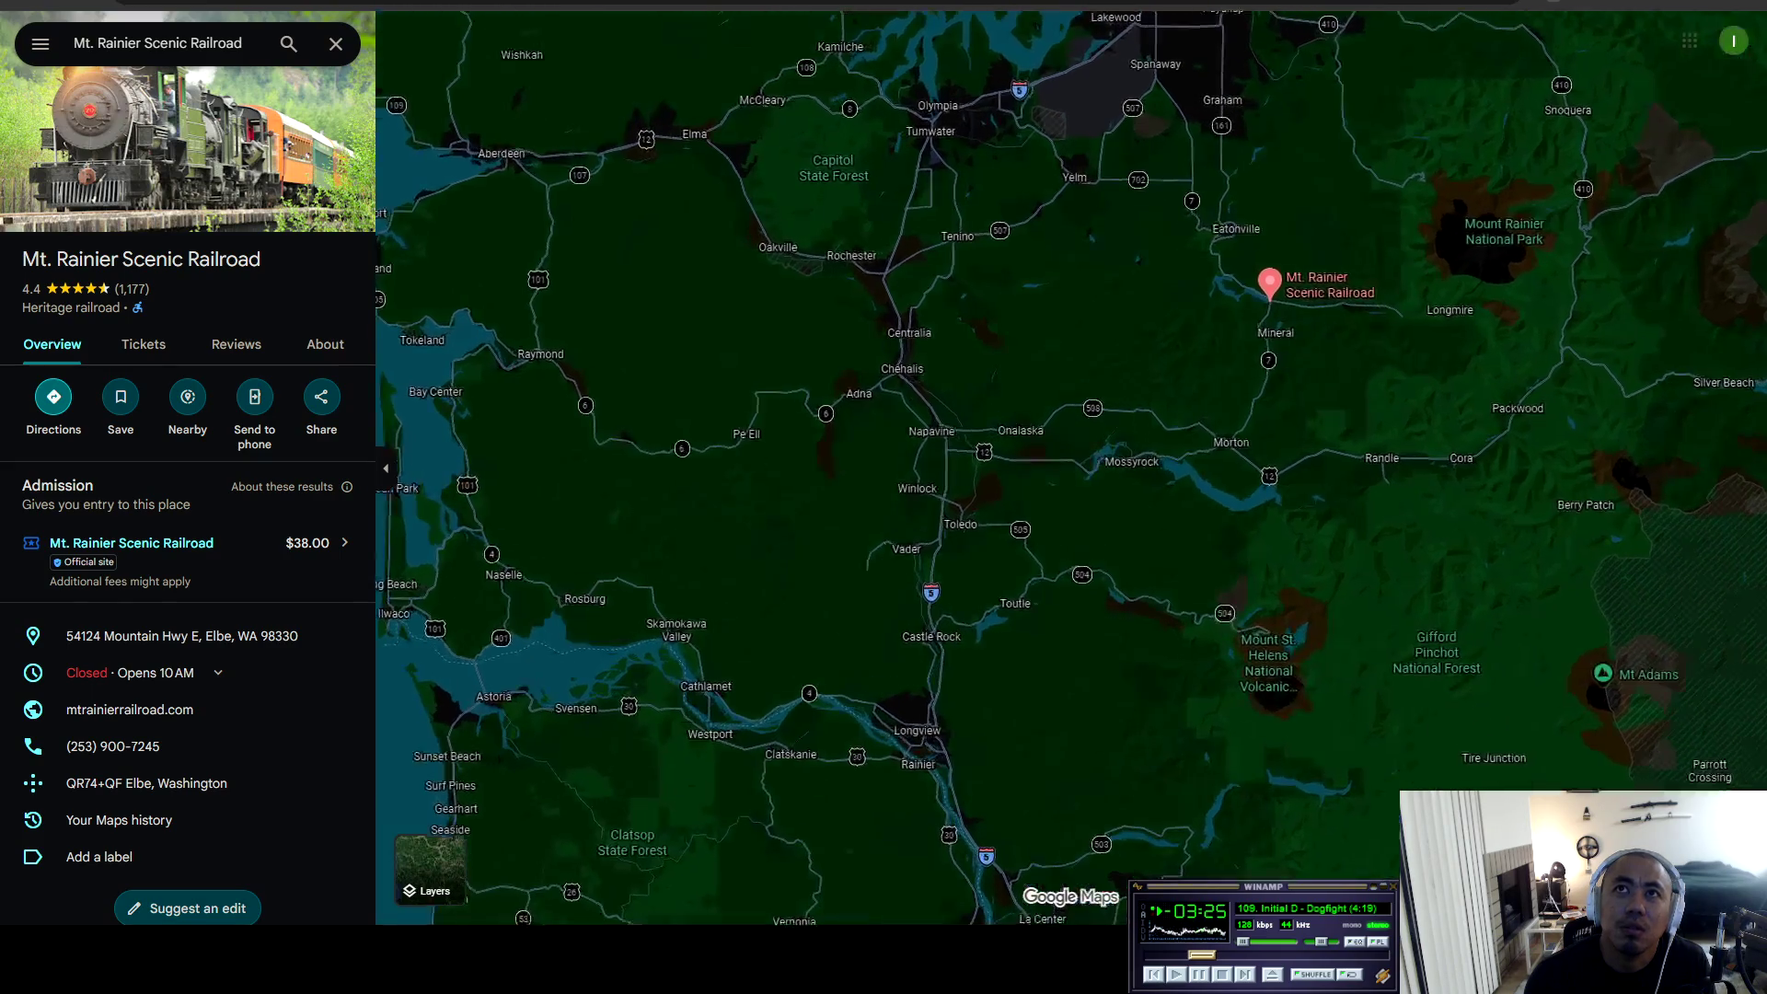
scroll(1187, 66, up, 2)
scroll(1036, 469, up, 1)
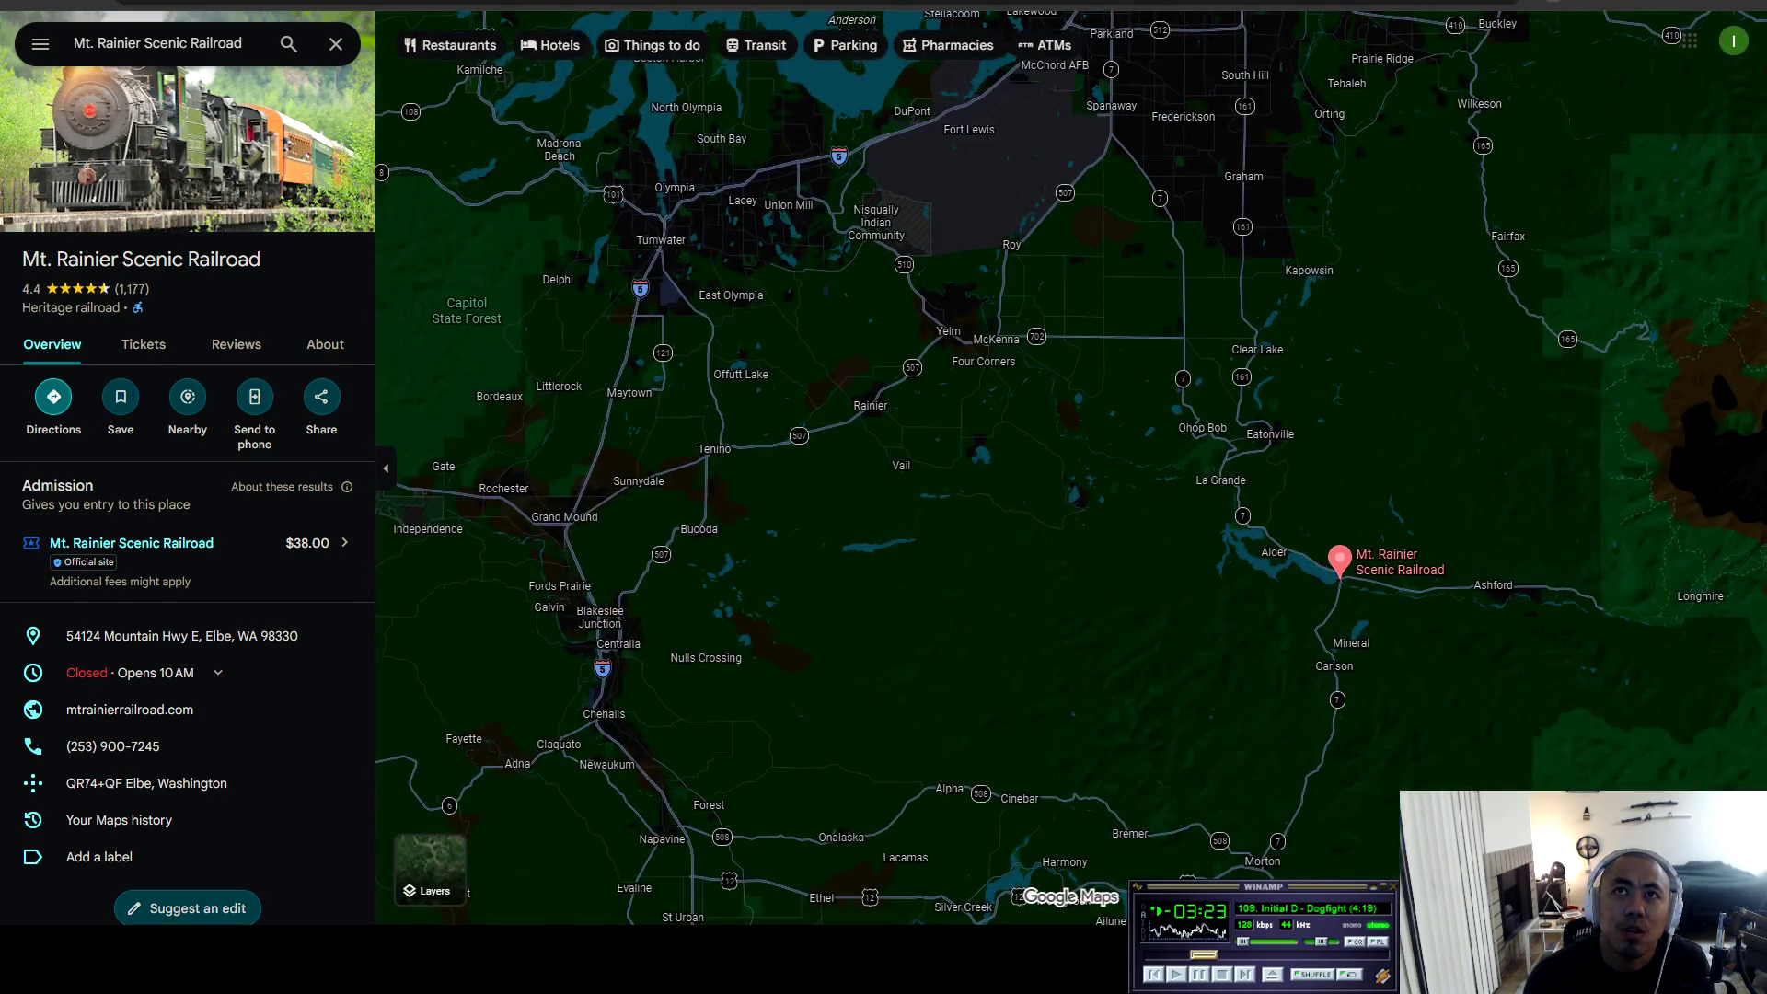
Pan and zoom the map north toward Tacoma, then back south to the railroad.
mouse_move(949, 332)
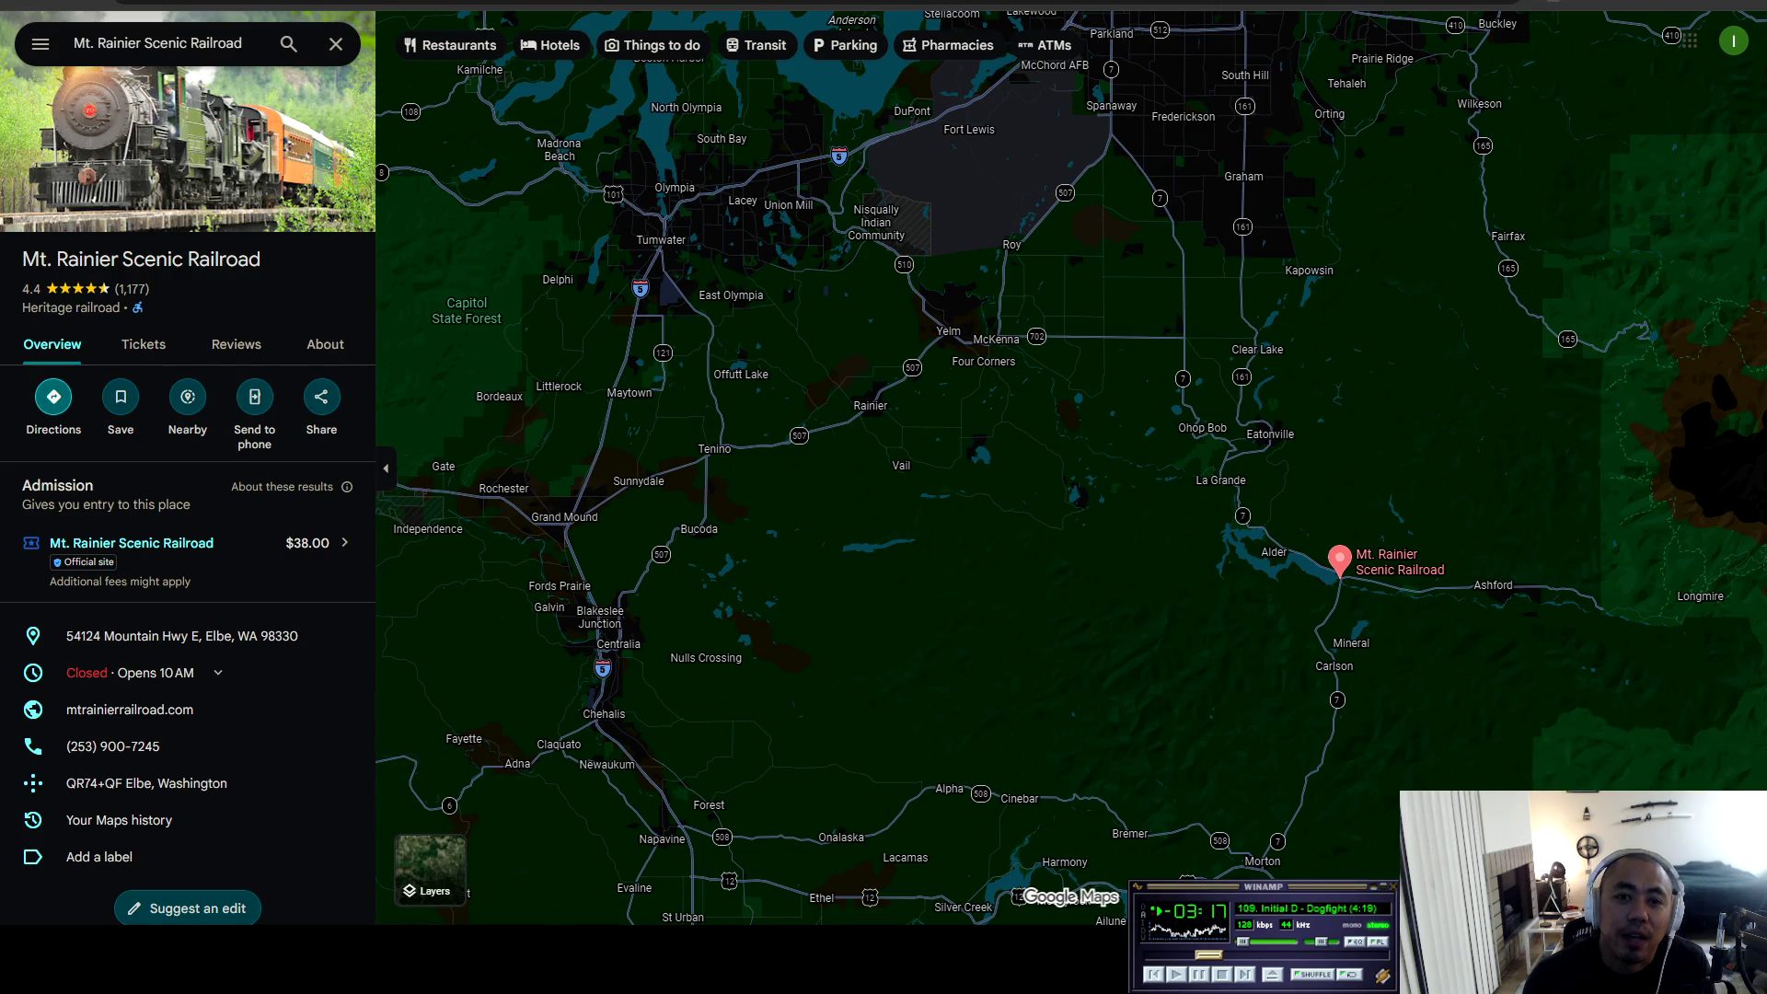
mouse_move(1339, 559)
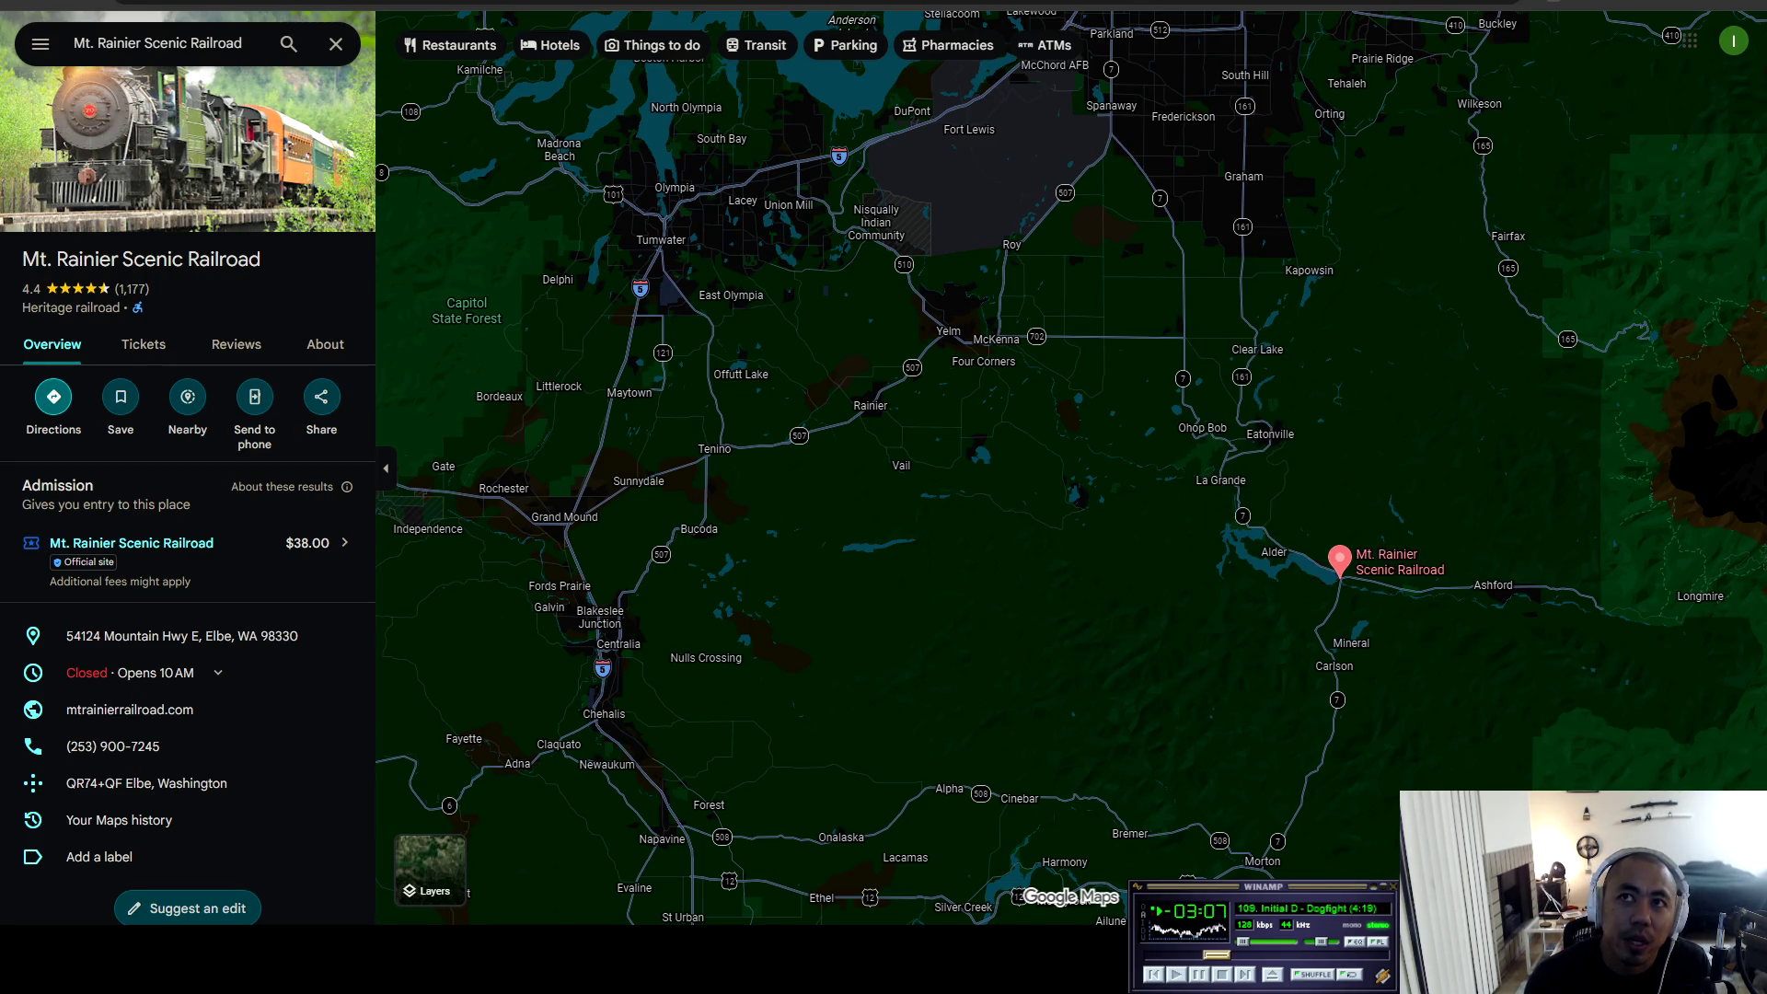
scroll(1337, 568, up, 5)
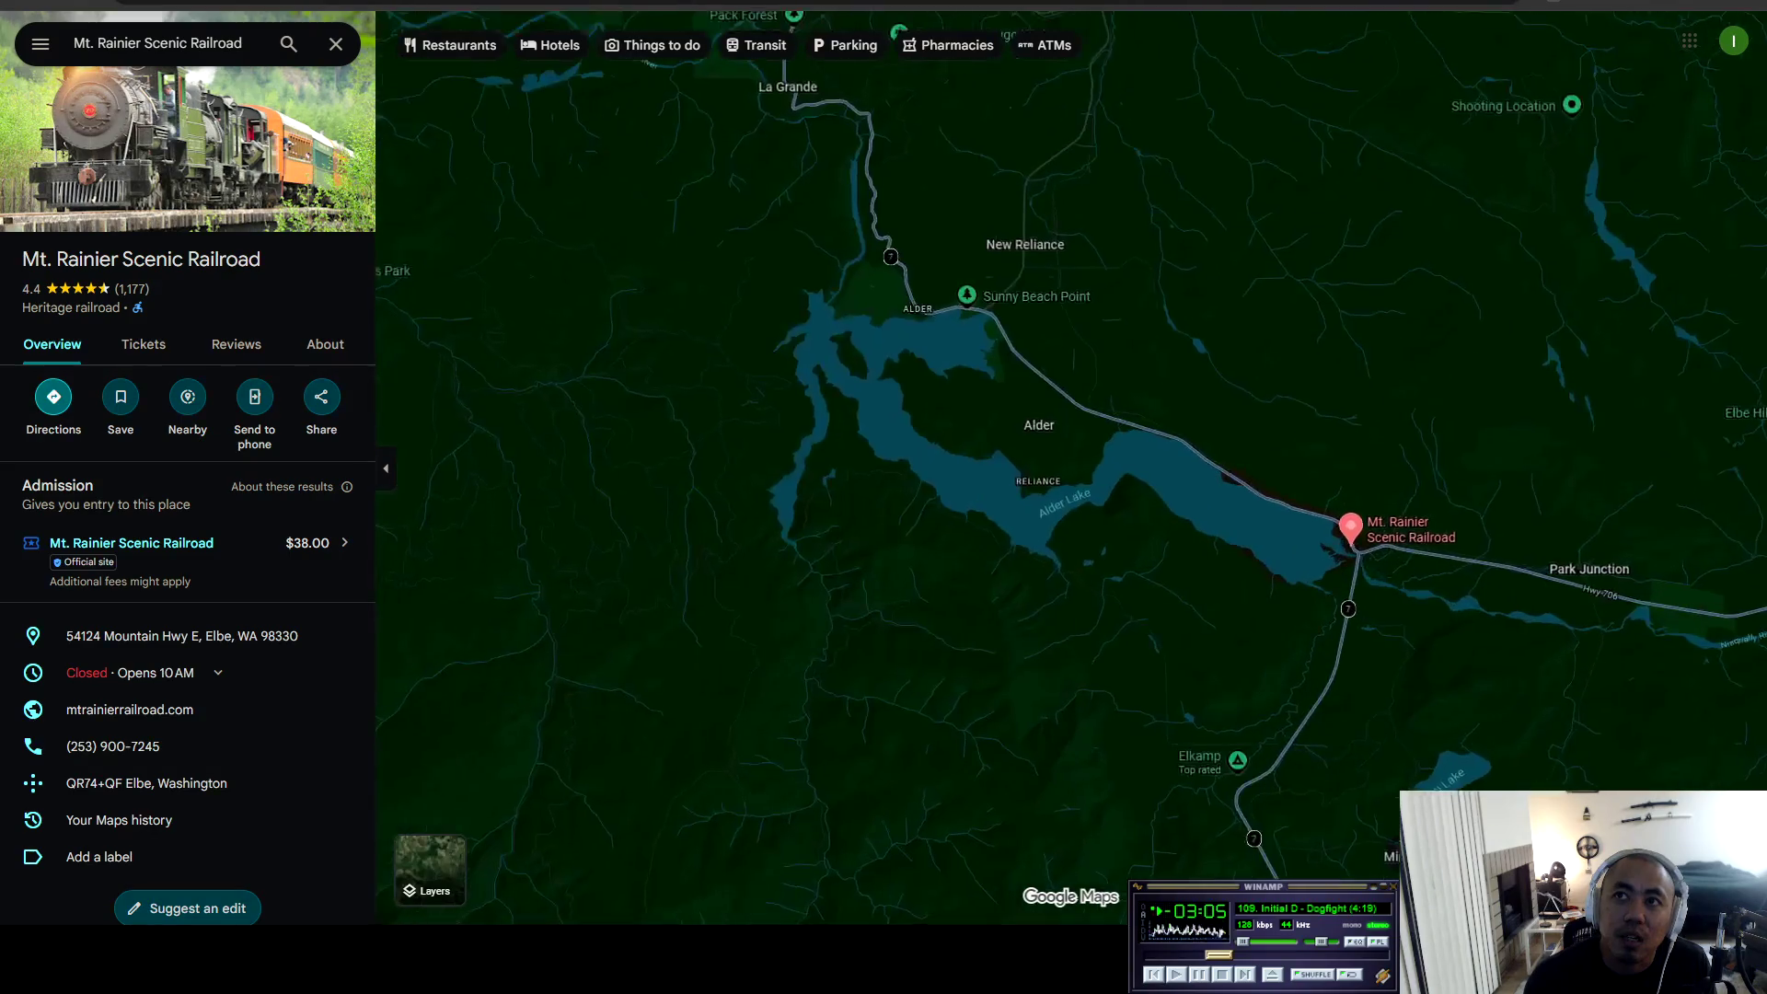
scroll(1333, 585, down, 5)
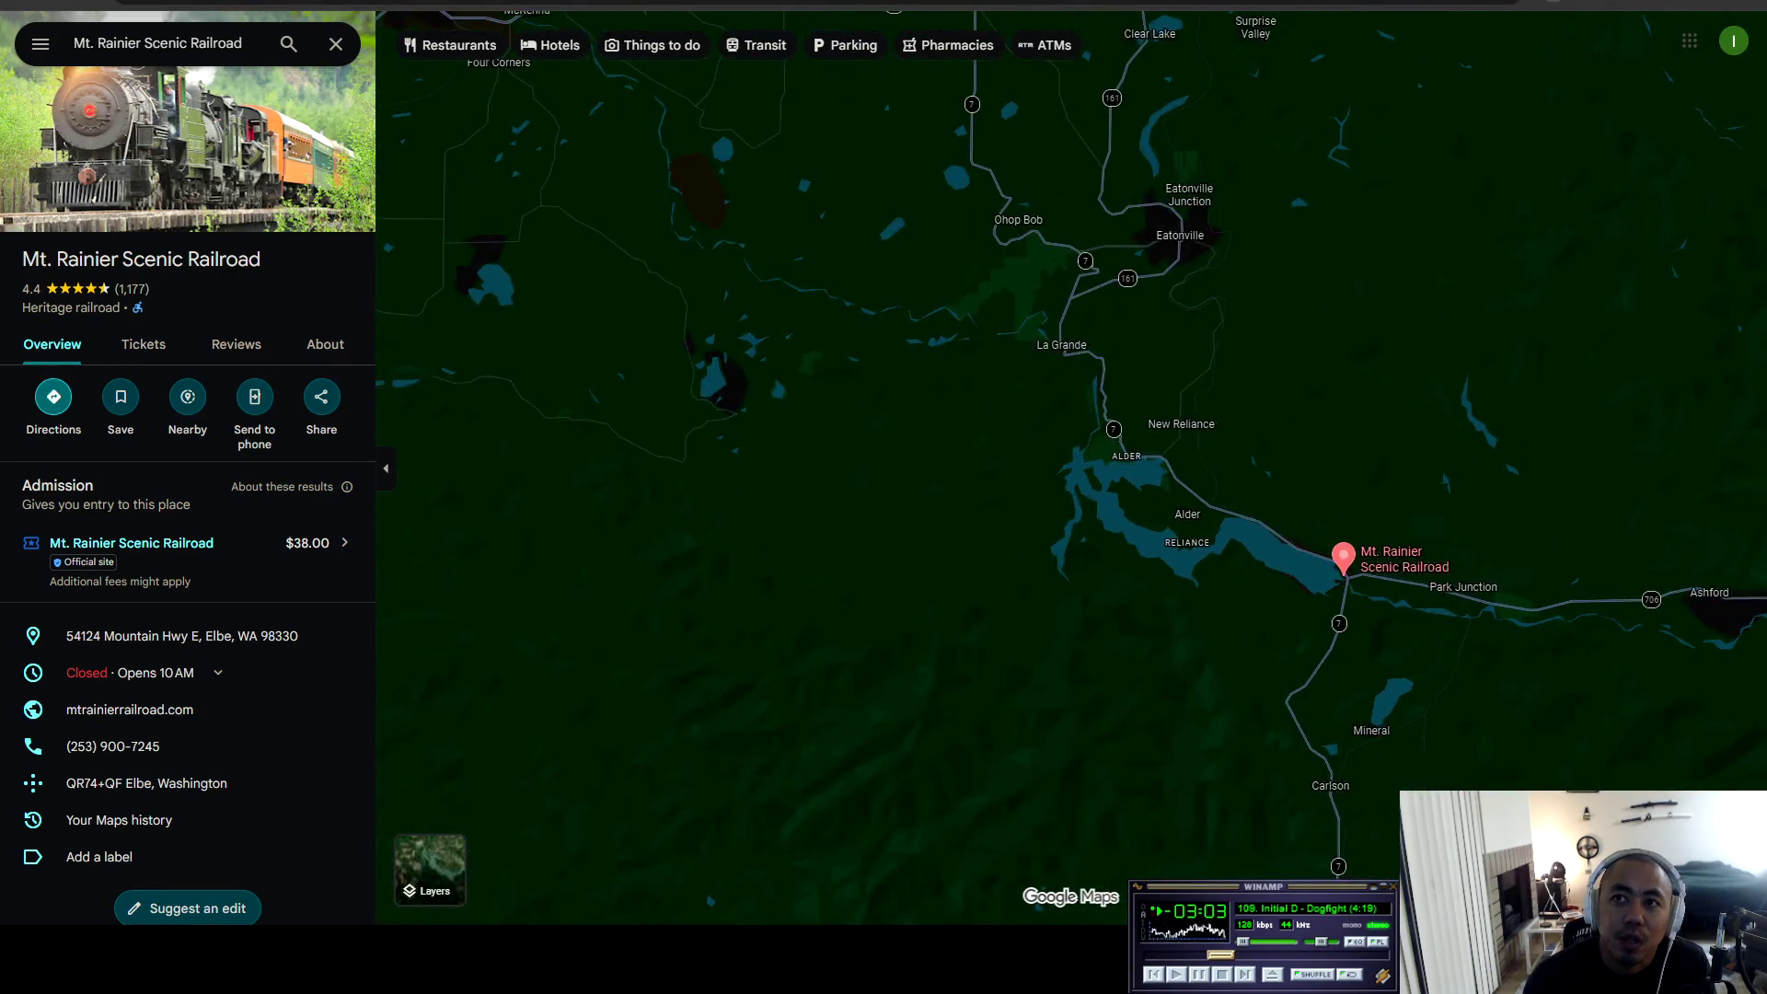
scroll(1337, 573, down, 2)
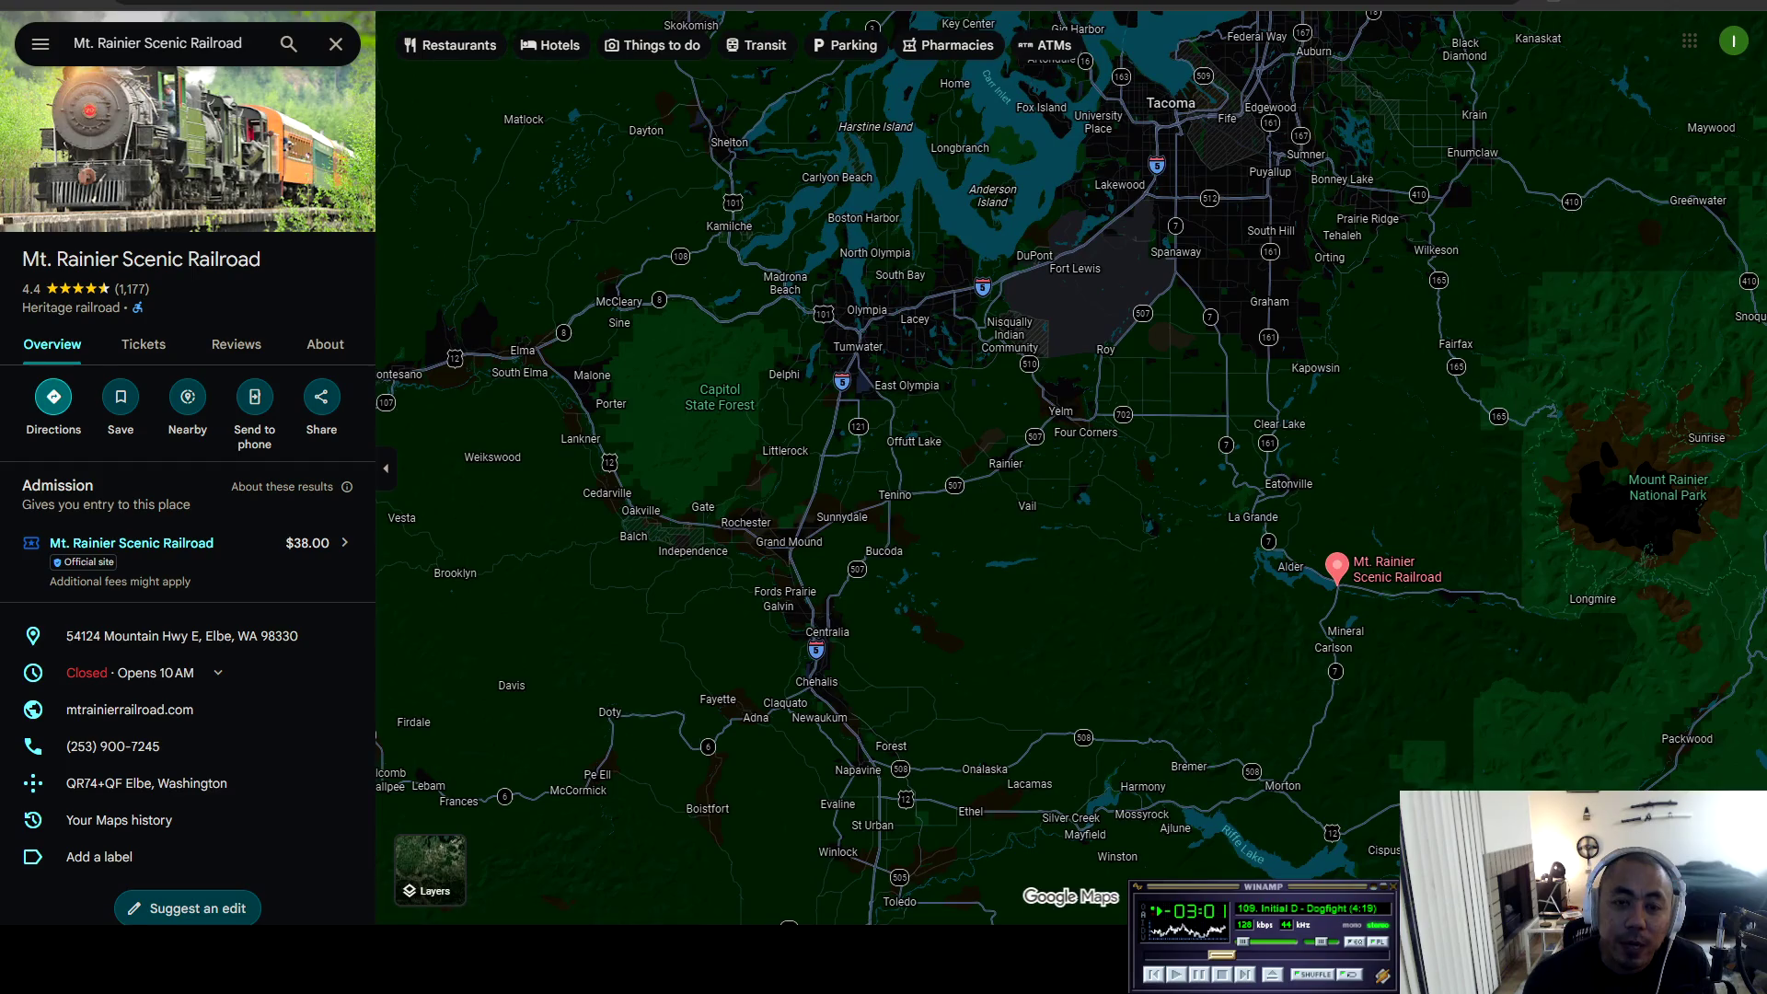
mouse_move(1072, 469)
mouse_down()
mouse_move(935, 639)
mouse_move(830, 651)
mouse_up()
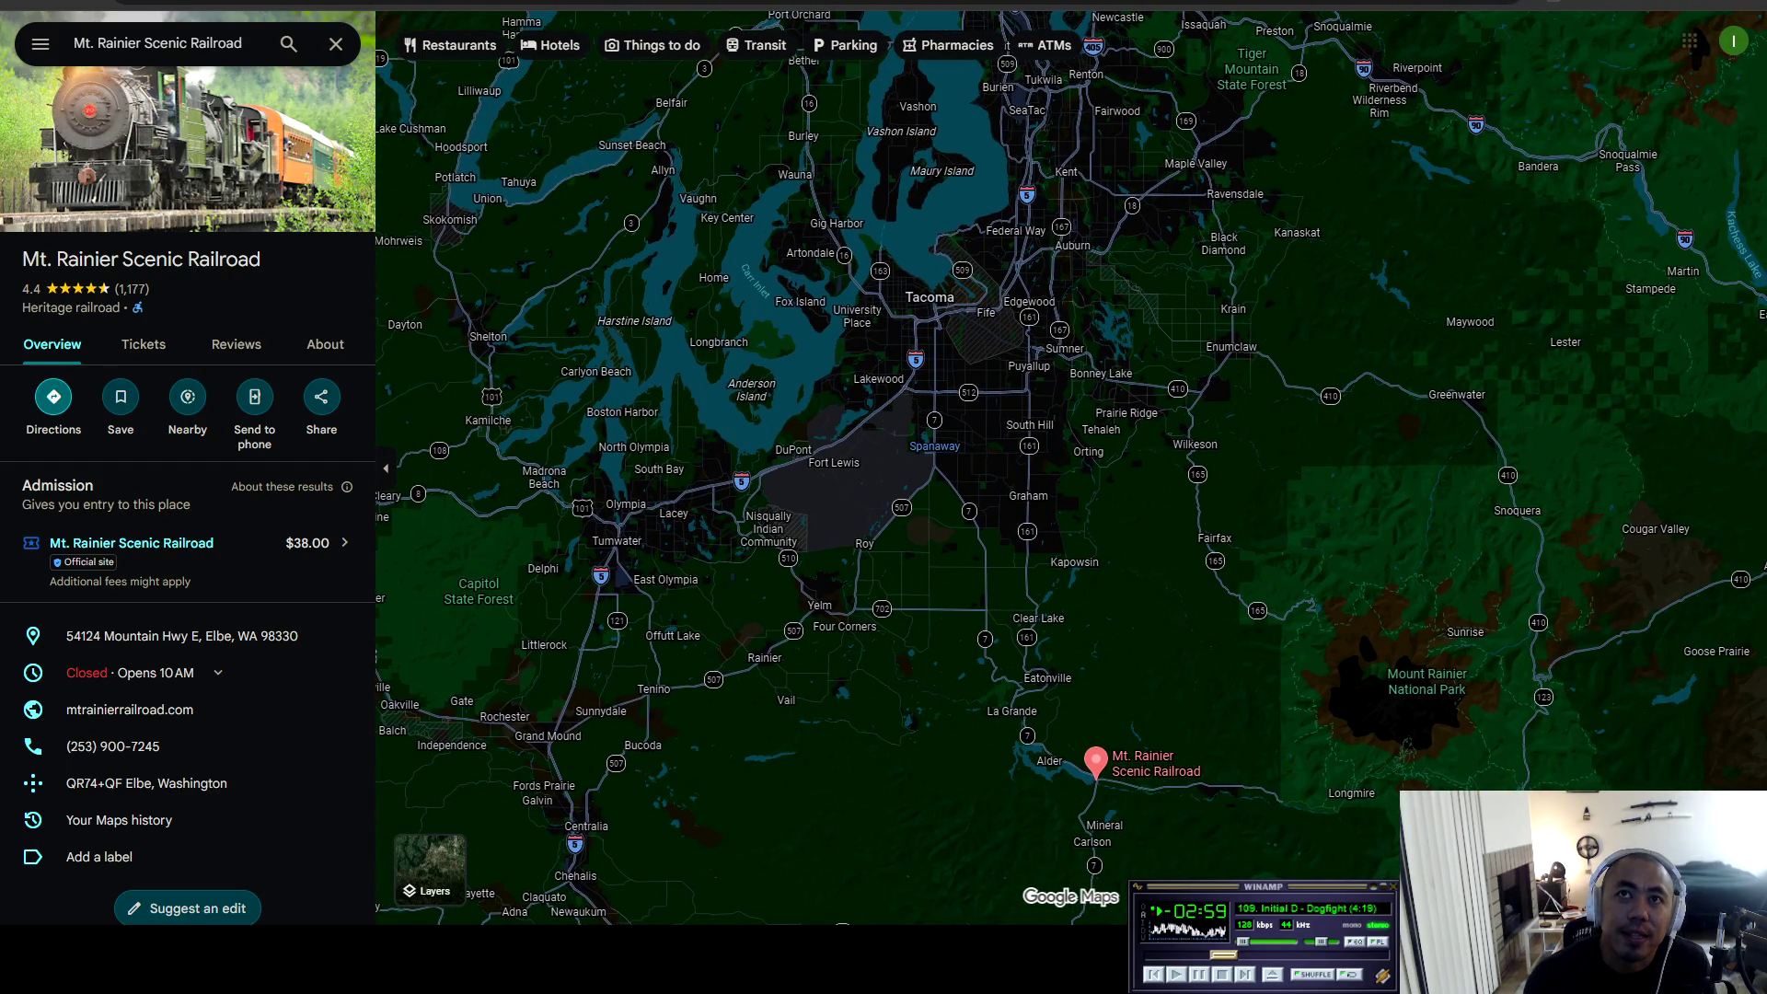
scroll(1029, 366, up, 5)
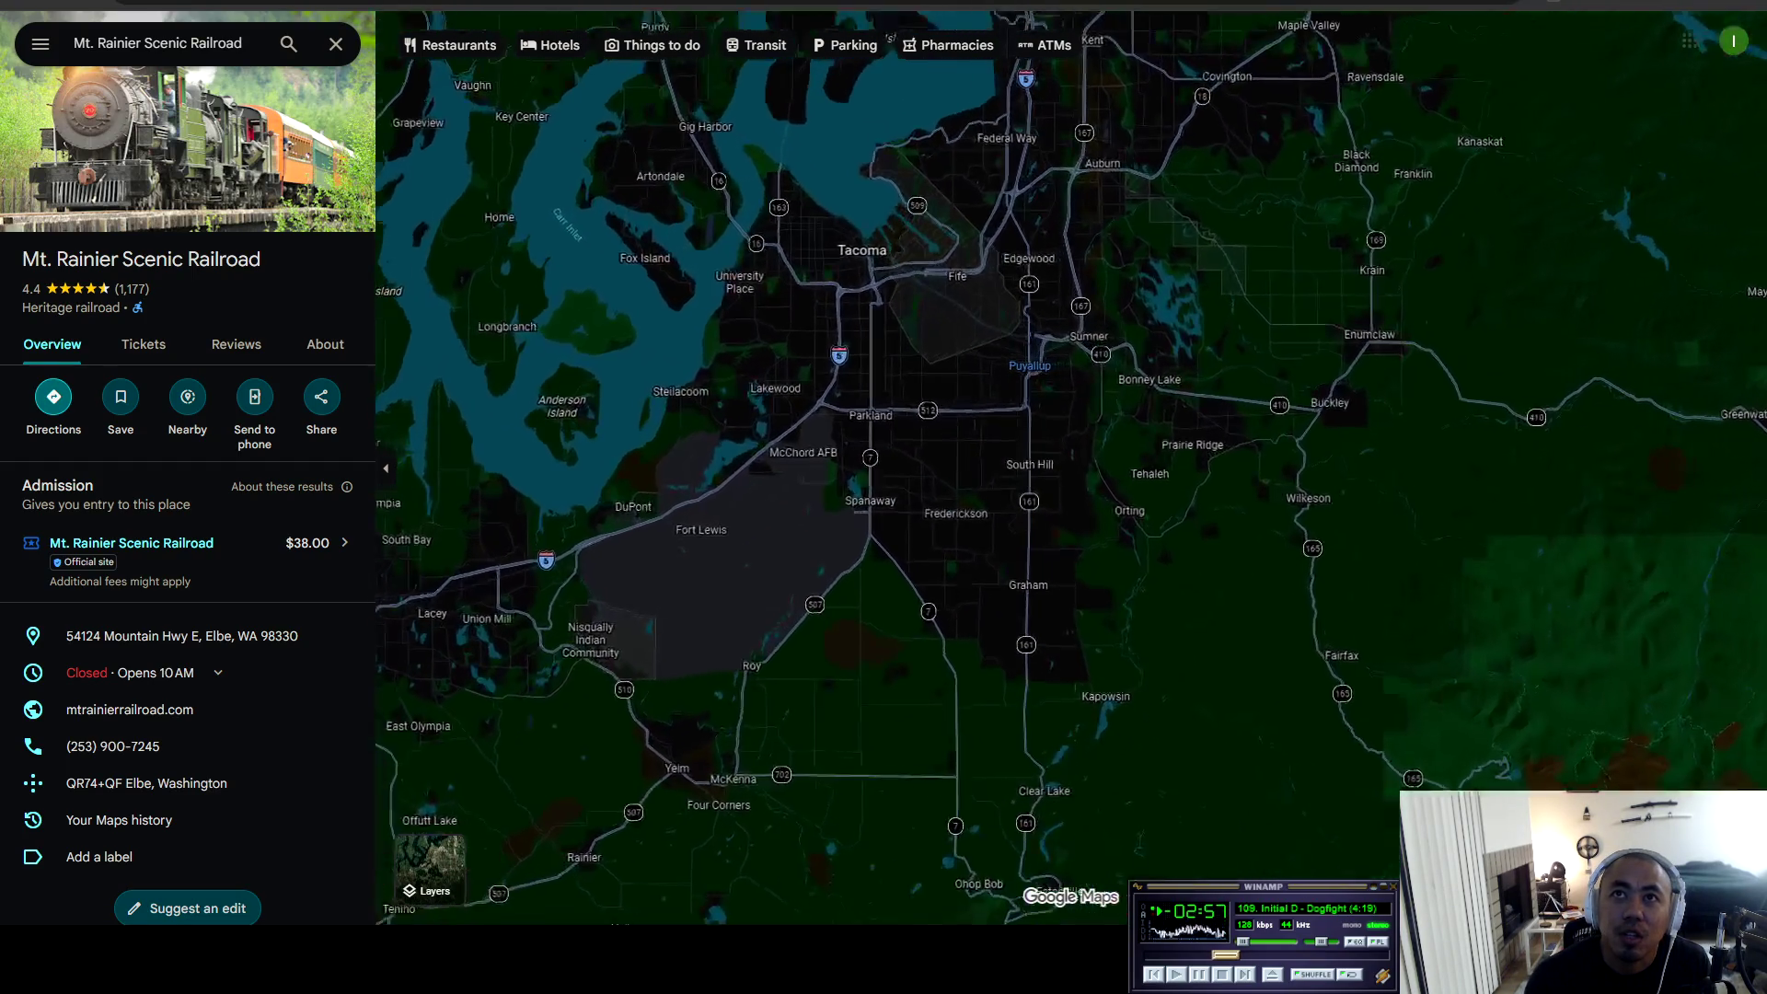
mouse_move(1034, 363)
scroll(1032, 363, down, 3)
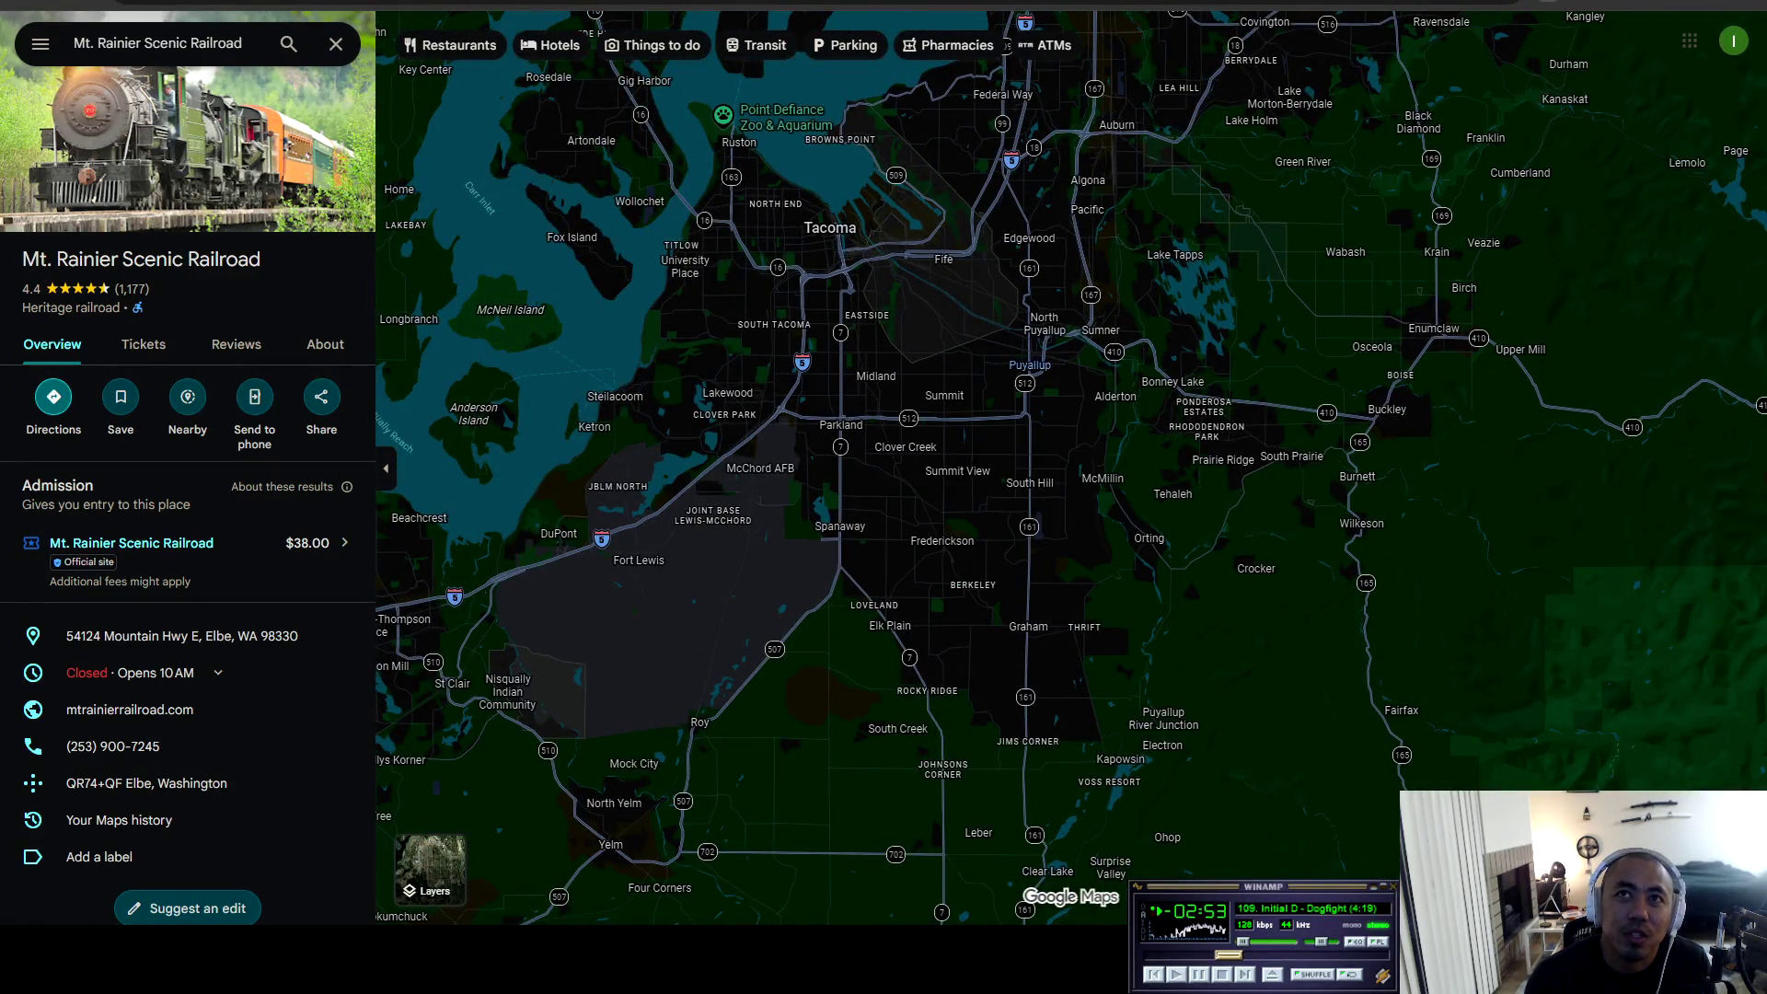
scroll(1072, 469, down, 2)
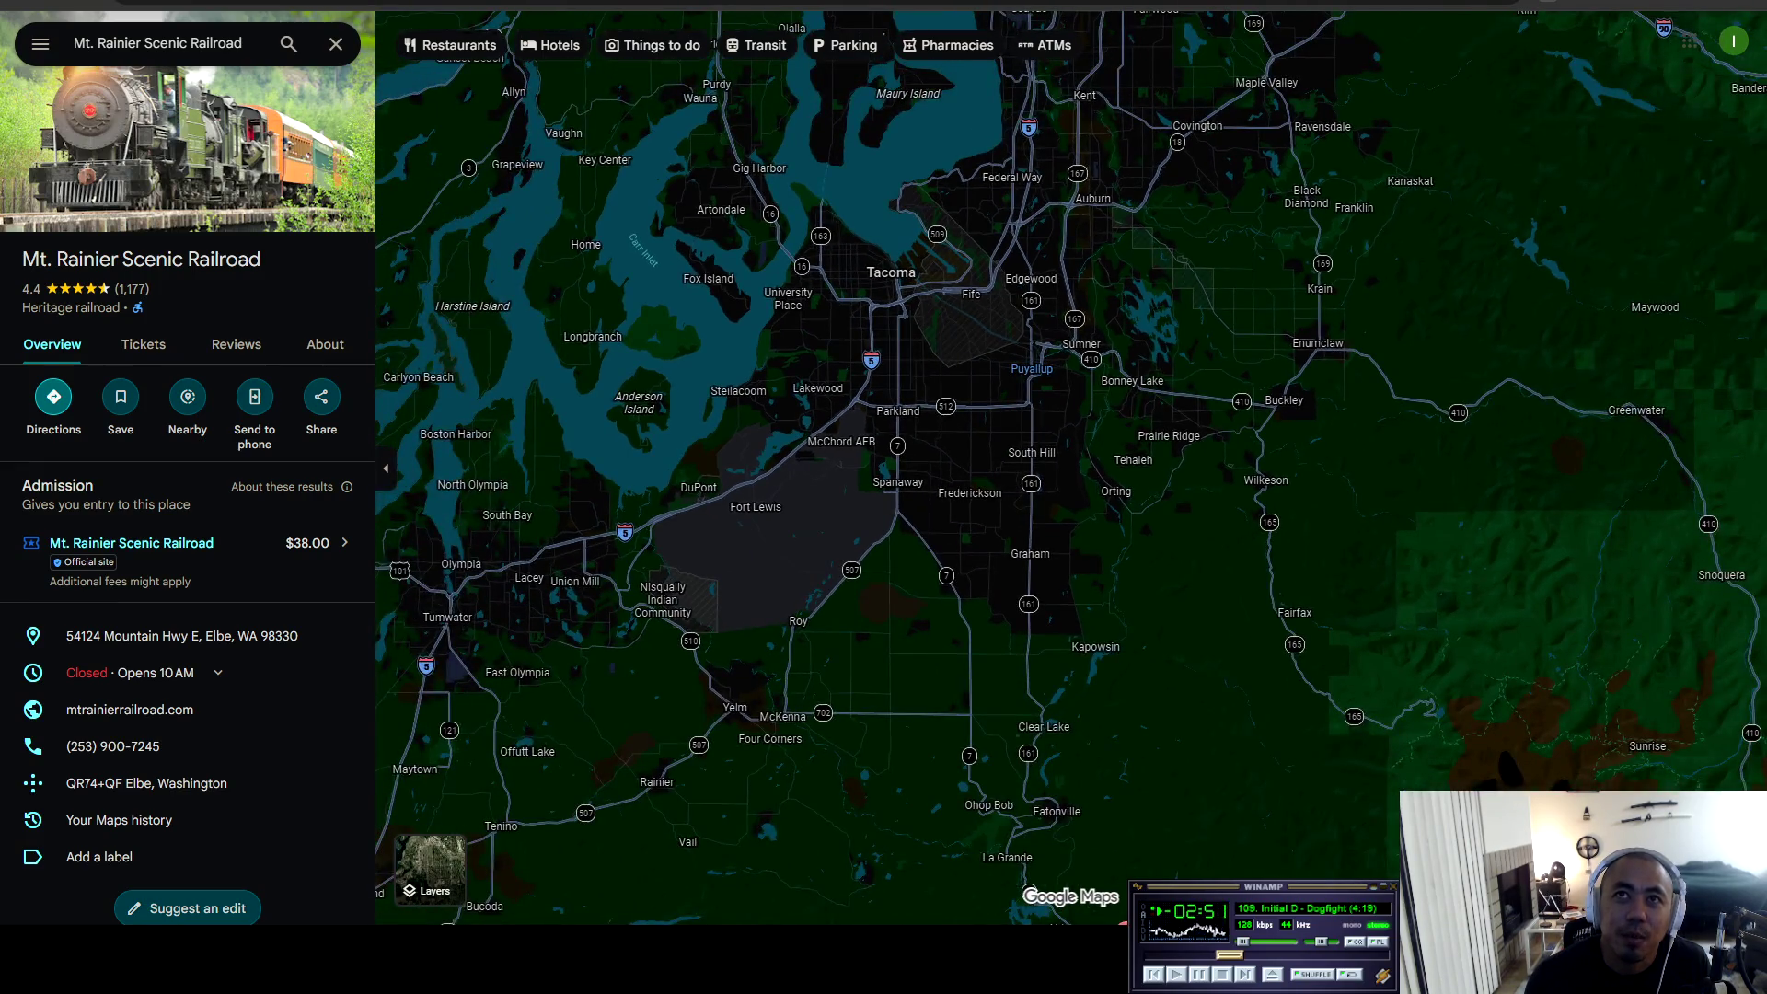
key(Down)
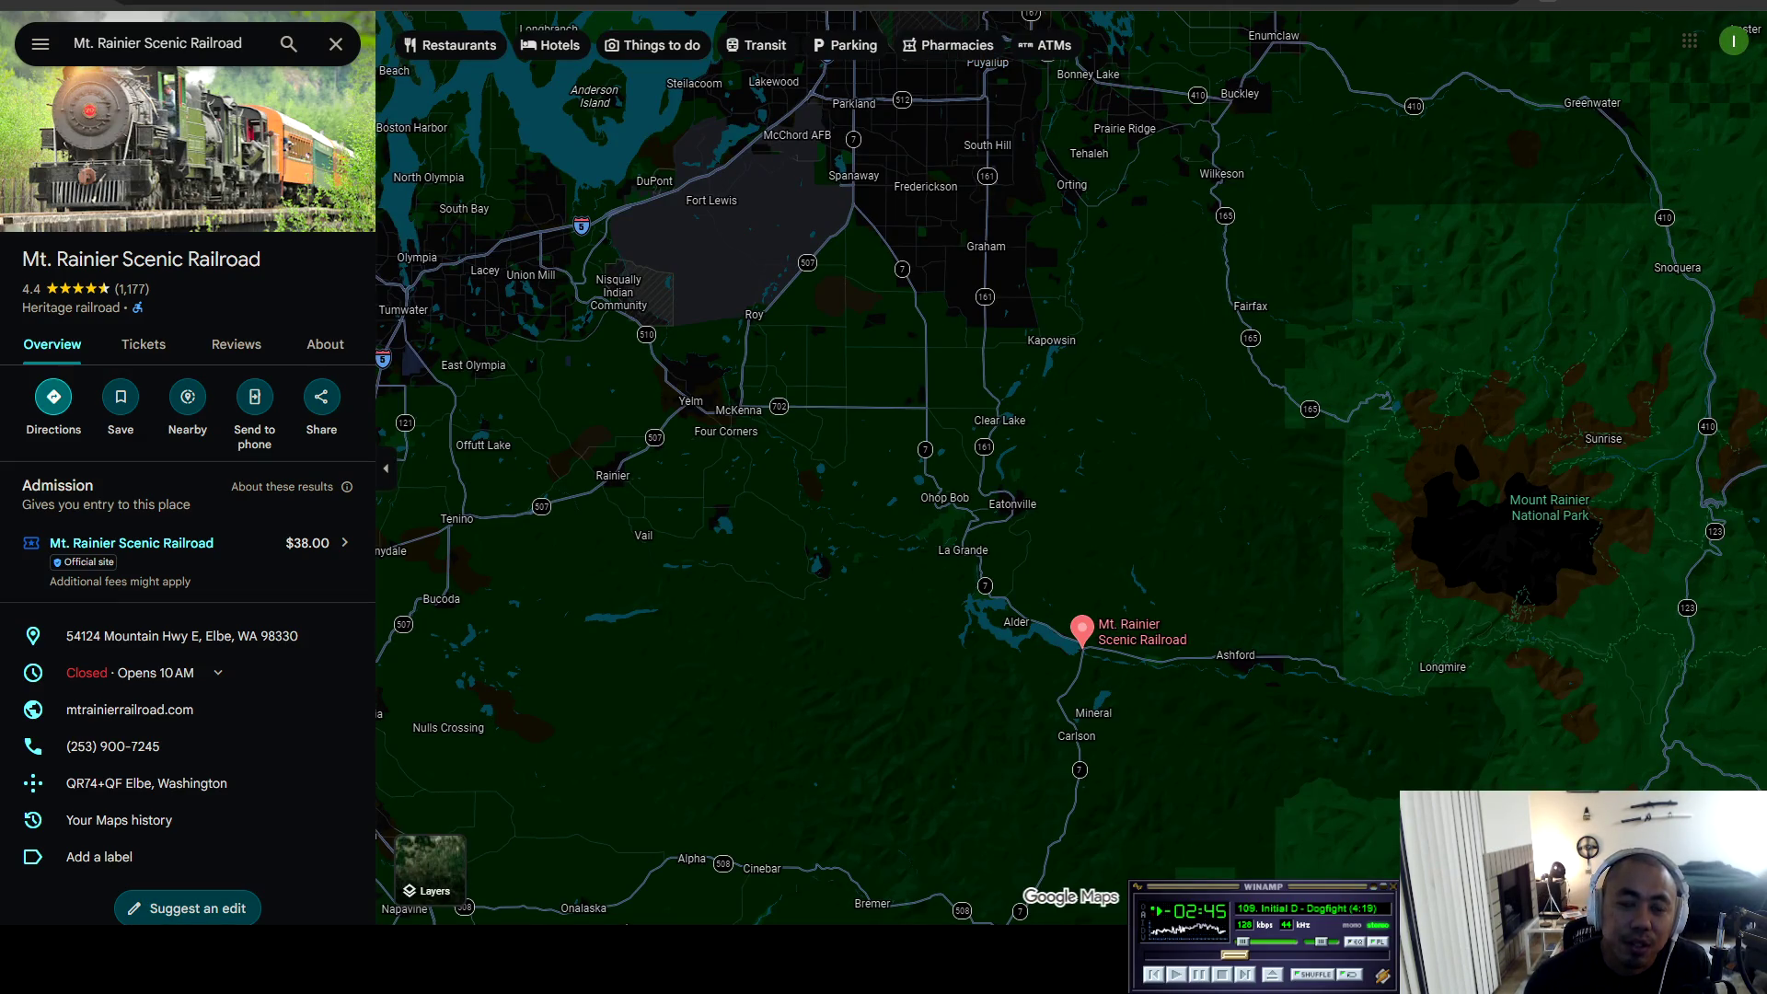
Zoom around Alder Lake, Ashford and Mineral, then return to the CA18DET build thread.
scroll(1067, 628, up, 5)
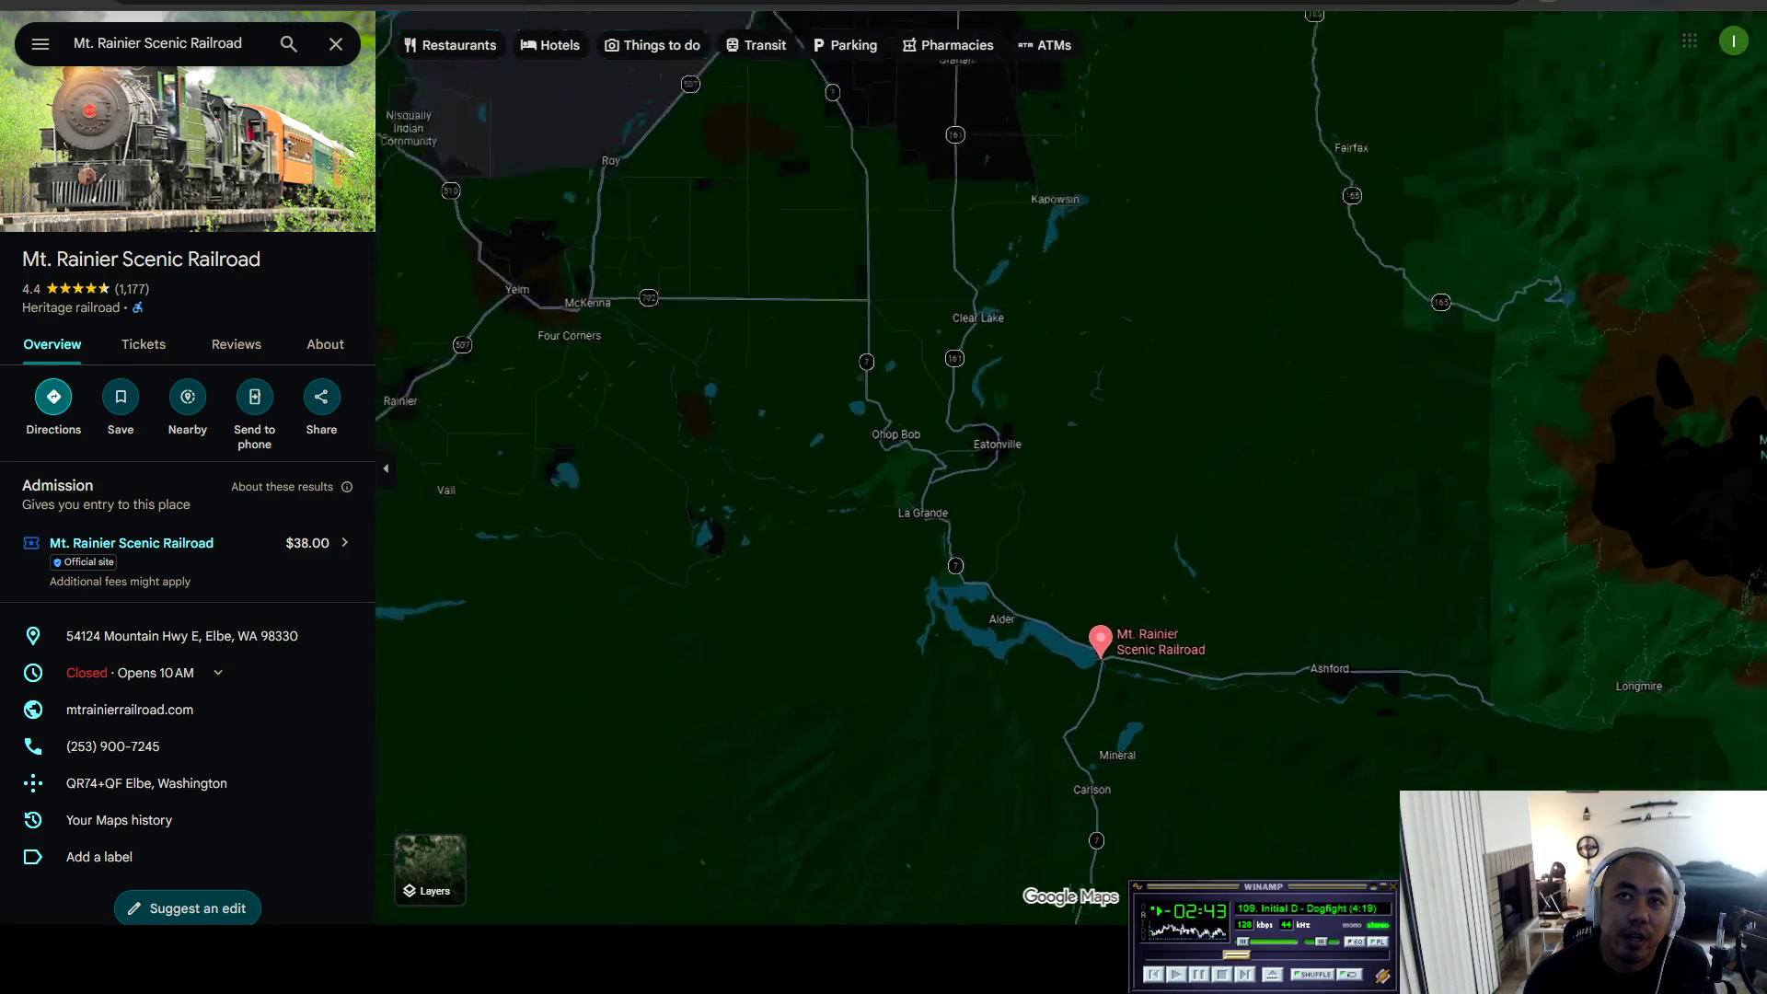
scroll(1068, 629, down, 5)
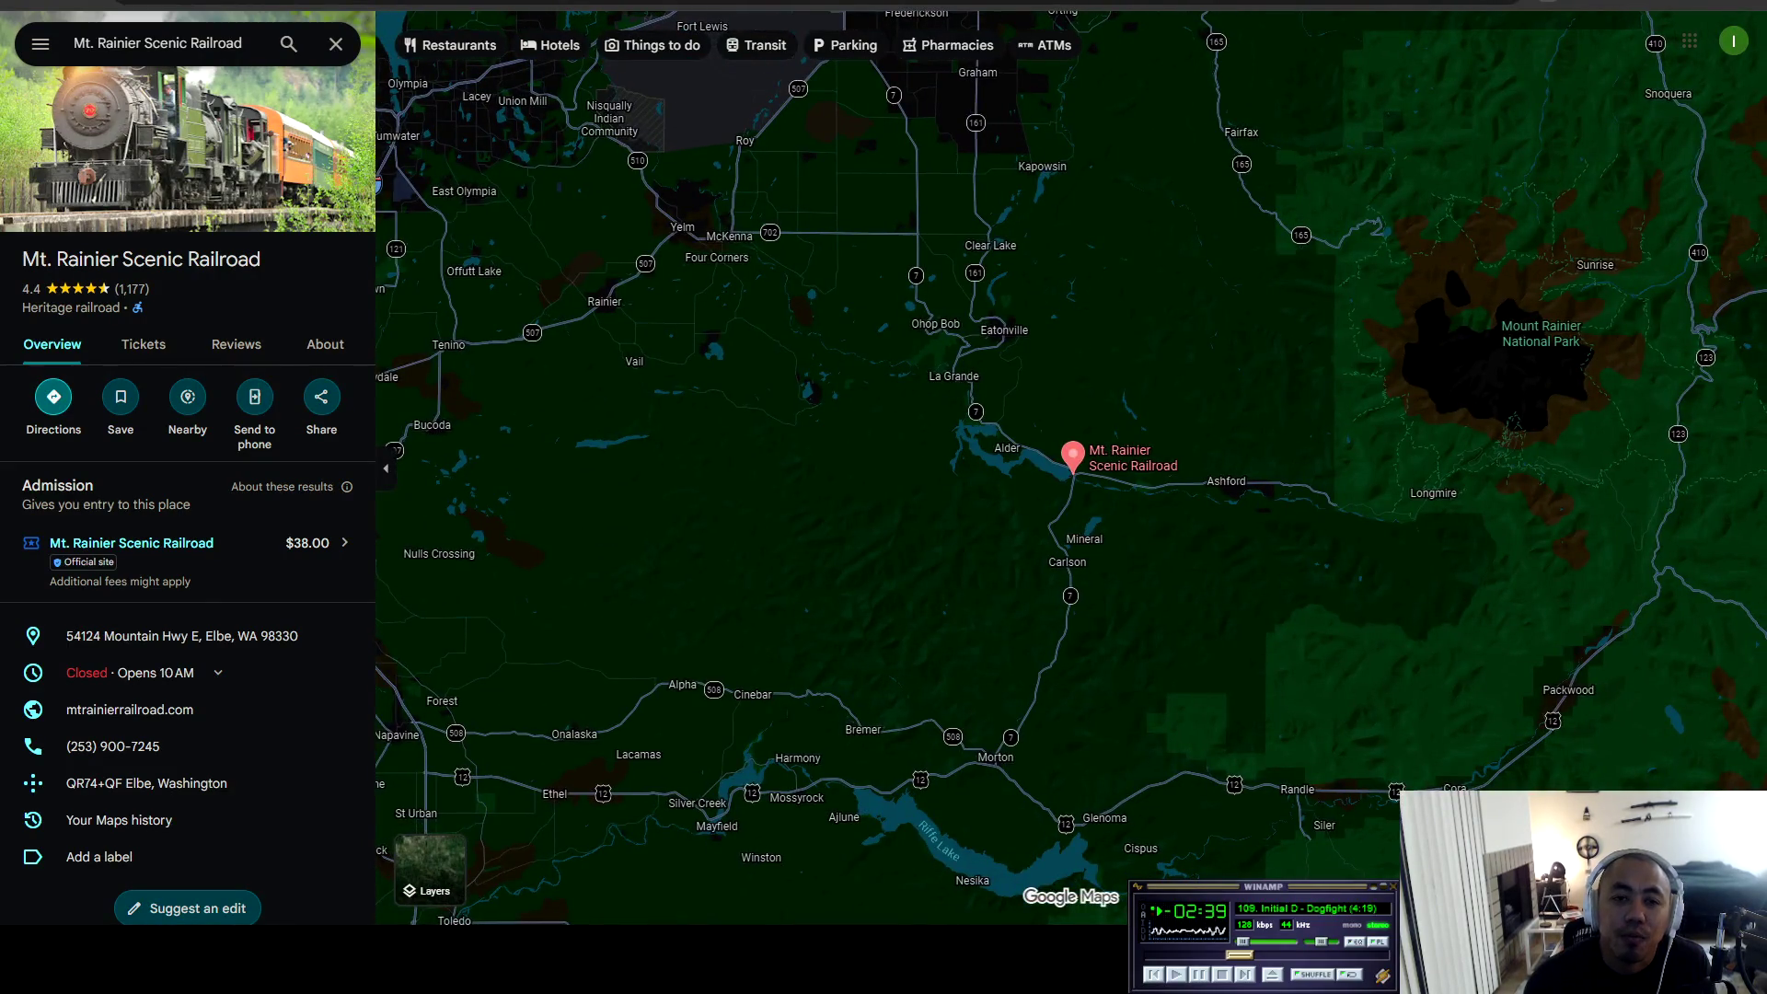
scroll(1070, 457, up, 5)
scroll(1092, 493, up, 2)
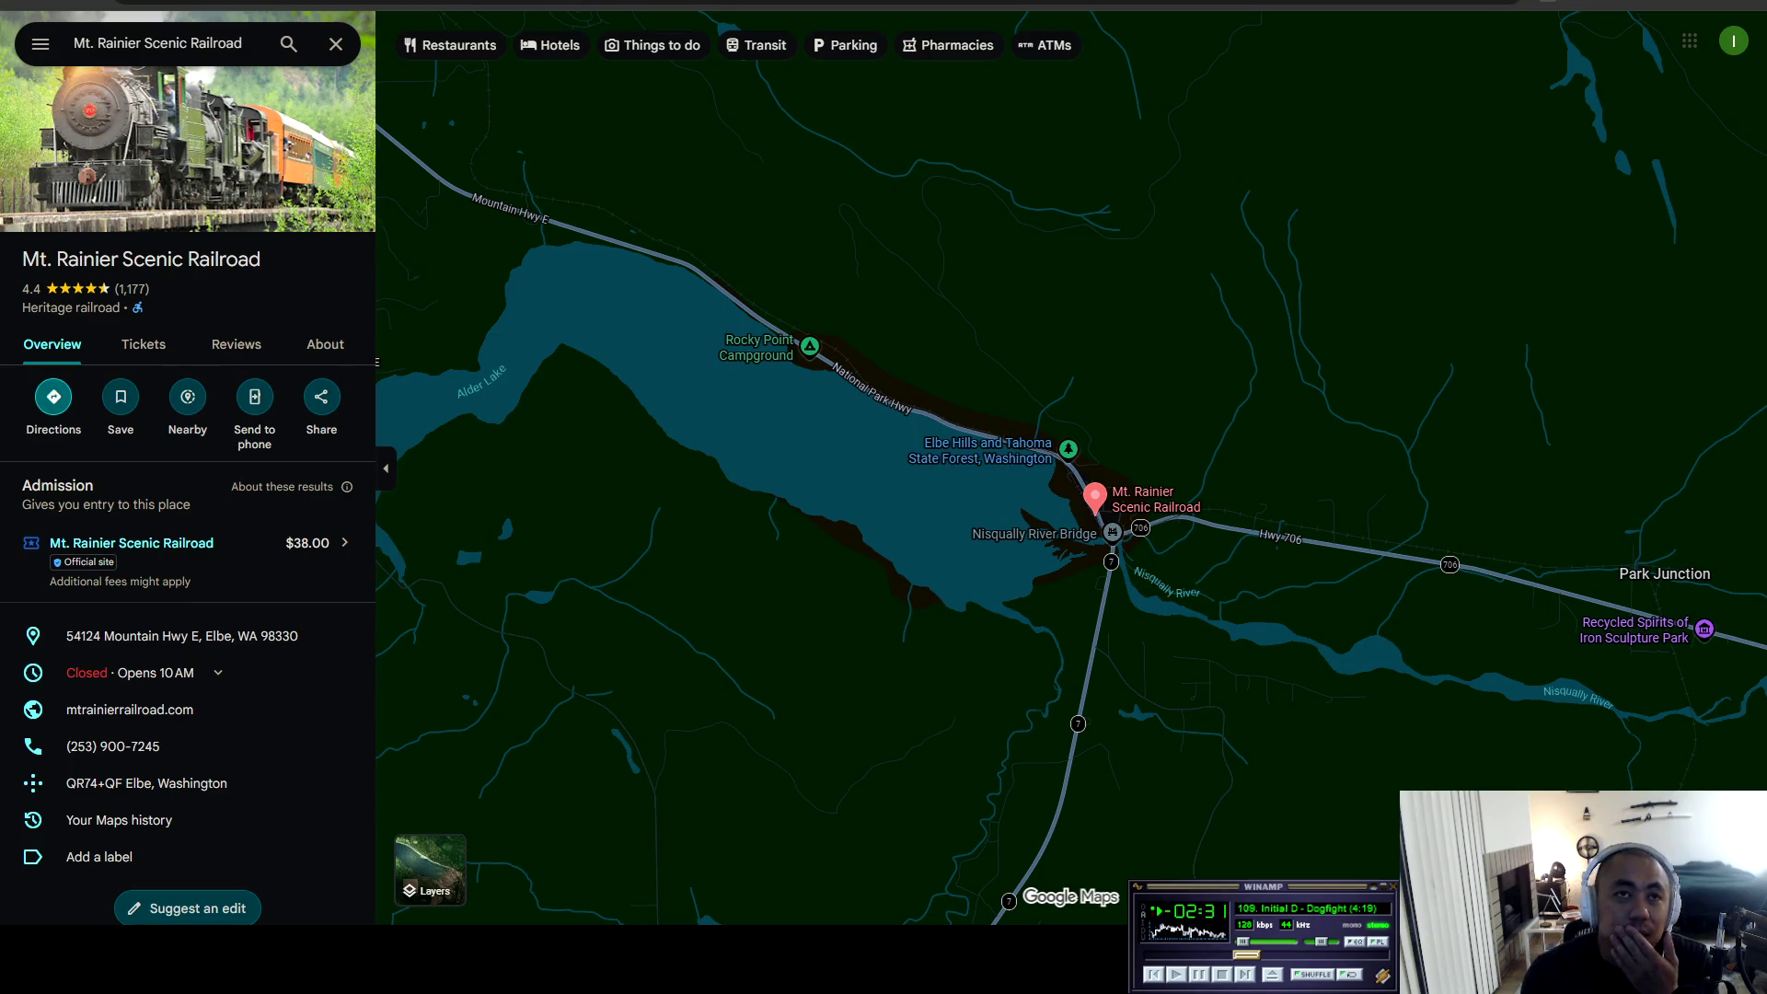
mouse_move(1067, 449)
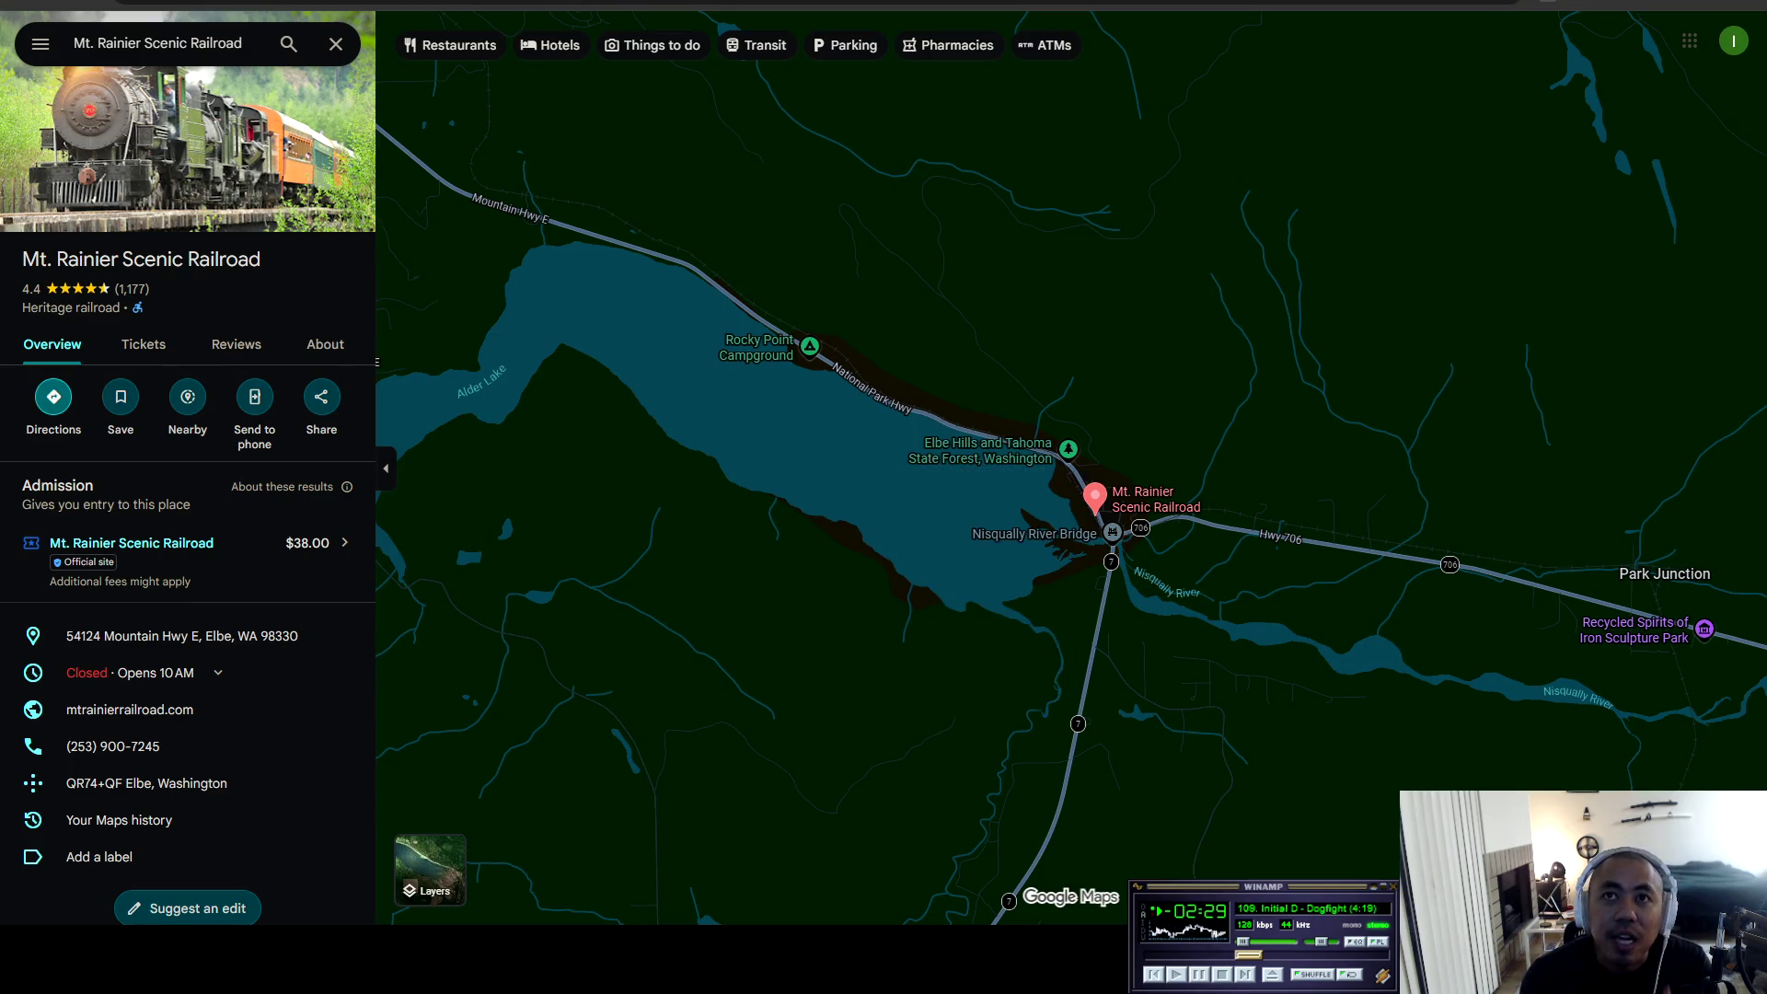
mouse_move(1112, 531)
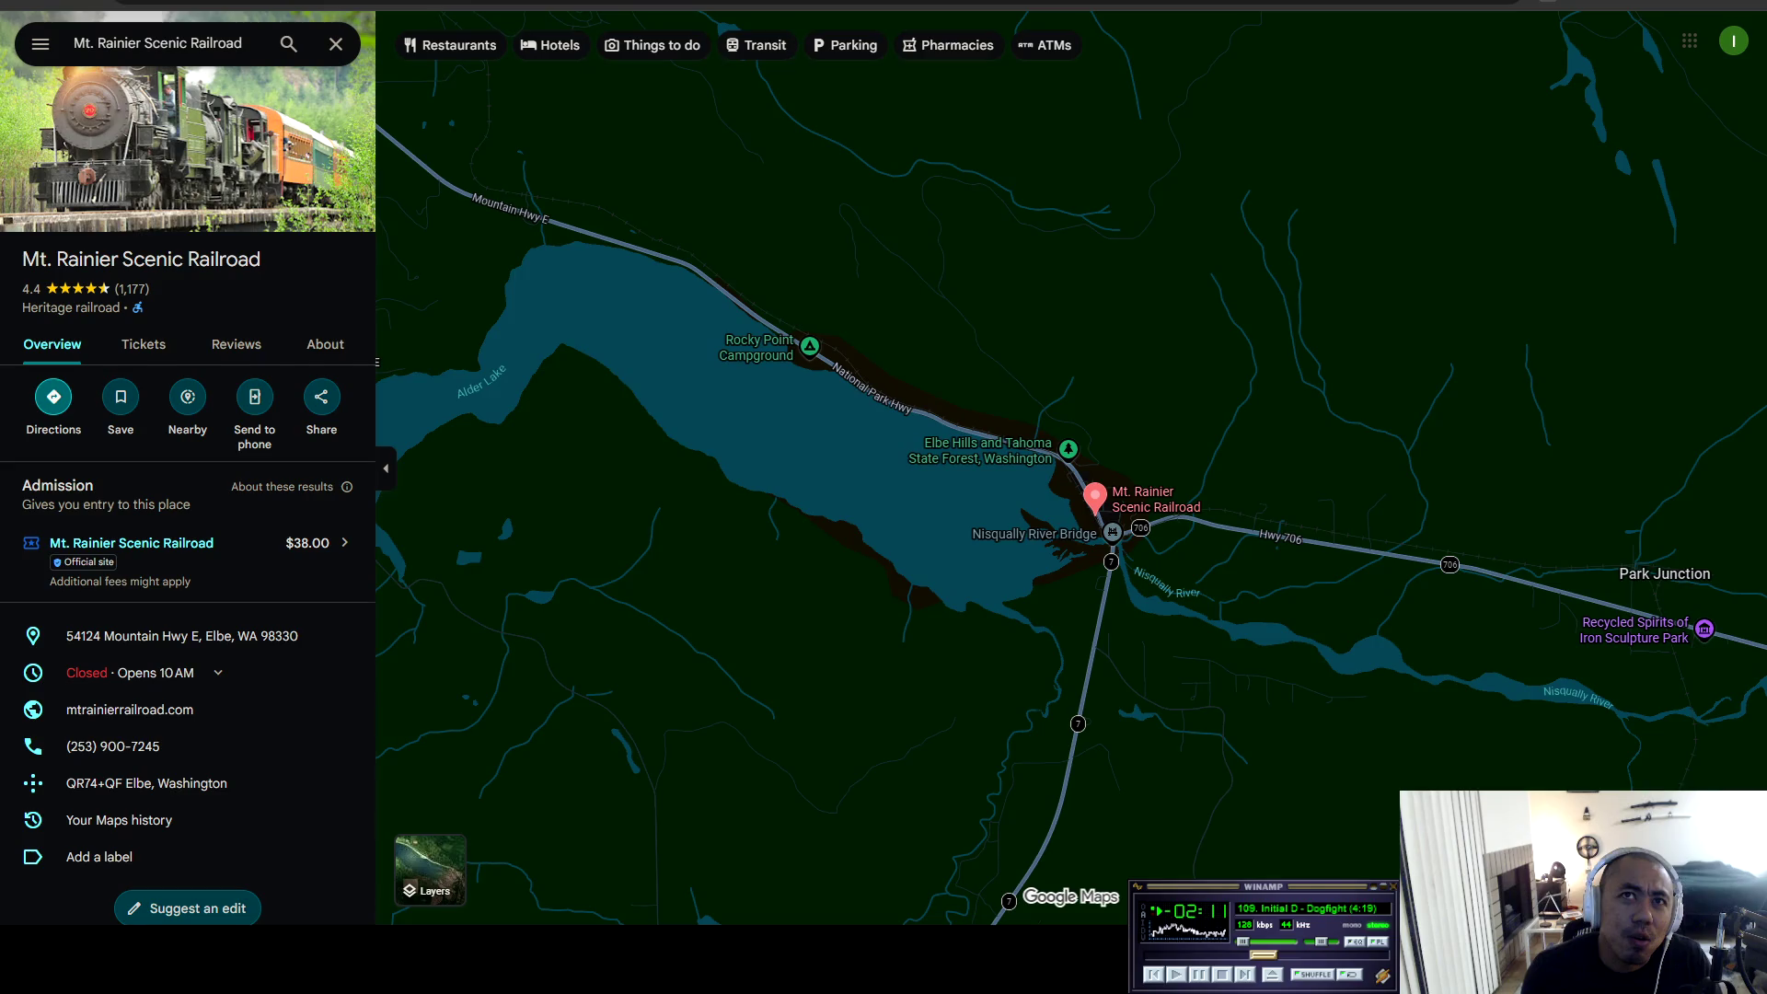
scroll(937, 457, down, 2)
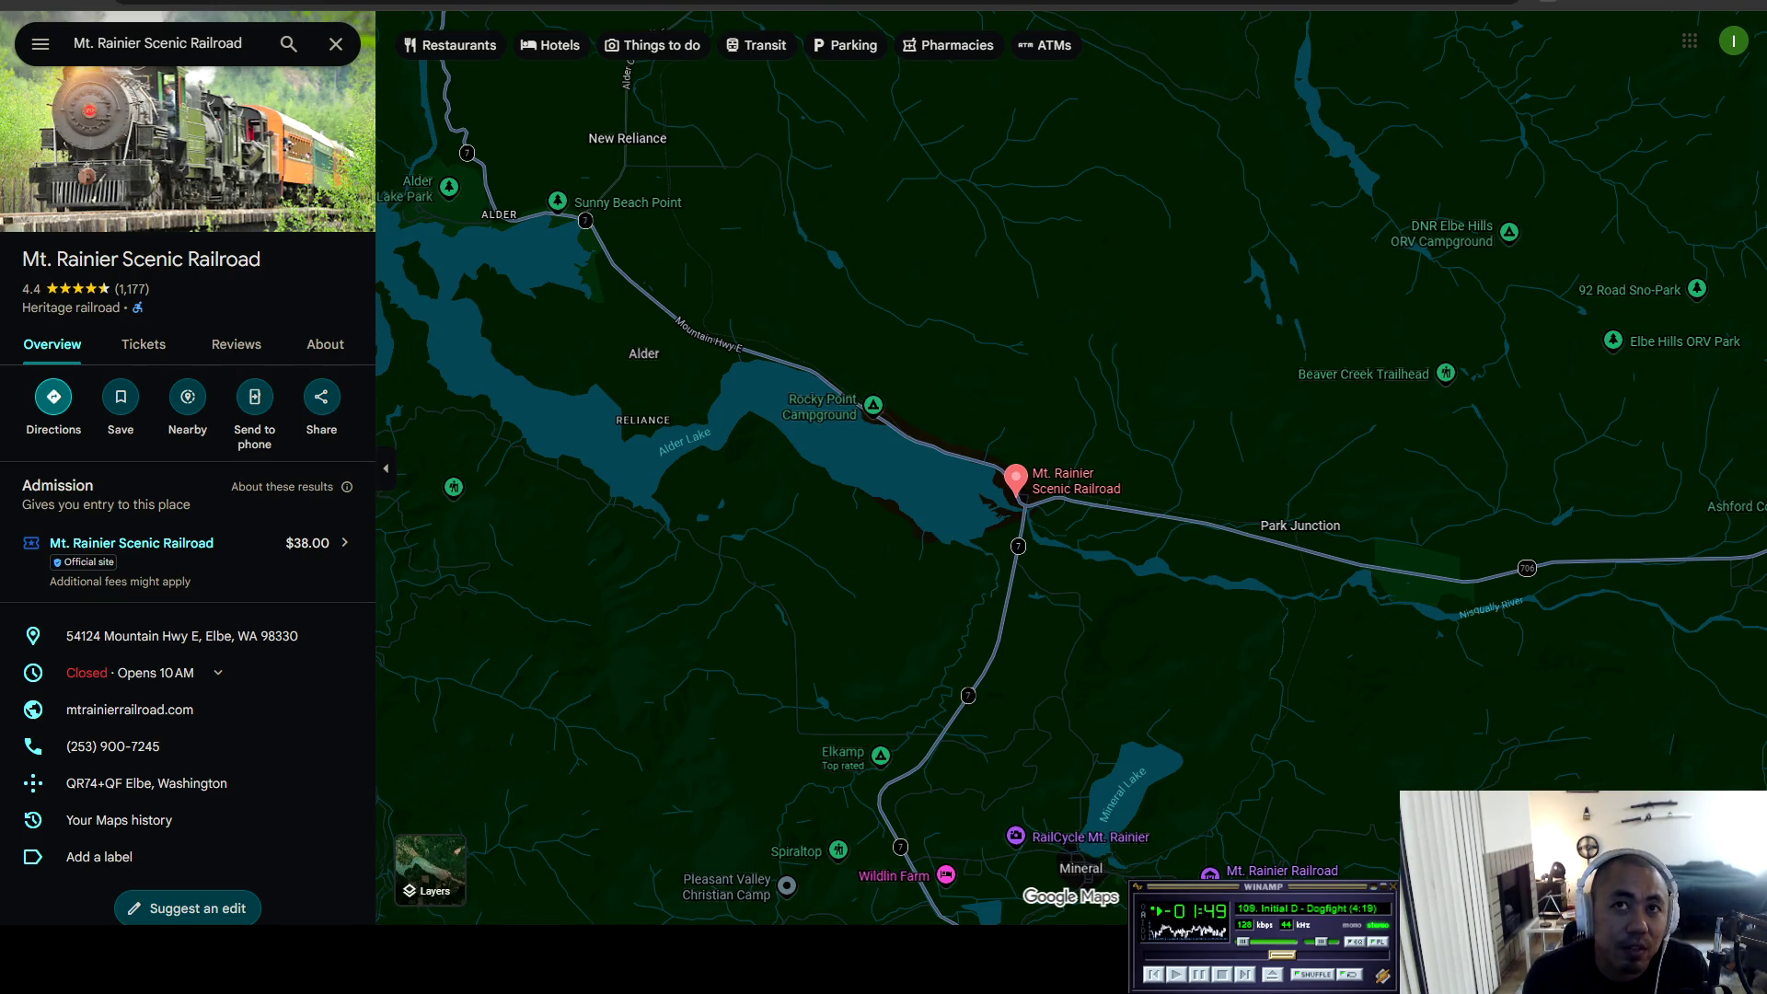
scroll(1013, 476, up, 4)
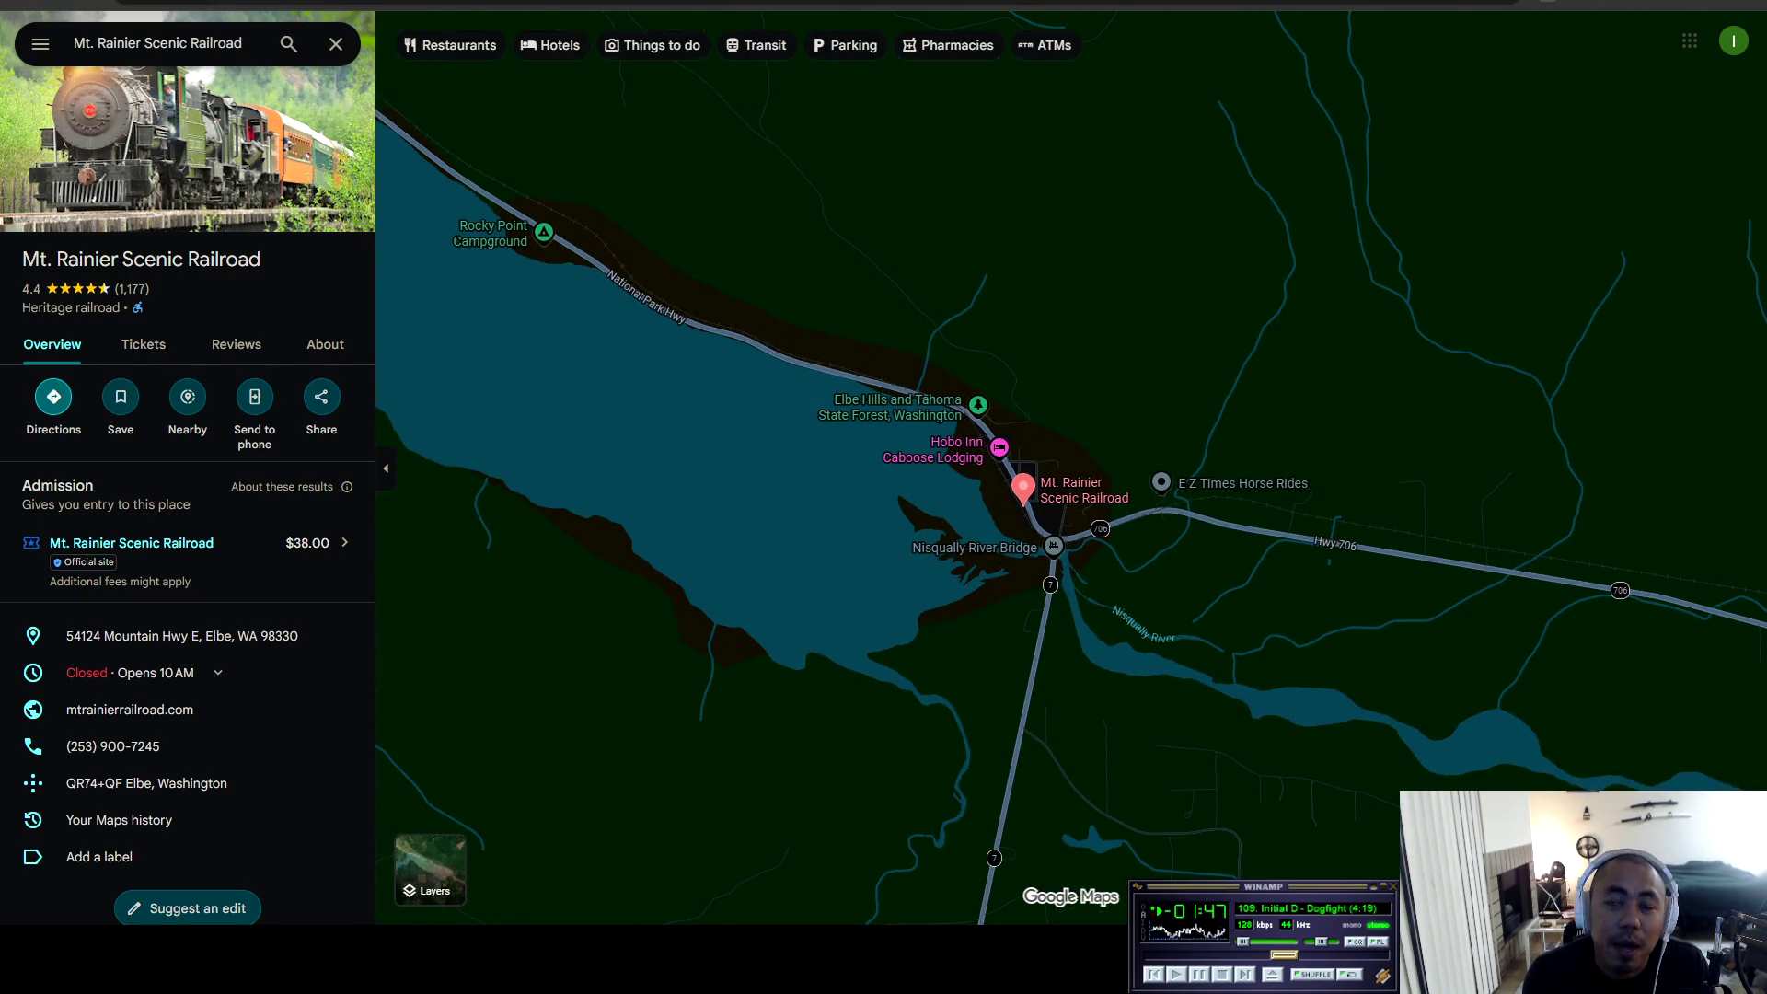
scroll(1032, 488, down, 4)
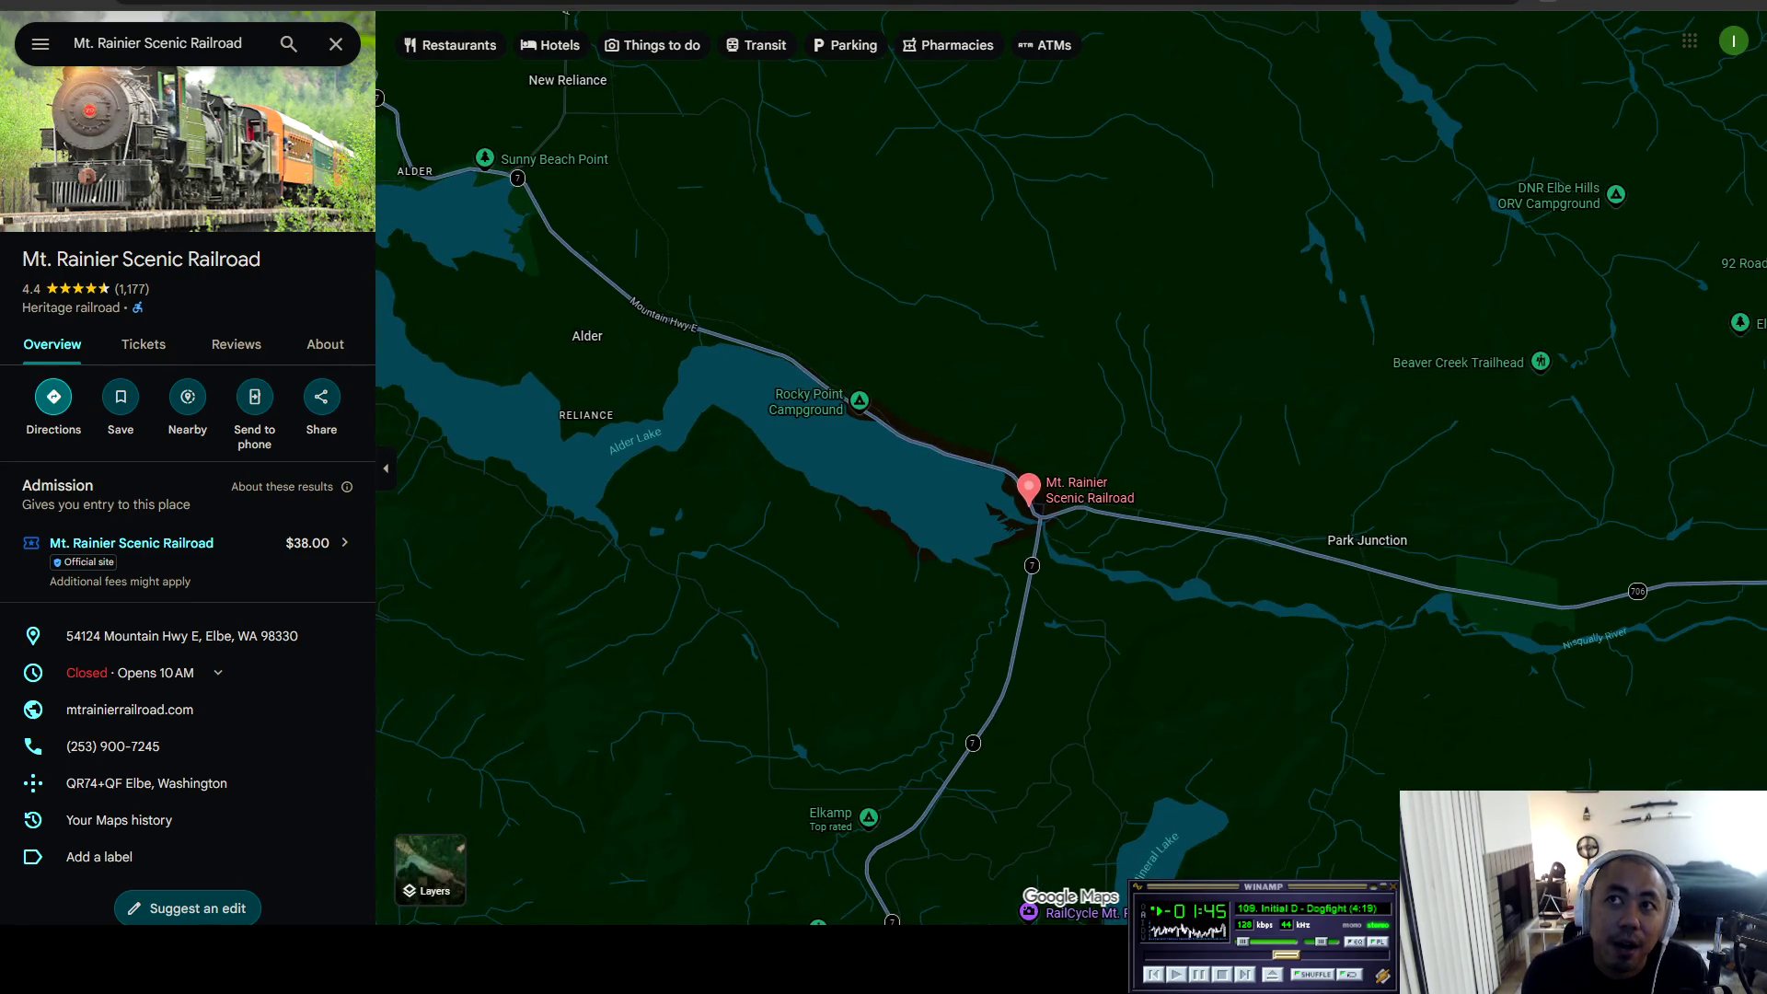
scroll(960, 512, down, 2)
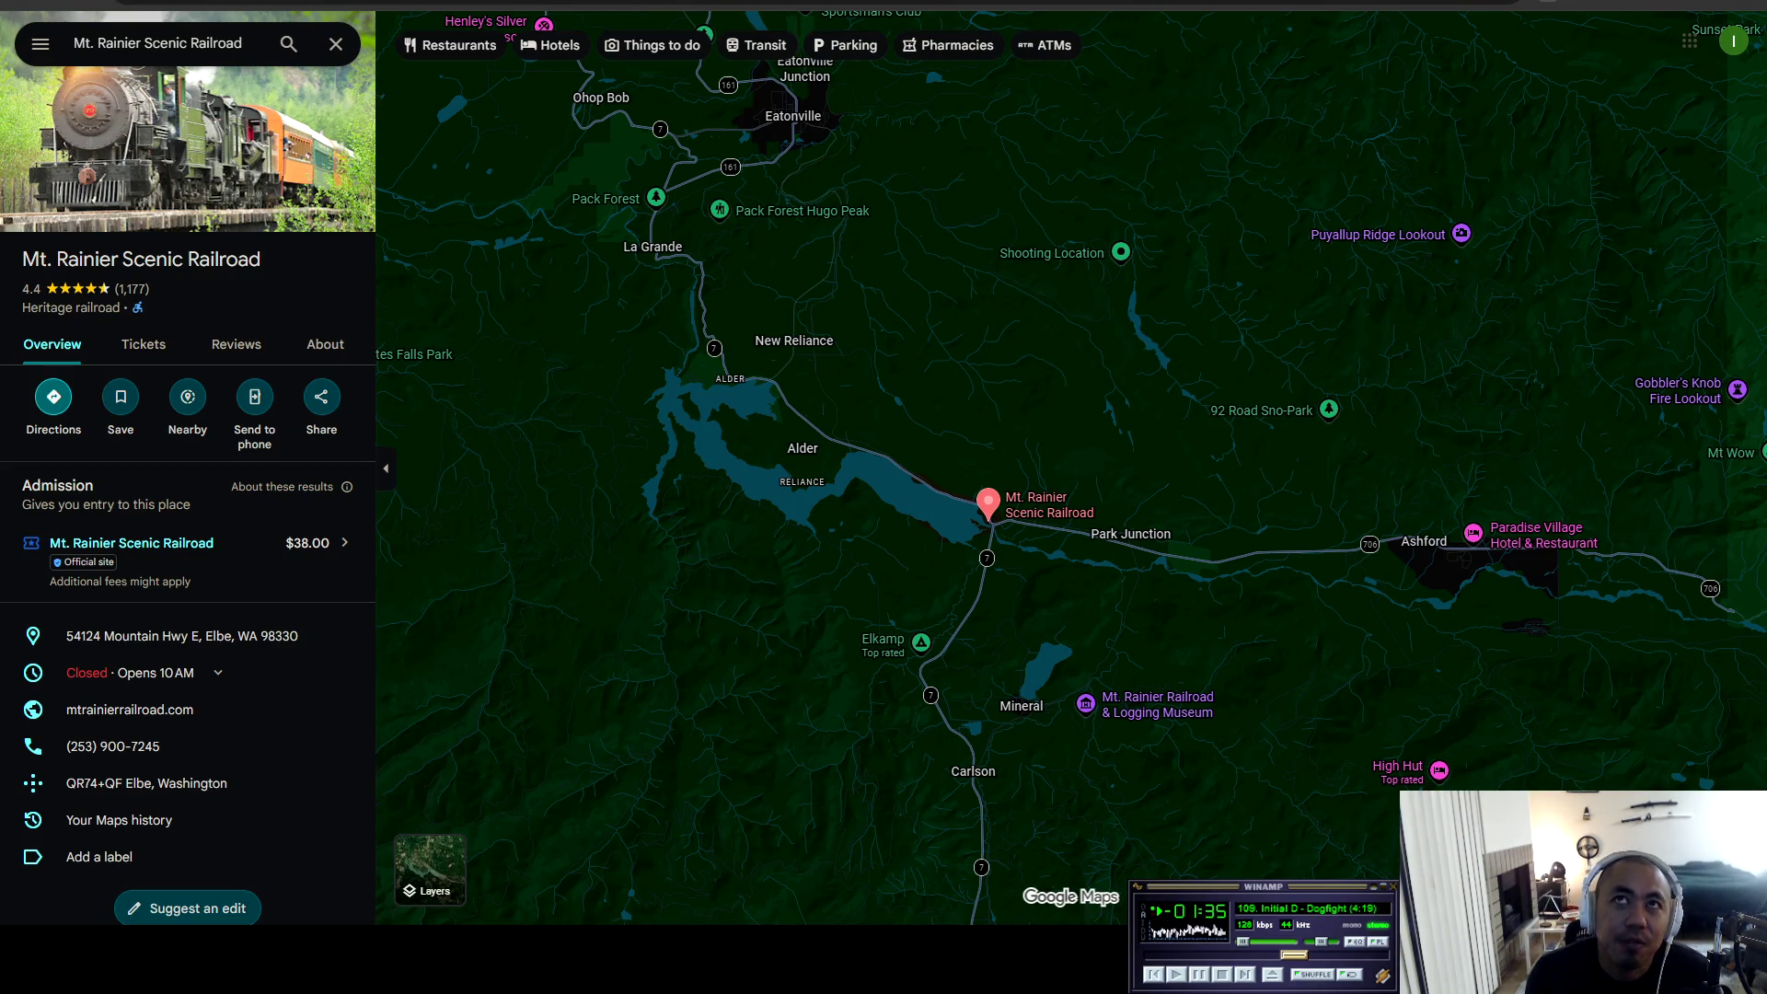
key(alt+Left)
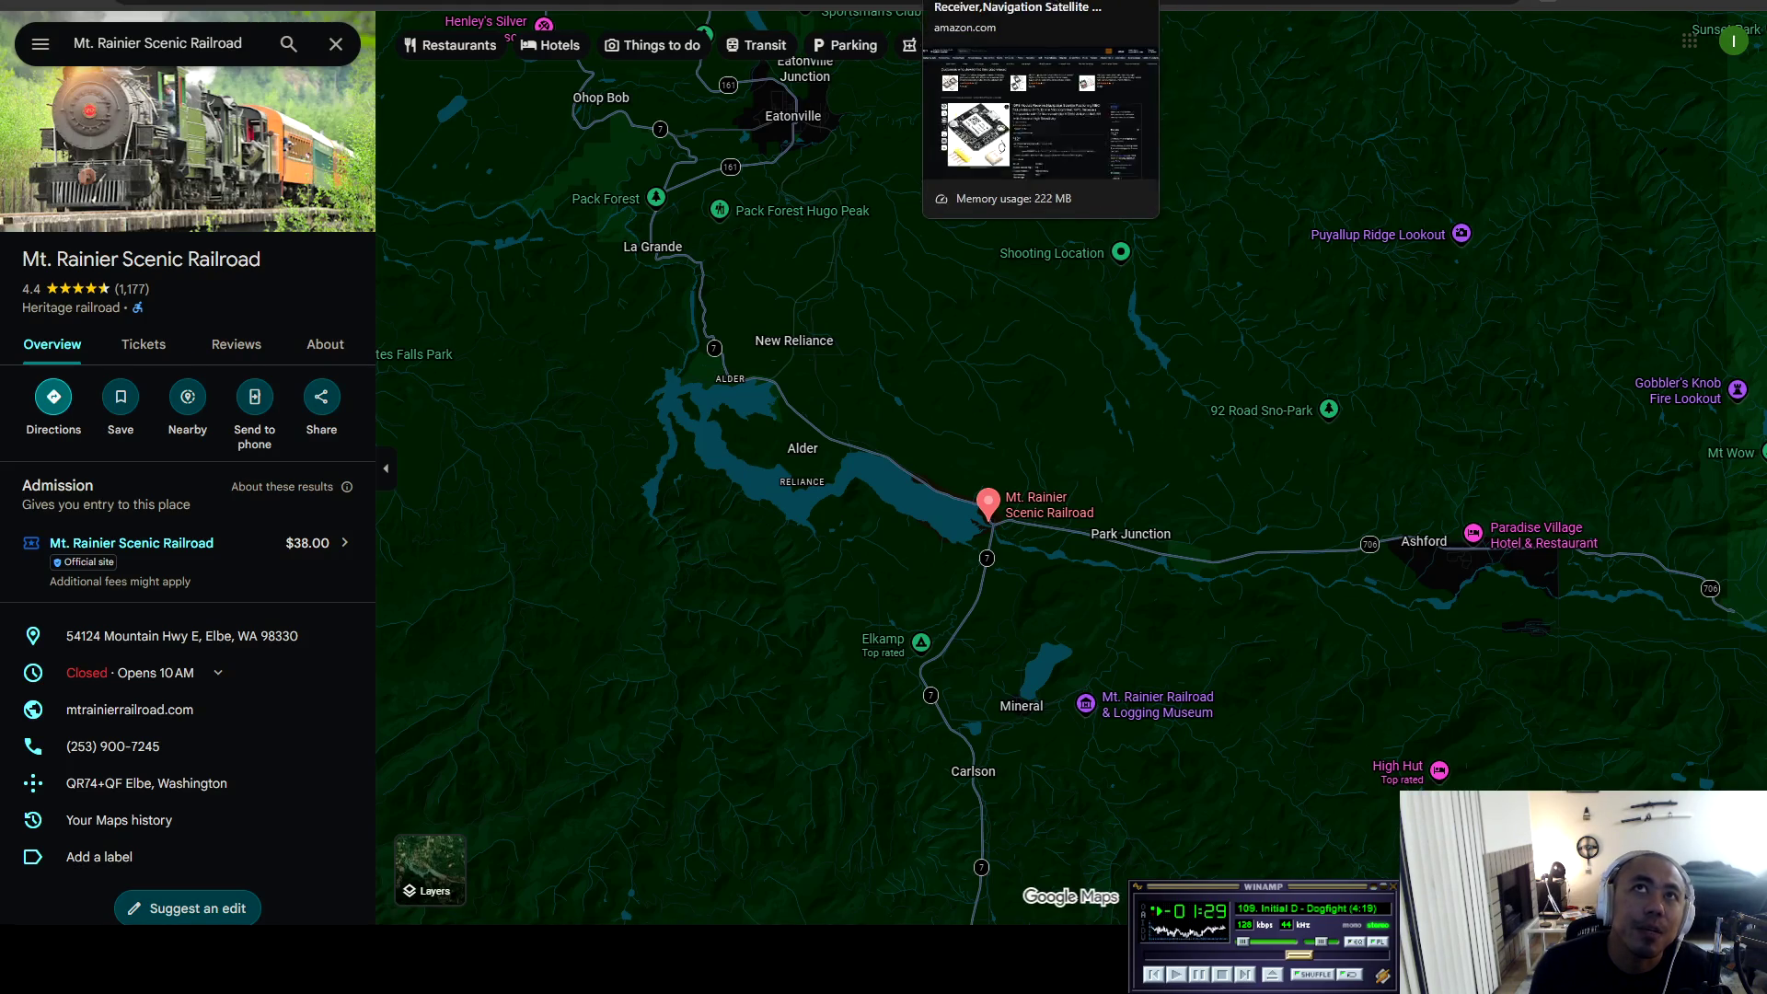
click(395, 3)
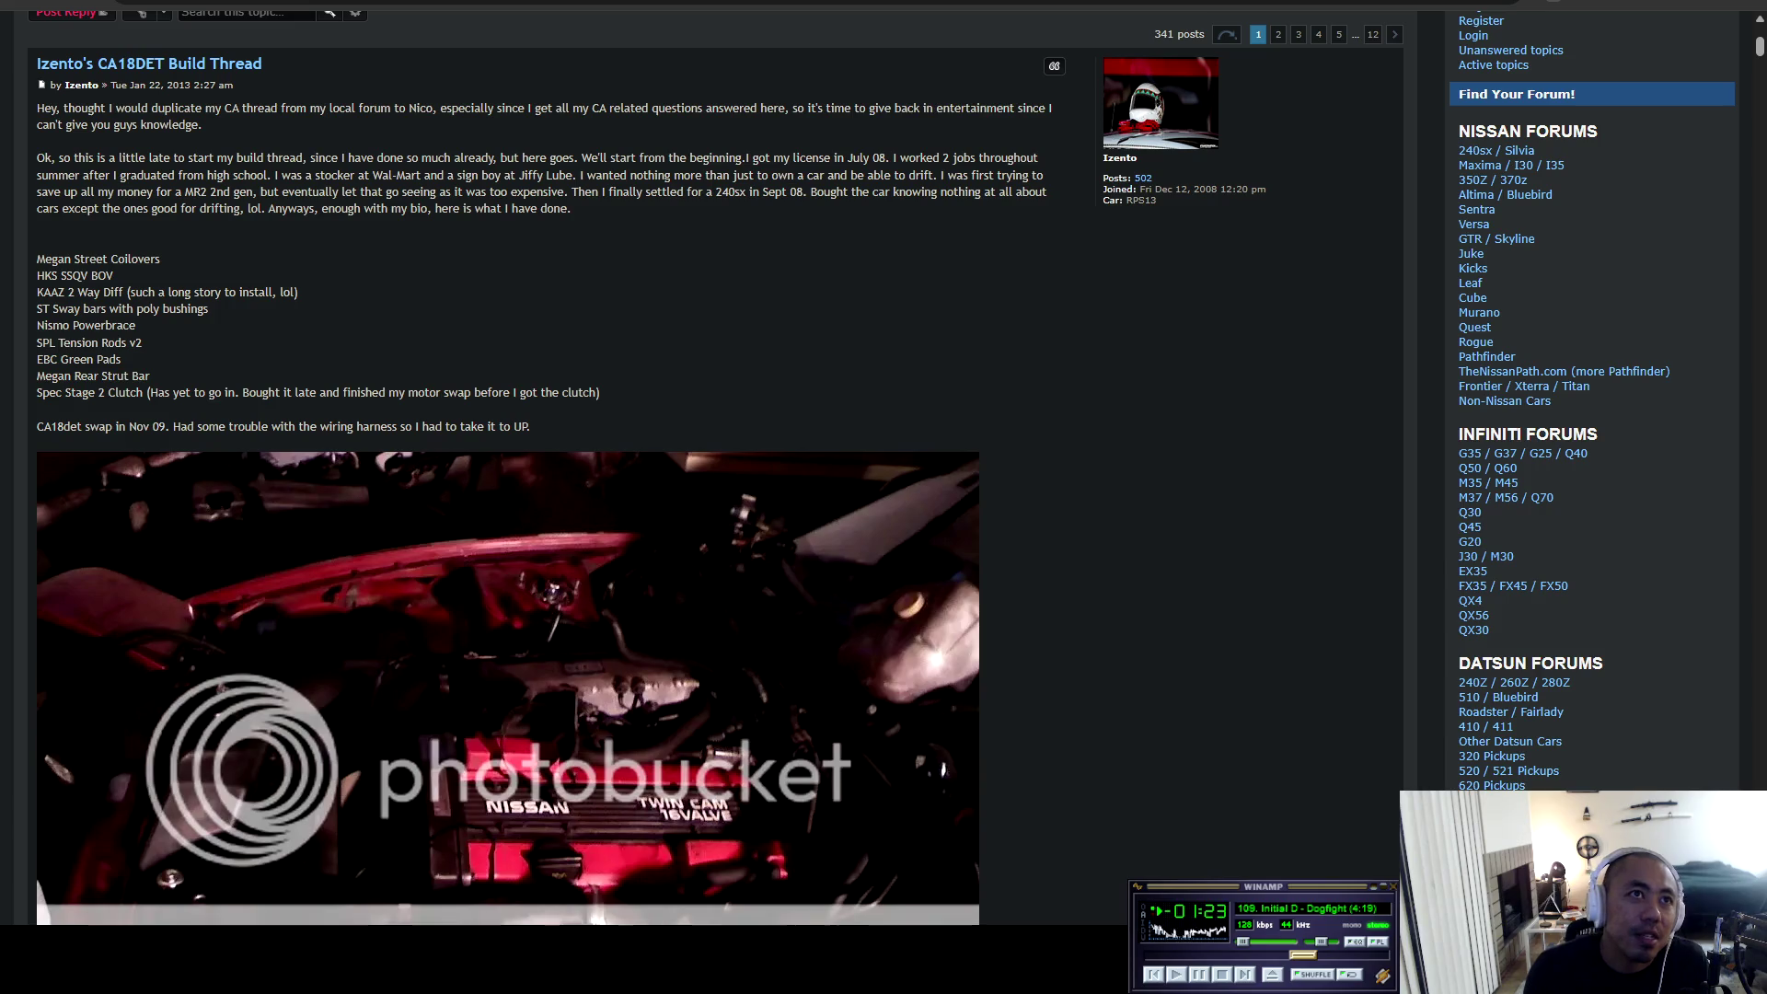
Scroll through the first post's engine photos and back up to the CA18det swap note.
drag(37, 405, 552, 920)
click(553, 920)
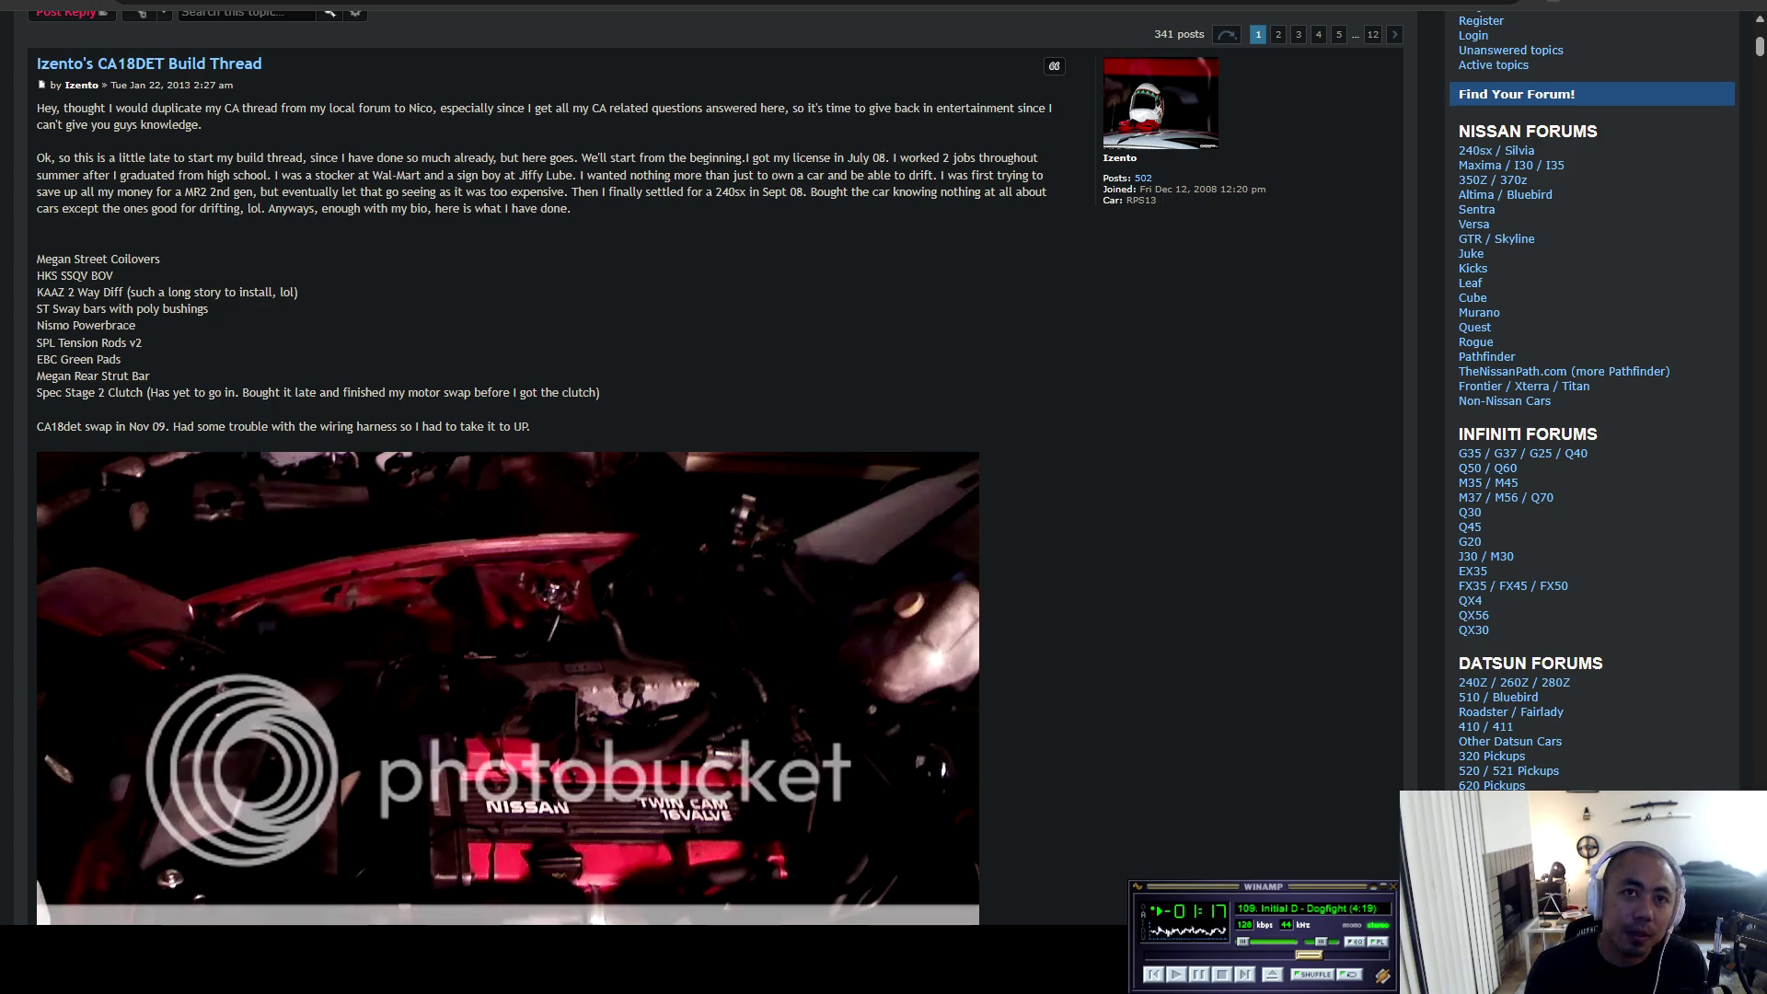
scroll(507, 497, down, 4)
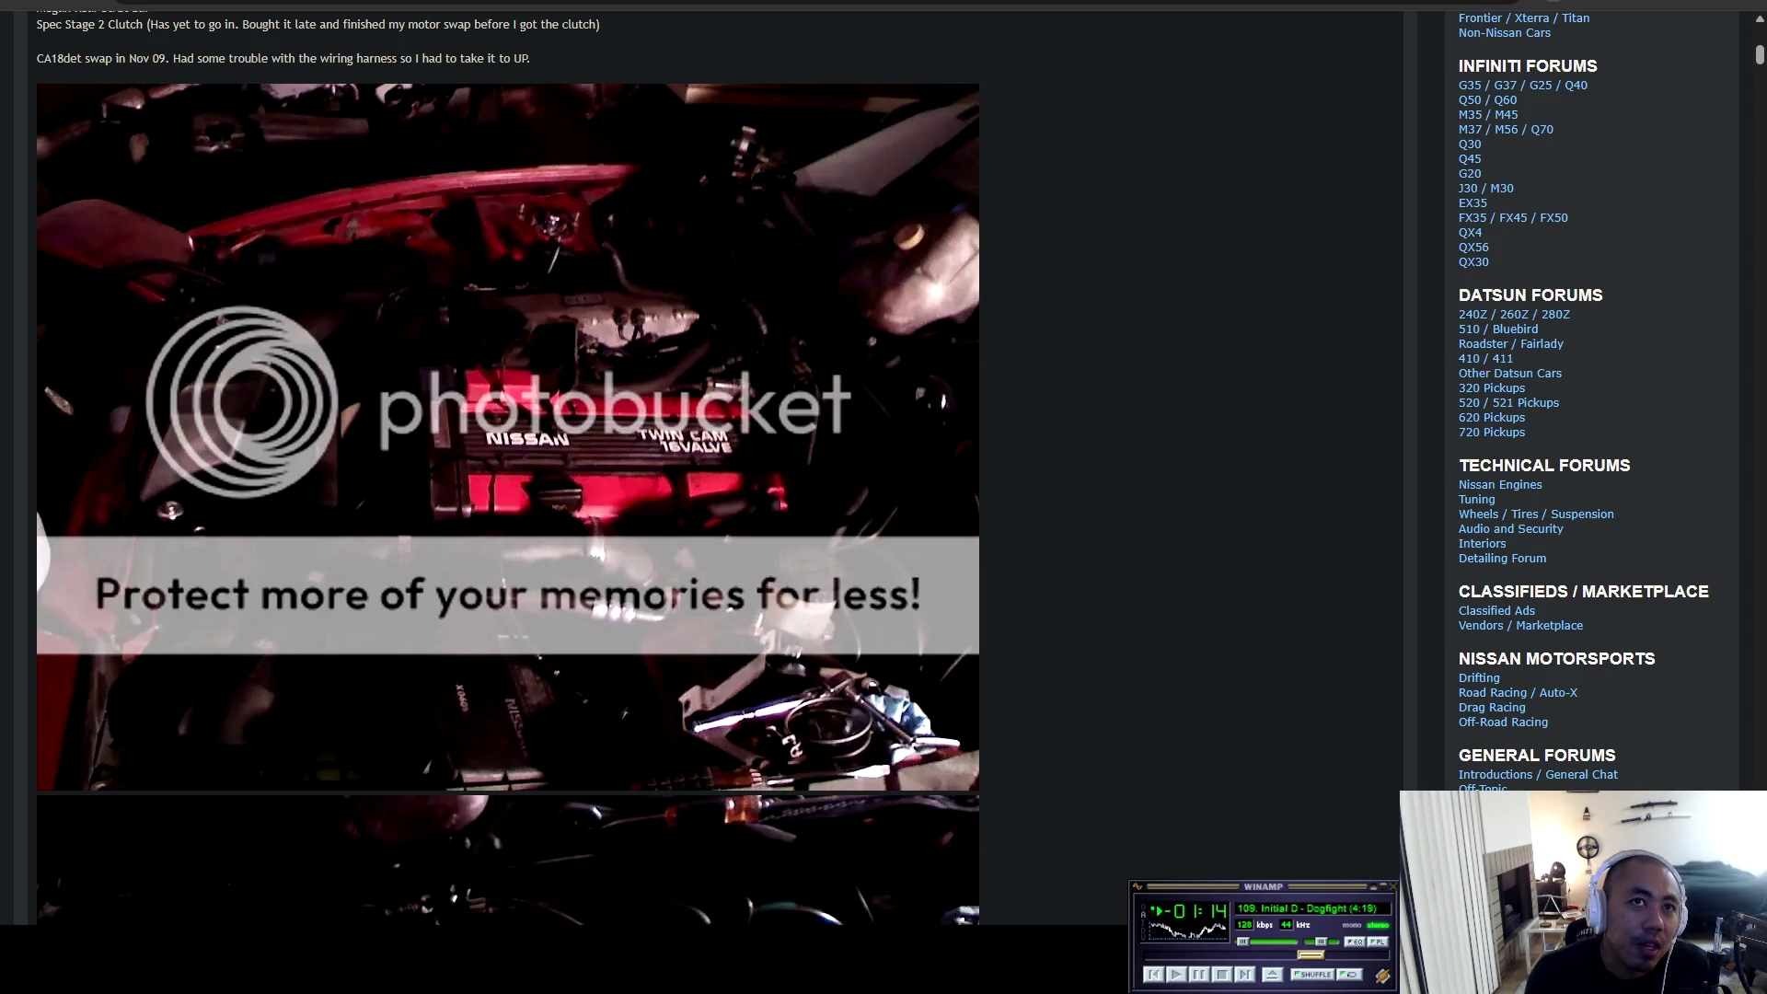
scroll(509, 469, down, 7)
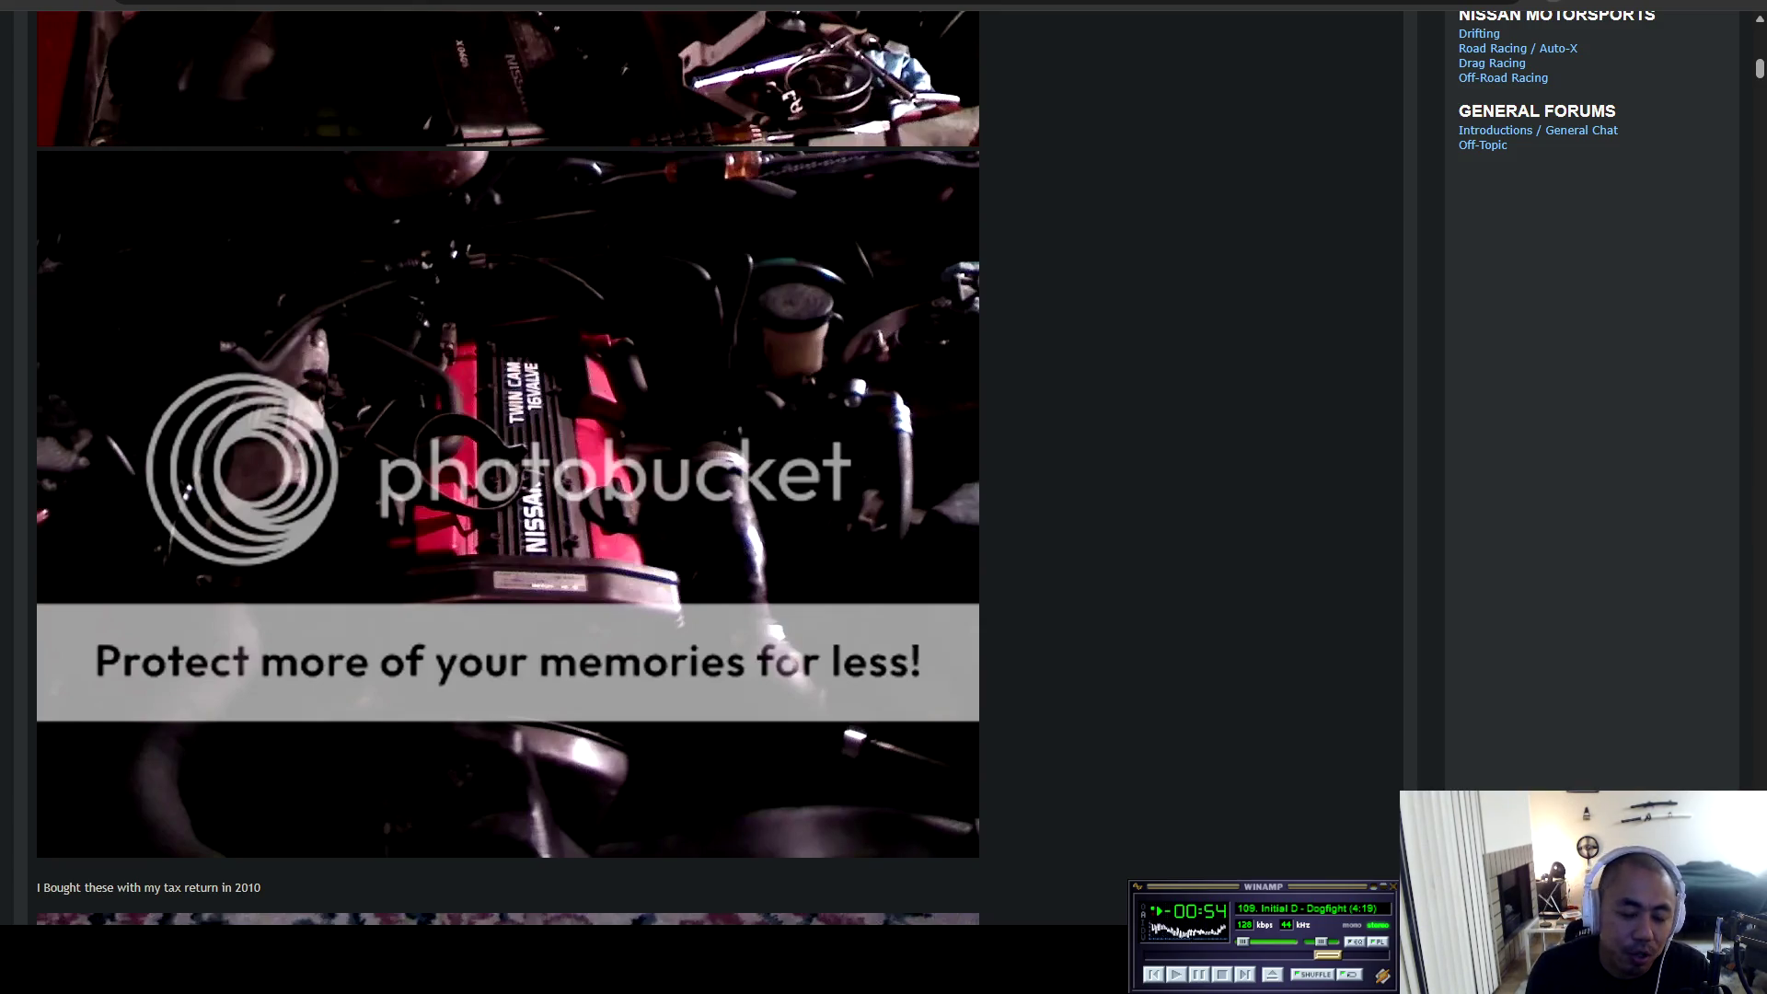
scroll(508, 468, up, 2)
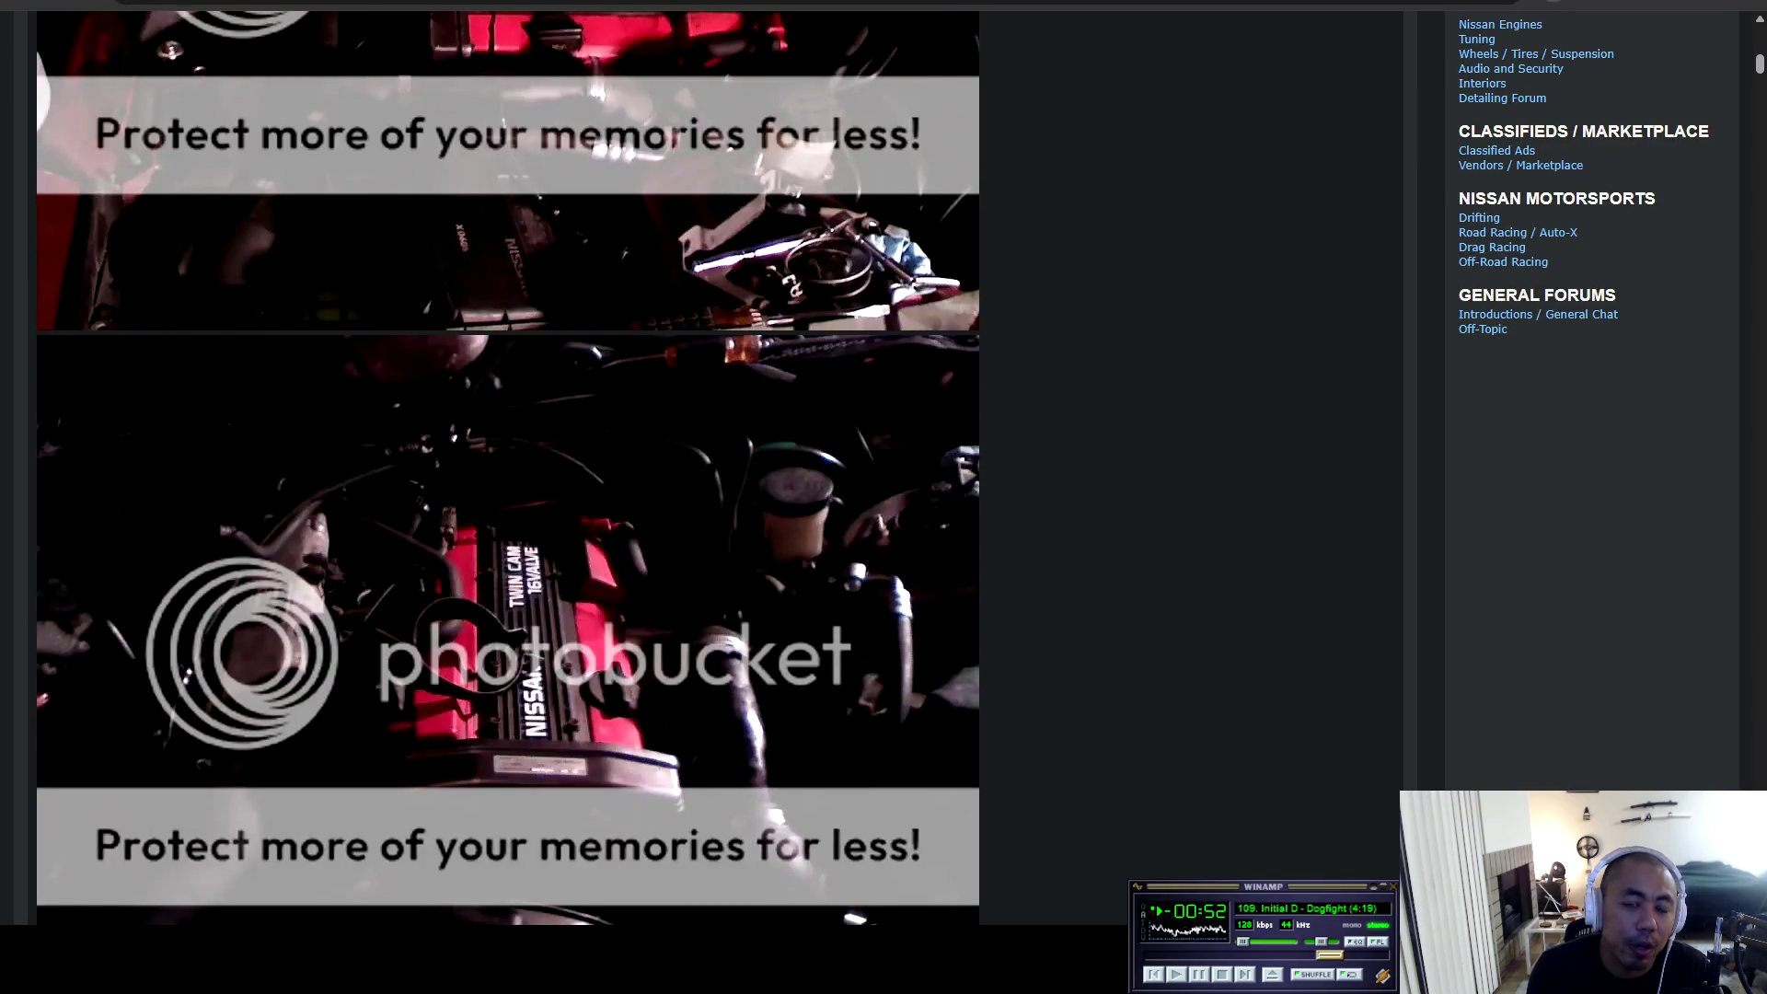
scroll(508, 469, up, 1)
scroll(508, 467, down, 5)
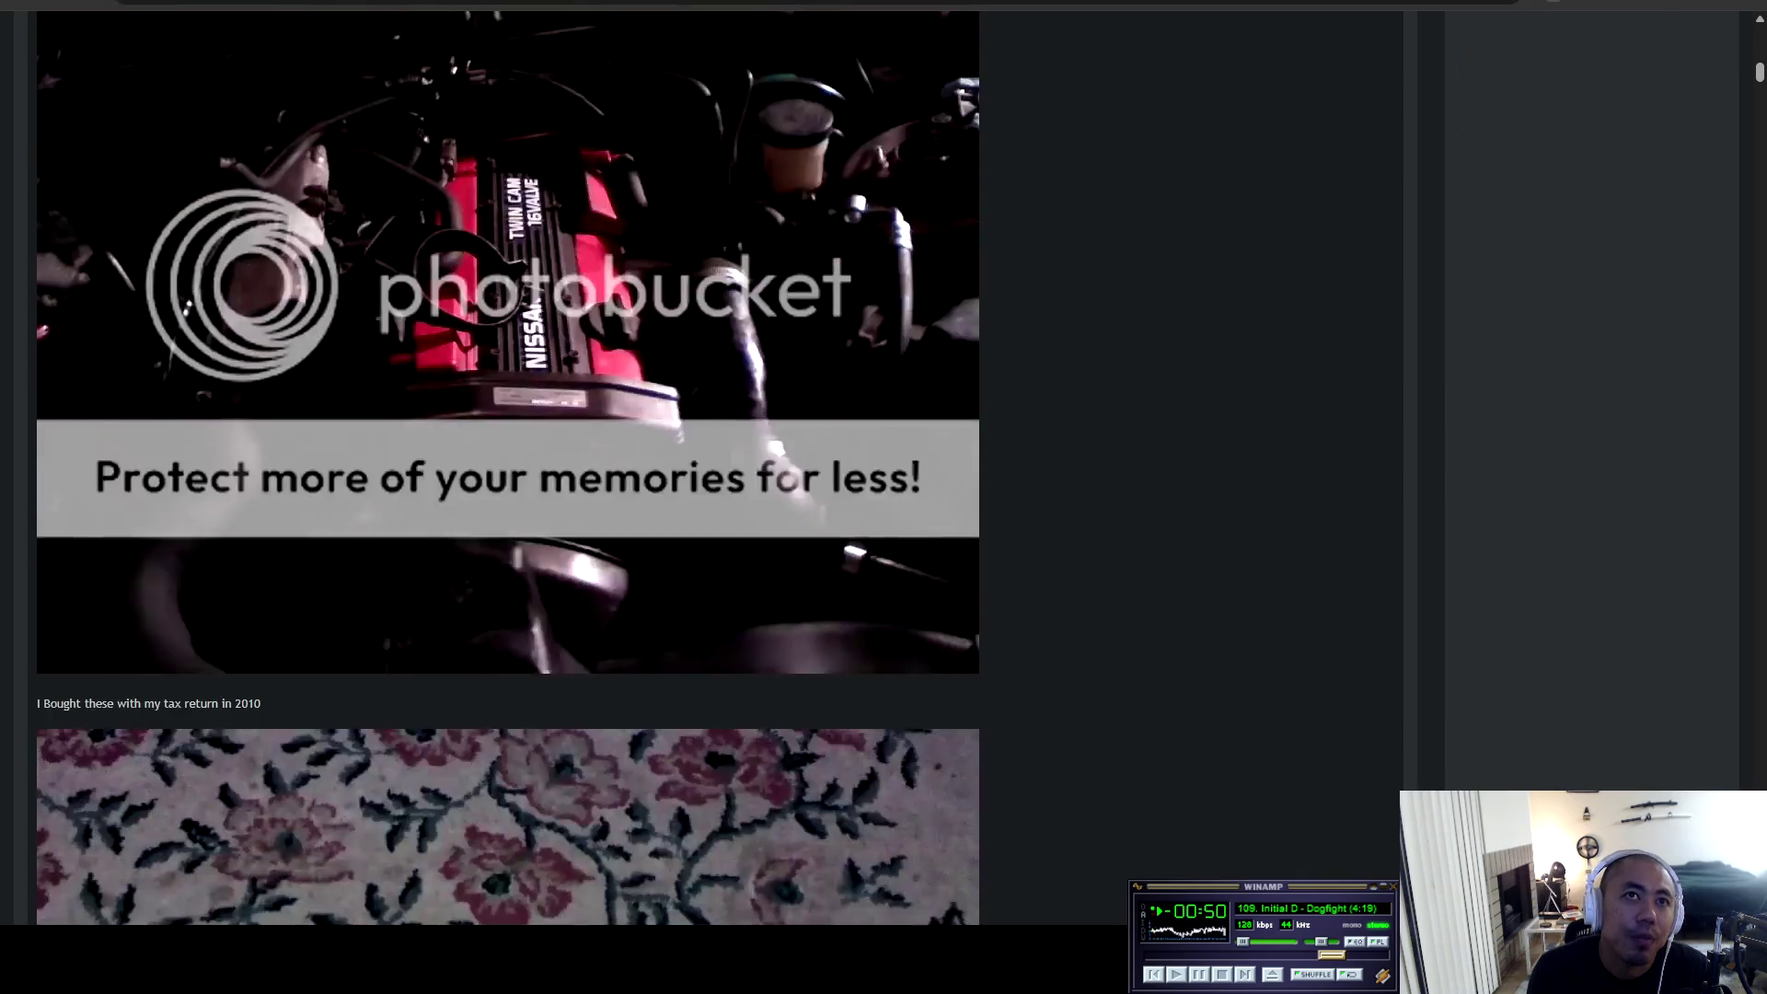
scroll(508, 469, up, 4)
scroll(508, 469, up, 8)
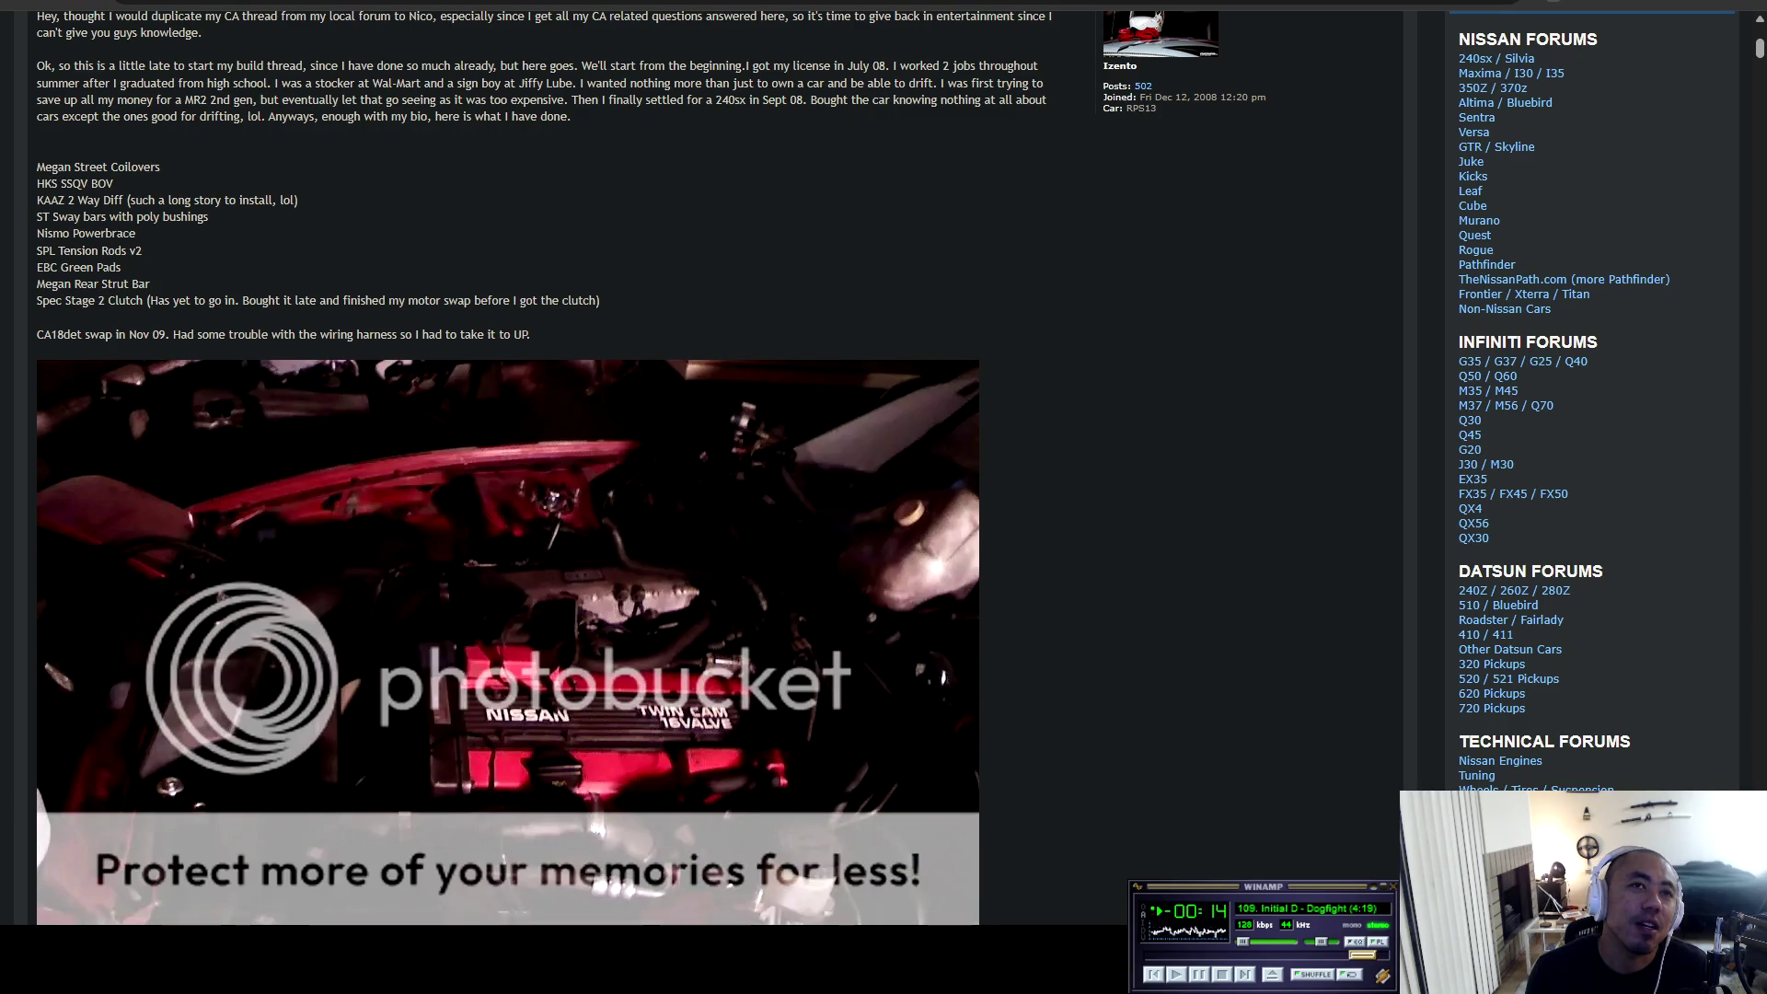
Scroll down to the Tomei PonCam box photo and the worn tires post.
scroll(719, 498, down, 3)
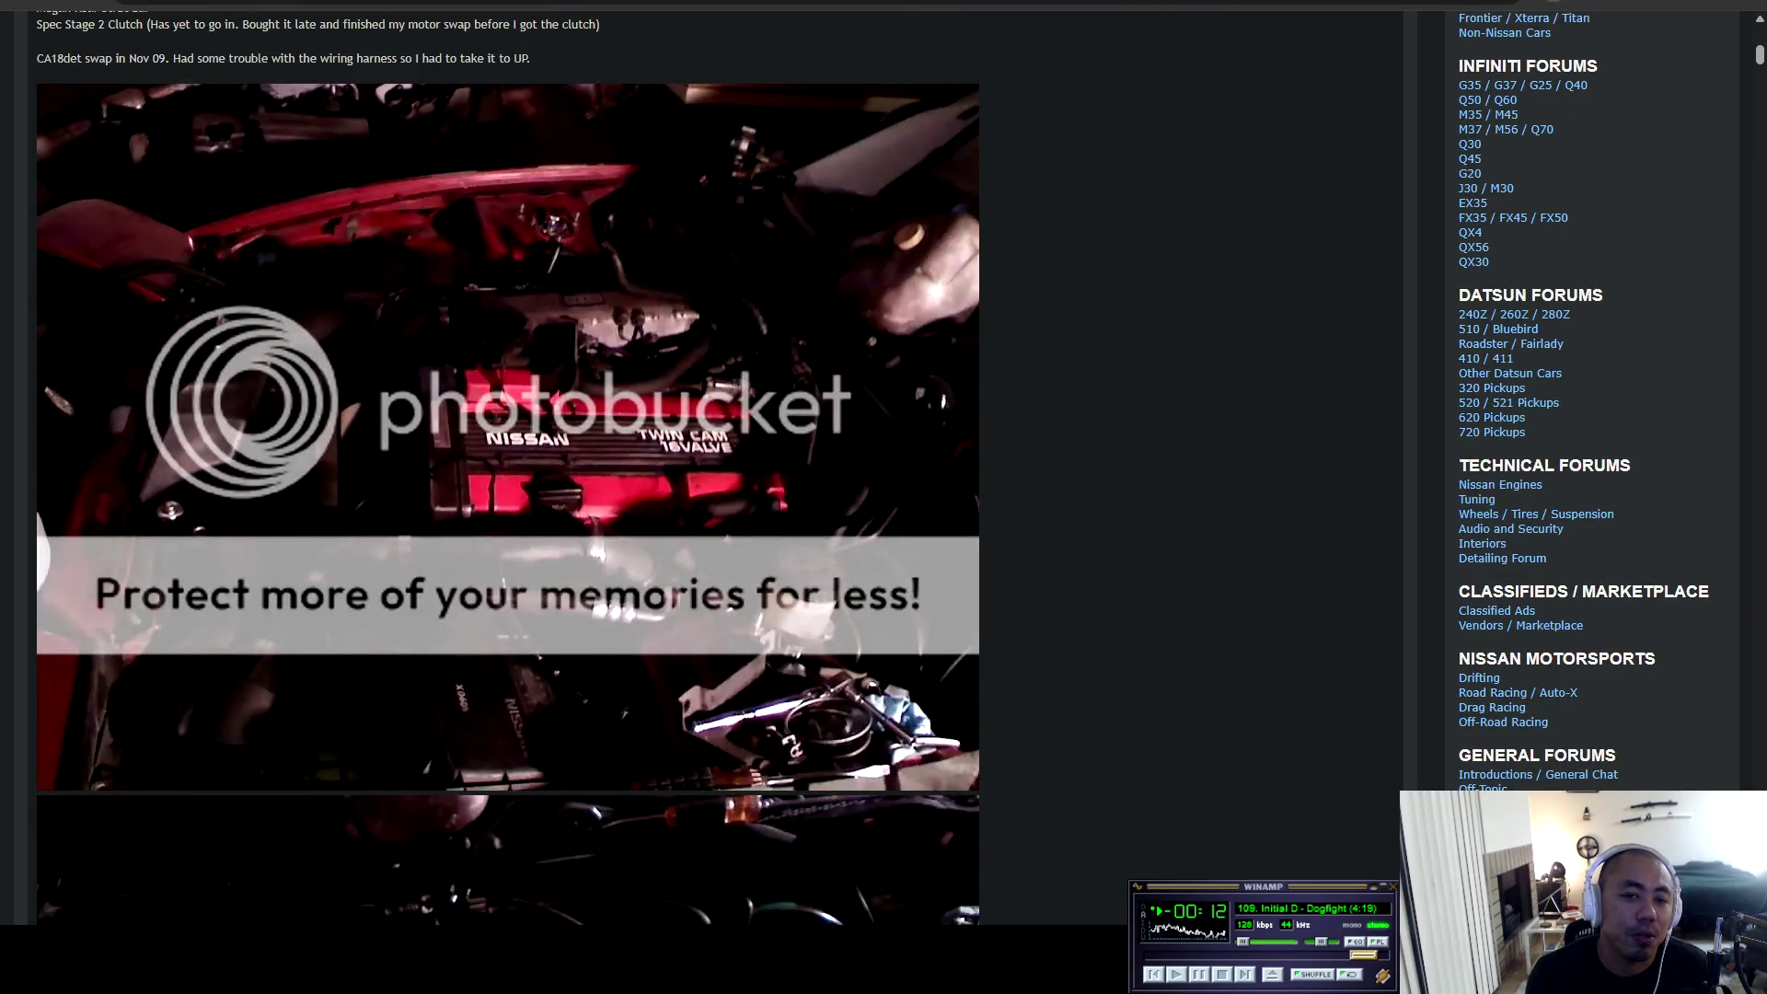
scroll(718, 497, down, 5)
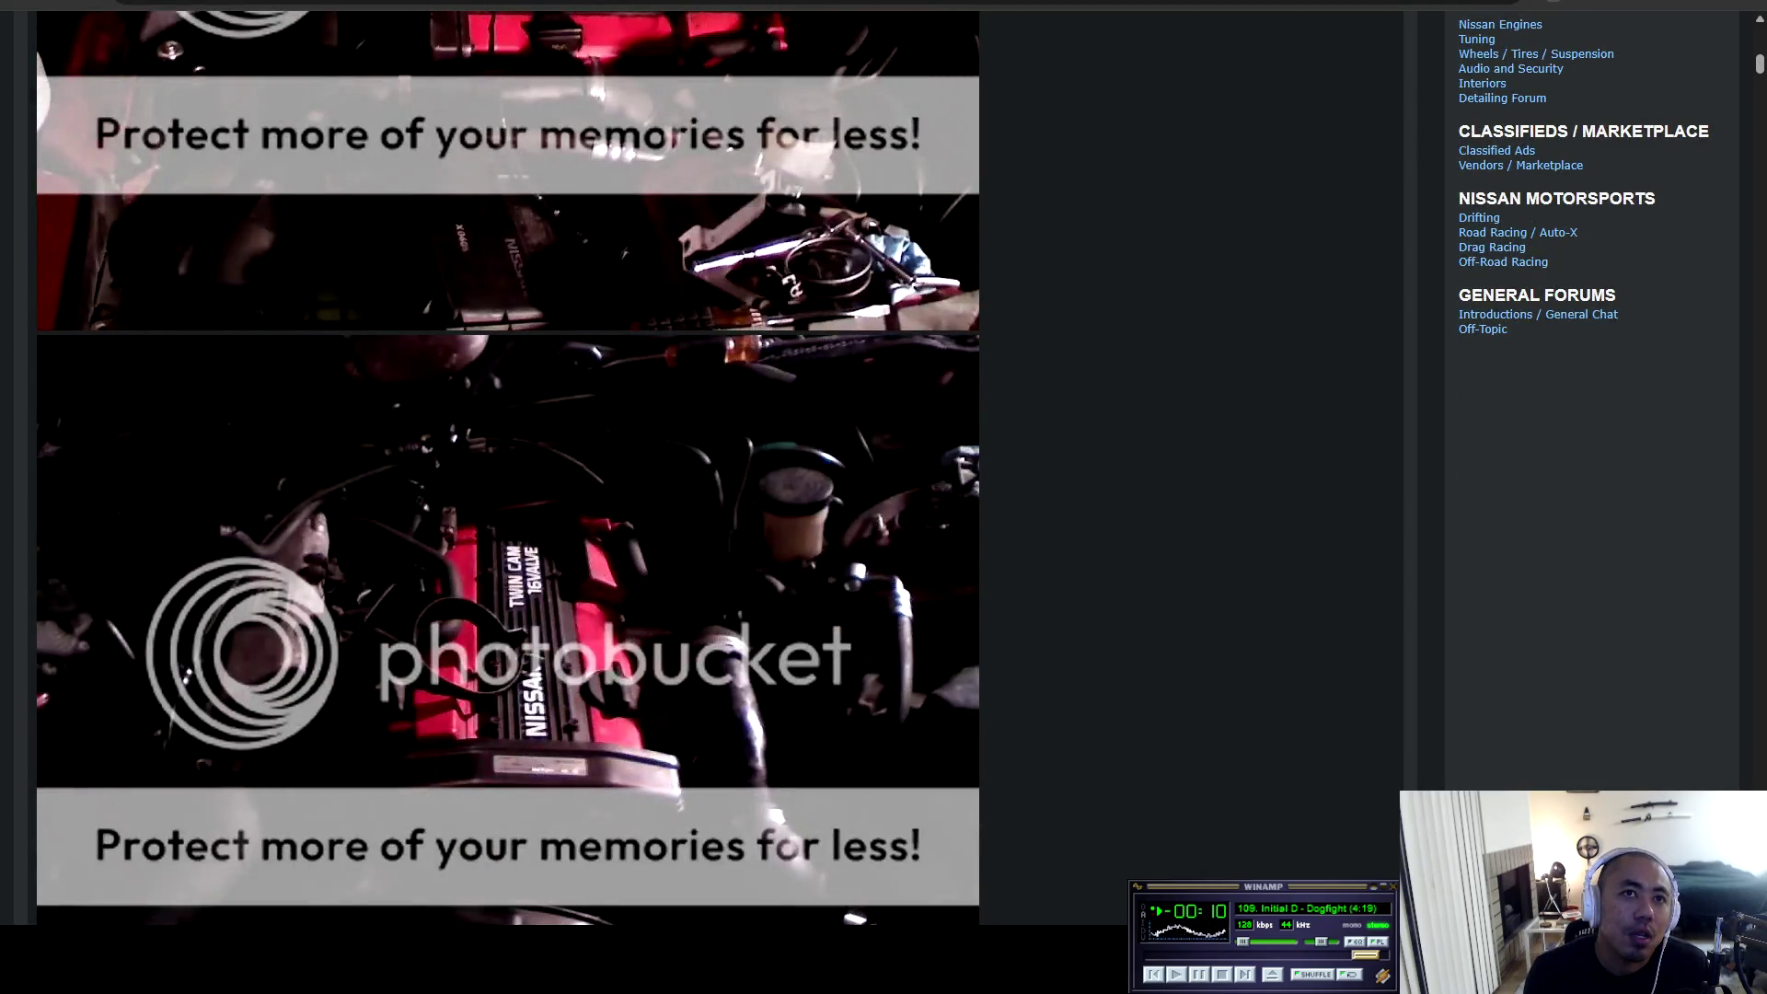
scroll(509, 468, down, 8)
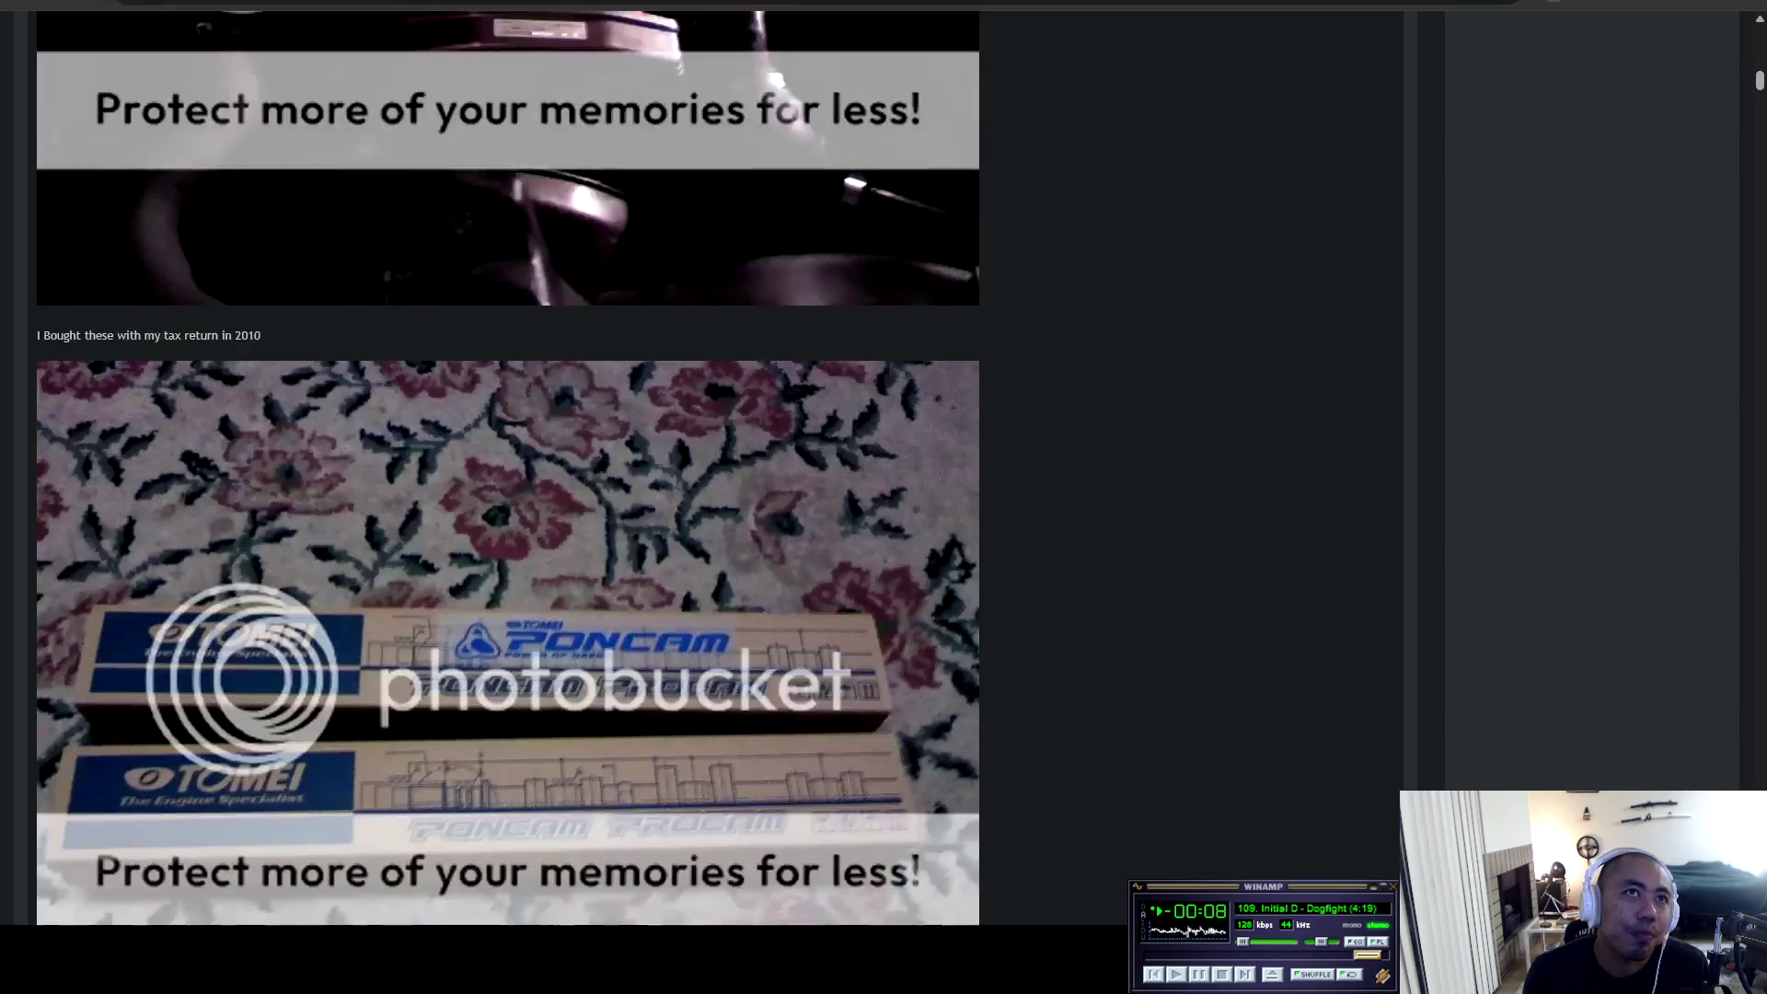
scroll(509, 467, up, 1)
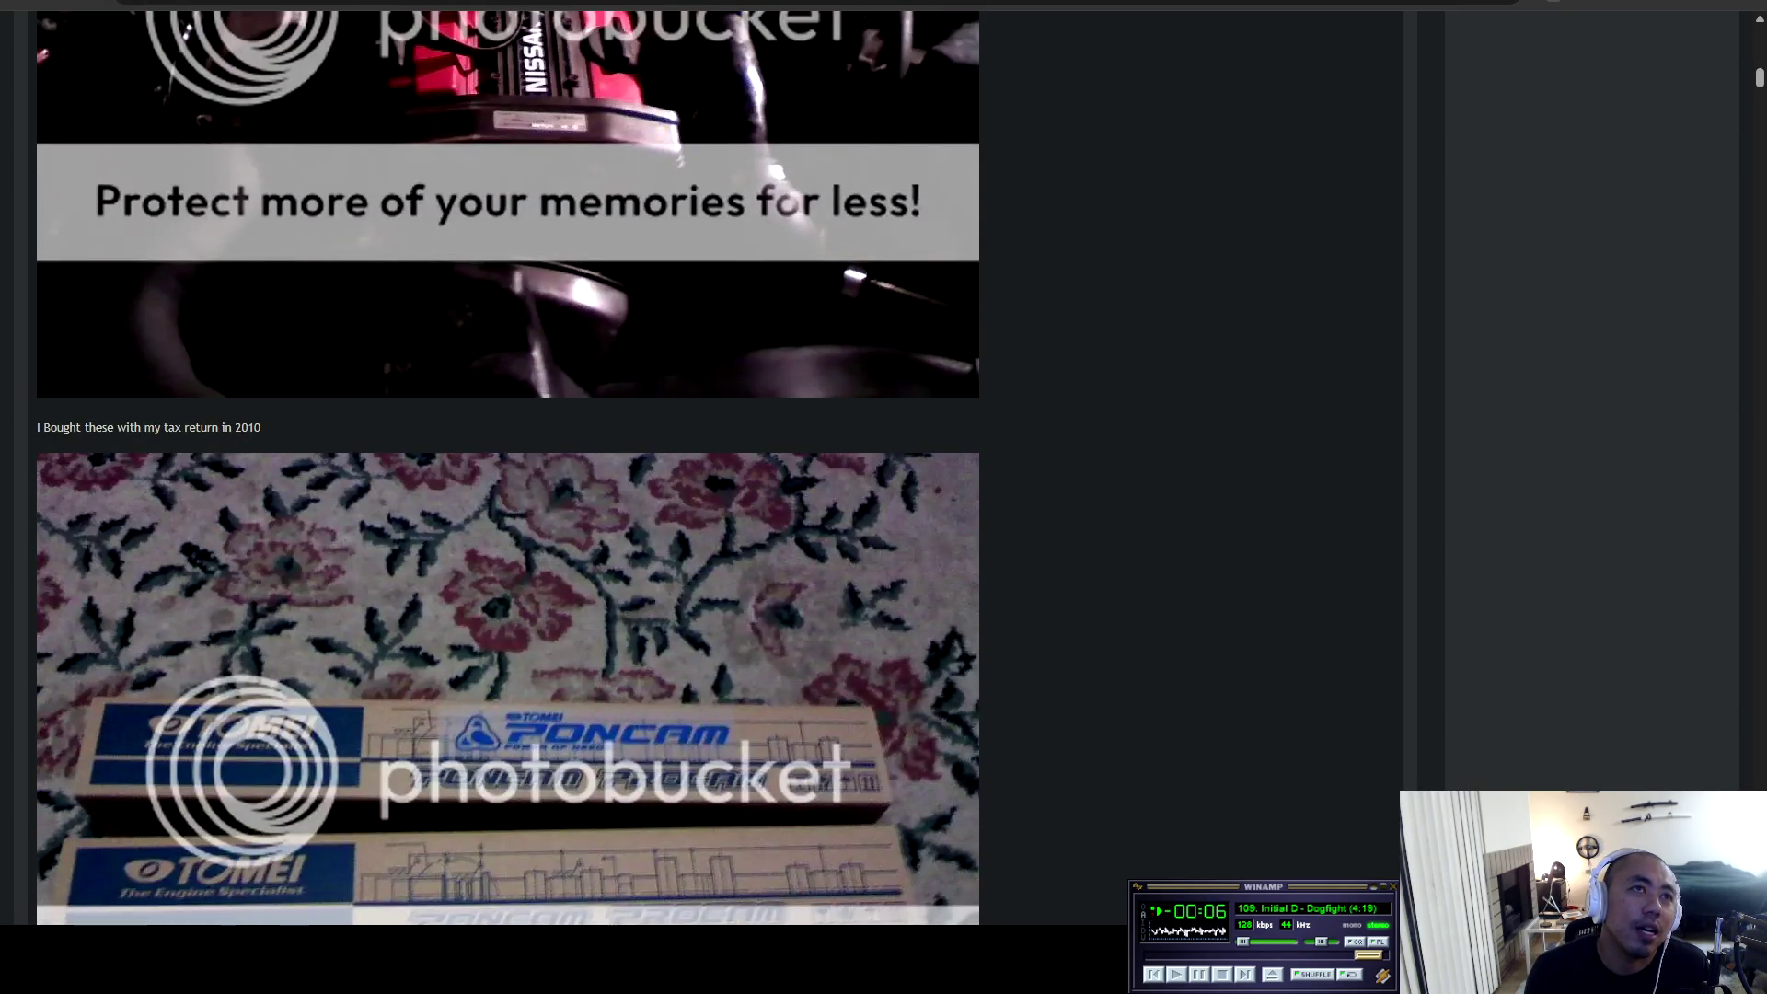
scroll(508, 468, up, 4)
scroll(509, 468, down, 7)
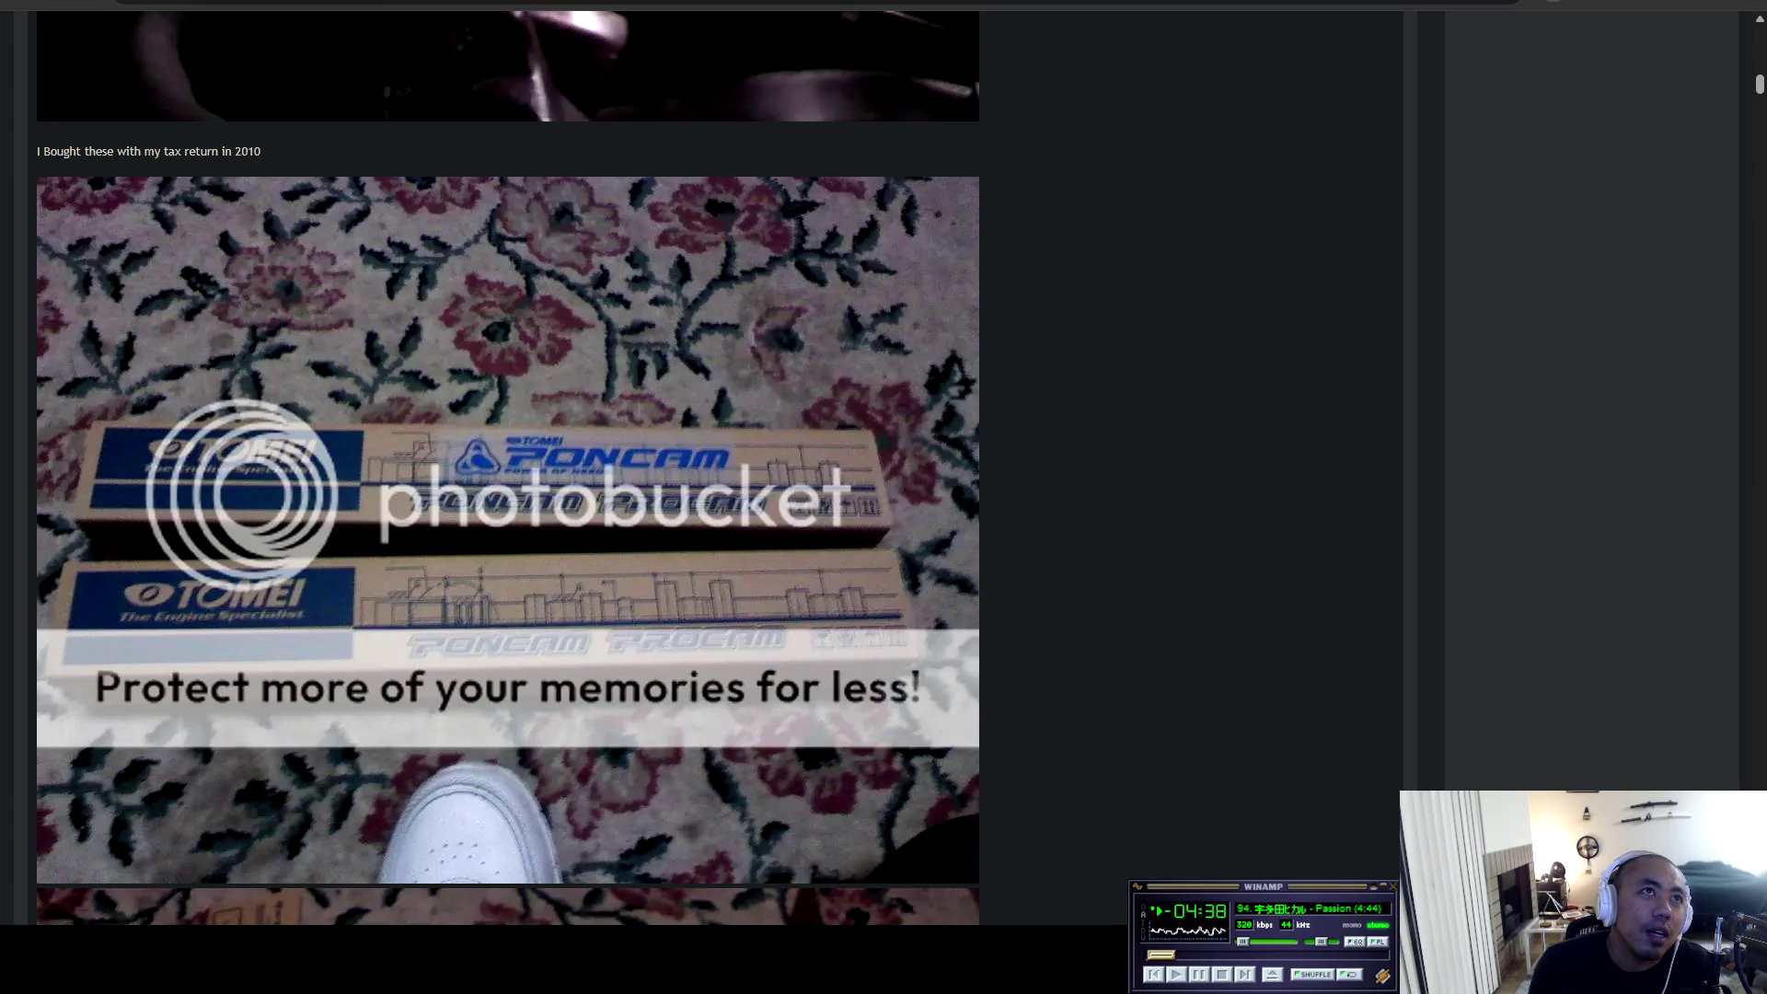
mouse_move(982, 921)
mouse_down()
mouse_move(158, 150)
mouse_move(38, 151)
mouse_up()
scroll(508, 468, down, 5)
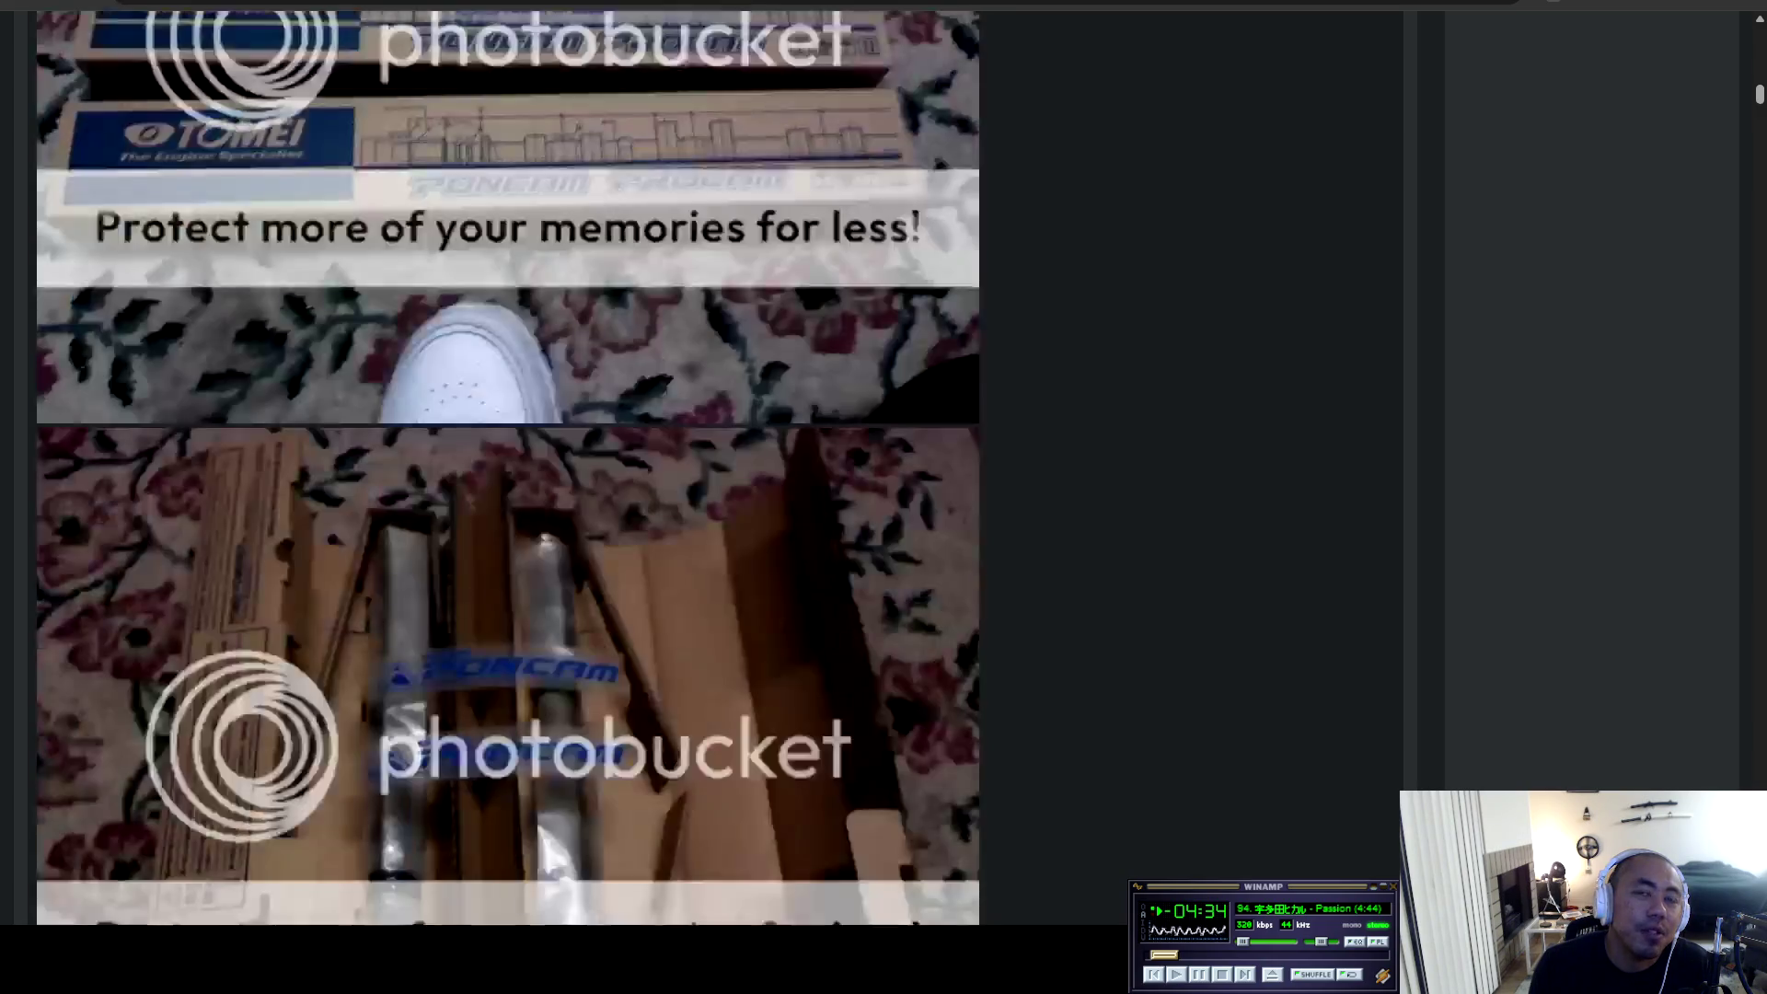
scroll(509, 468, down, 4)
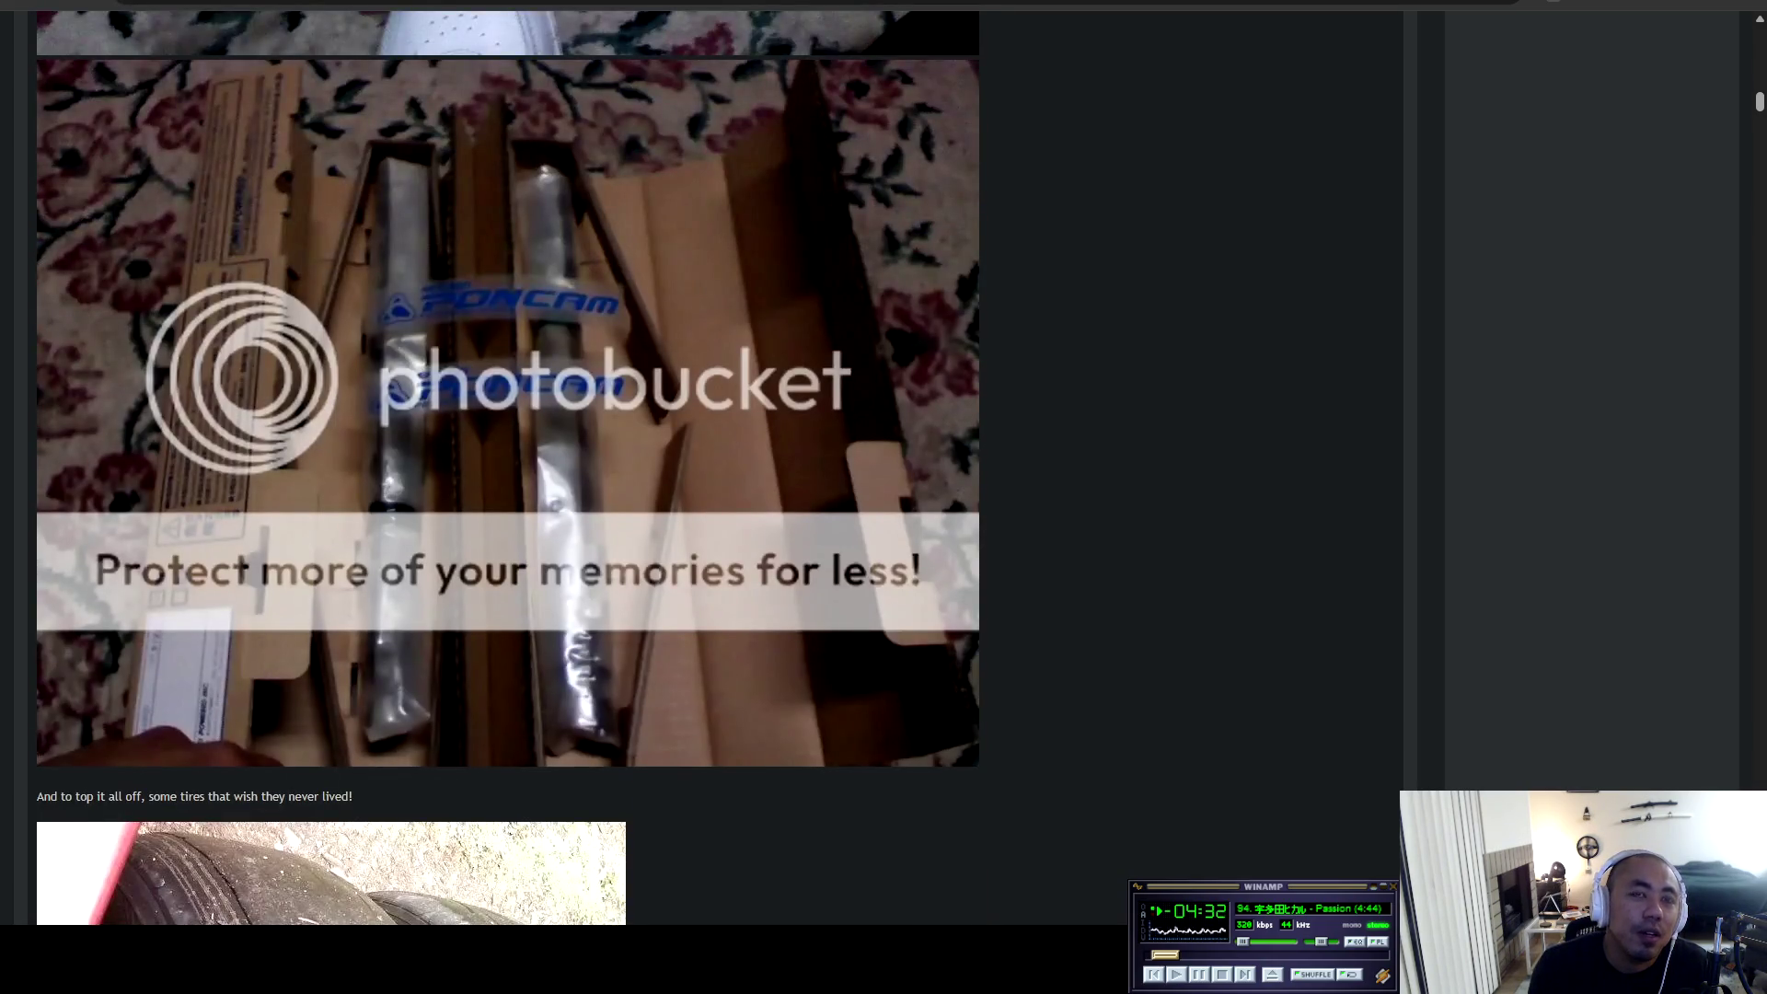
scroll(508, 467, down, 3)
key(ctrl+t)
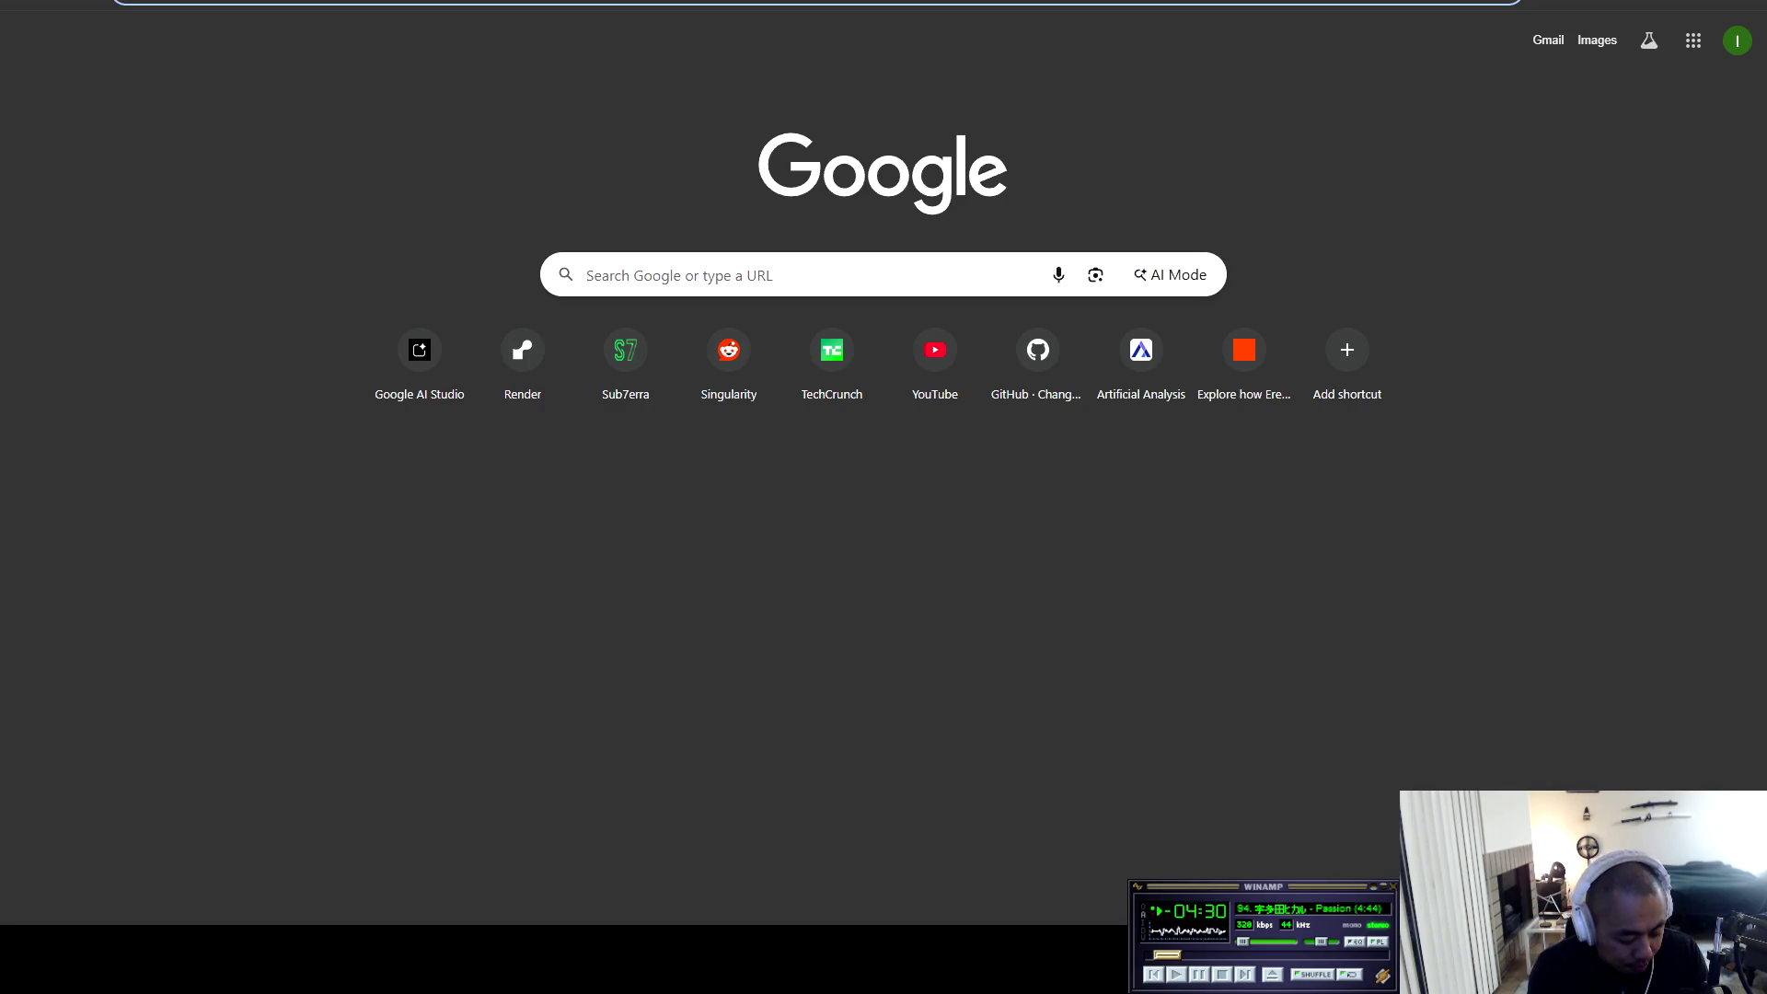
Search 'poncams ca18 256' and check Real Street Performance's discontinued $440 Tomei PonCam listing.
text(poncams ca18 256)
key(Return)
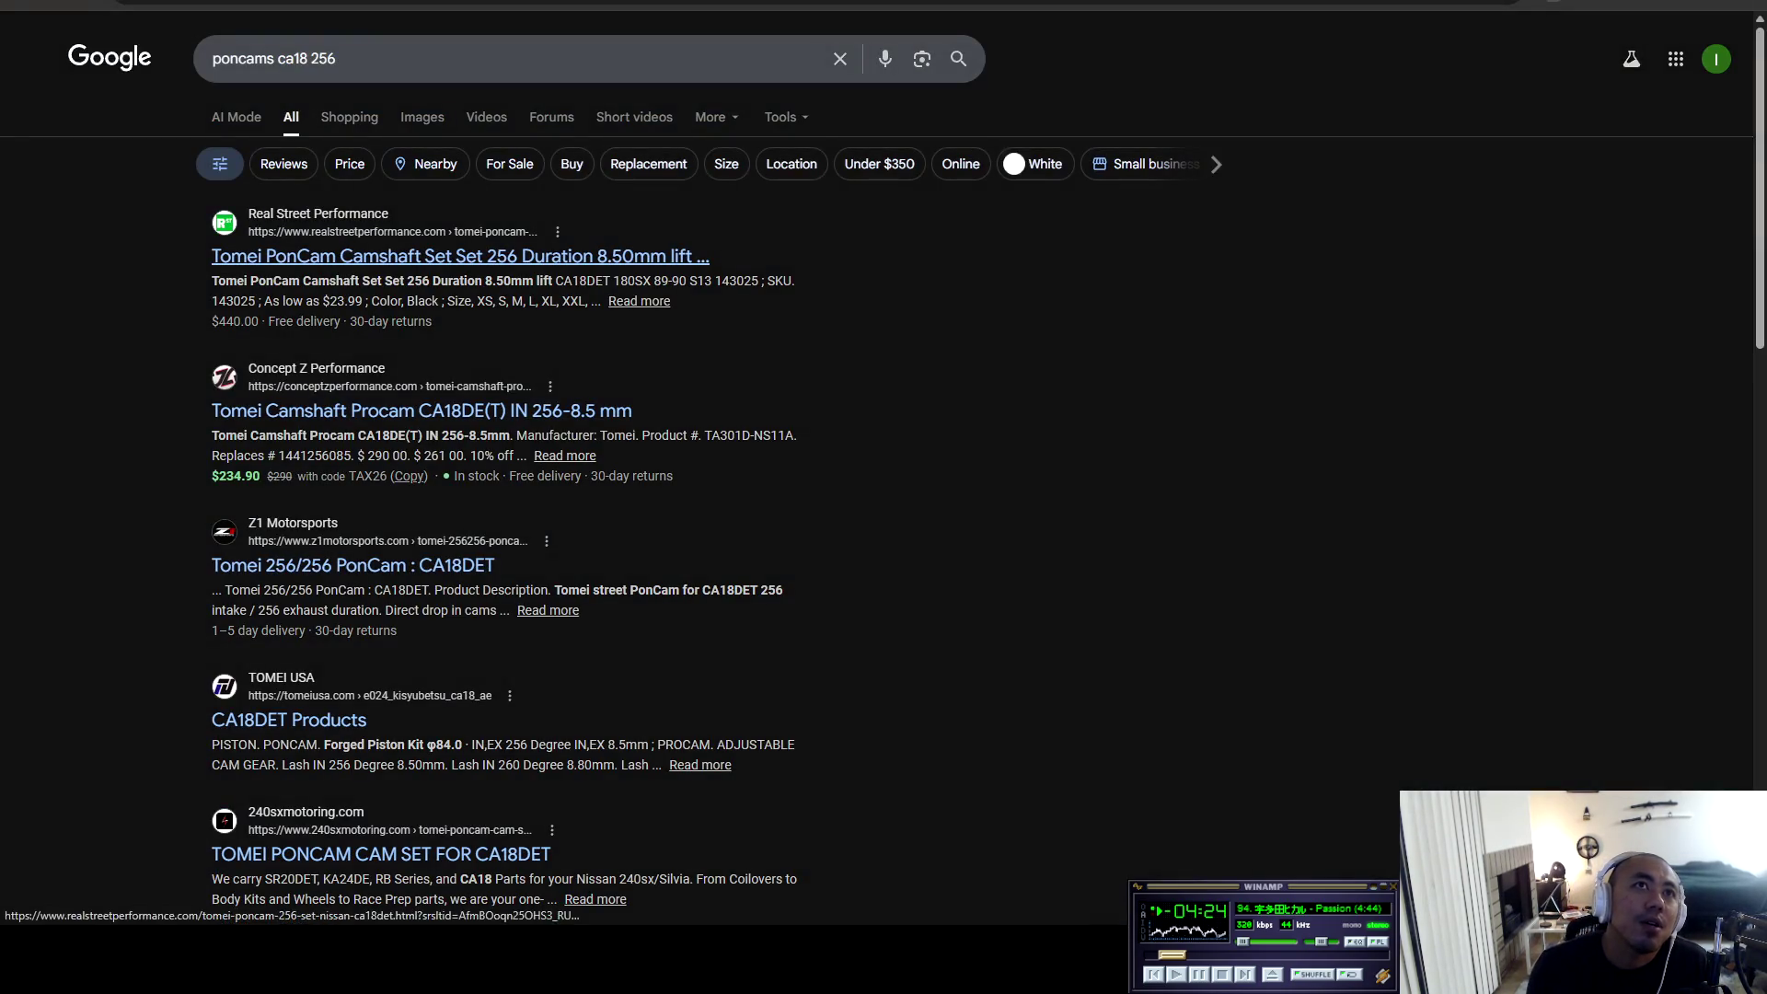
click(460, 255)
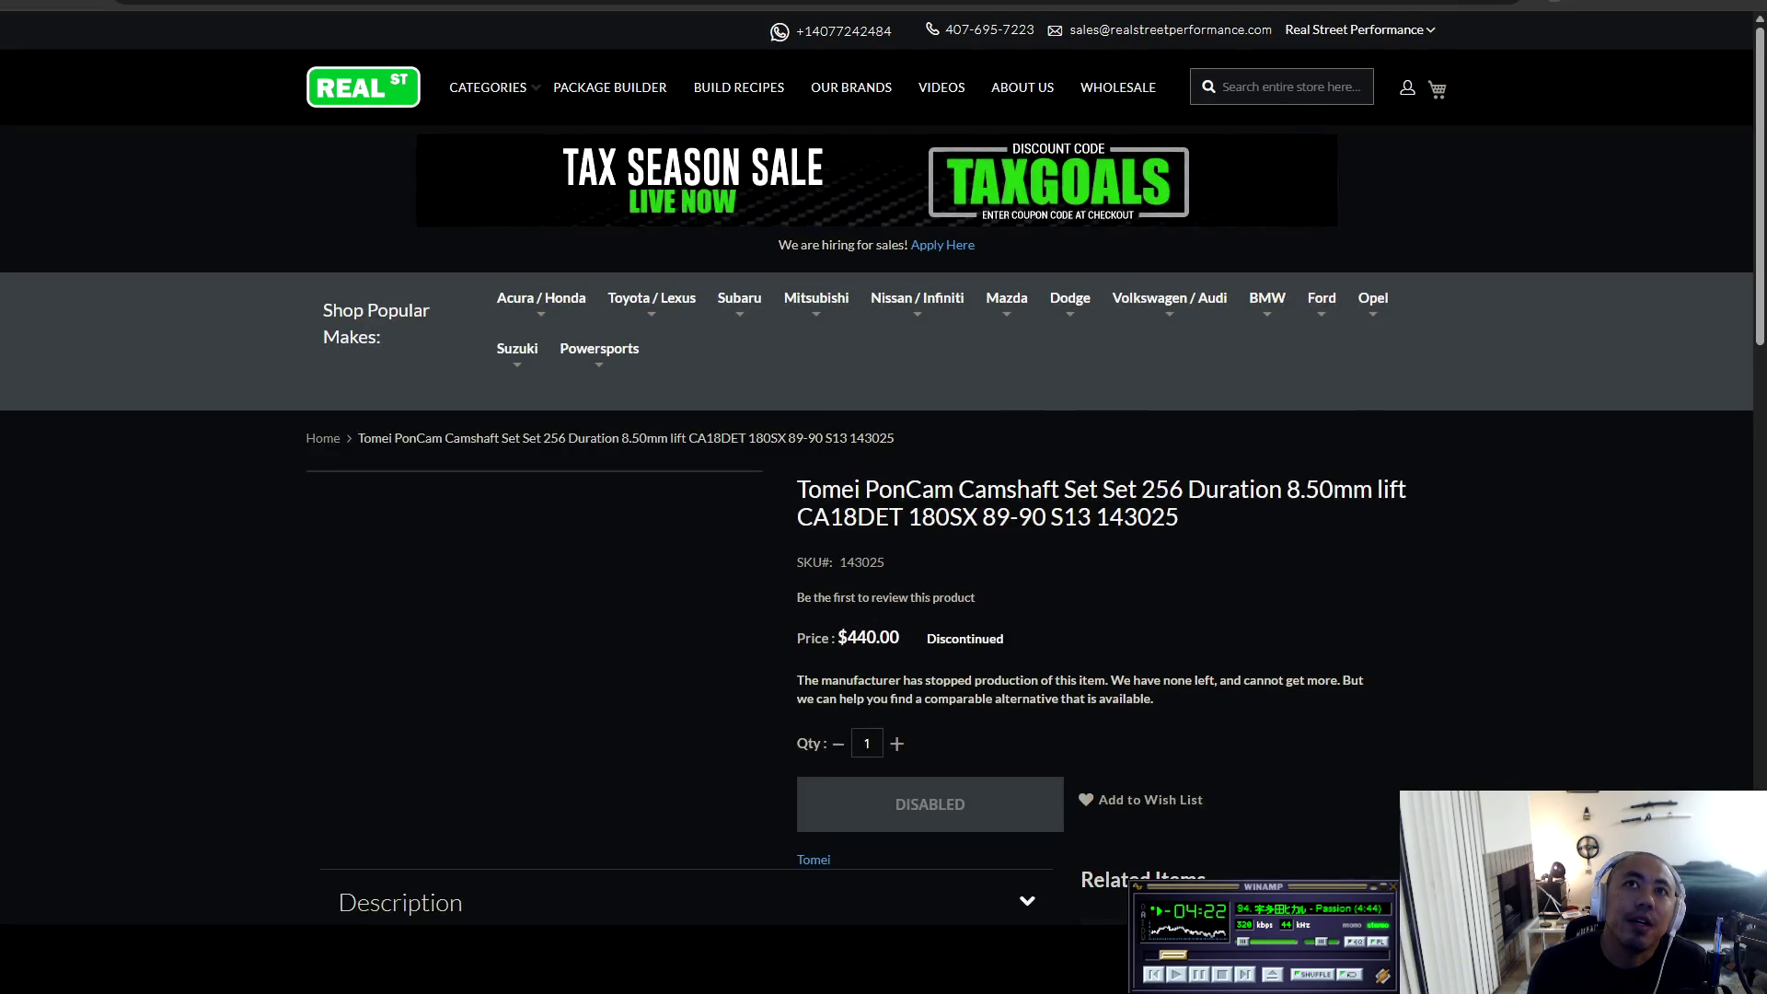
scroll(884, 459, down, 3)
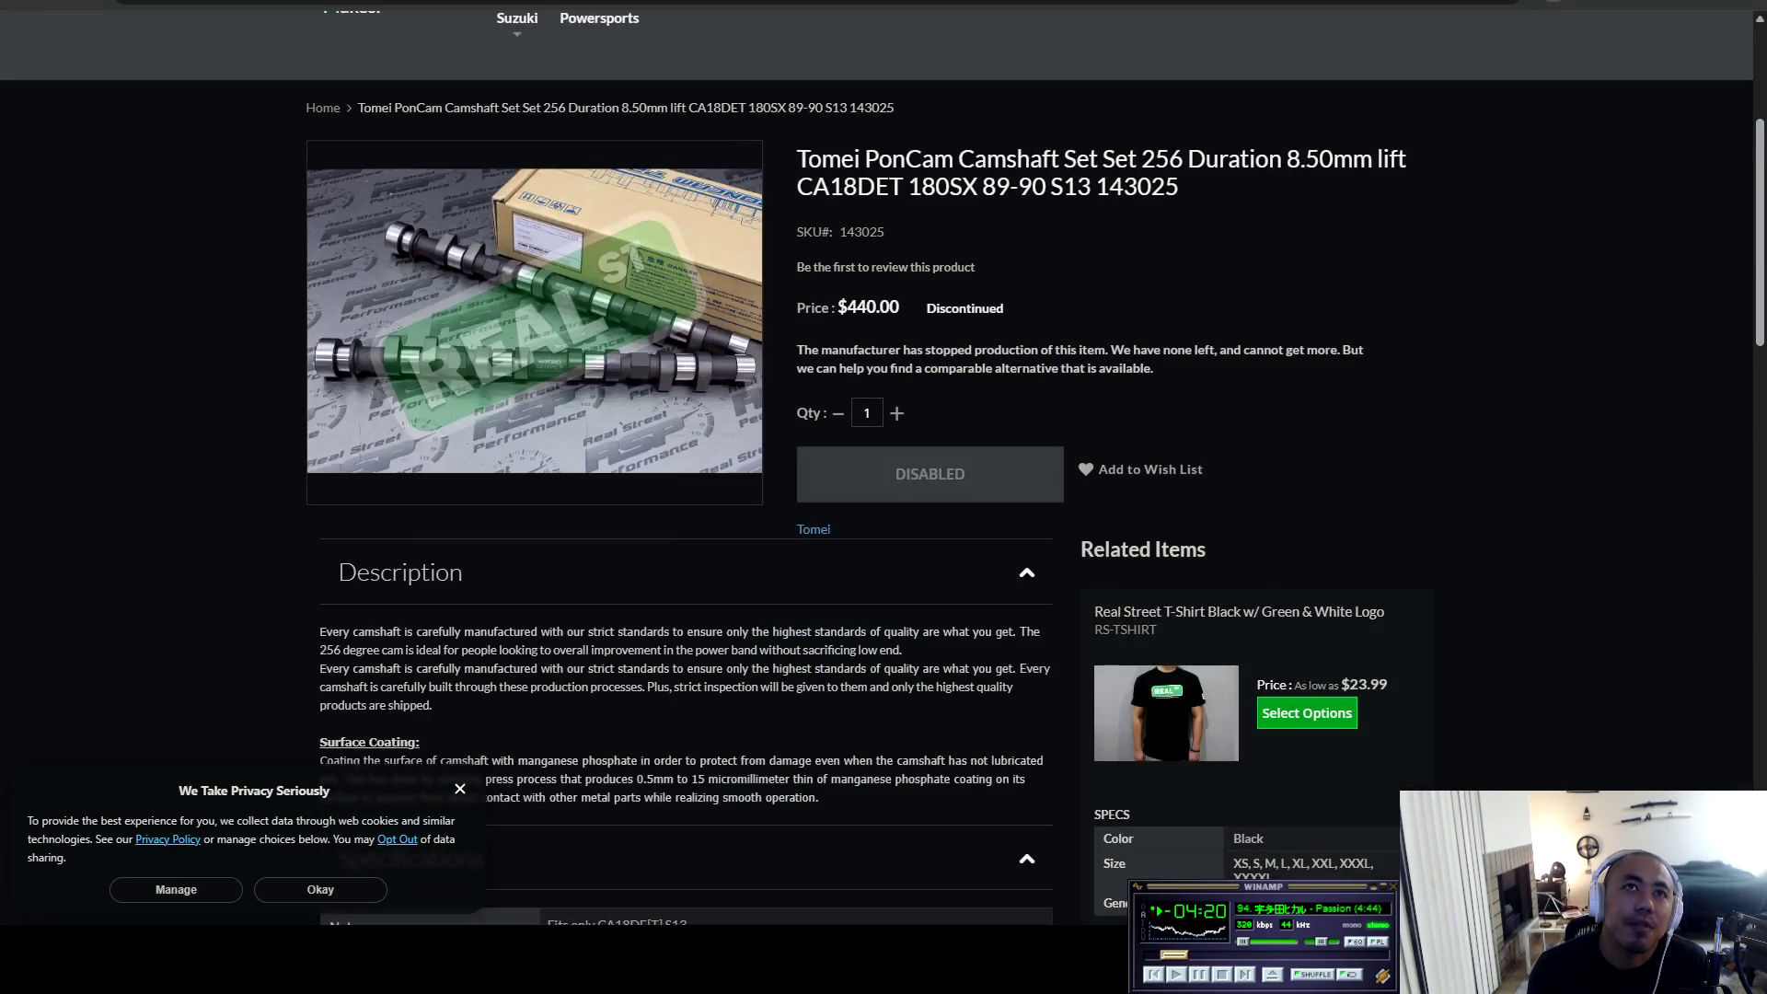
scroll(884, 460, up, 2)
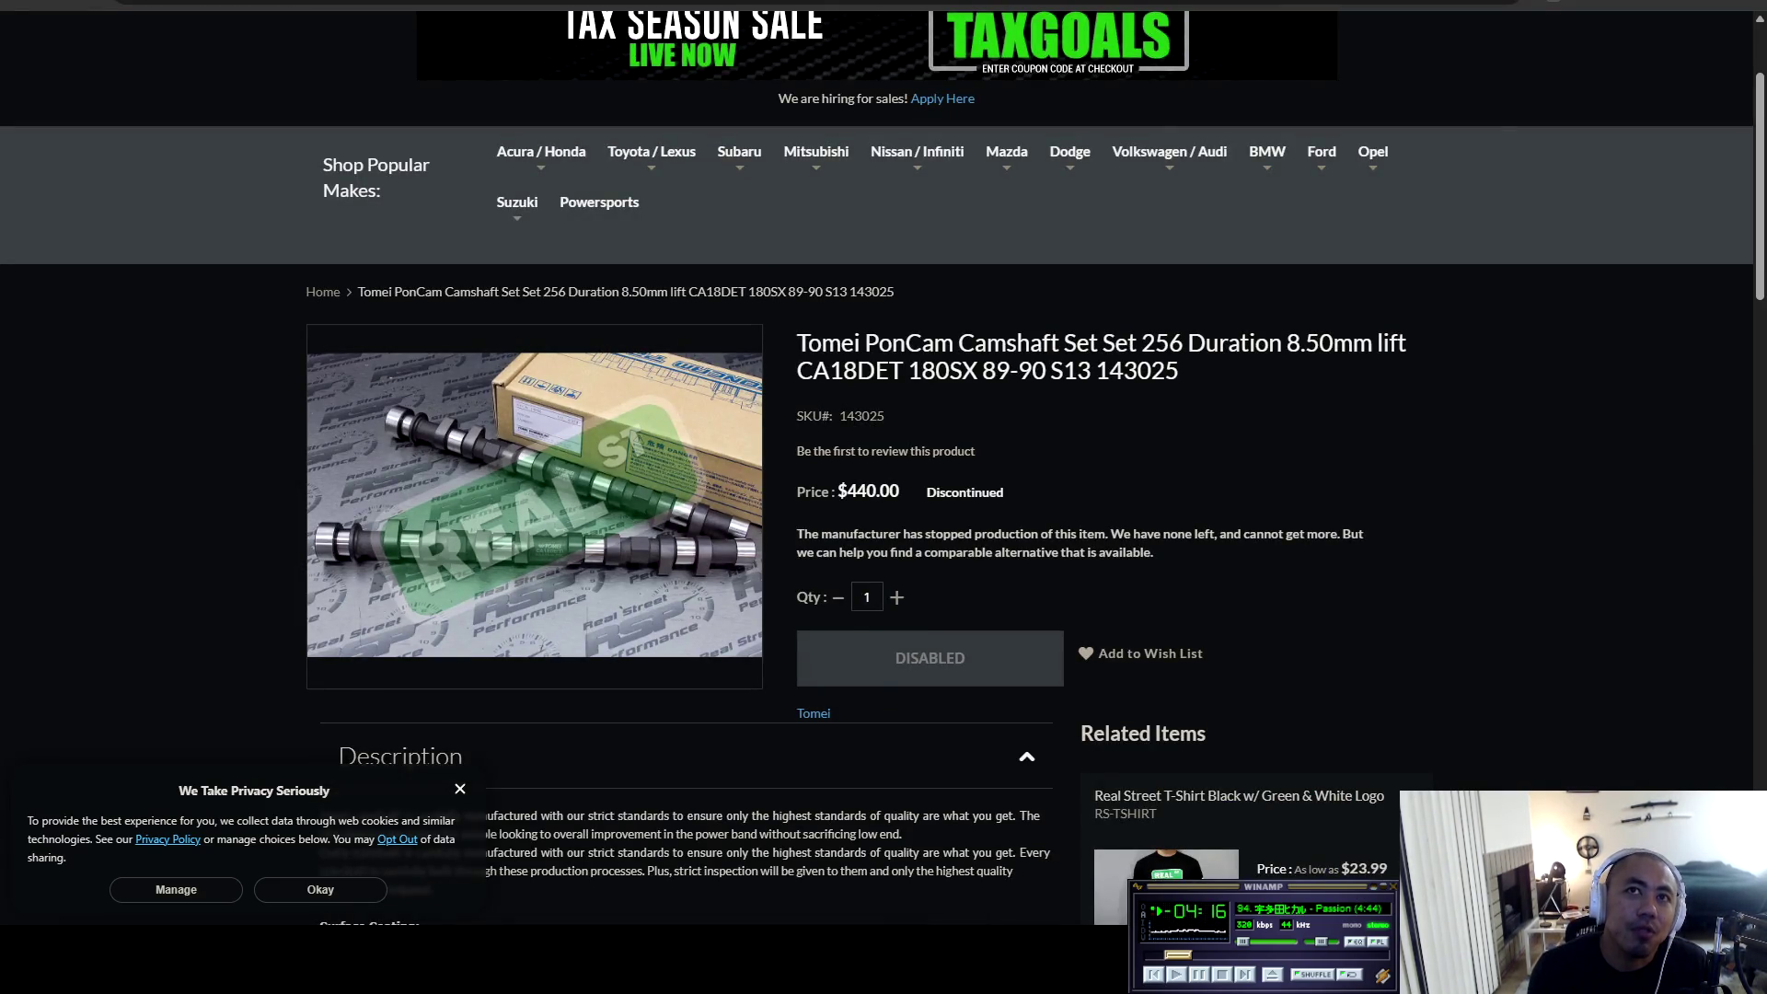
mouse_move(1154, 343)
mouse_down()
mouse_move(1408, 344)
mouse_move(867, 343)
mouse_move(1182, 371)
mouse_up()
click(1182, 370)
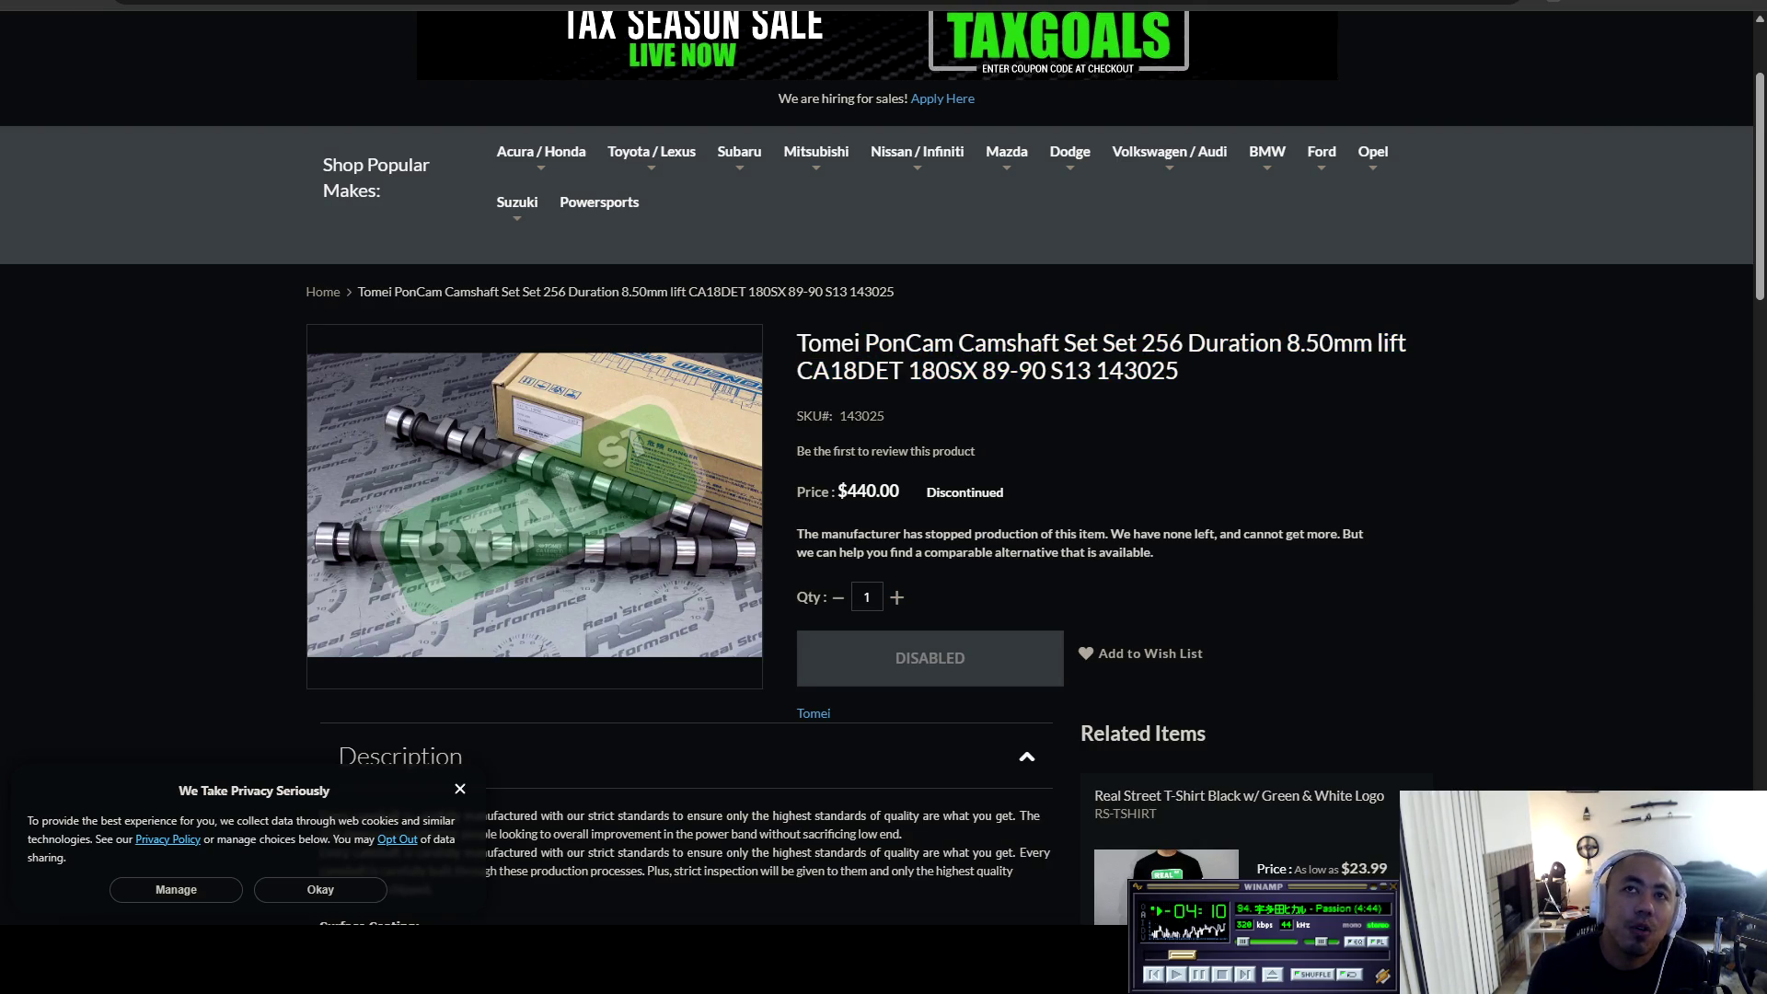
double_click(945, 370)
key(alt+Left)
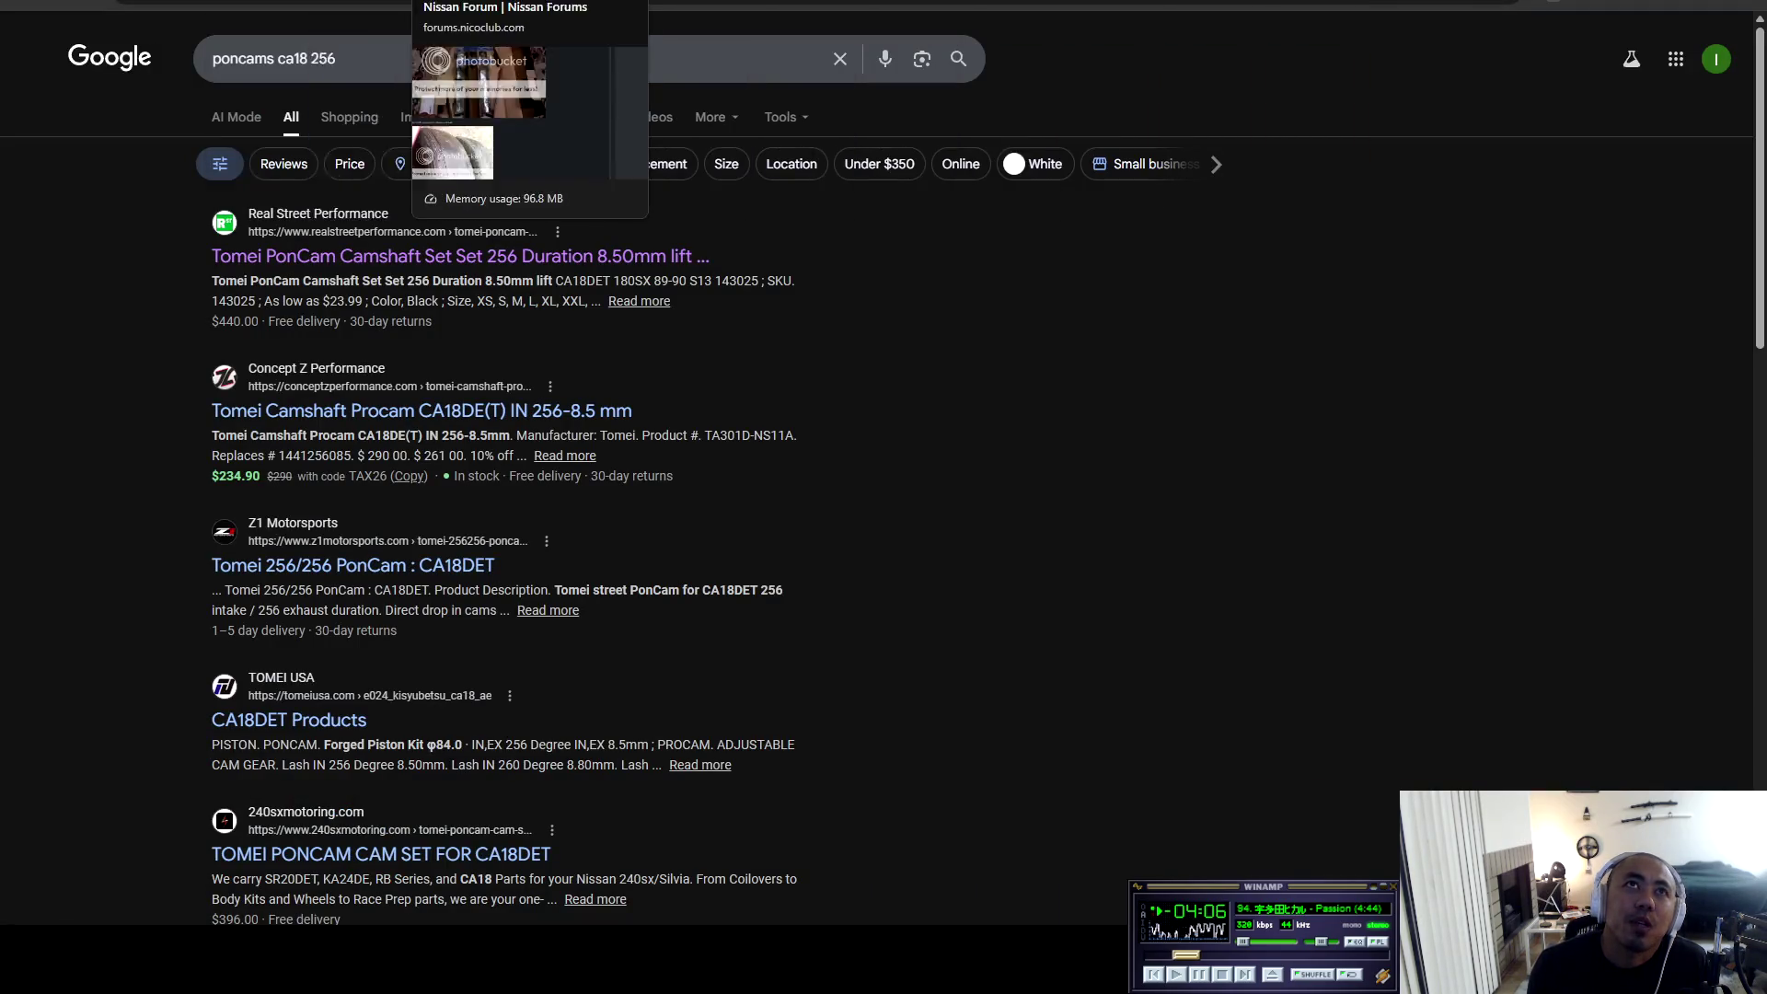
Return to the build thread and scroll through the cam install photos.
click(469, 5)
key(ctrl+Tab)
scroll(507, 461, up, 10)
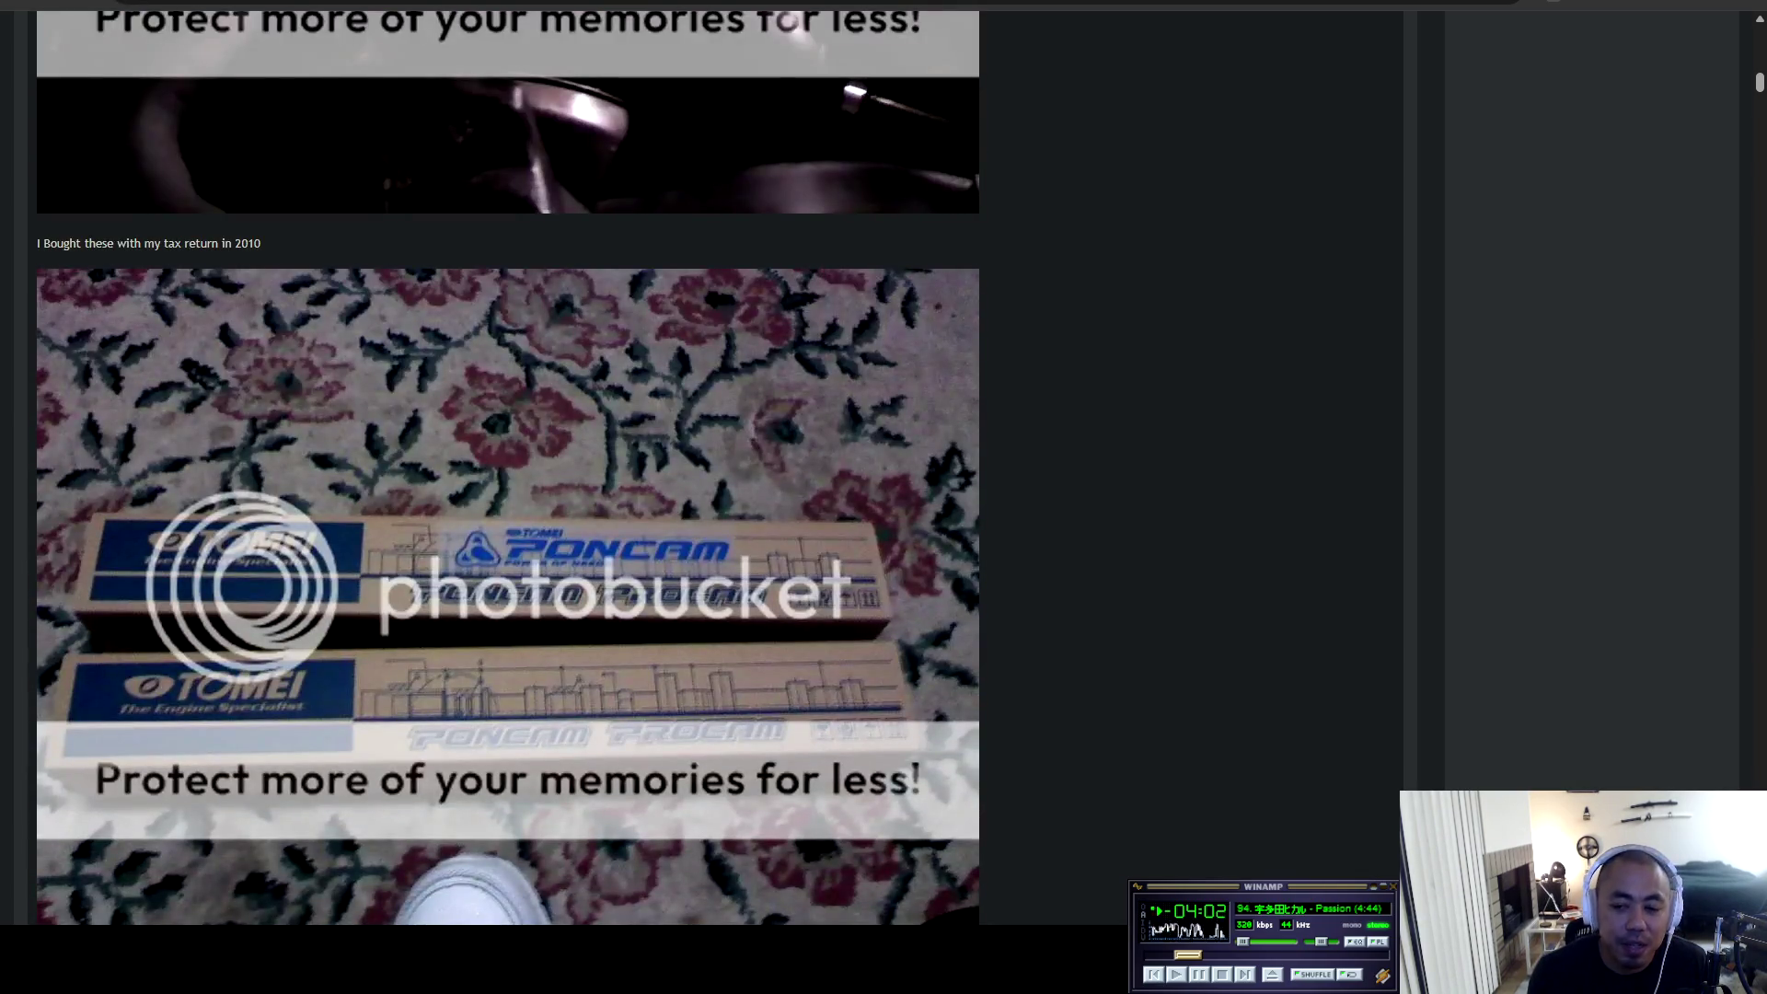
scroll(1388, 856, down, 15)
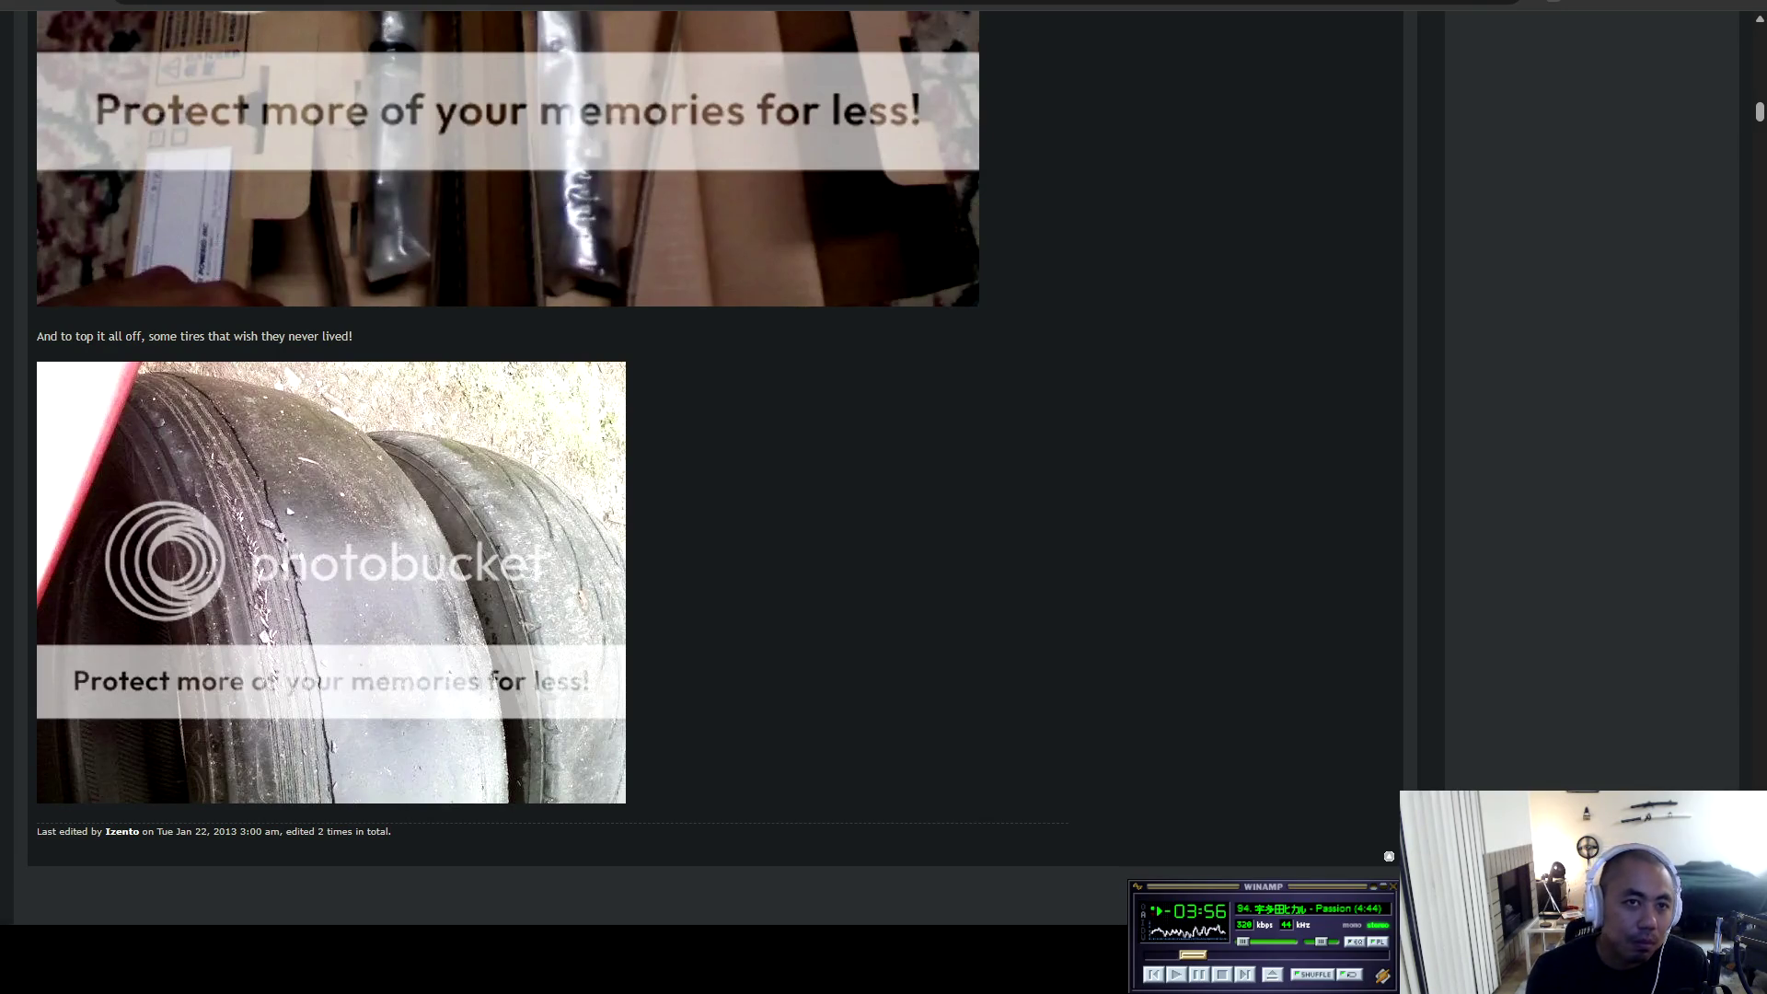
scroll(700, 461, down, 7)
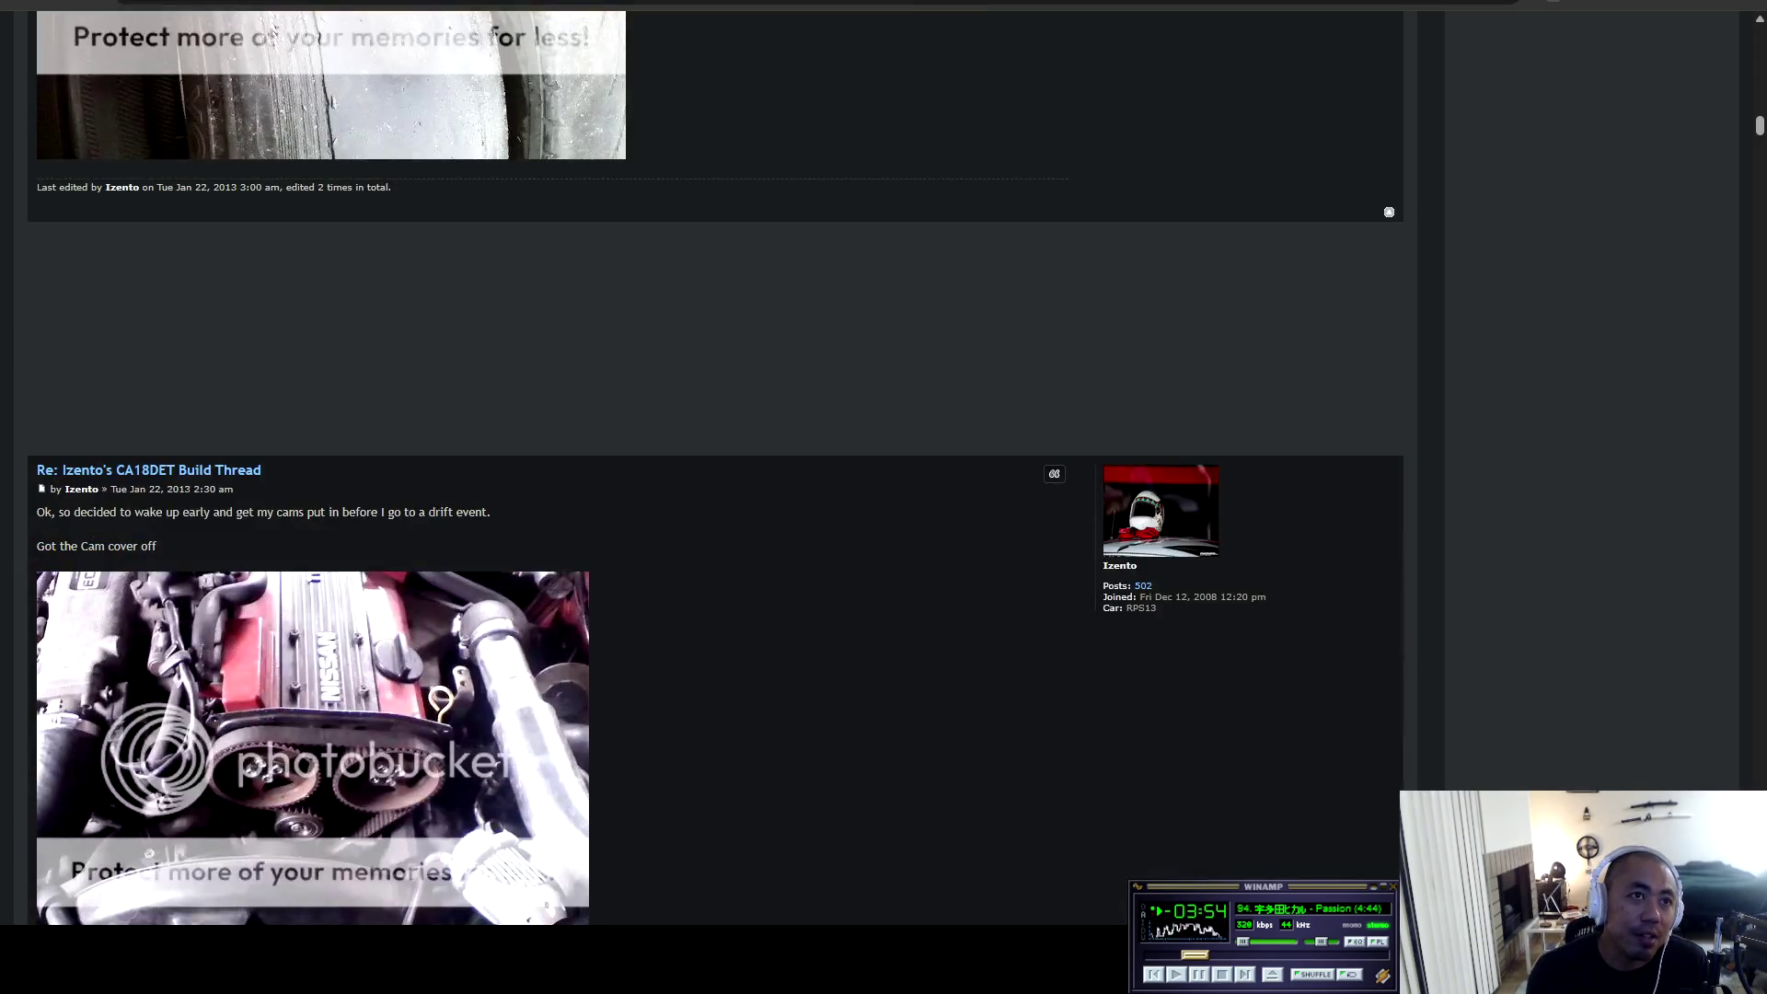
scroll(700, 460, down, 3)
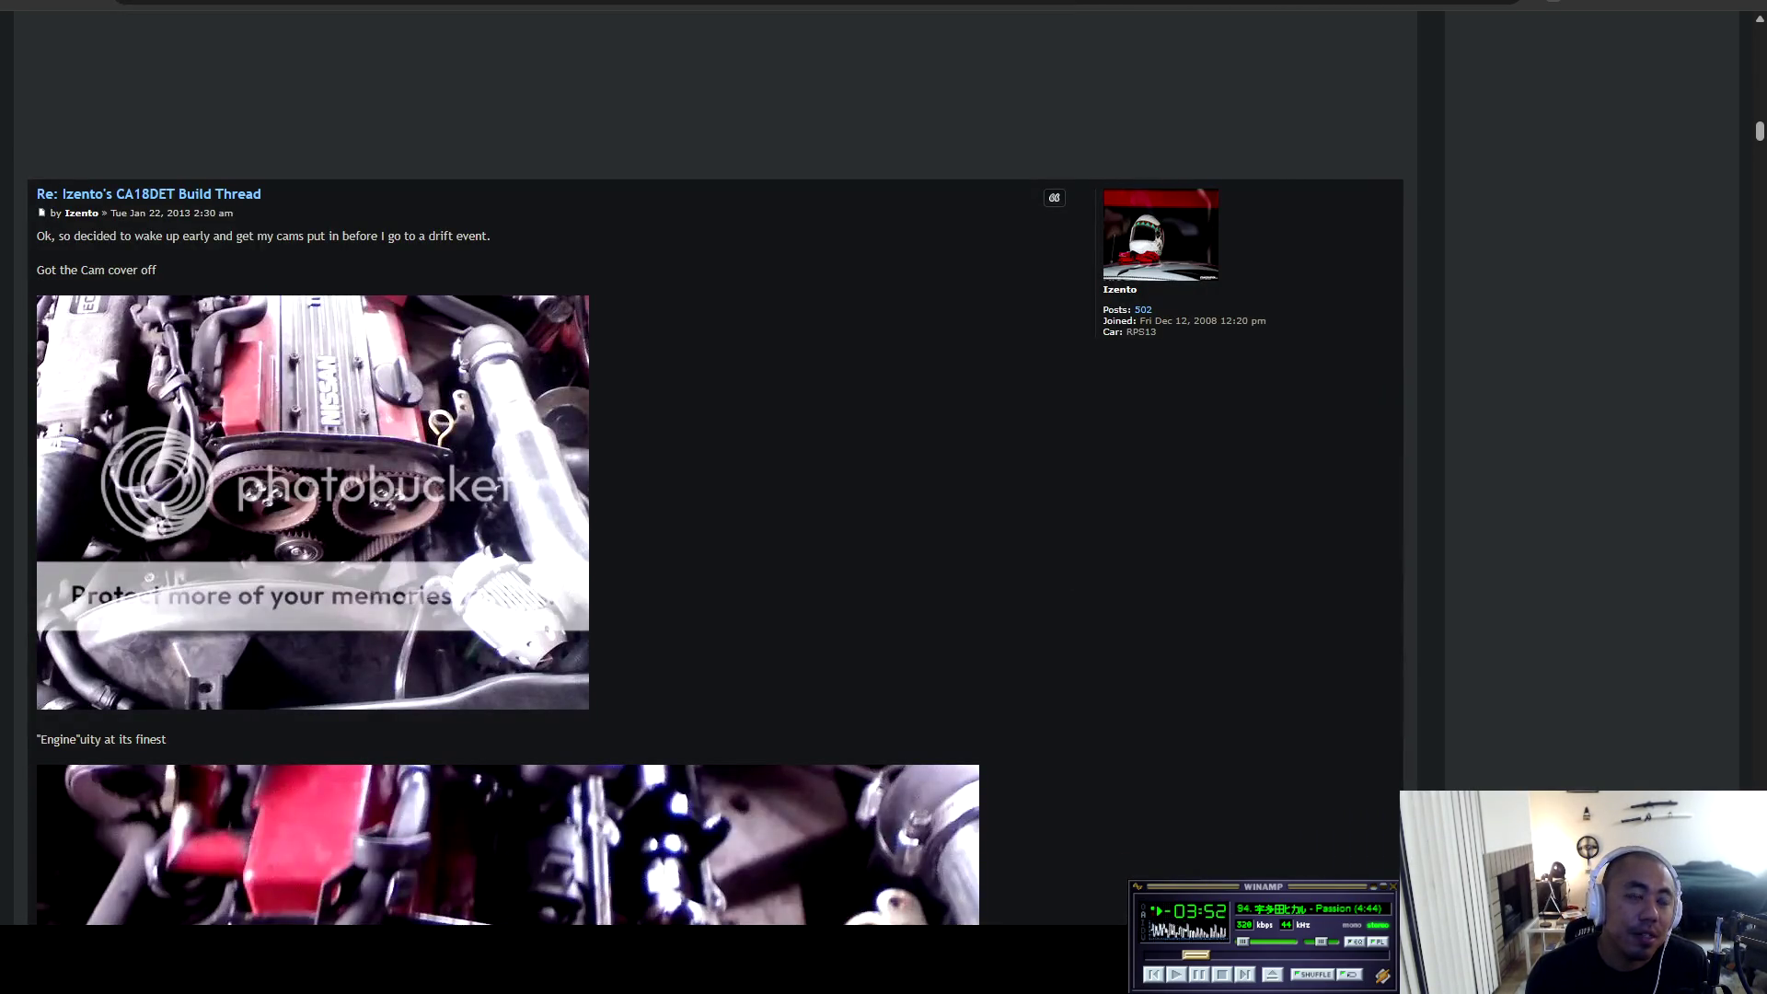
scroll(700, 460, down, 5)
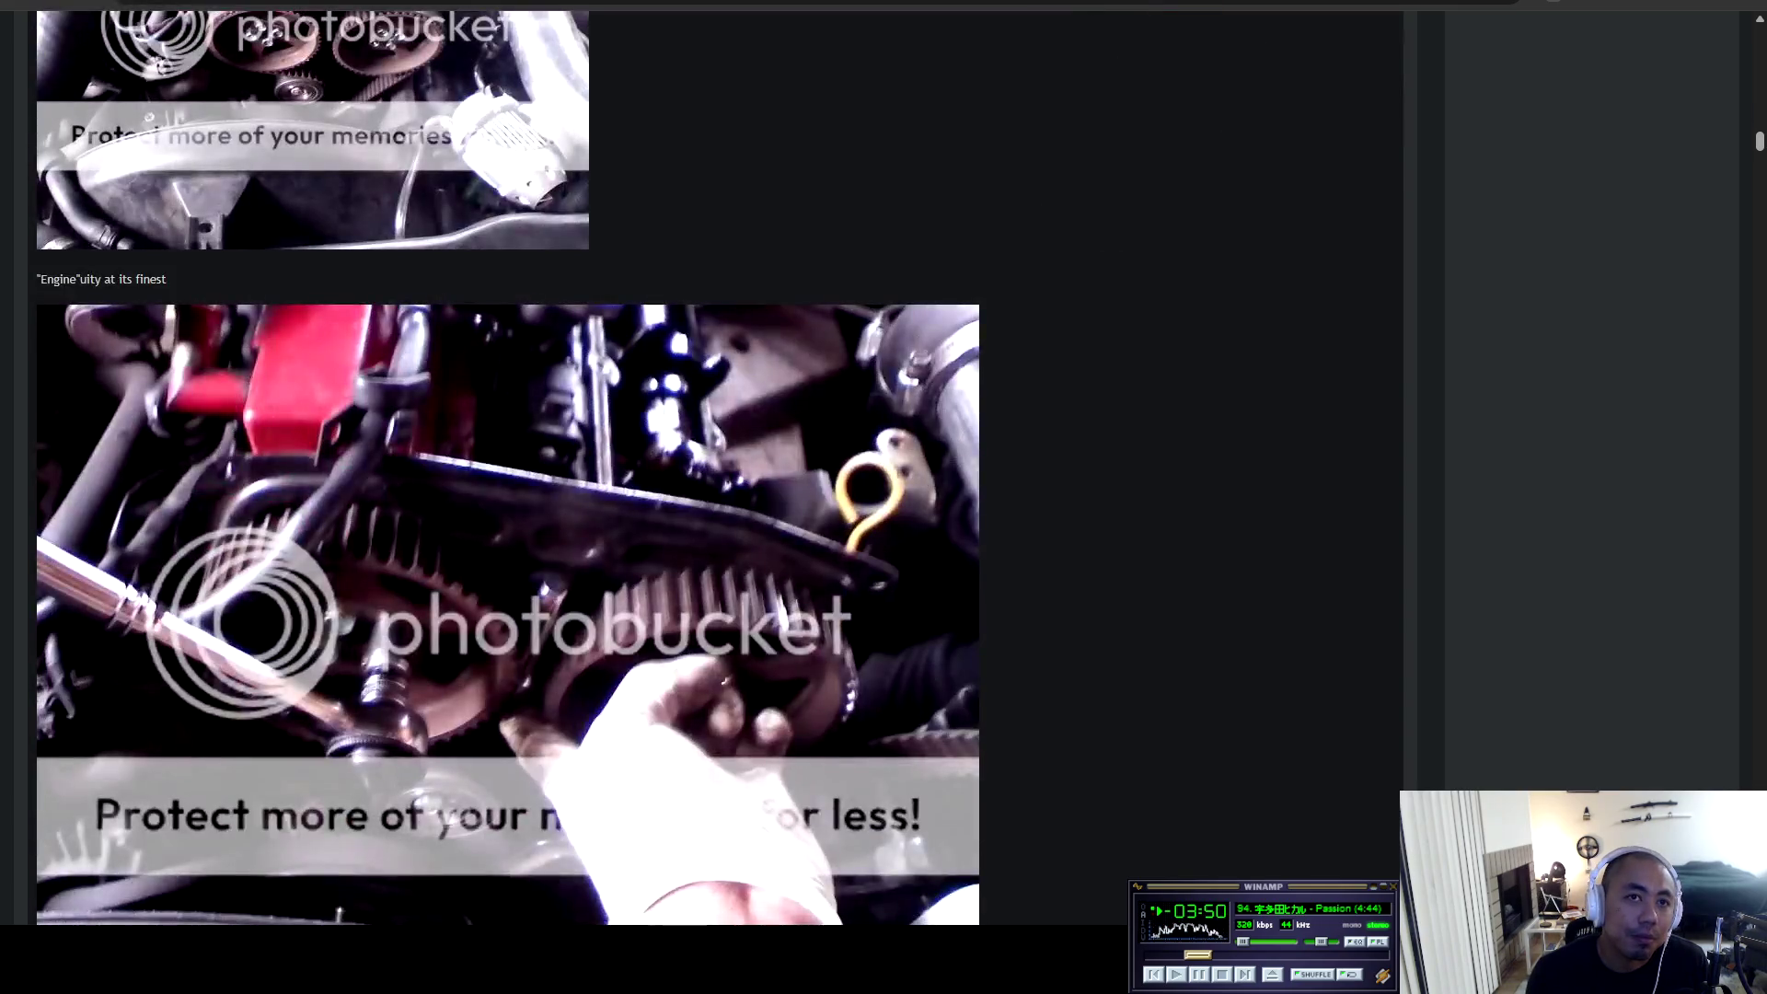
scroll(508, 470, down, 7)
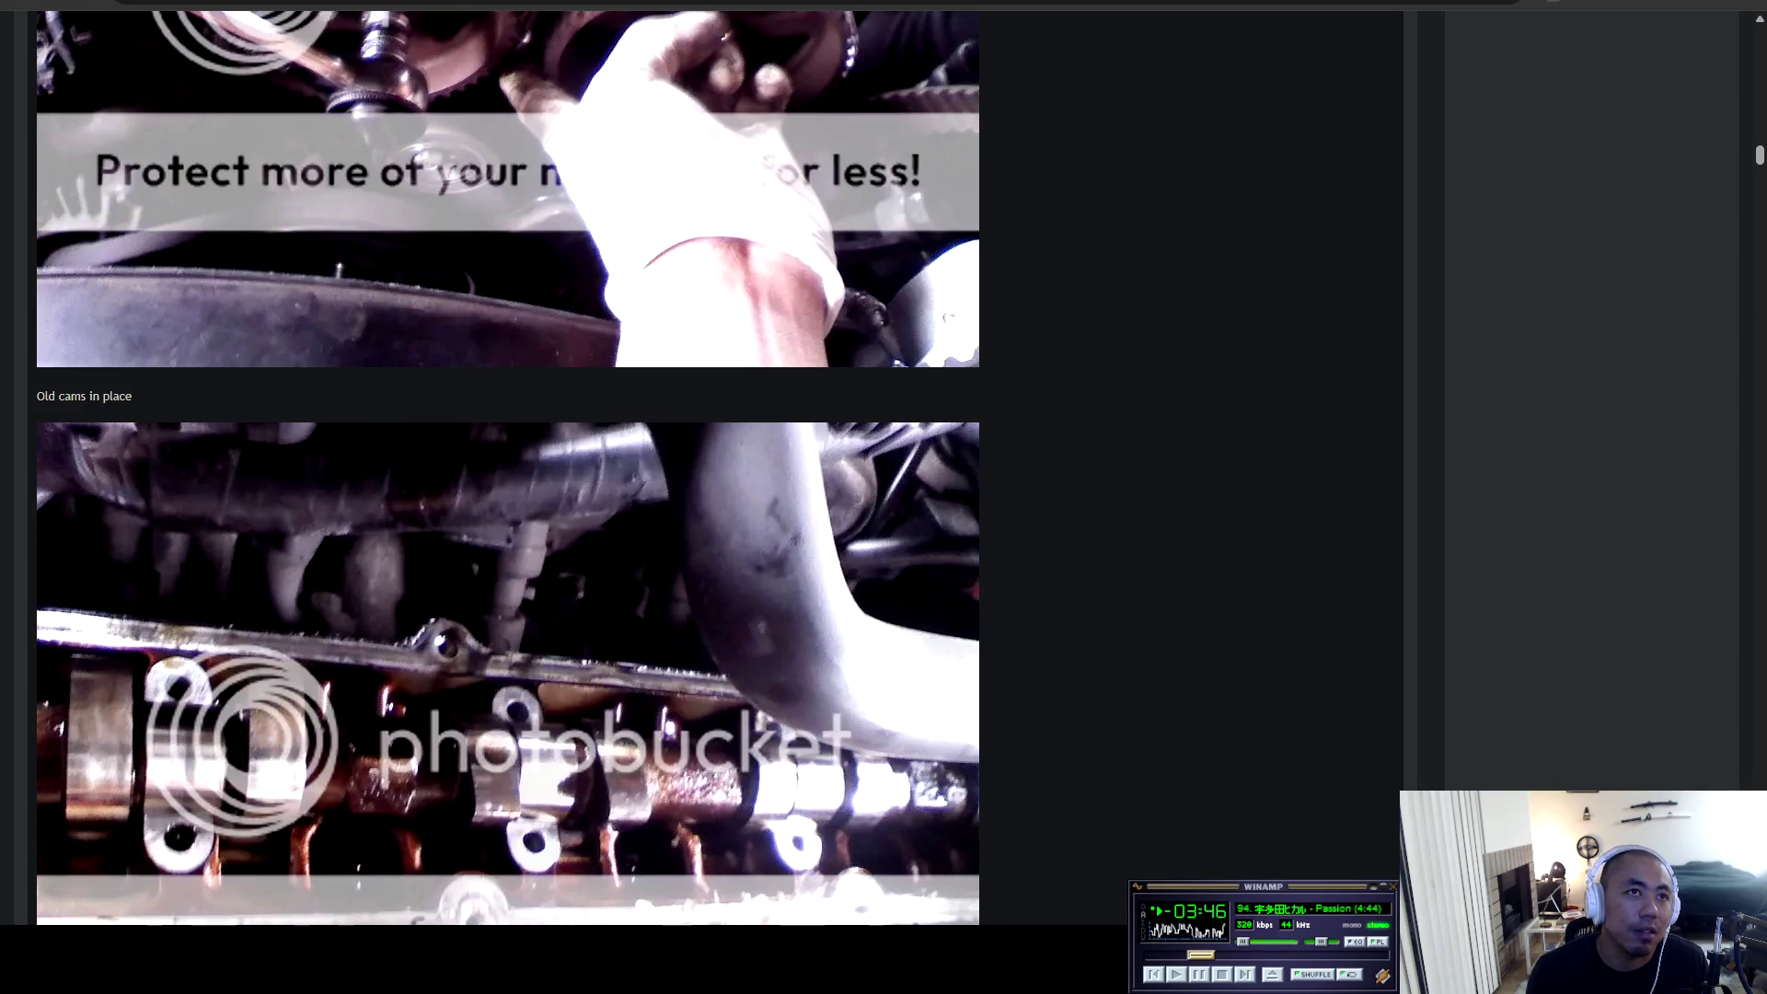
scroll(508, 471, down, 4)
scroll(509, 471, down, 11)
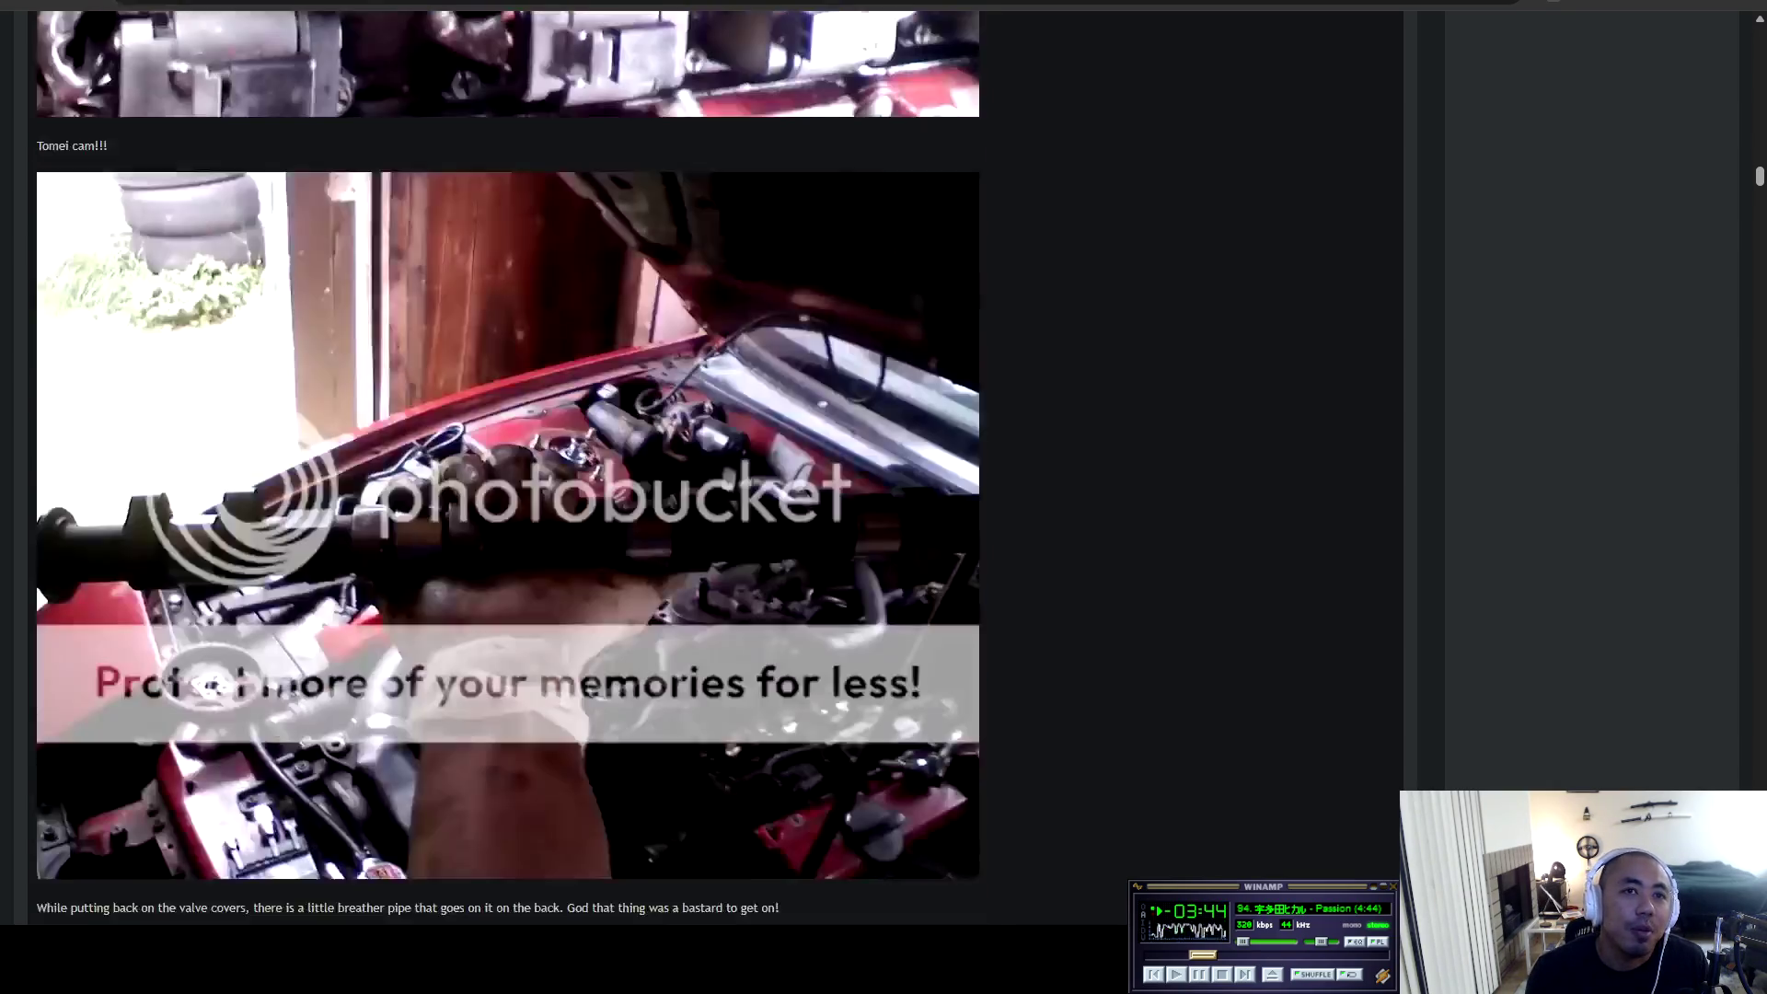
scroll(508, 470, down, 5)
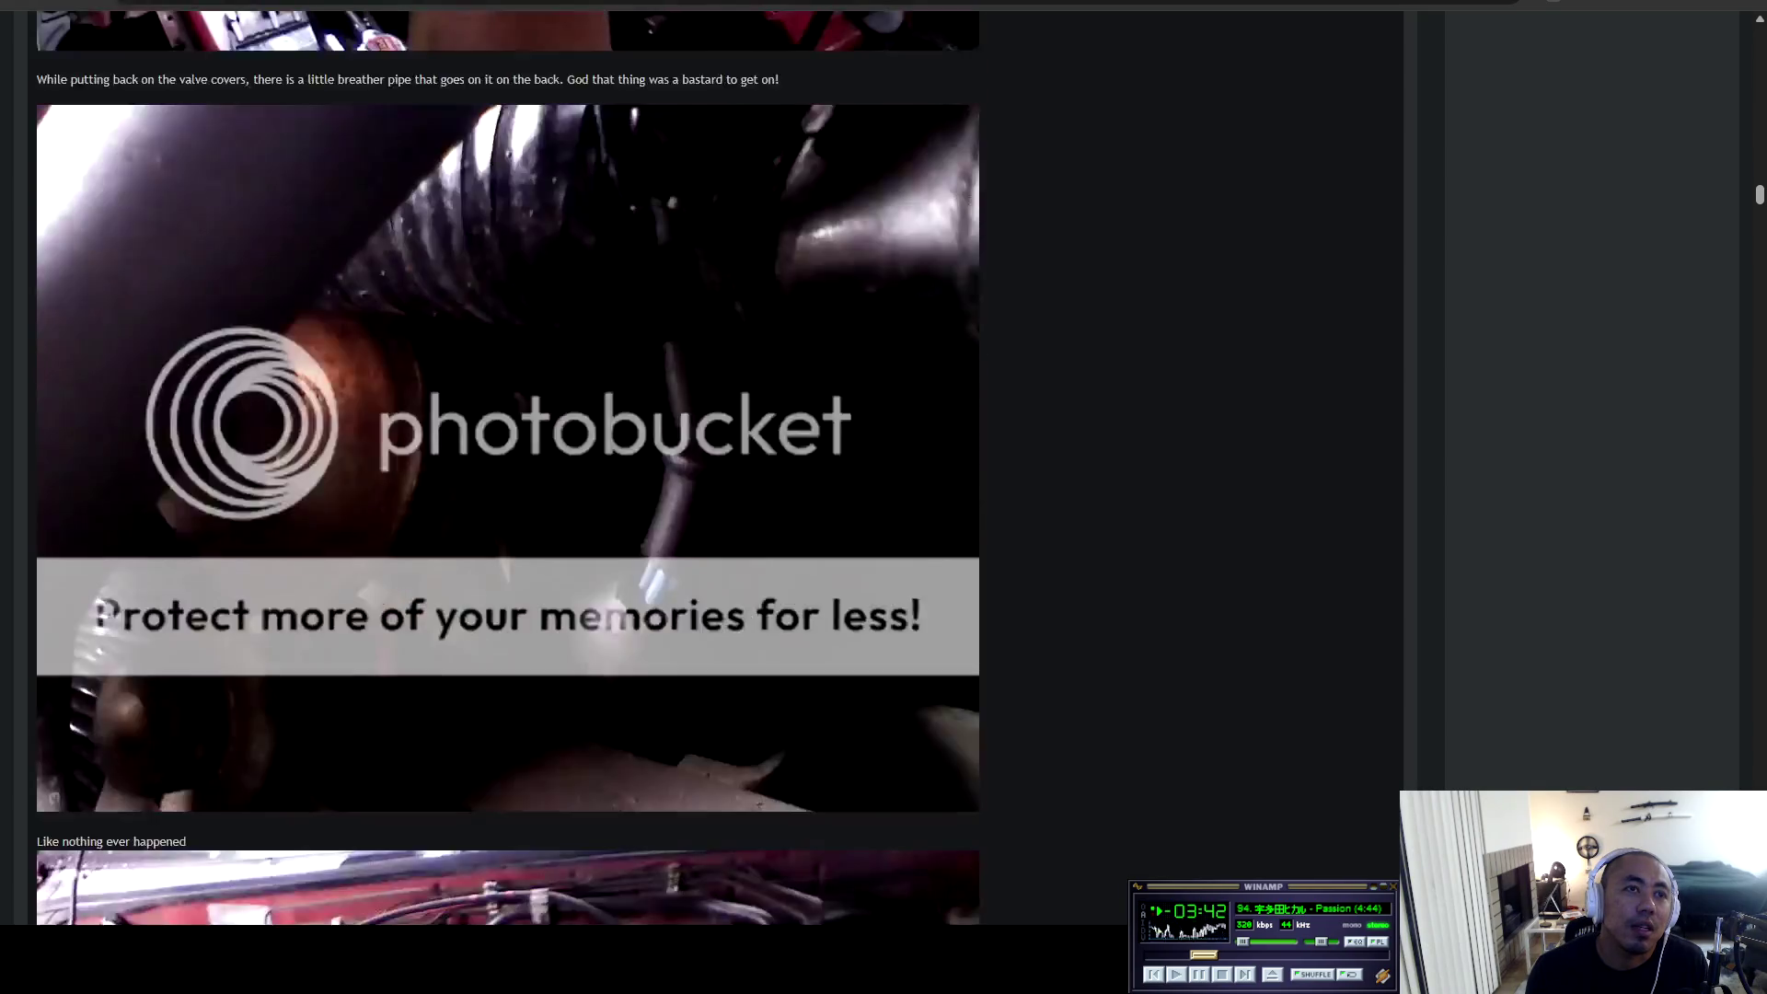
scroll(508, 471, down, 4)
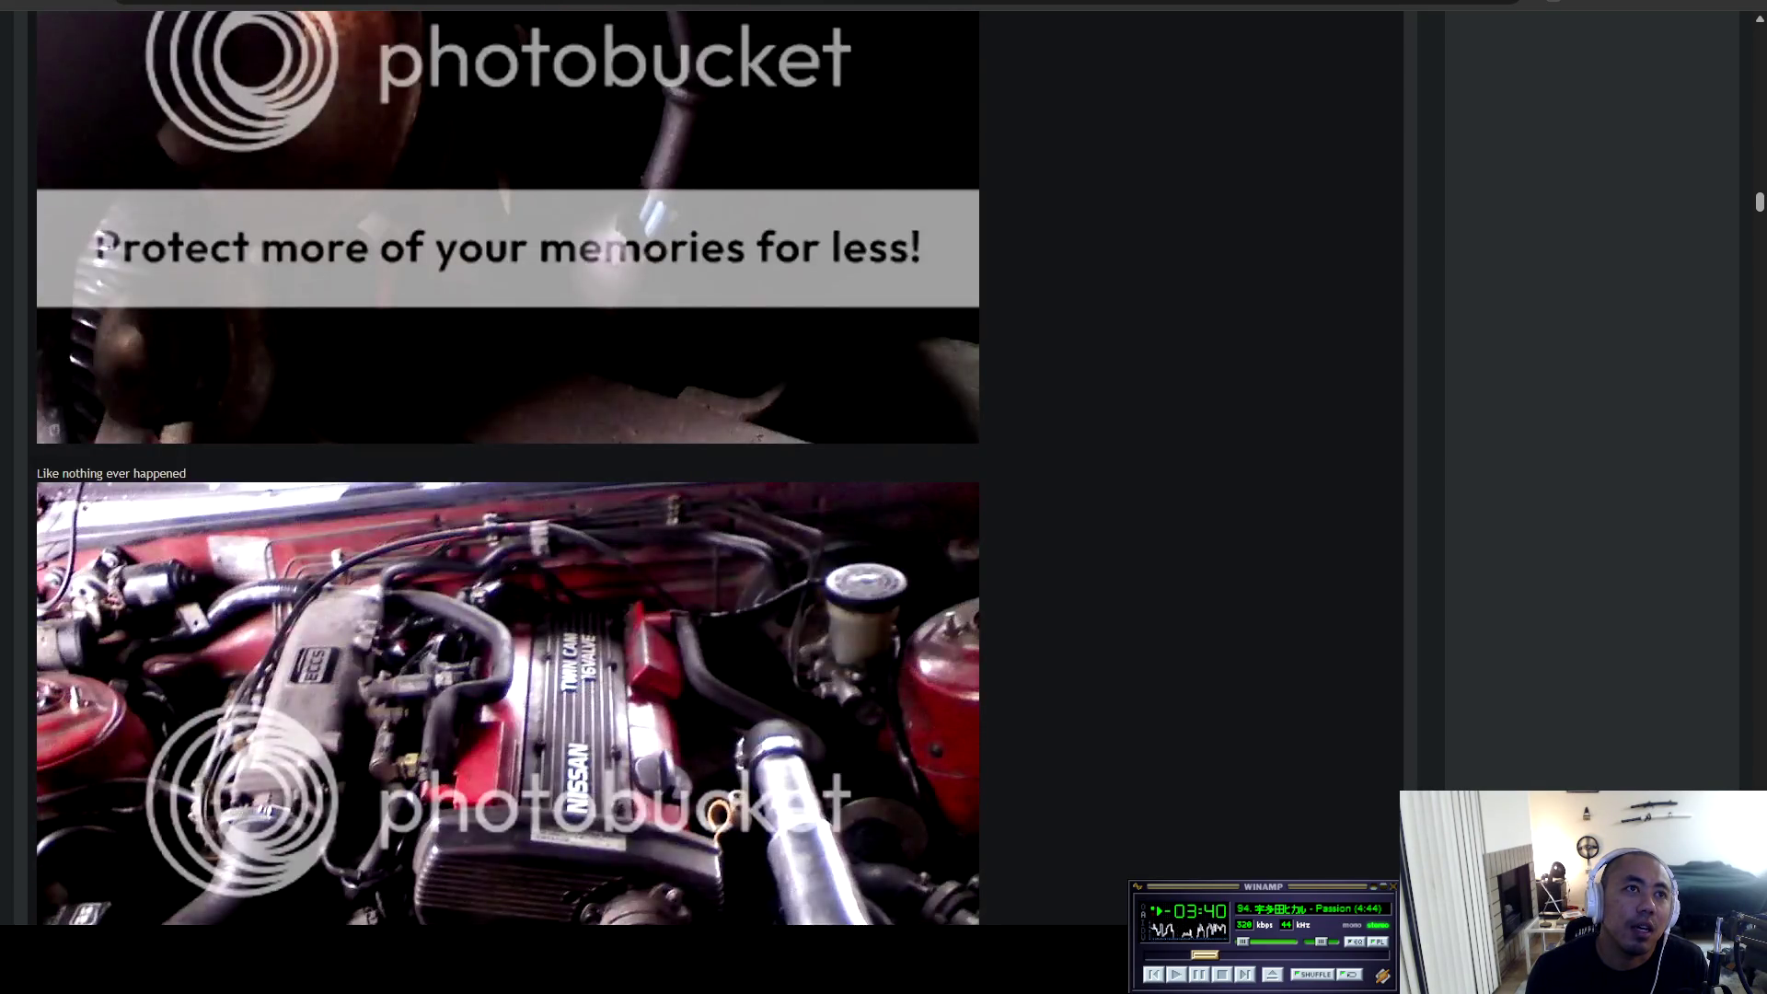
scroll(508, 469, down, 8)
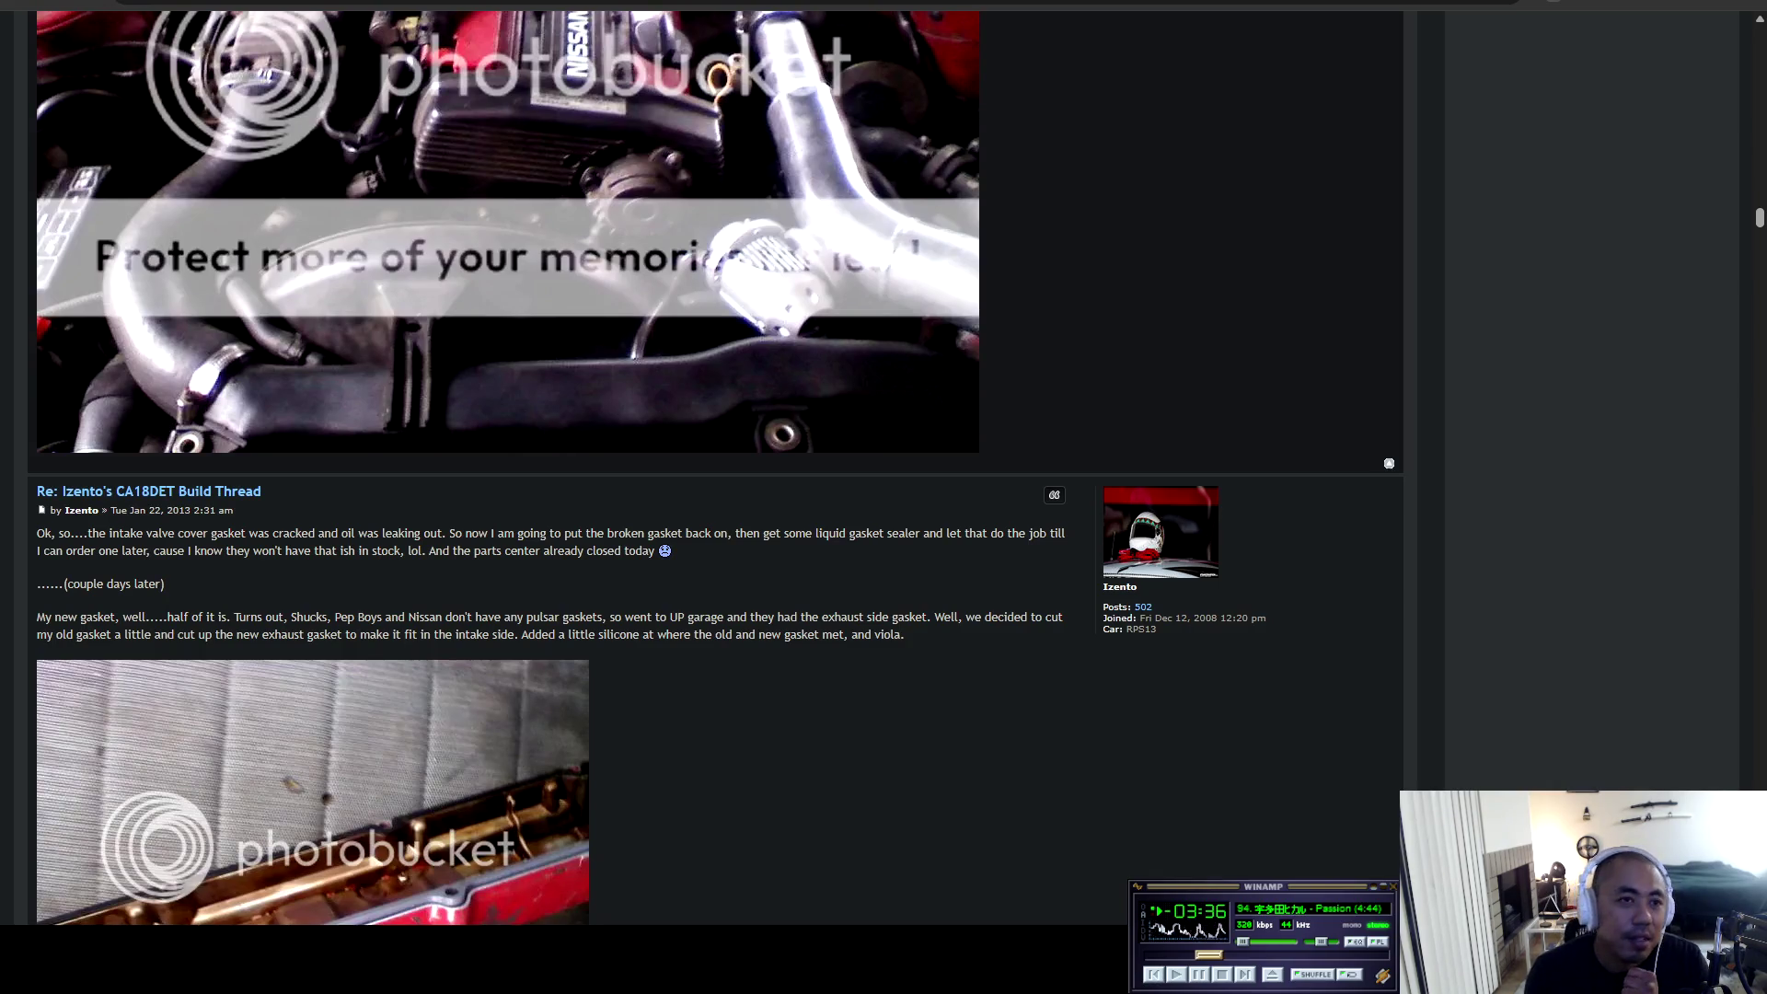
scroll(716, 469, up, 3)
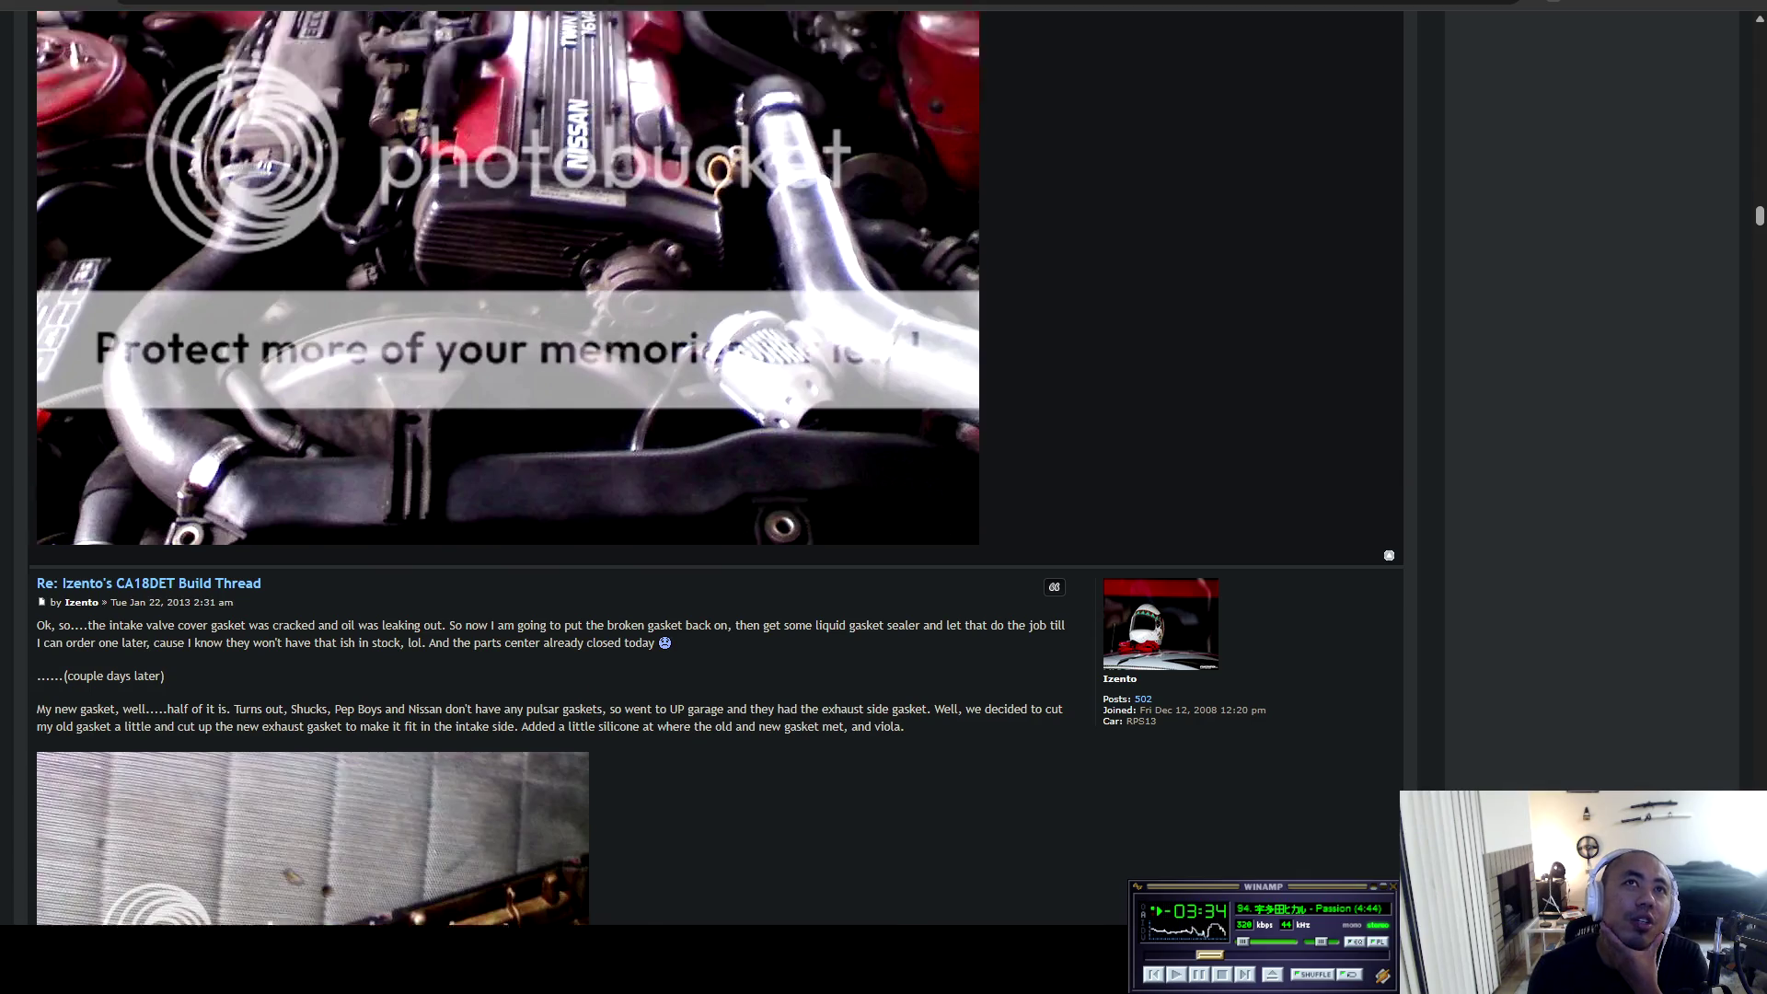
scroll(715, 471, down, 3)
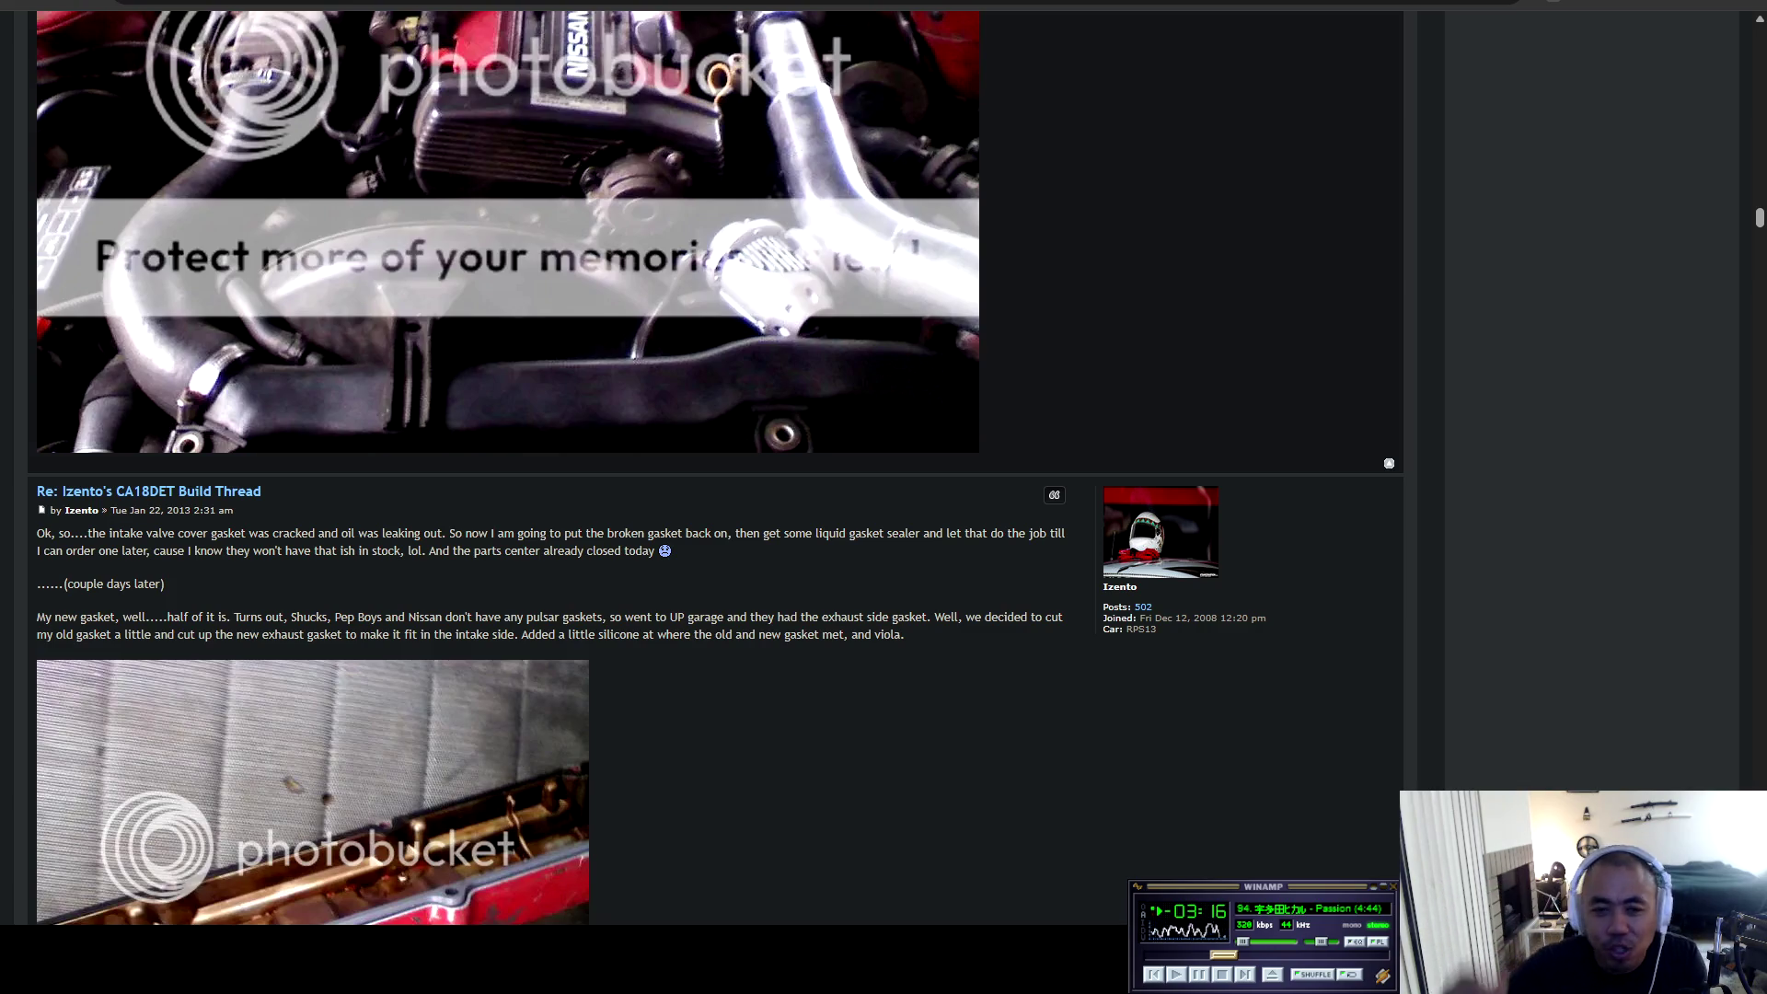
scroll(714, 467, down, 3)
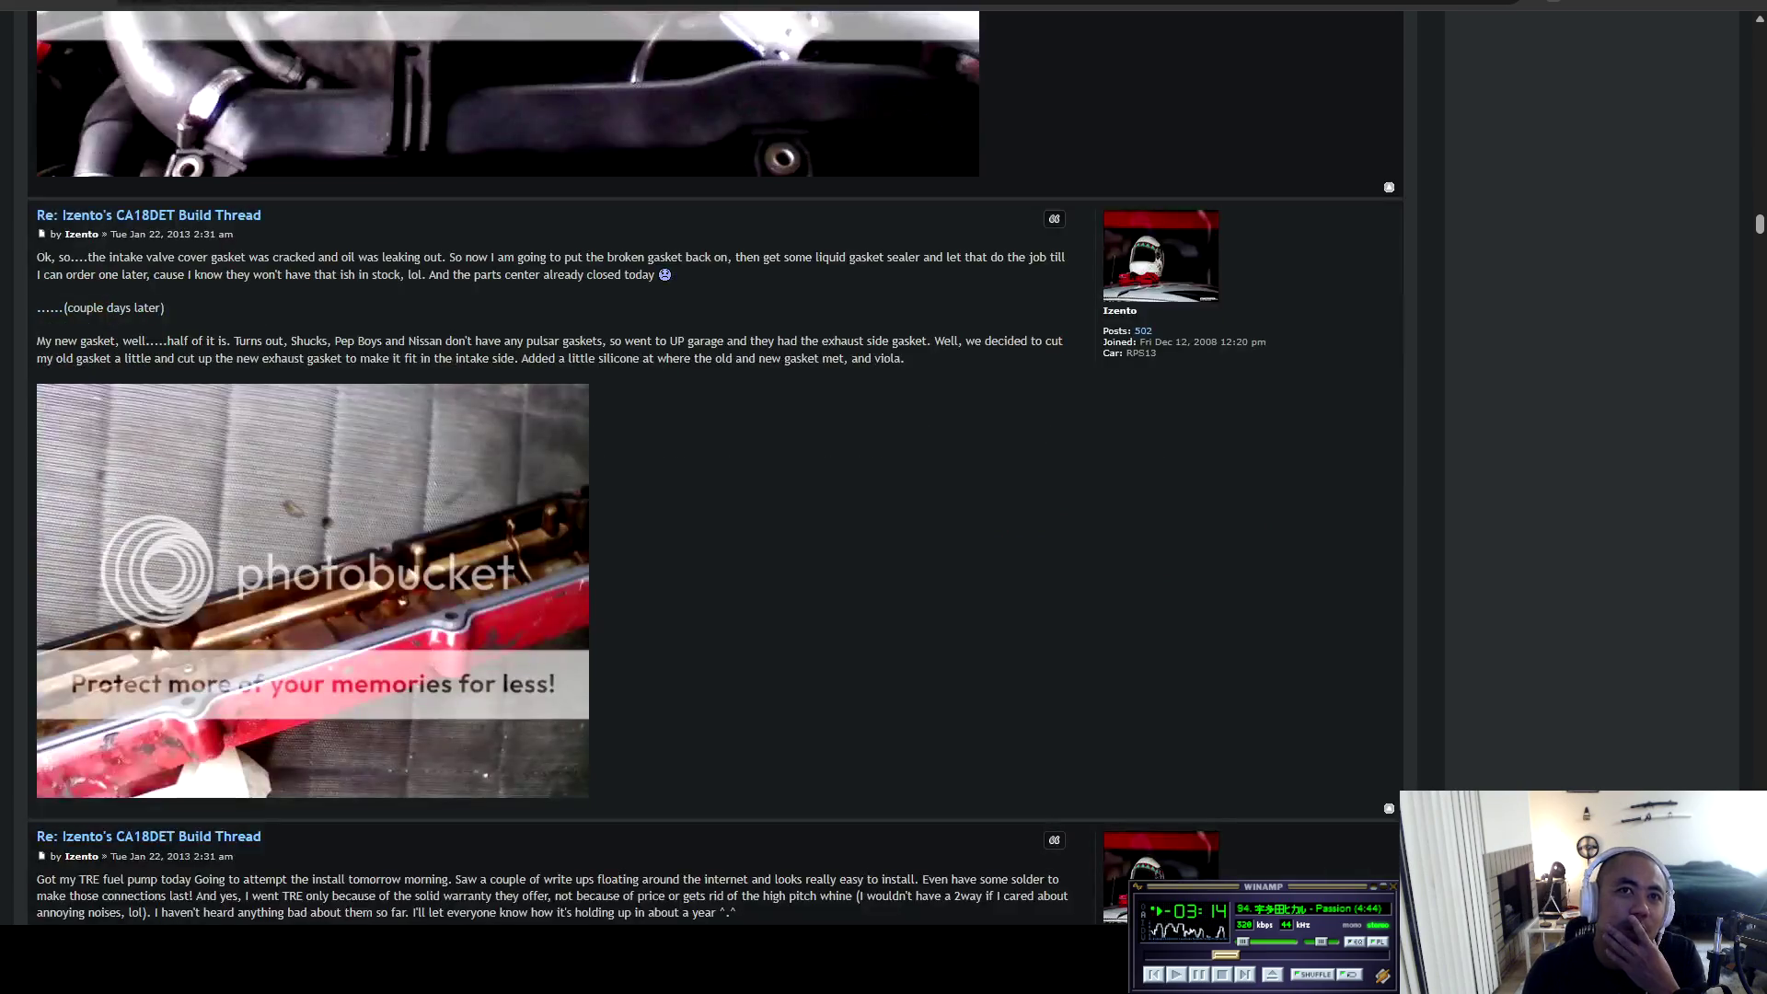
Read the cracked intake valve cover gasket post, highlighting its paragraph.
mouse_move(37, 257)
mouse_down()
mouse_move(351, 275)
mouse_move(906, 358)
mouse_up()
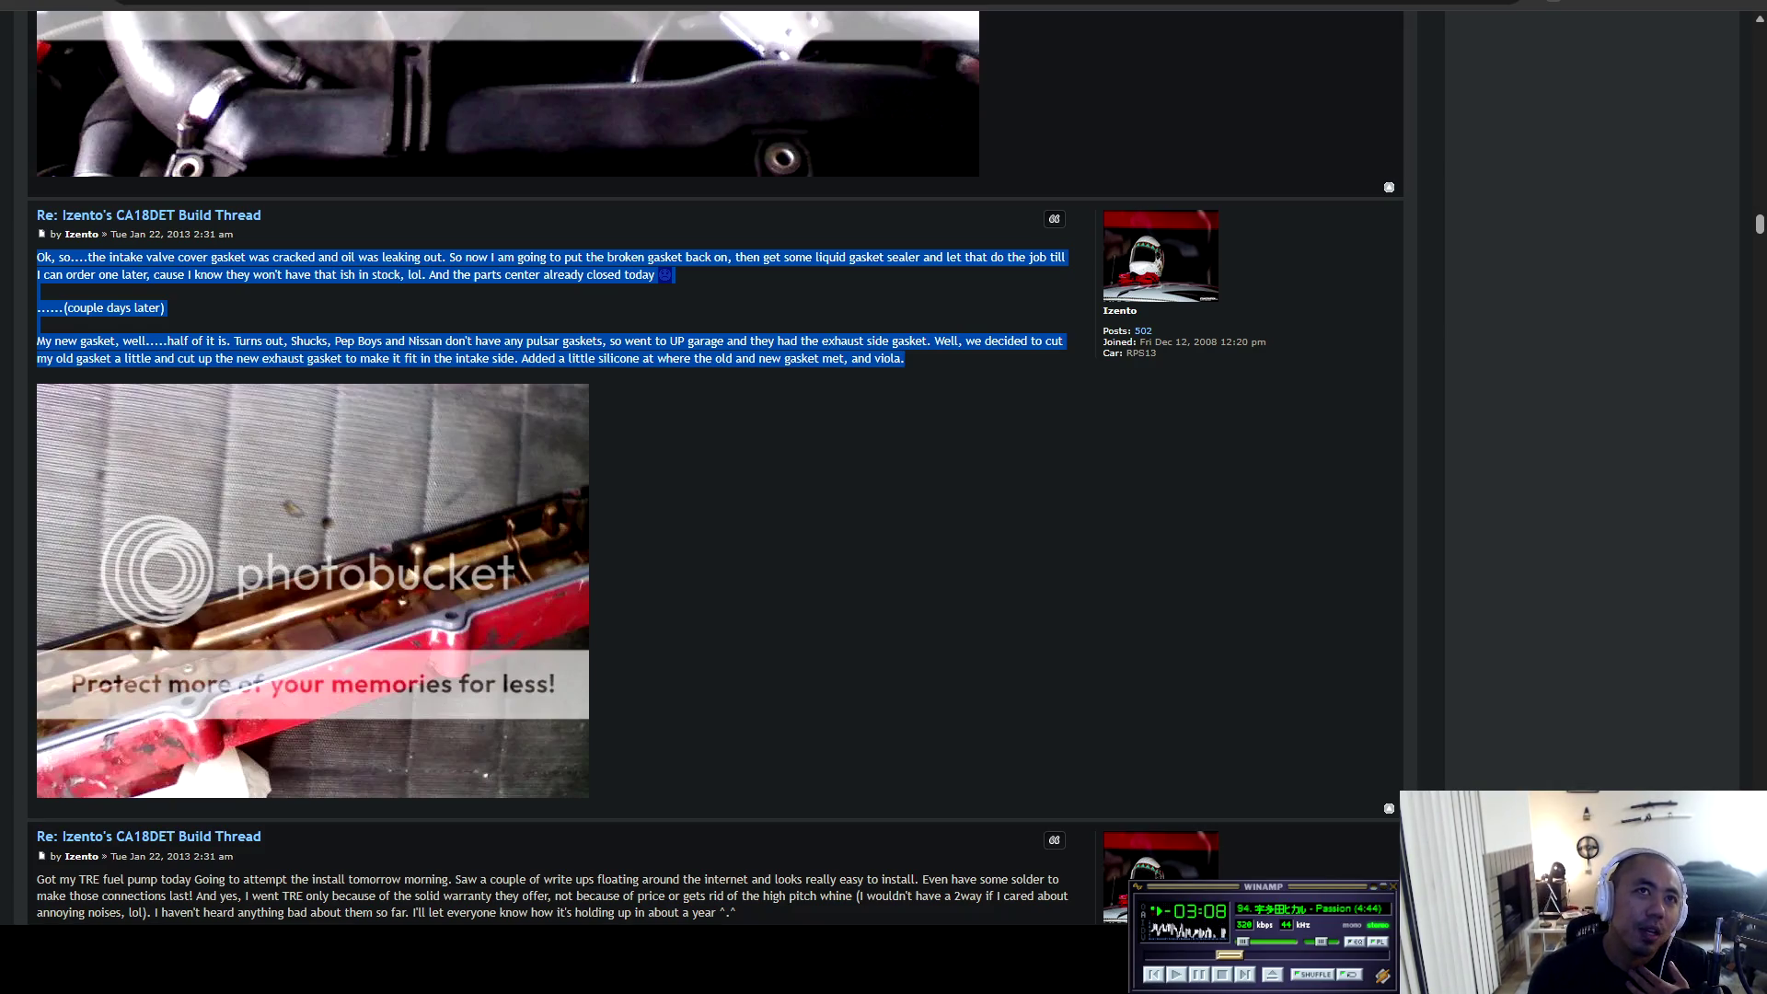
click(958, 160)
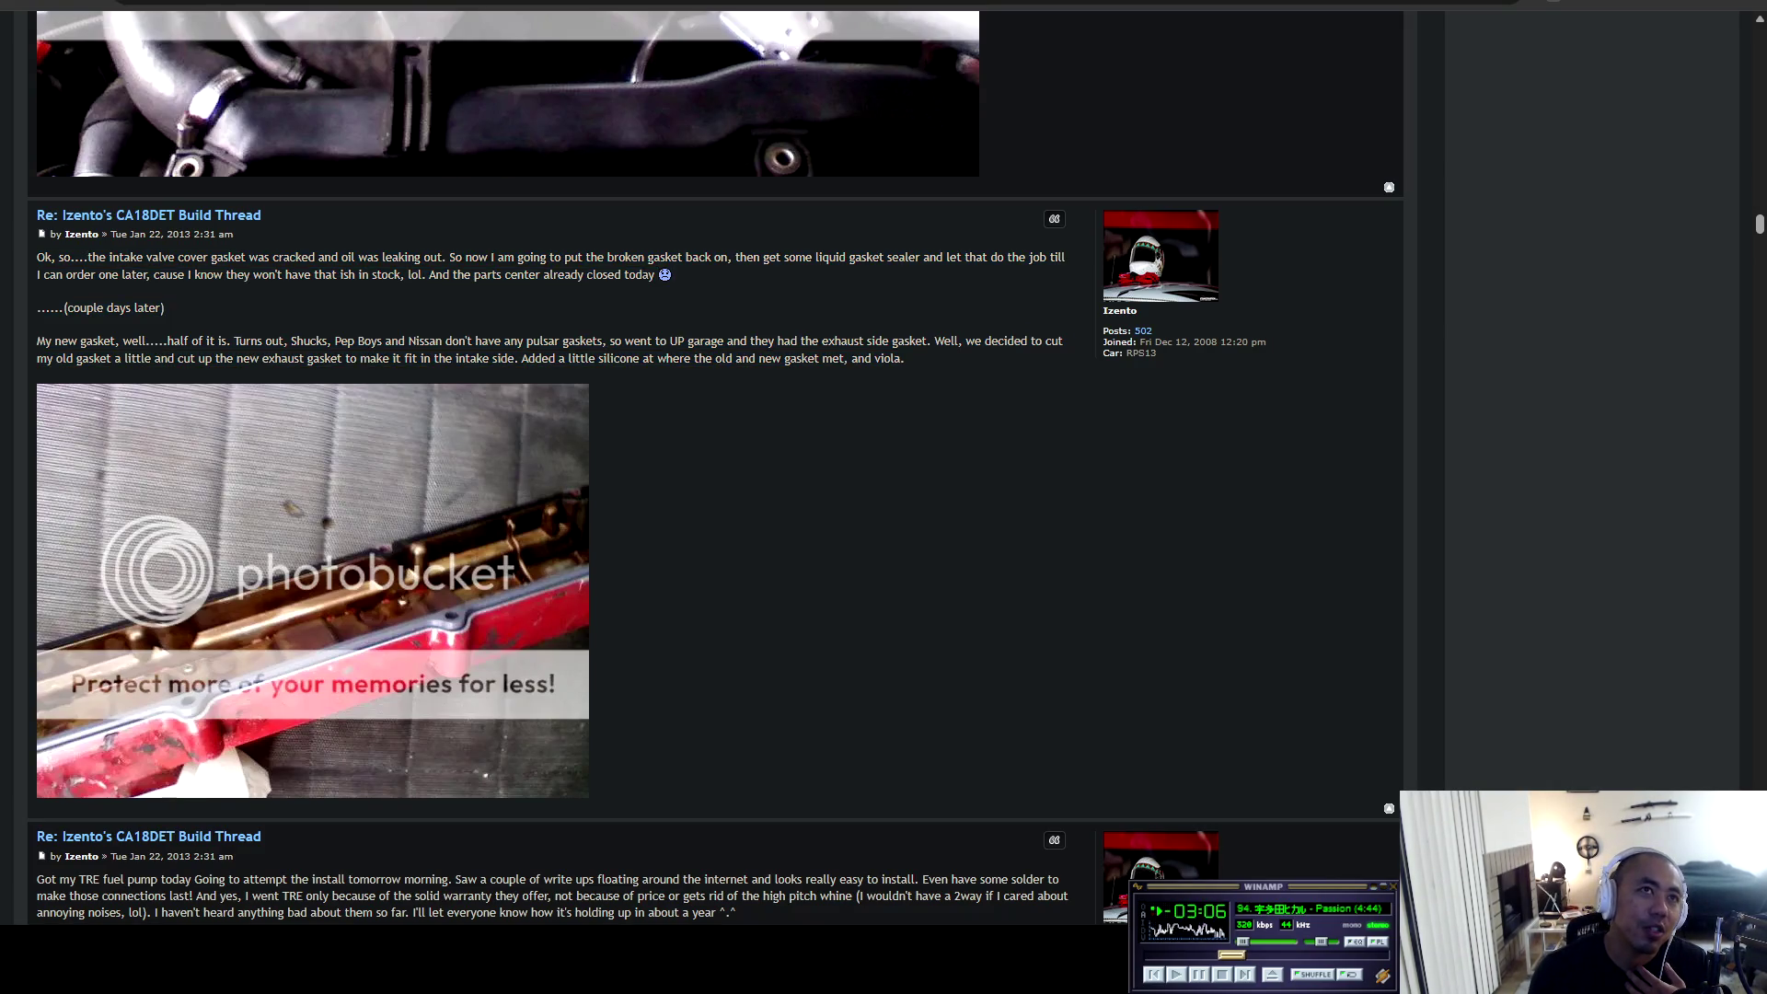
mouse_move(590, 799)
mouse_down()
mouse_move(561, 275)
mouse_move(643, 276)
mouse_up()
click(956, 160)
mouse_move(907, 358)
mouse_down()
mouse_move(55, 308)
mouse_move(590, 797)
mouse_move(43, 256)
mouse_up()
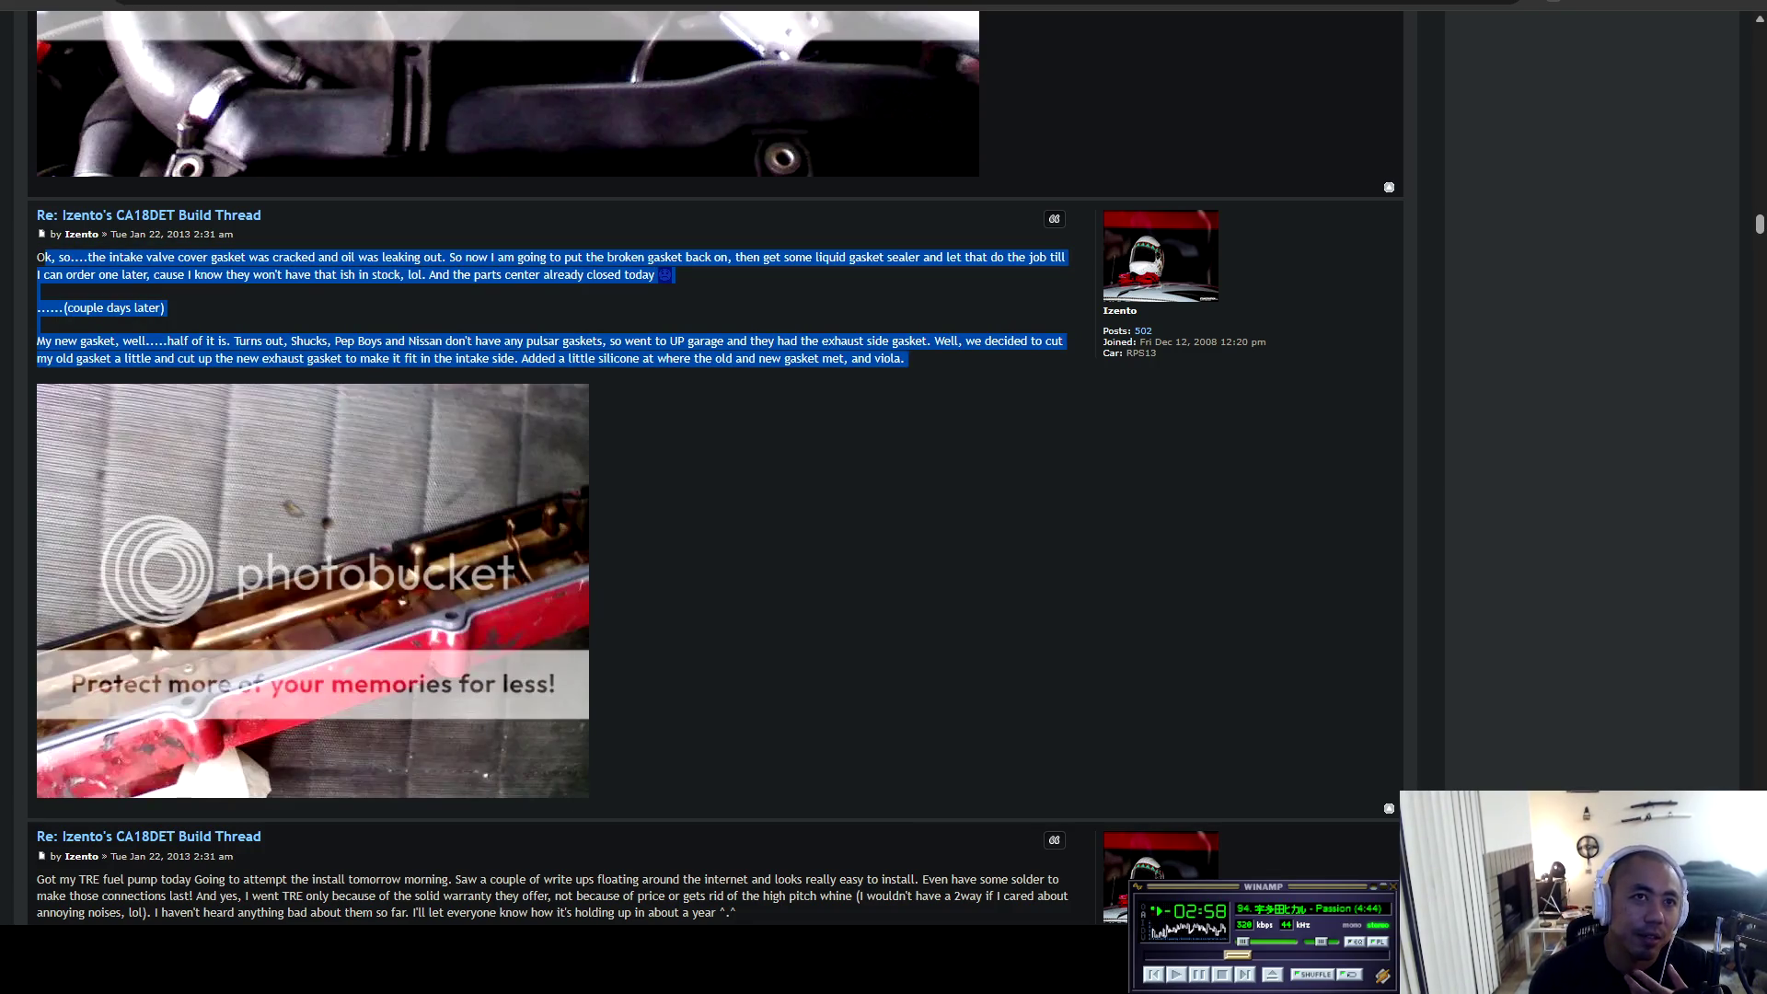
scroll(716, 468, down, 4)
Read the TRE fuel pump post, highlighting why TRE was chosen, and reach the Glowshift gauges post.
scroll(715, 470, down, 3)
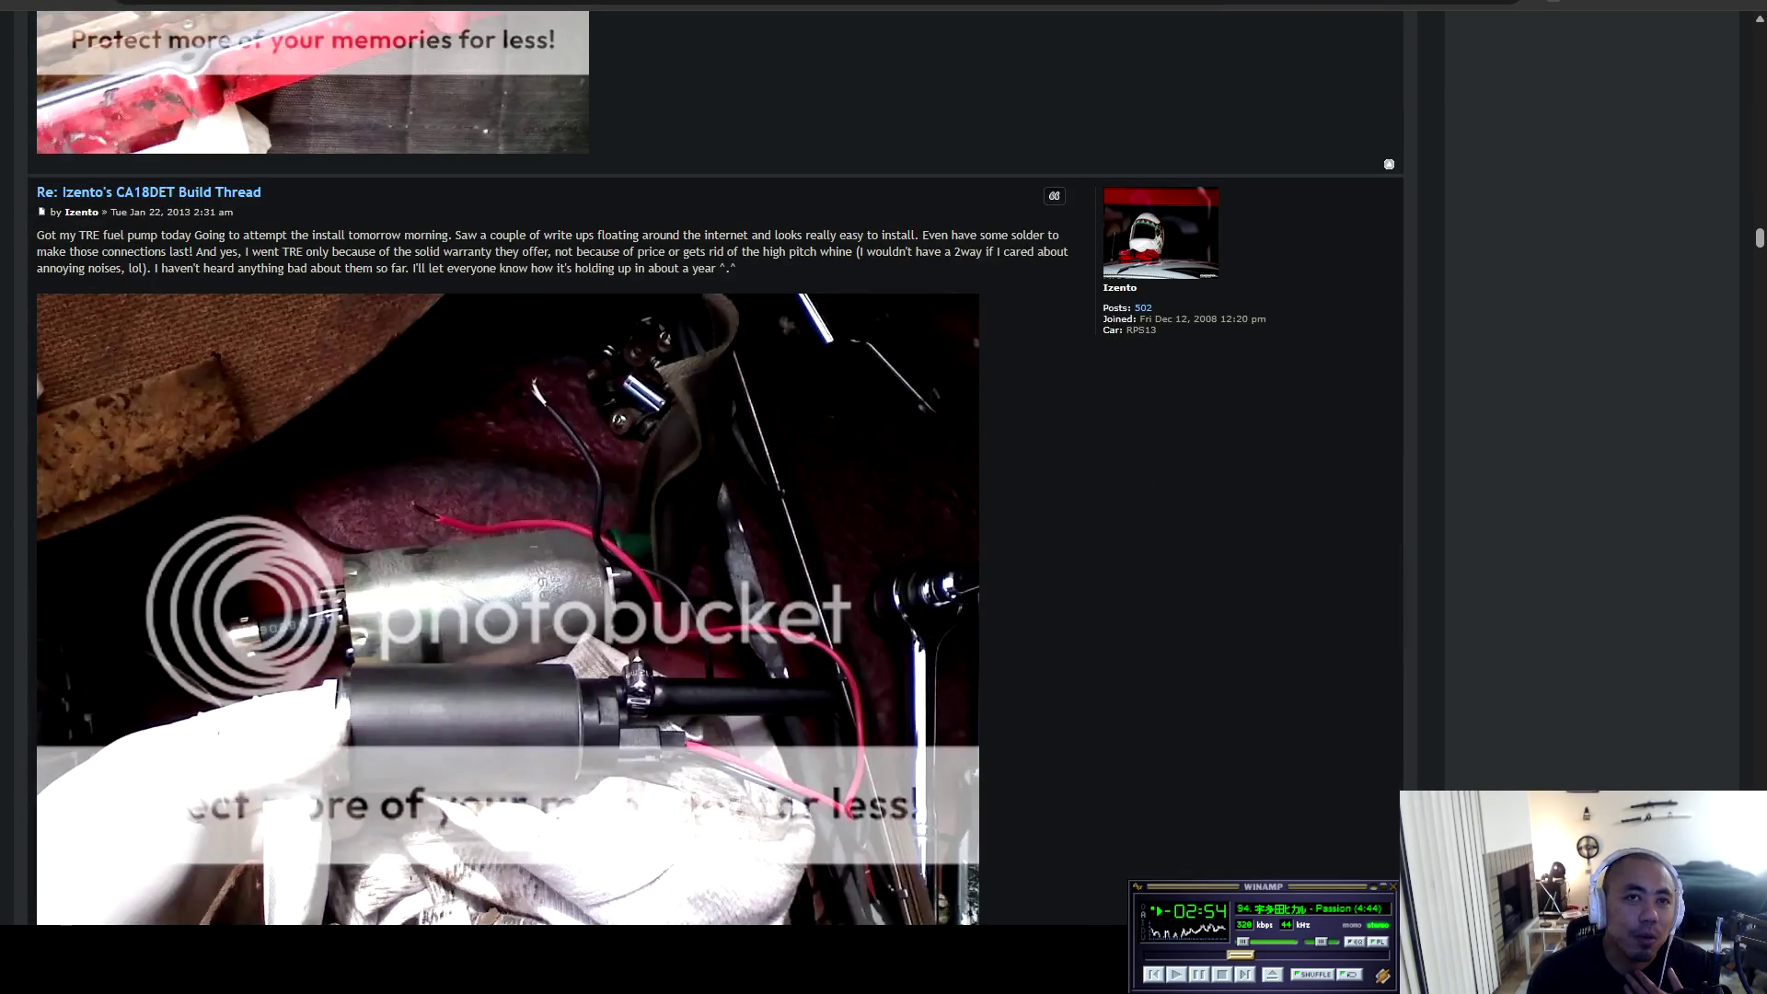
scroll(716, 468, down, 4)
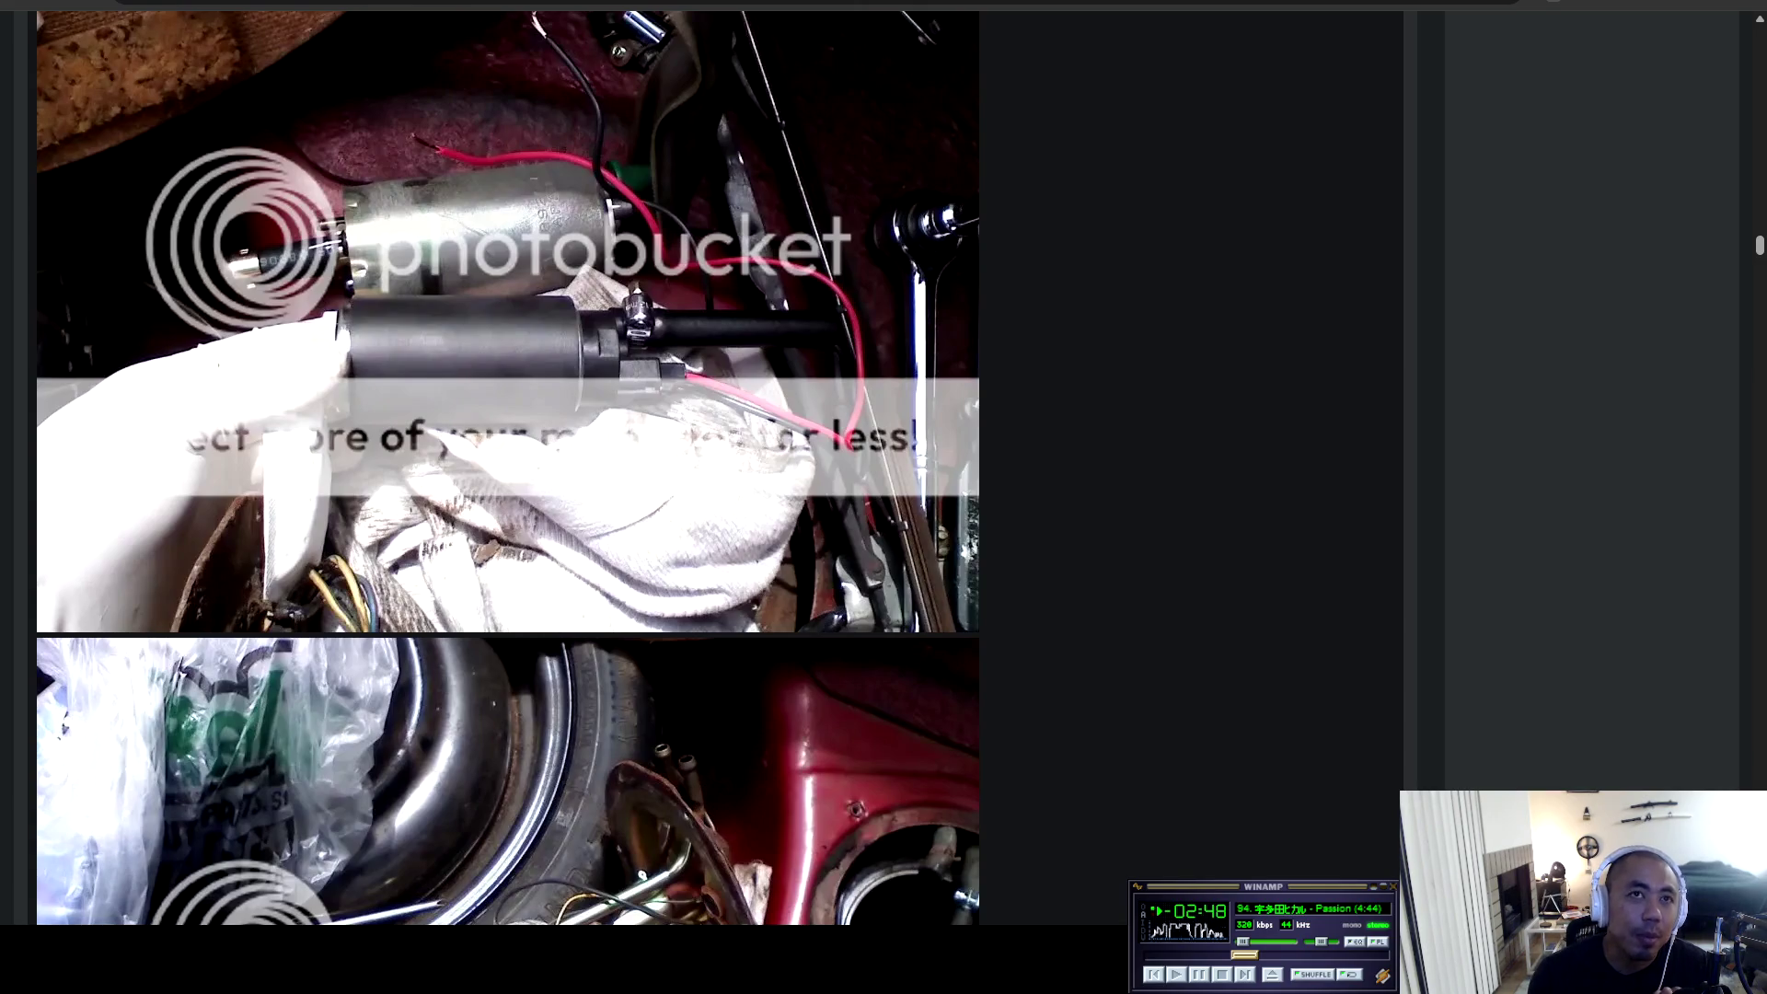
scroll(715, 471, up, 3)
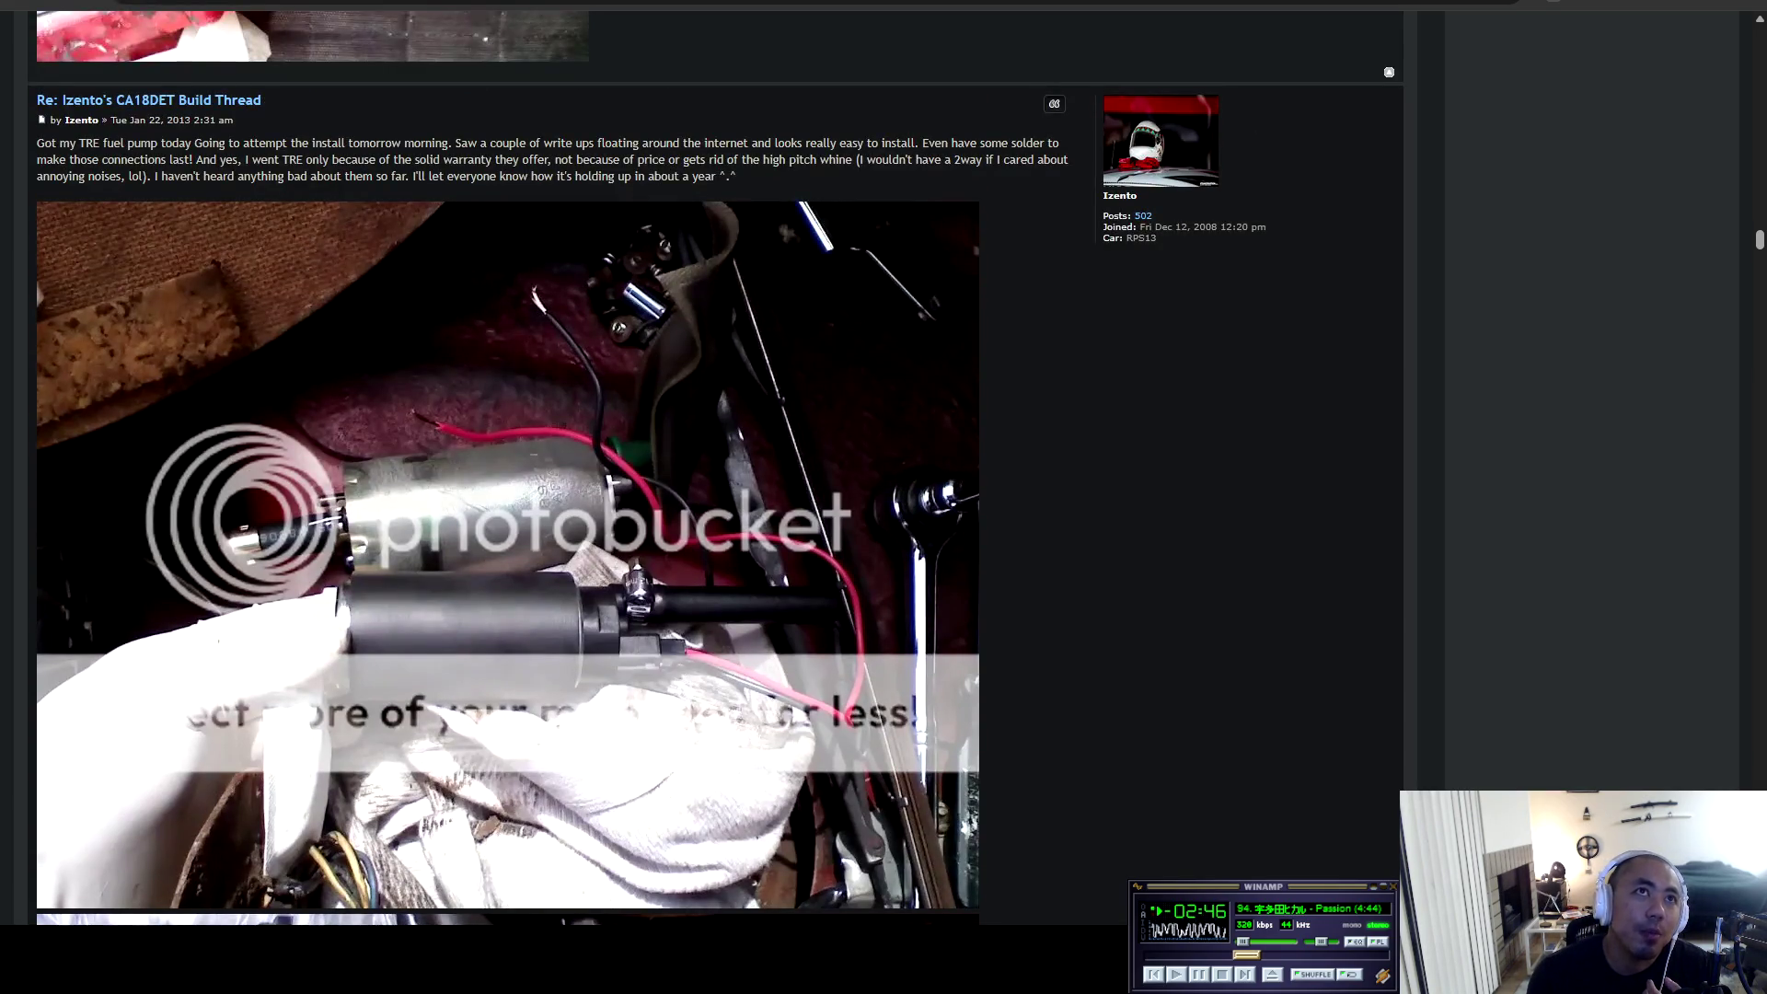
mouse_move(284, 159)
mouse_down()
mouse_move(327, 143)
mouse_move(736, 175)
mouse_up()
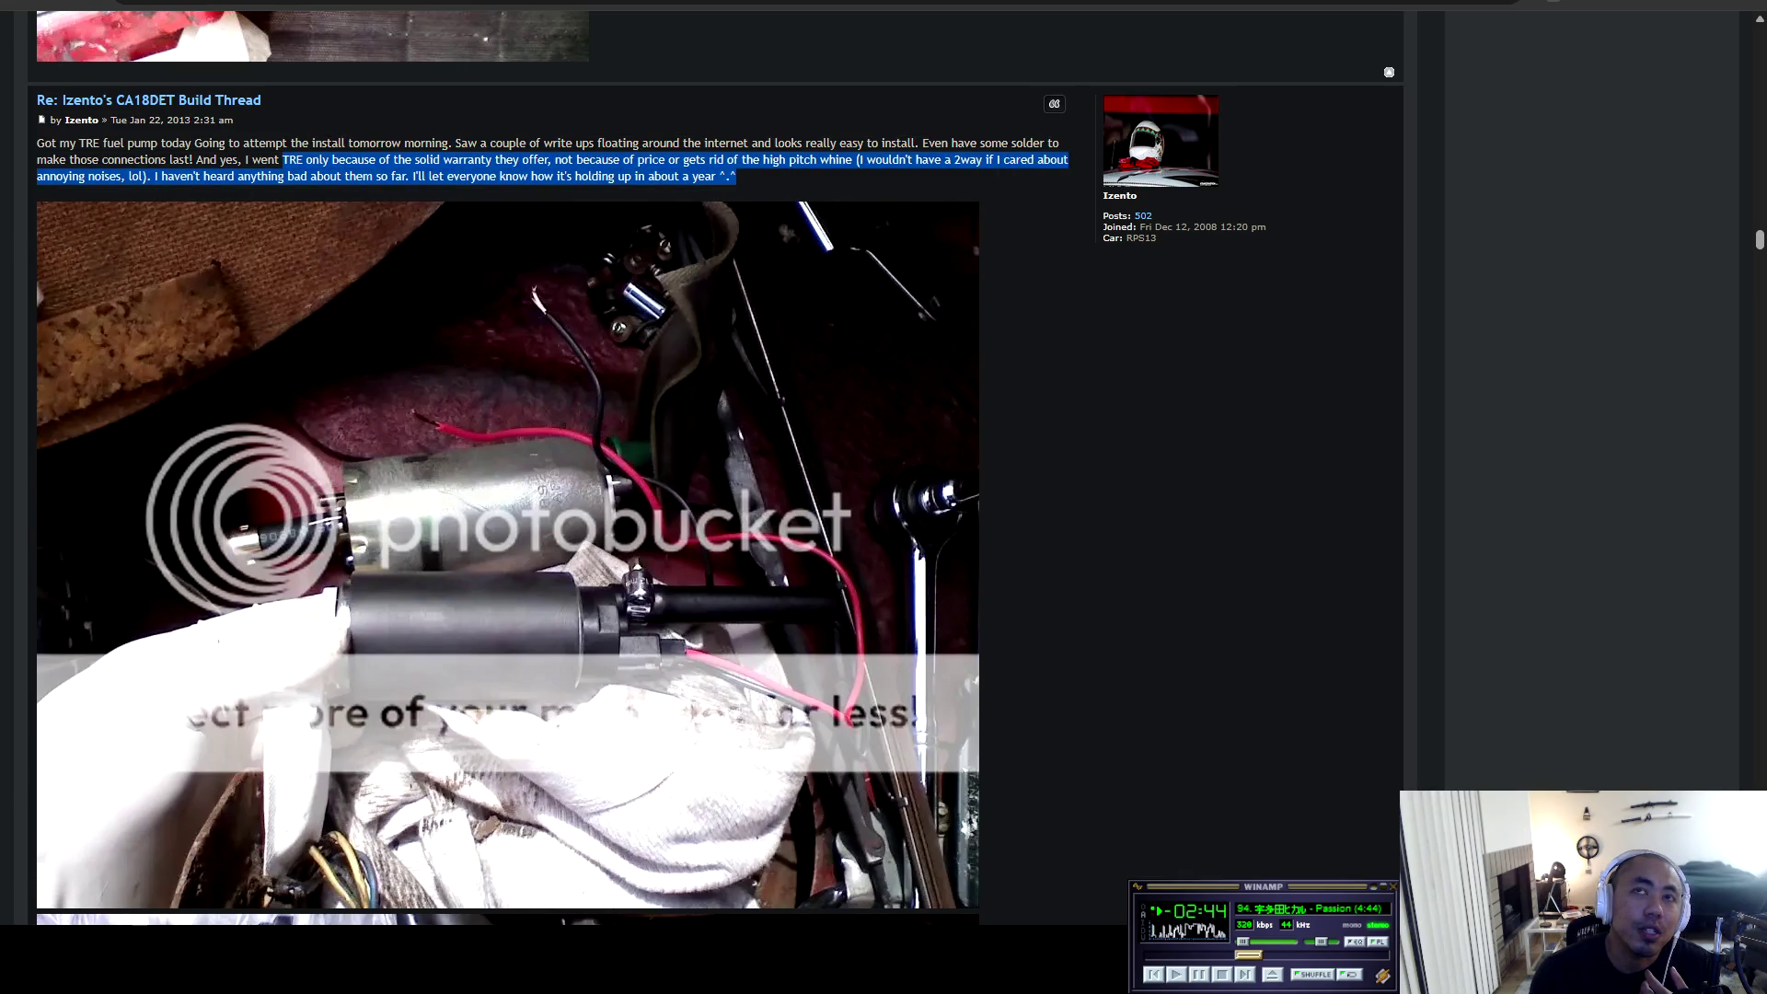
click(736, 176)
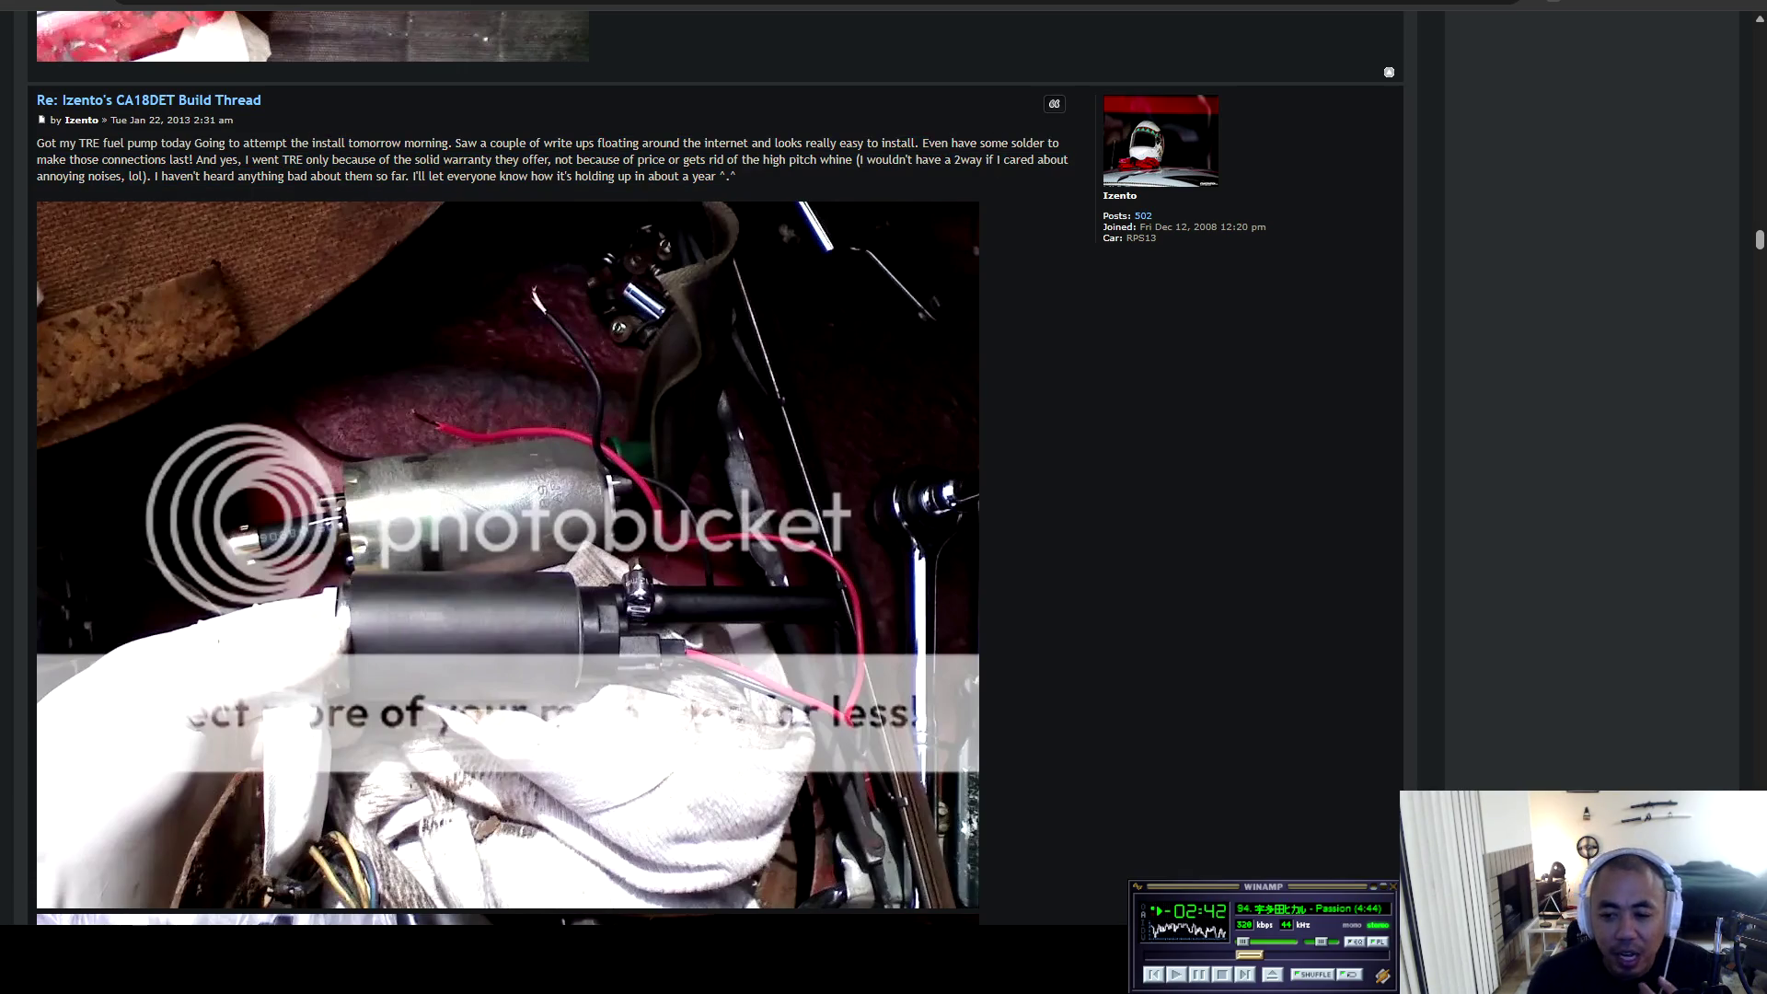
scroll(717, 470, down, 3)
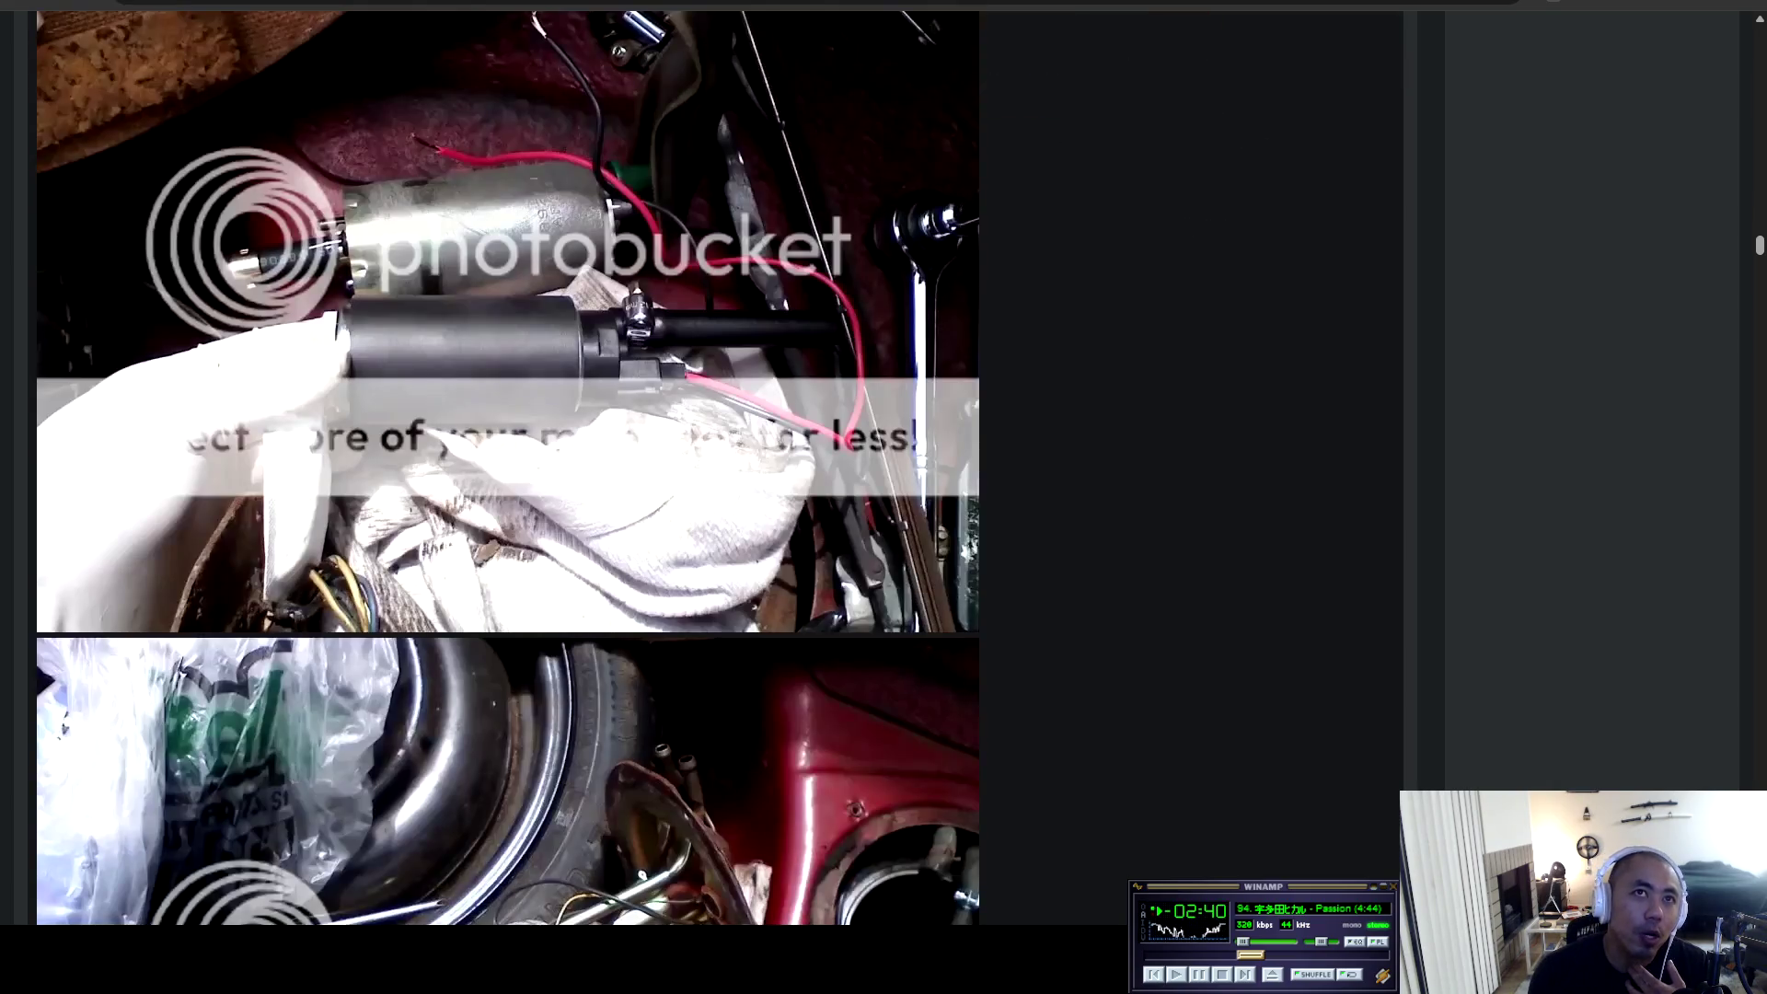
scroll(715, 471, down, 4)
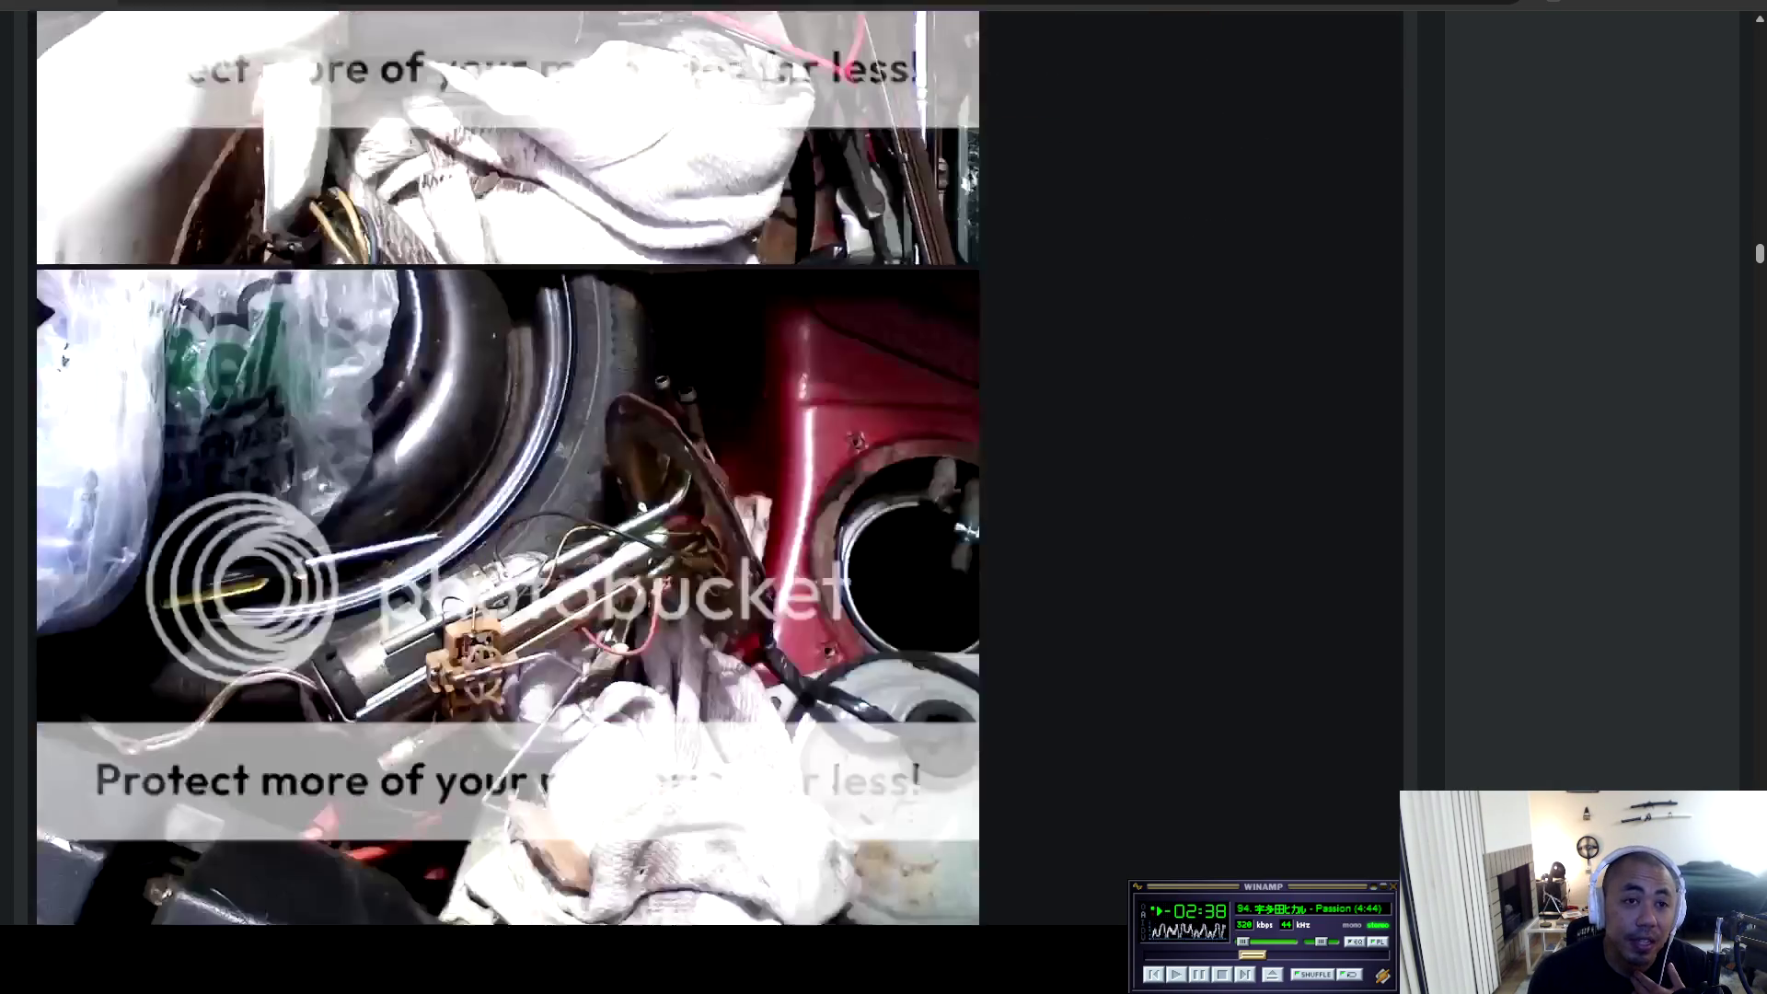
scroll(715, 470, down, 3)
scroll(715, 469, down, 3)
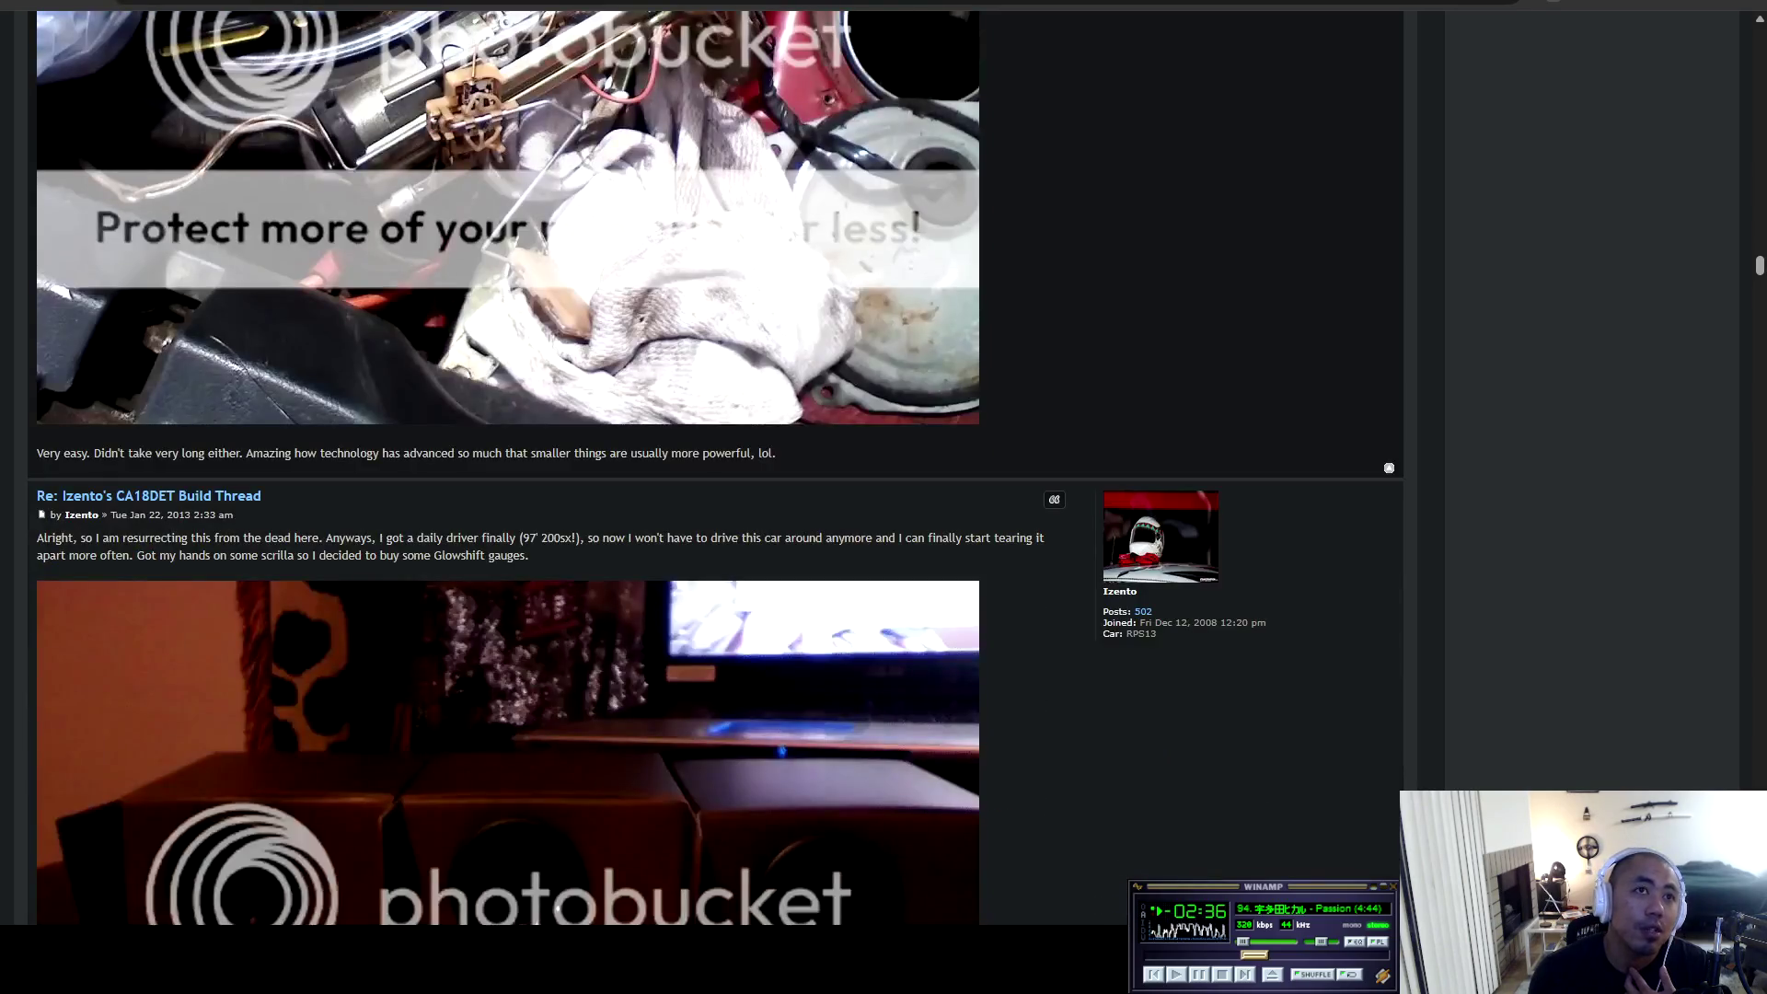
Scroll past the Glowshift gauge install photo to the Spec Stage 2 clutch install post.
scroll(715, 470, down, 4)
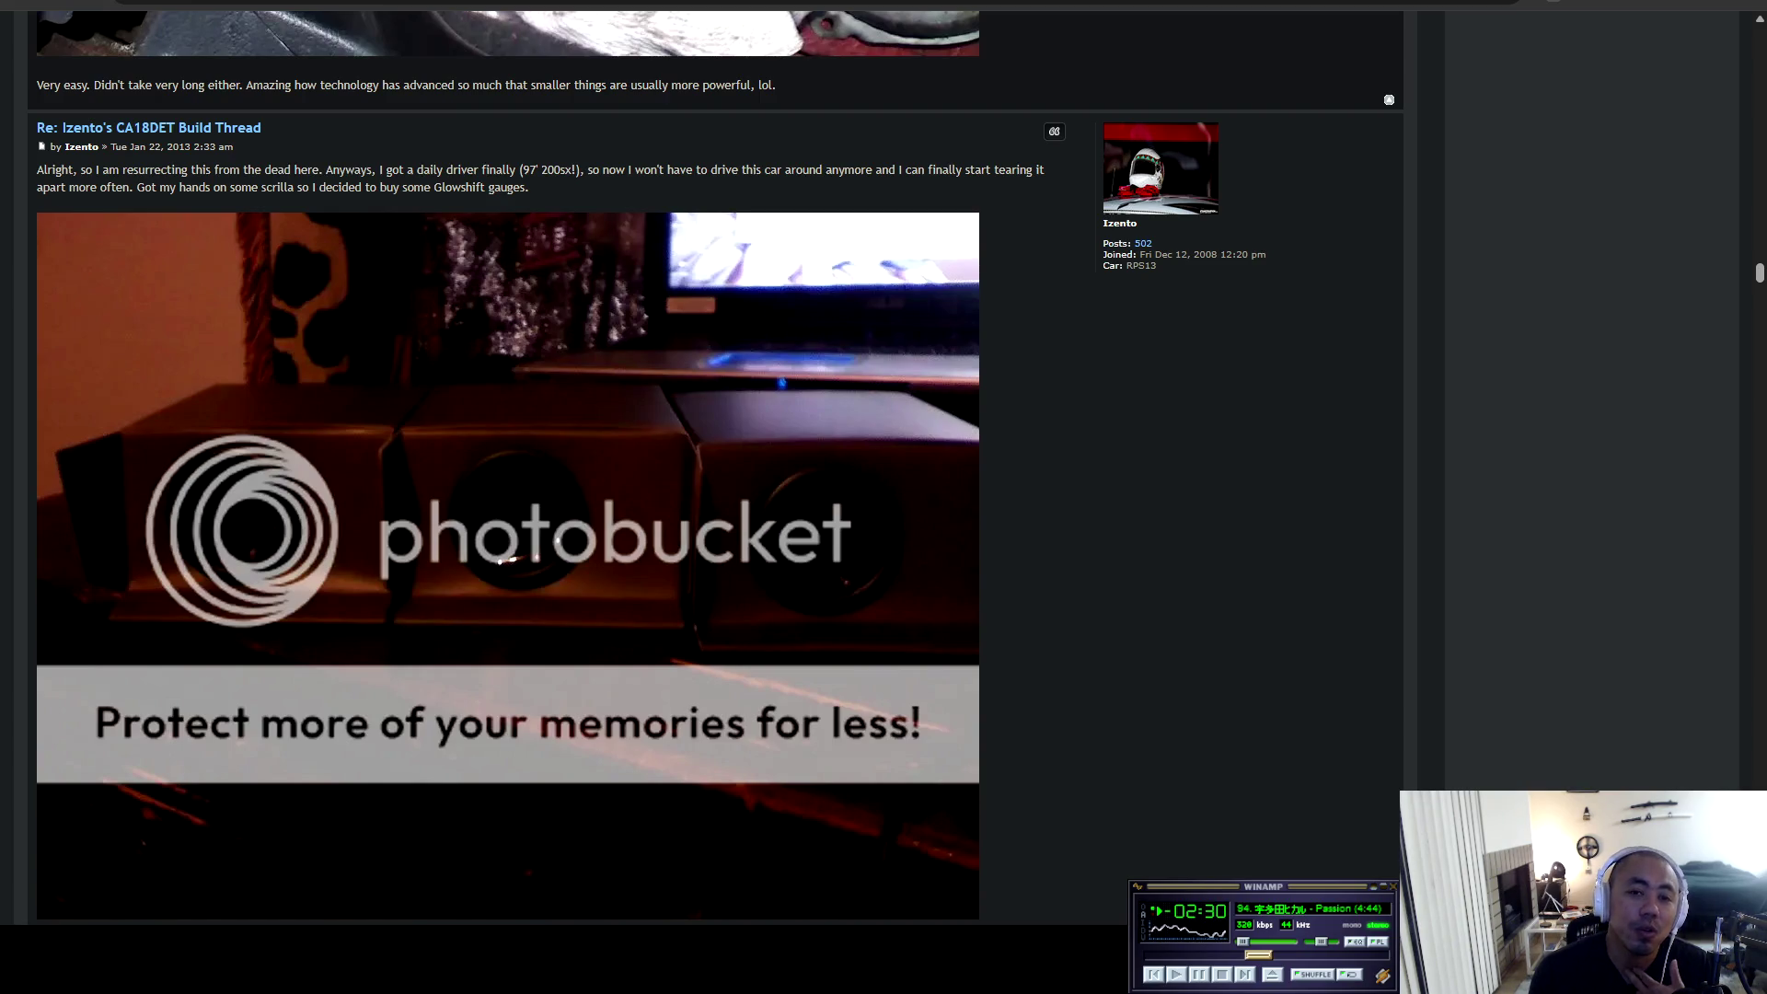
scroll(716, 471, down, 10)
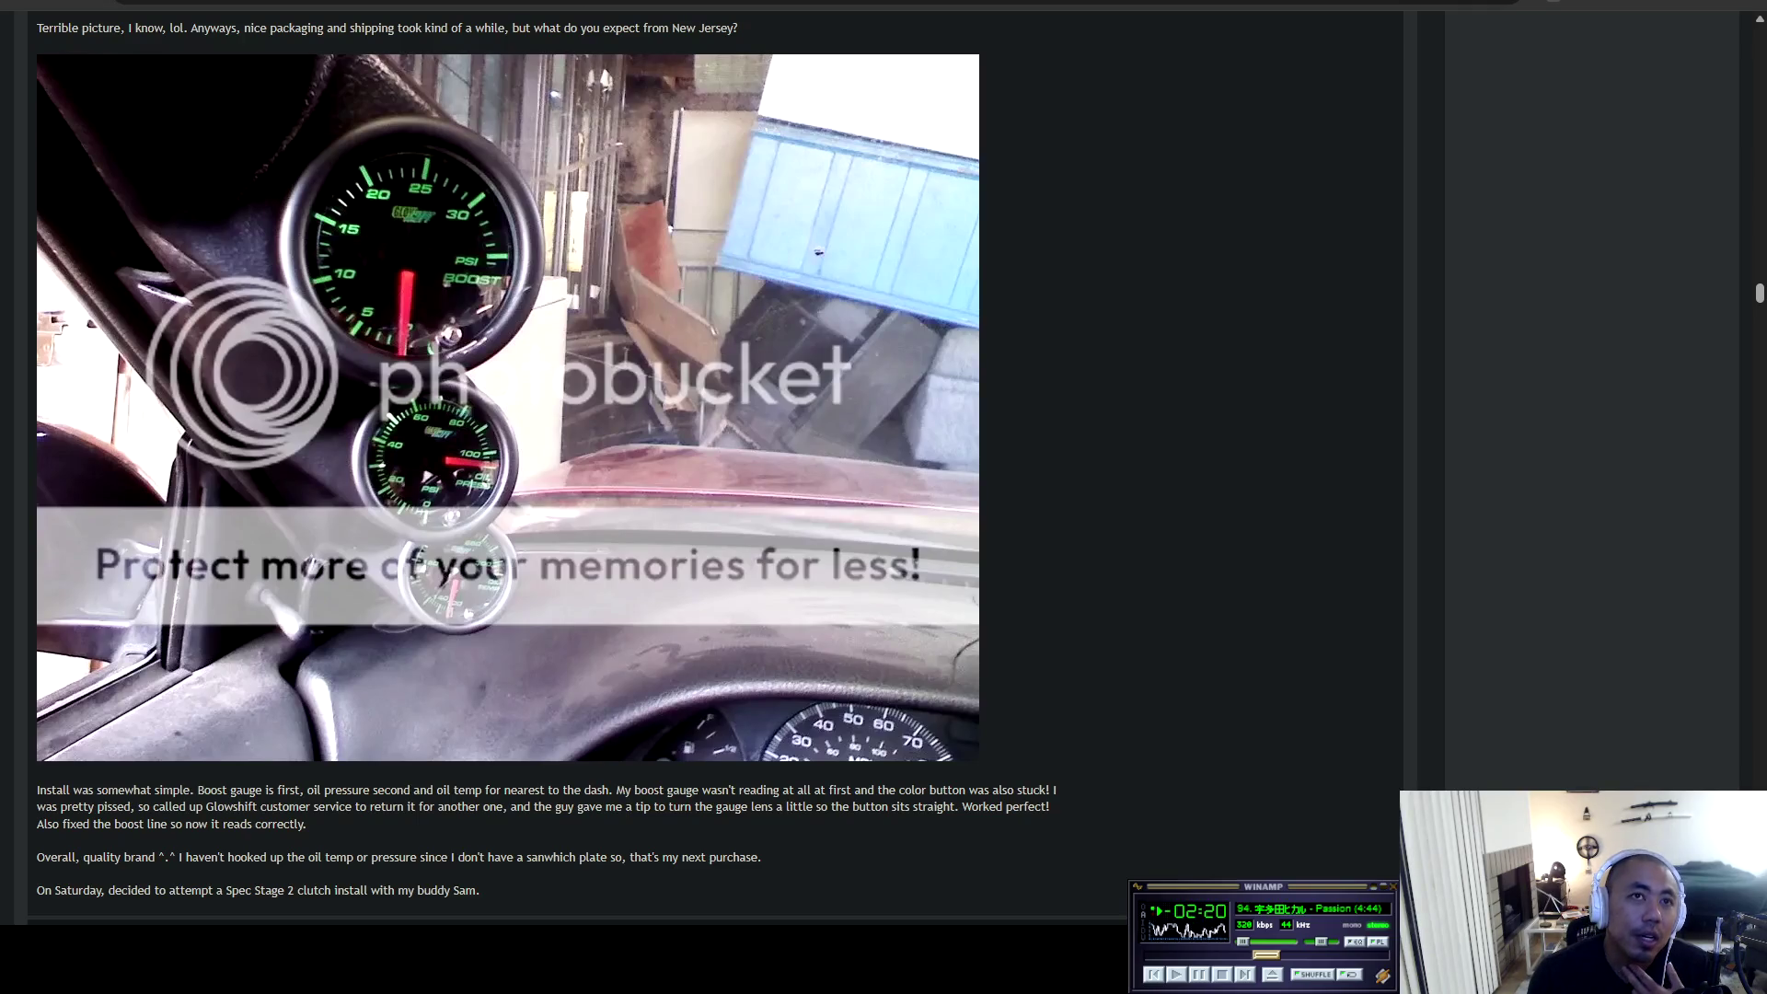
scroll(715, 469, down, 4)
scroll(715, 470, up, 4)
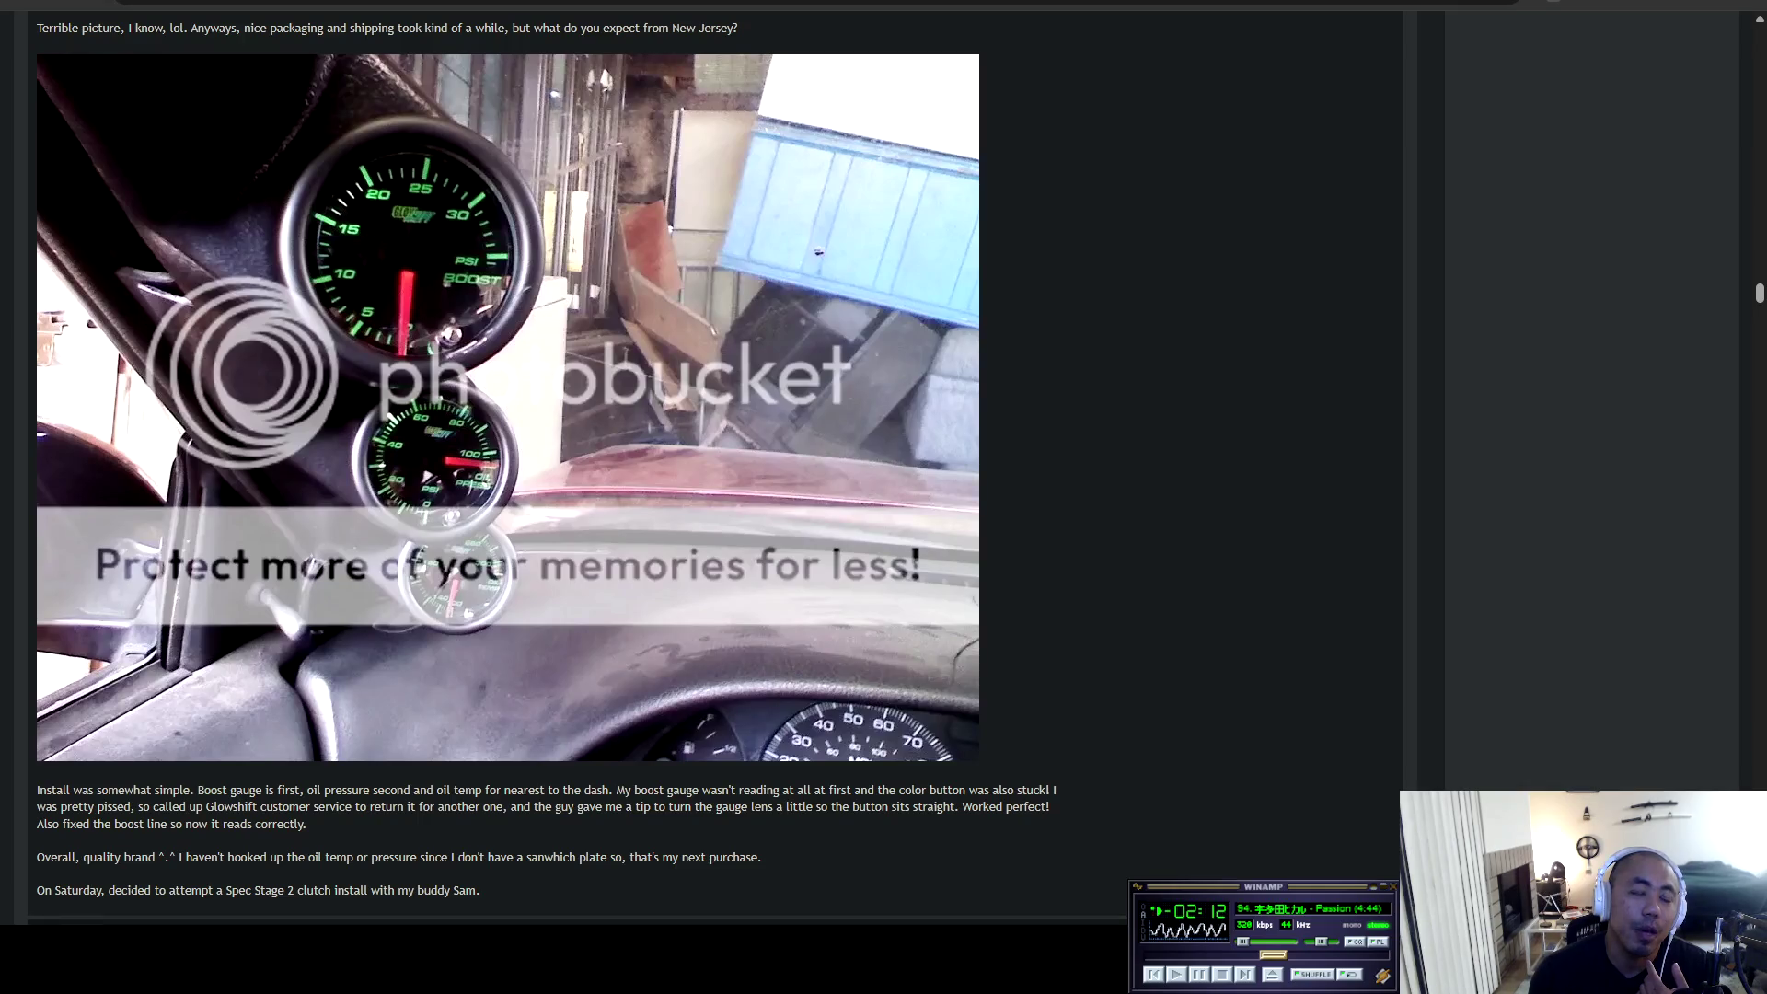
scroll(577, 468, down, 4)
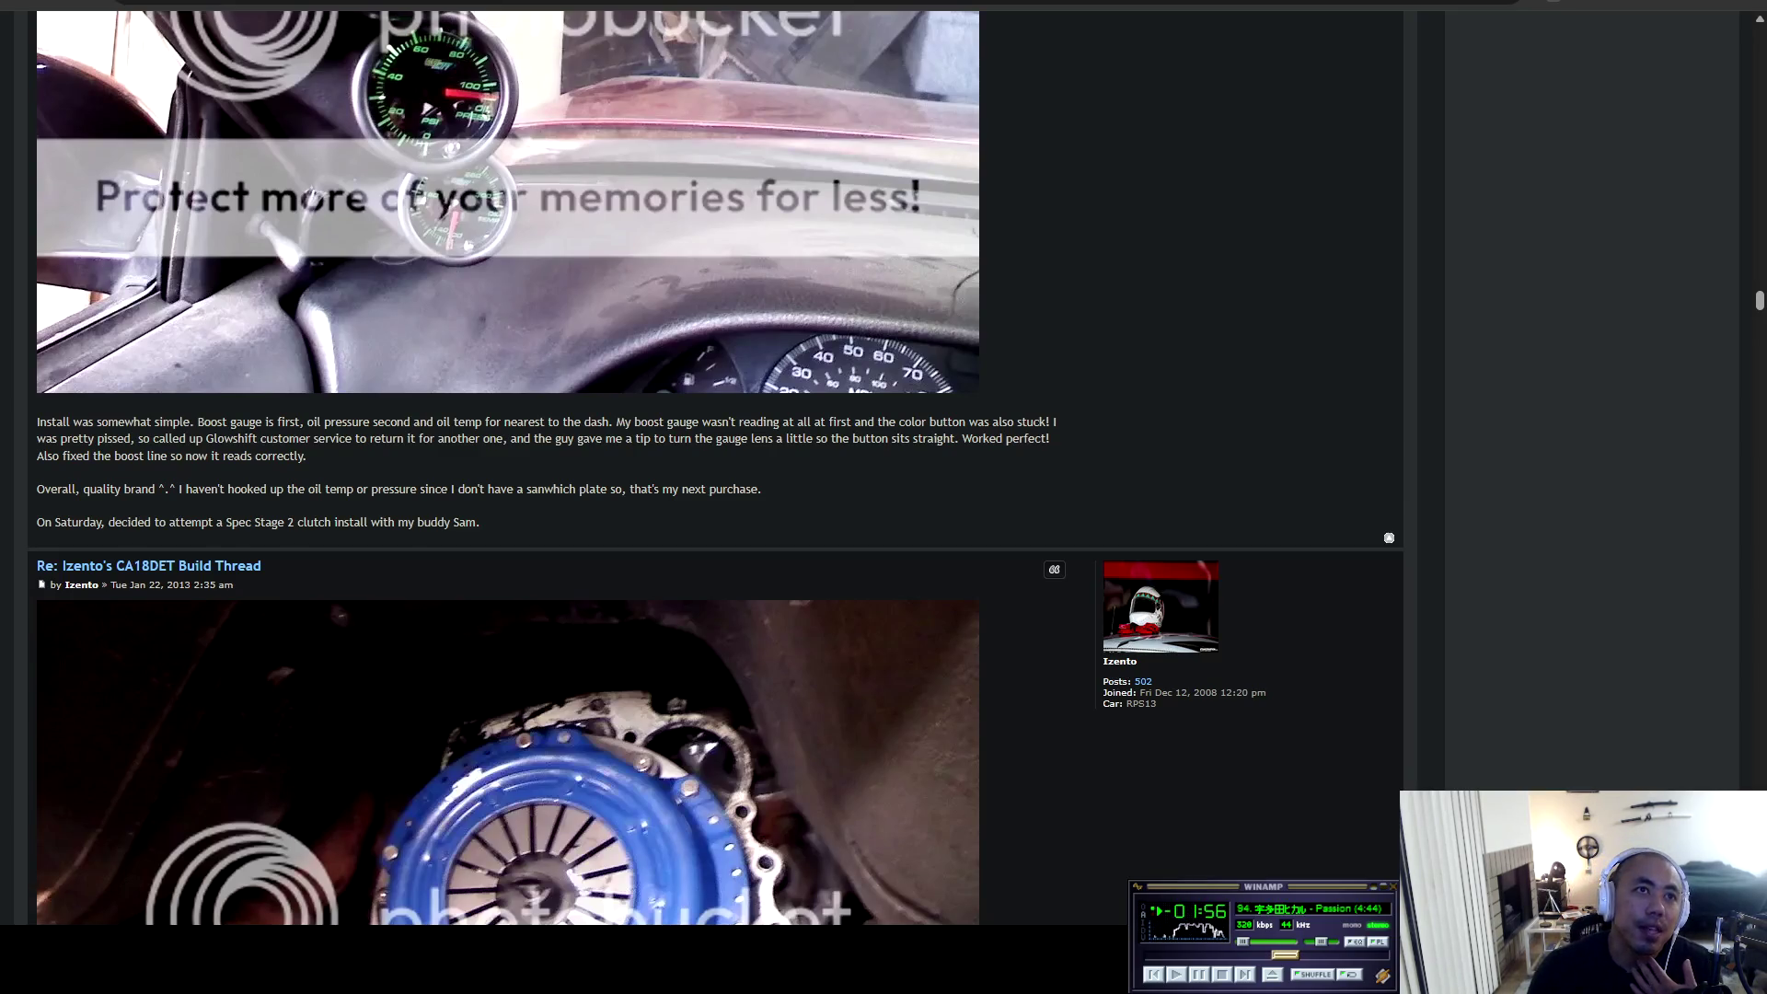
scroll(717, 468, down, 5)
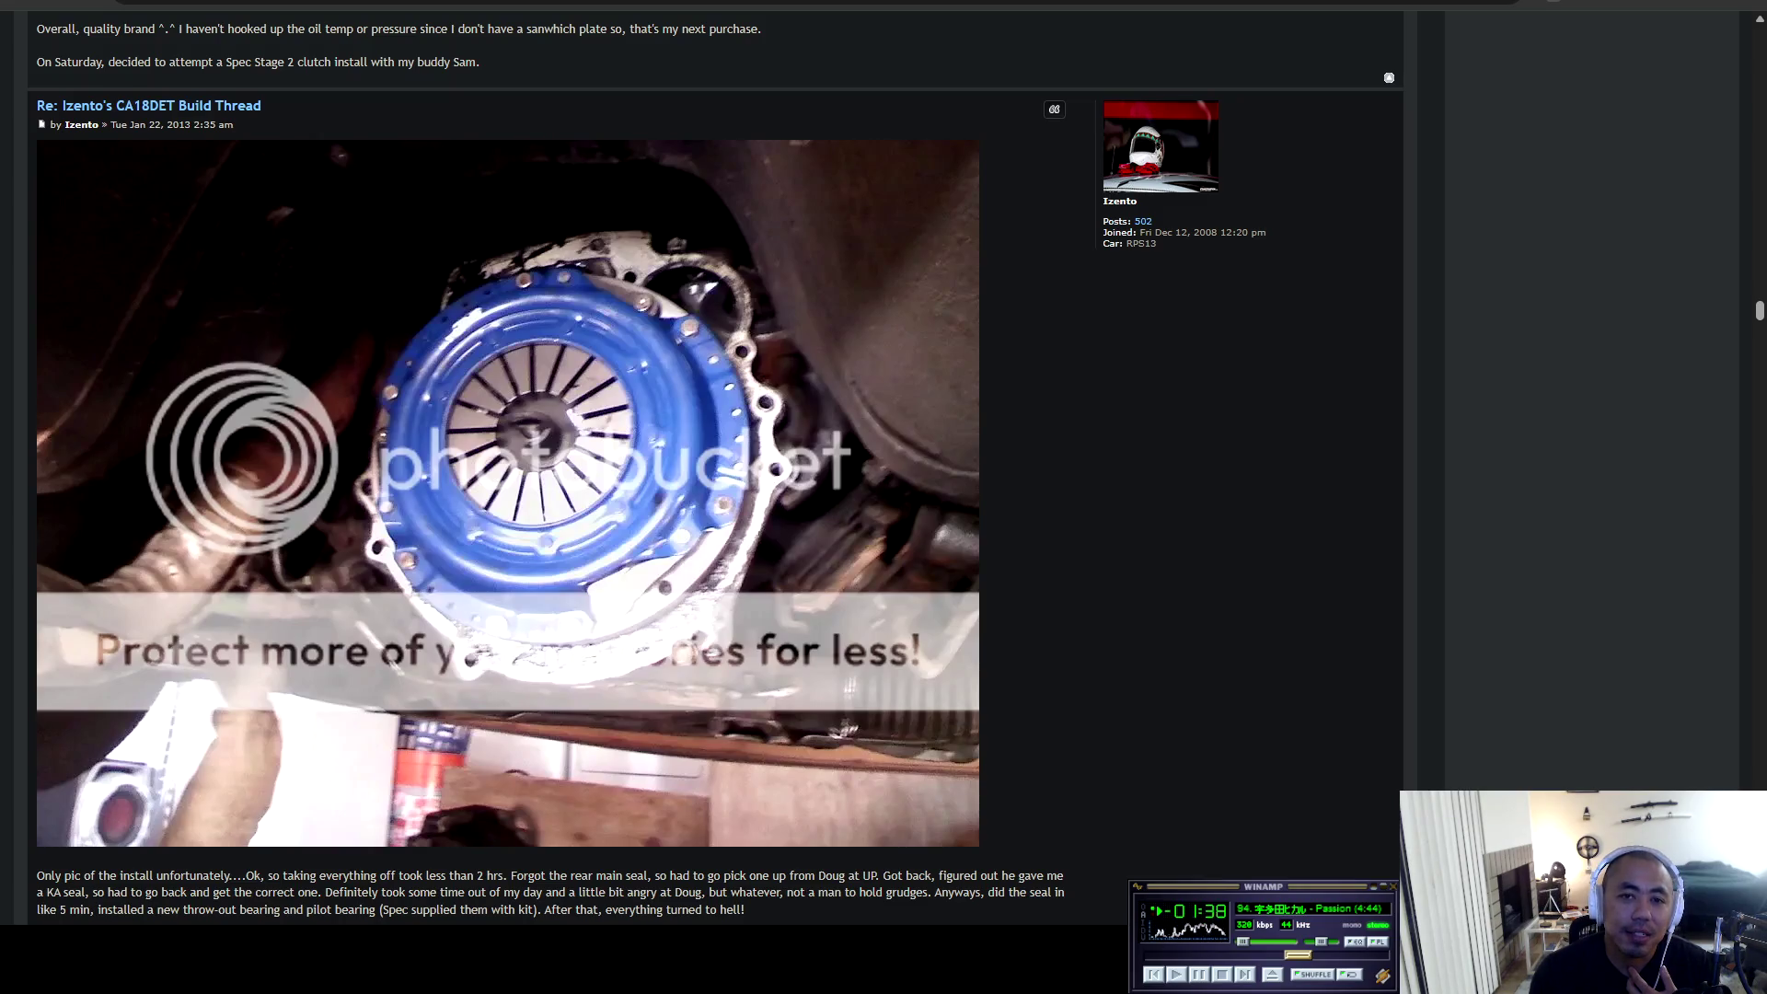
Read the clutch install and oil sandwich plate replies, highlighting their paragraphs.
scroll(715, 468, down, 3)
scroll(715, 469, down, 4)
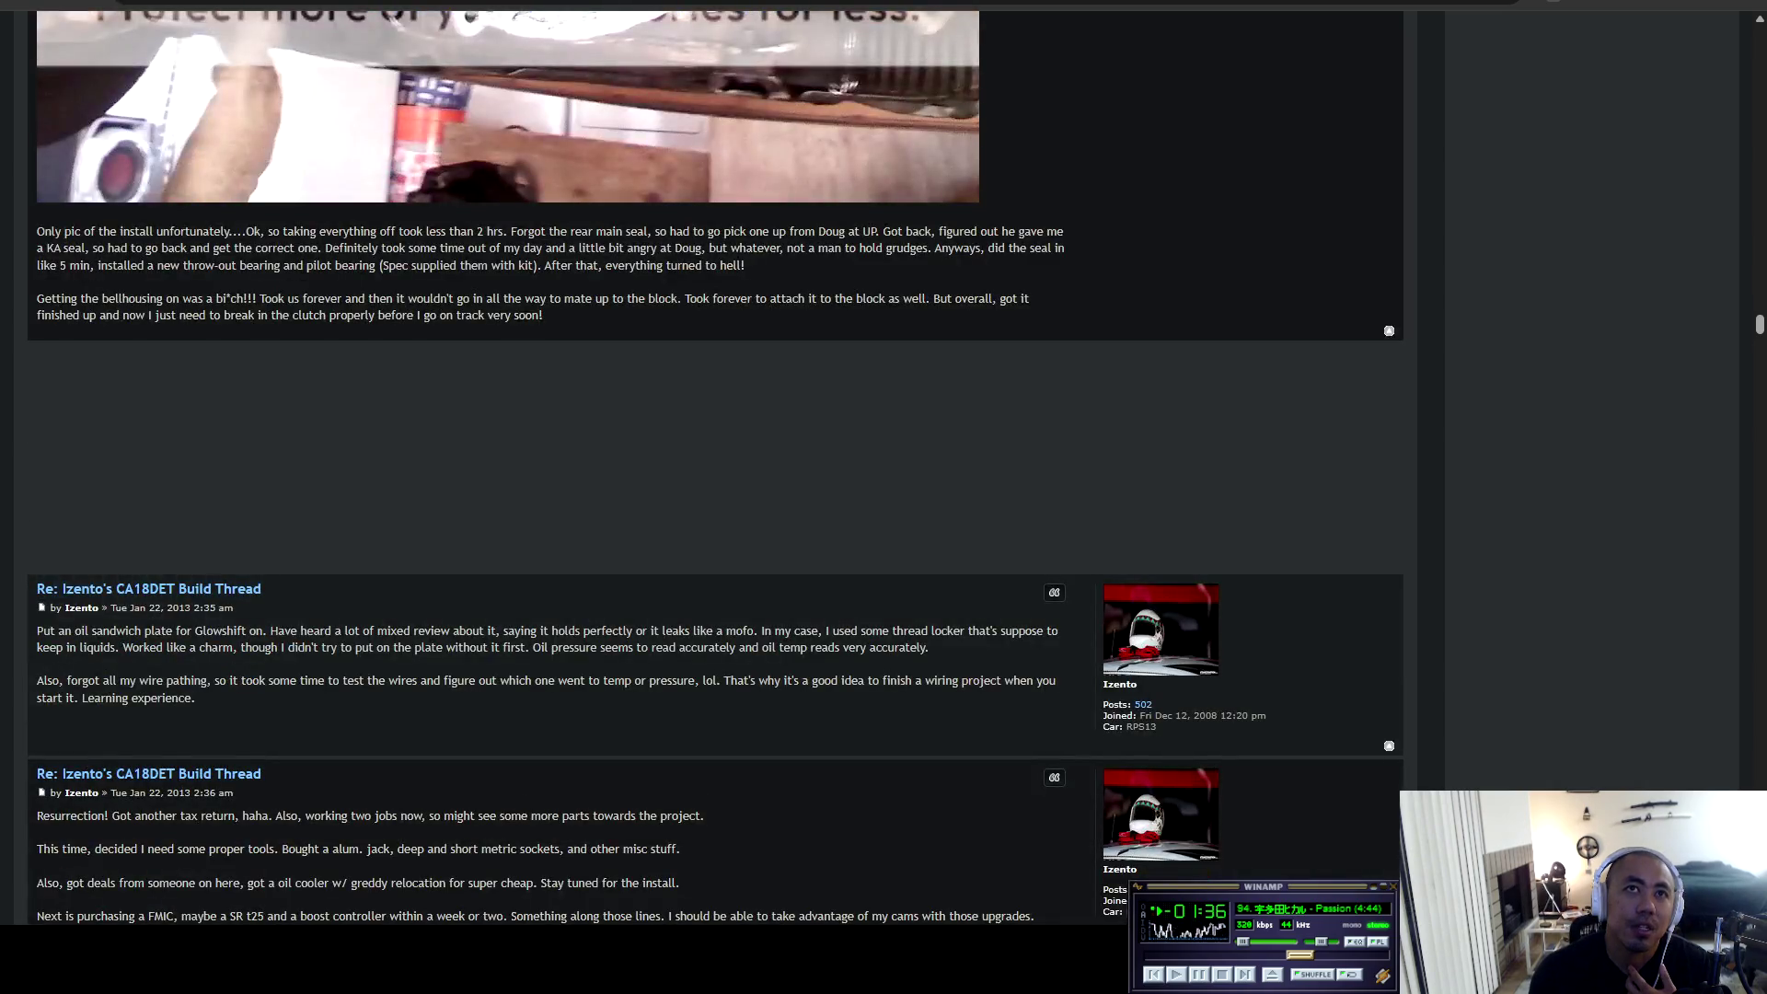
mouse_move(44, 231)
mouse_down()
mouse_move(1065, 249)
mouse_move(747, 266)
mouse_up()
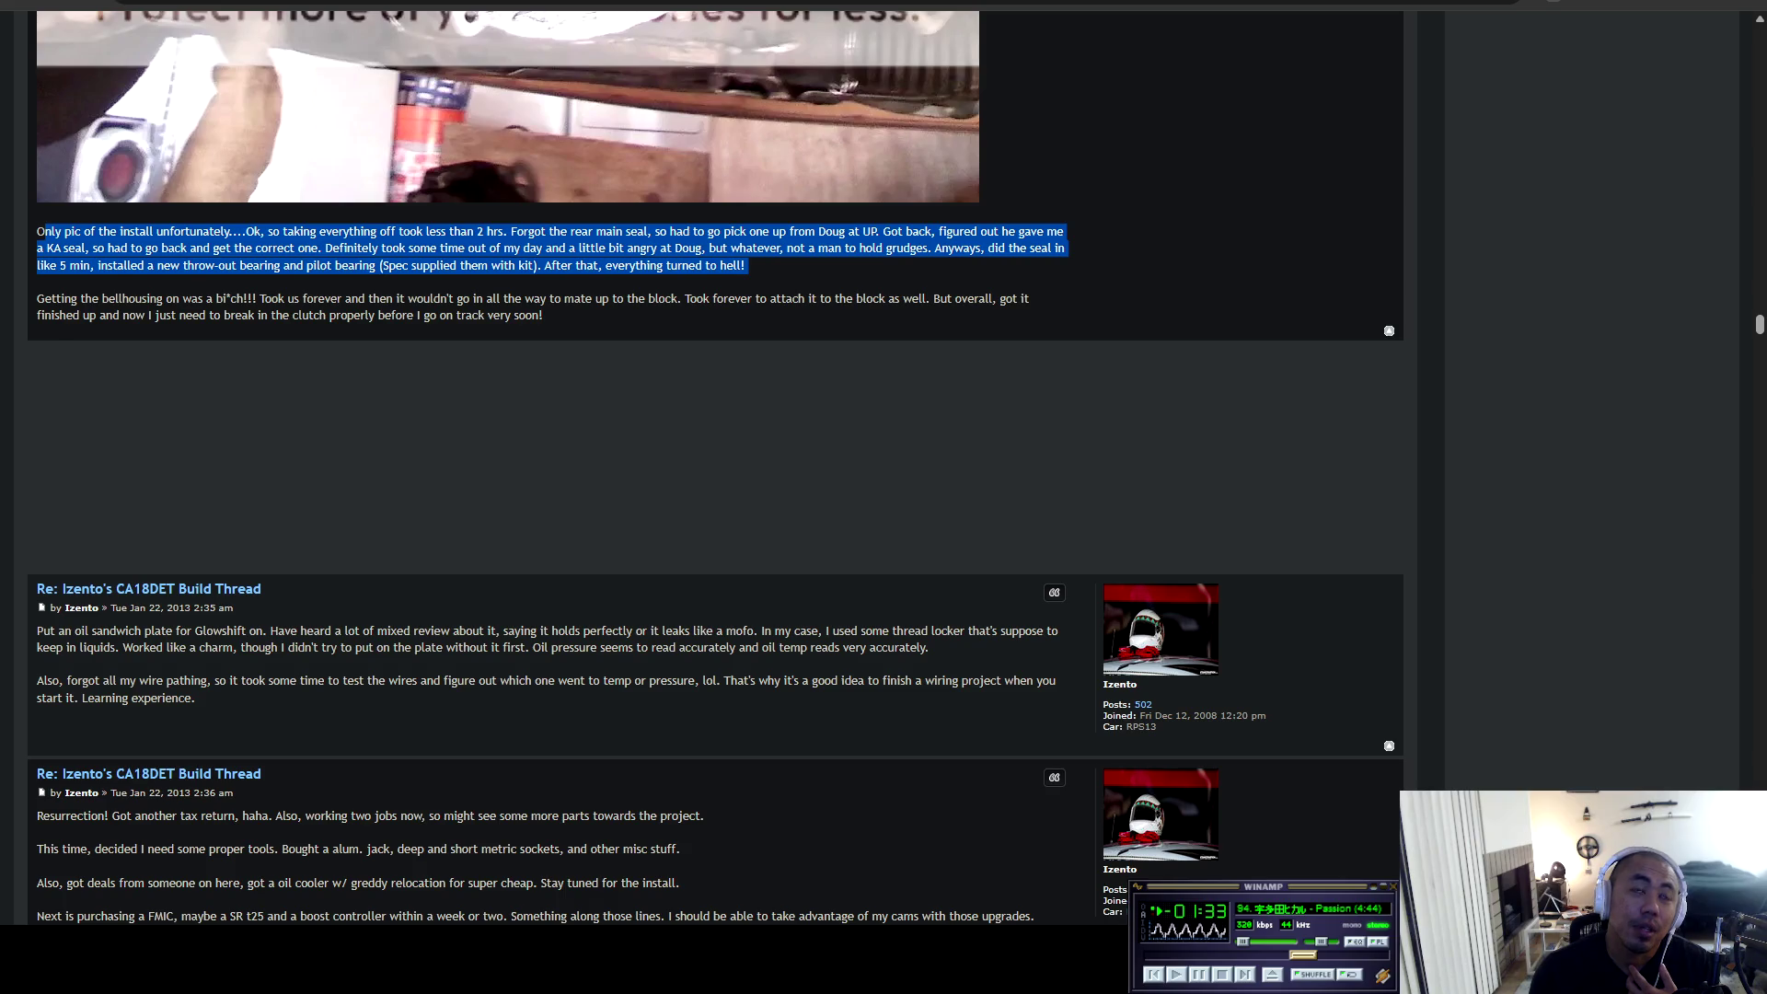
scroll(715, 468, down, 3)
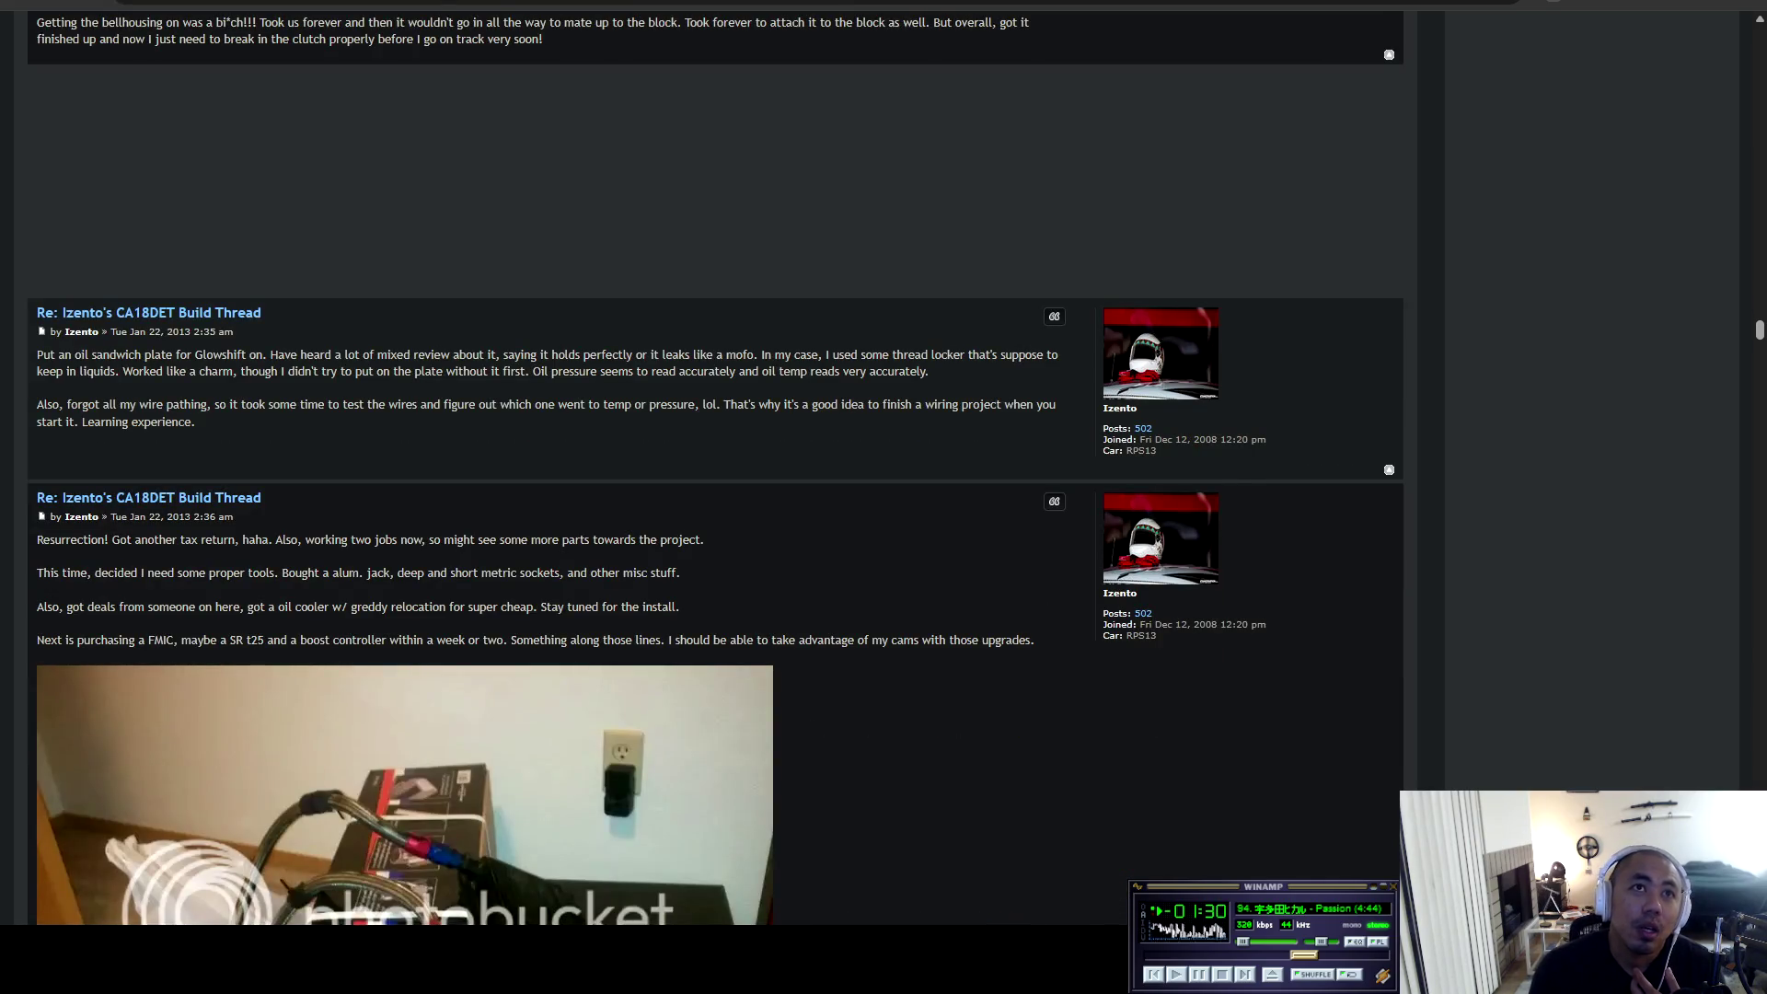
mouse_move(38, 356)
mouse_down()
mouse_move(933, 371)
mouse_move(195, 422)
mouse_up()
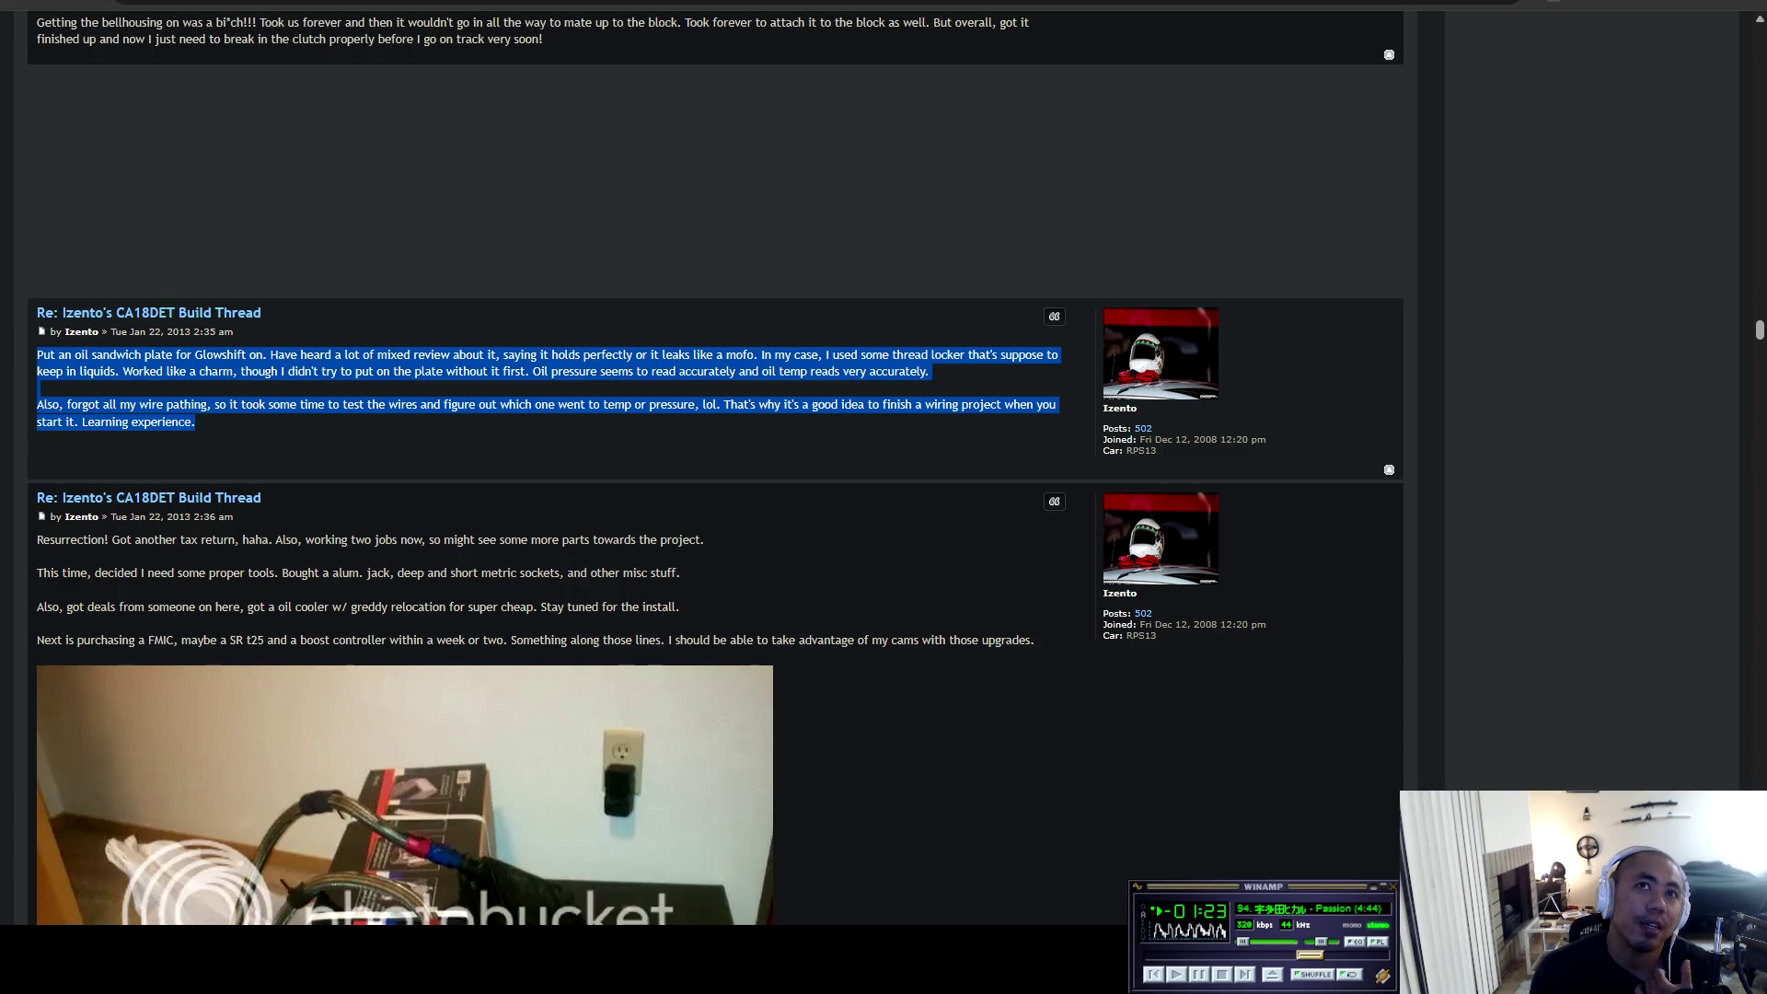
Move on to the Resurrection tax-return post and its oil cooler parts photo, highlighting then clearing its text.
scroll(717, 479, down, 3)
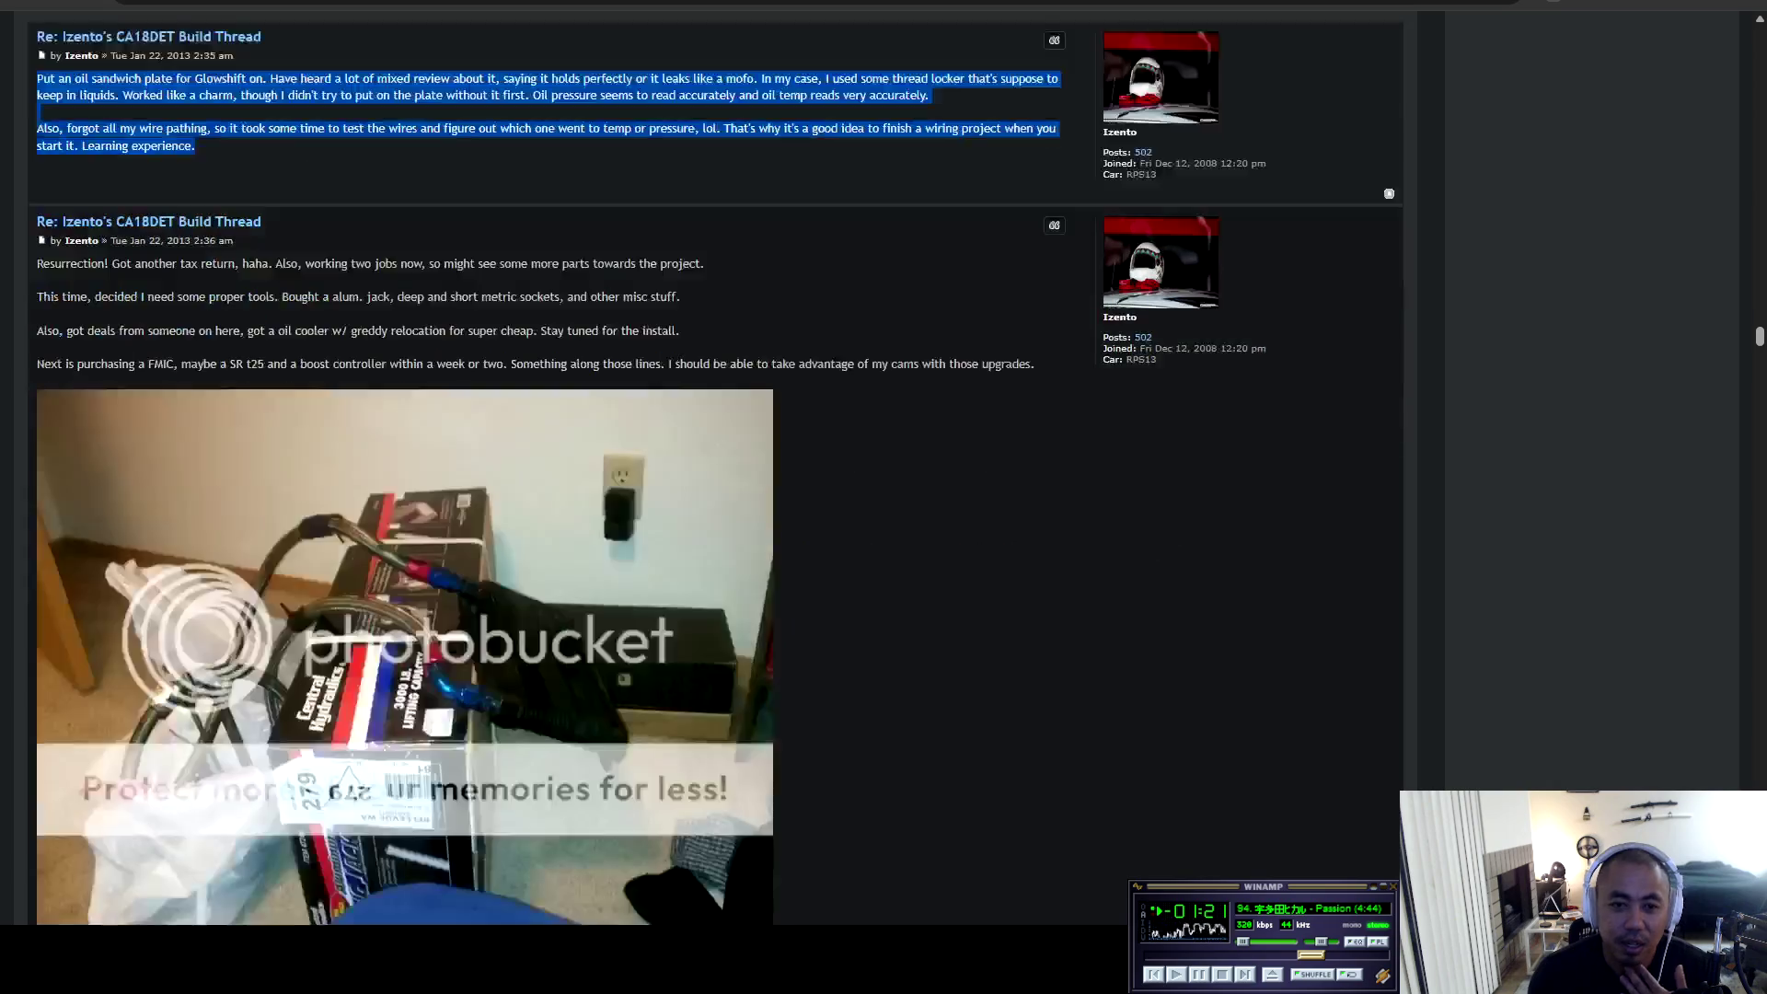
scroll(717, 468, down, 1)
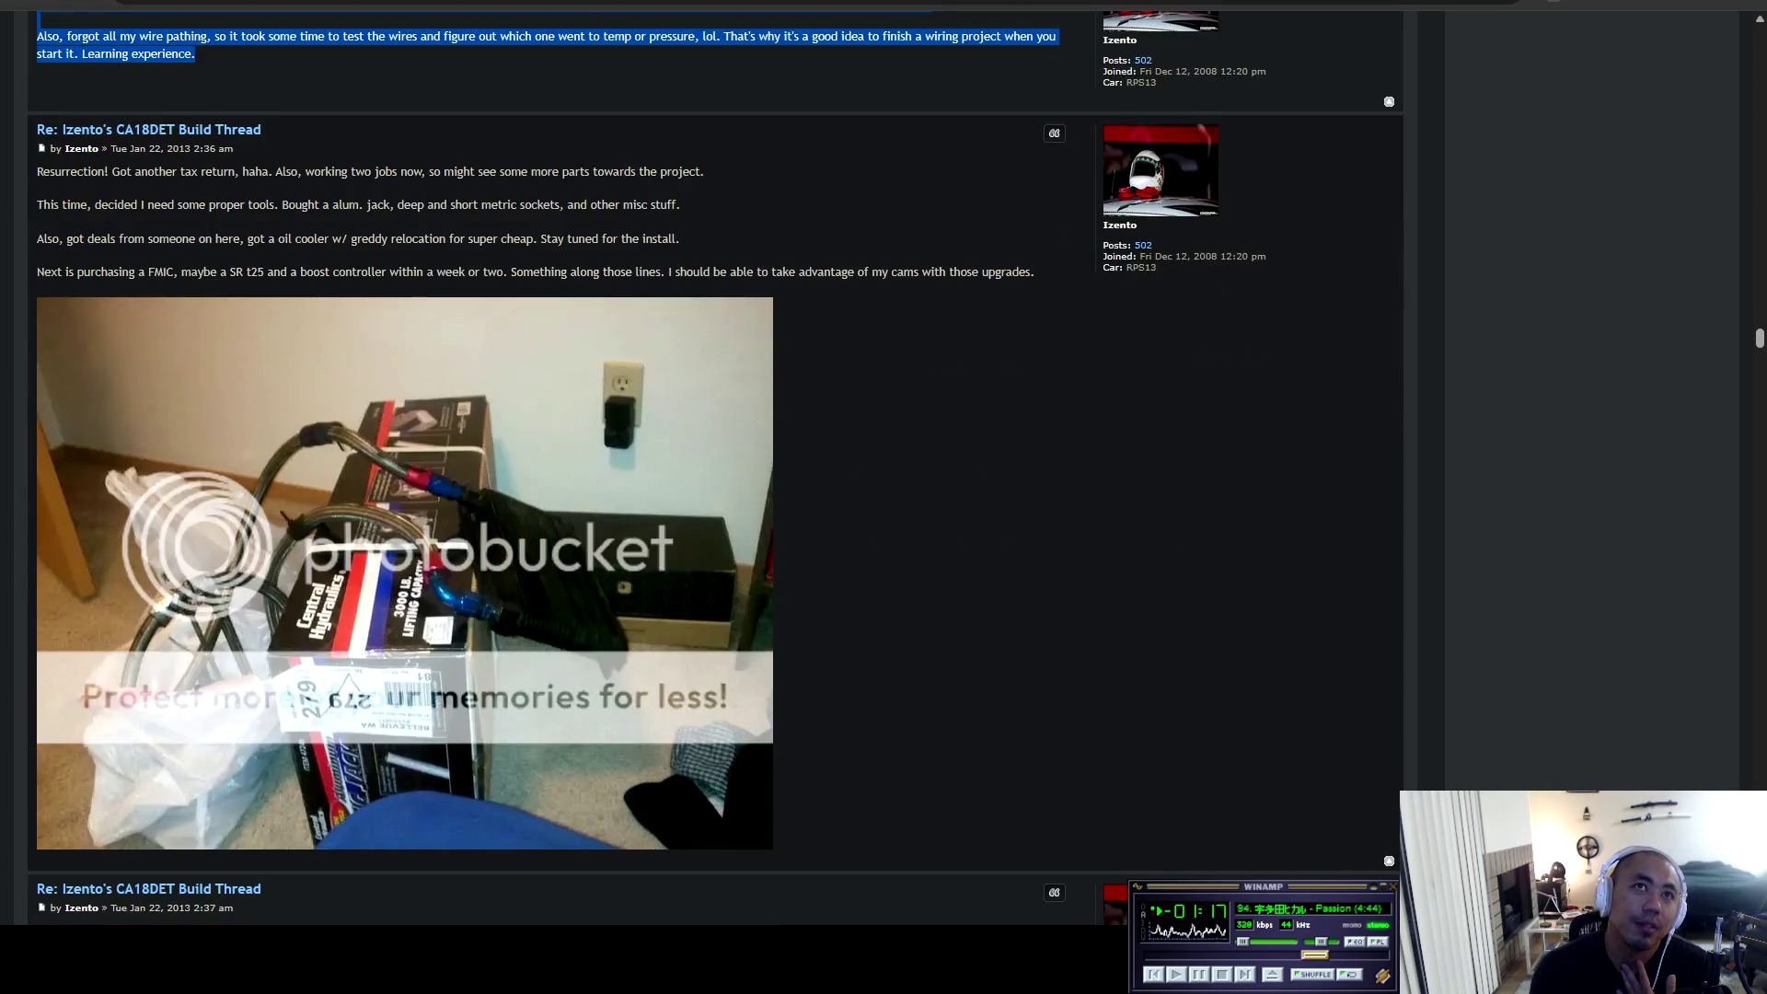
scroll(717, 469, down, 4)
scroll(716, 468, up, 4)
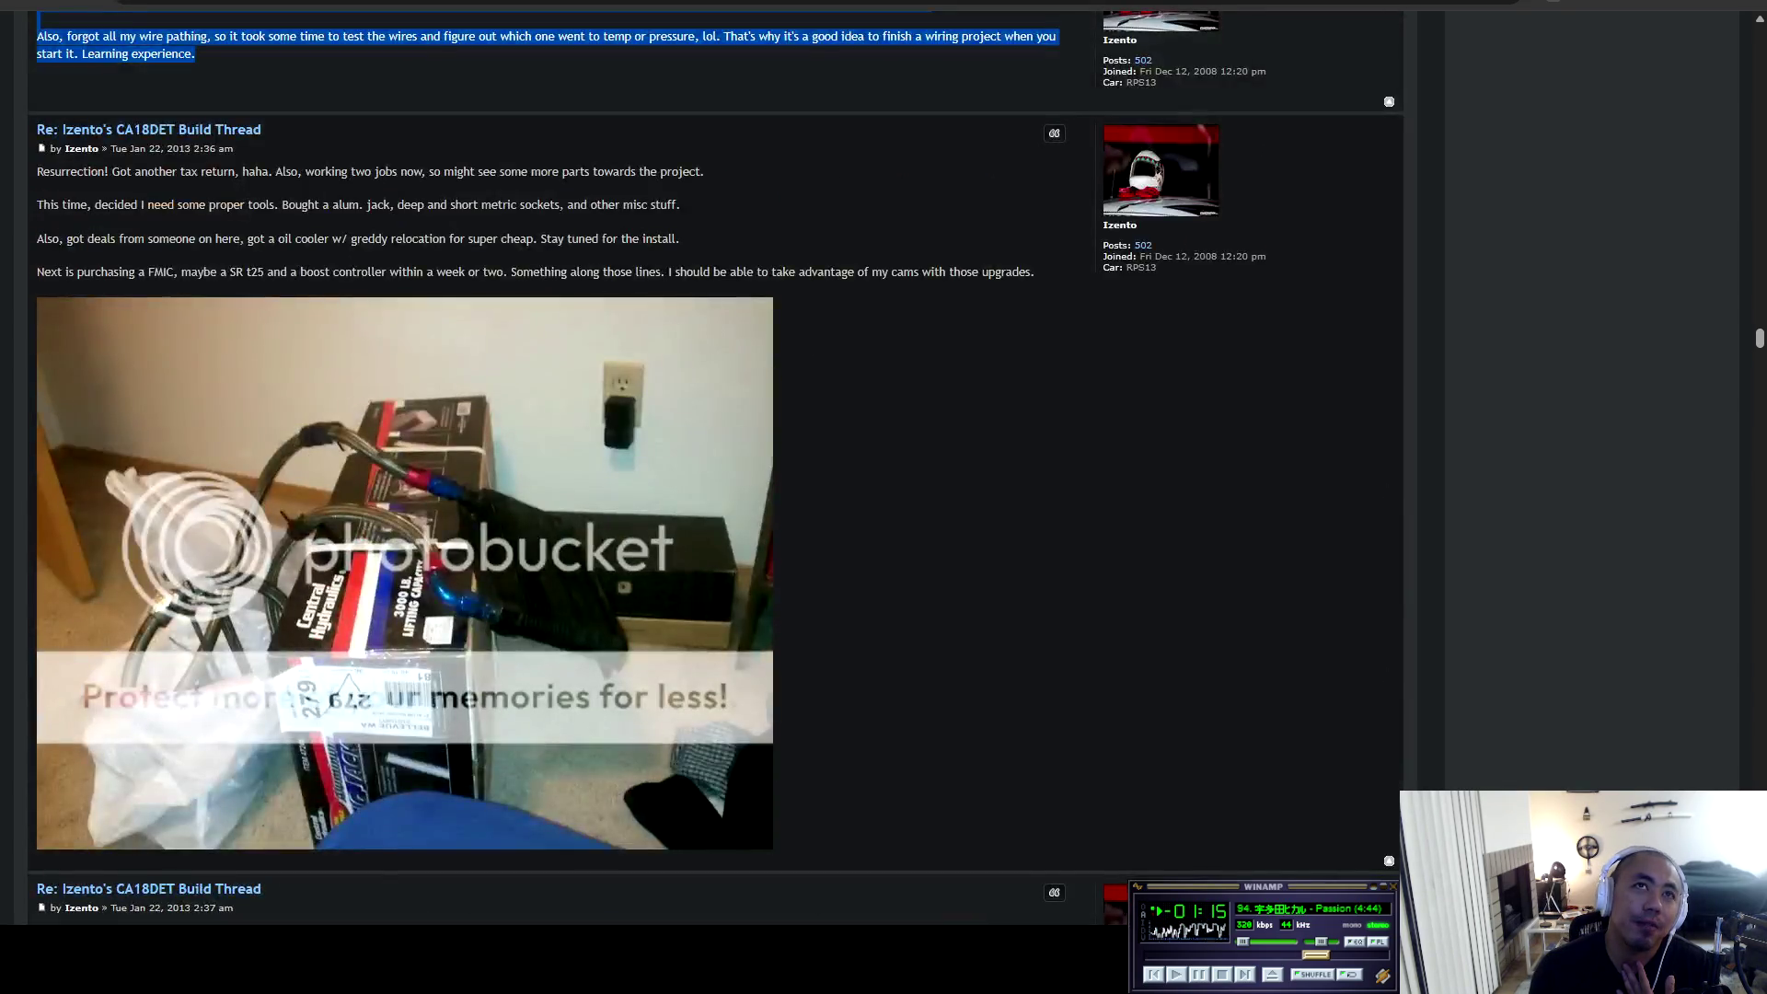
mouse_move(61, 171)
mouse_down()
mouse_move(373, 239)
mouse_move(785, 272)
mouse_move(38, 129)
mouse_move(774, 857)
mouse_move(1040, 277)
mouse_up()
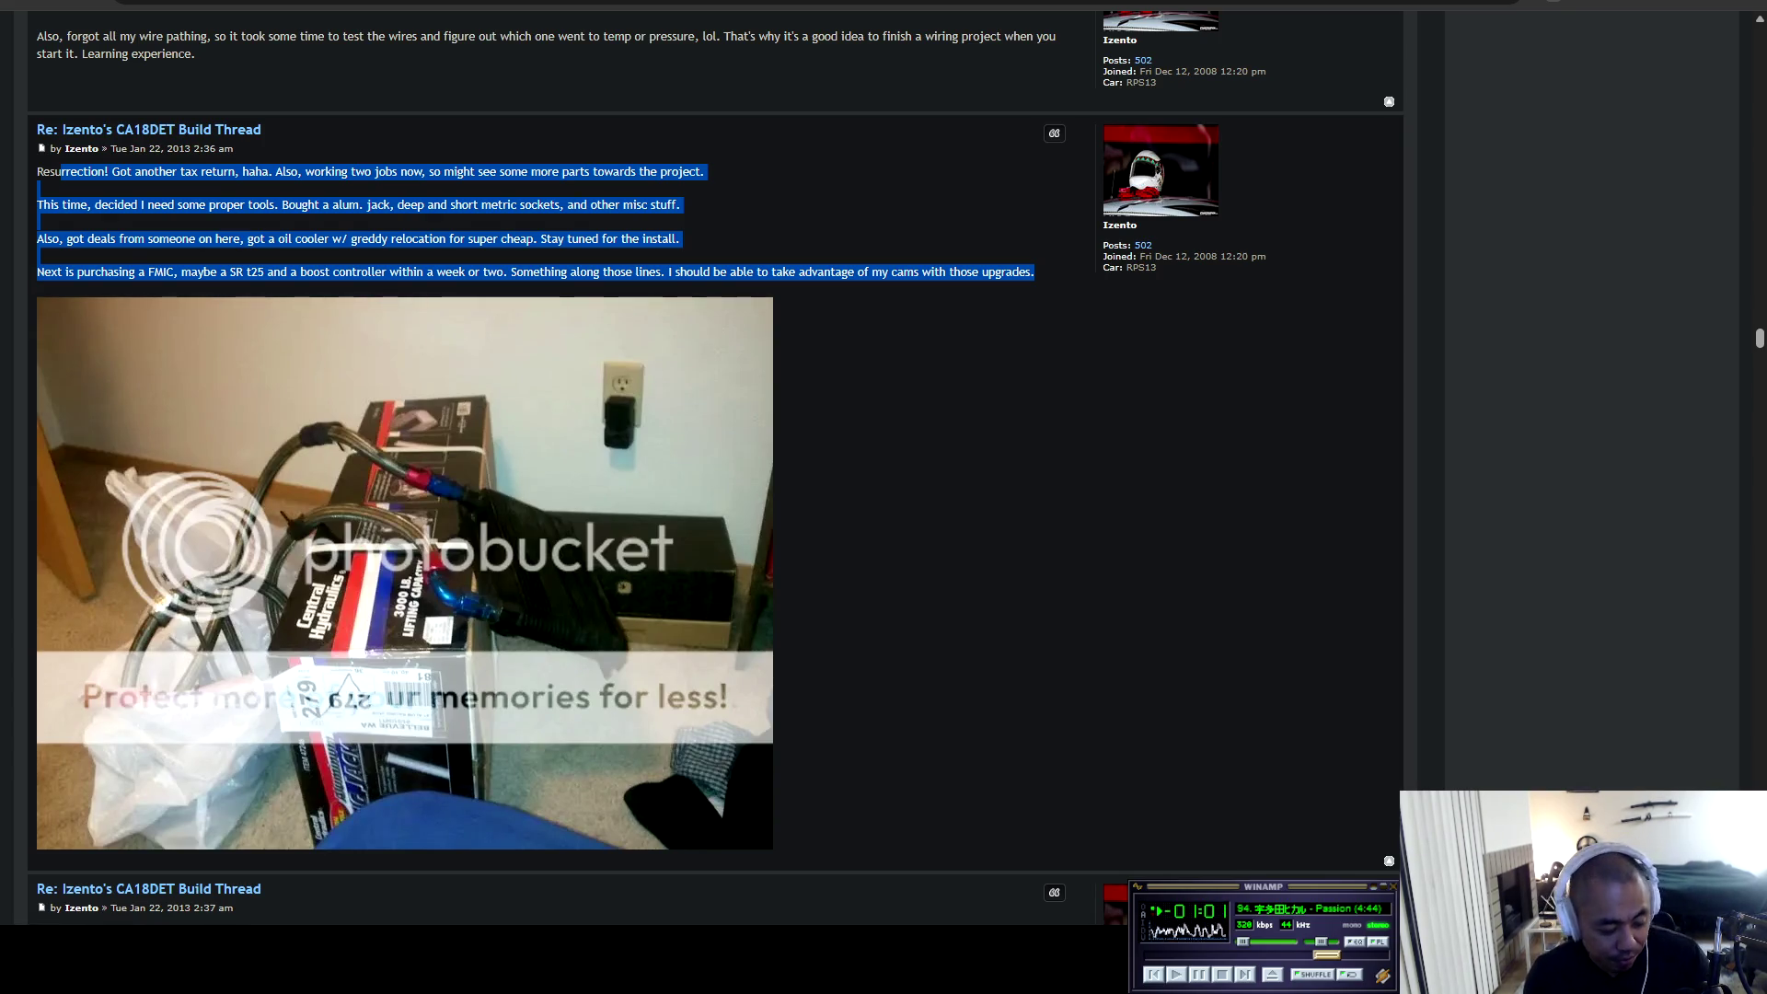
mouse_move(37, 171)
mouse_down()
mouse_move(460, 271)
mouse_move(553, 856)
mouse_up()
click(552, 856)
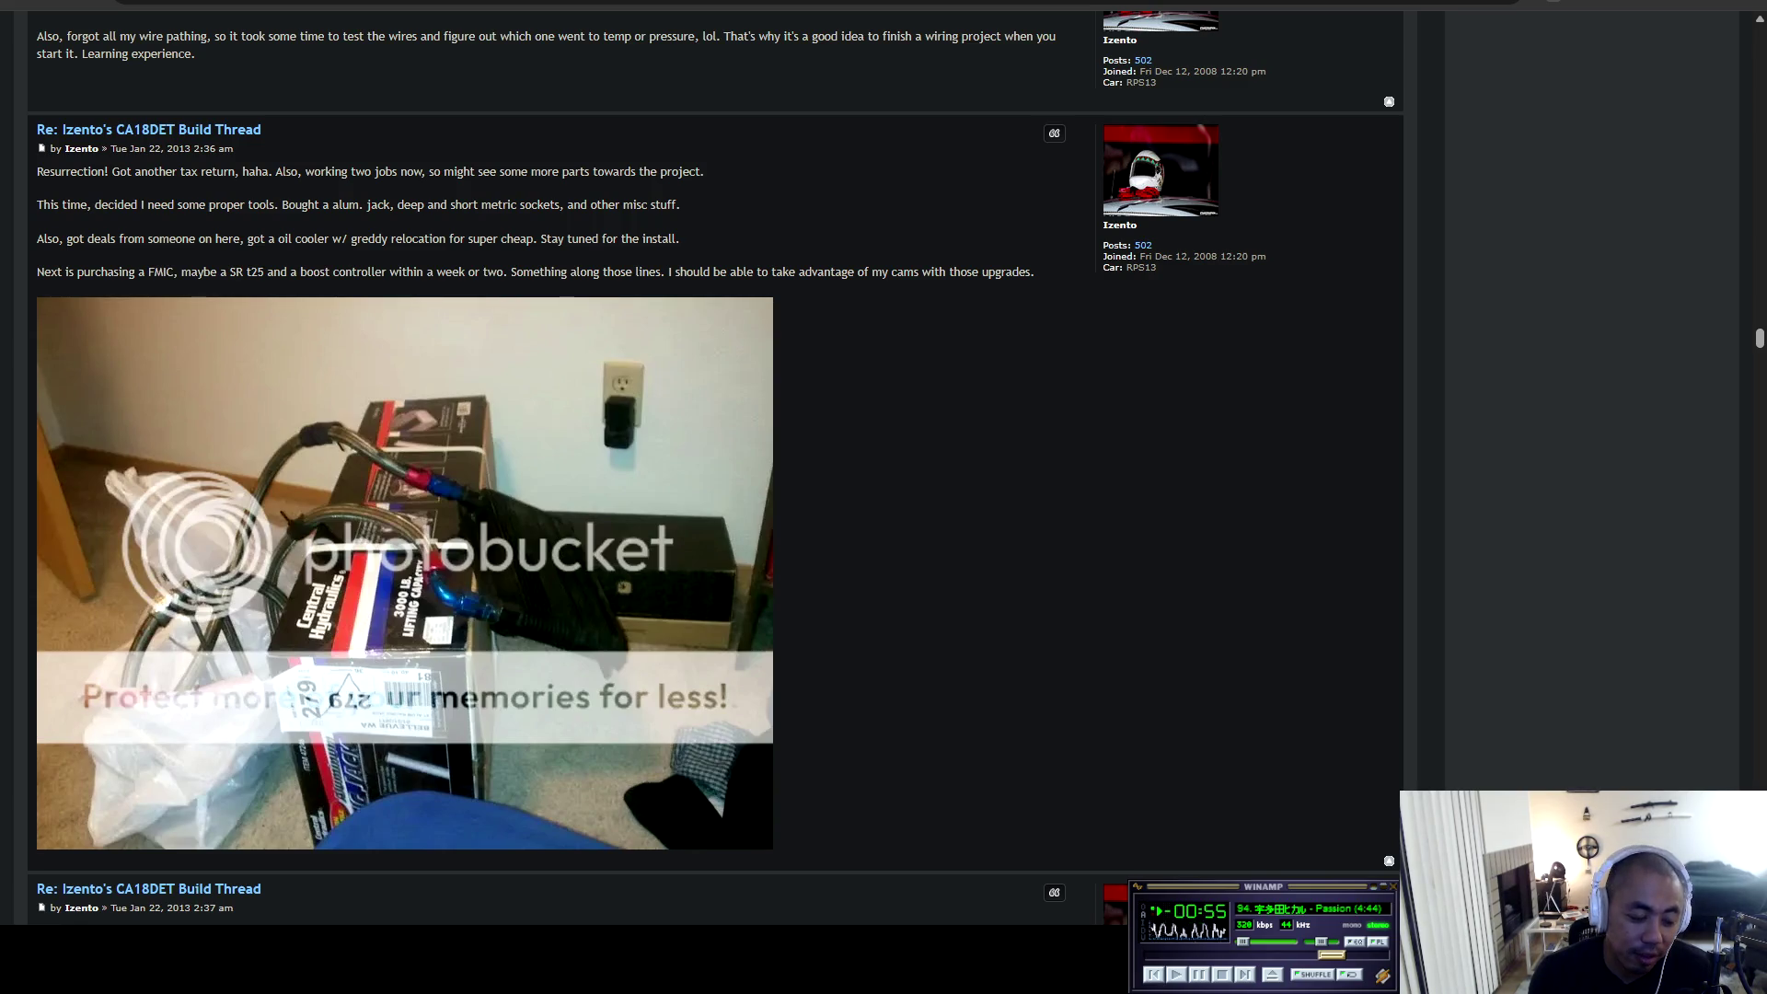
scroll(715, 468, down, 5)
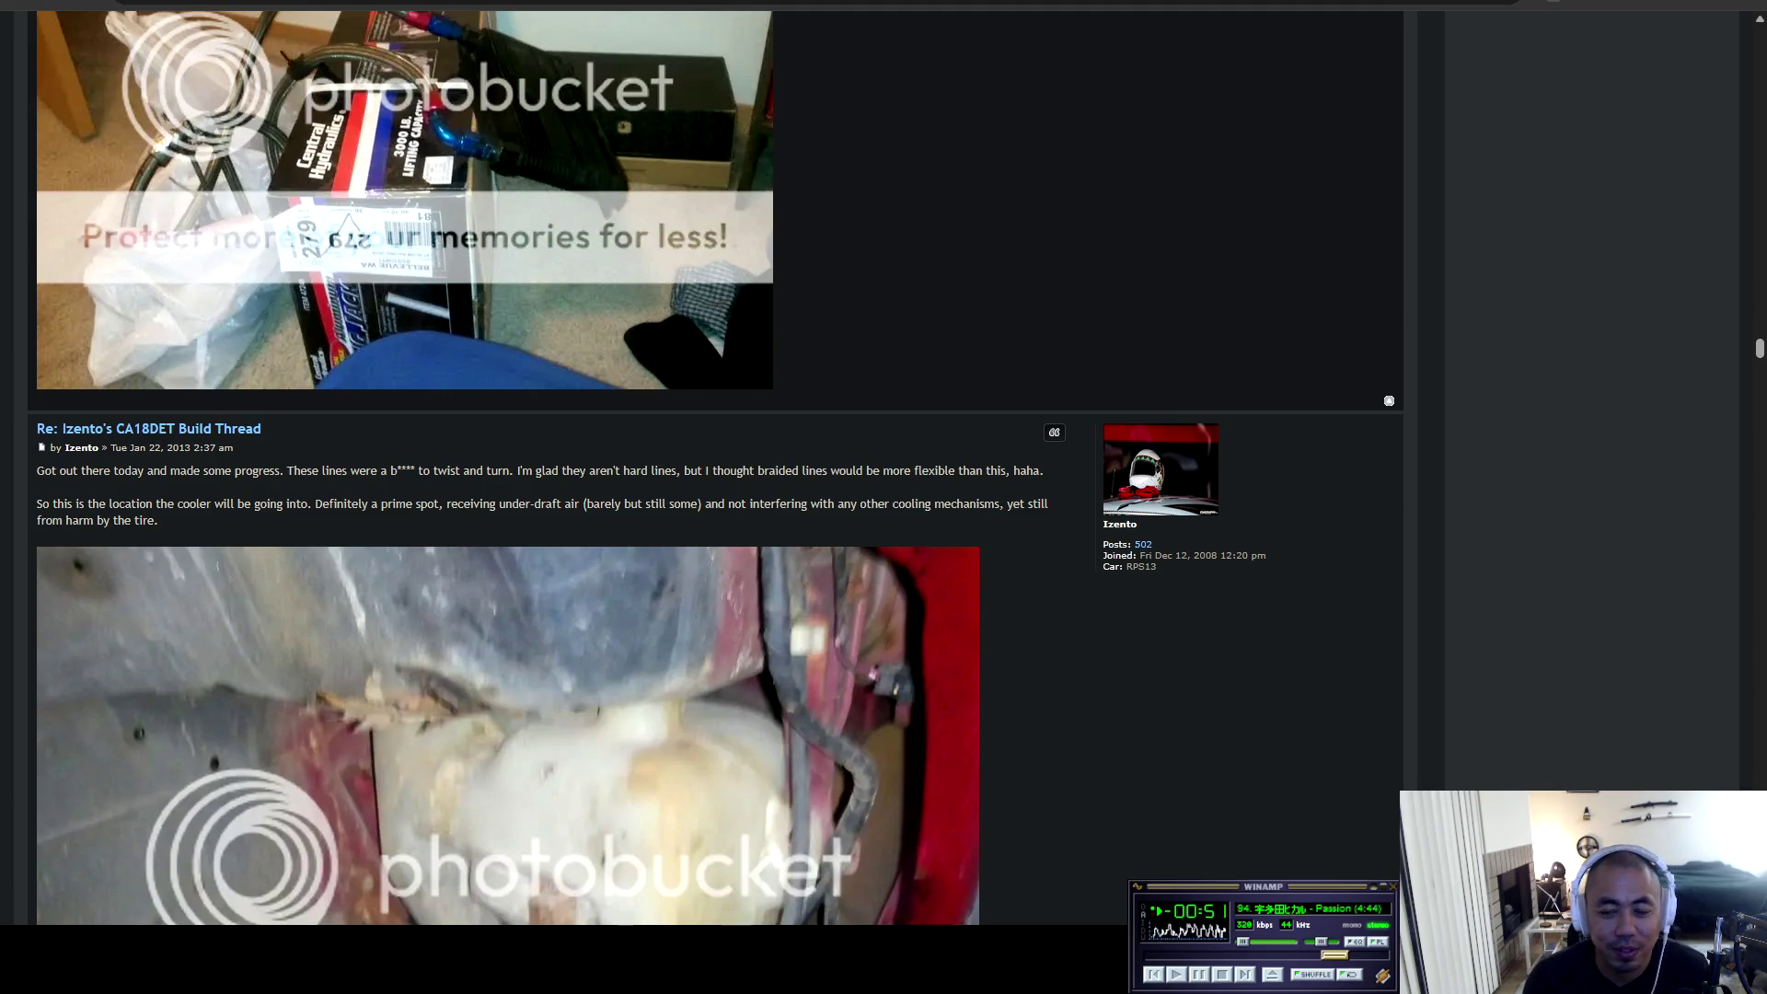
Read the oil cooler location paragraph and go through the washer reservoir and cooler photos.
scroll(716, 469, down, 3)
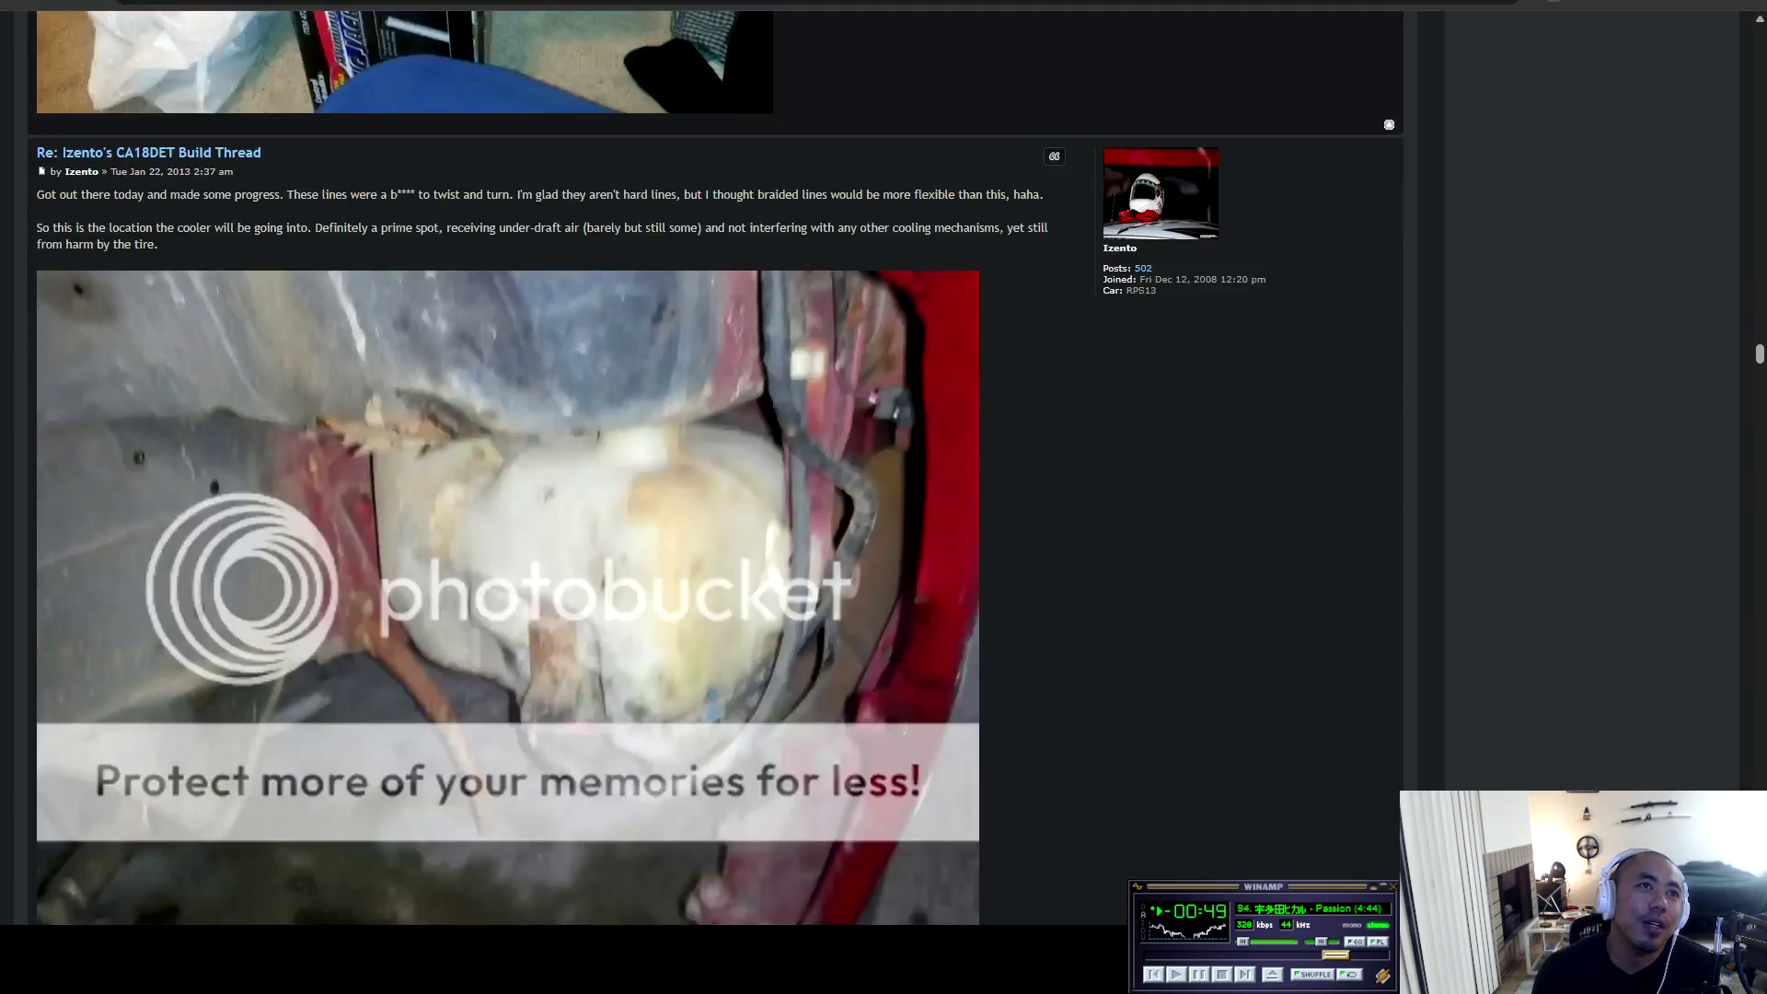
mouse_move(37, 214)
mouse_down()
mouse_move(164, 254)
mouse_move(515, 920)
mouse_up()
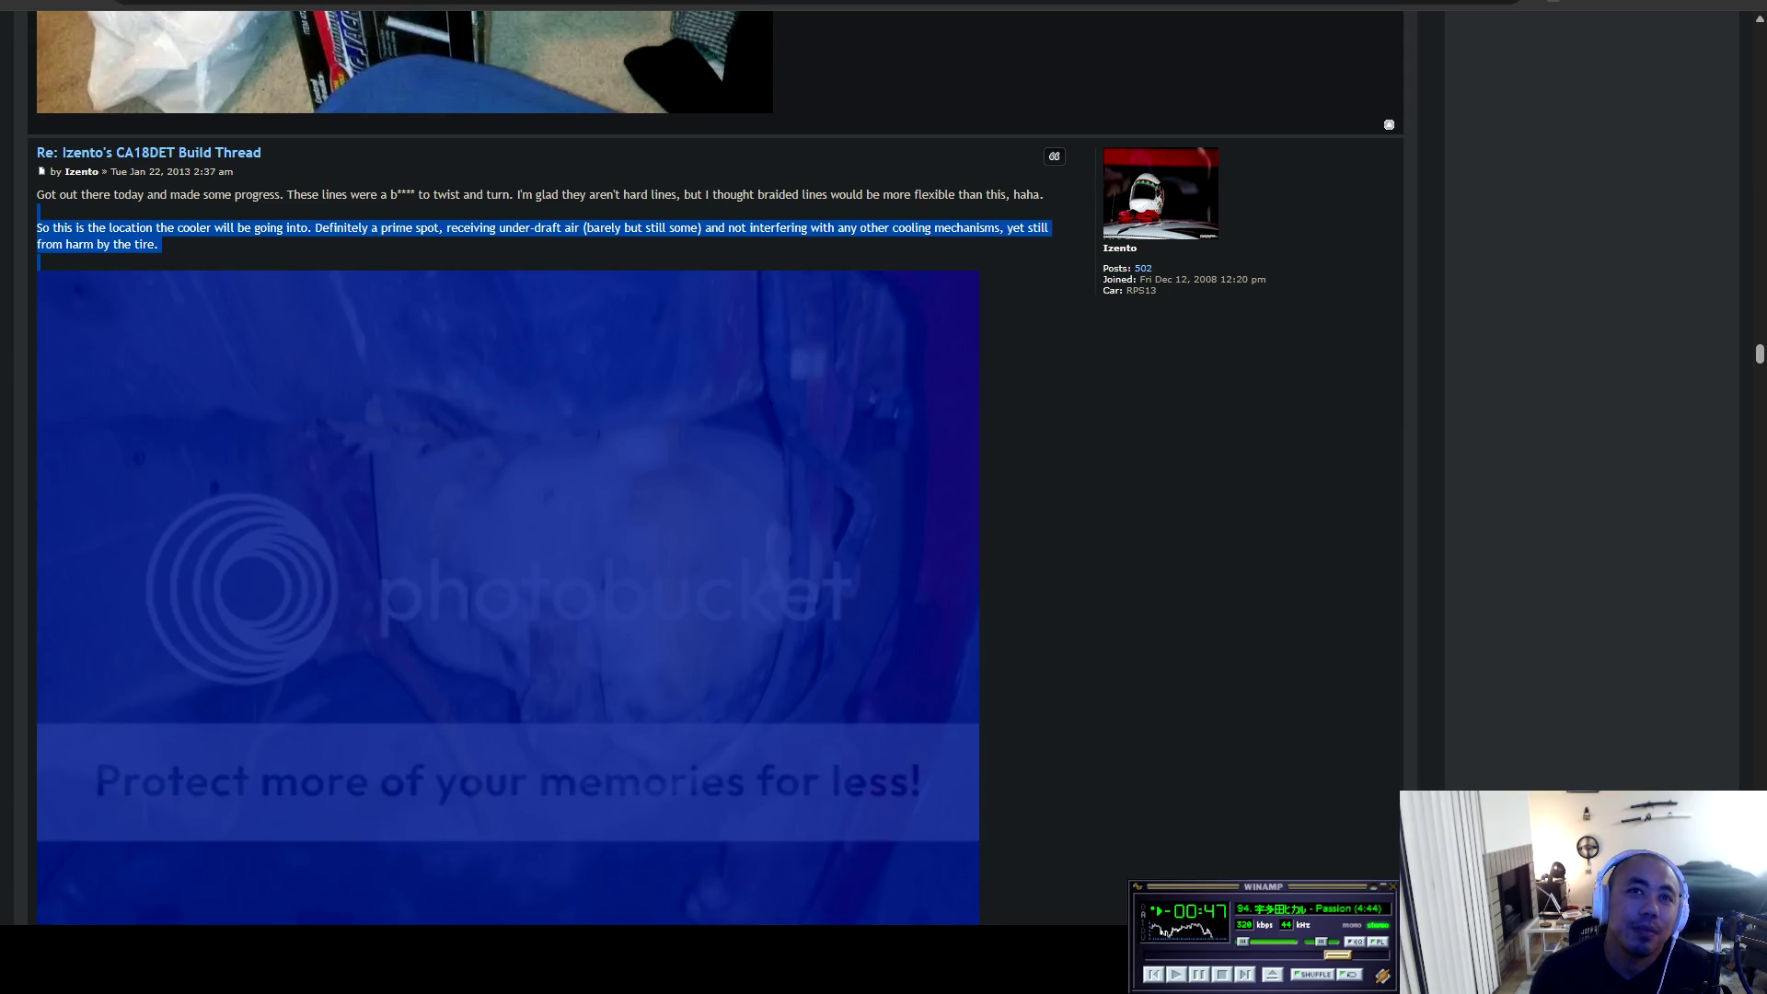
click(516, 912)
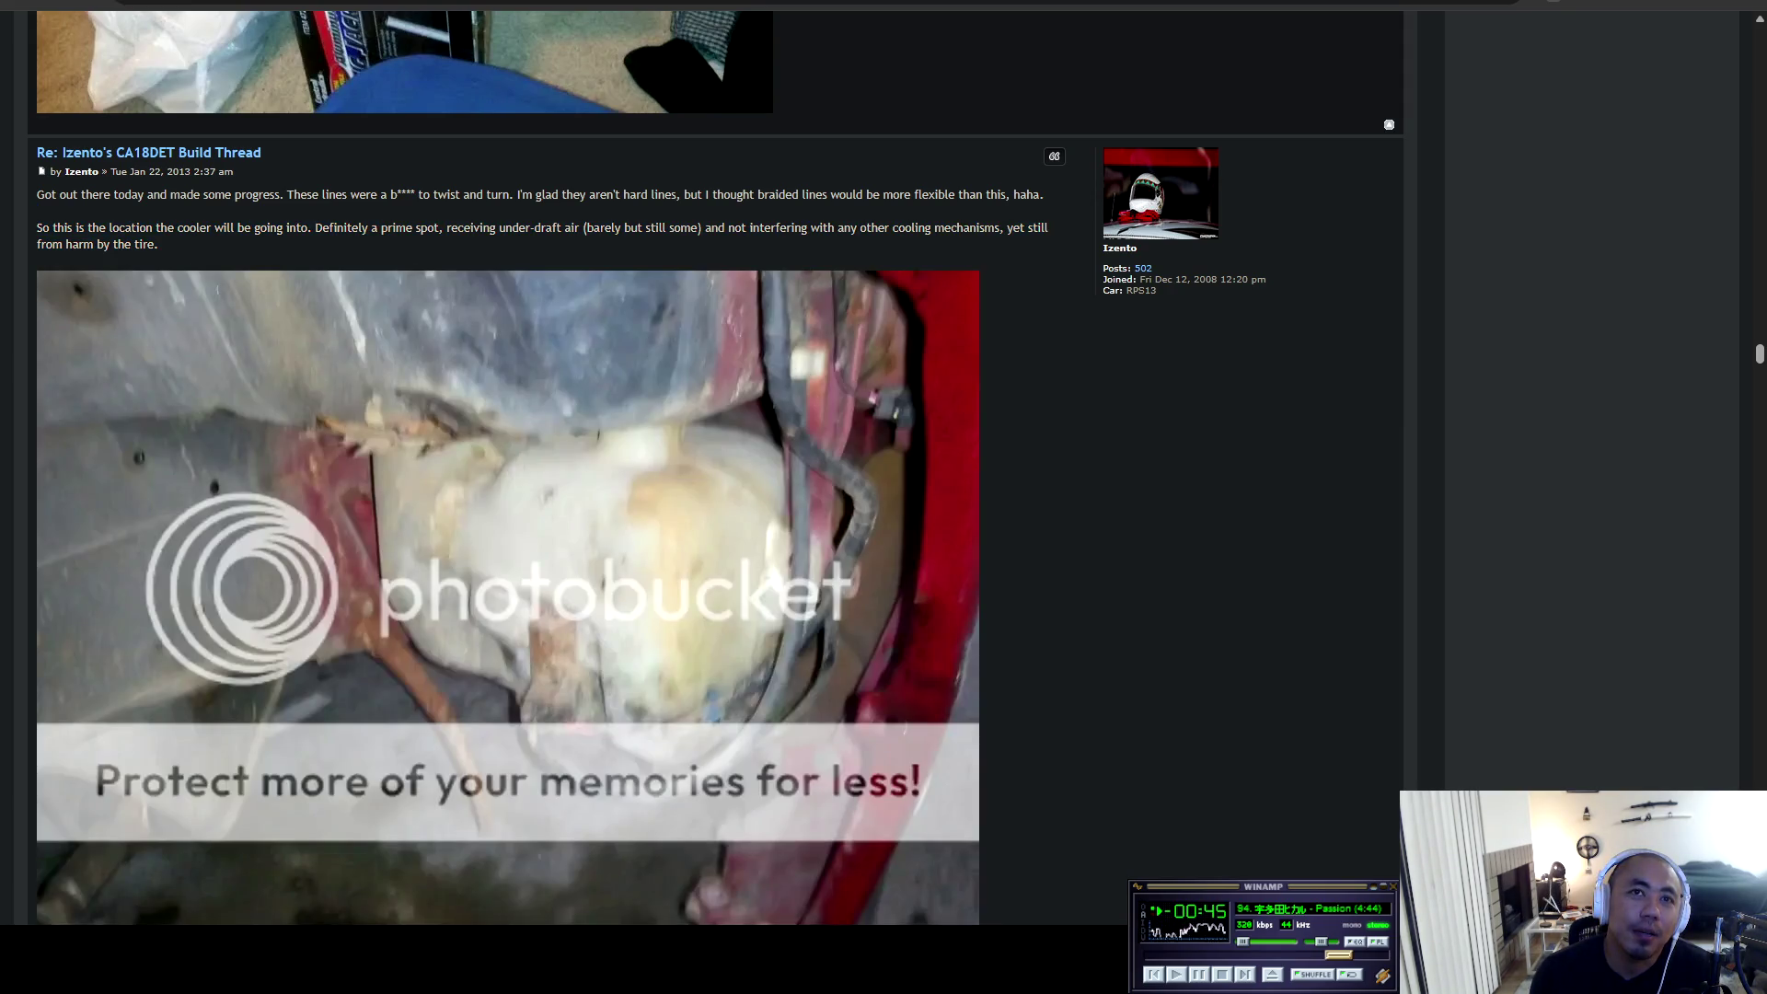
scroll(515, 911, down, 3)
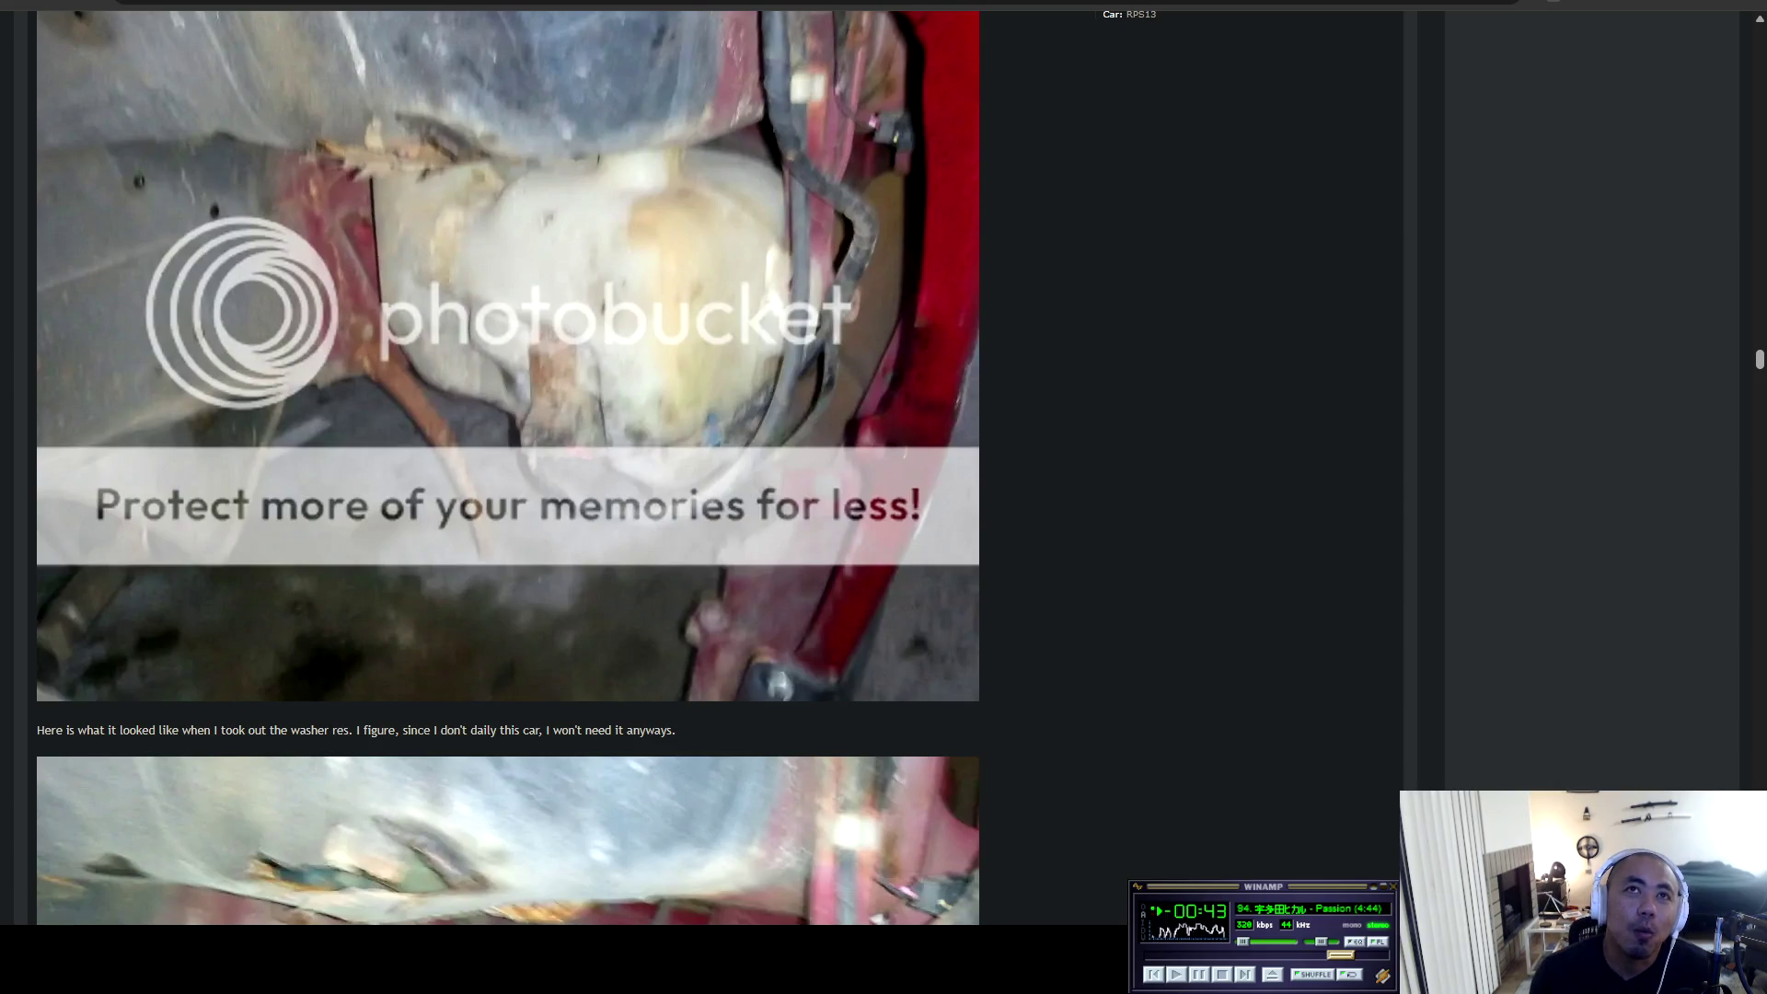
scroll(508, 467, down, 5)
scroll(509, 468, down, 4)
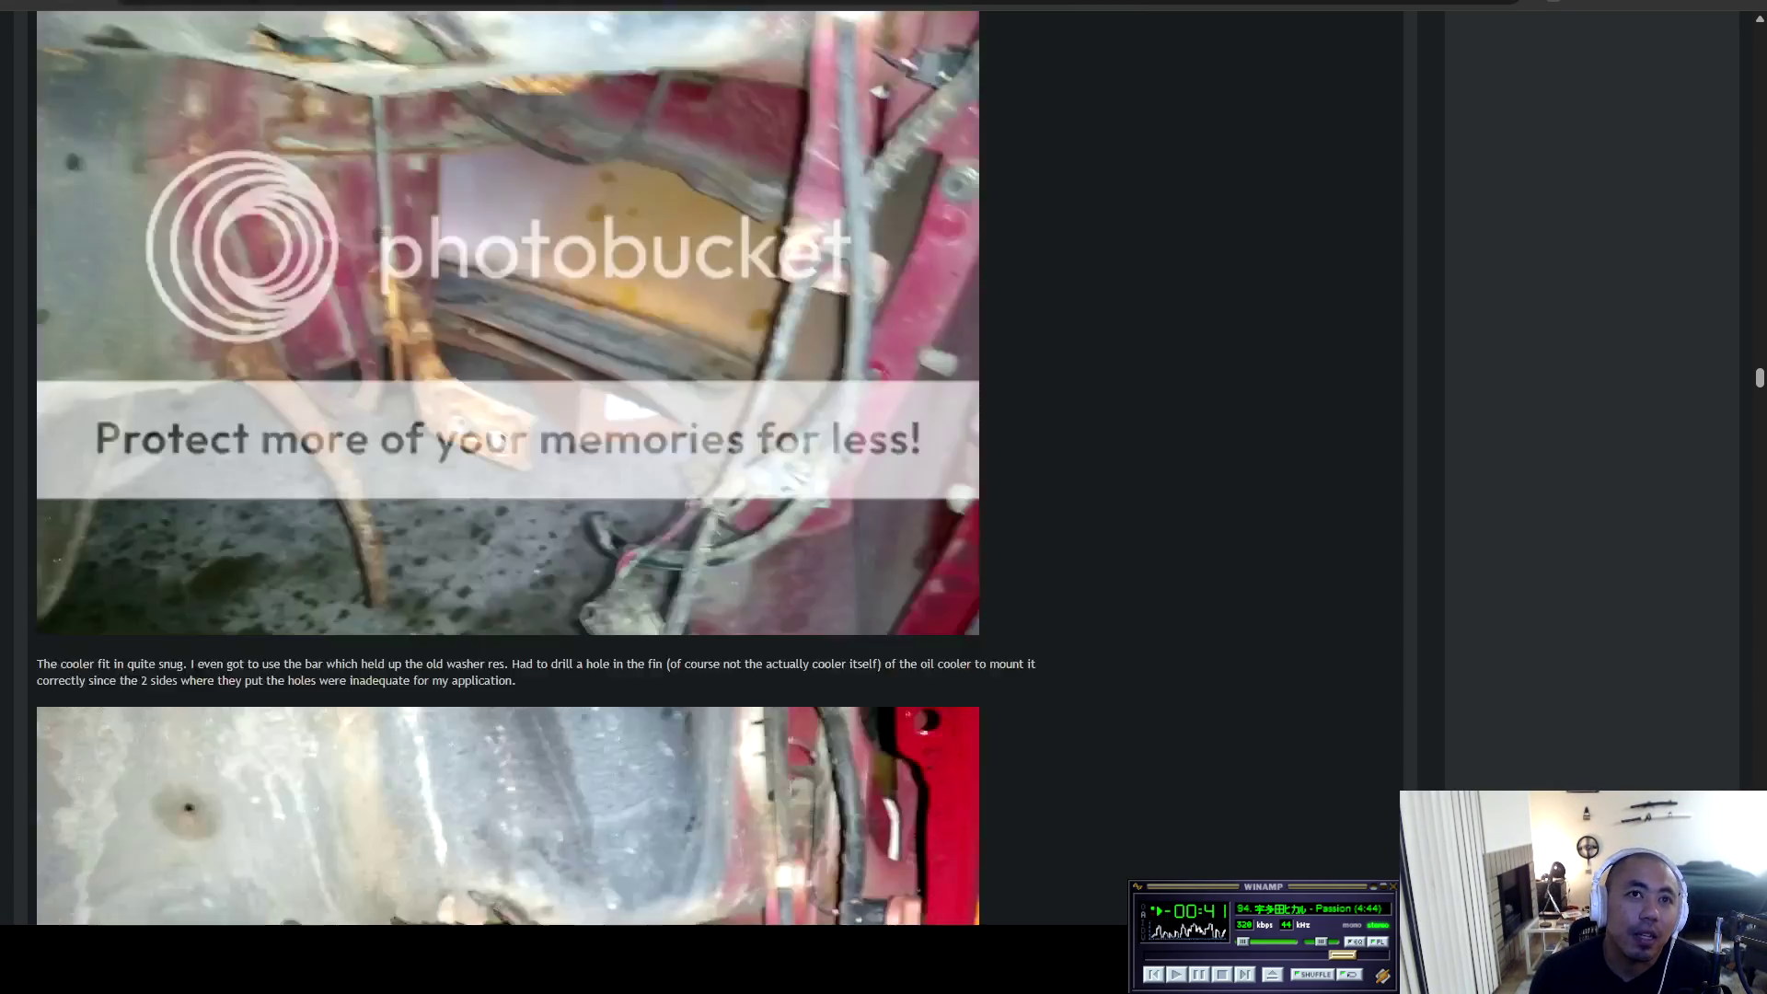
scroll(508, 466, down, 4)
scroll(509, 467, down, 3)
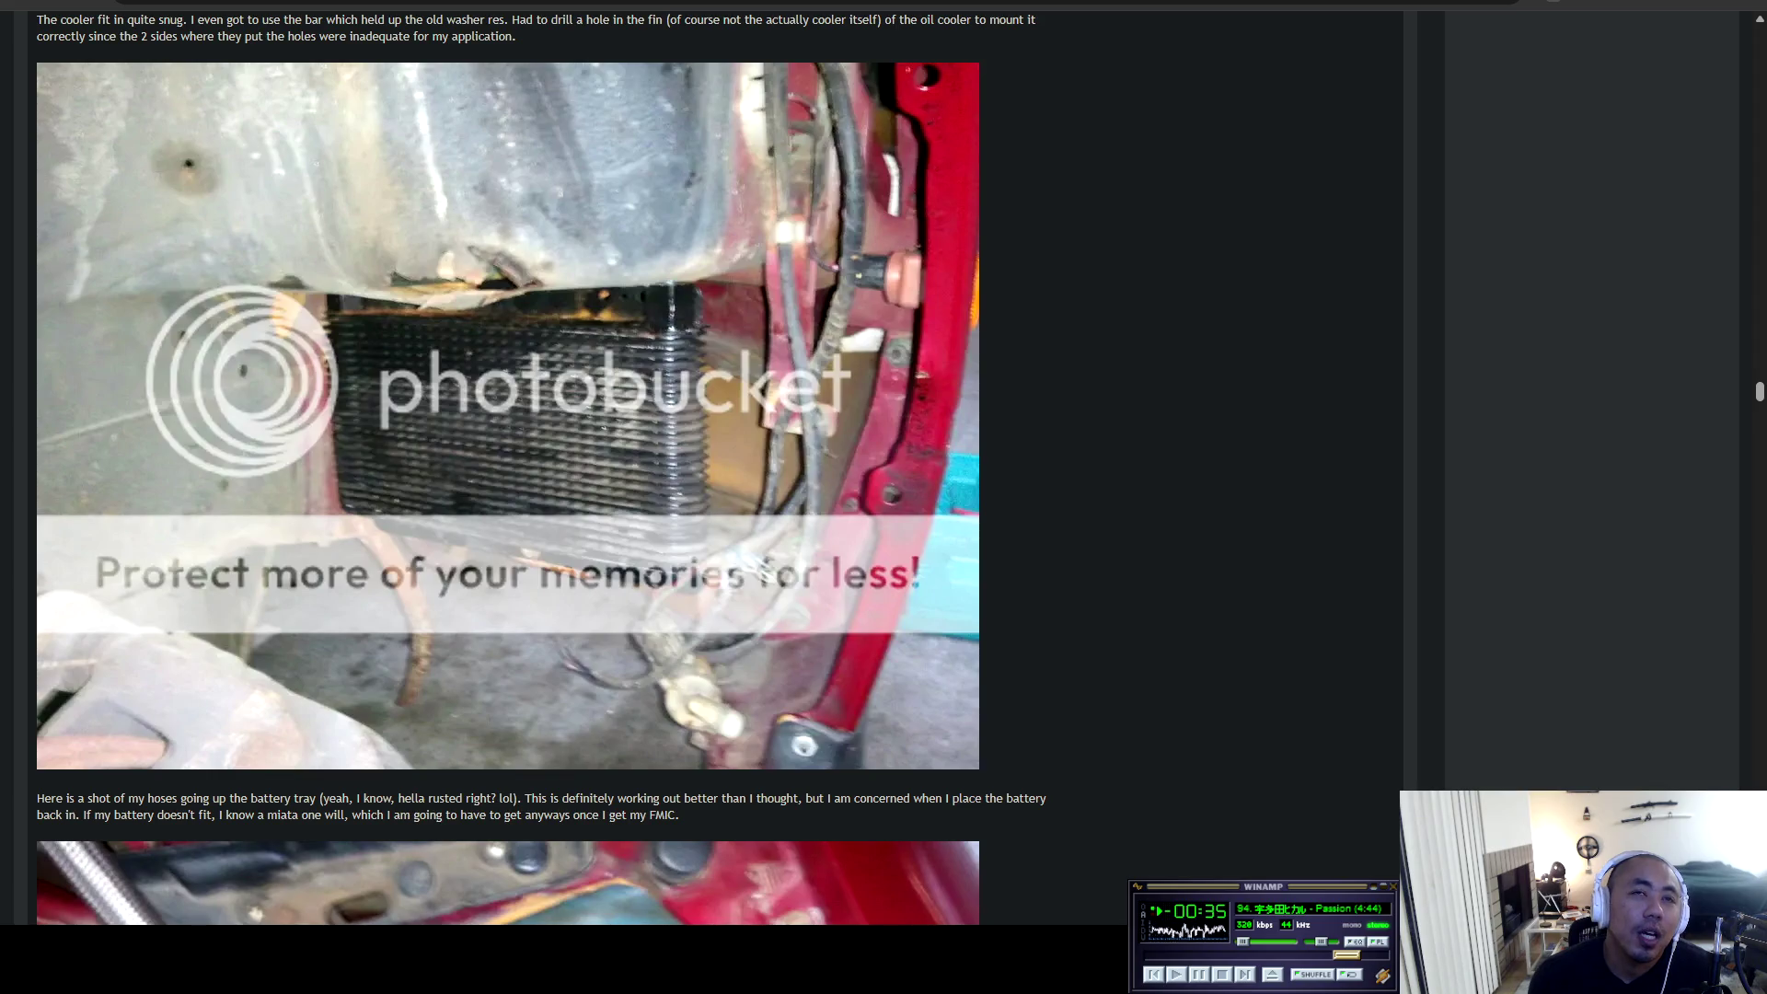
Continue past the battery tray photo to the 'Faster than I expected' reply with its controller photo.
scroll(509, 467, up, 9)
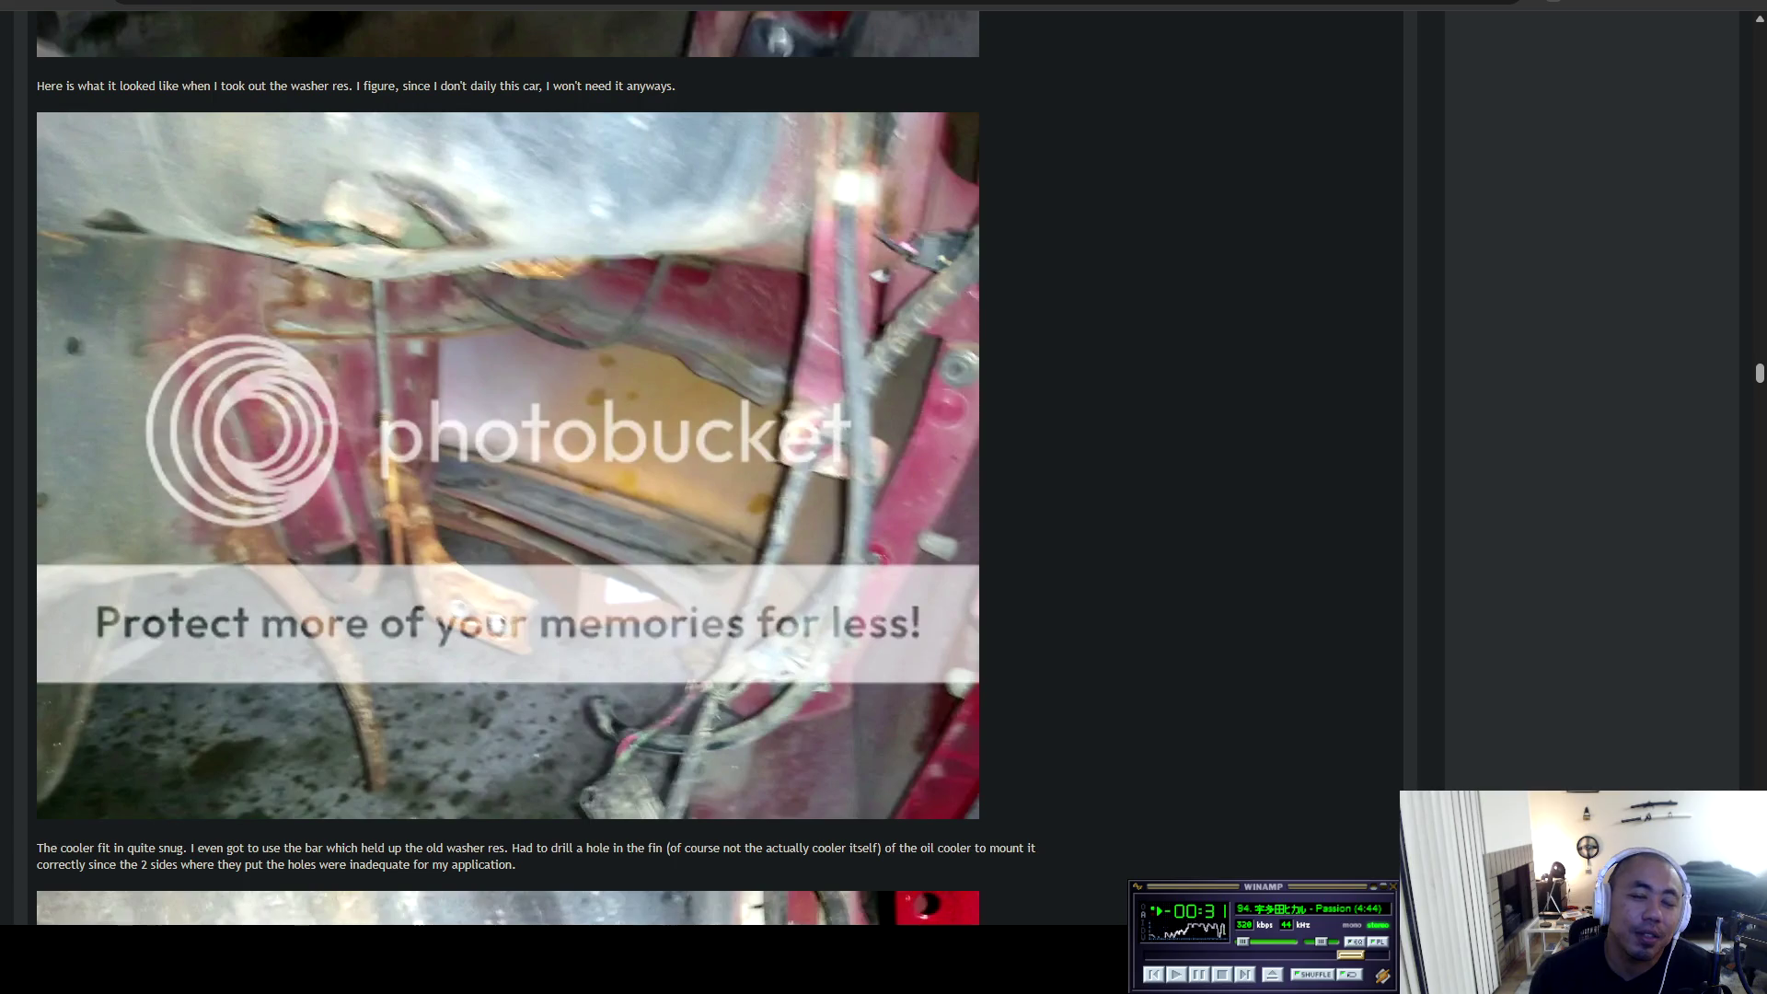
scroll(508, 466, down, 15)
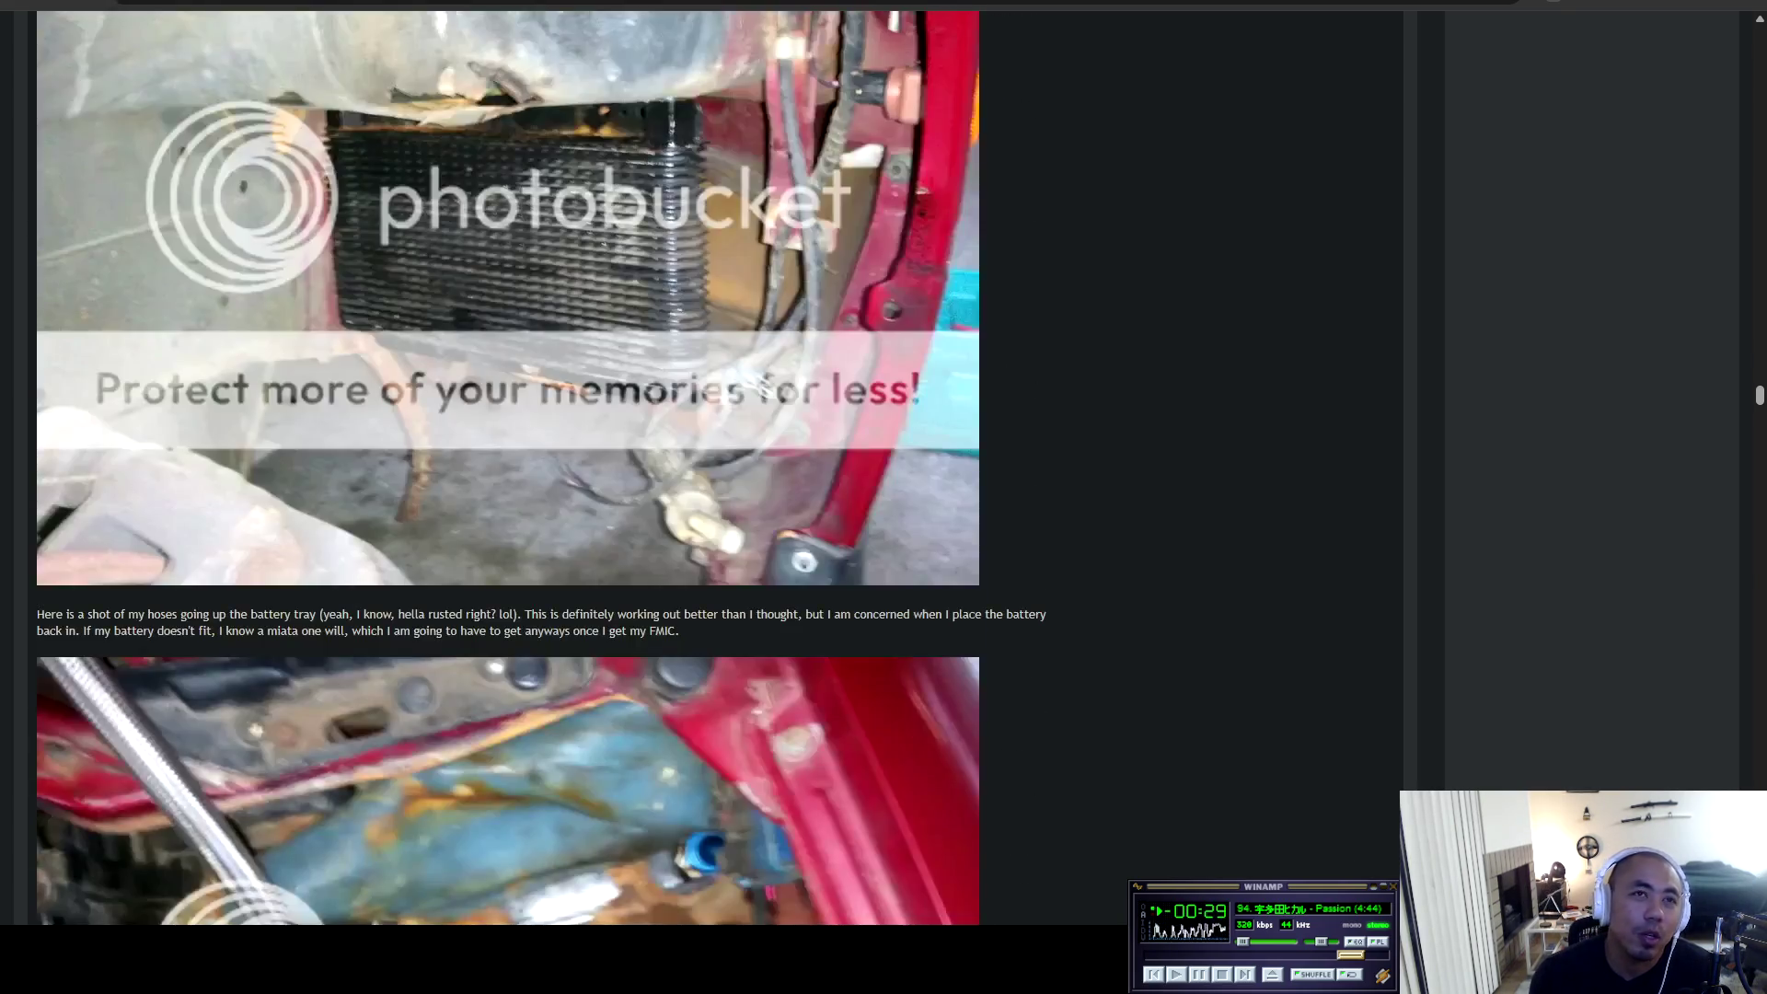
scroll(719, 470, down, 4)
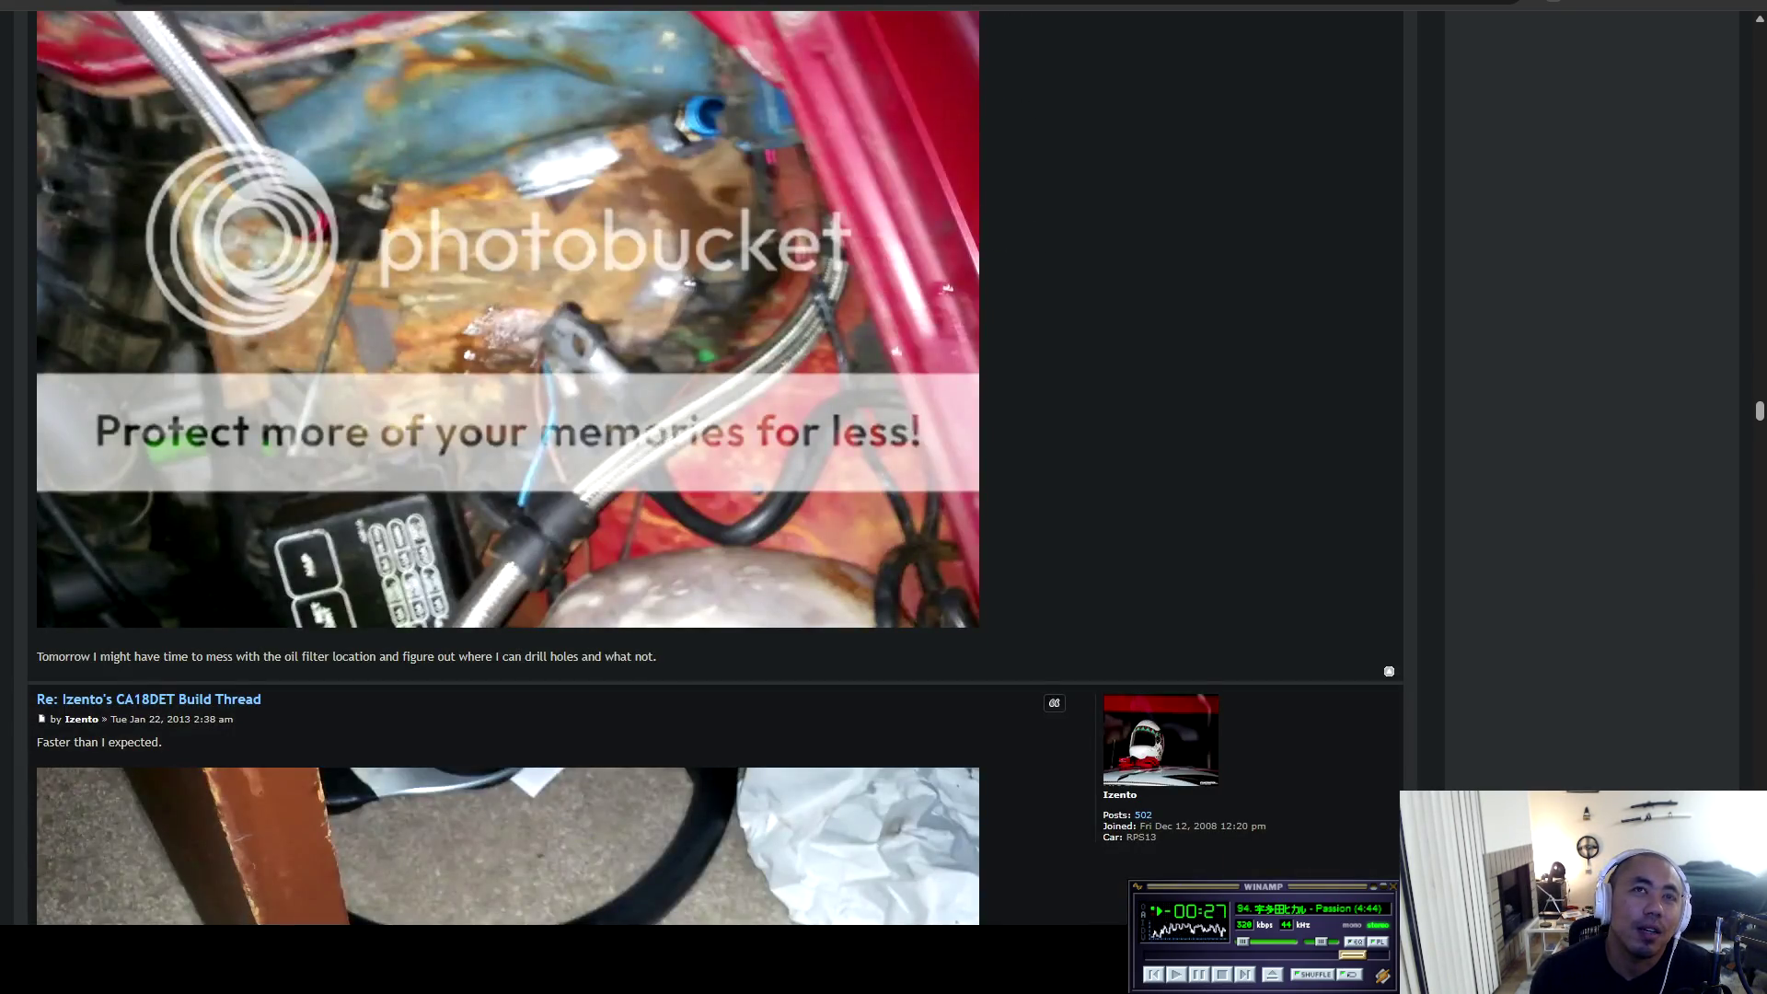
scroll(509, 467, up, 3)
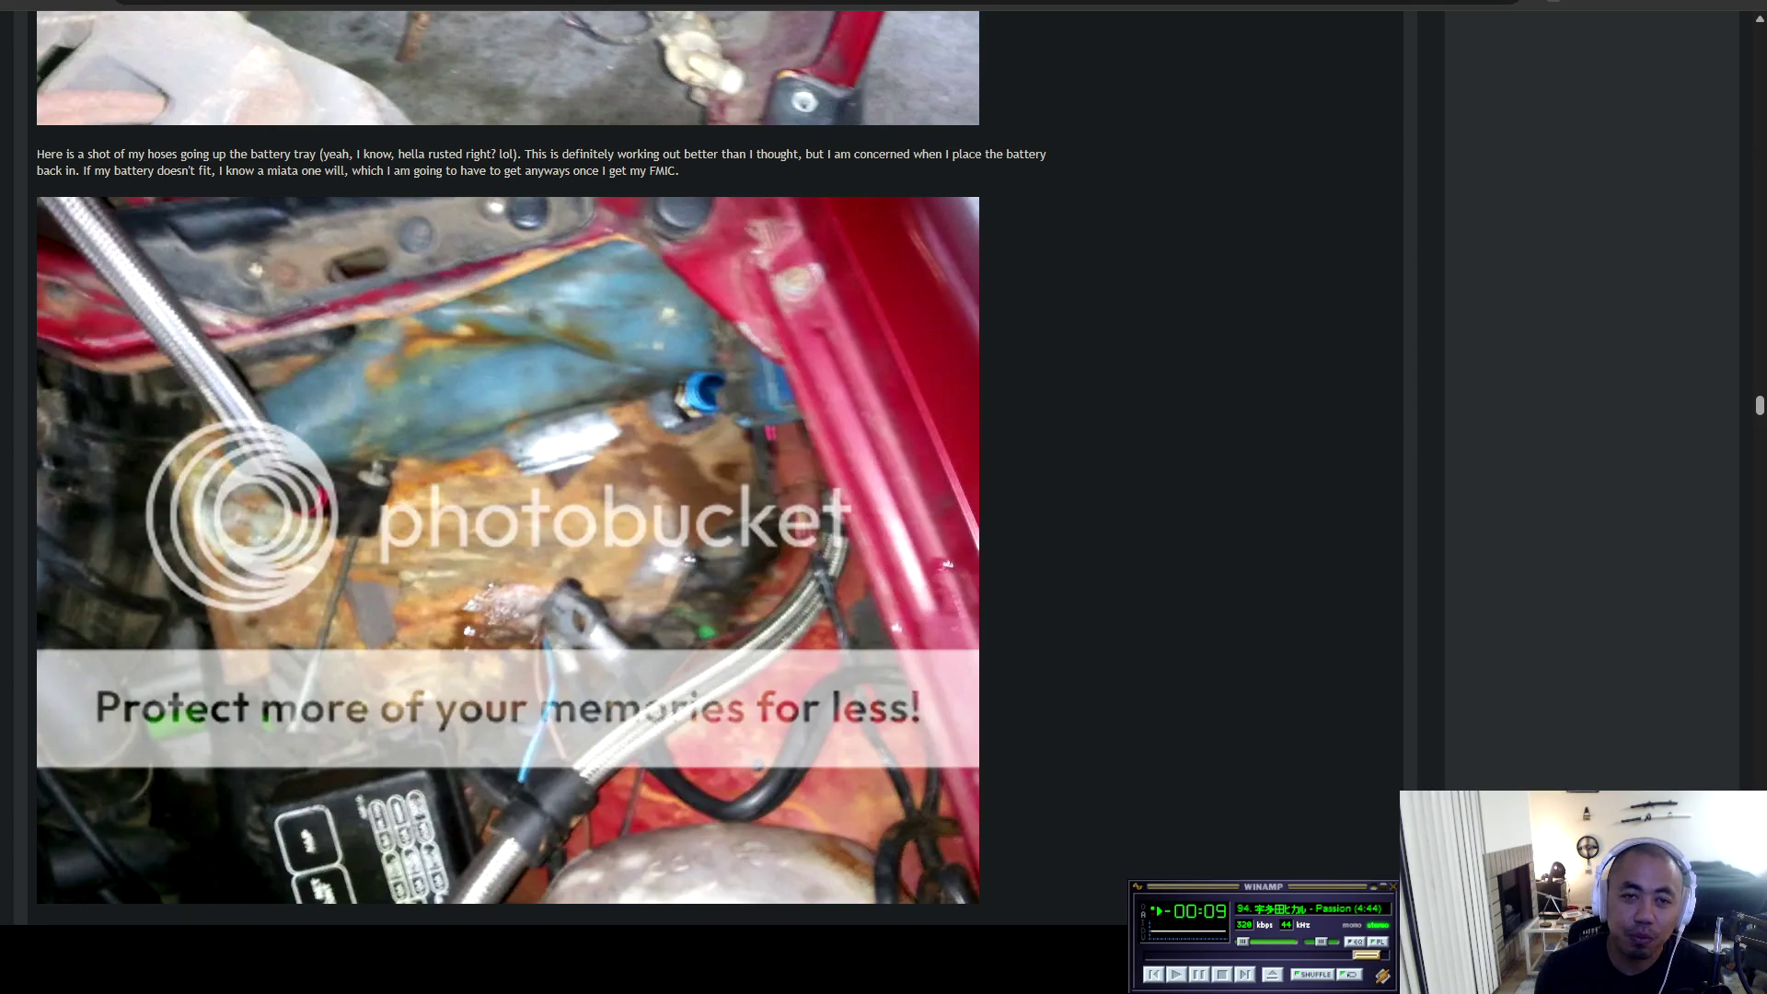
scroll(507, 460, down, 5)
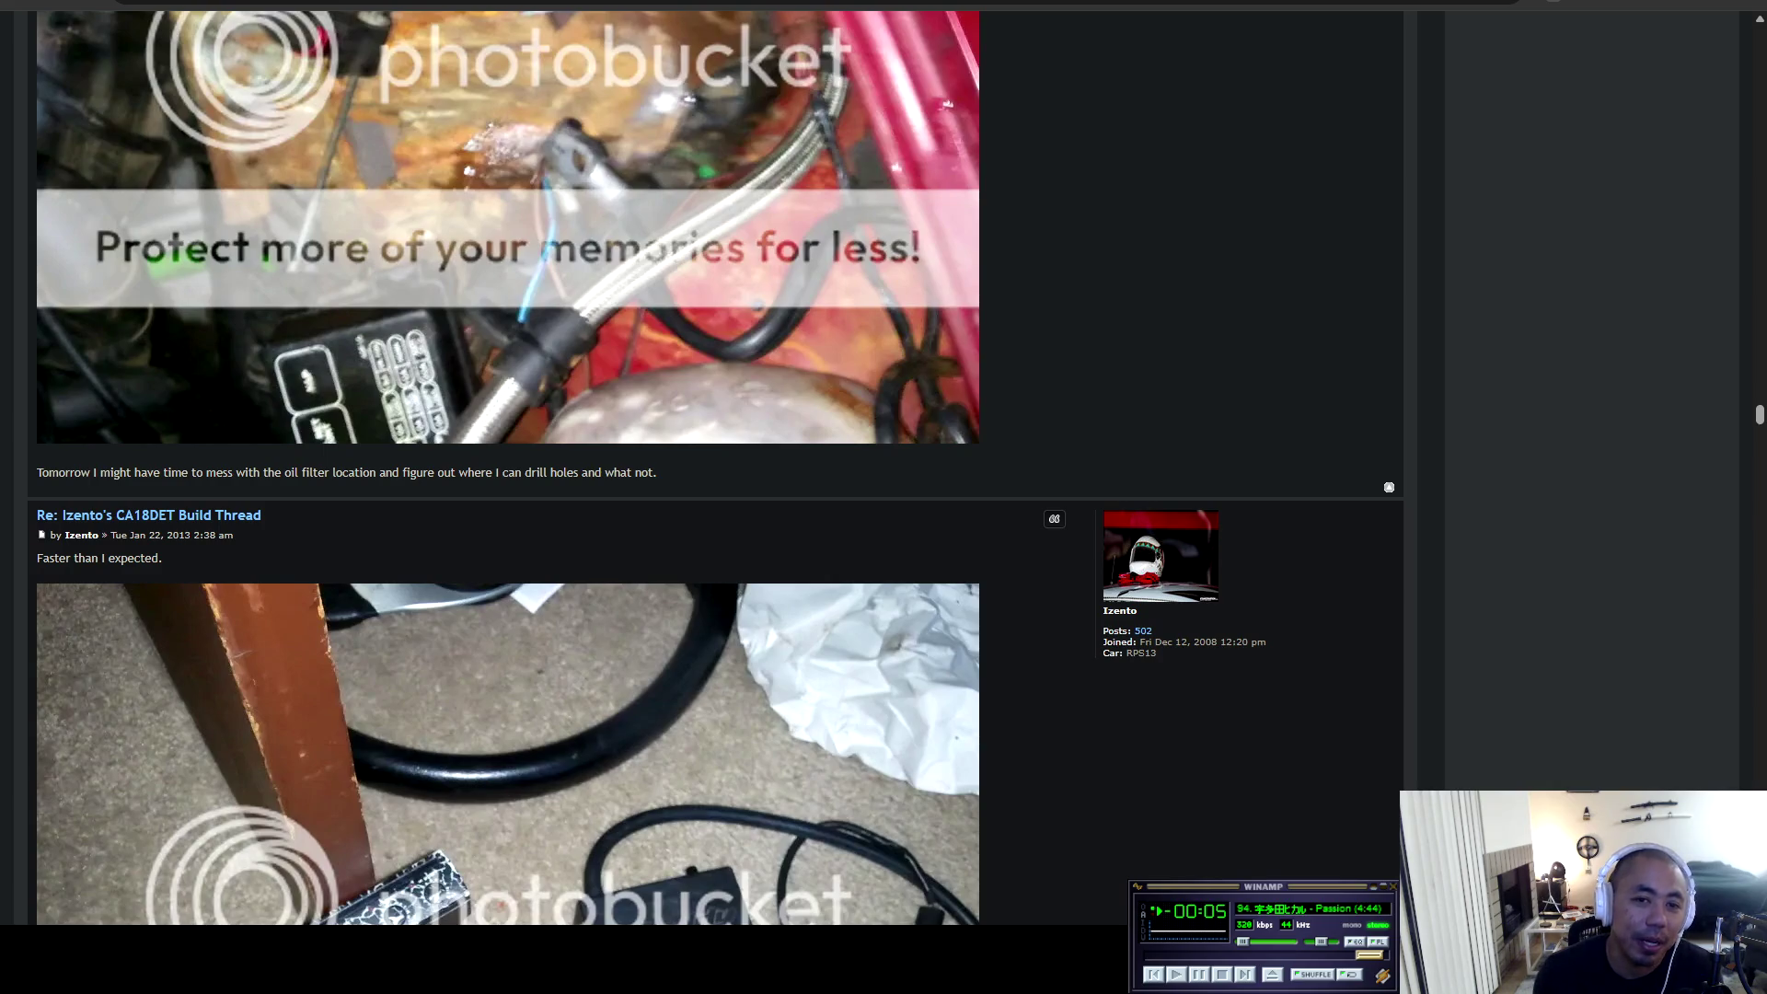
scroll(716, 470, down, 2)
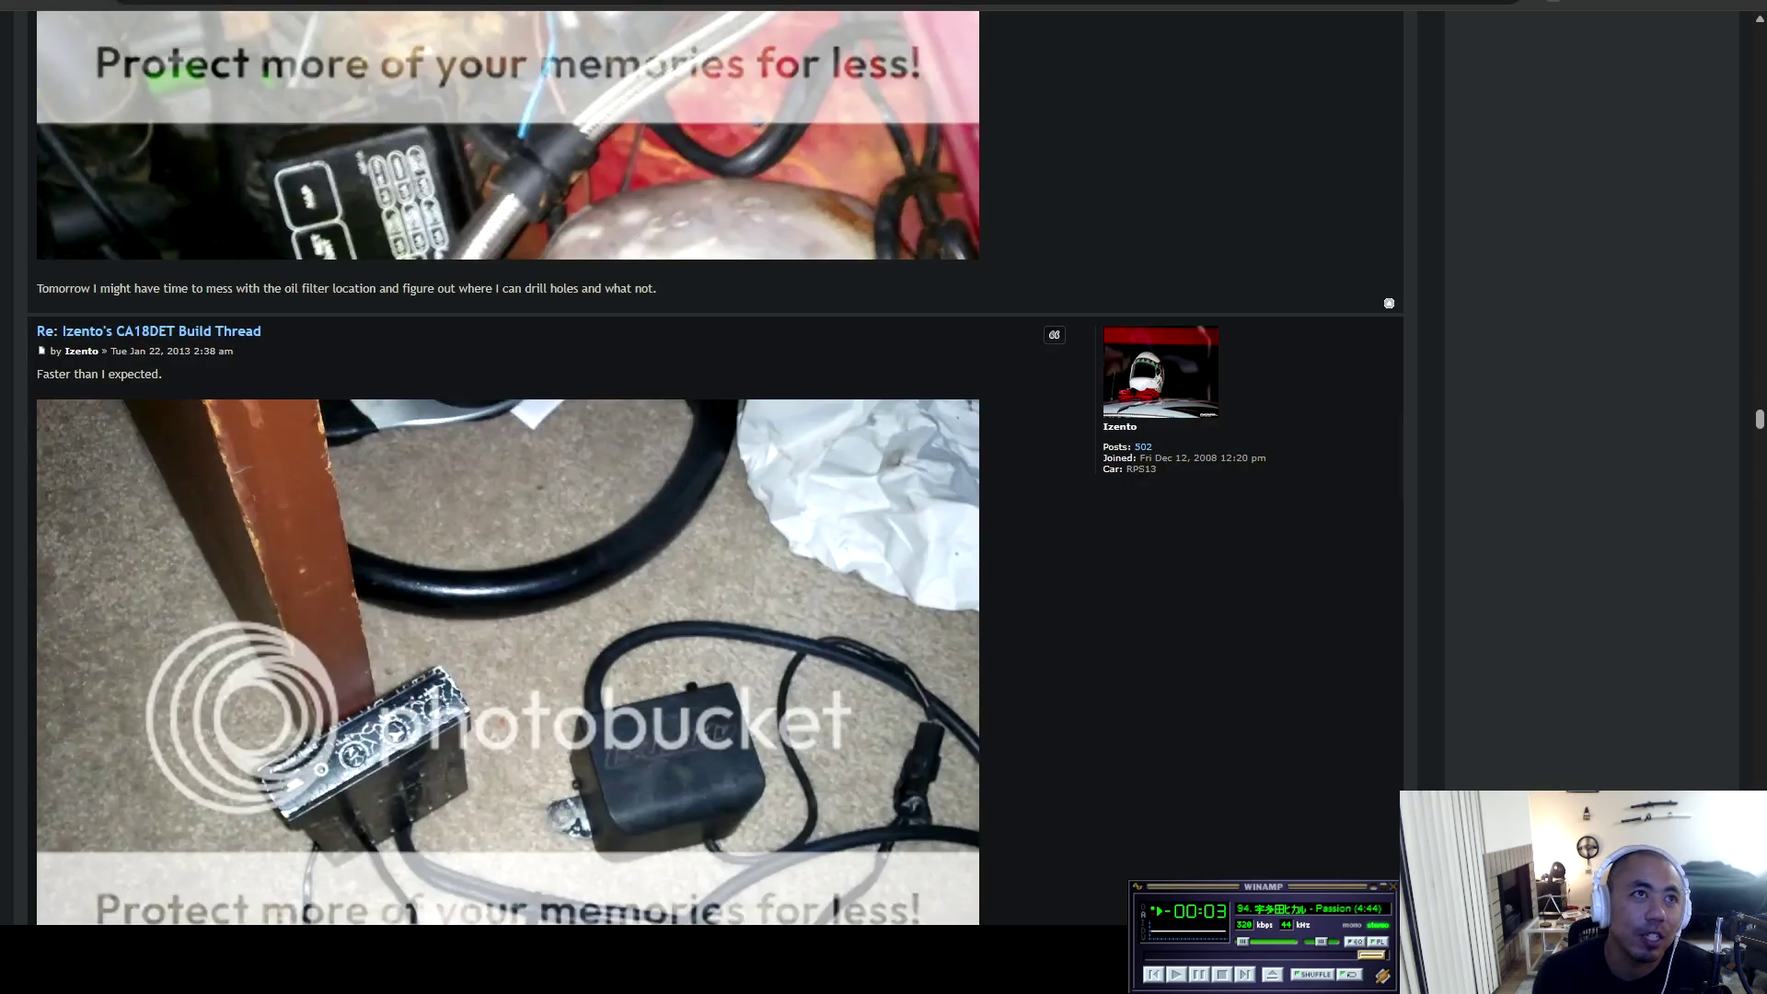
scroll(715, 467, down, 3)
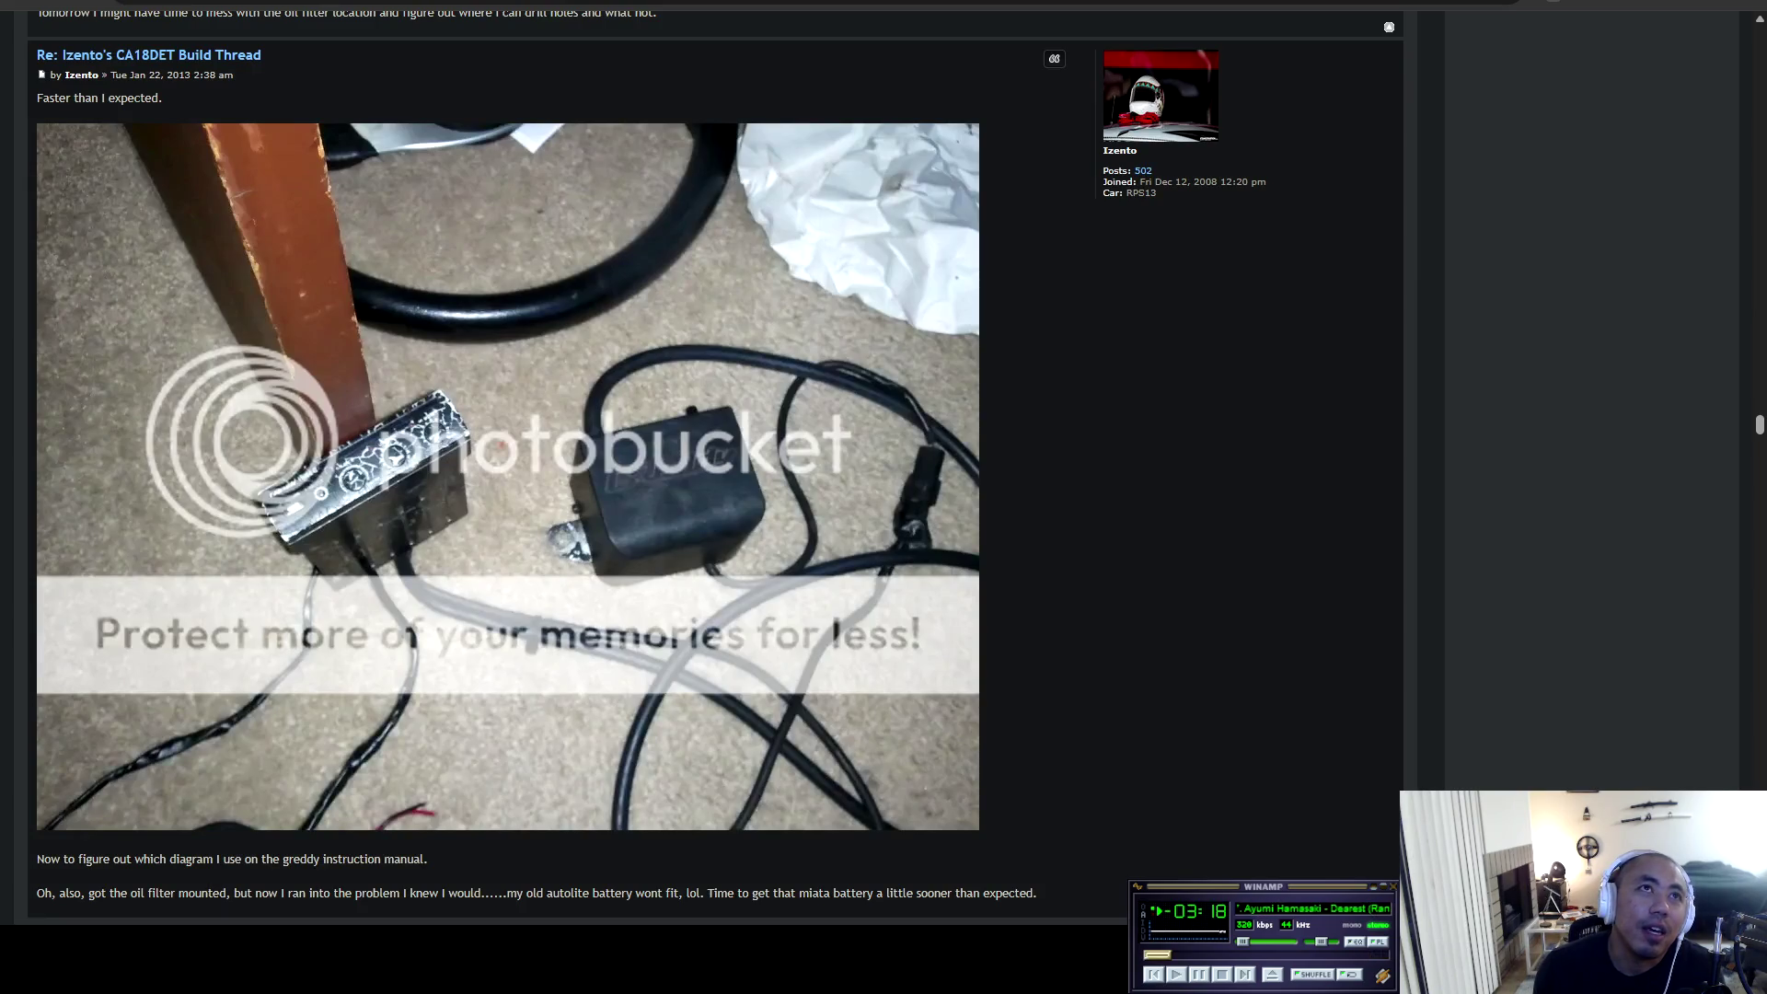
scroll(715, 464, down, 2)
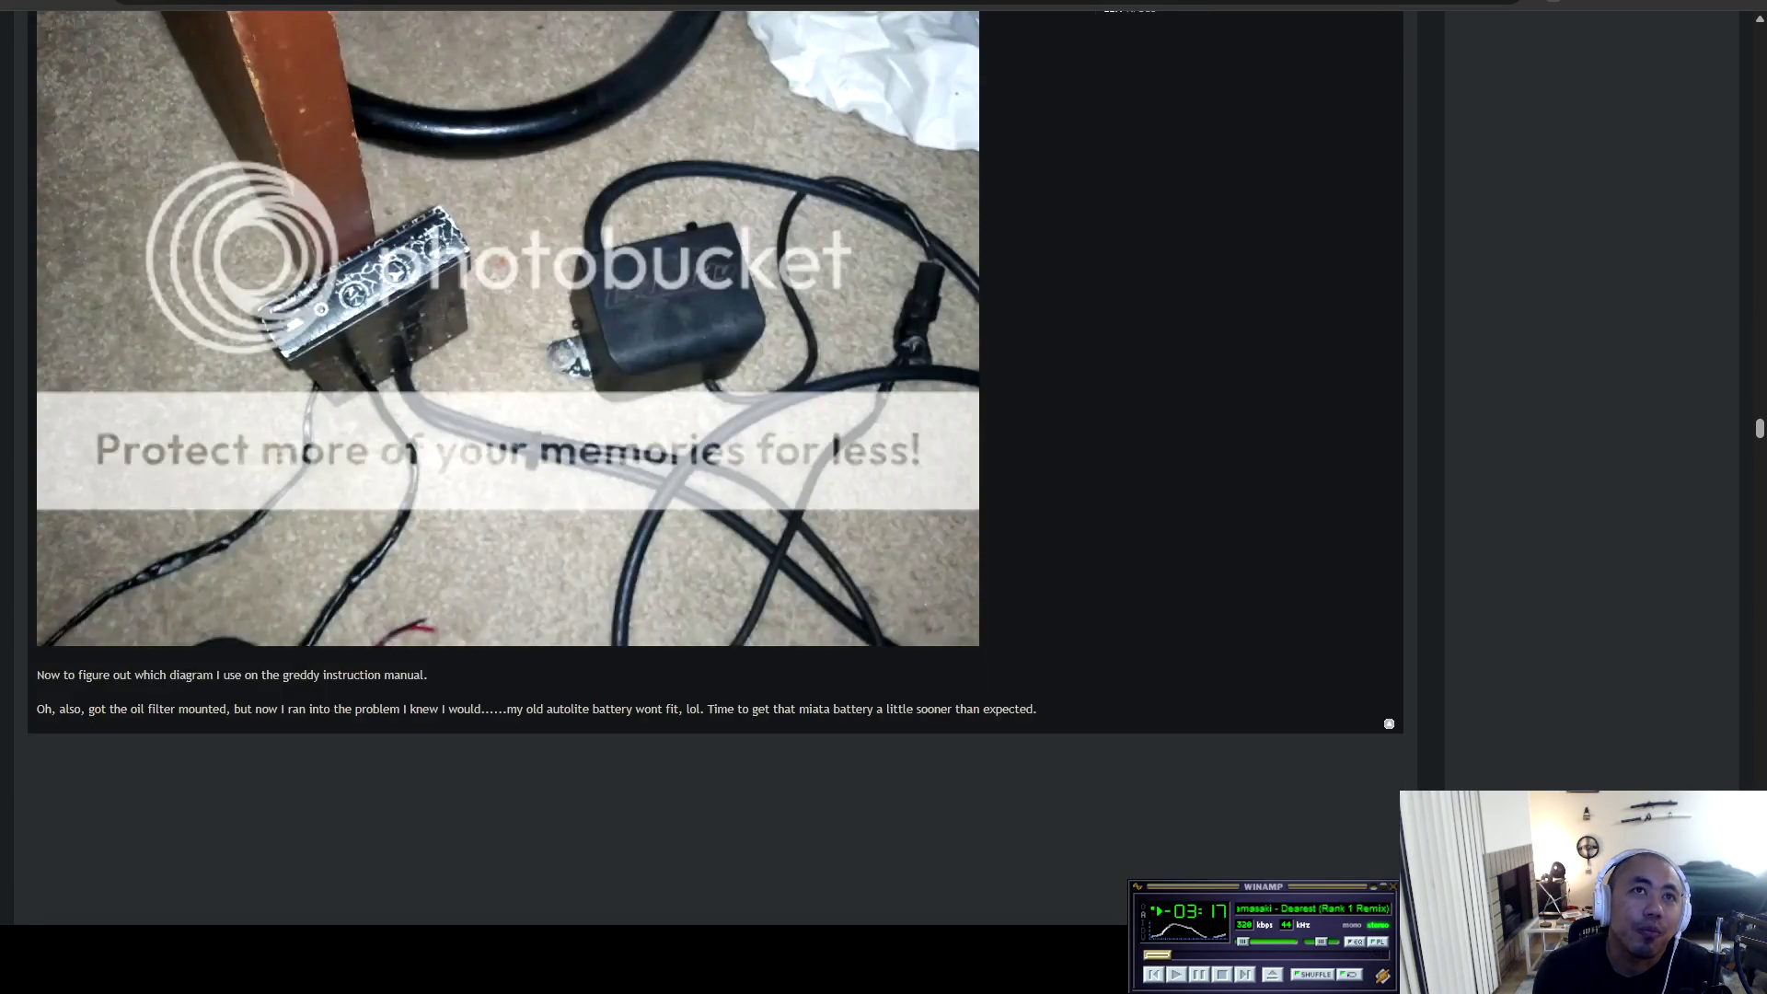
scroll(715, 465, up, 2)
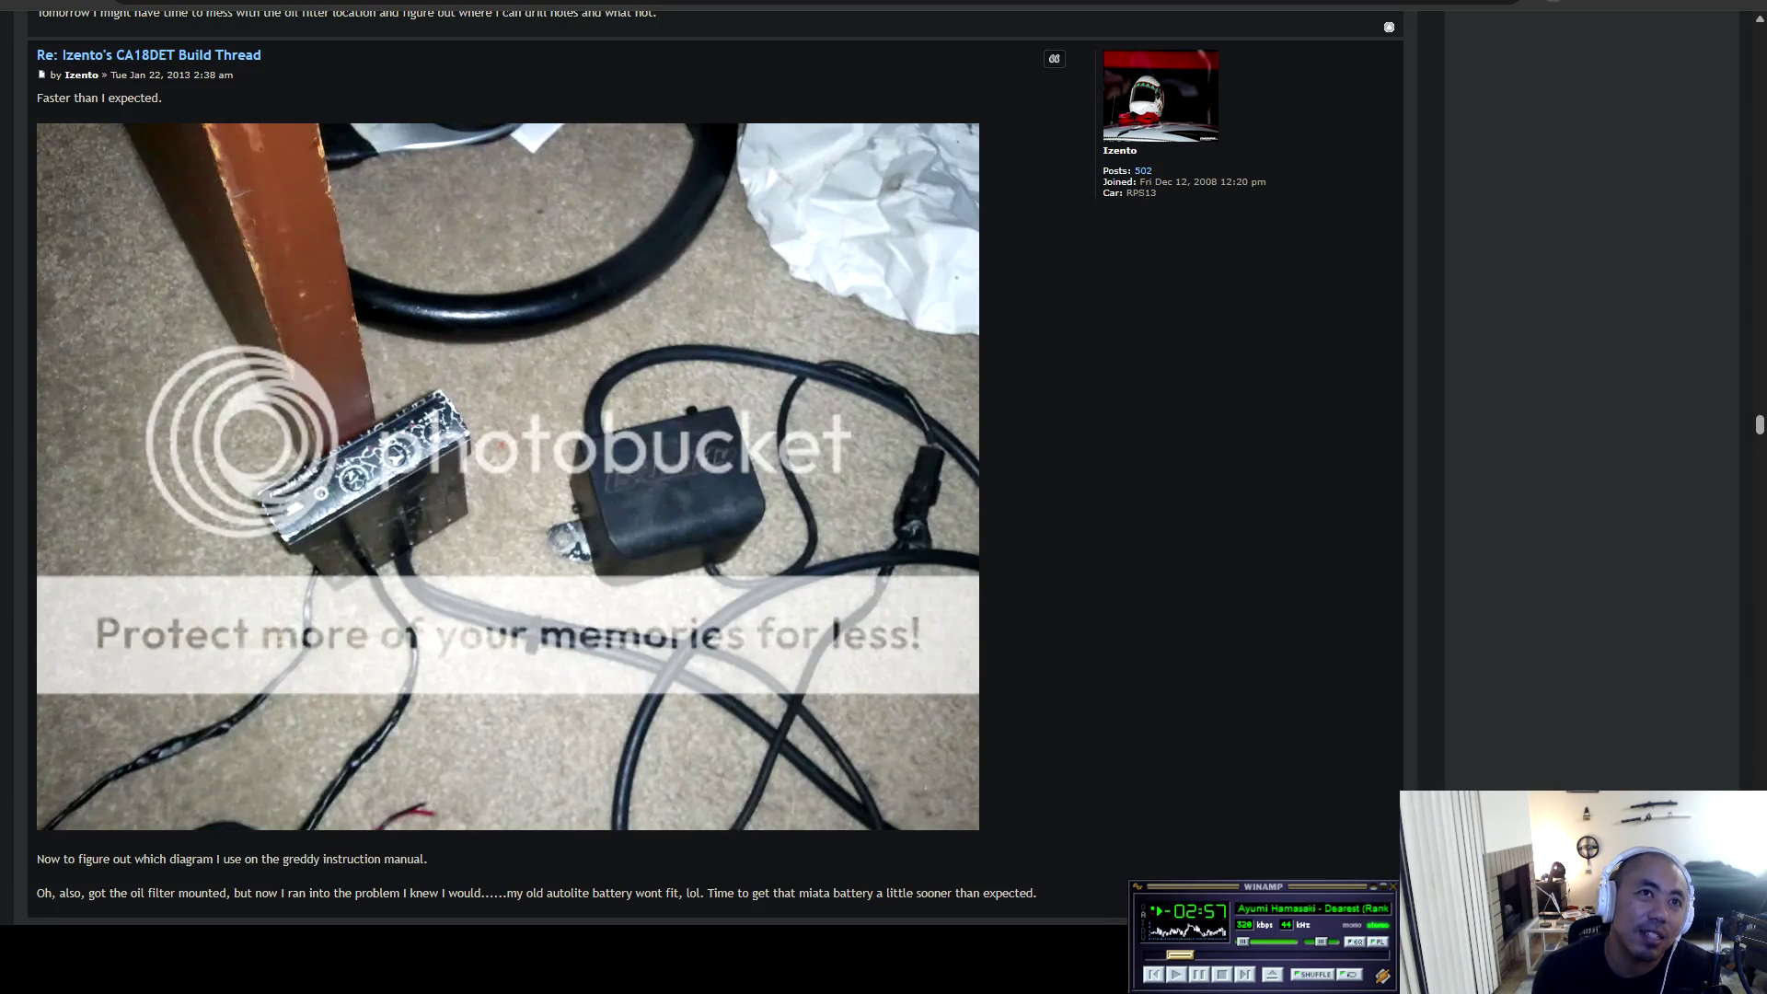
scroll(715, 468, down, 3)
Bring the rest of the engine bay photo into view.
scroll(716, 469, down, 3)
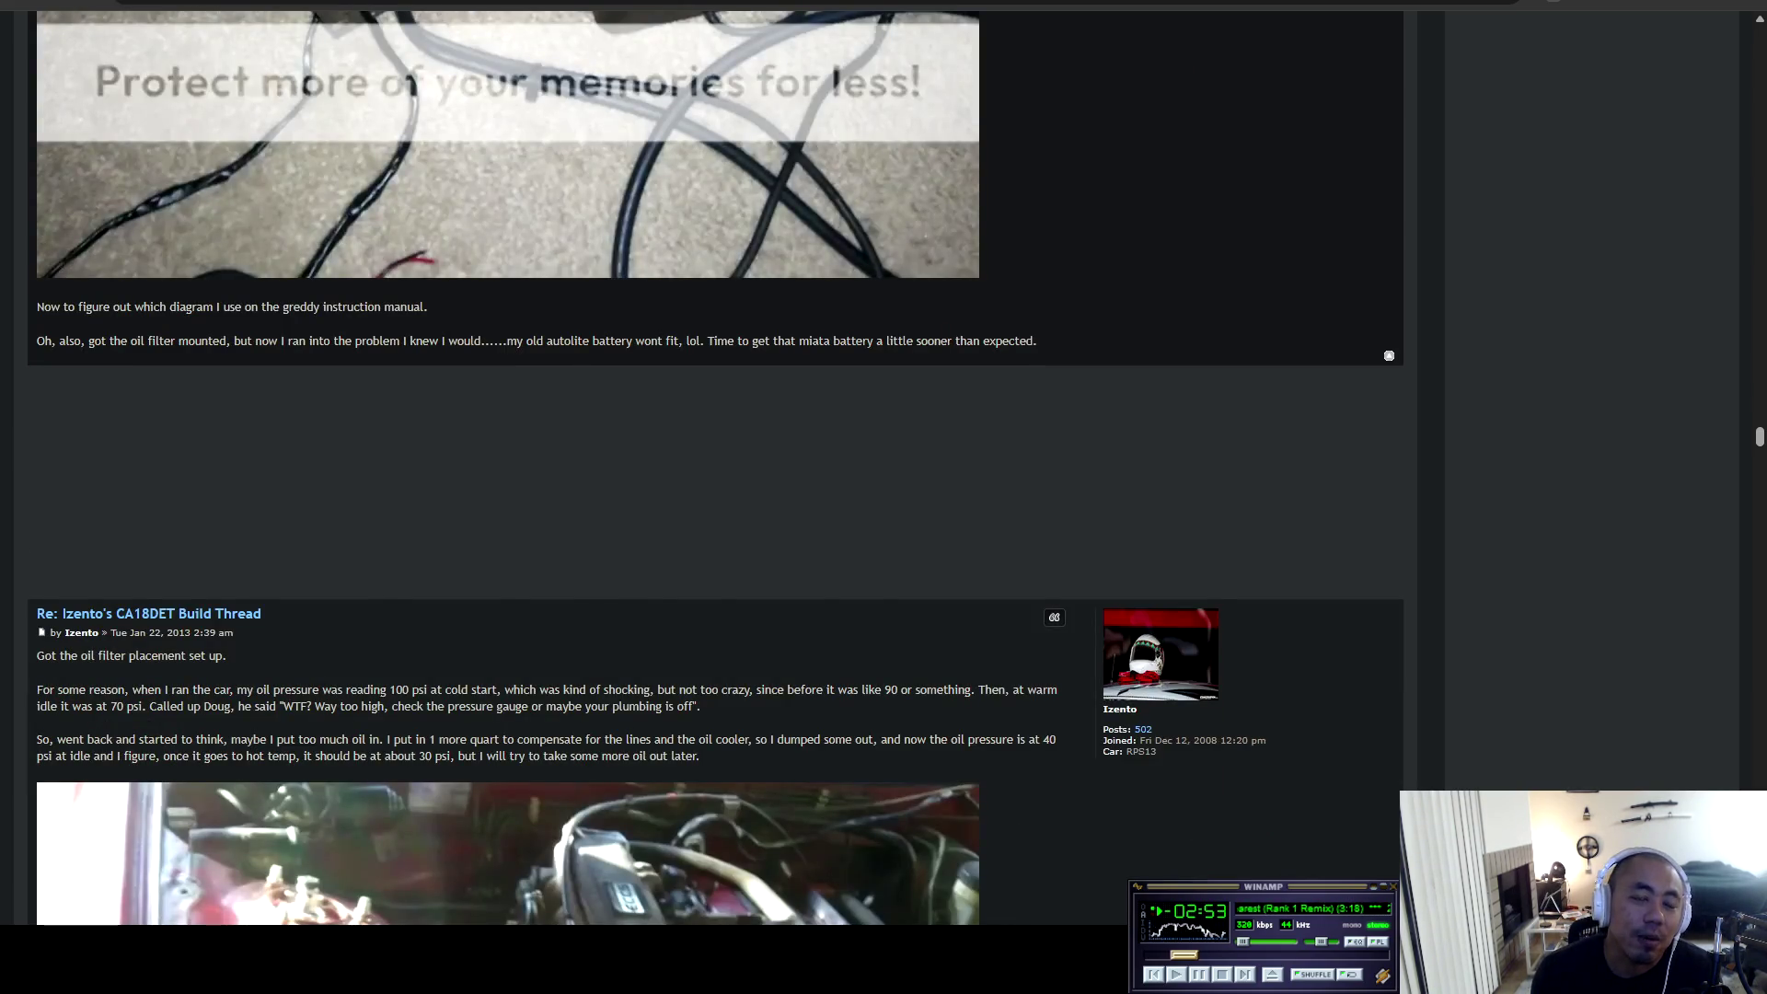
scroll(715, 468, down, 4)
scroll(715, 468, up, 8)
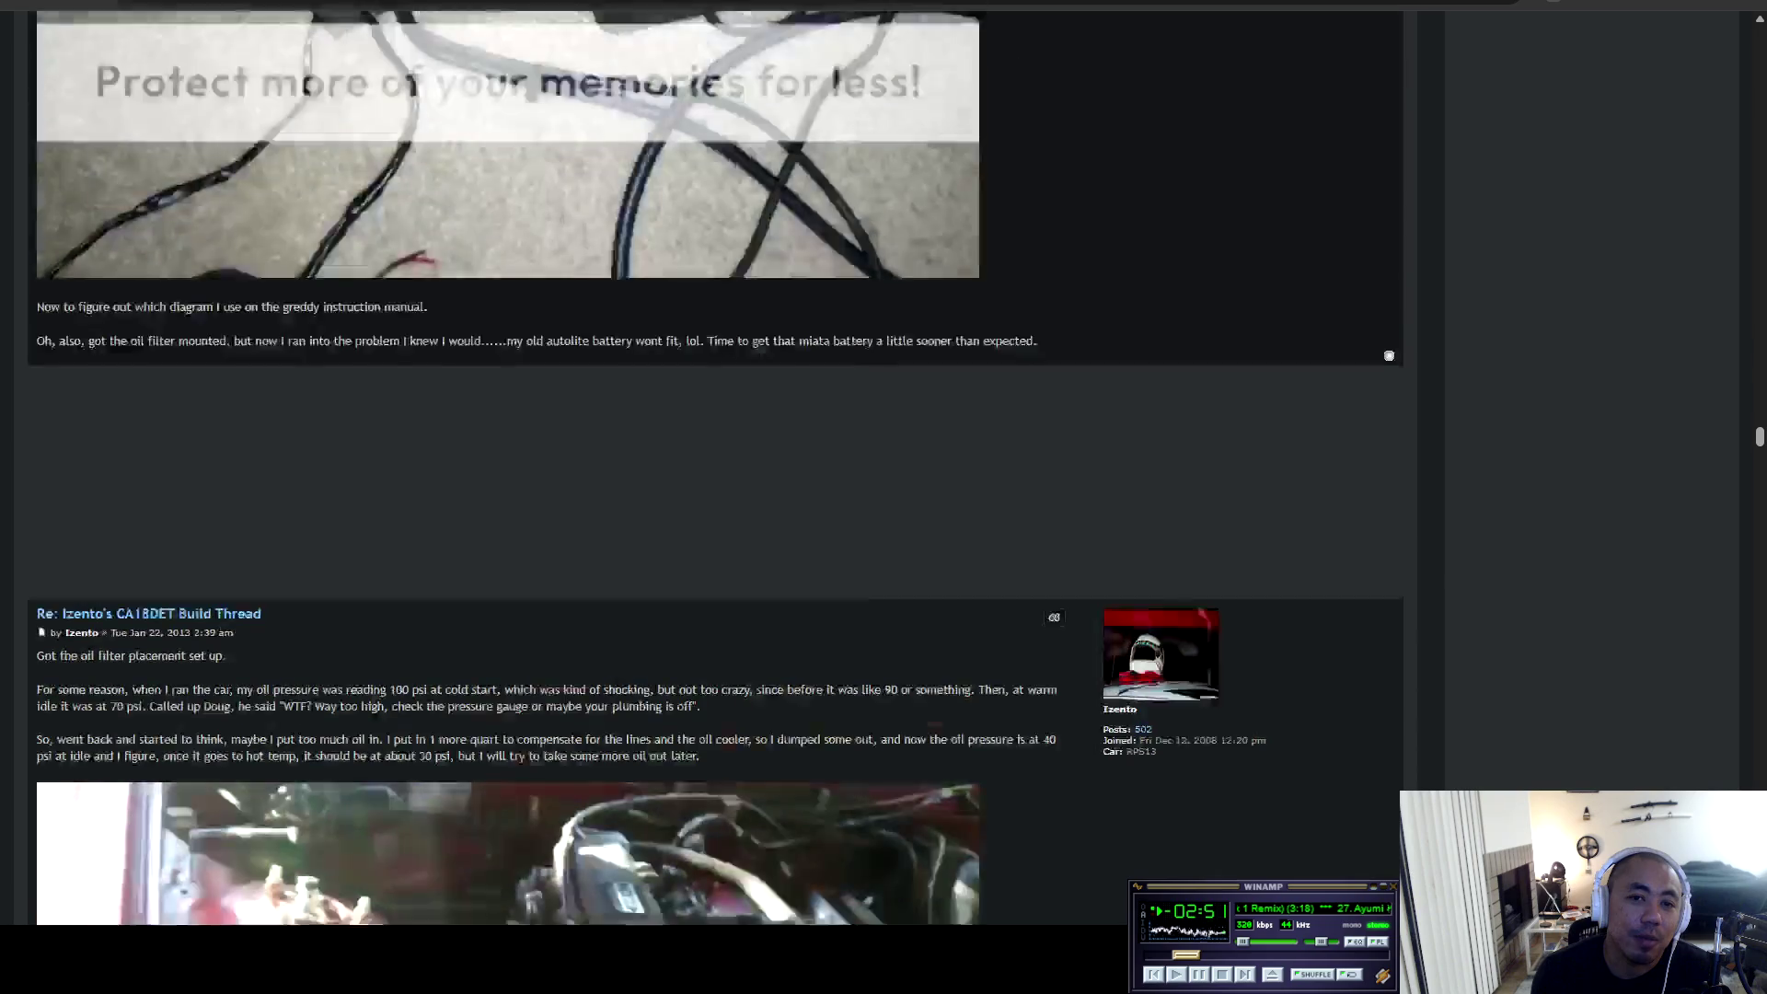
scroll(715, 468, down, 8)
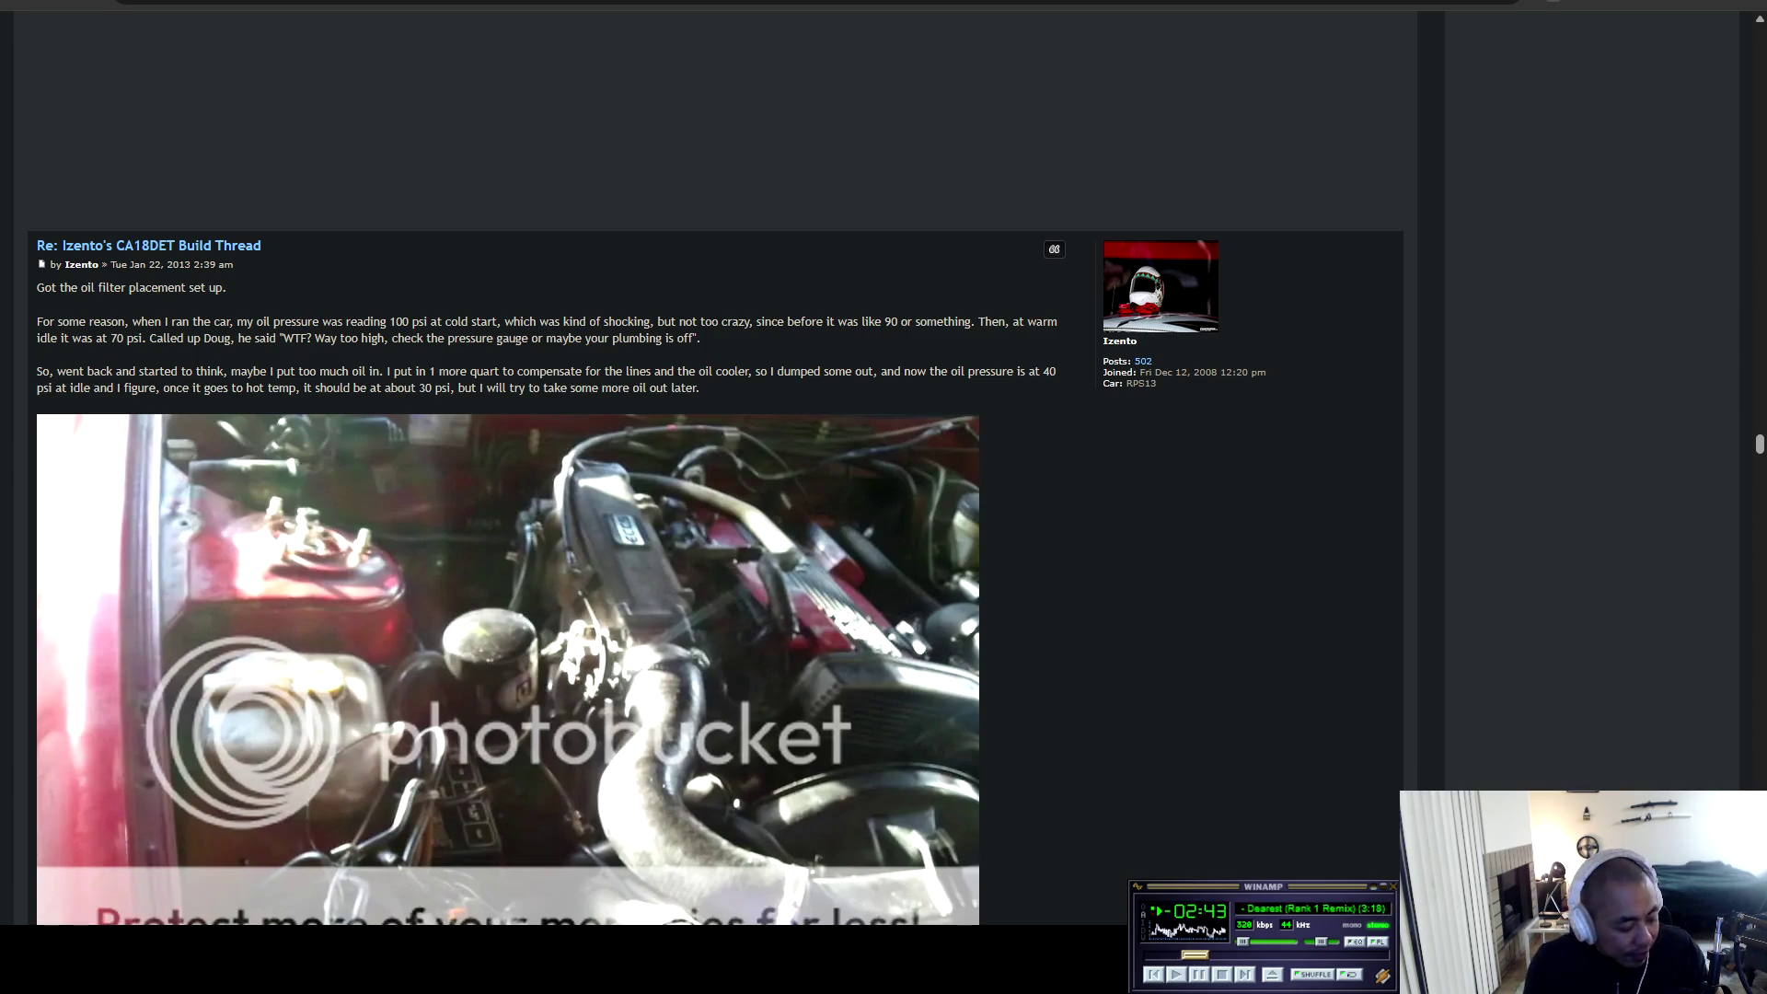
Skip to the next song in Winamp, then reach the battery notes below the photo.
click(1245, 974)
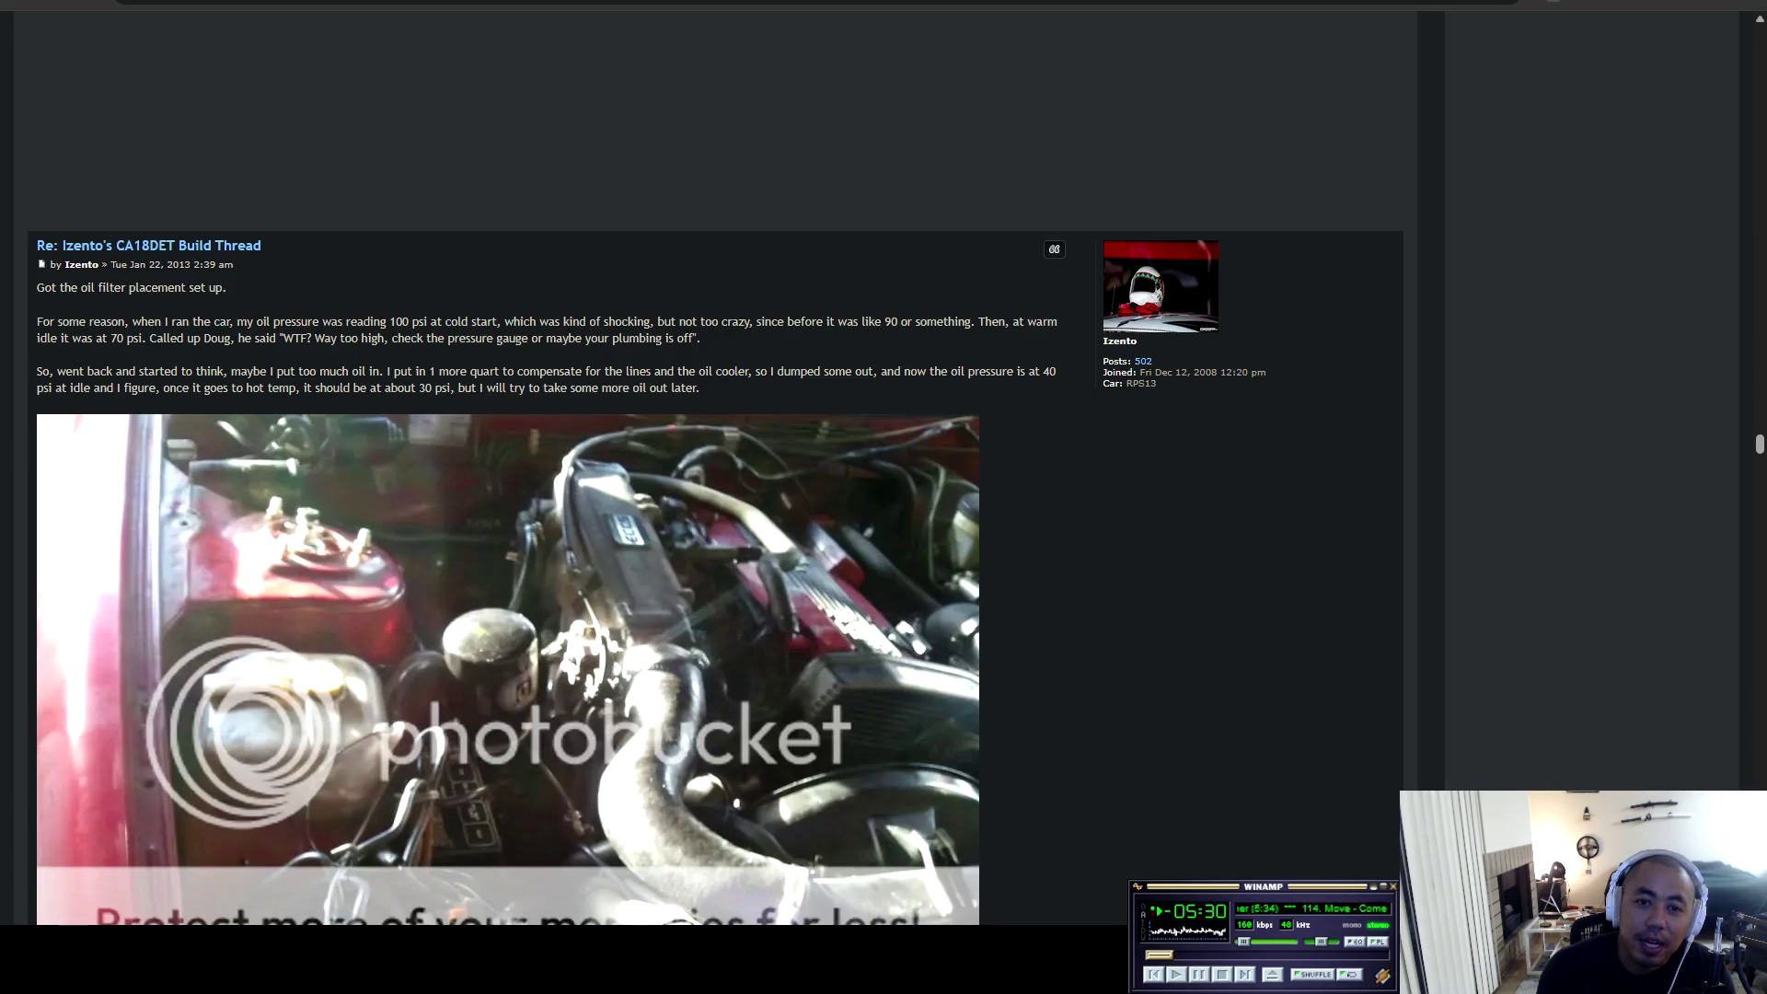
scroll(715, 469, down, 3)
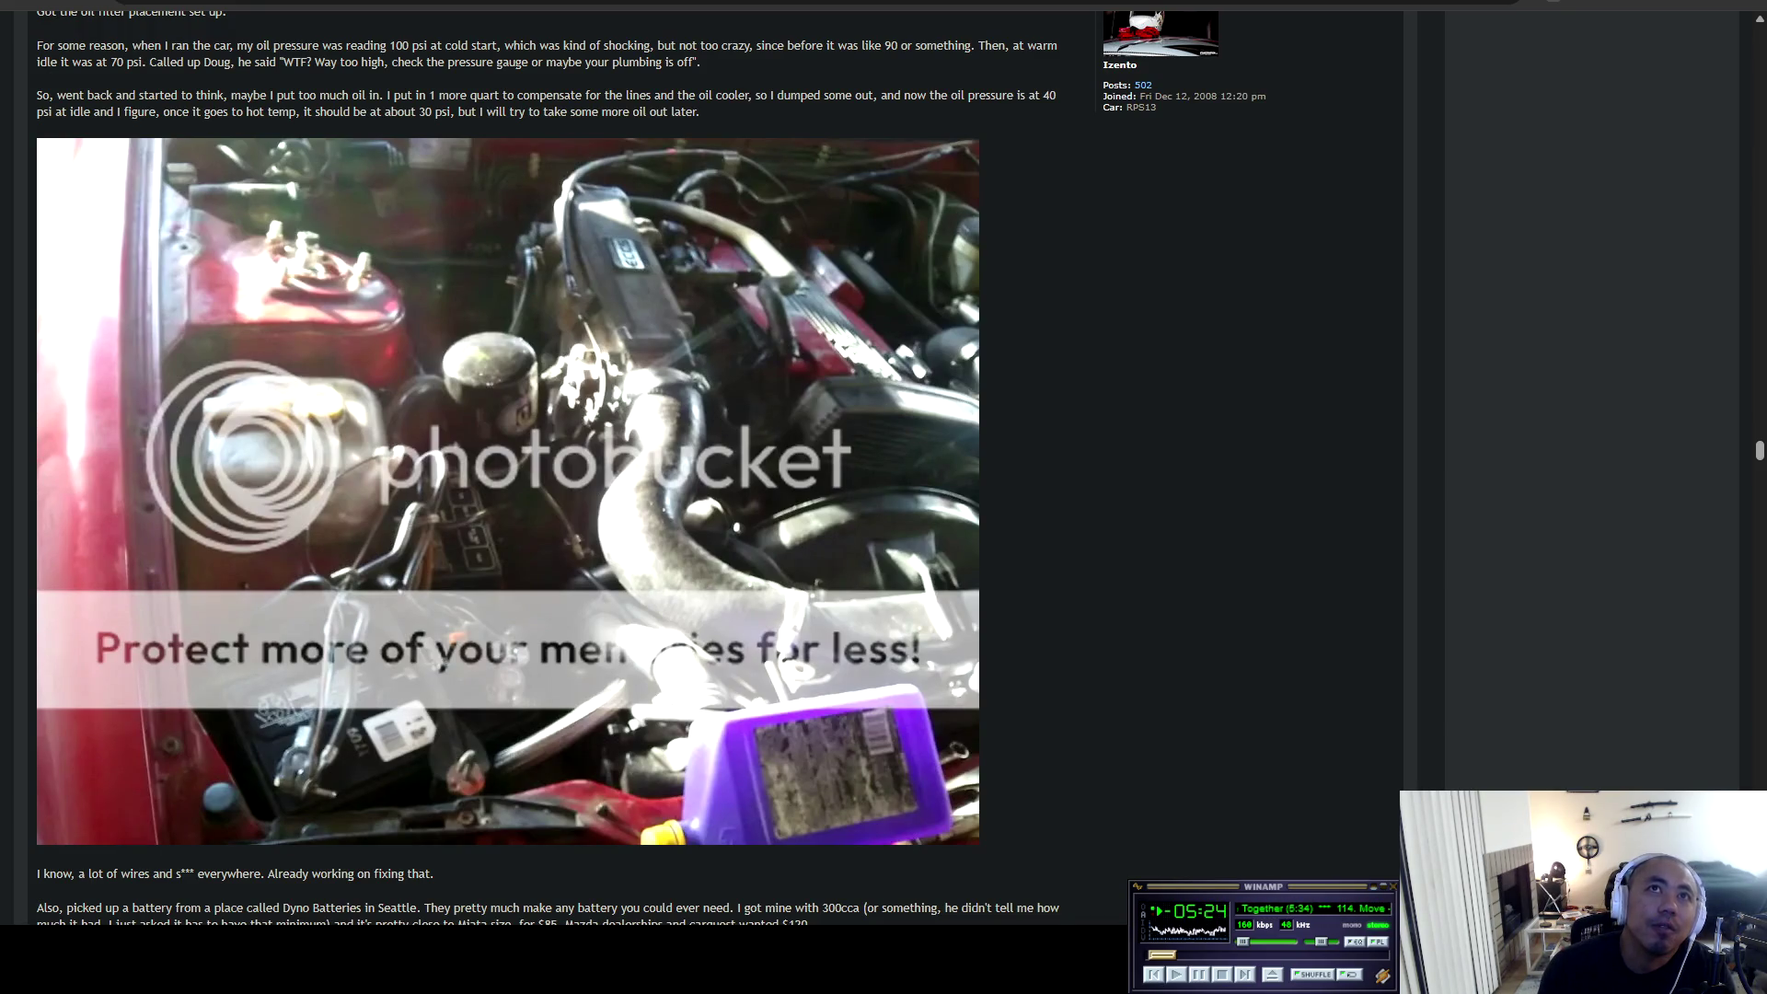
scroll(715, 468, down, 4)
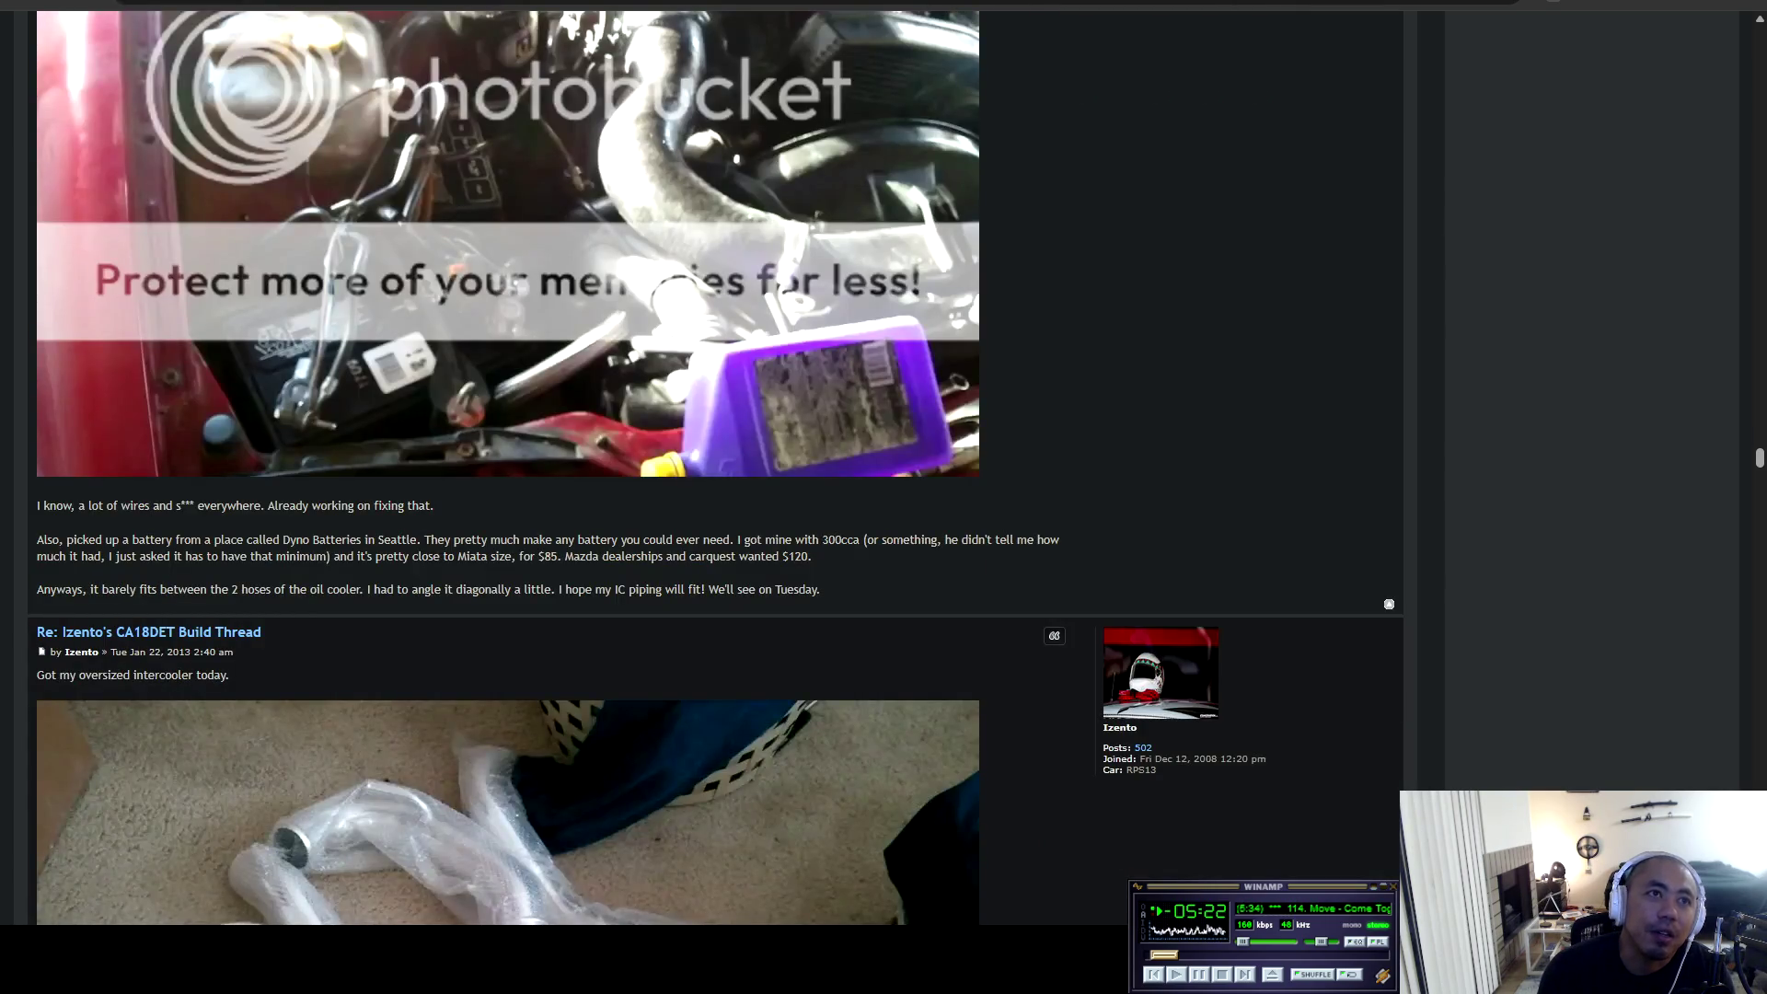
Reach the 'Got my oversized intercooler today' post and highlight that line.
scroll(715, 468, down, 3)
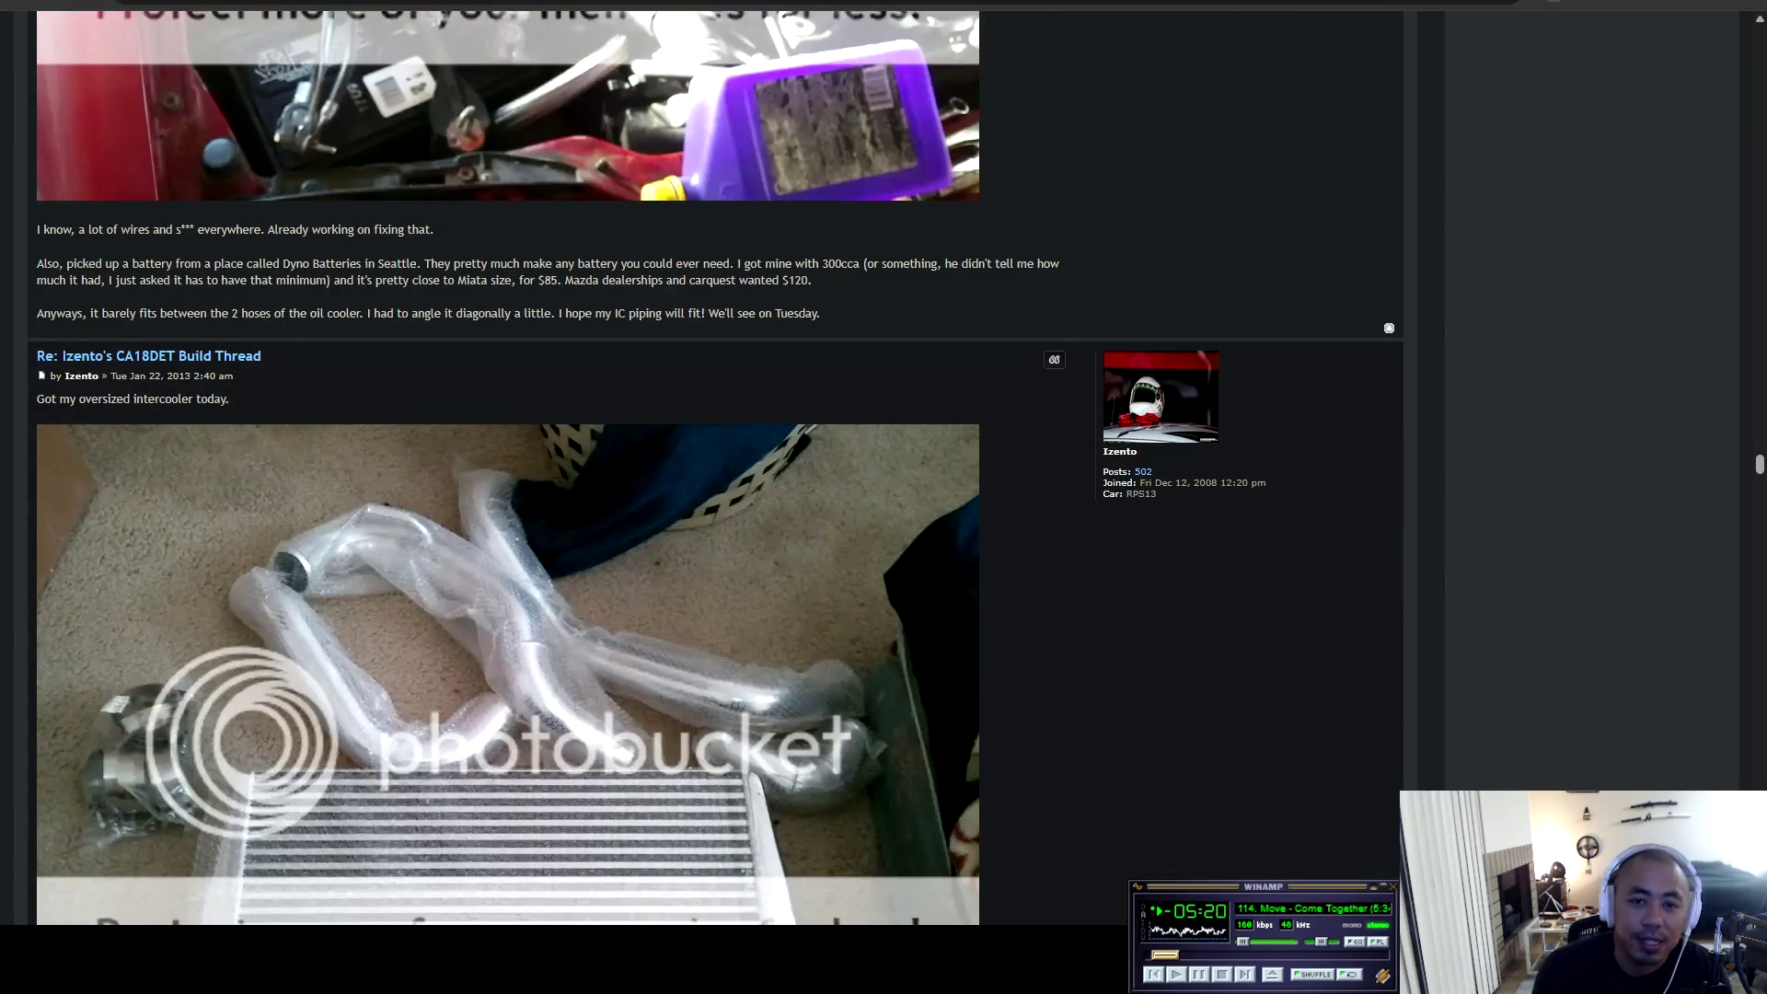
scroll(716, 469, down, 2)
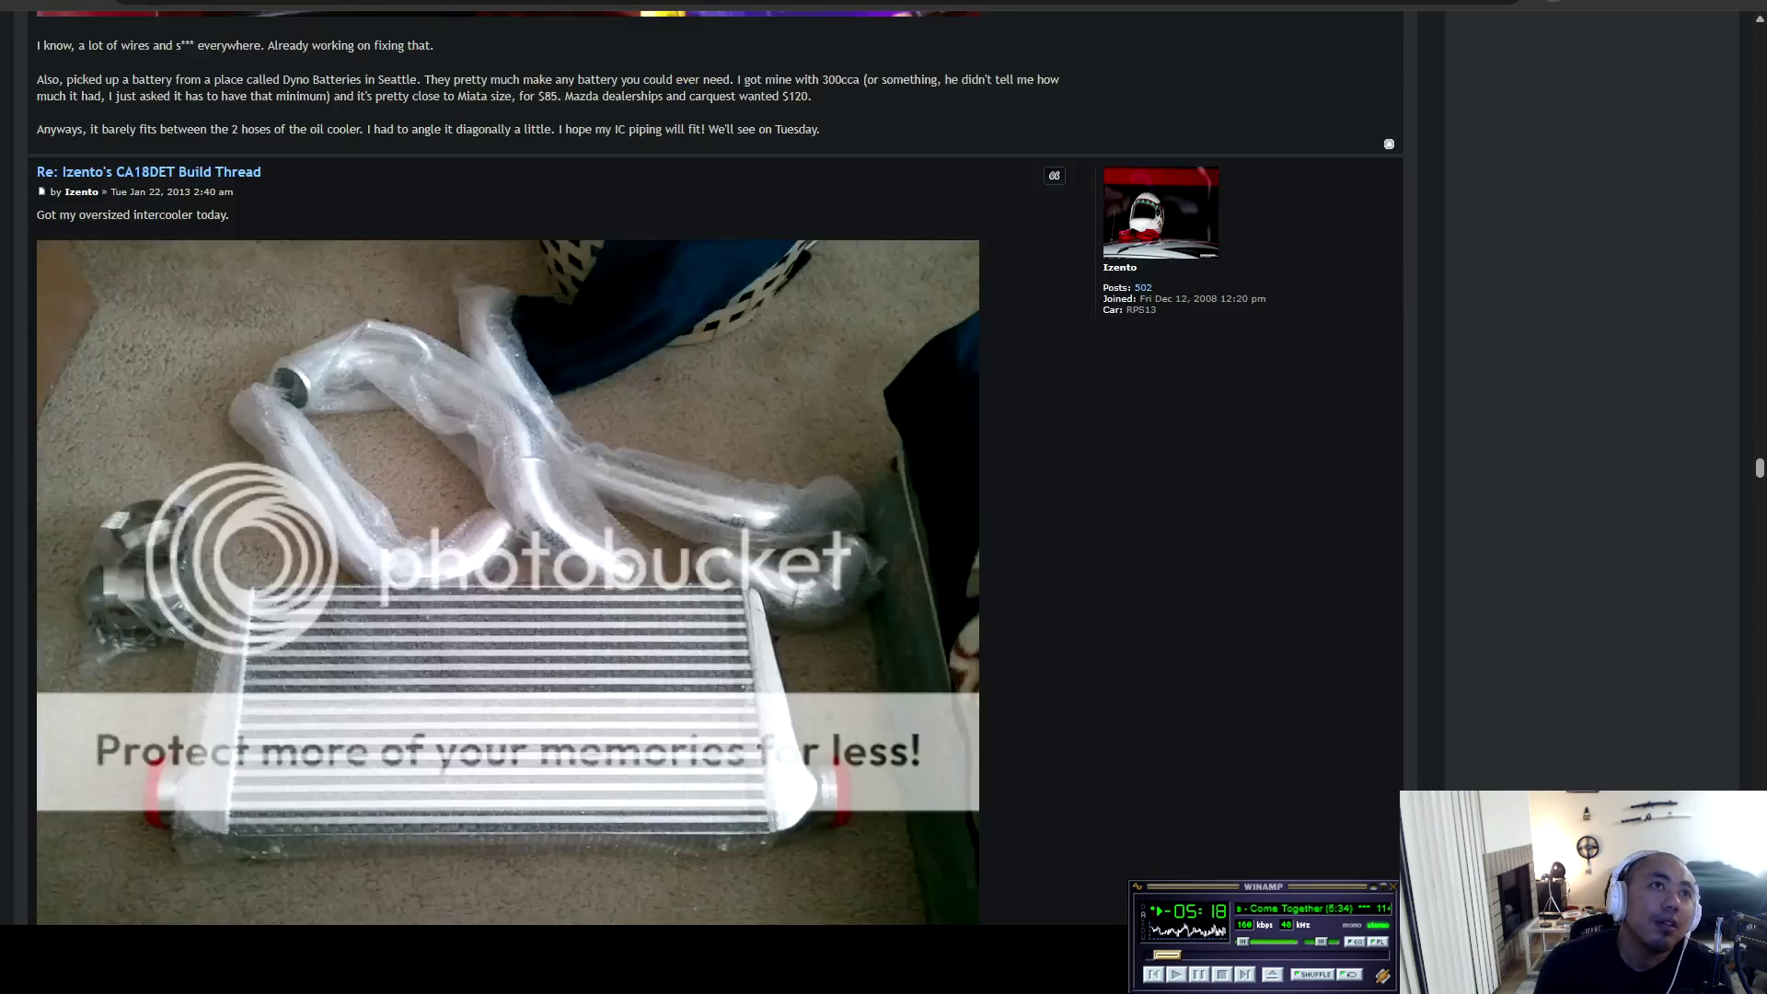
drag(52, 213, 229, 215)
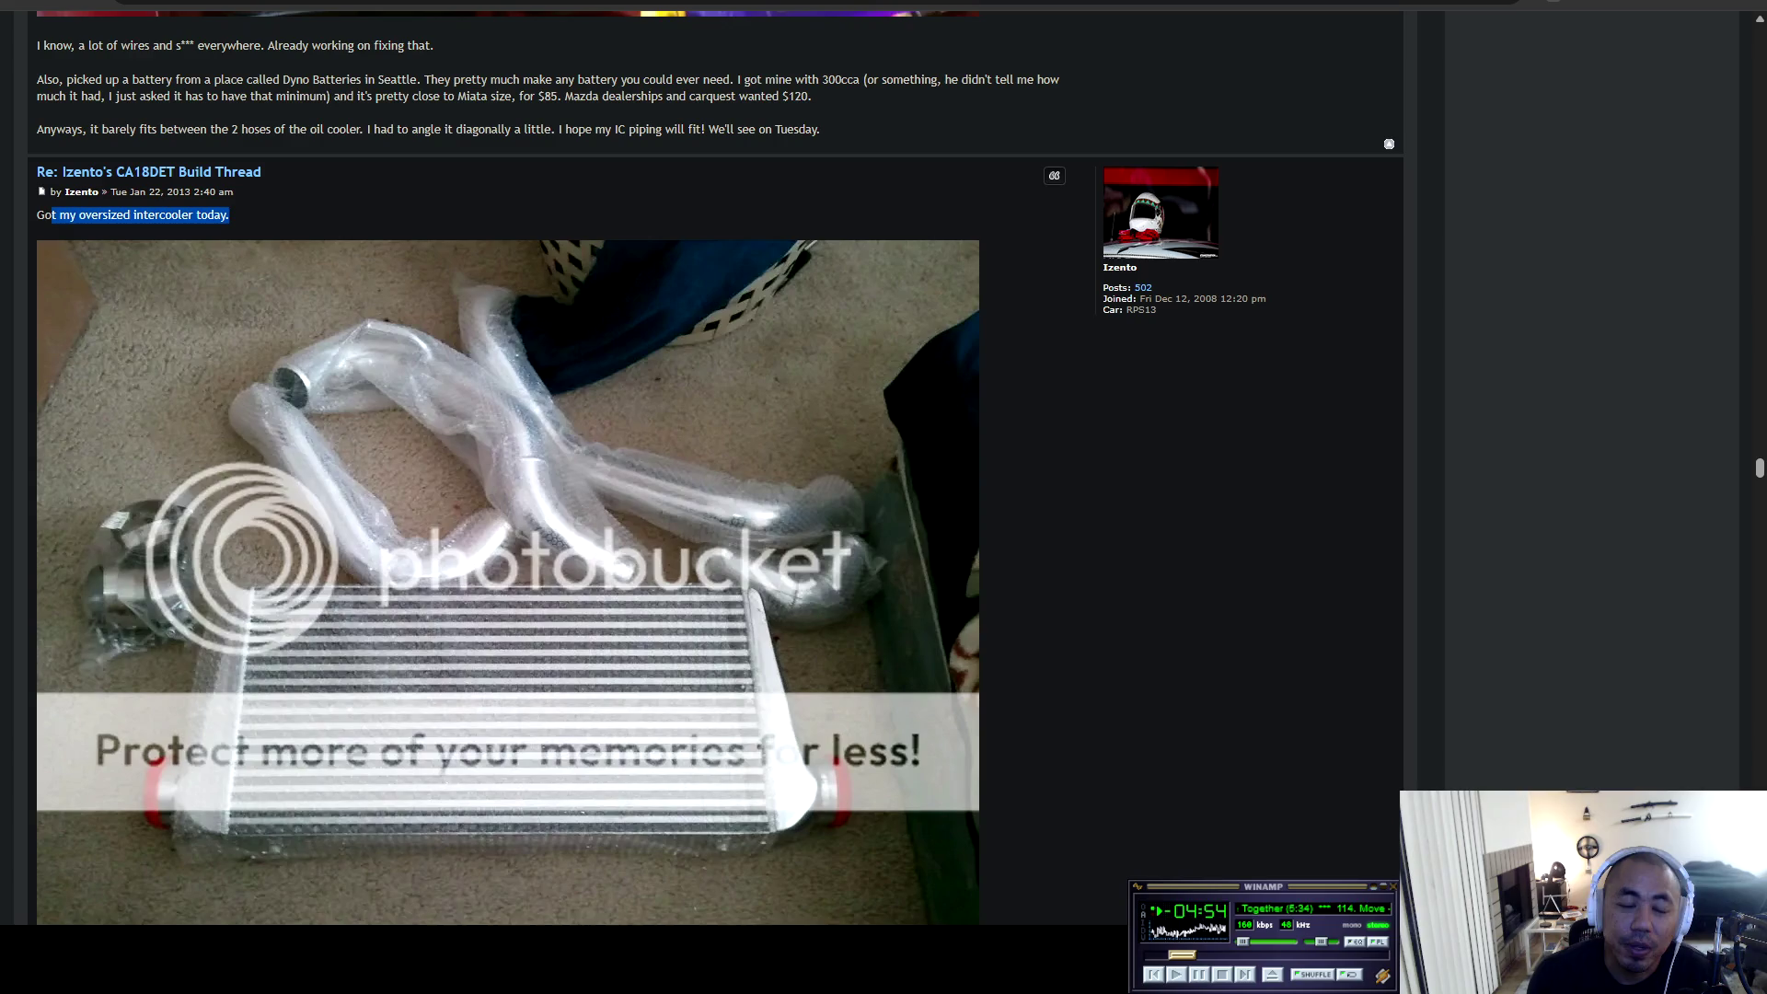
scroll(718, 470, down, 3)
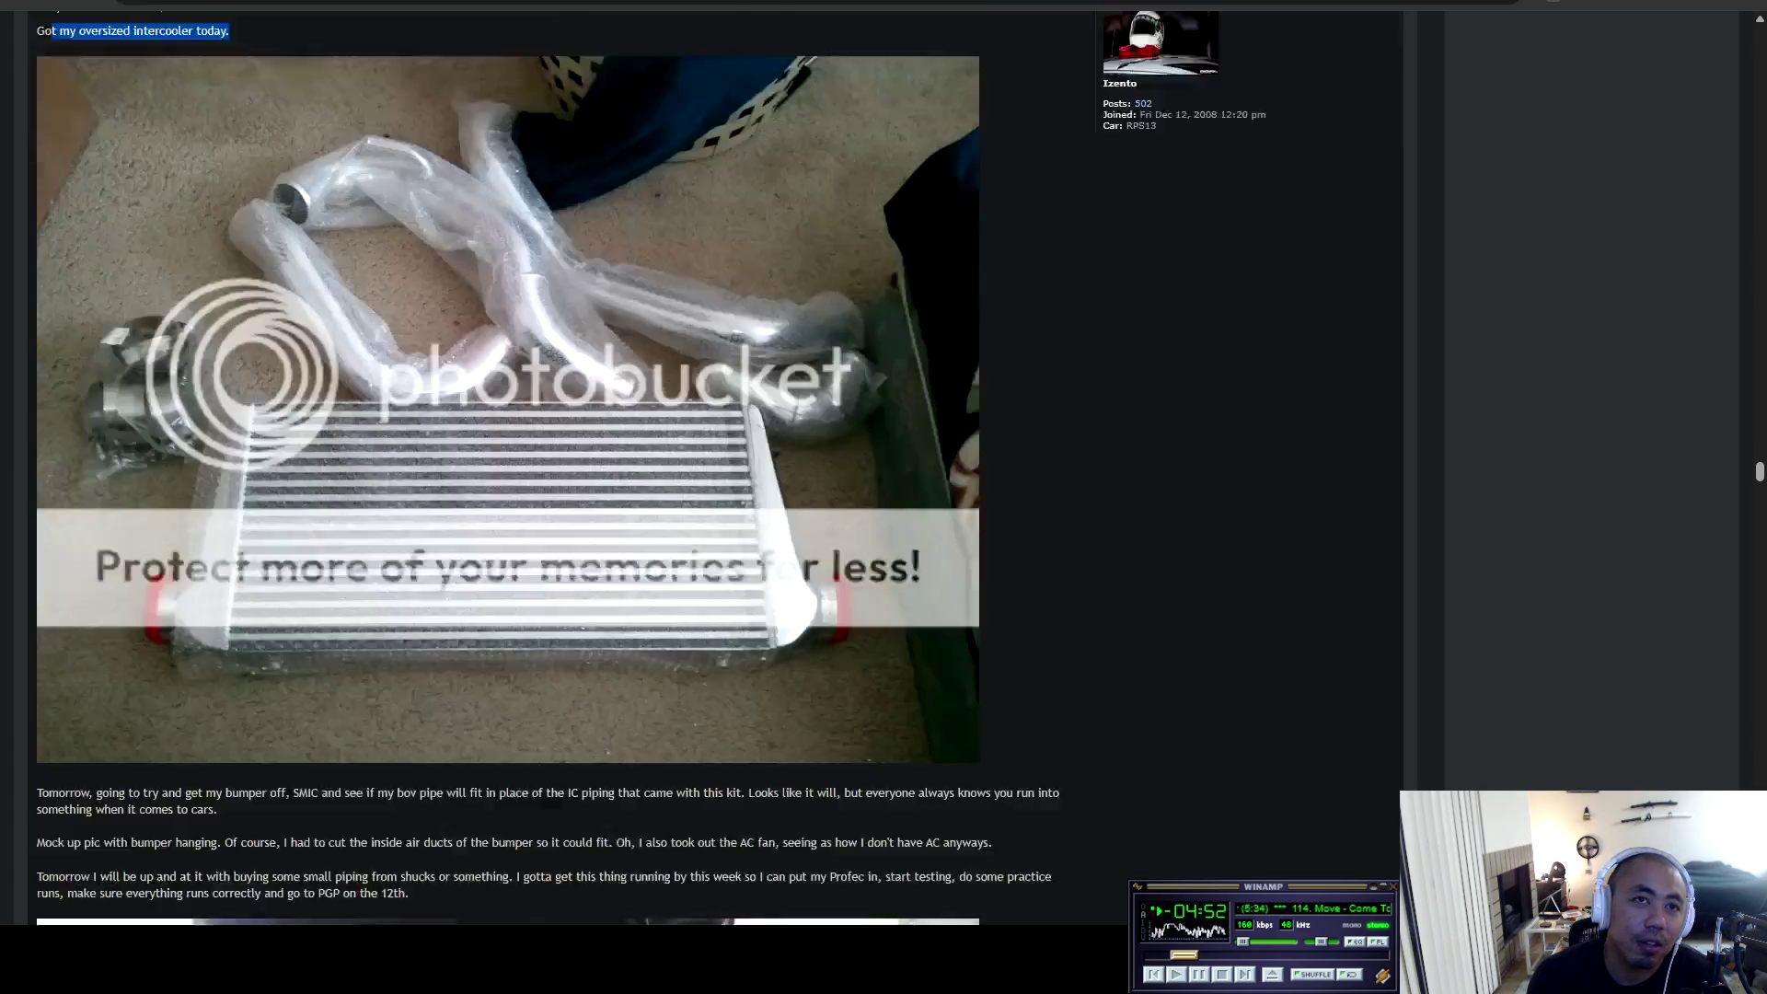
Go past the bumper removal, mock-up and PGP photos to the Profec post.
scroll(507, 470, down, 4)
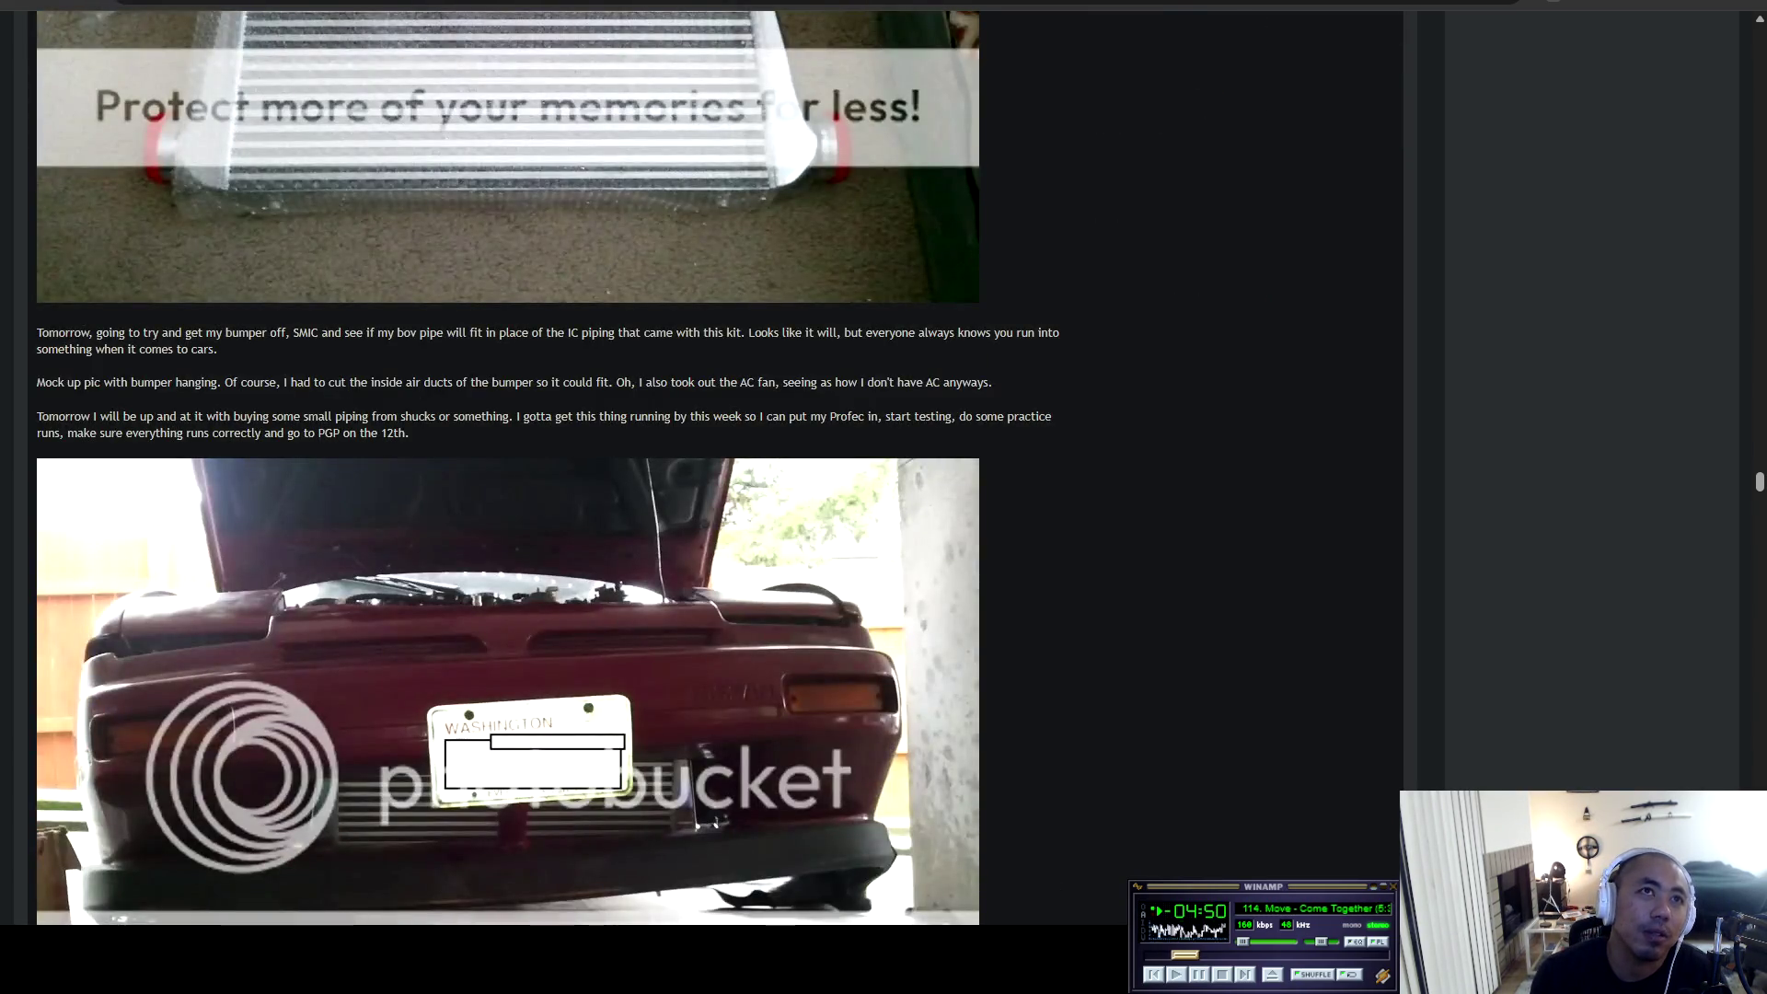
scroll(507, 470, down, 3)
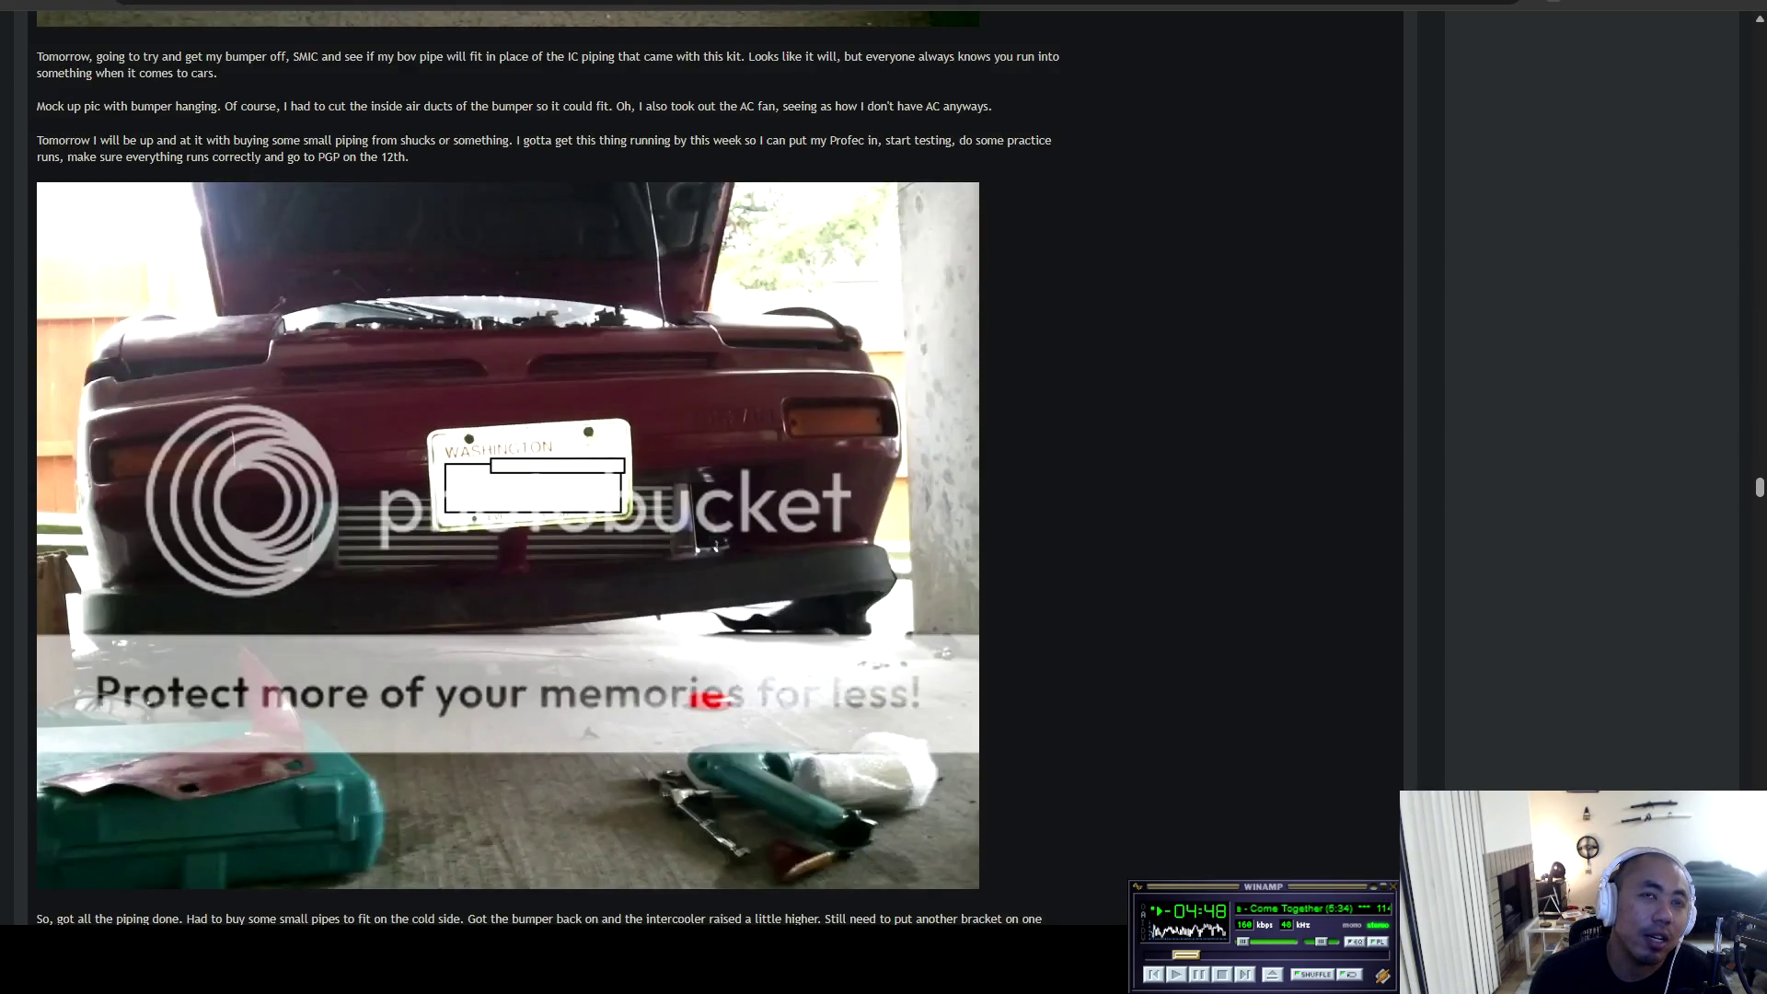
scroll(507, 470, down, 4)
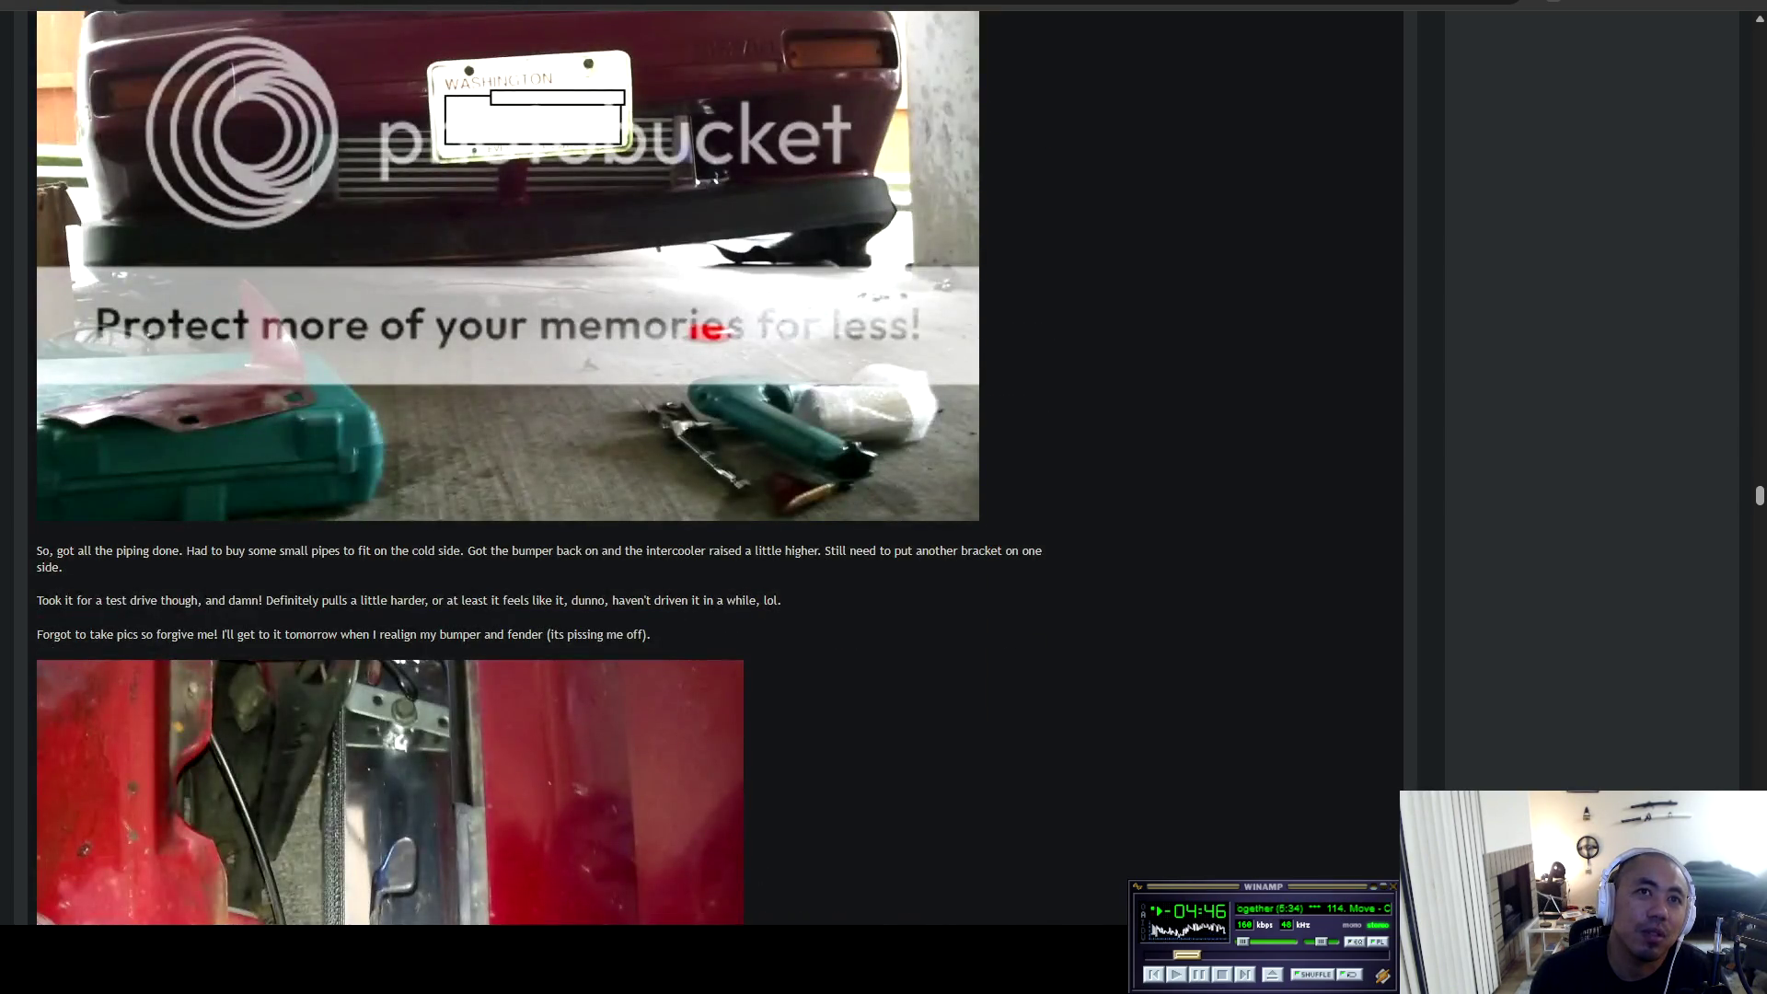
scroll(507, 469, down, 9)
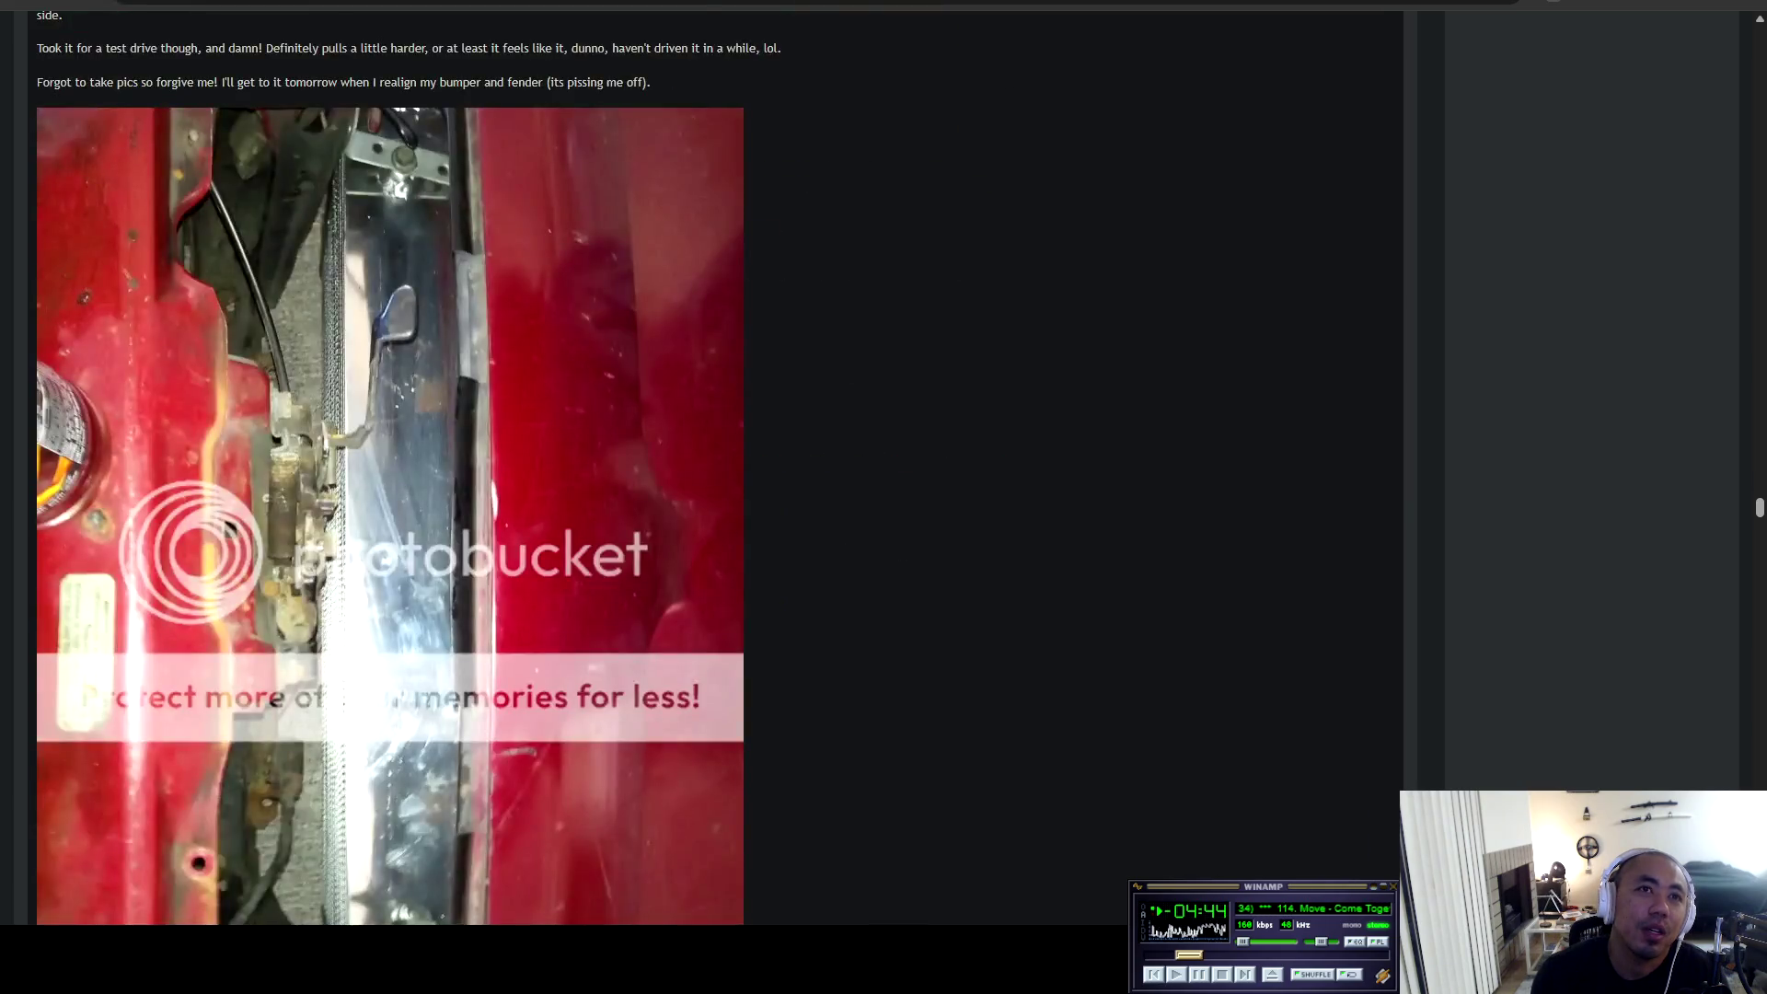
scroll(507, 470, down, 6)
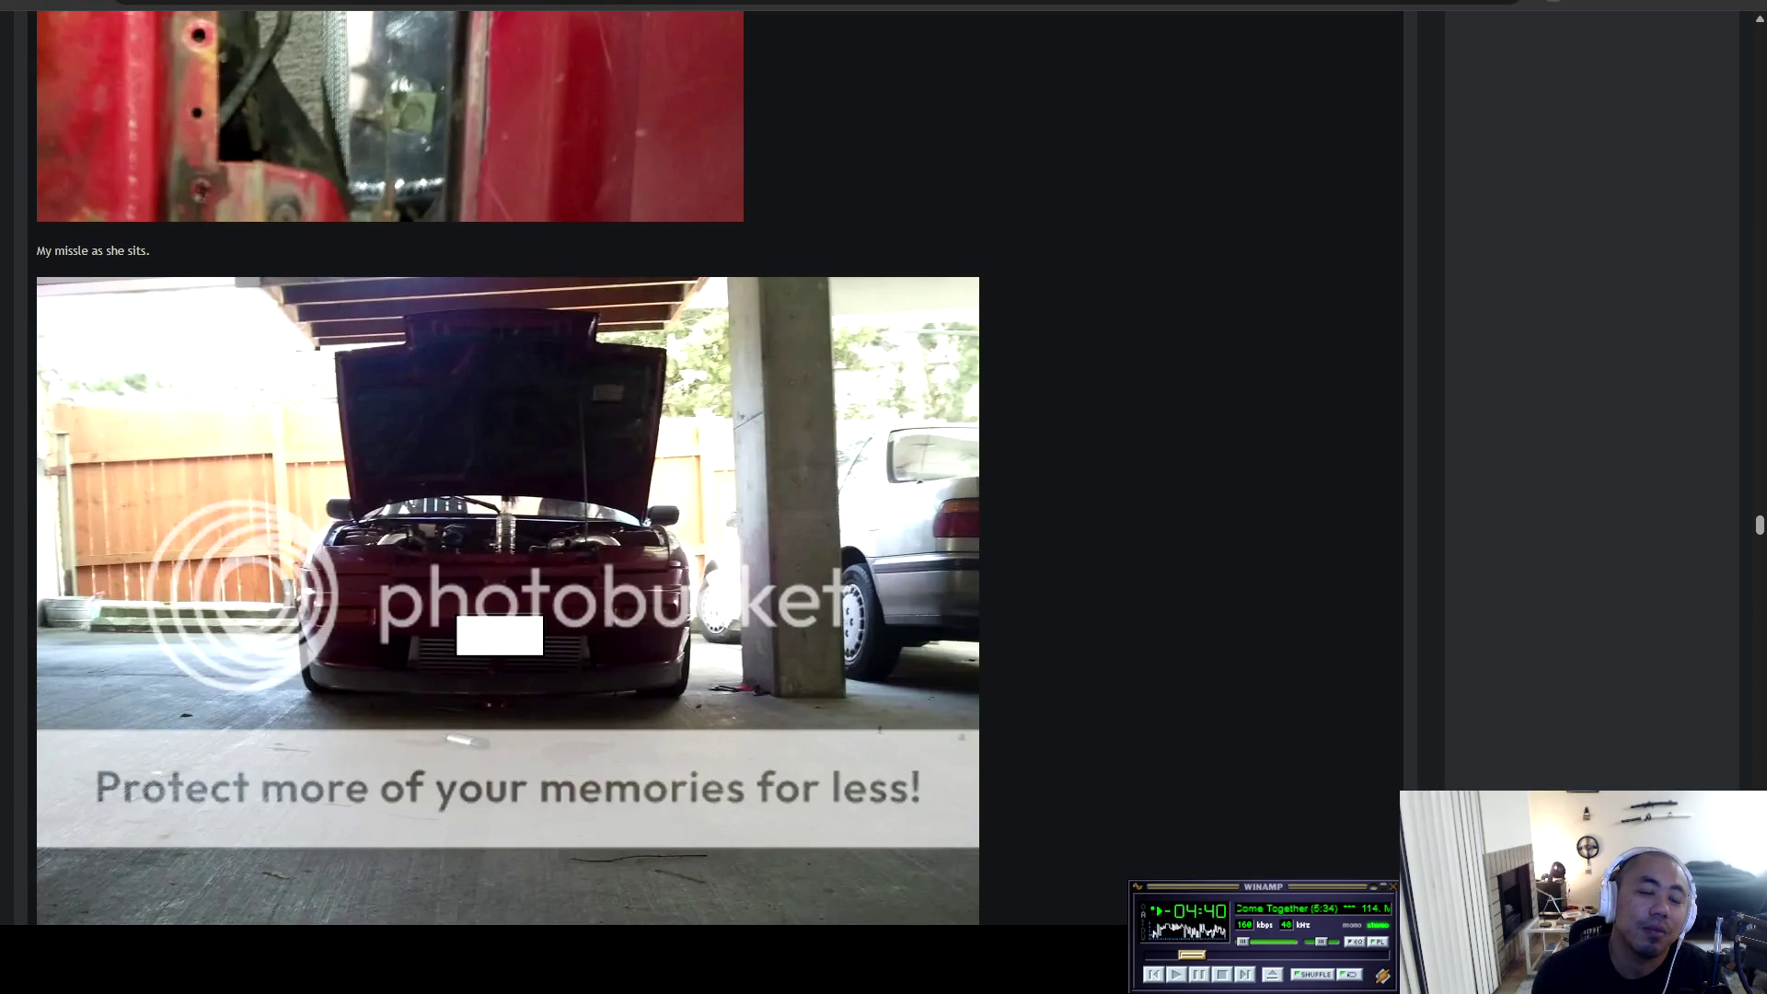
scroll(507, 469, down, 4)
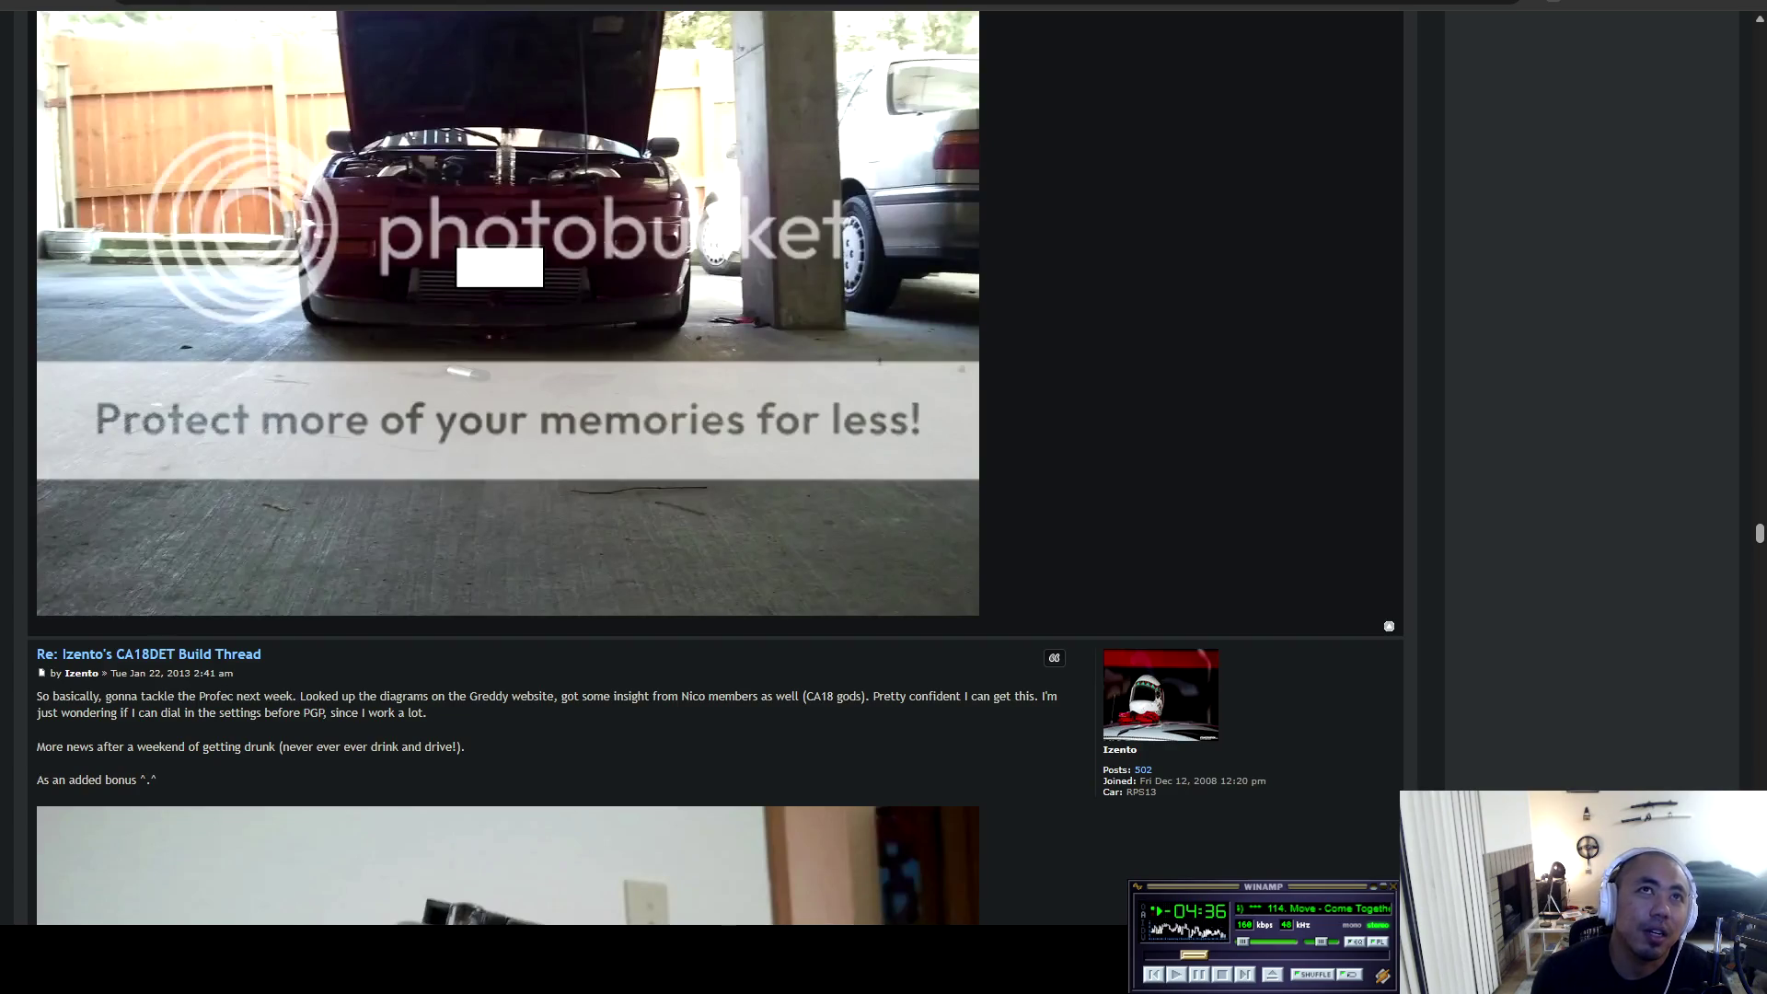
scroll(507, 469, down, 6)
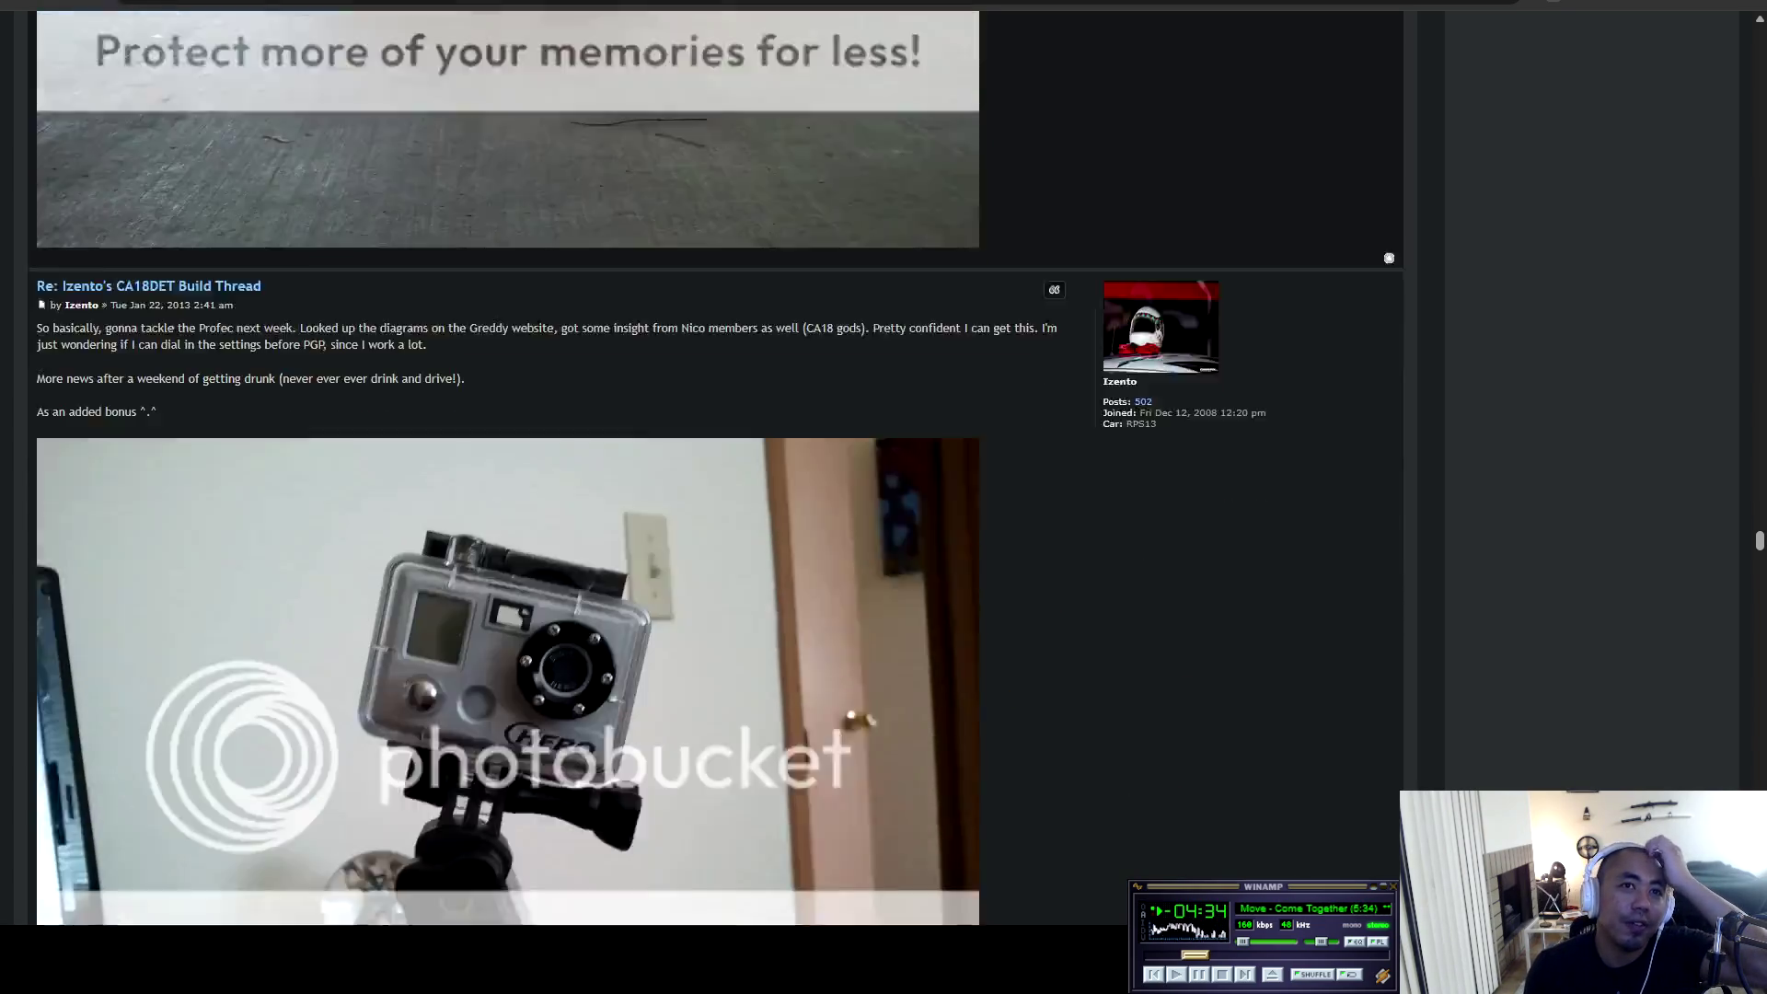
scroll(506, 471, down, 1)
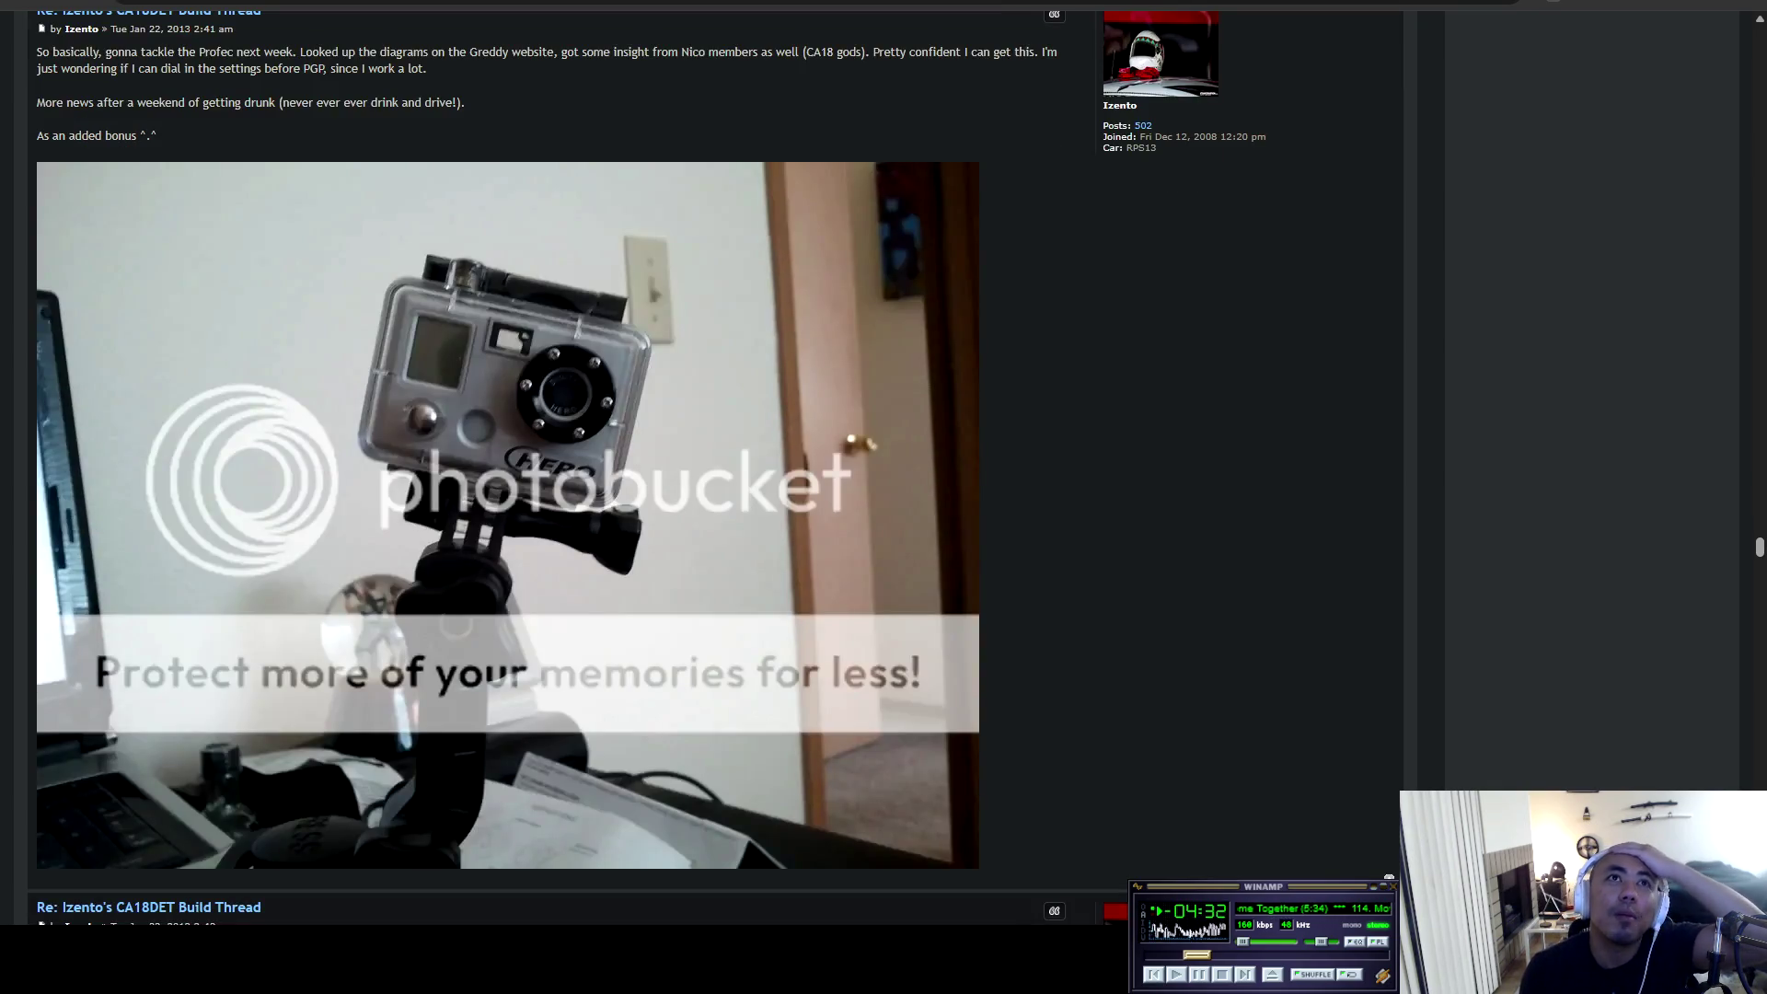
scroll(506, 469, up, 2)
Highlight and clear the post date and the line about tackling the Profec.
drag(111, 213, 232, 213)
click(233, 213)
mouse_move(118, 235)
mouse_down()
mouse_move(37, 237)
mouse_move(314, 237)
mouse_up()
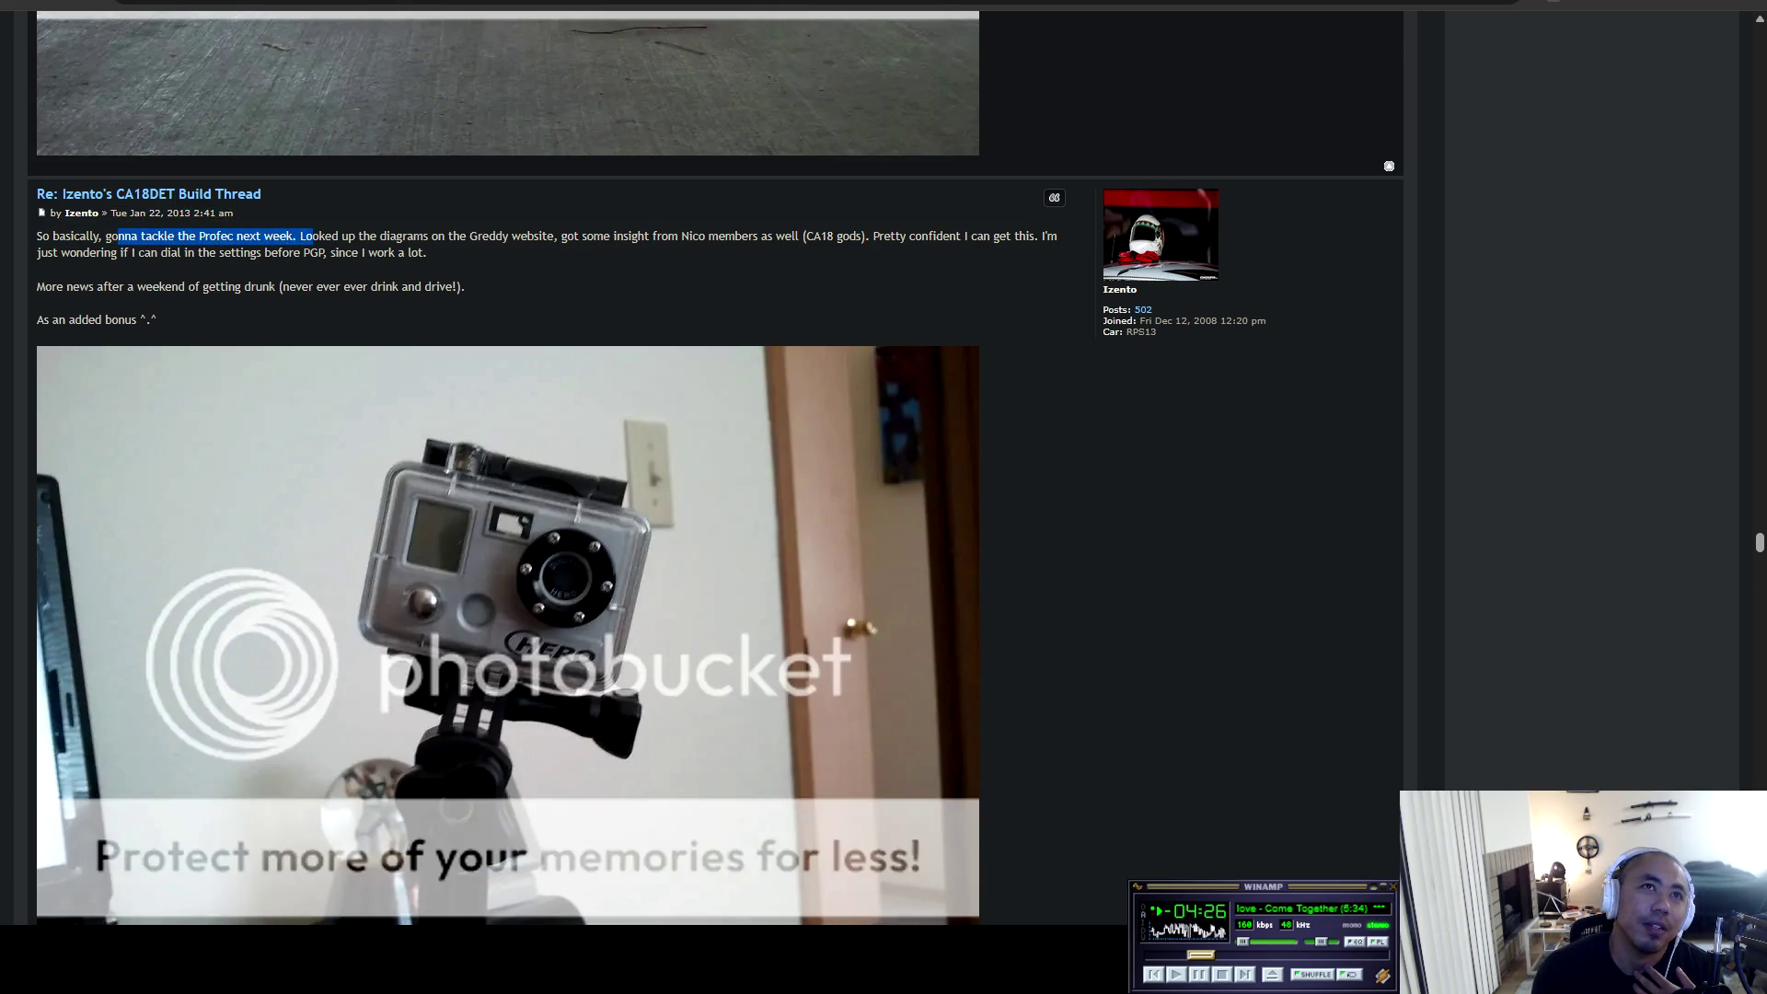
click(313, 235)
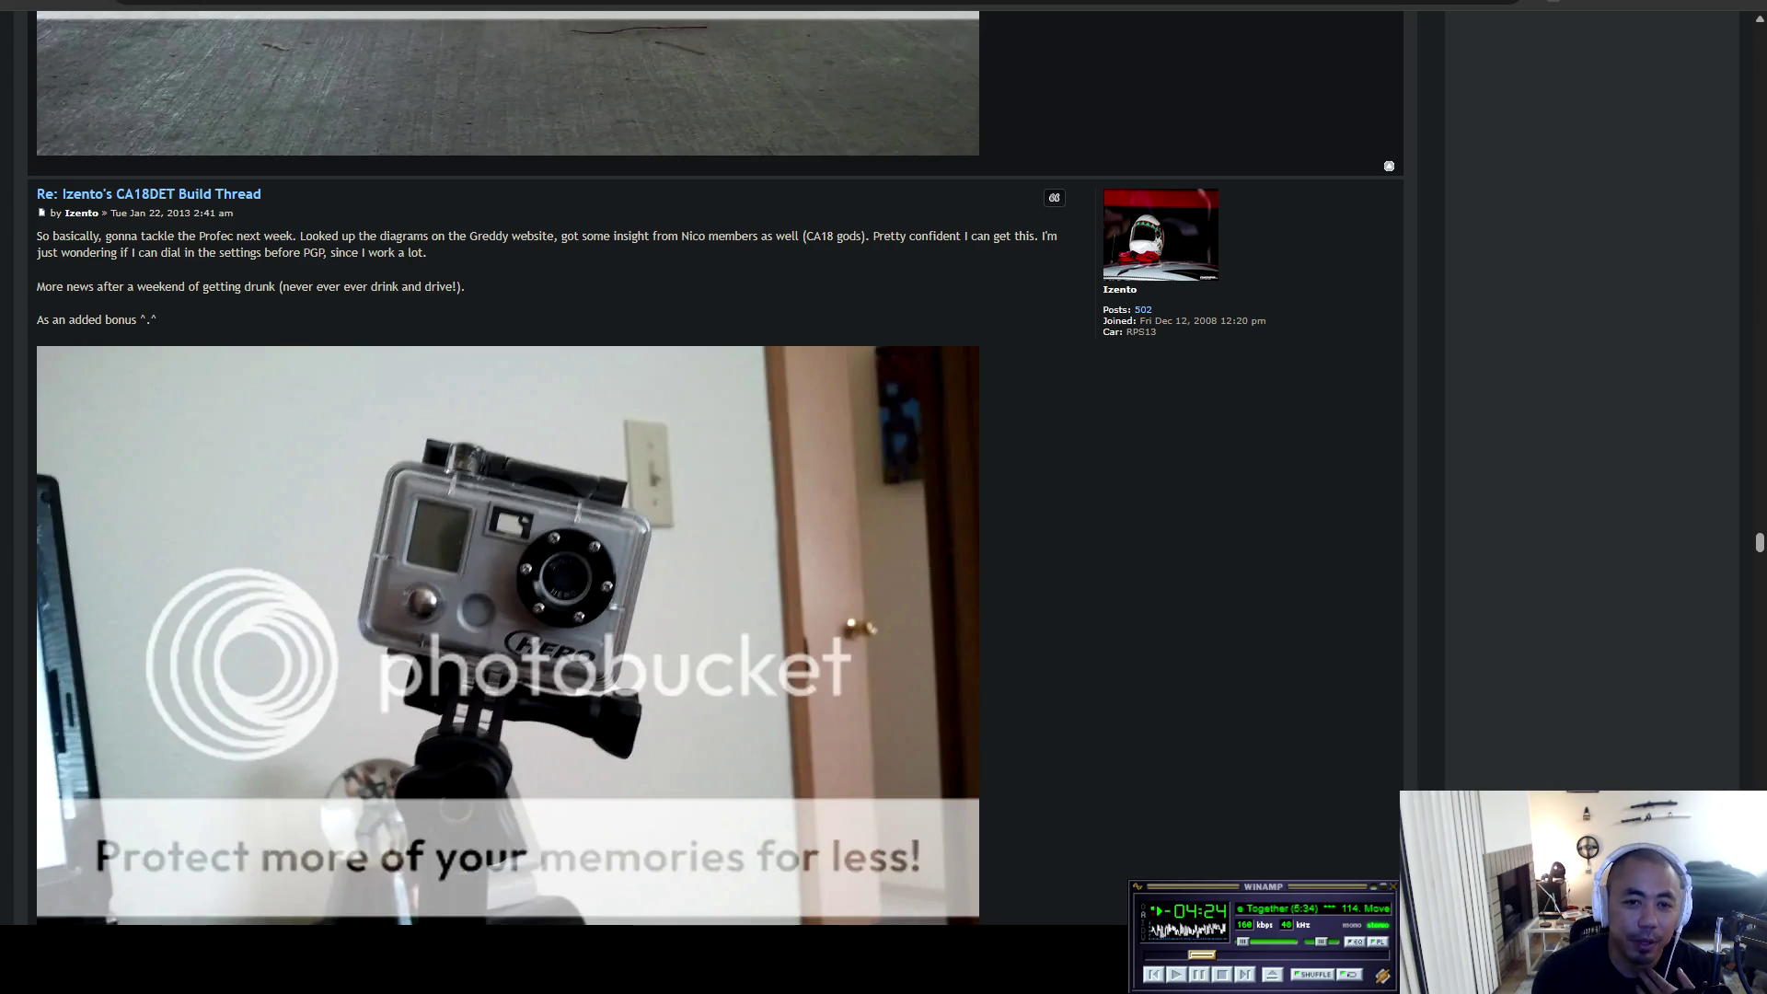
Highlight the 'Picked up a SR T25' line, then continue to the coolant-line repair post.
scroll(715, 543, down, 10)
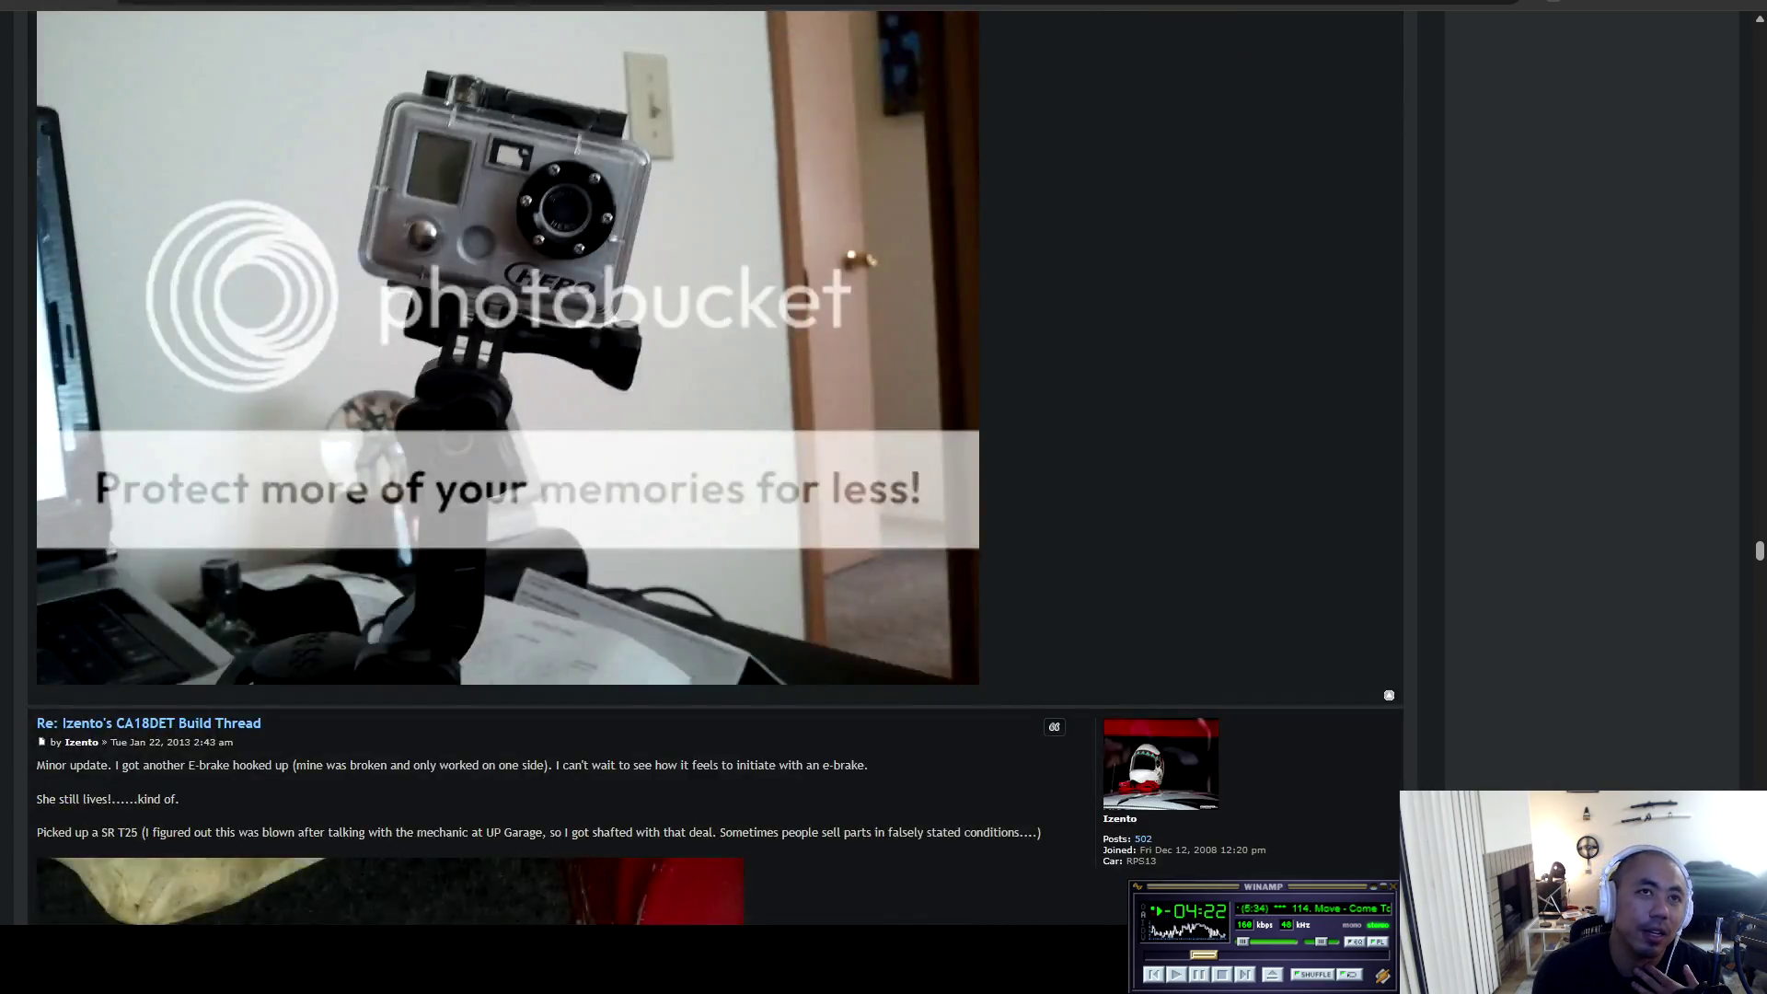
scroll(534, 468, up, 3)
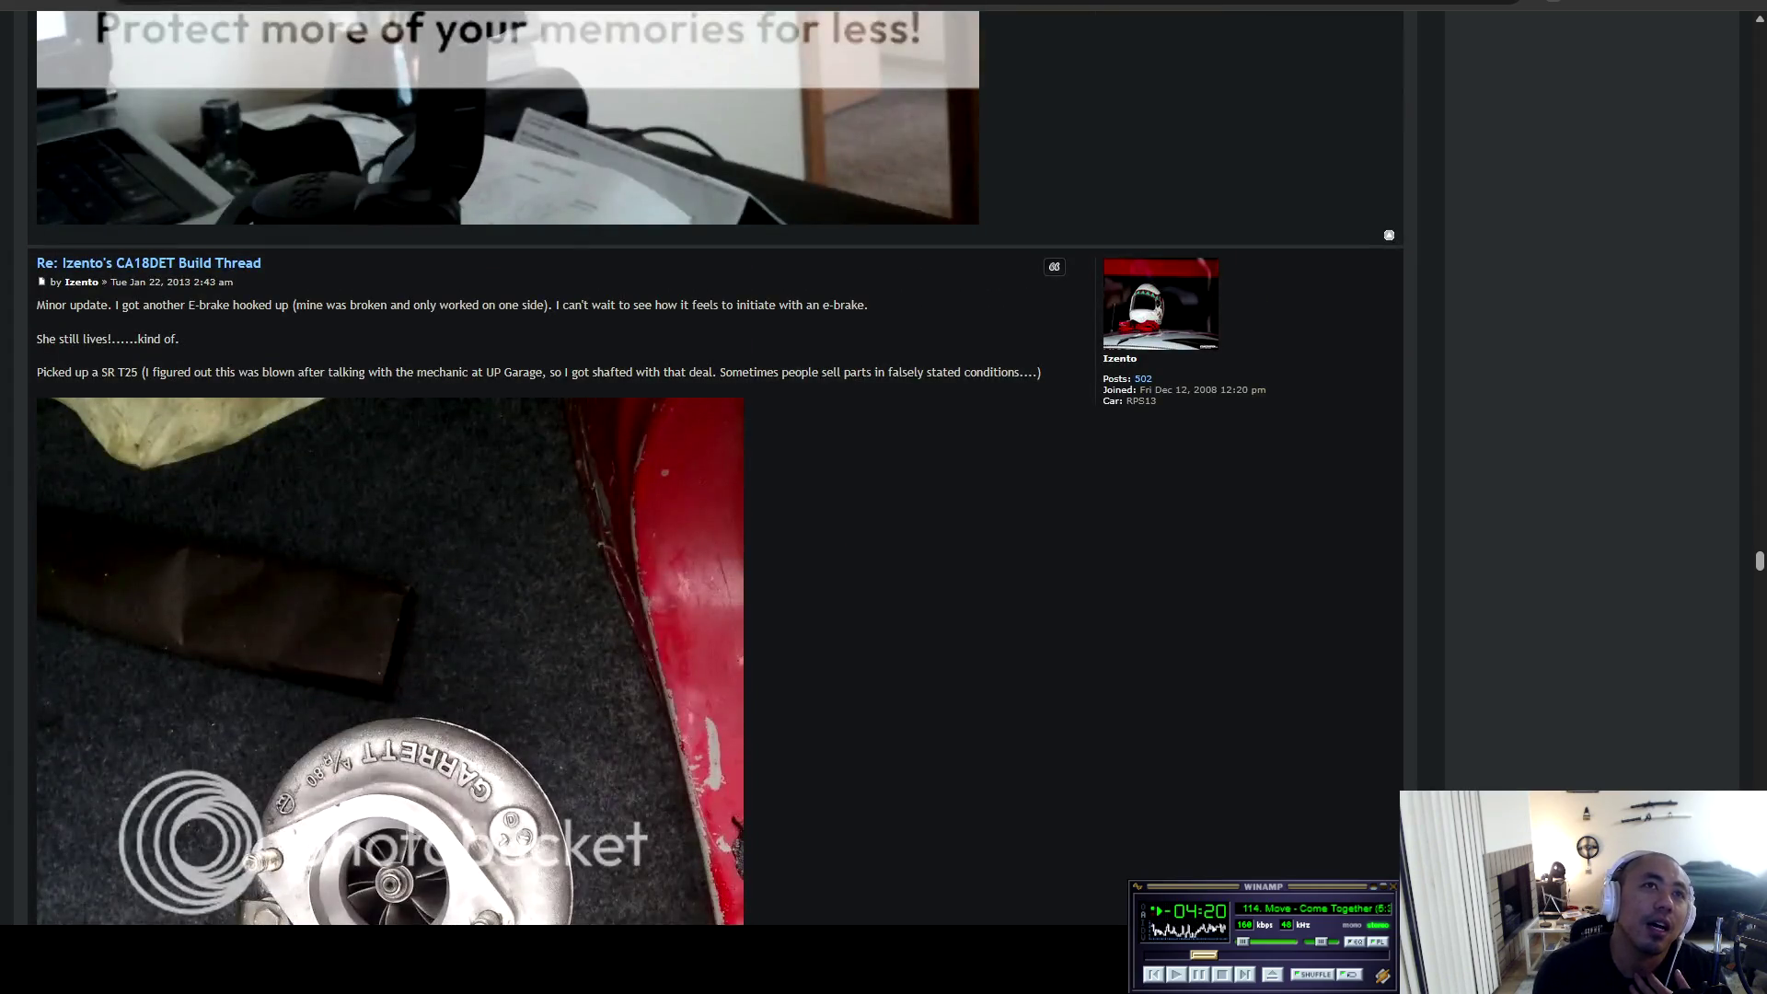
scroll(716, 468, down, 3)
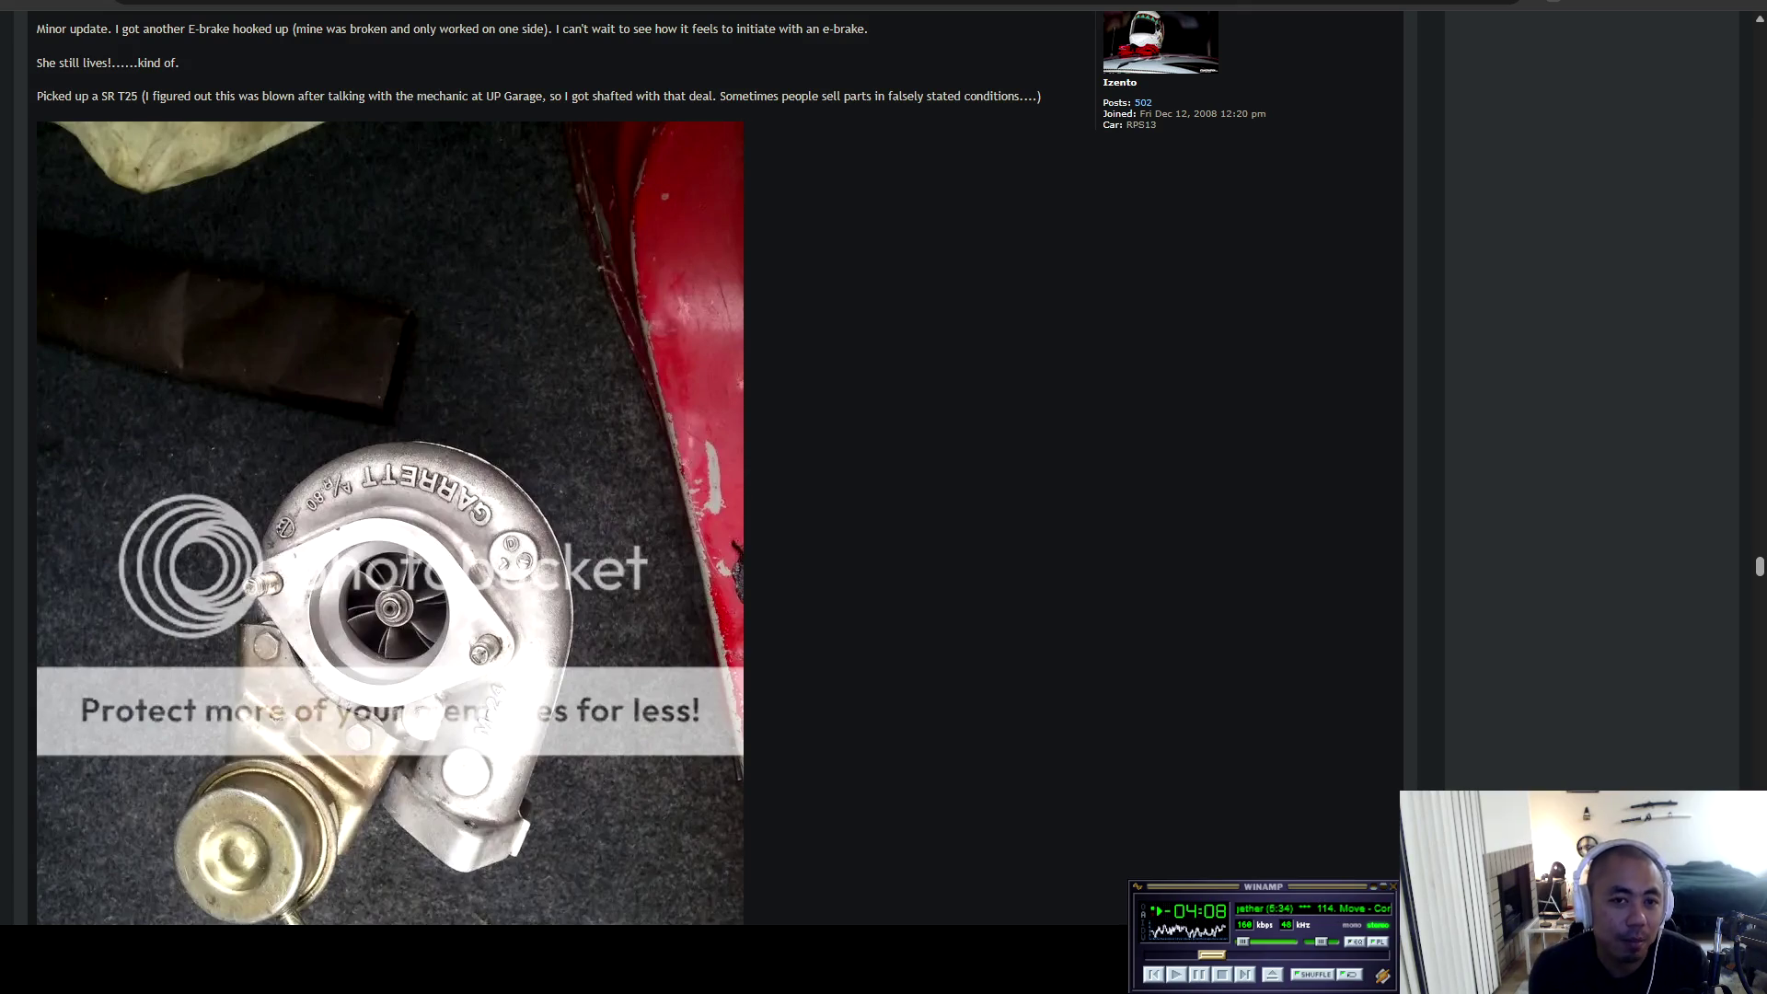
scroll(718, 468, up, 3)
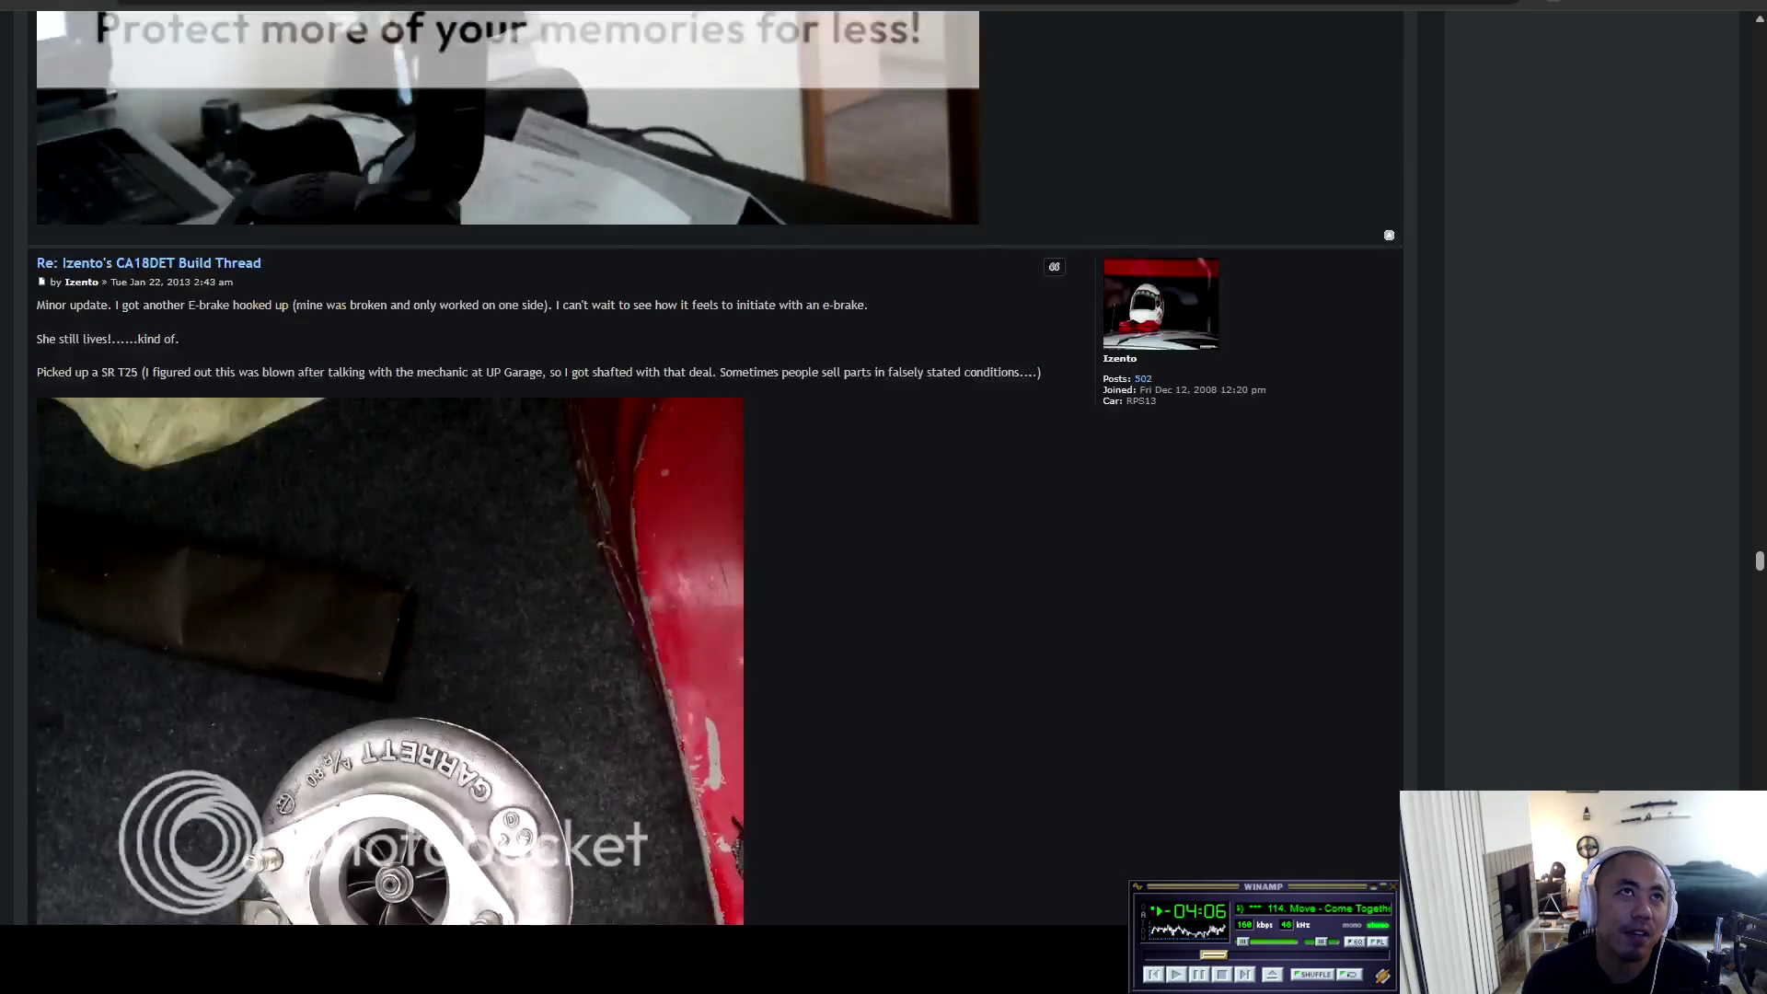
mouse_move(58, 372)
mouse_down()
mouse_move(42, 363)
mouse_move(1041, 372)
mouse_move(645, 921)
mouse_move(1046, 372)
mouse_move(850, 371)
mouse_move(1041, 372)
mouse_up()
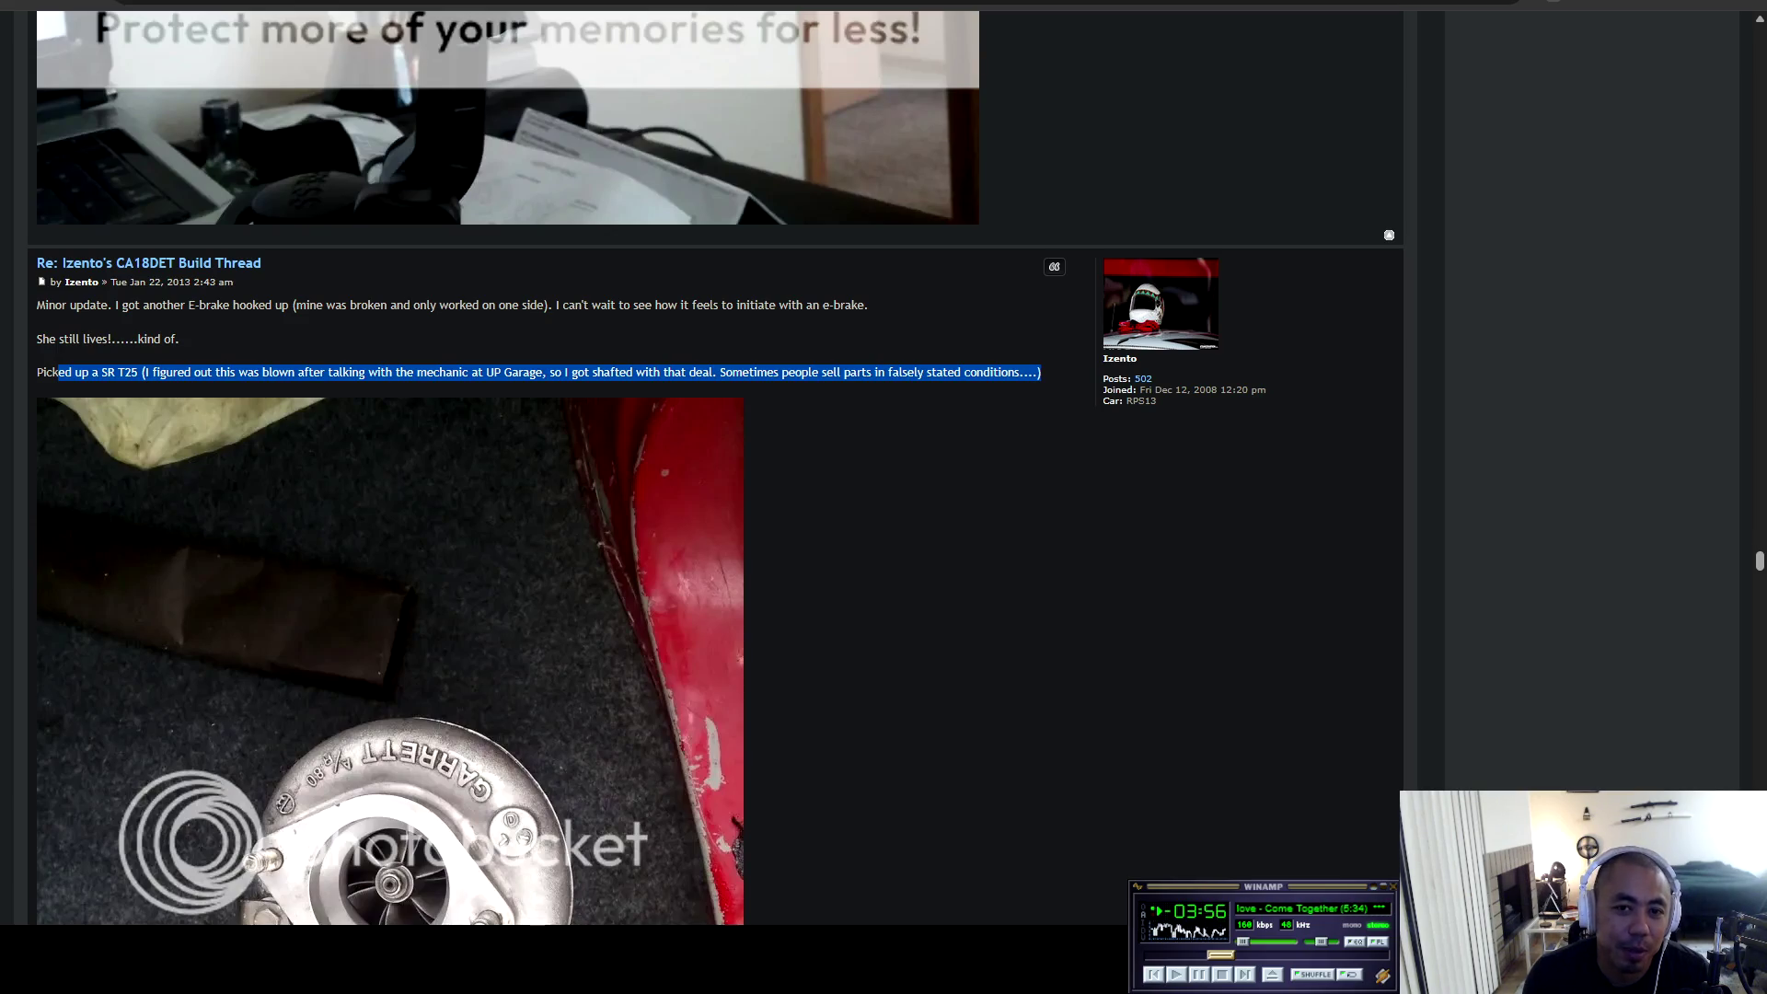
scroll(718, 469, down, 9)
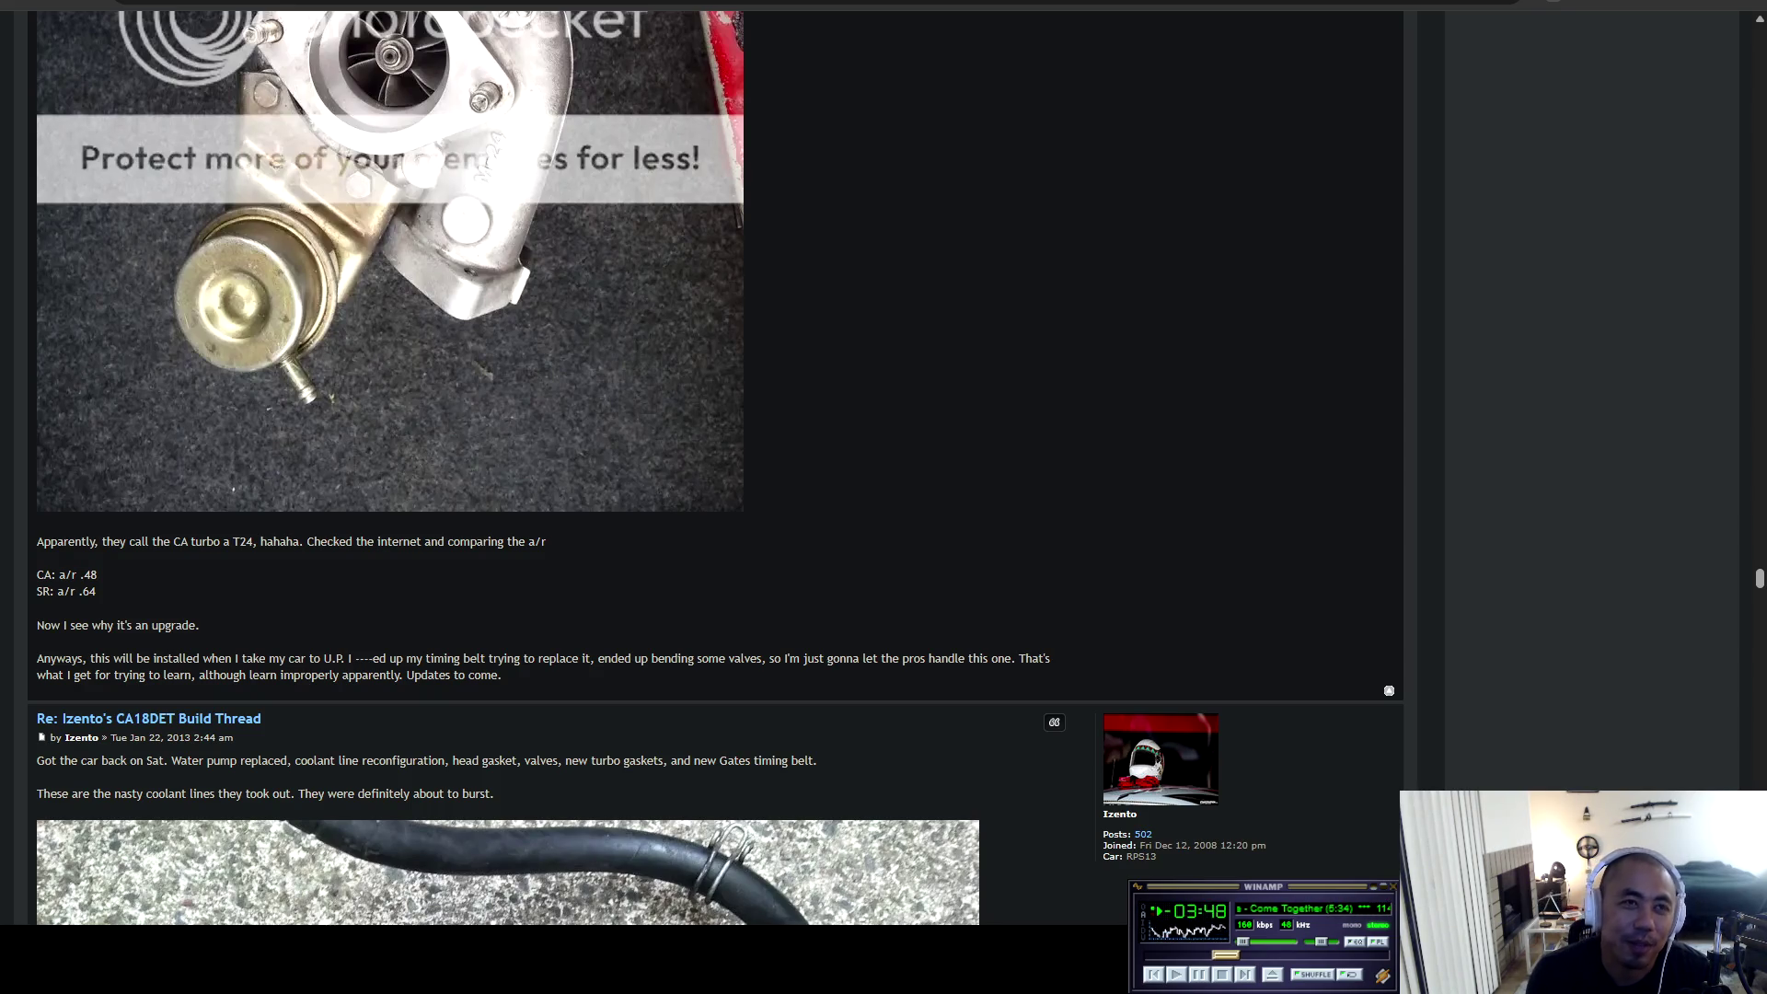
Highlight the nasty coolant lines sentence and the list of repairs done to the car.
scroll(716, 468, down, 2)
scroll(715, 470, down, 4)
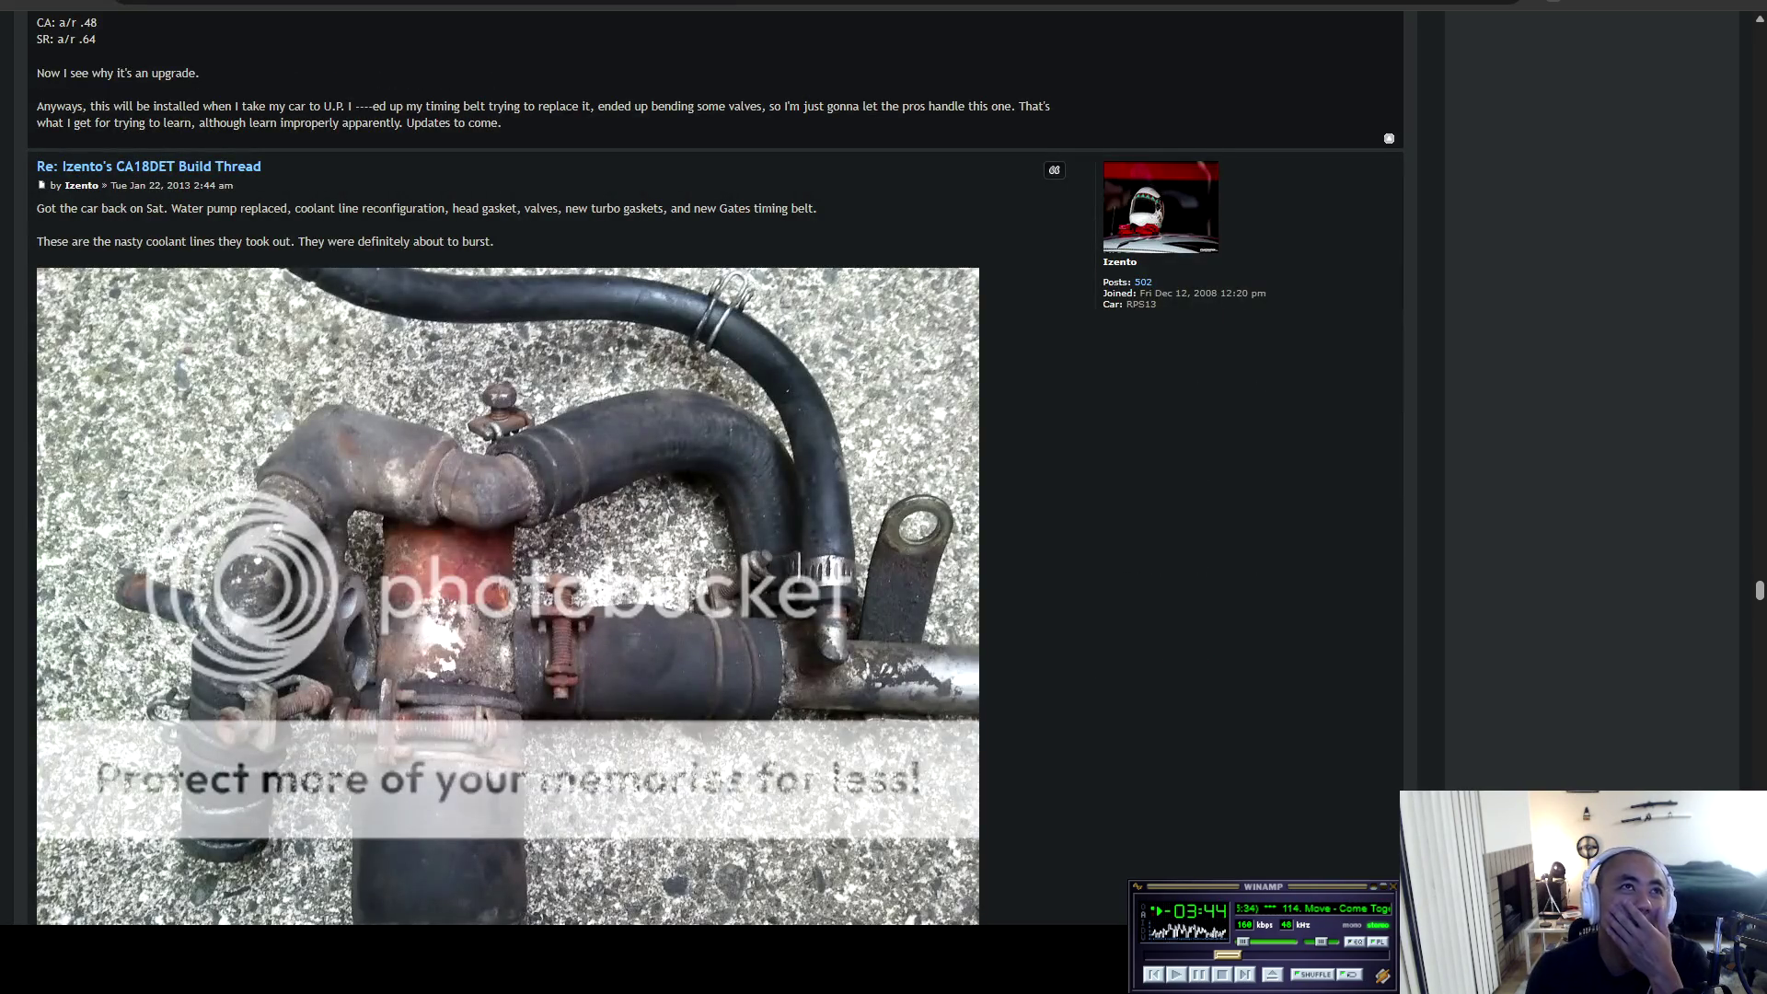
mouse_move(829, 209)
mouse_down()
mouse_move(85, 209)
mouse_move(291, 241)
mouse_move(487, 241)
mouse_up()
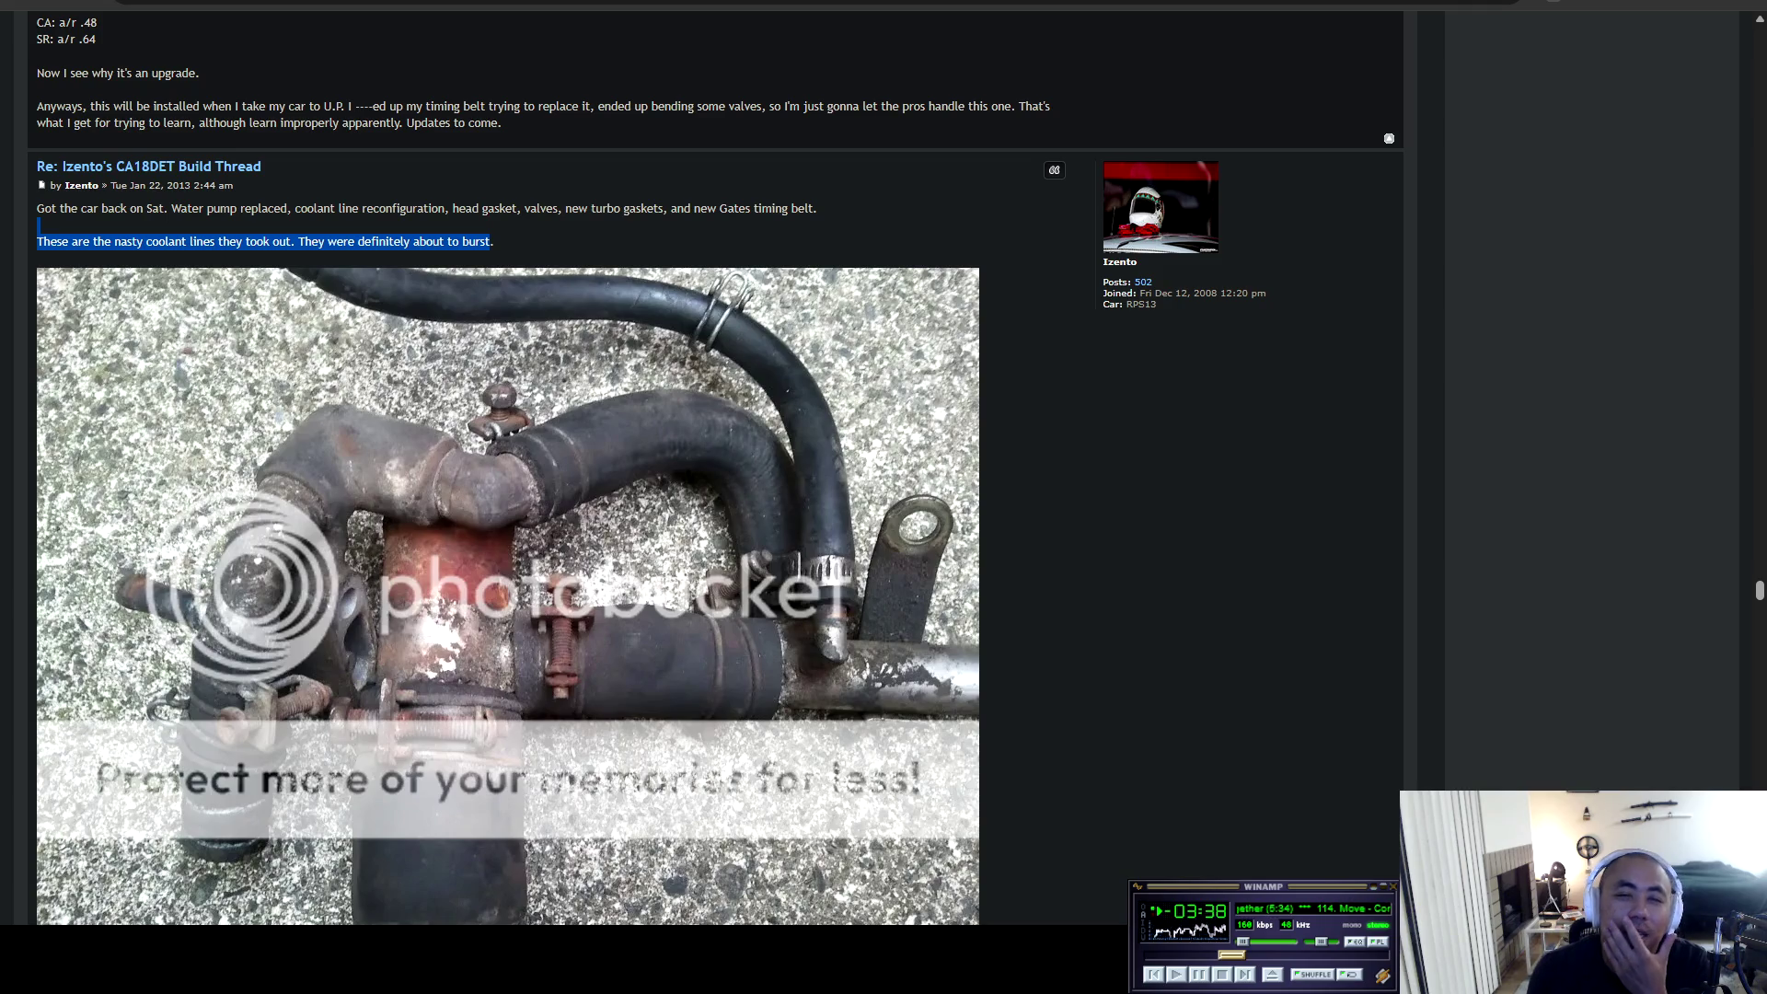
scroll(716, 467, down, 4)
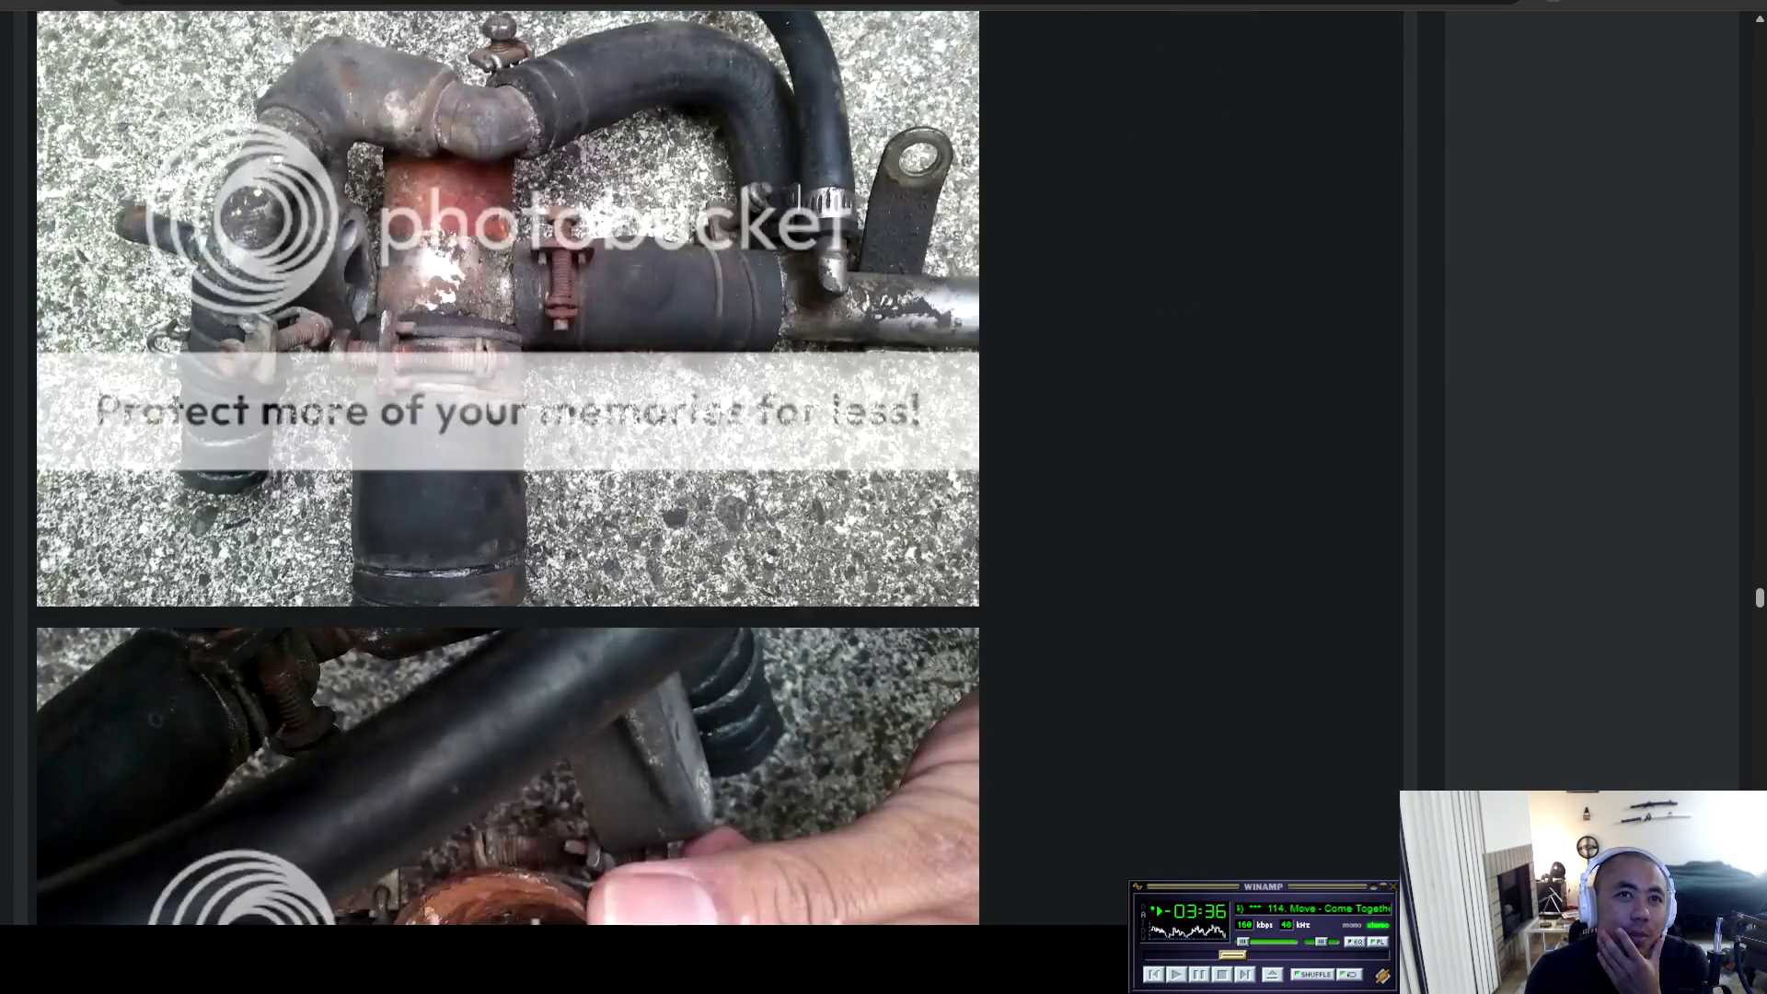
scroll(507, 469, up, 4)
mouse_move(52, 208)
mouse_down()
mouse_move(621, 208)
mouse_move(497, 645)
mouse_up()
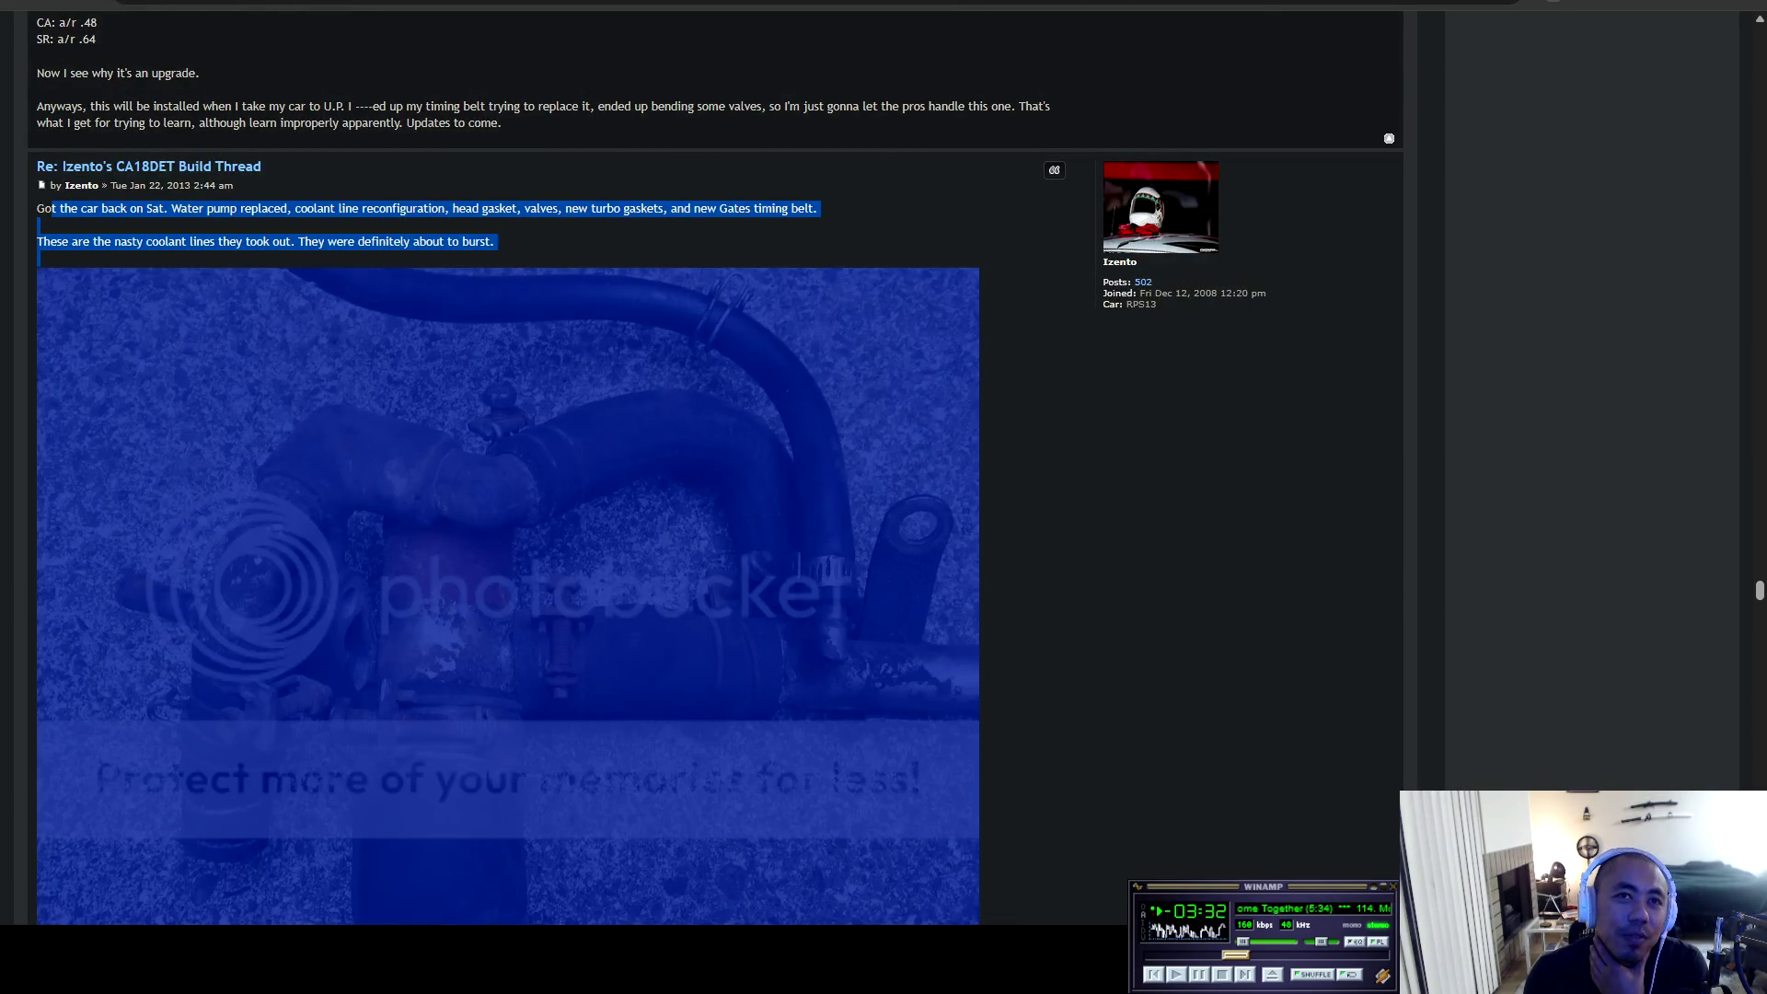
click(497, 645)
Reach the new BoV post and highlight then clear its text and photo.
scroll(498, 645, down, 11)
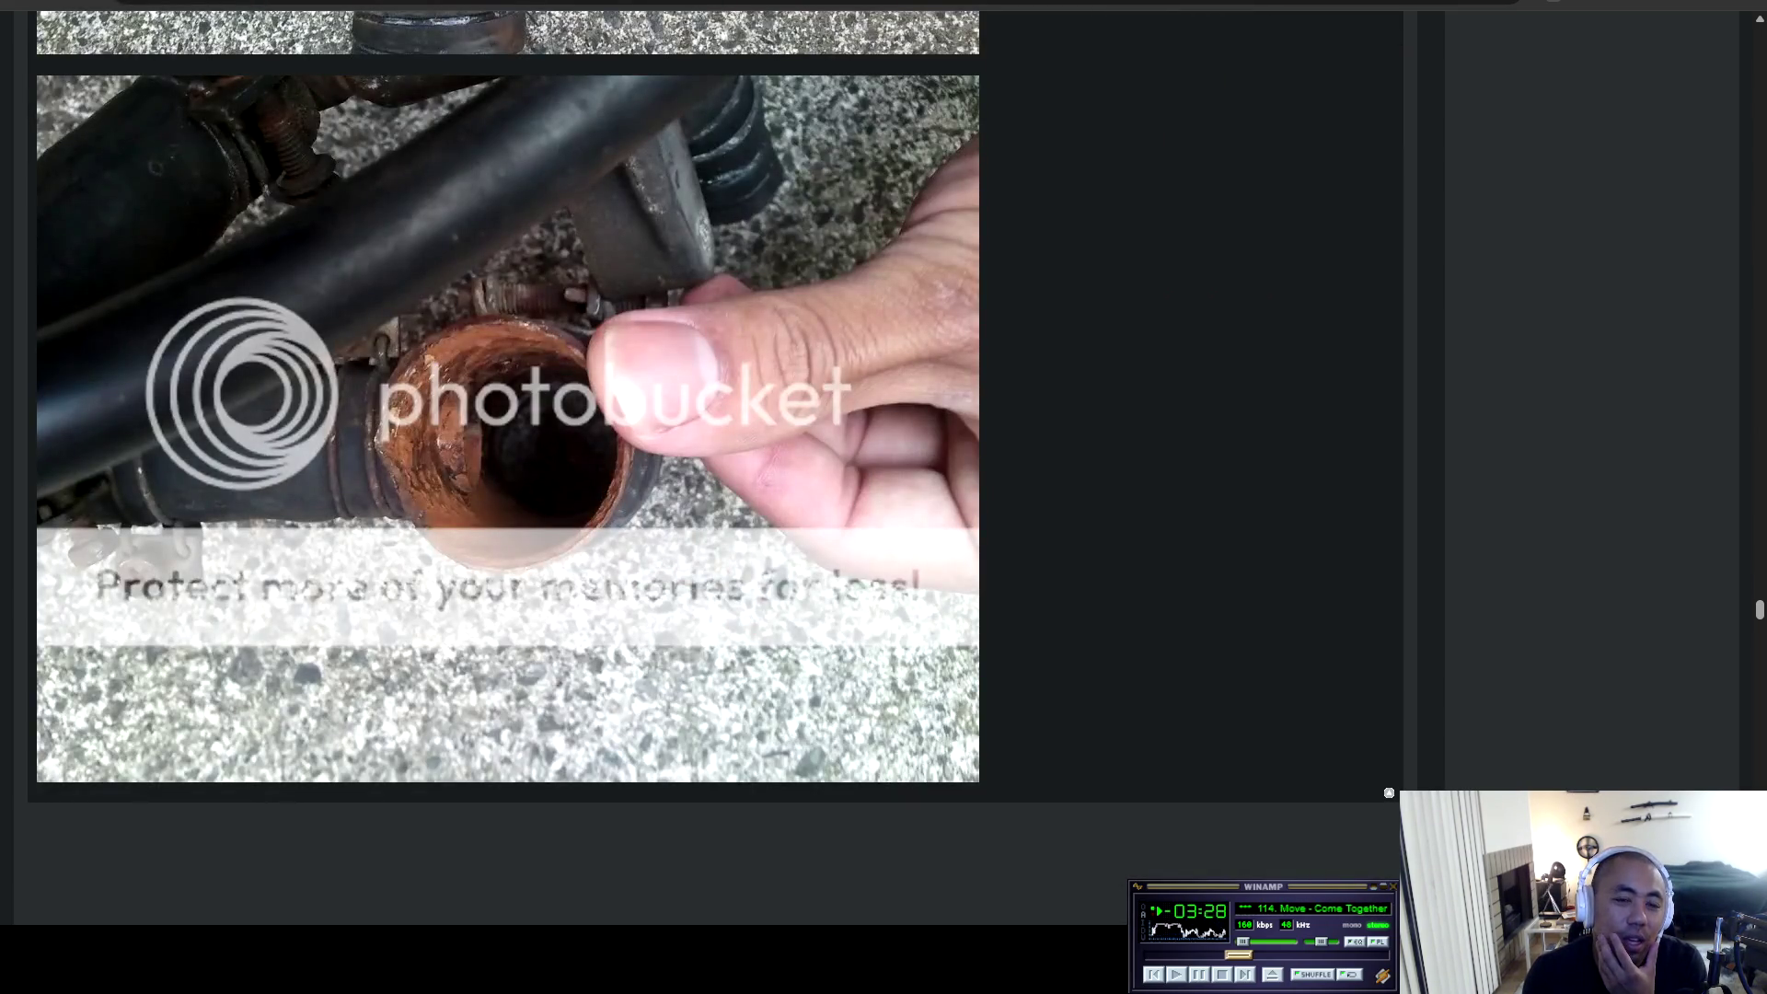
scroll(716, 407, down, 3)
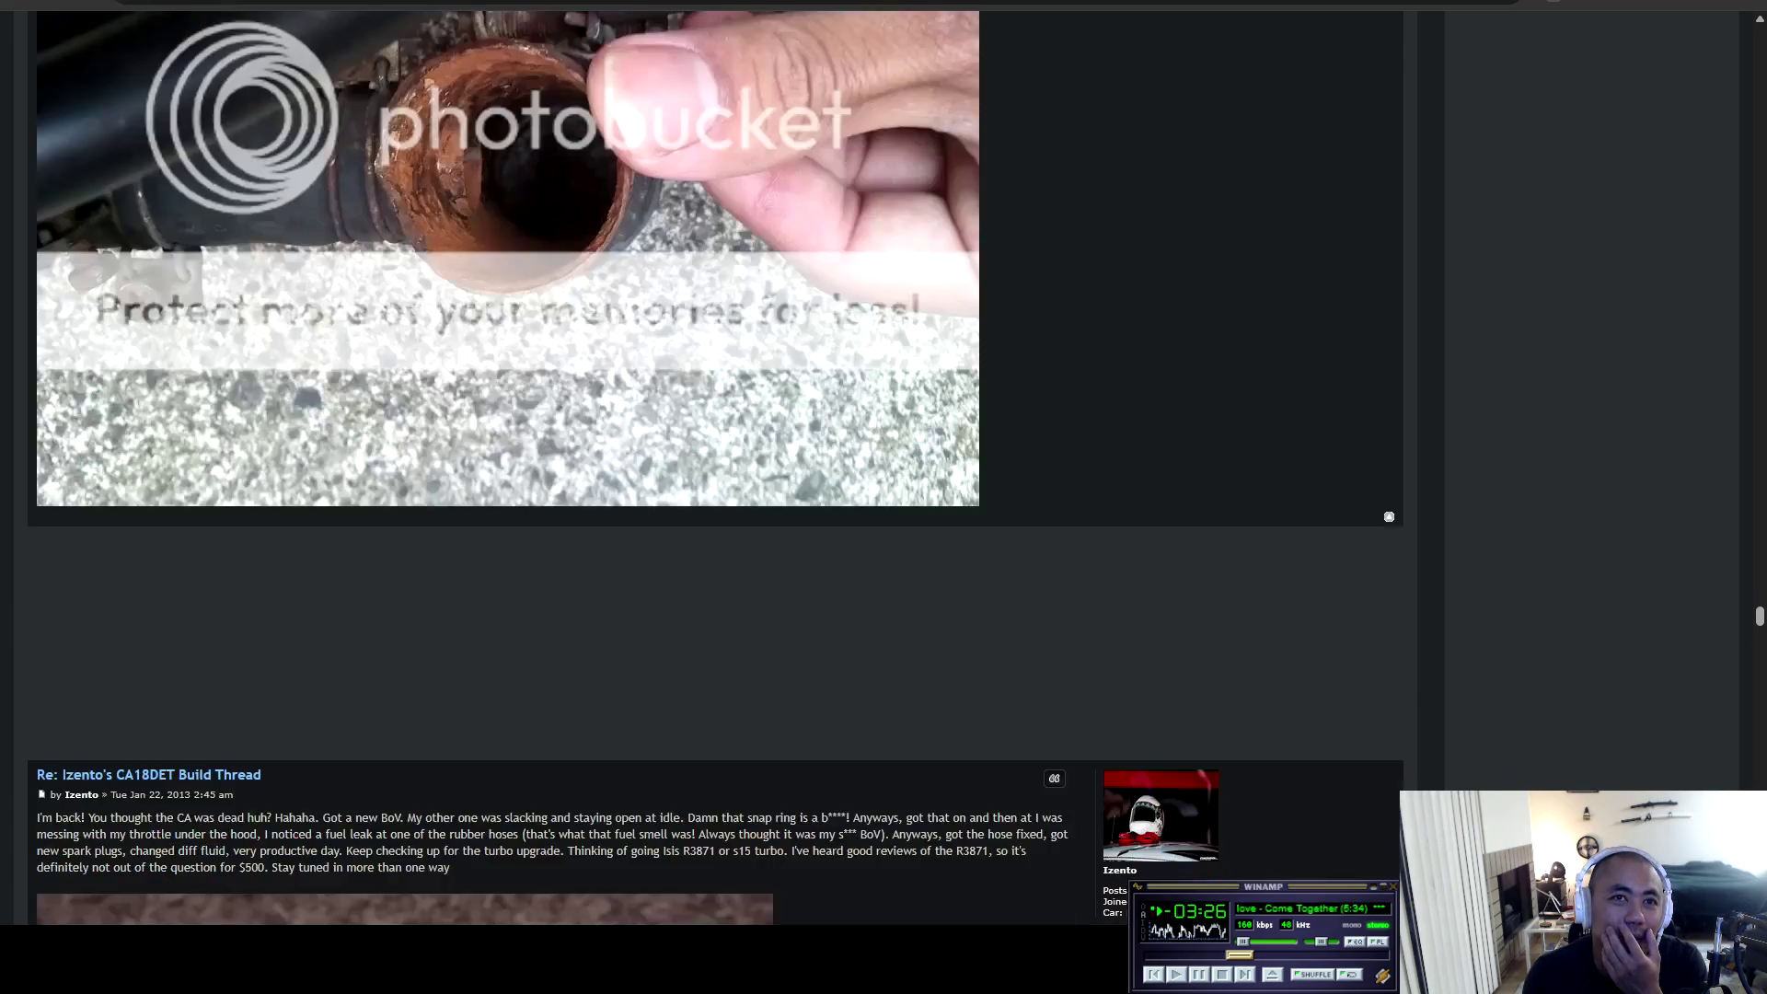
scroll(716, 406, up, 9)
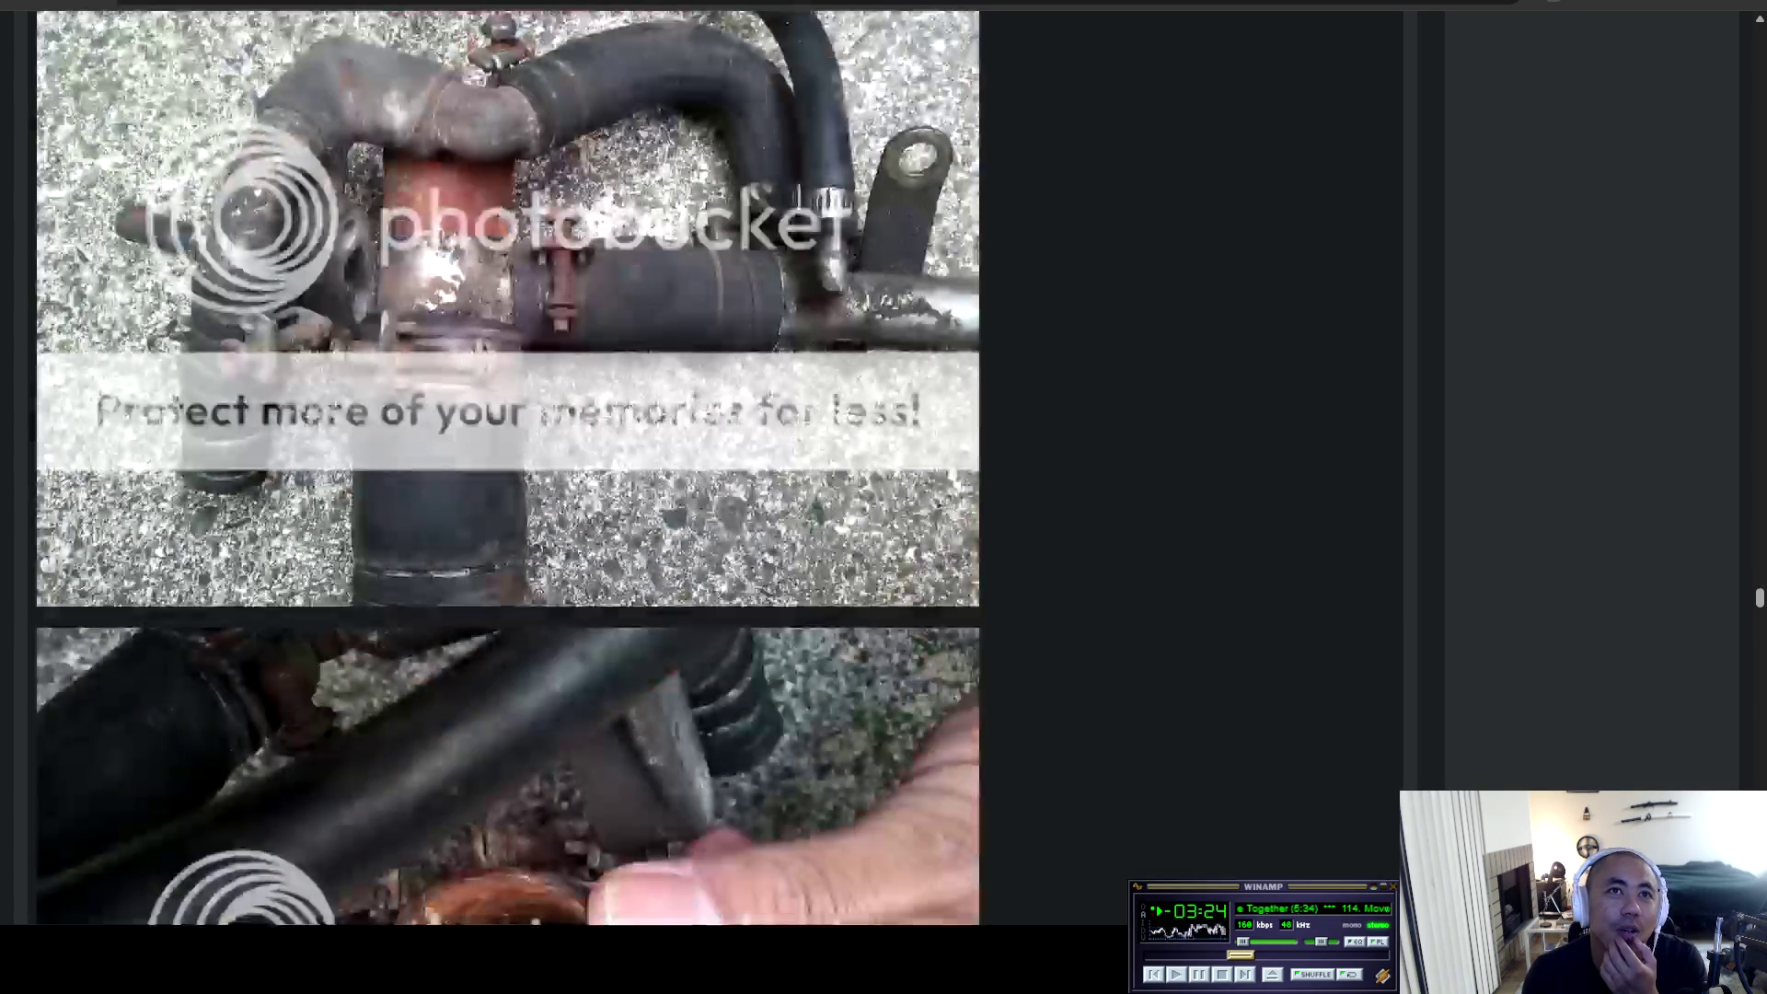
scroll(715, 407, down, 15)
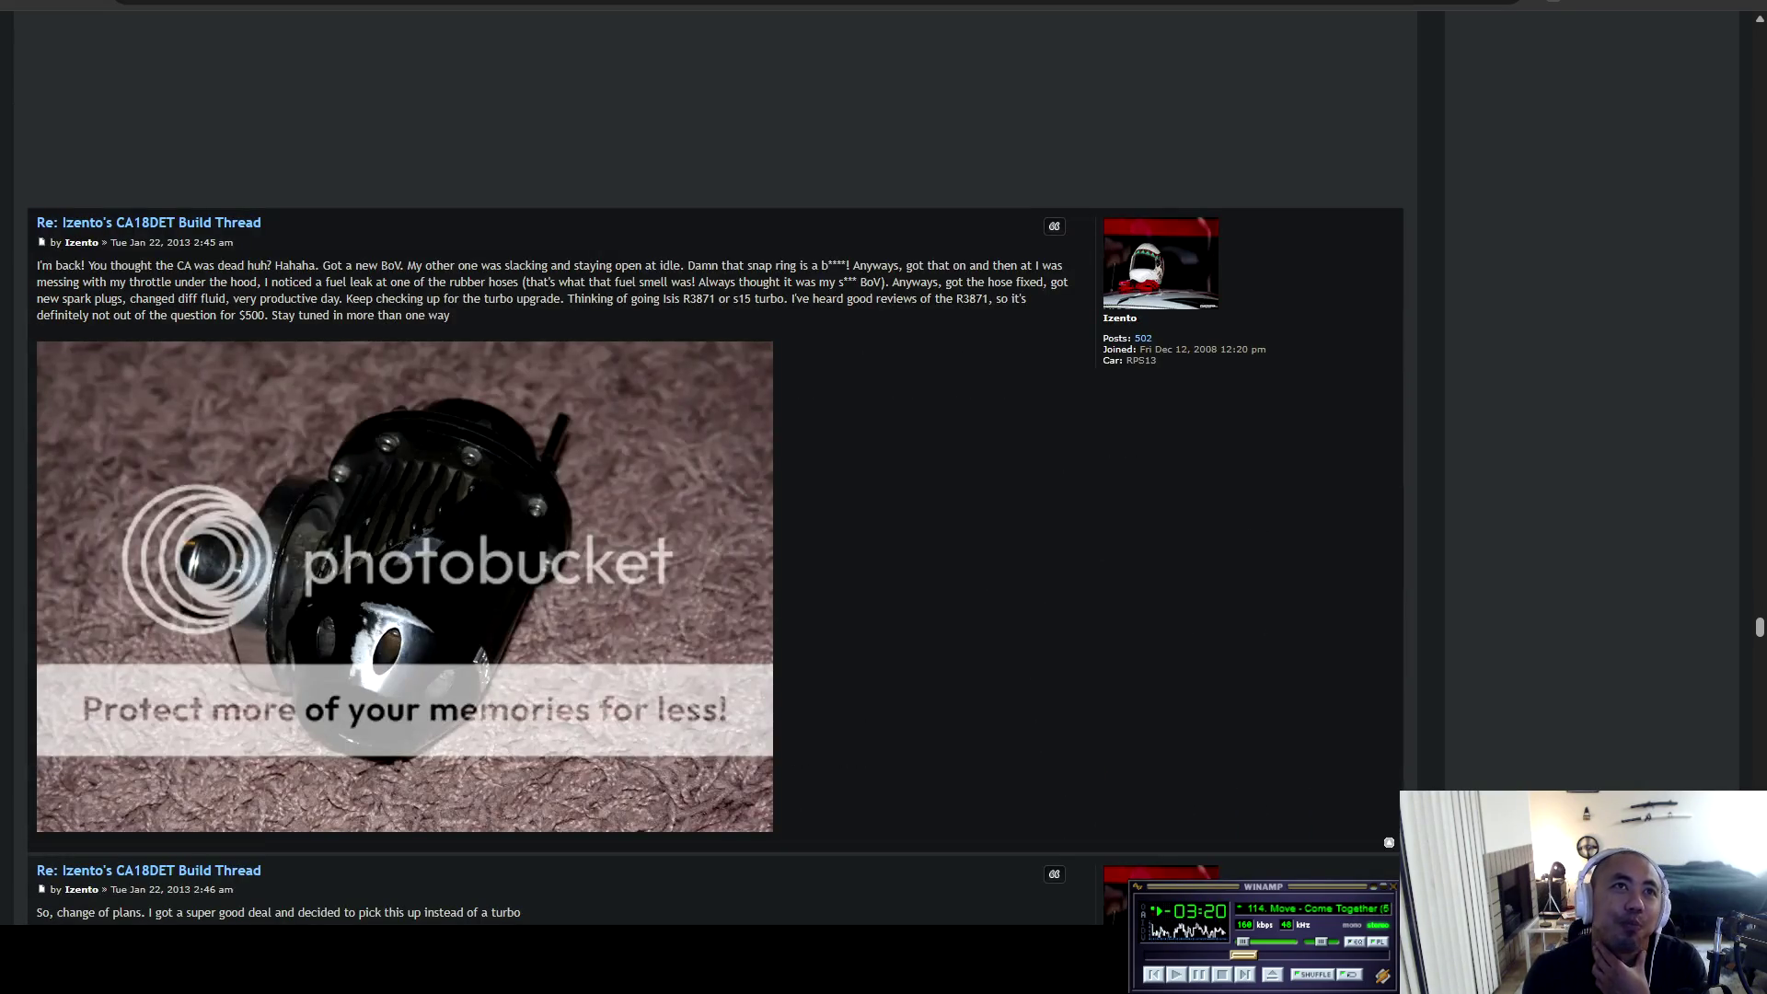
mouse_move(773, 829)
mouse_down()
mouse_move(38, 265)
mouse_move(397, 282)
mouse_up()
click(396, 281)
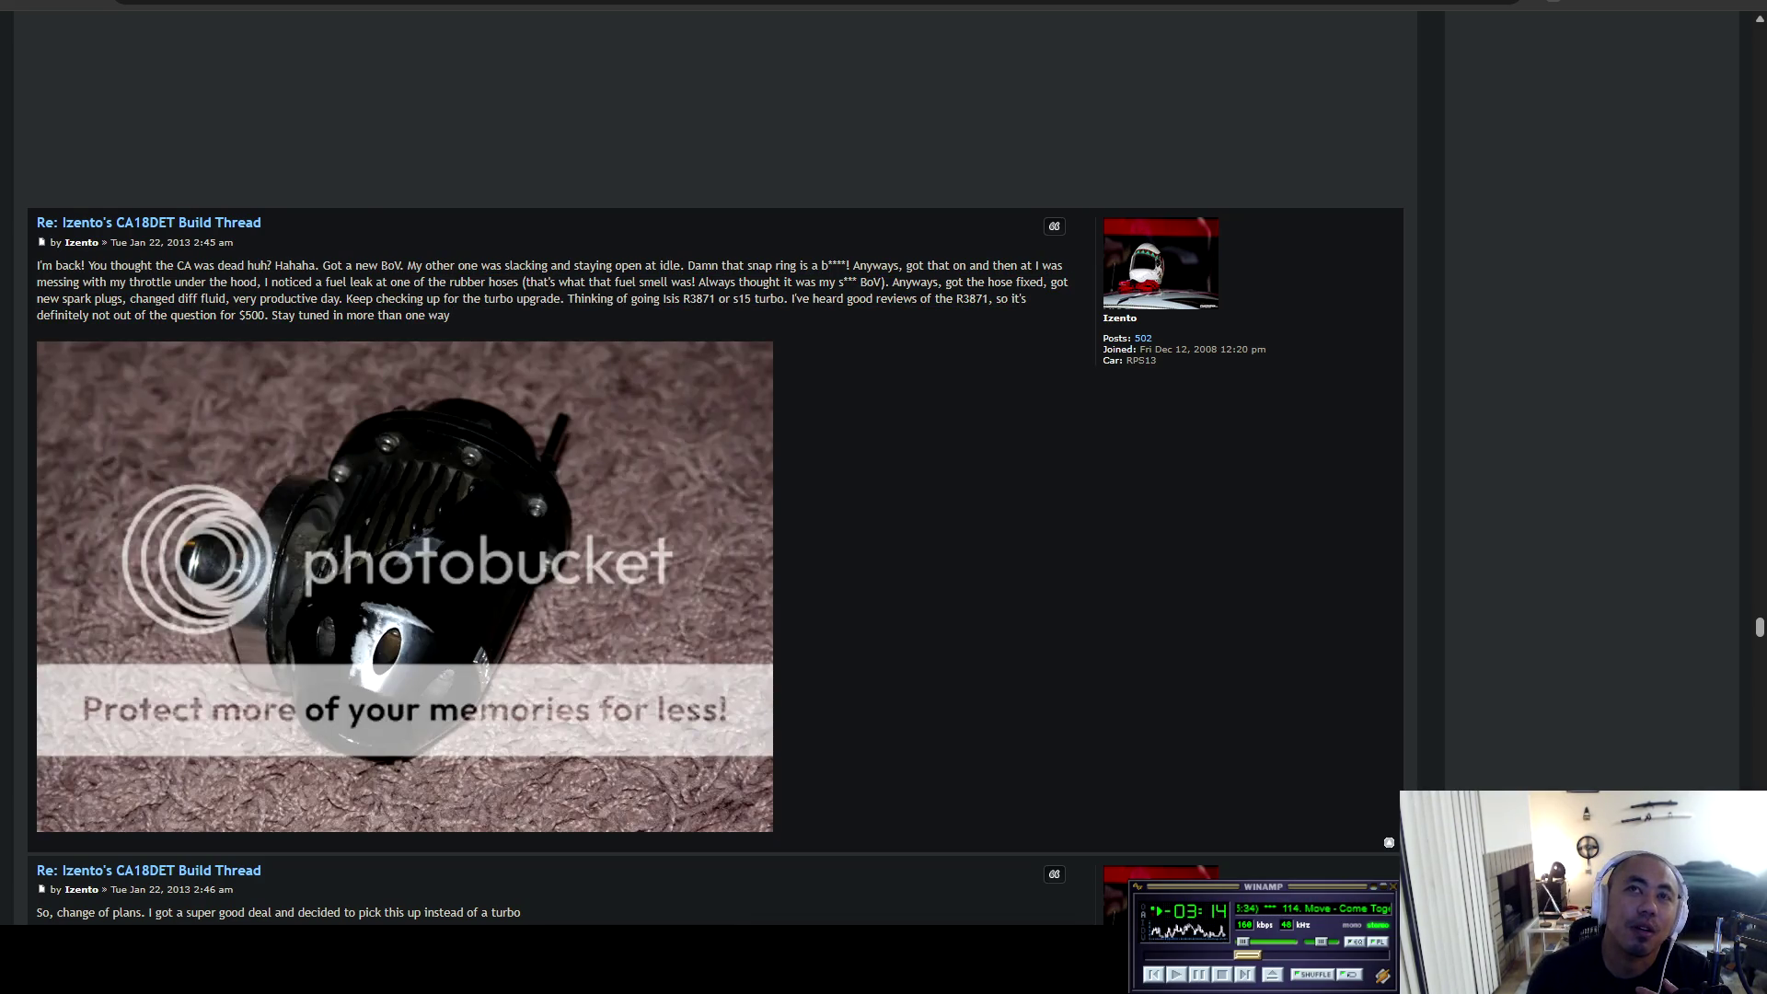
Reach the AEM post and highlight then clear its 'instead of a turbo' line.
scroll(715, 514, down, 3)
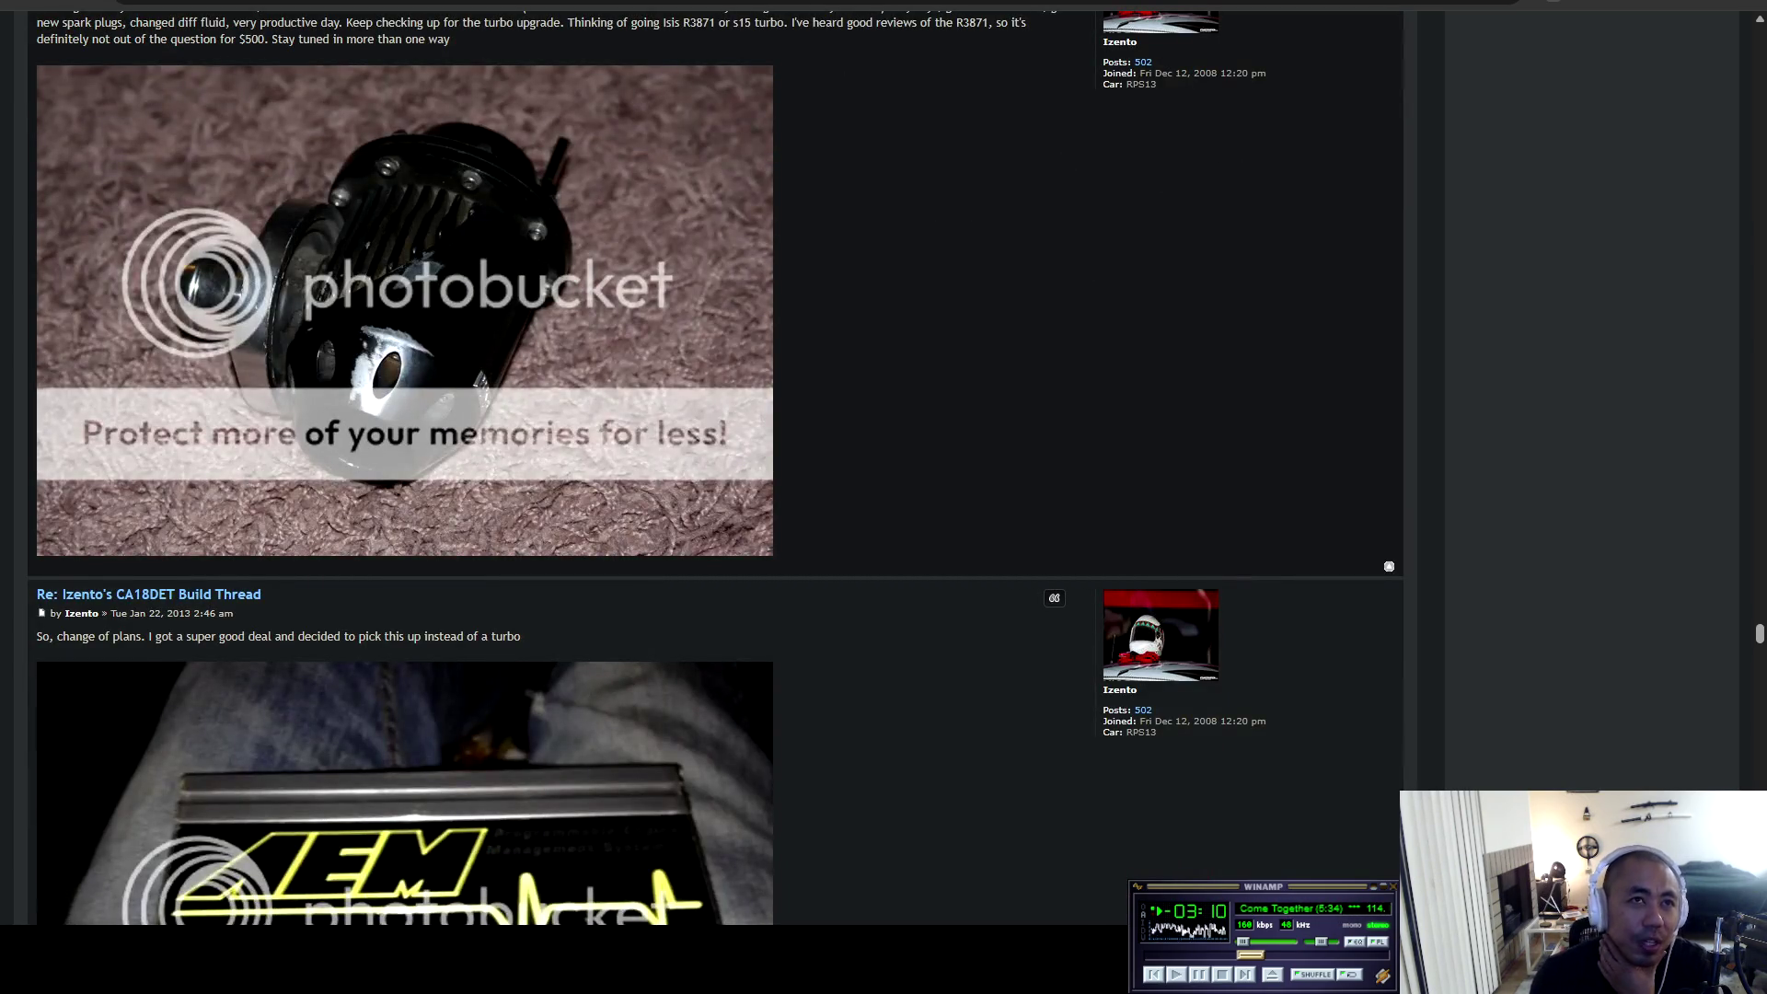
scroll(715, 468, down, 3)
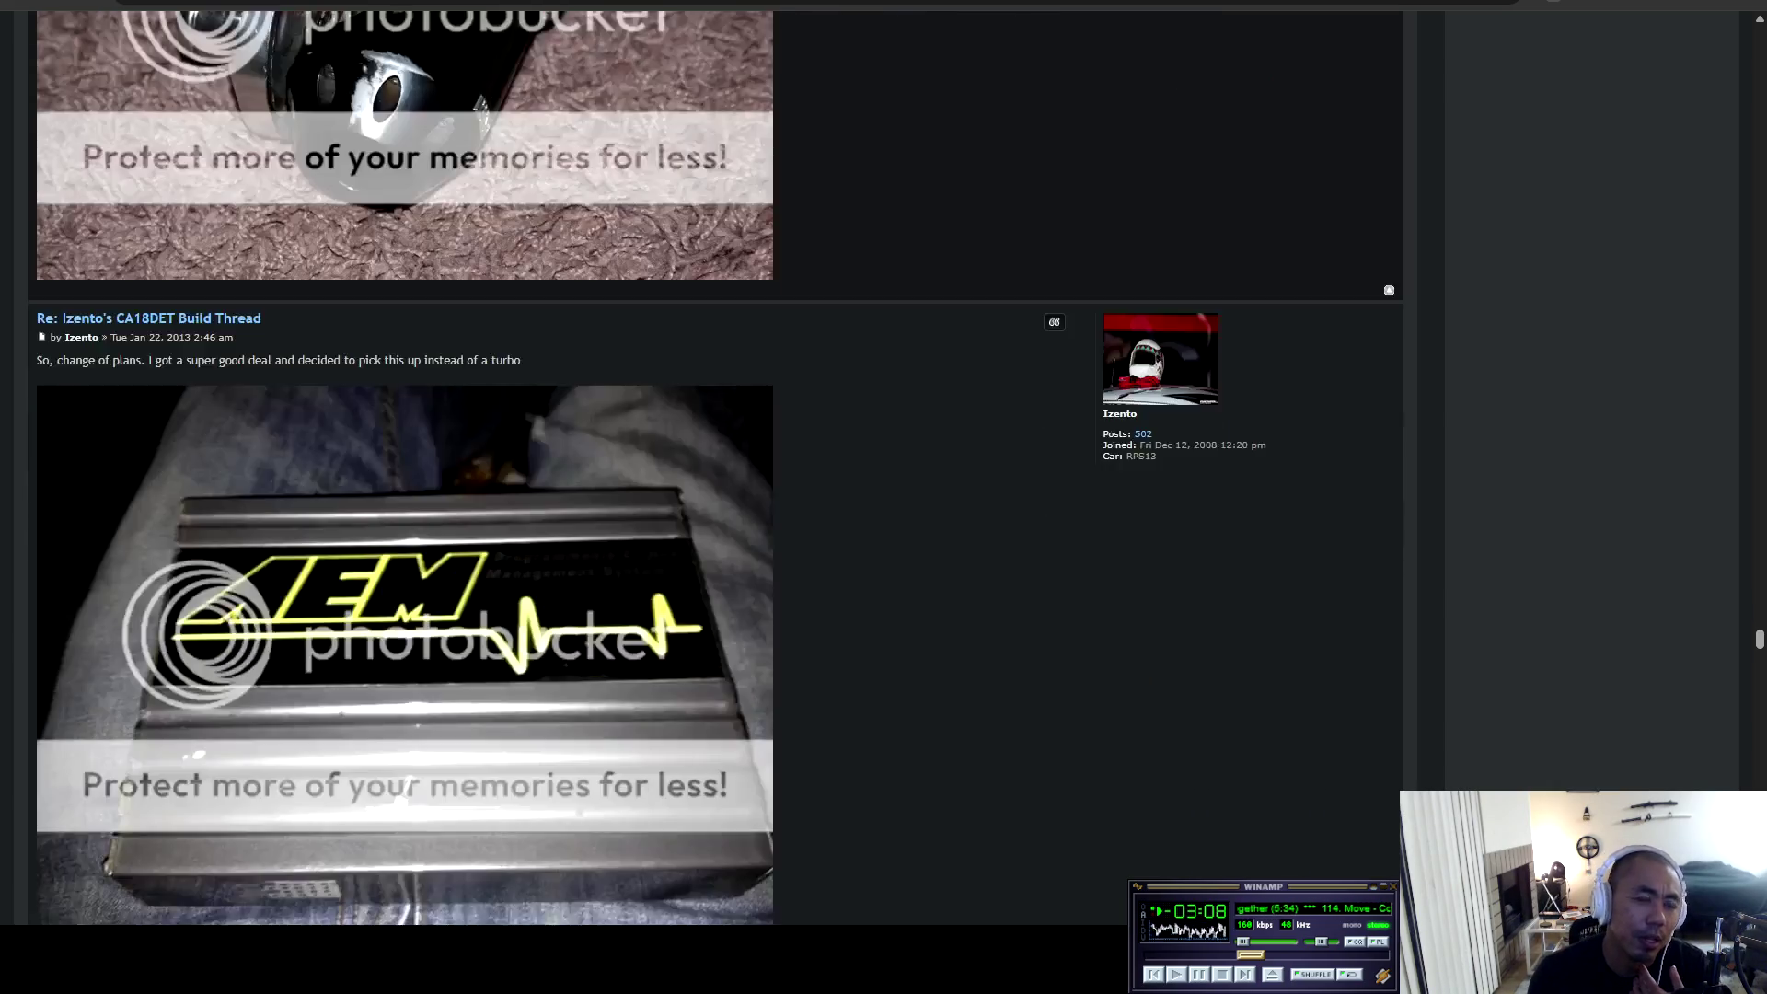
scroll(715, 468, down, 2)
drag(122, 176, 40, 193)
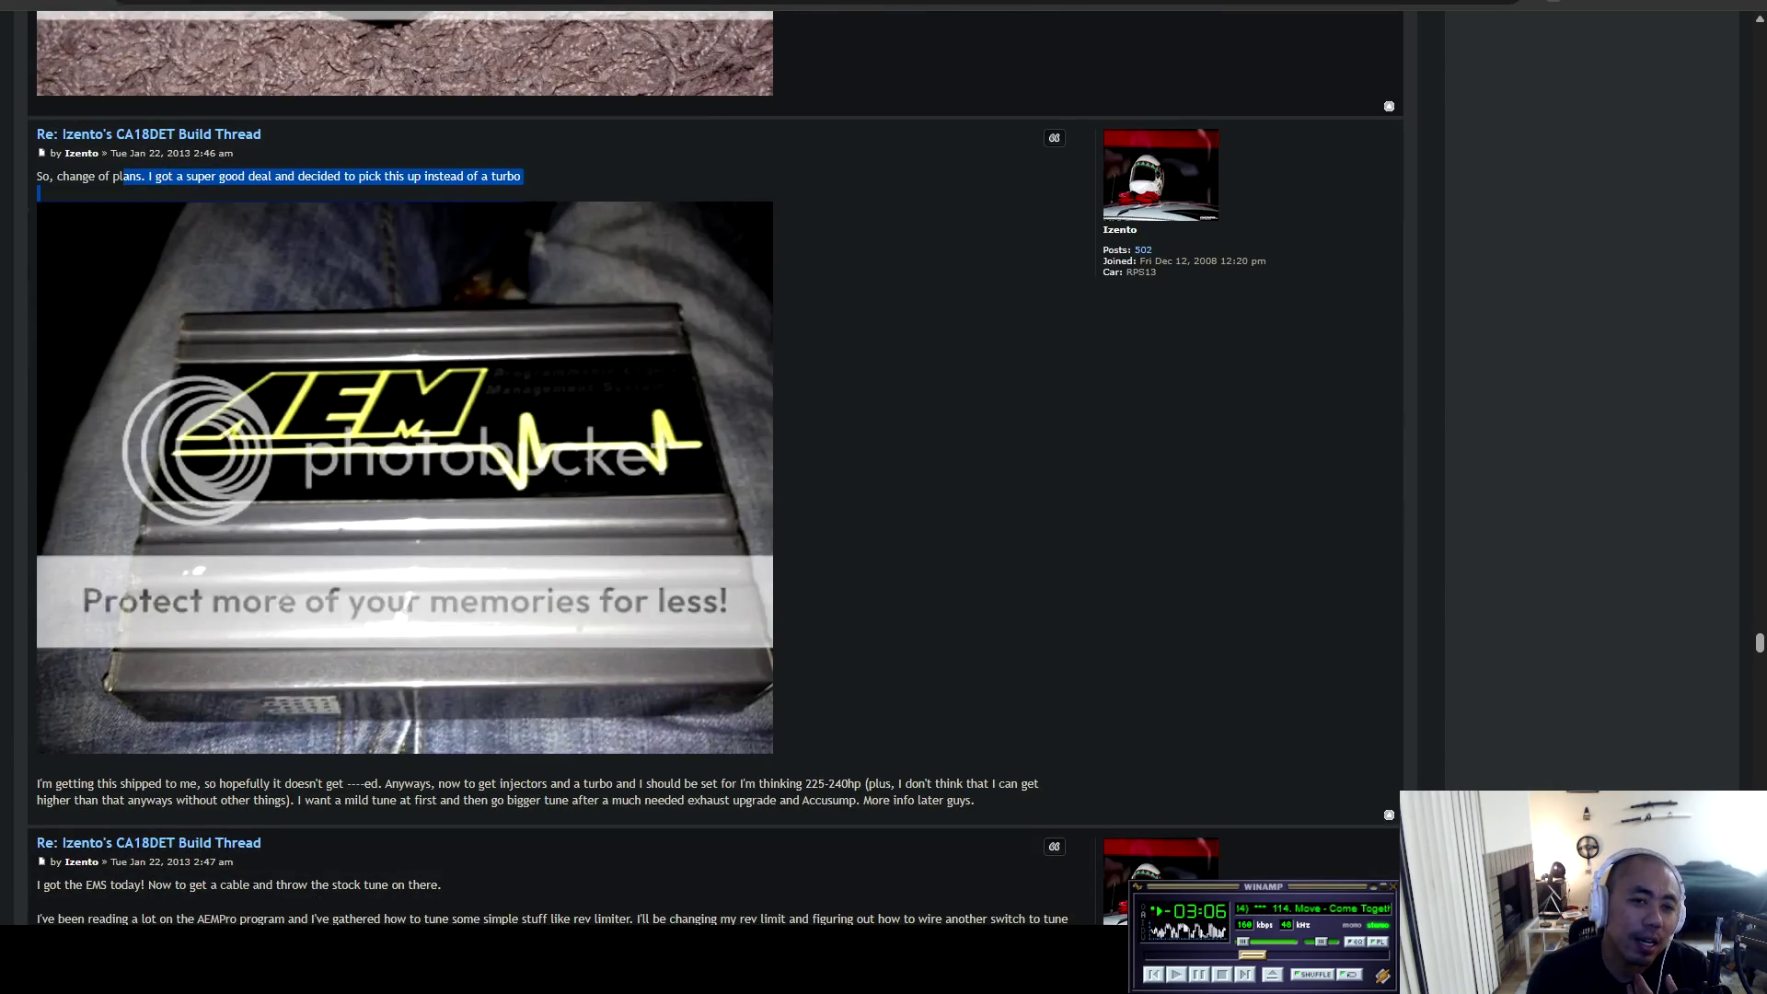
click(39, 193)
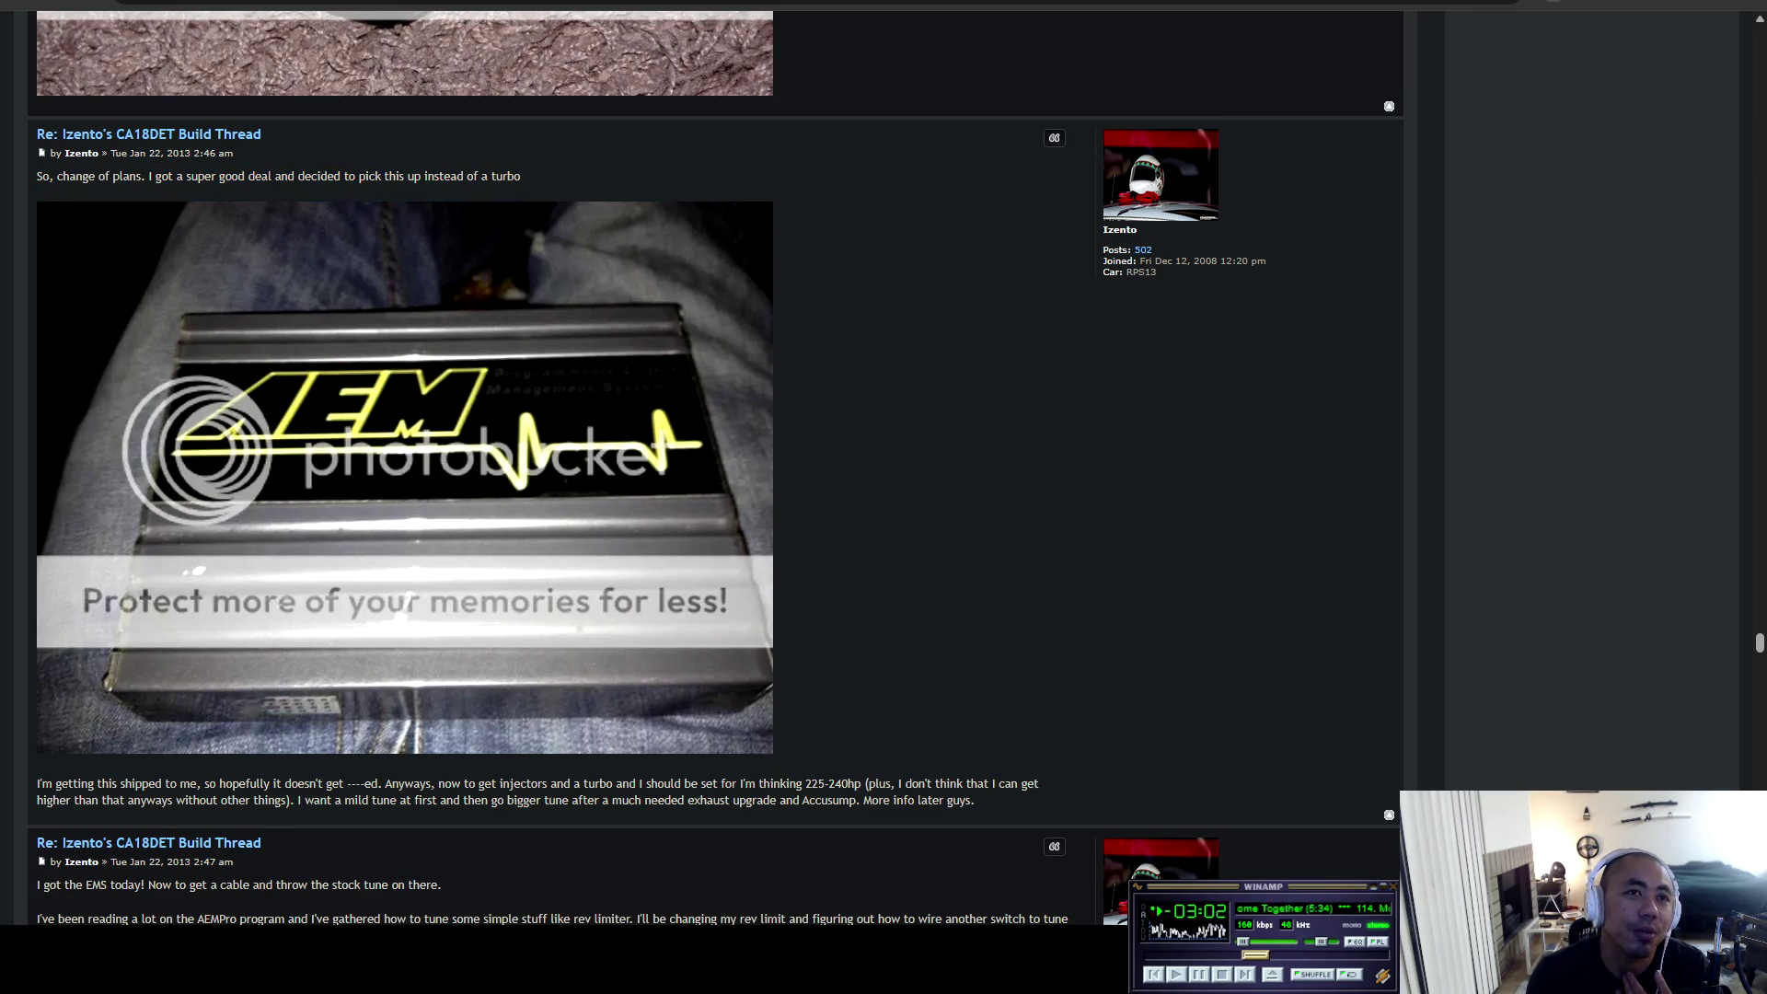
Go down to the engine data screenshot, then back up to the 'I got the EMS today!' post.
scroll(716, 468, down, 5)
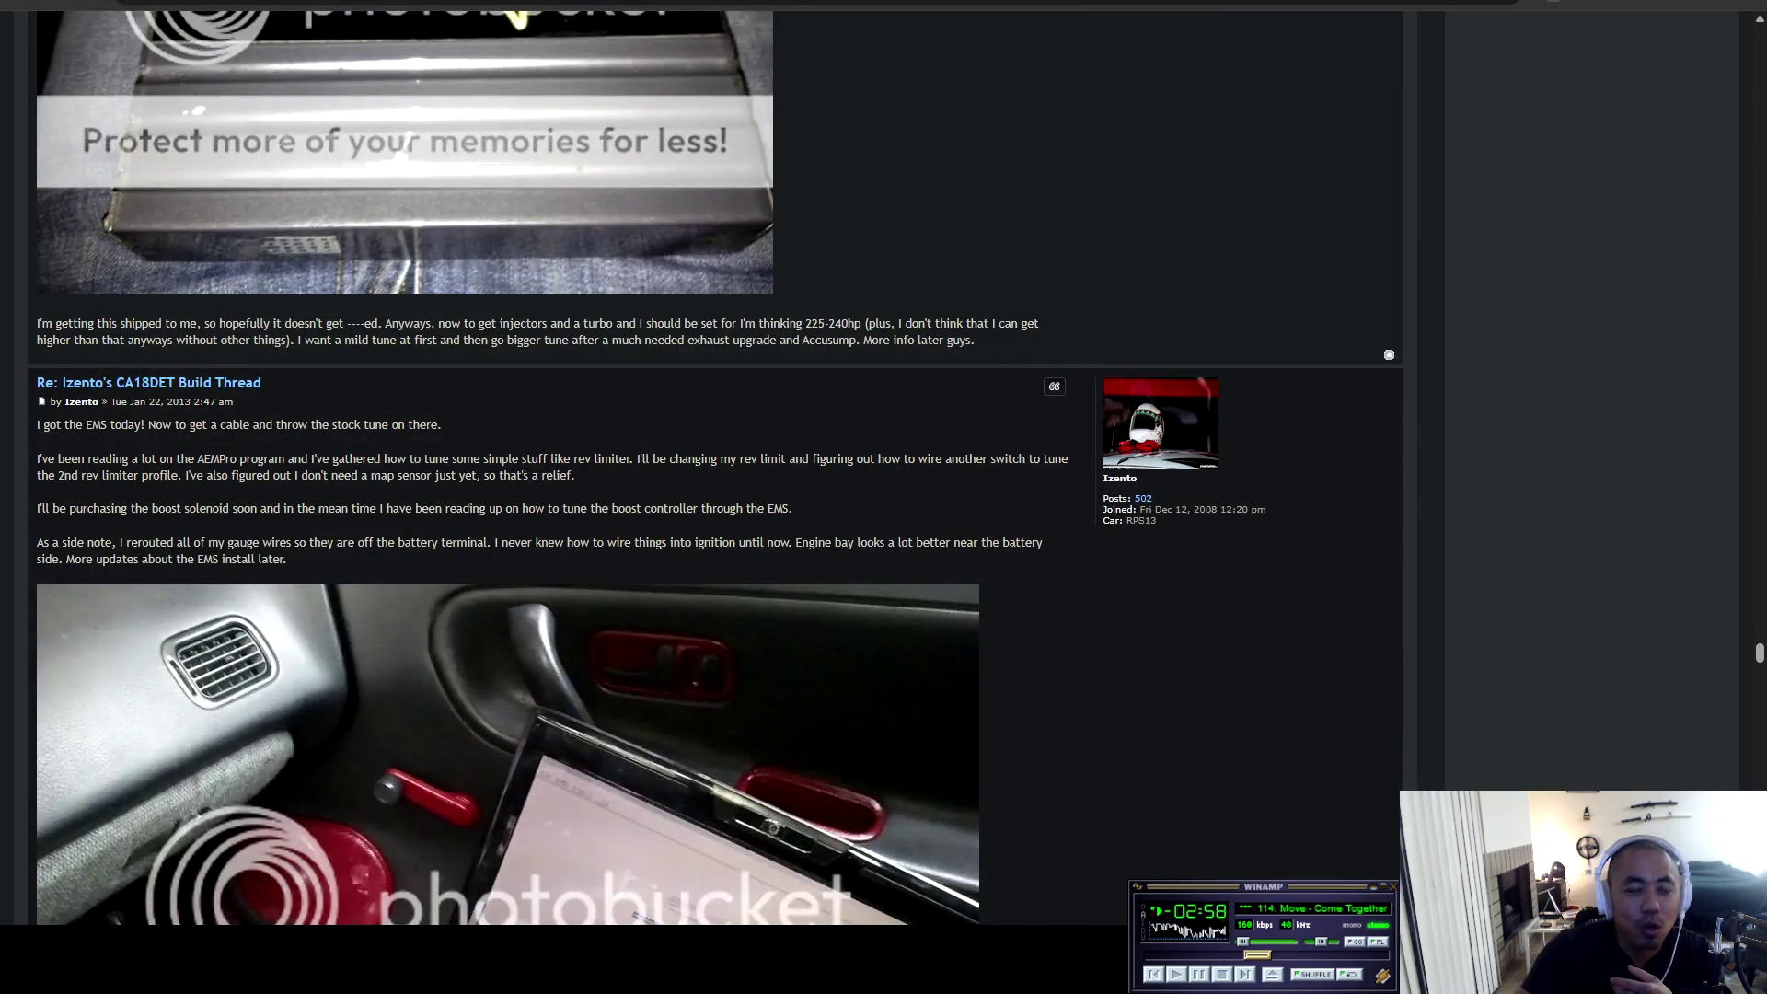
scroll(716, 468, down, 3)
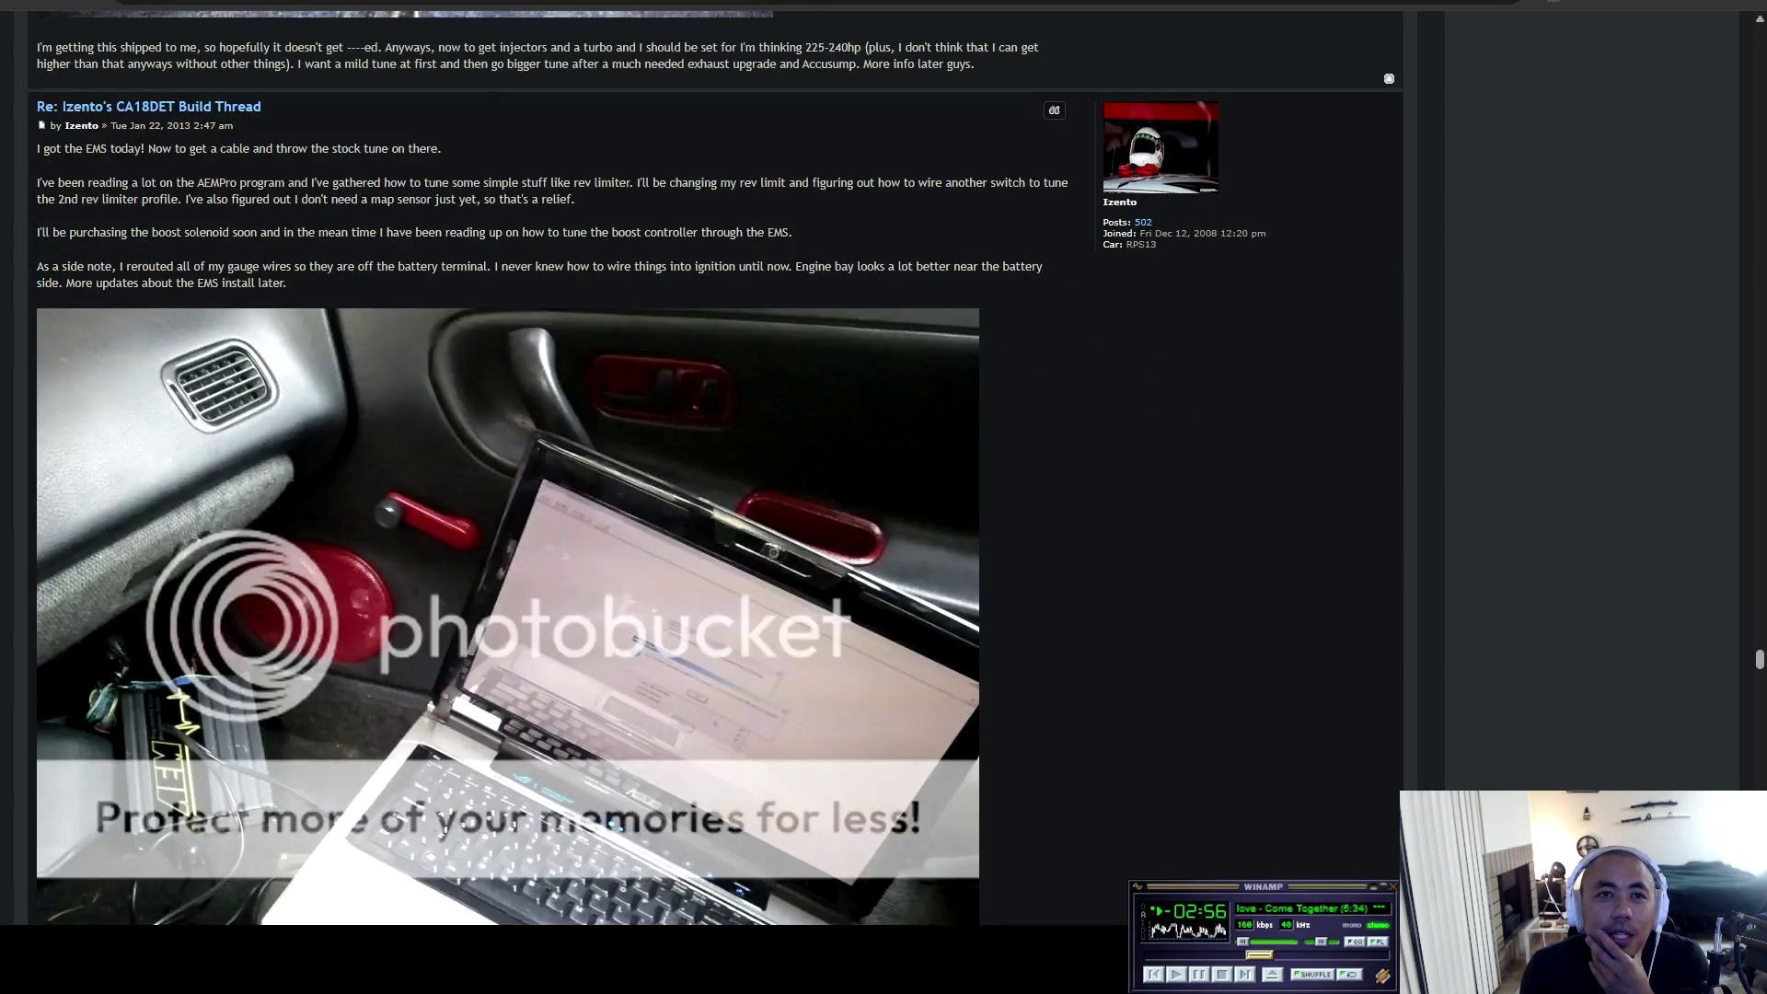
scroll(716, 467, down, 3)
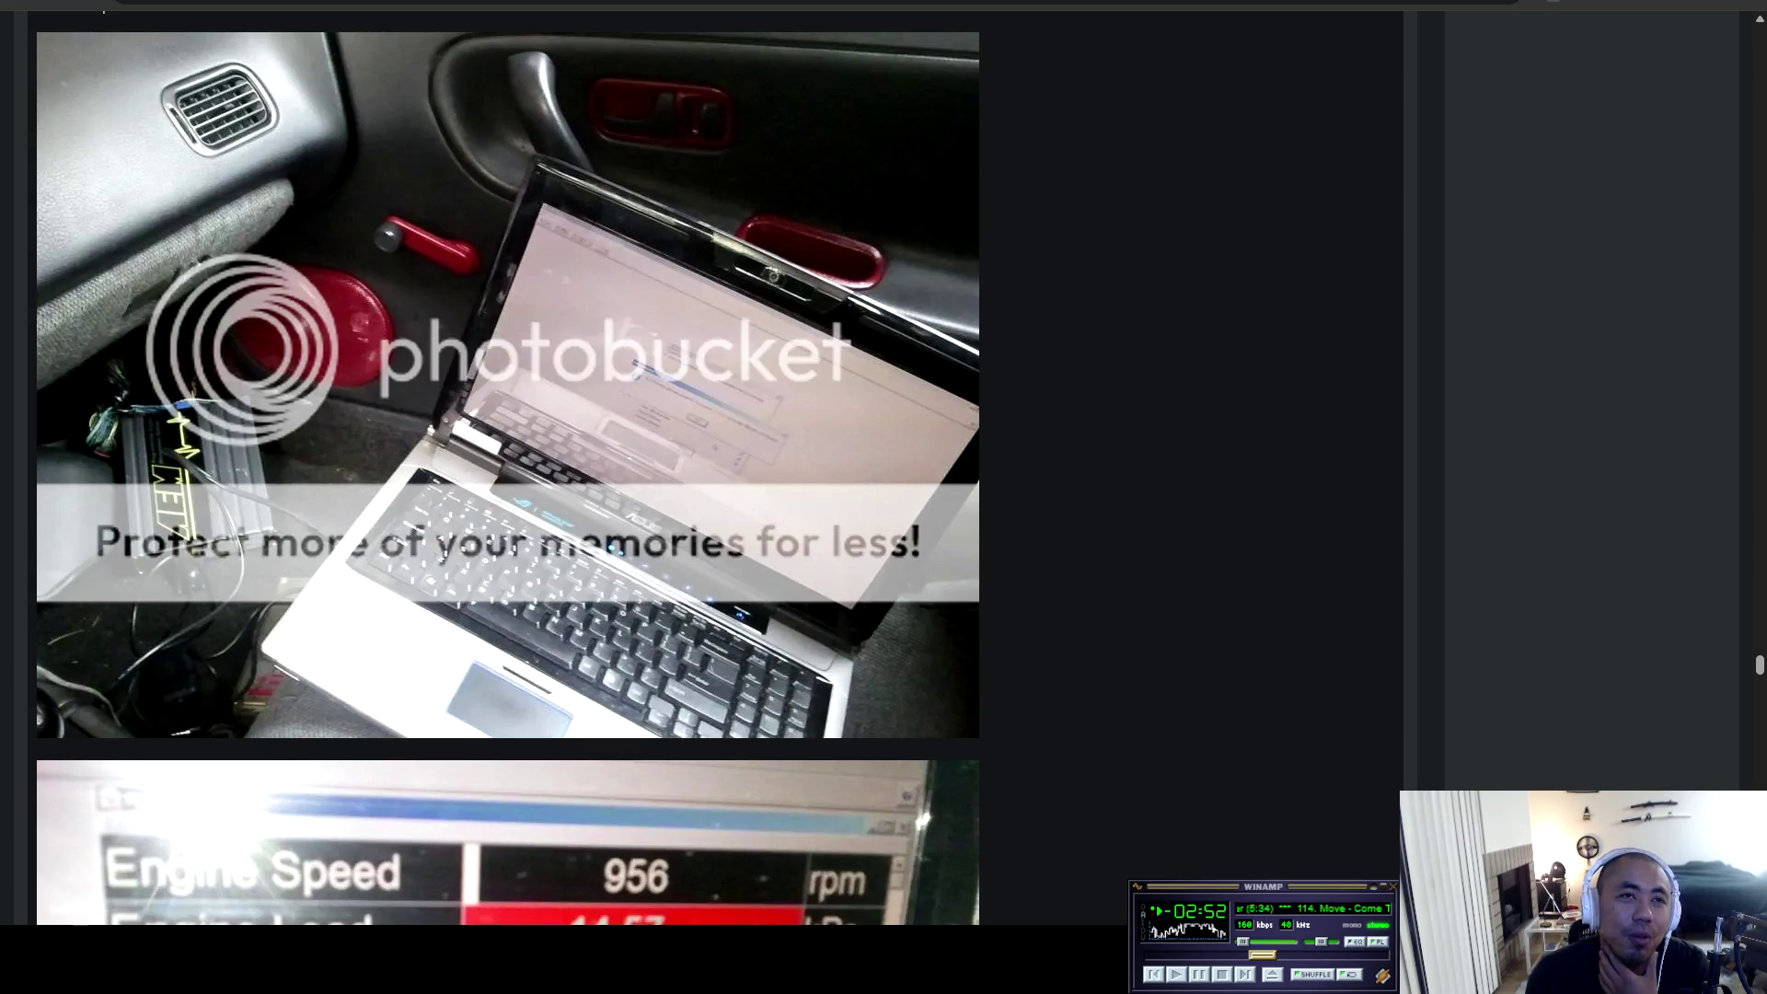
scroll(509, 470, down, 5)
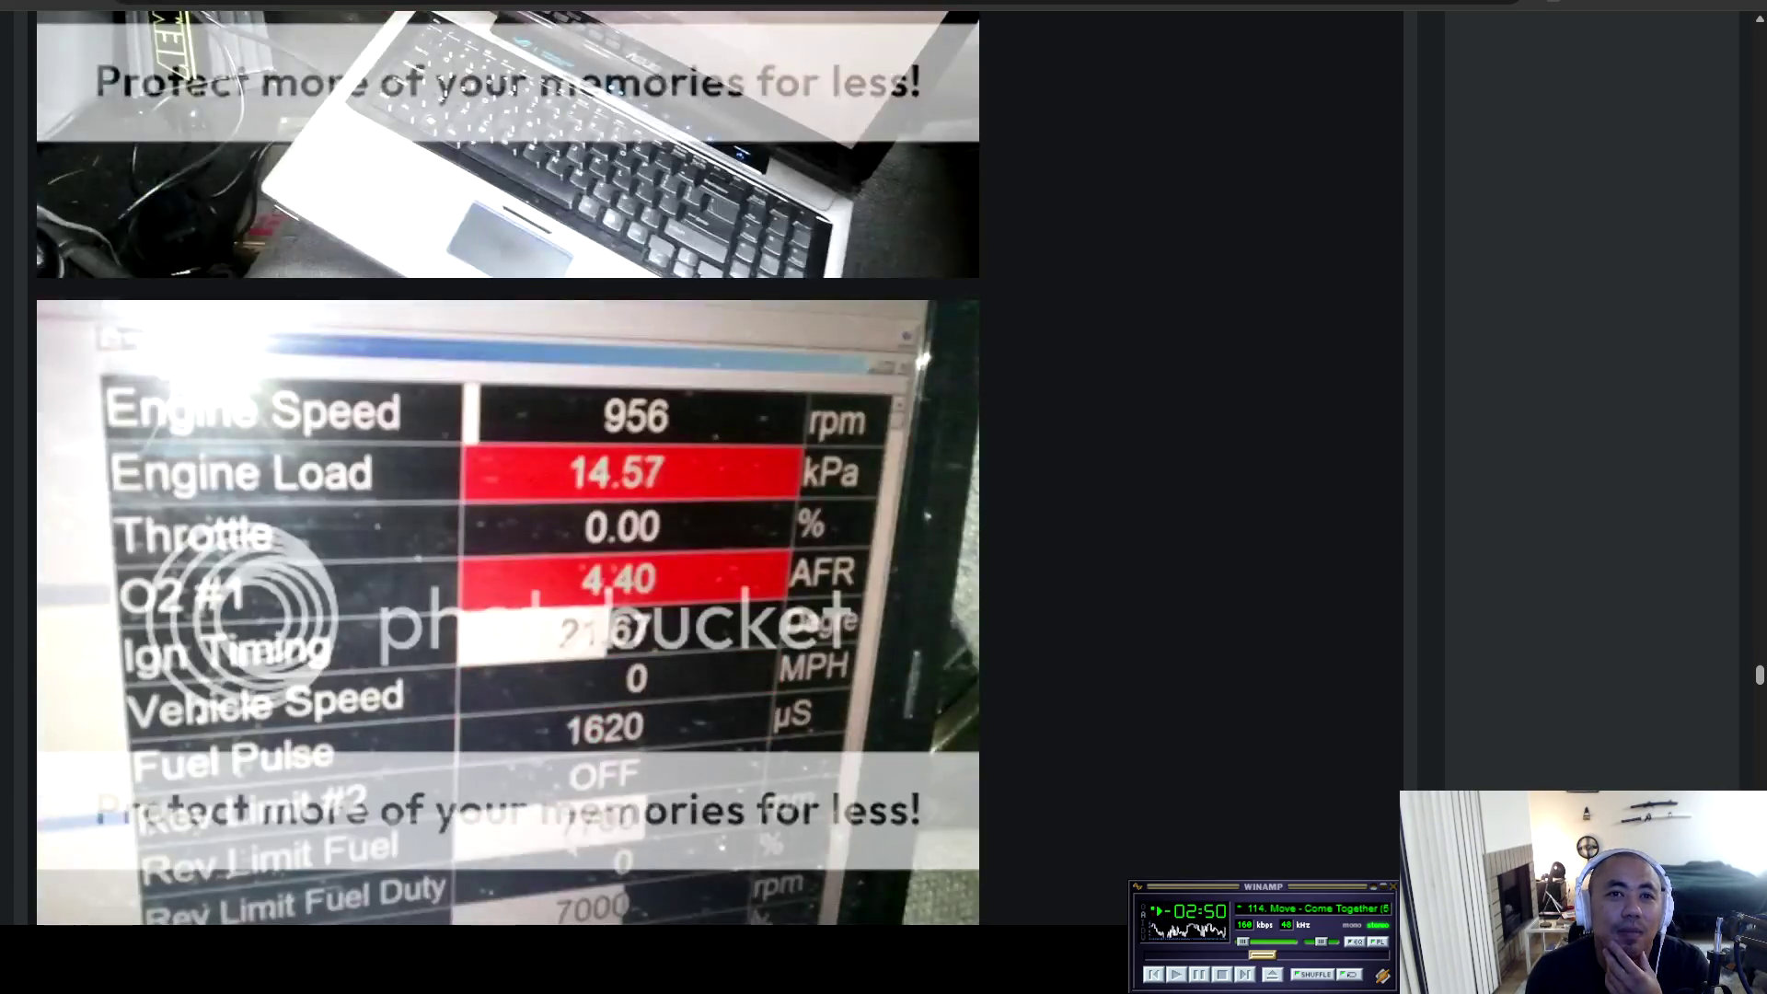
scroll(508, 469, up, 3)
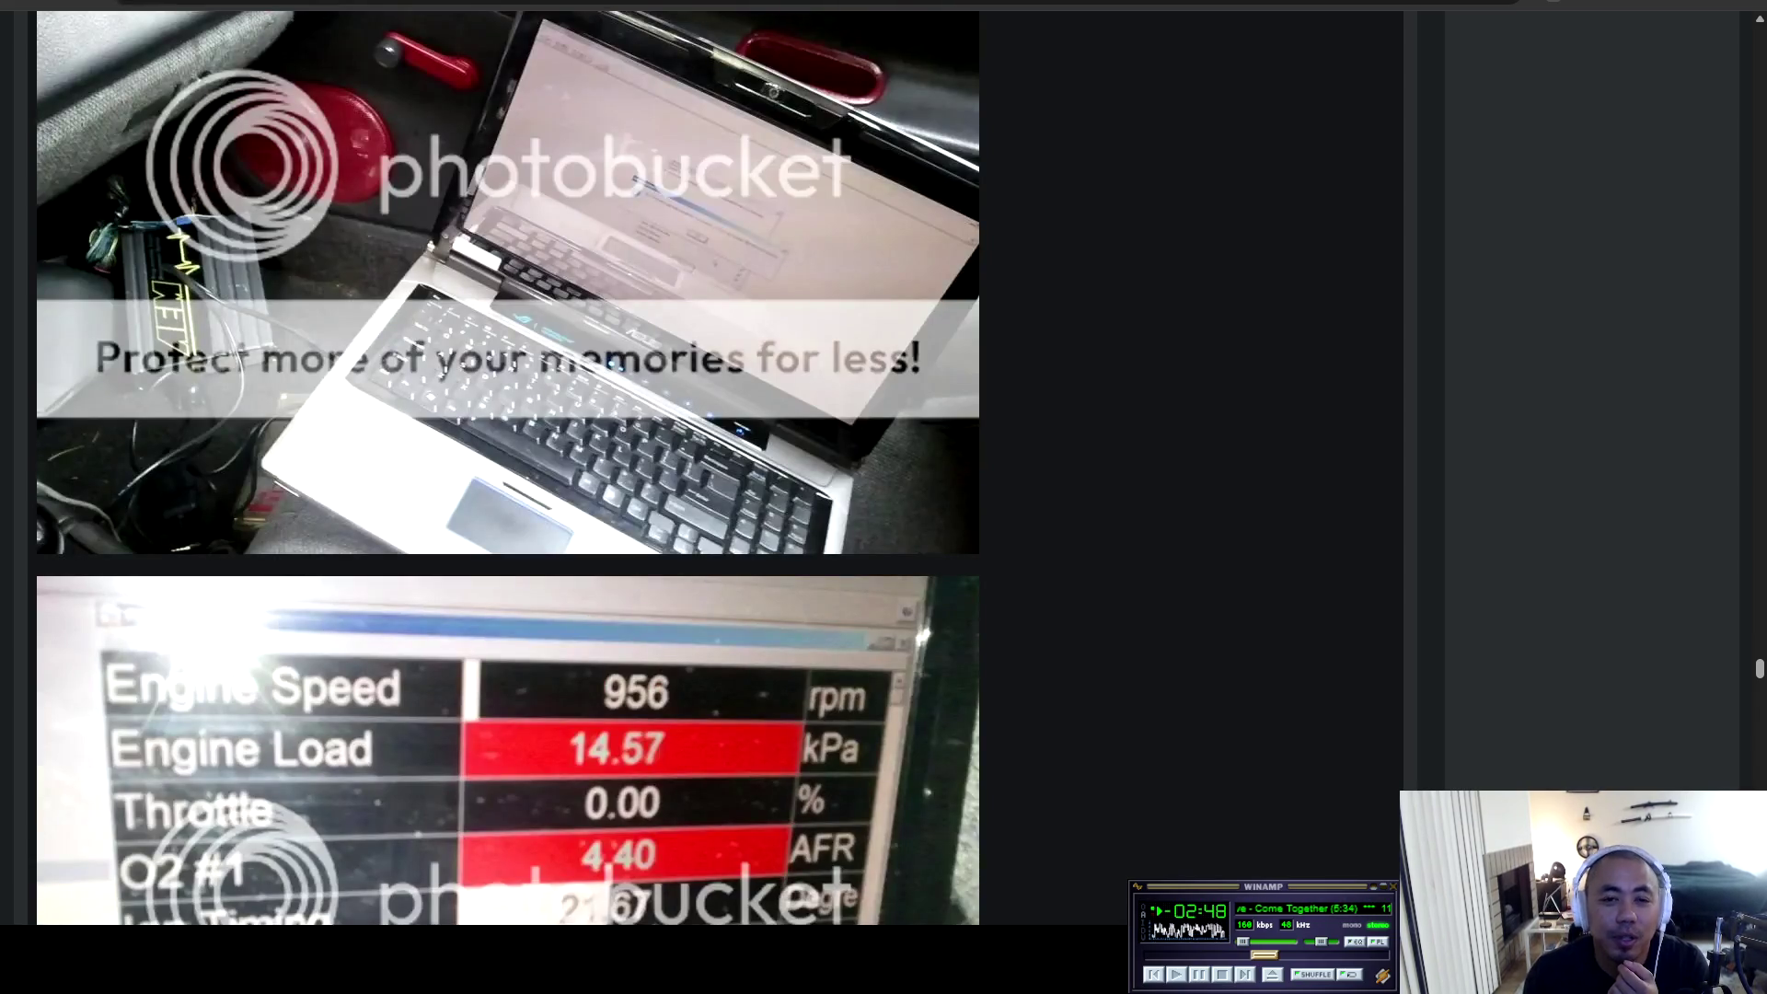
scroll(508, 470, up, 5)
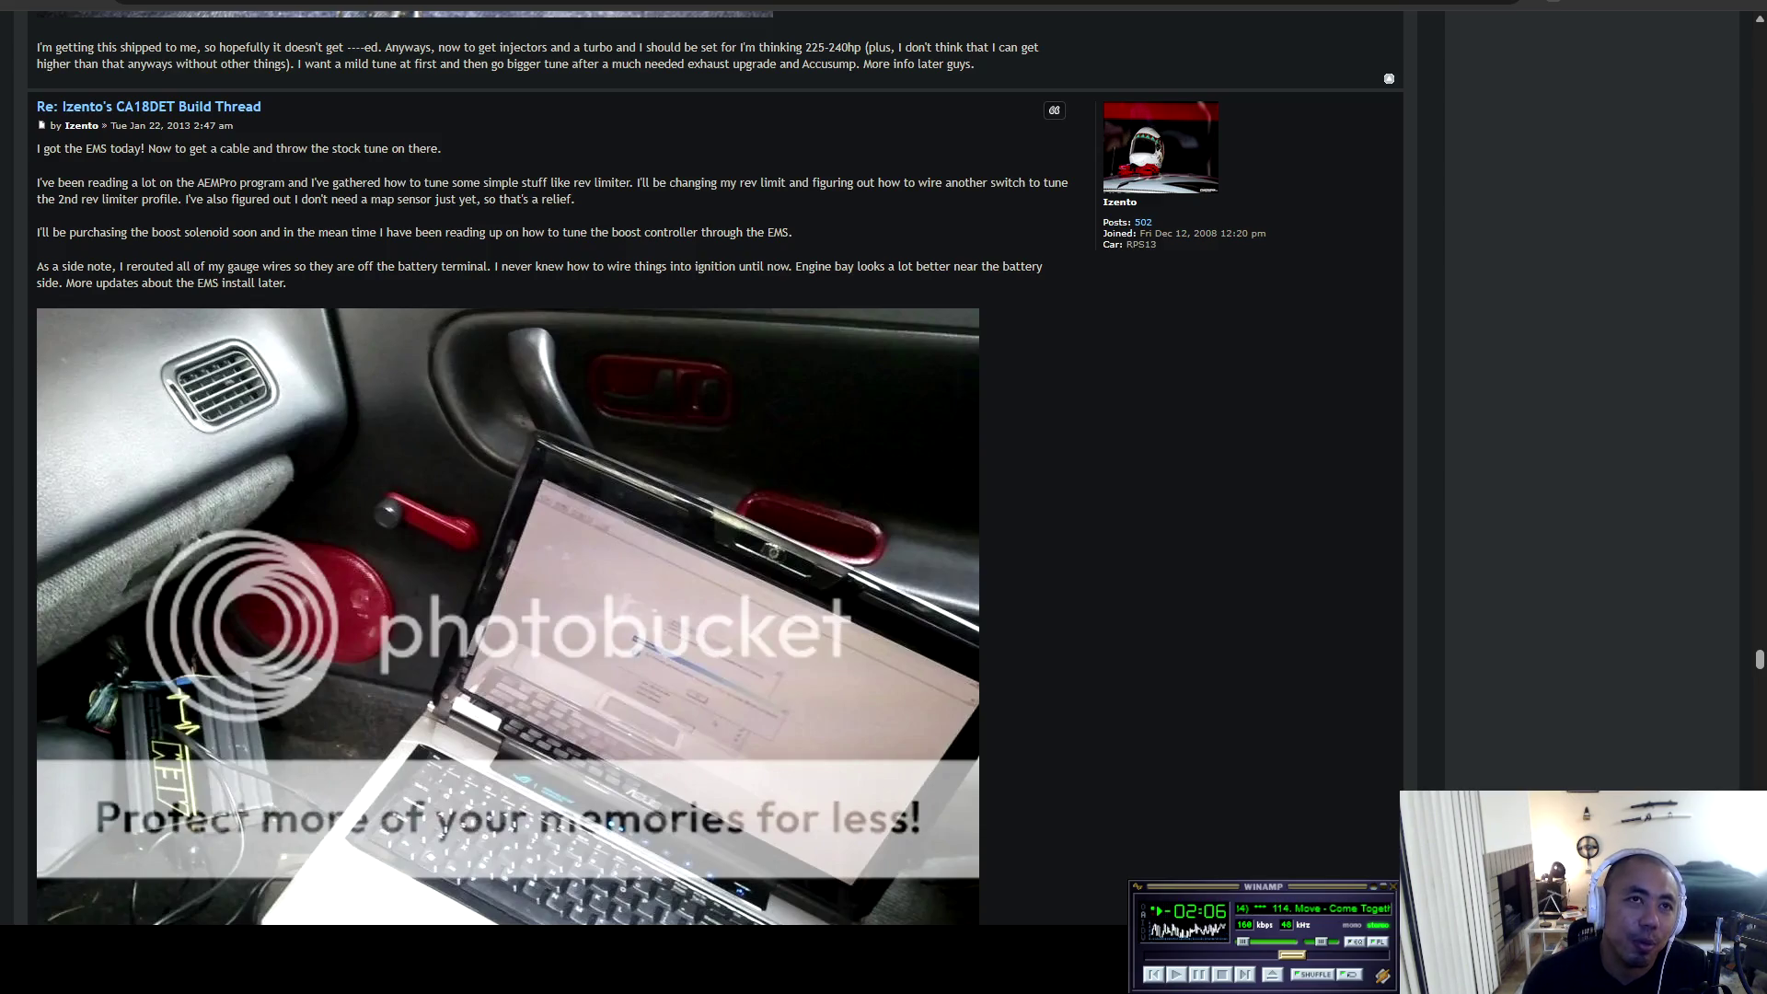
Go past the engine data screenshot to the rich AFR notes and orange FD3S RX-7 photo.
scroll(506, 469, down, 10)
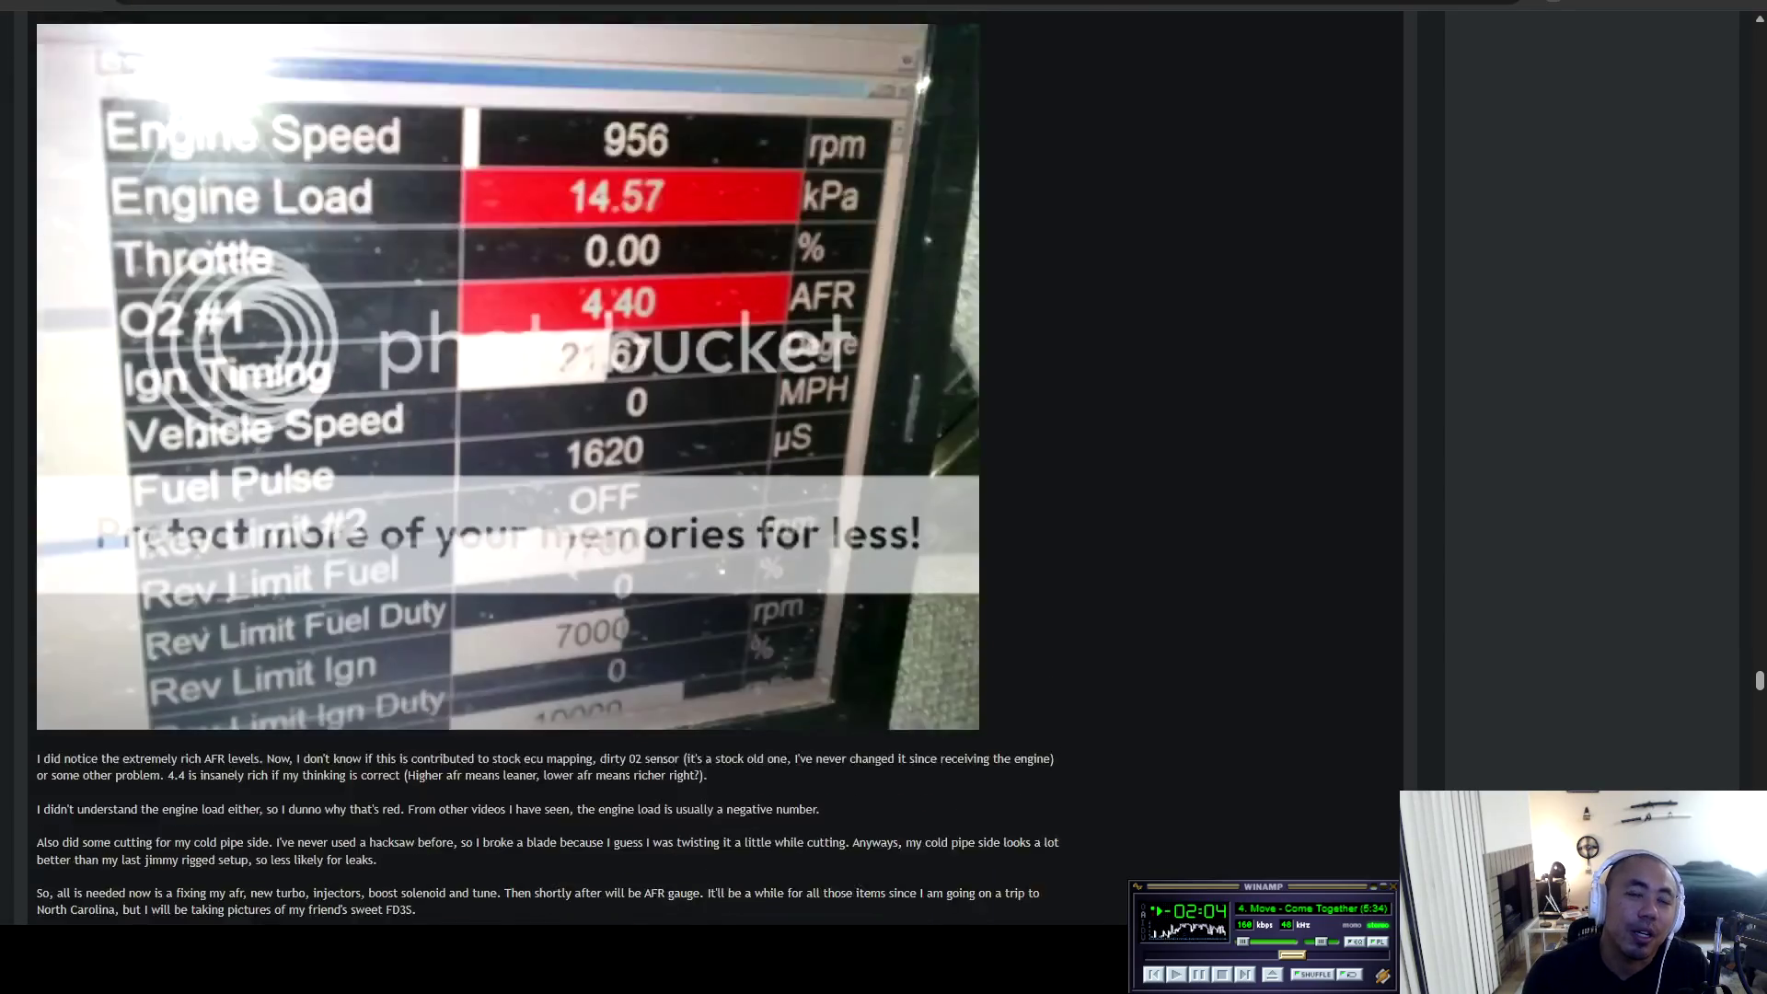
scroll(507, 469, down, 3)
scroll(716, 468, down, 4)
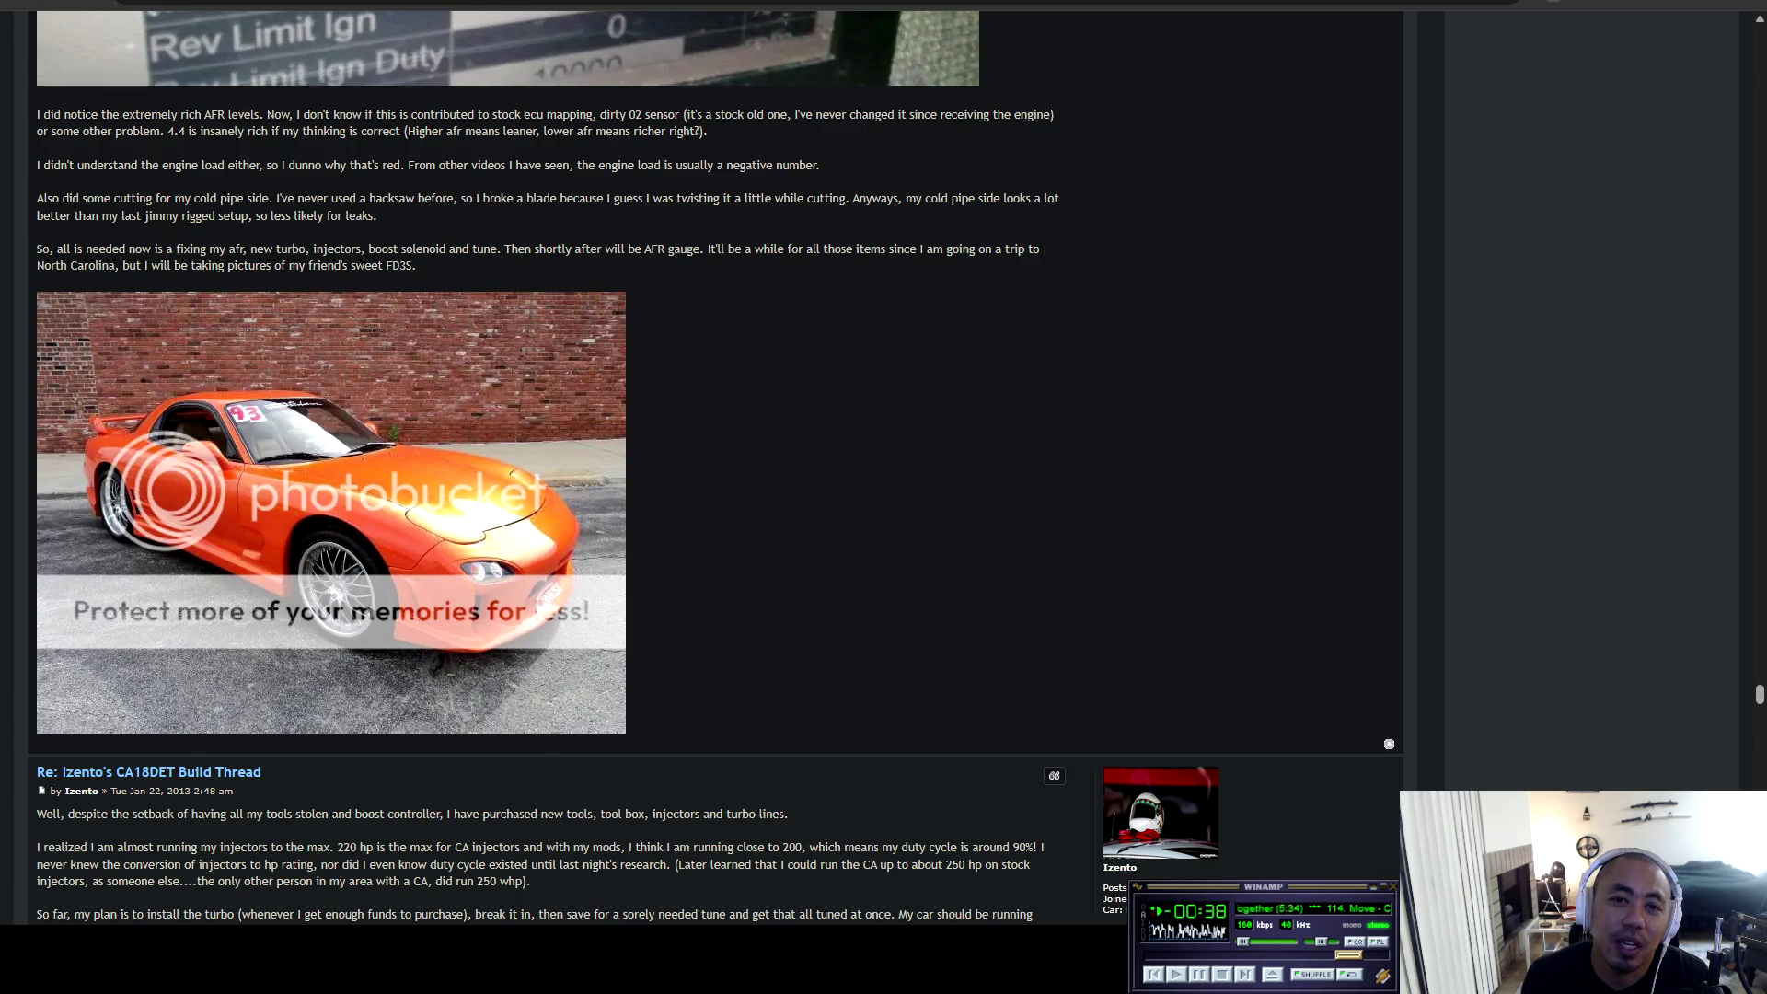
Bring 'The loot is here!' post into view and double-click the orange RX-7 photo.
scroll(715, 469, down, 2)
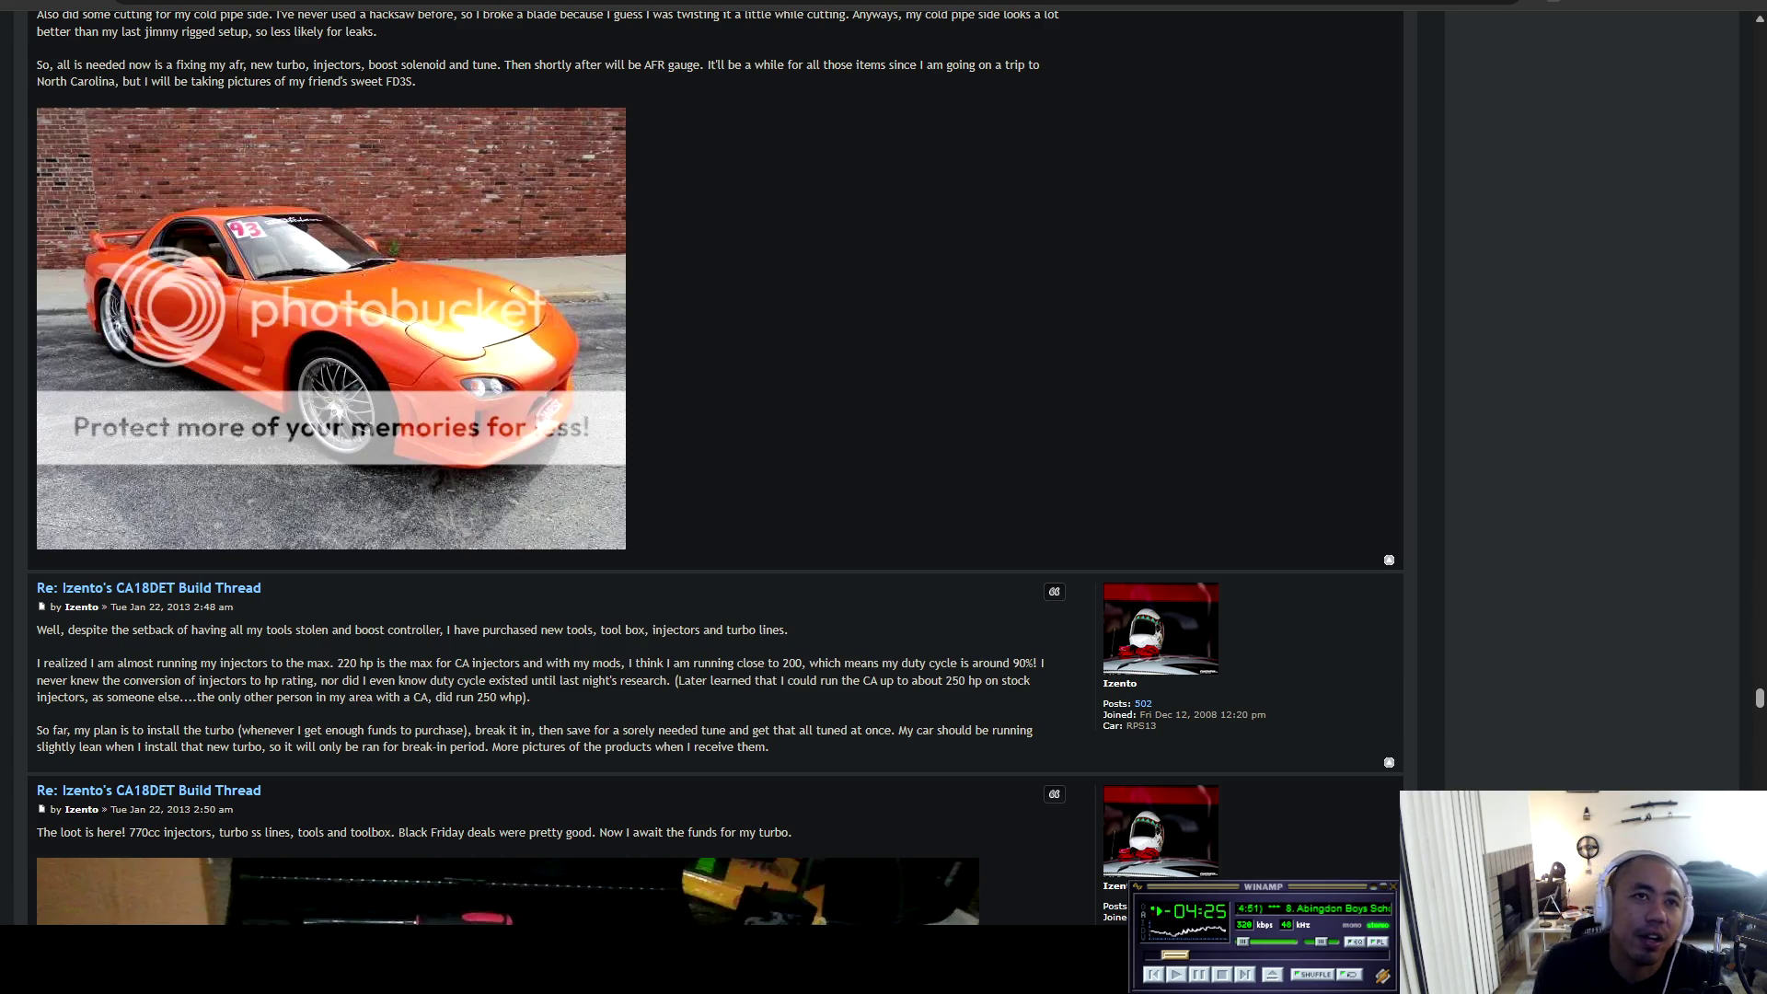
double_click(331, 330)
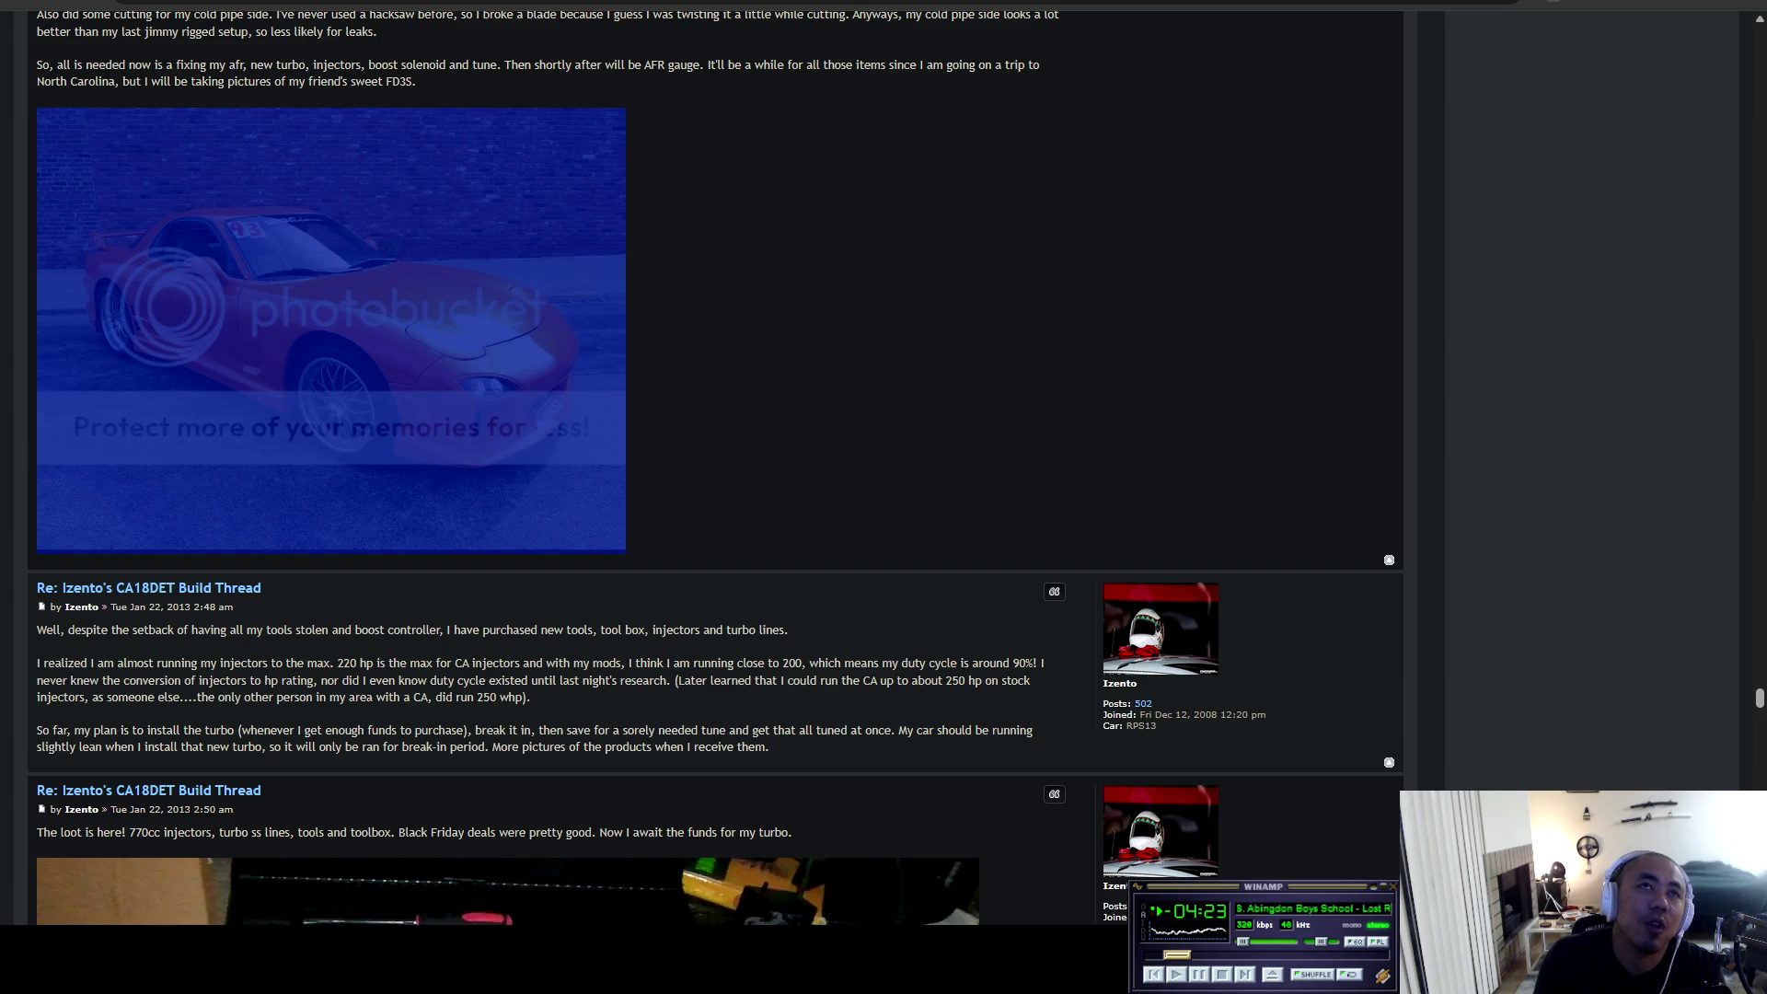
Highlight the new-tools post and the arrived-parts list, continuing to the 'Back in business' post.
scroll(715, 514, down, 5)
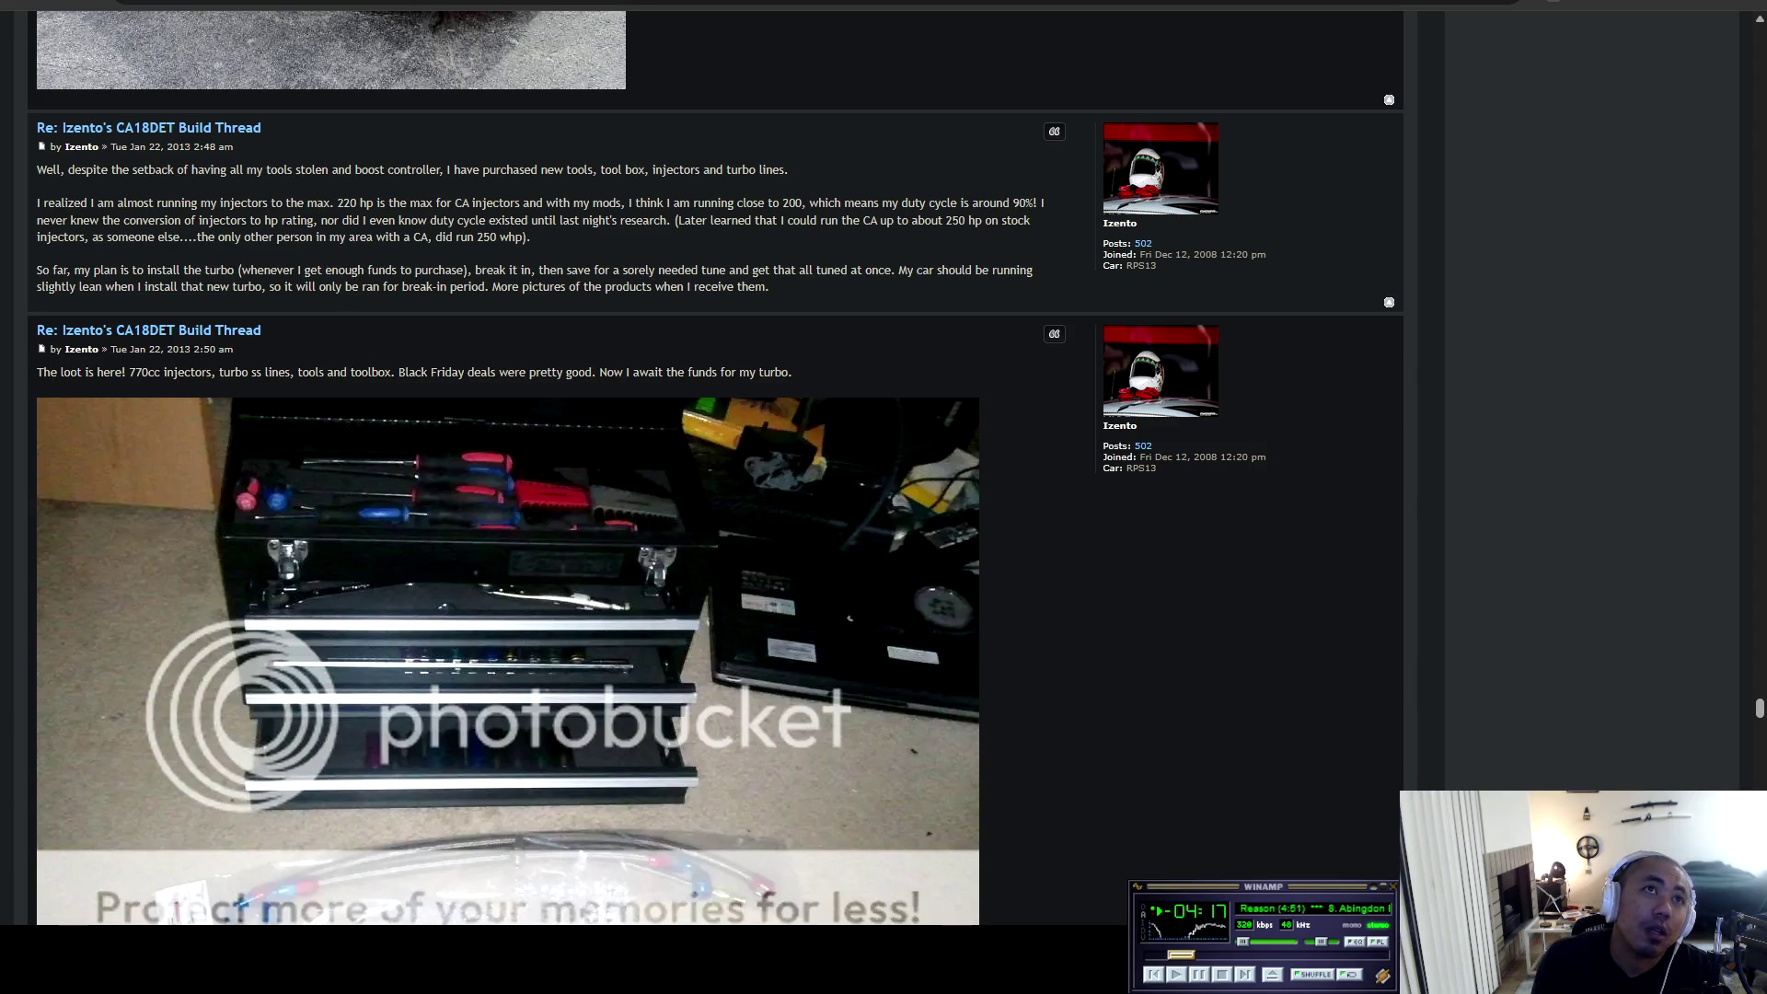
mouse_move(85, 170)
mouse_down()
mouse_move(792, 170)
mouse_move(39, 169)
mouse_move(892, 202)
mouse_move(534, 237)
mouse_move(828, 269)
mouse_move(771, 288)
mouse_up()
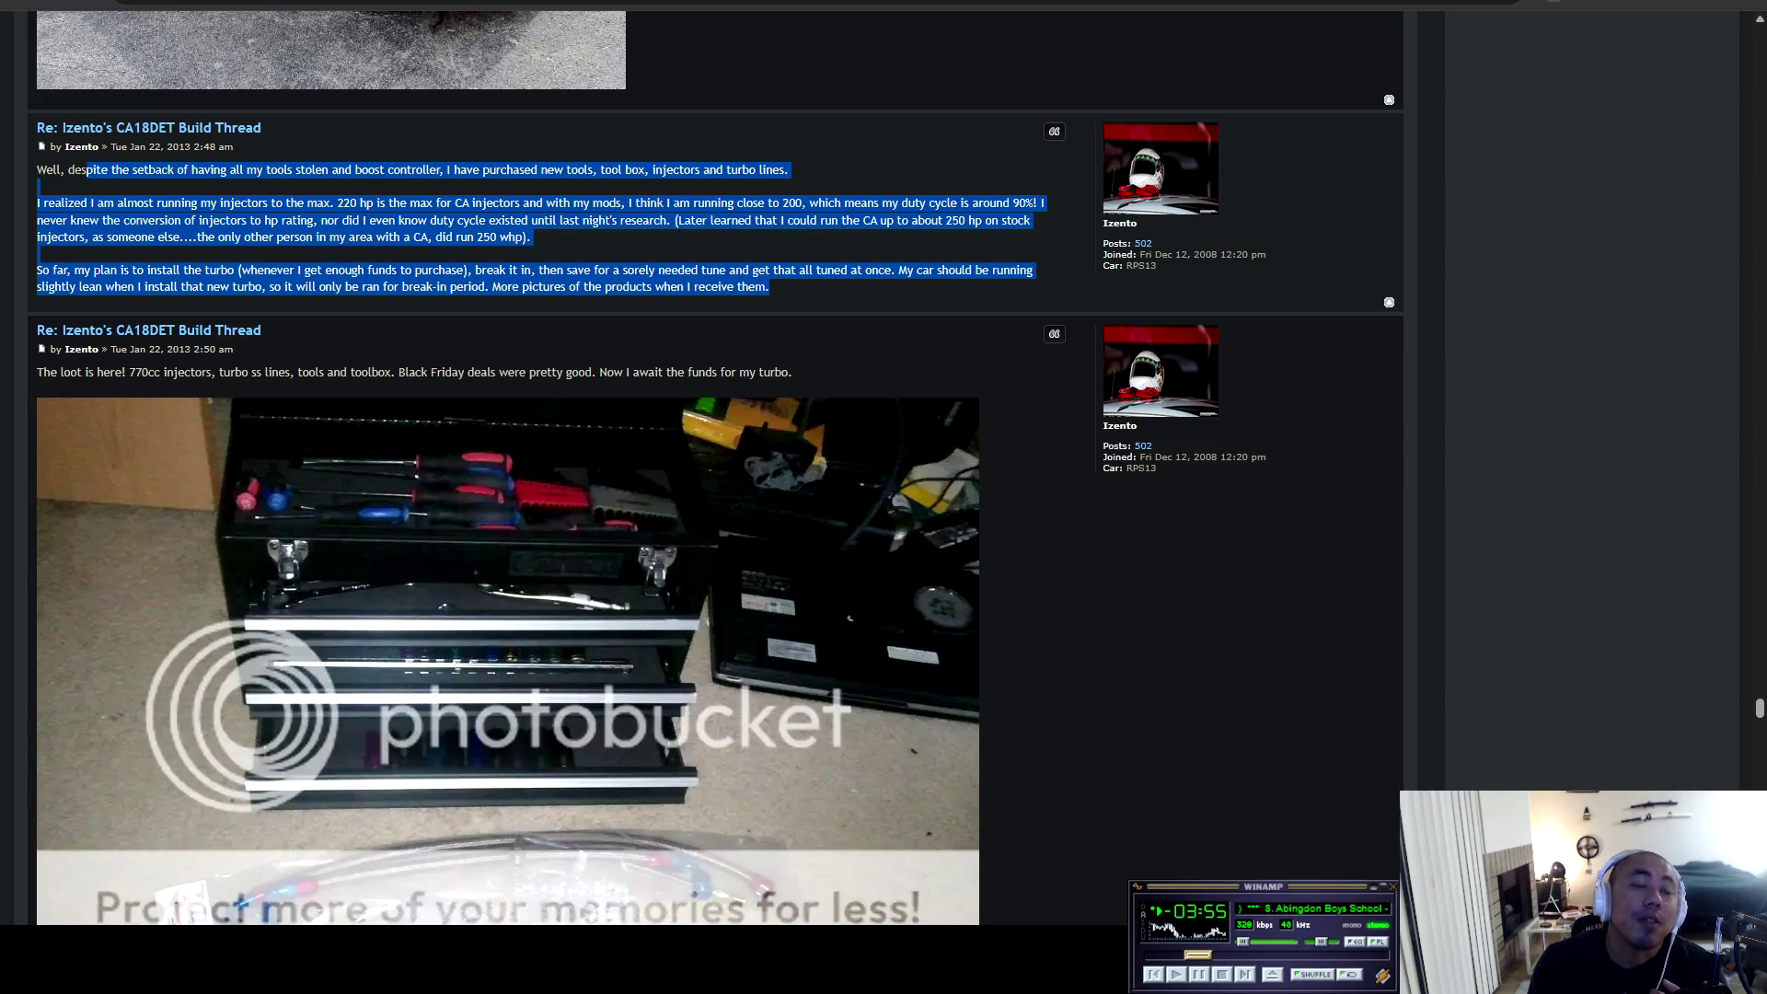
mouse_move(98, 372)
mouse_down()
mouse_move(360, 372)
mouse_move(36, 371)
mouse_move(439, 372)
mouse_up()
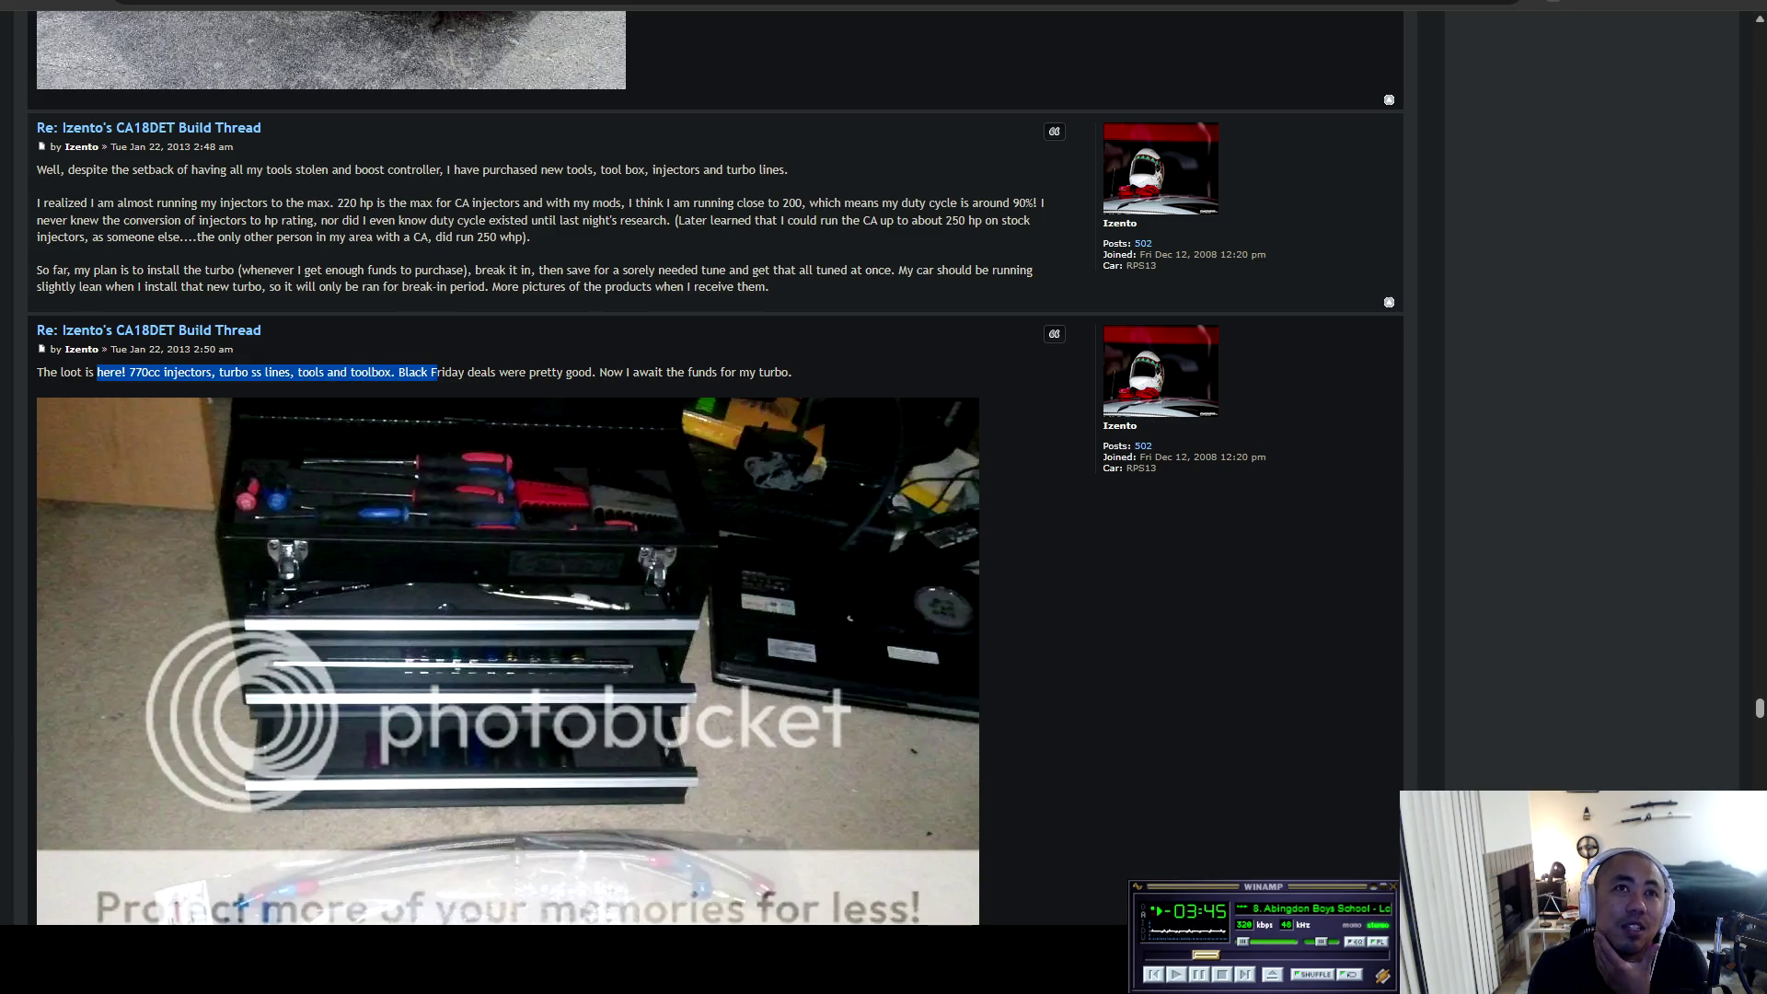
scroll(715, 468, down, 15)
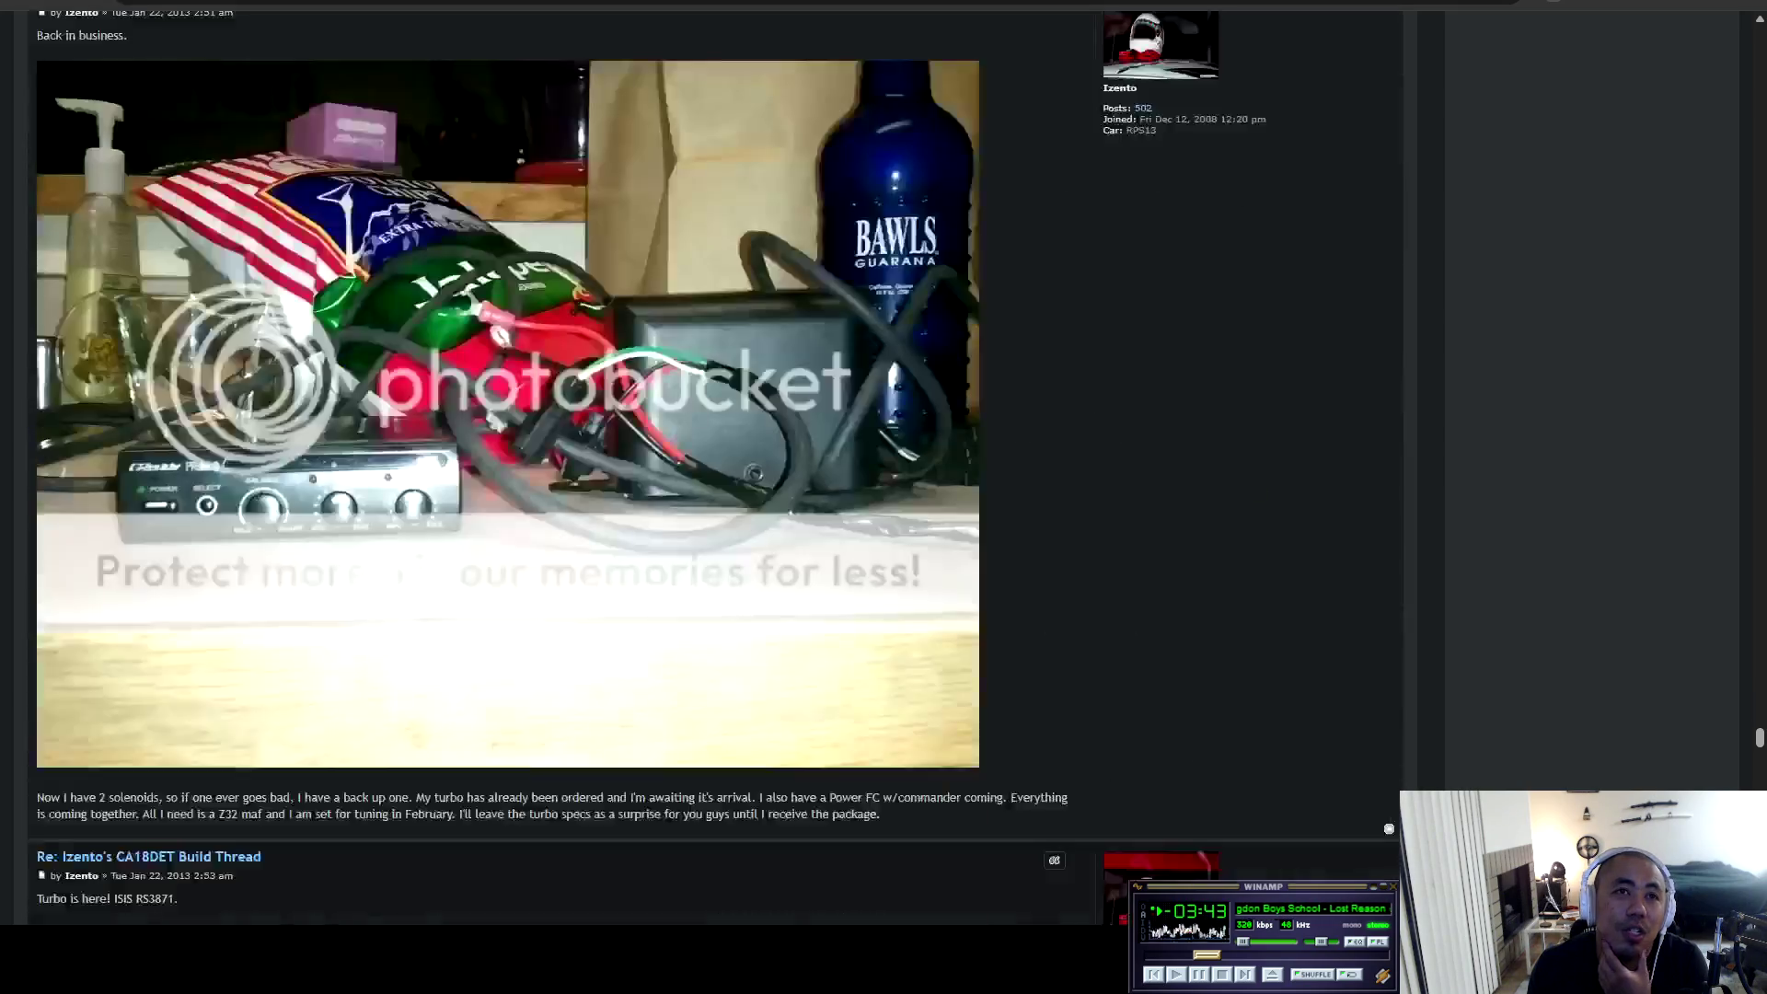
Scroll past 'Back in business' to the 'Turbo is here! ISIS RS3871' post and its photos.
scroll(715, 469, up, 4)
scroll(715, 468, down, 5)
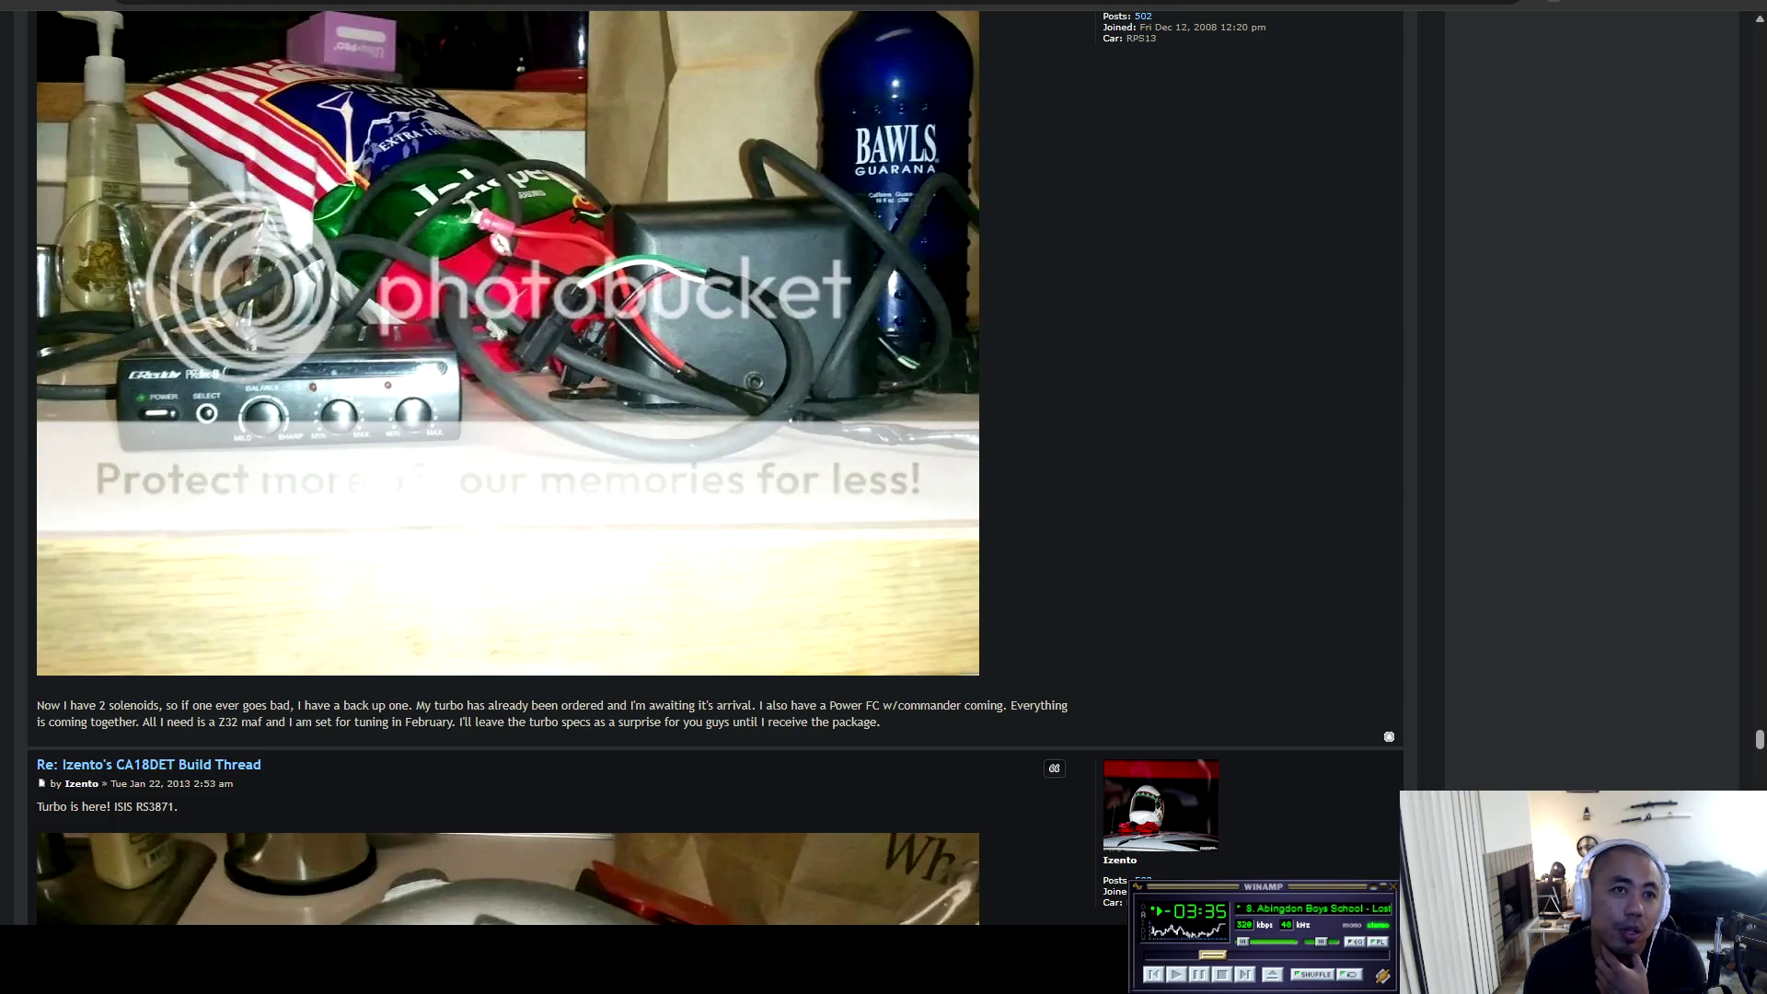
scroll(715, 469, down, 6)
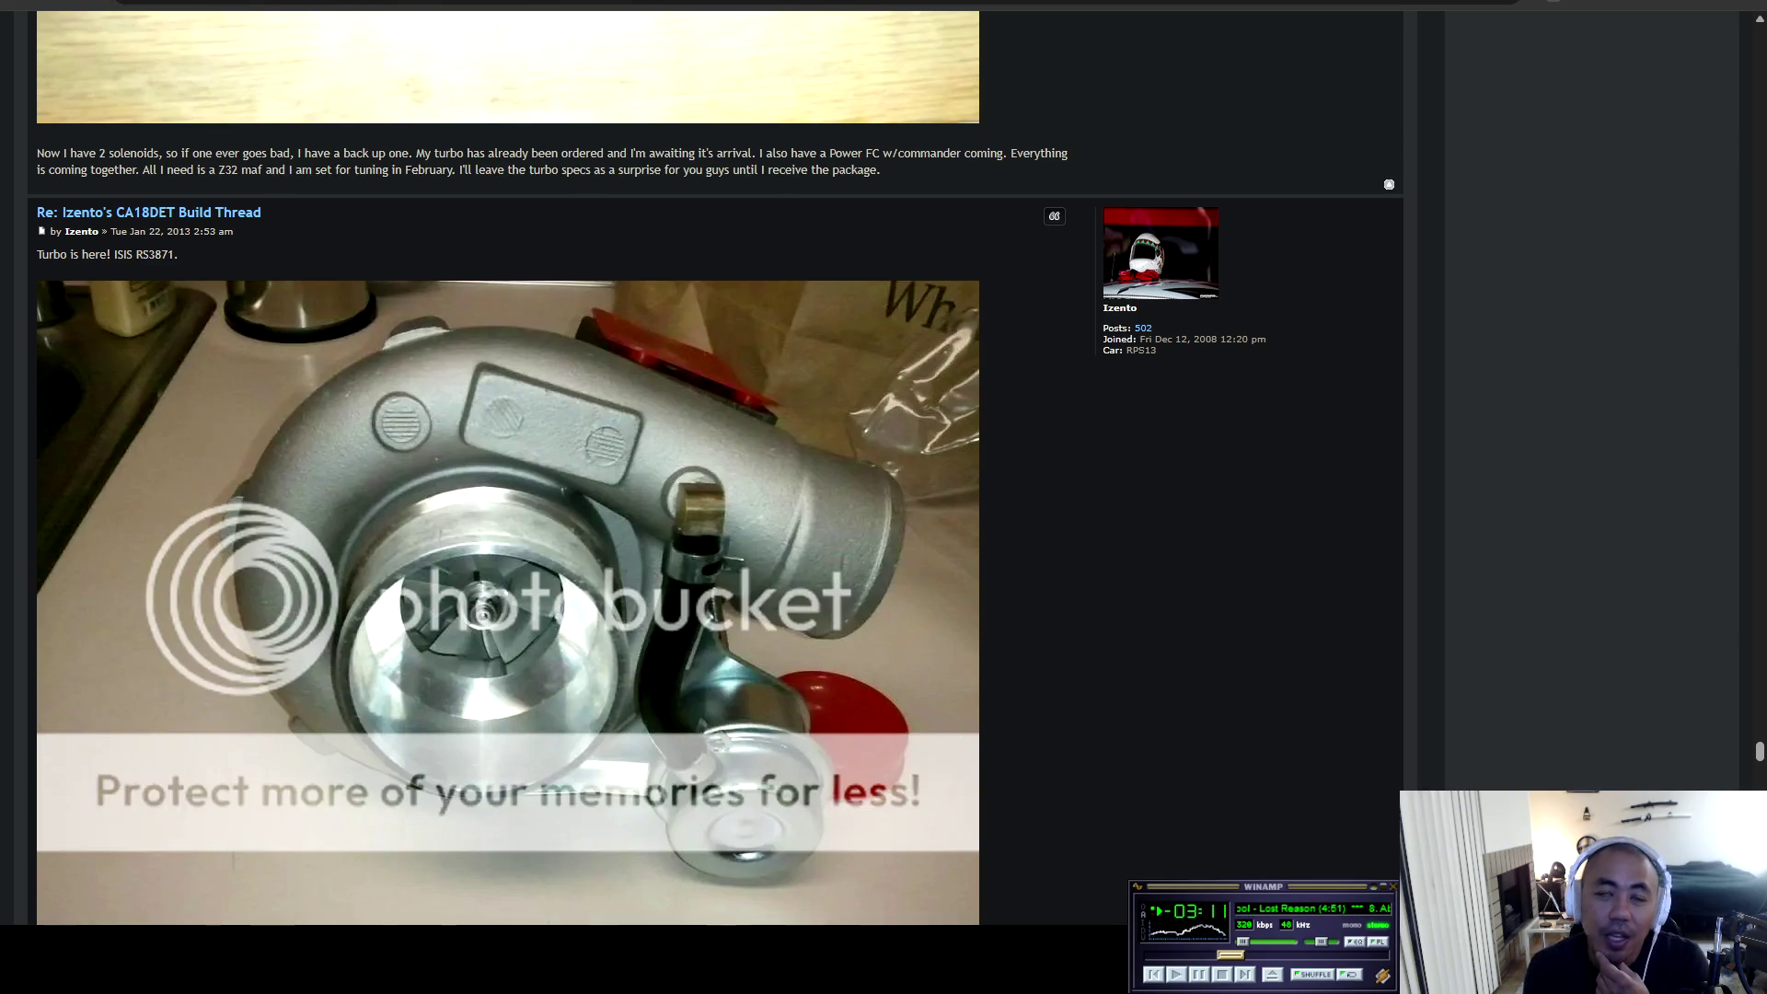
scroll(506, 459, down, 10)
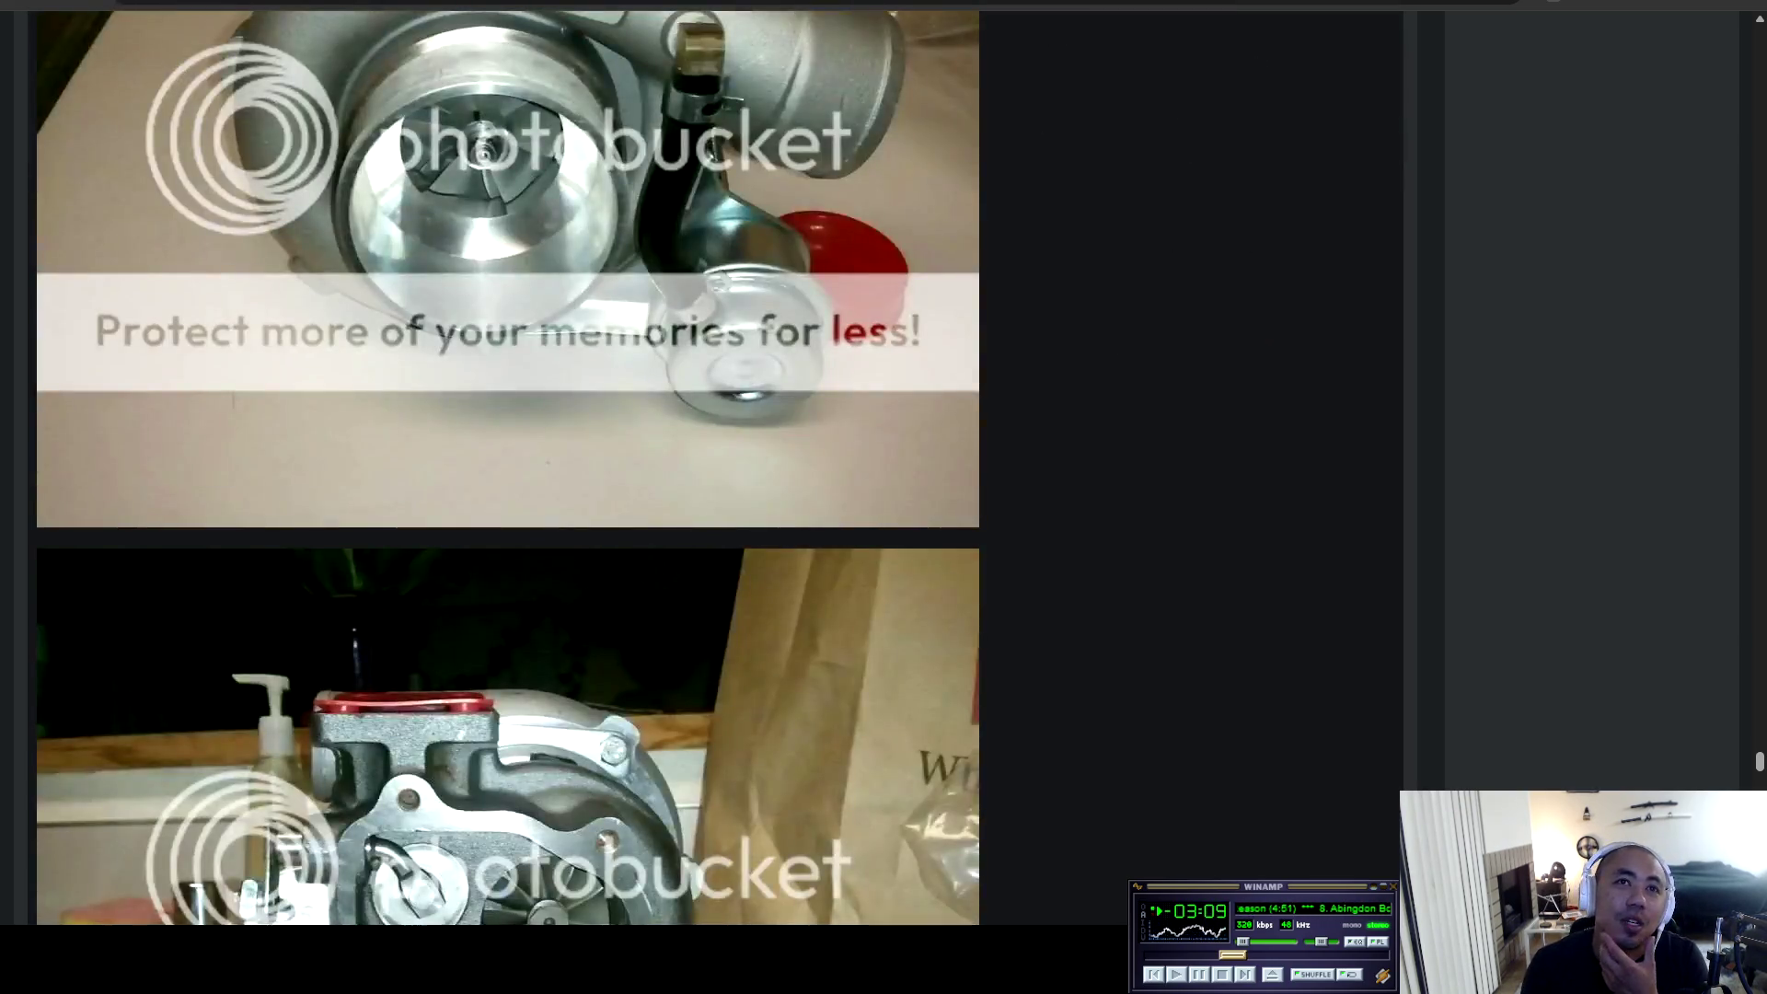
Highlight the Power FC swap note and the S14 Zenki note, reaching the 2.5" downpipe post.
scroll(507, 459, down, 8)
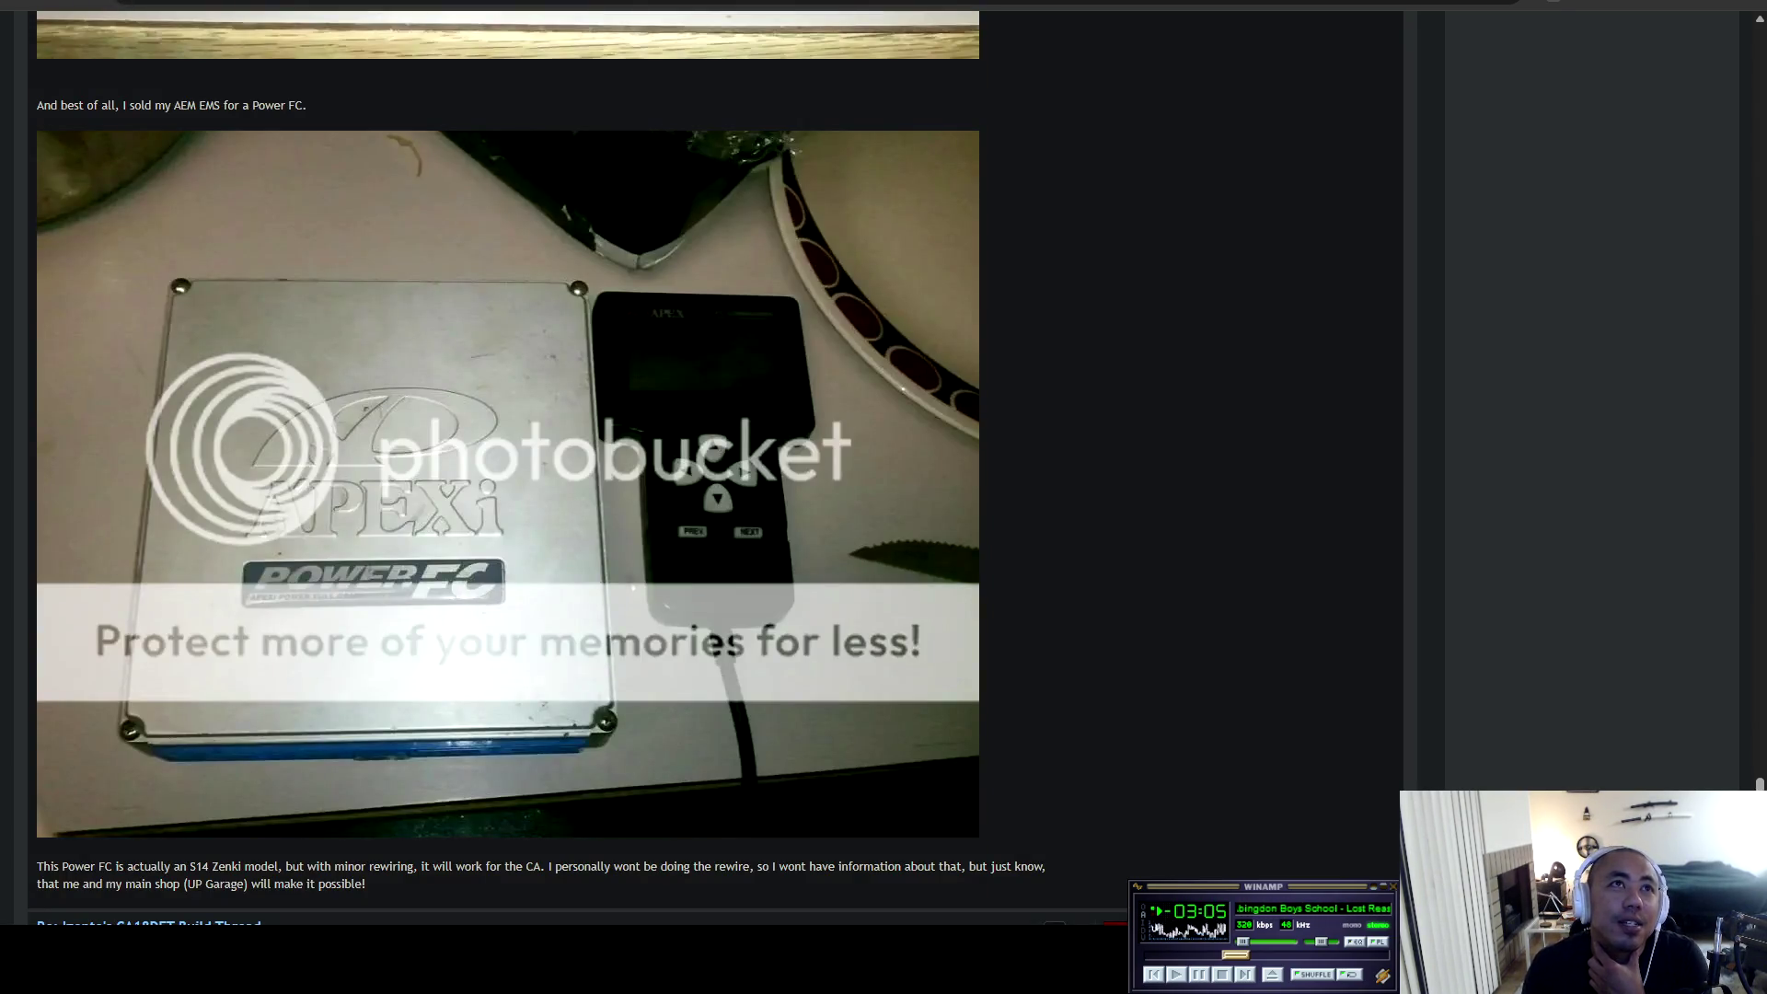
drag(171, 105, 306, 105)
scroll(507, 460, down, 4)
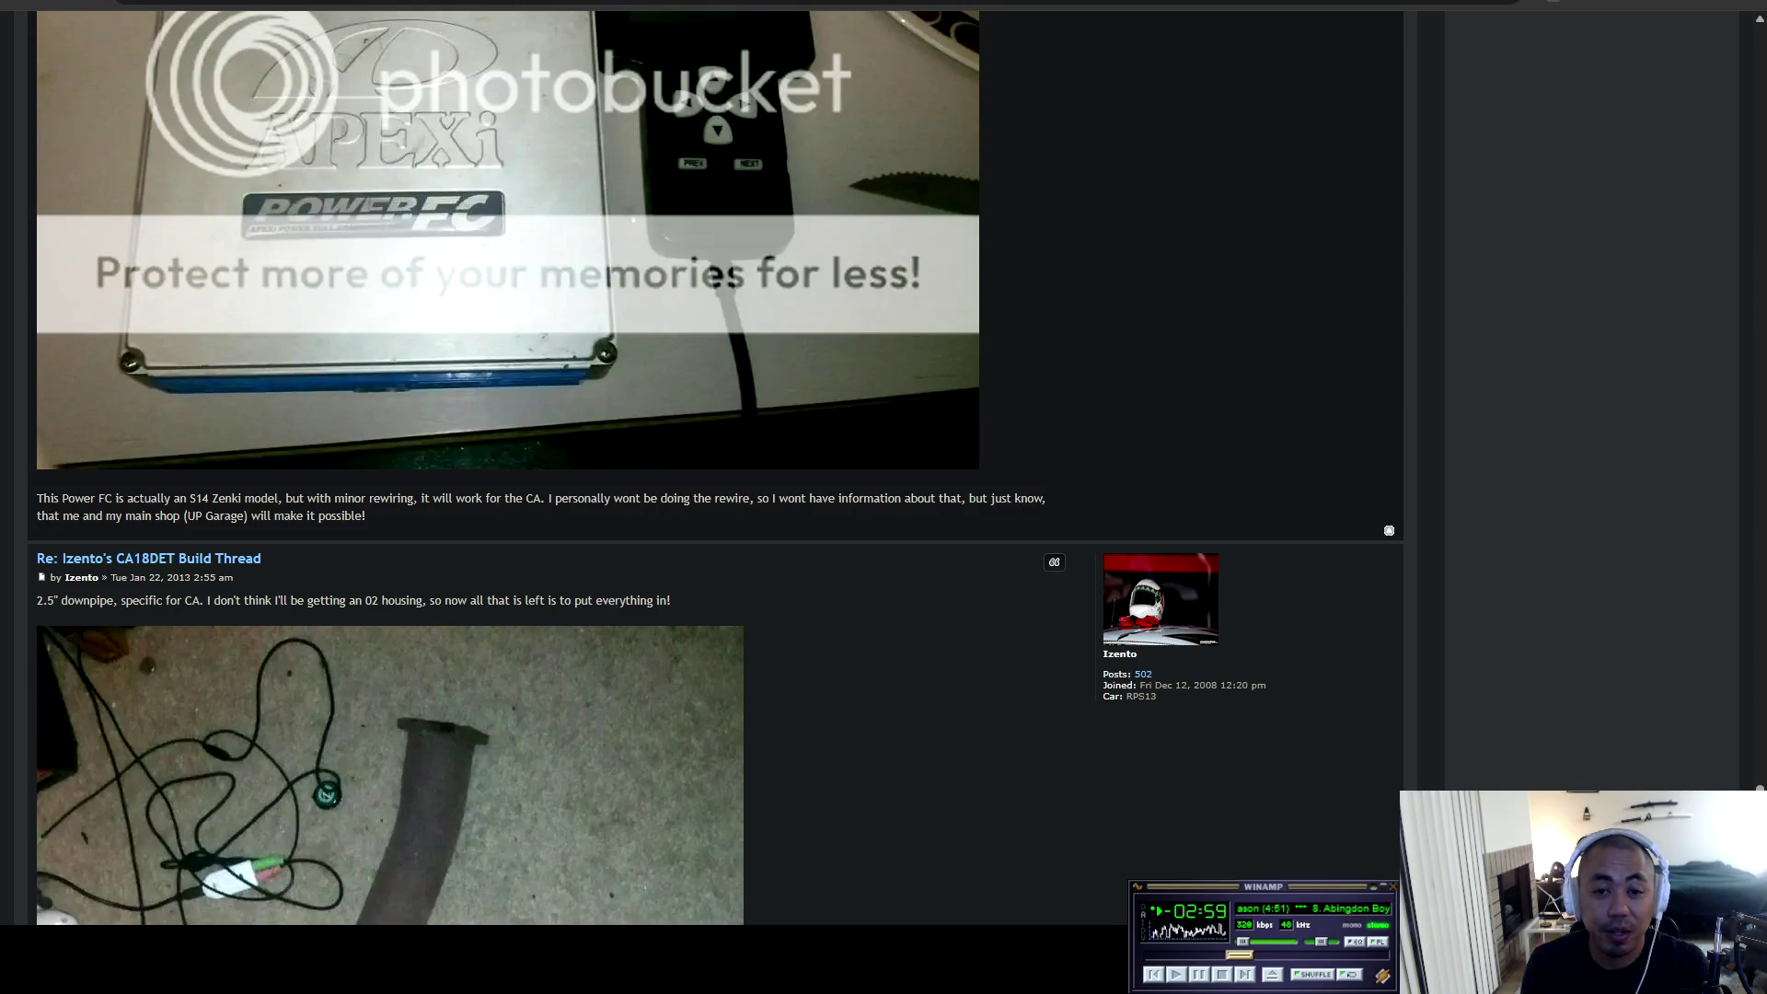
scroll(715, 469, down, 1)
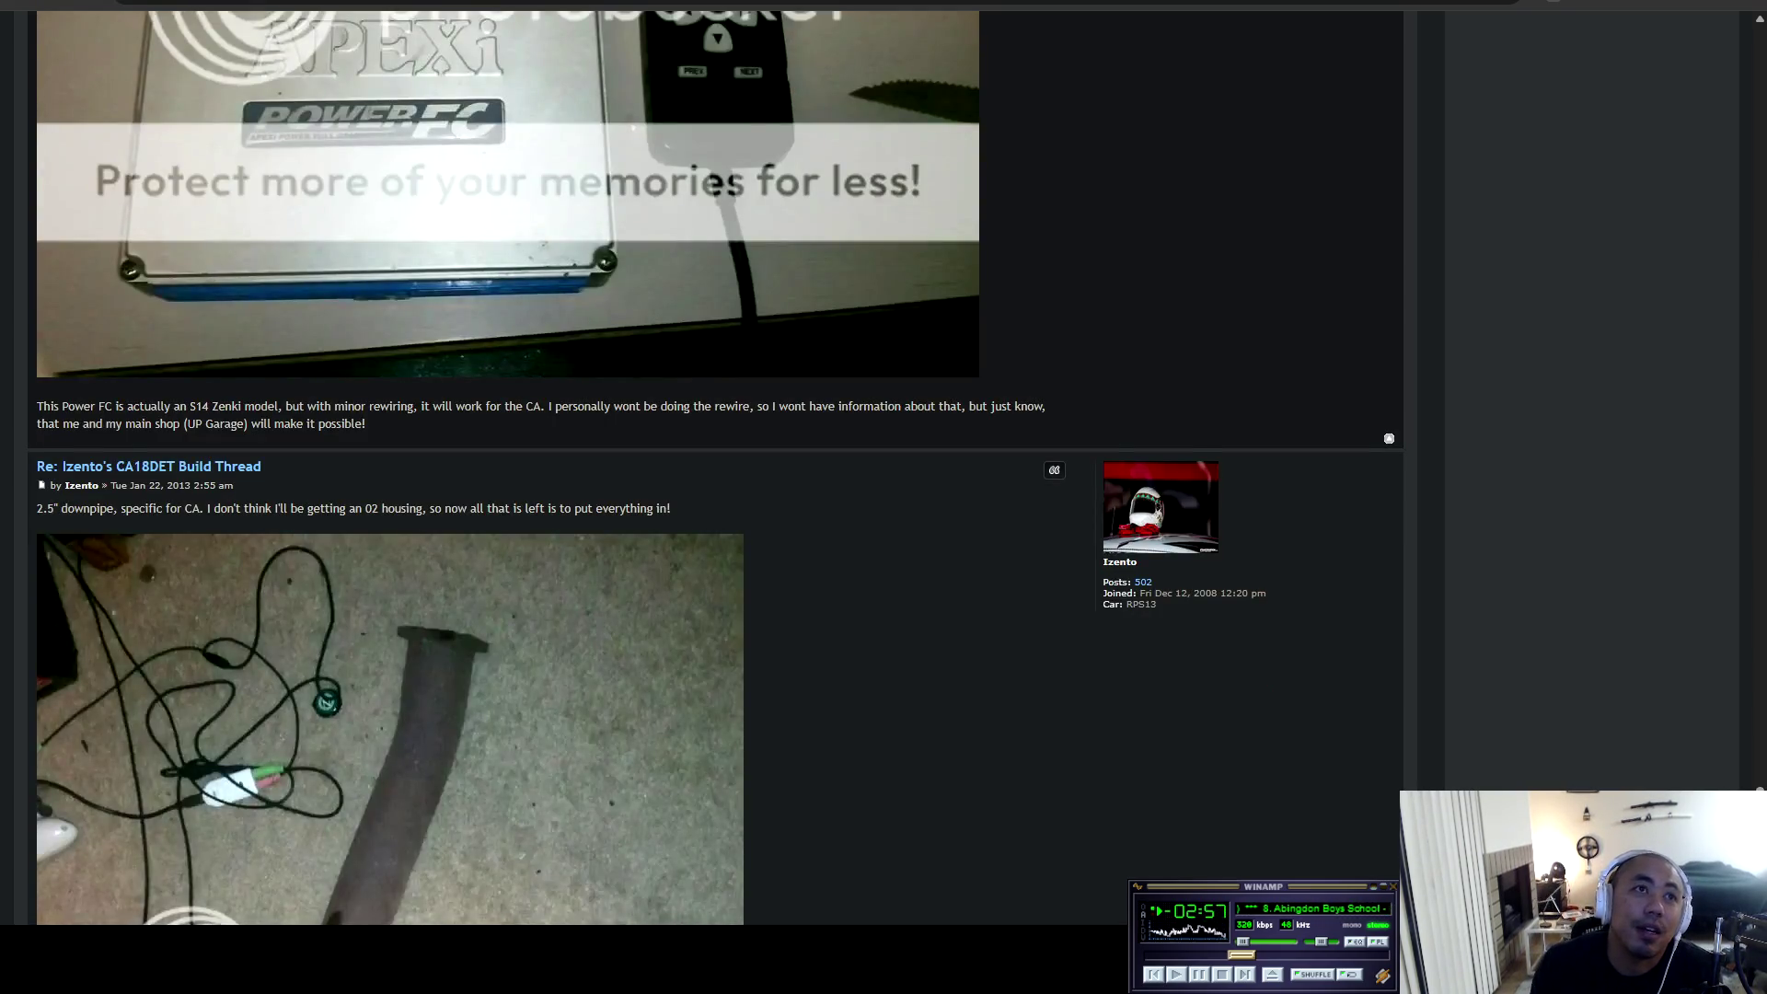
scroll(715, 469, down, 2)
drag(188, 223, 345, 223)
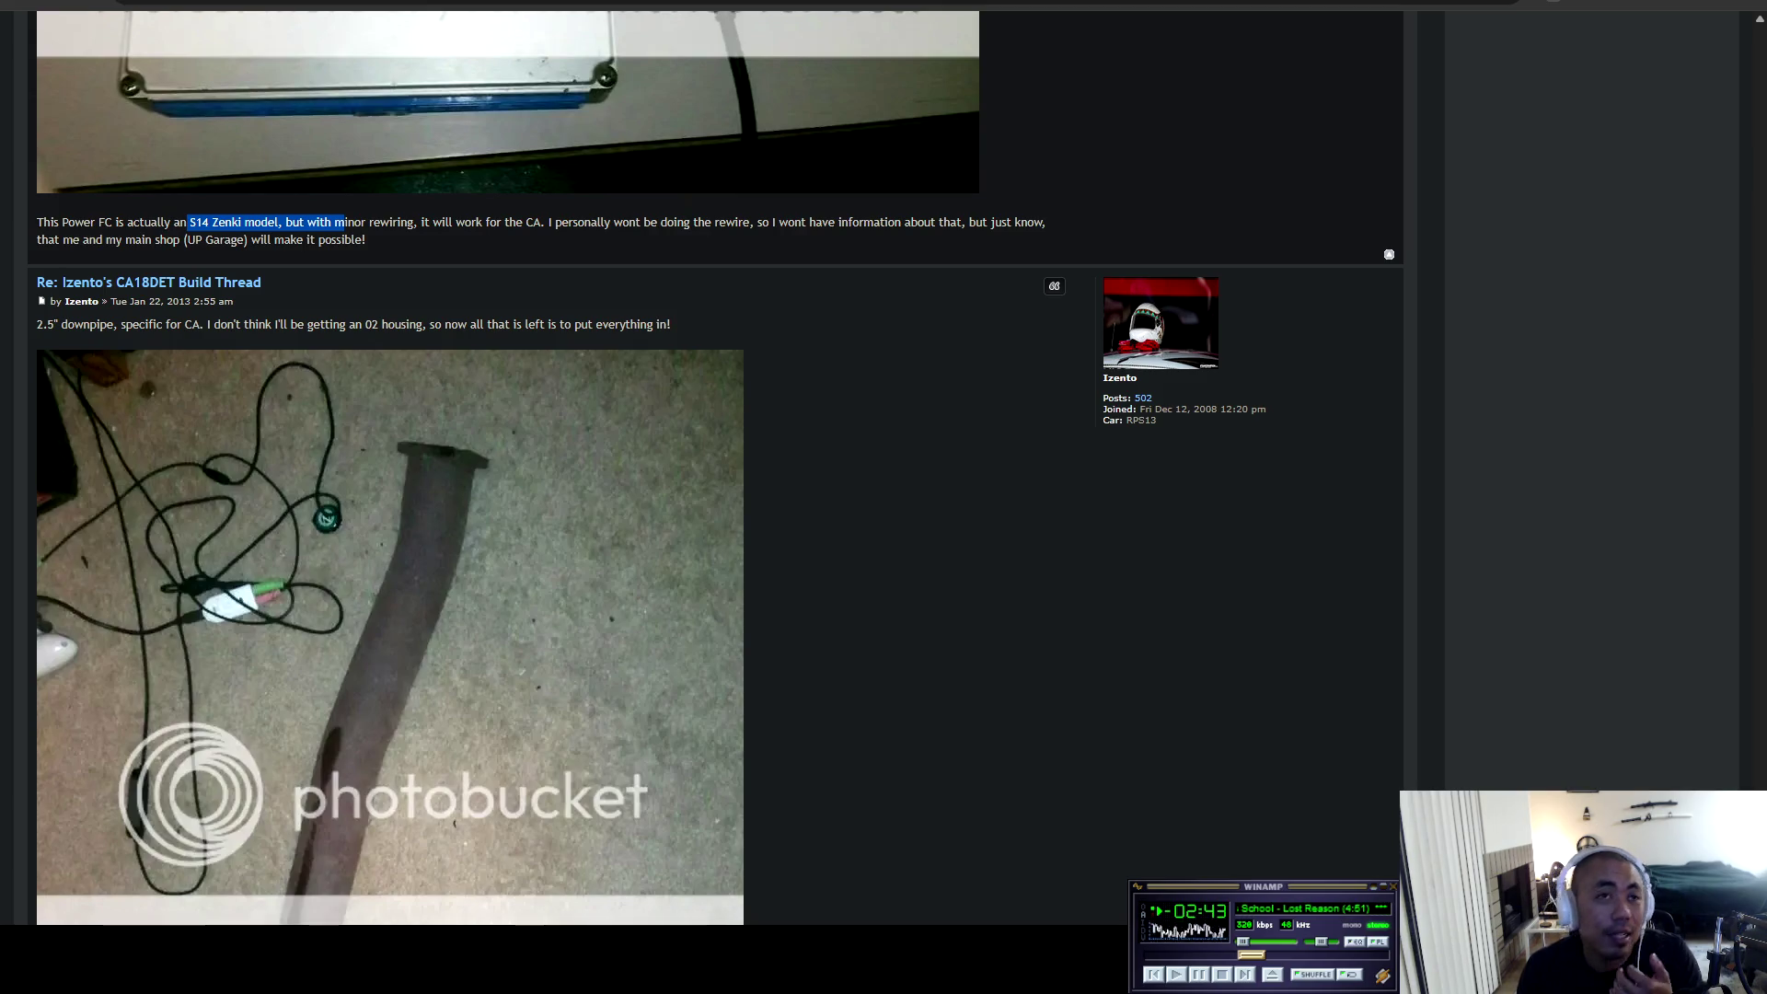
scroll(715, 469, down, 5)
Finish page 1's remaining posts, jump back to the top, and go to page 2.
scroll(716, 469, up, 5)
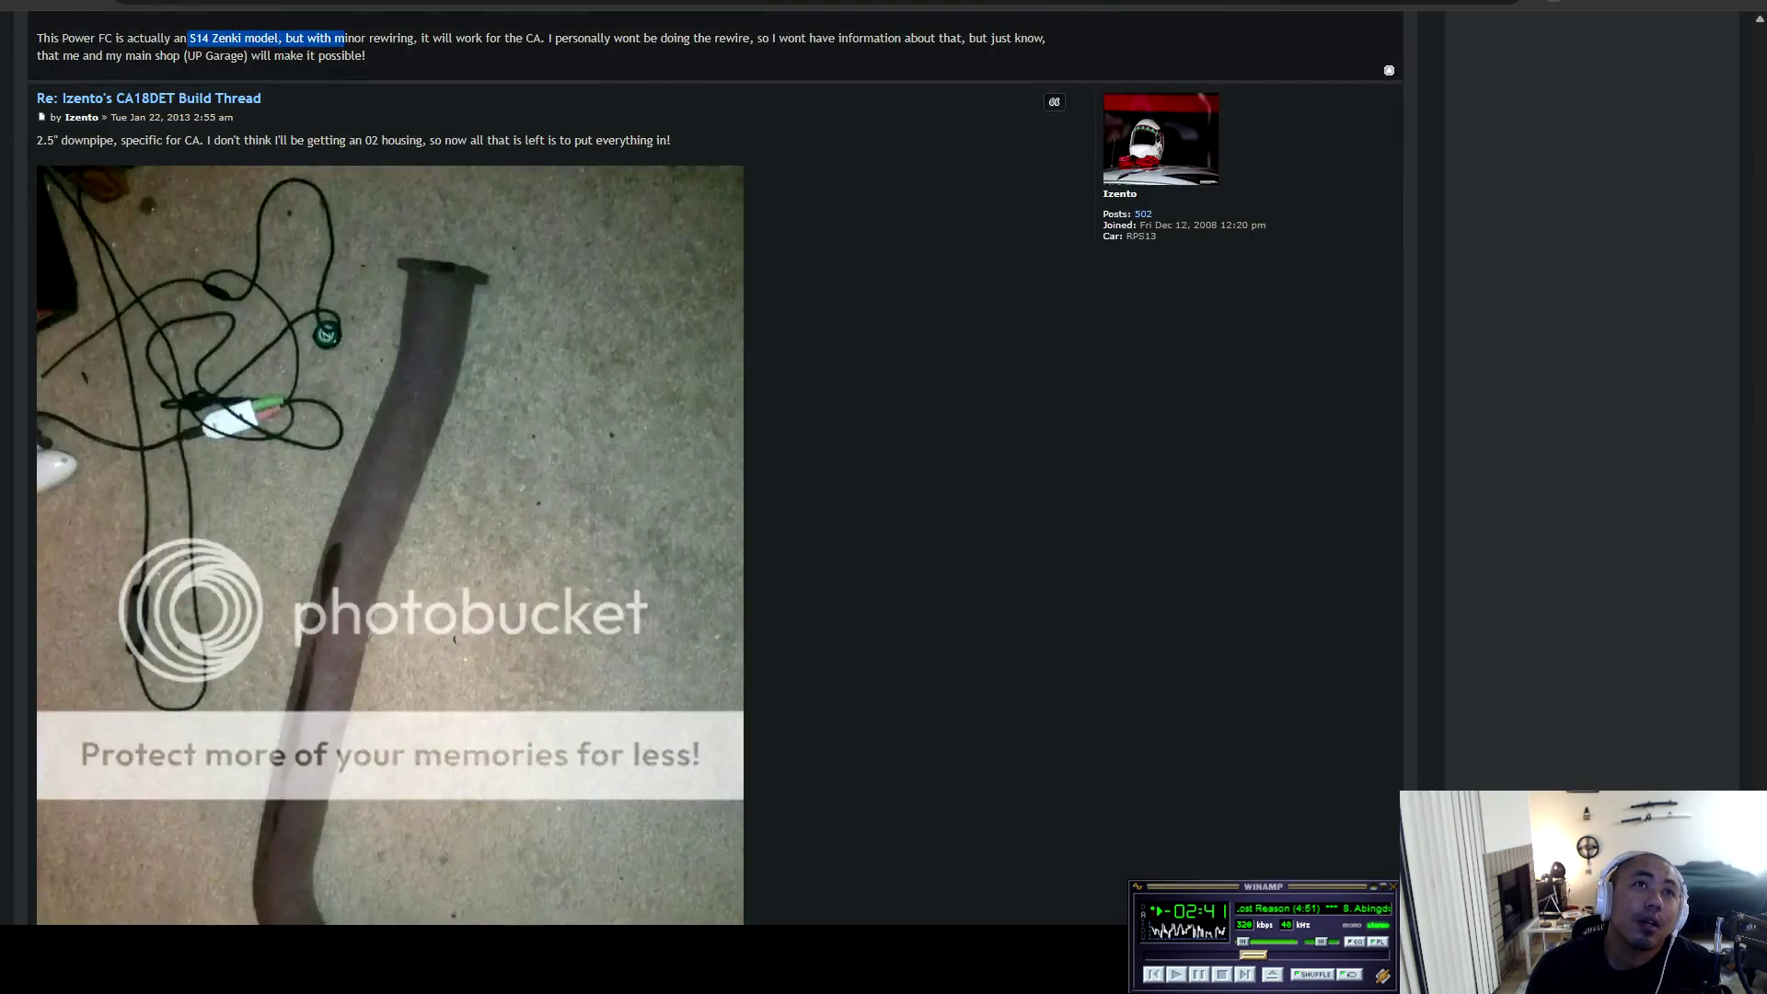
scroll(716, 468, down, 3)
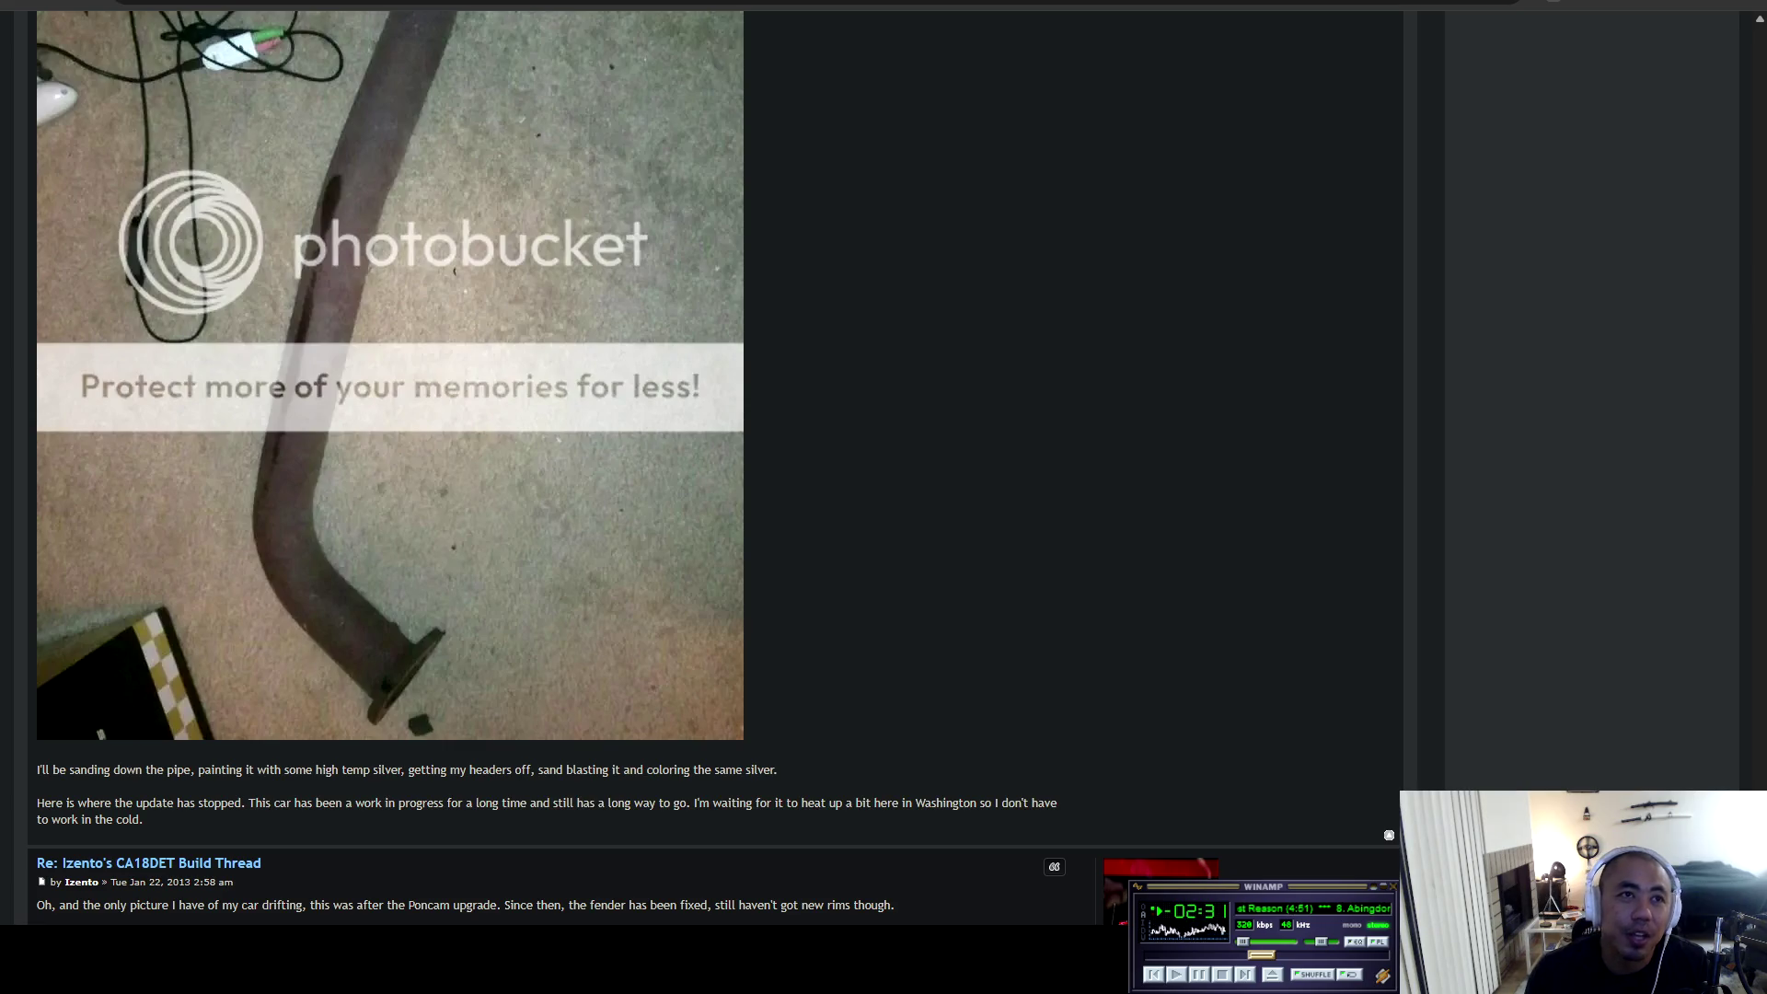
scroll(716, 465, down, 5)
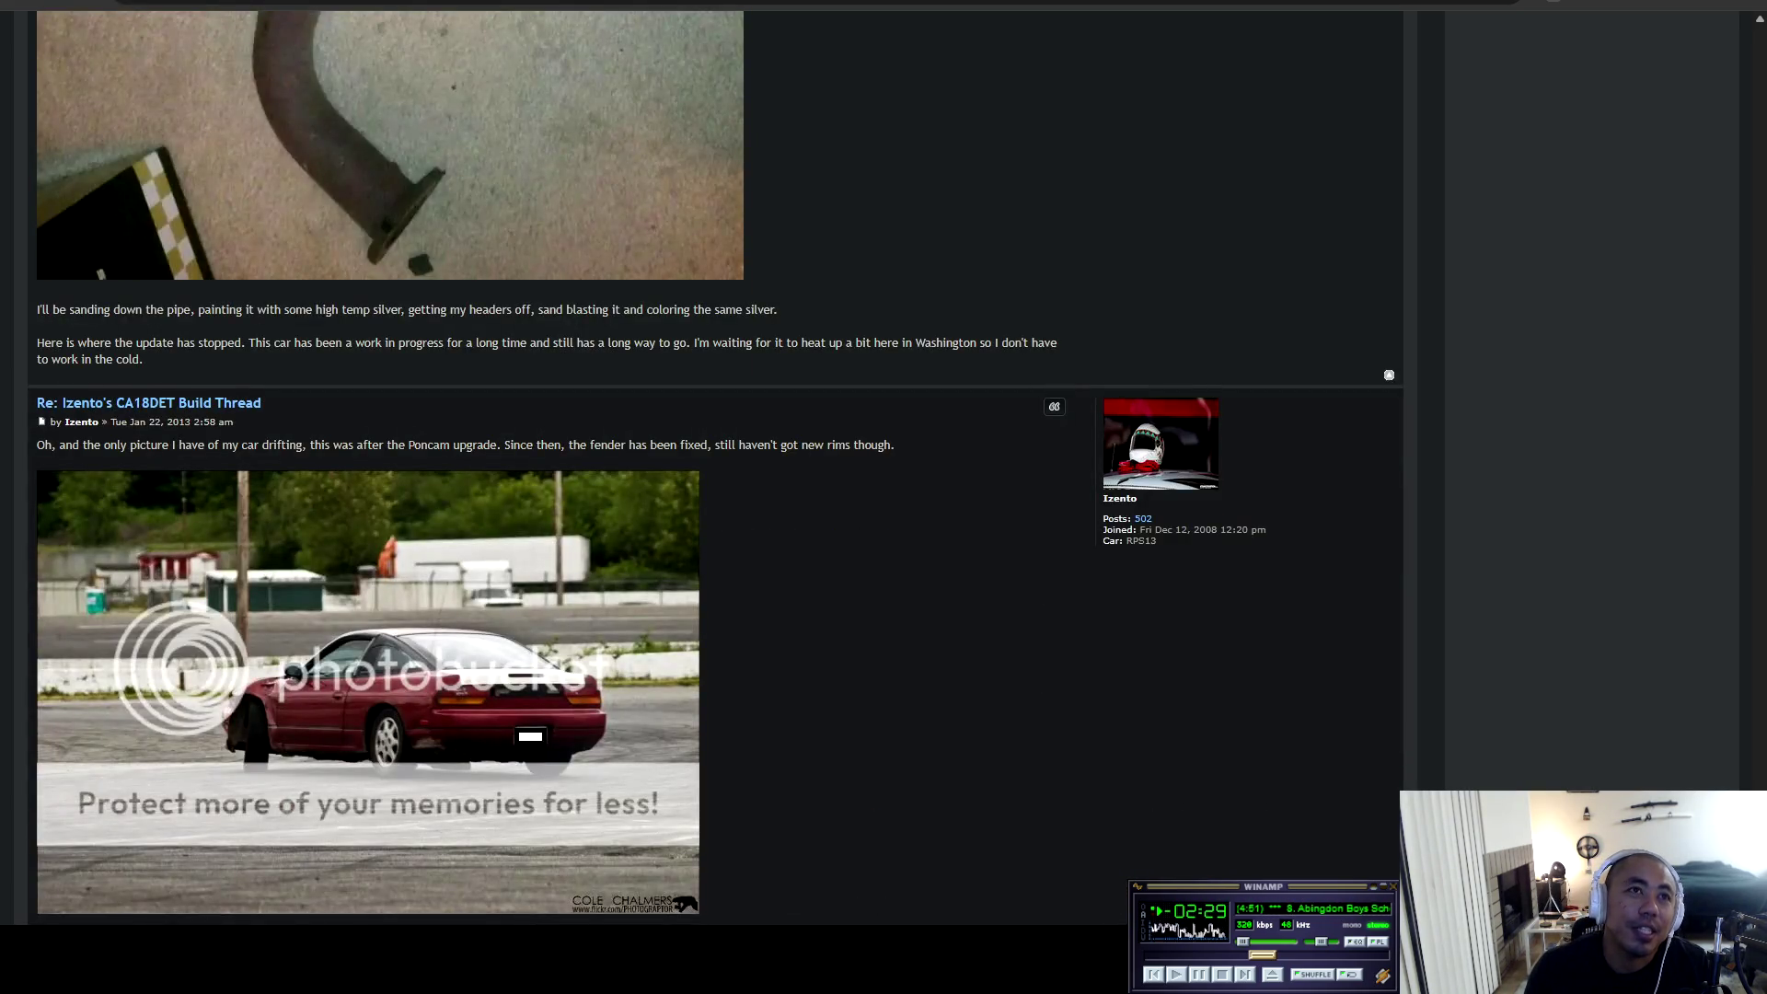
scroll(715, 464, down, 4)
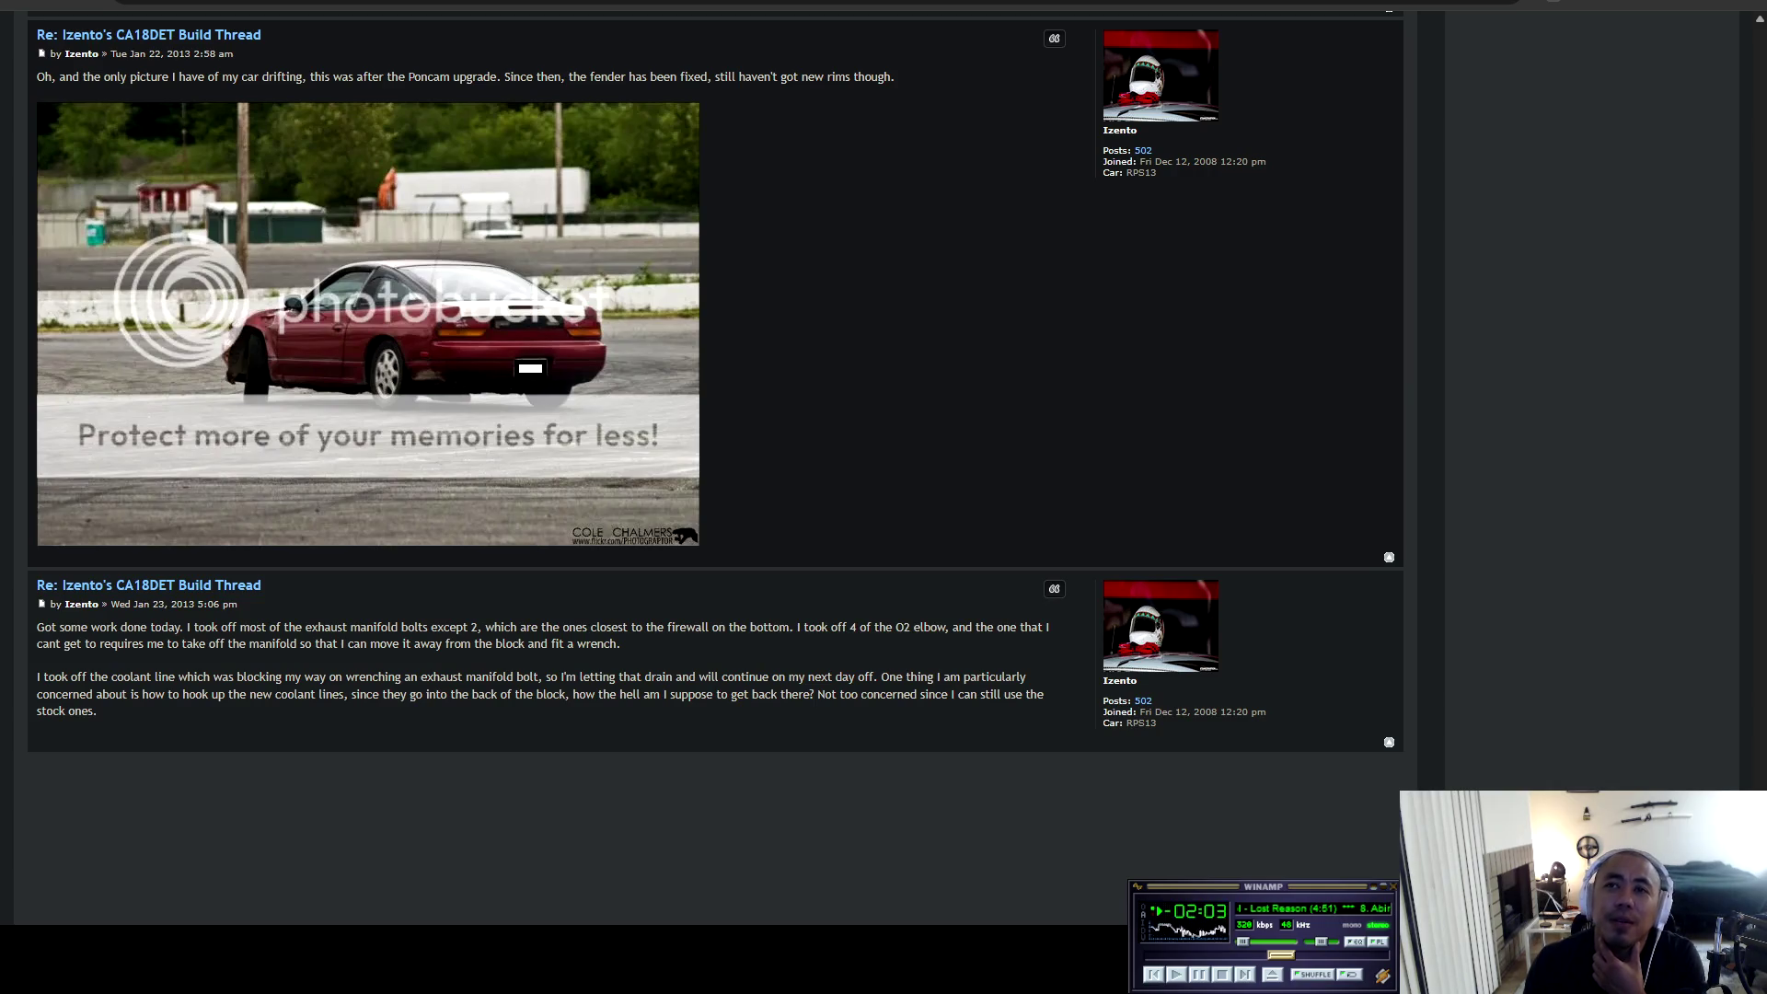
key(Home)
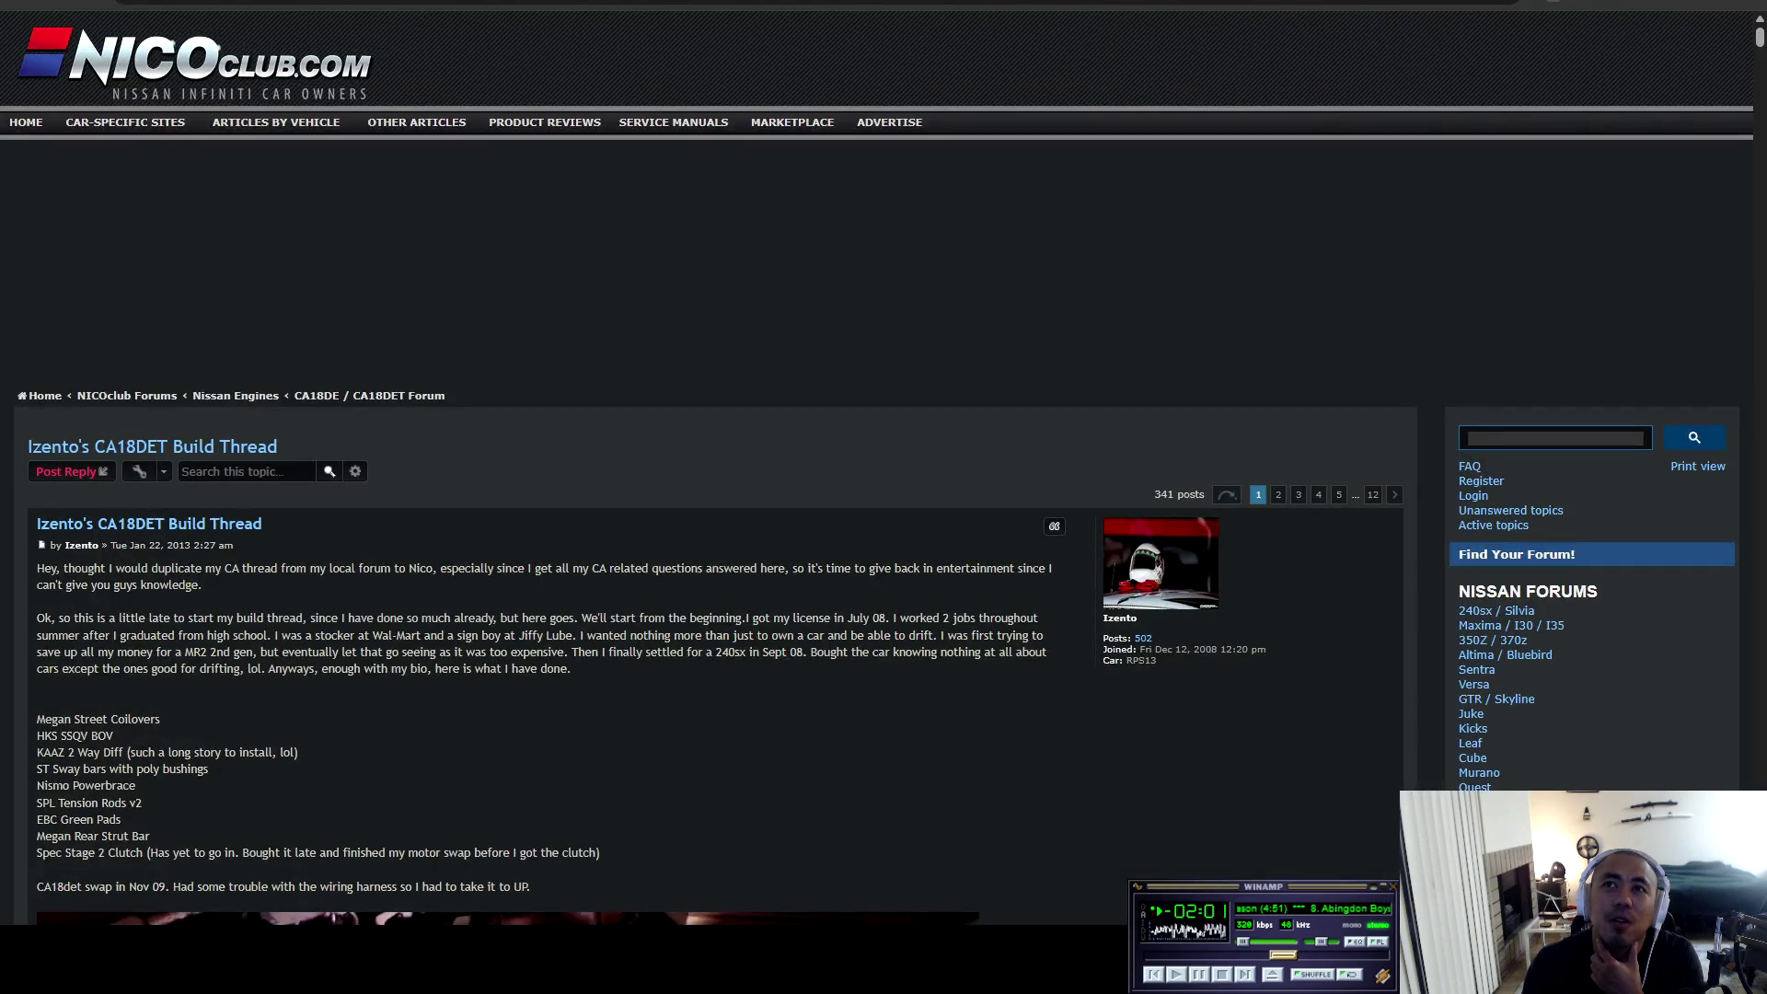
click(1278, 495)
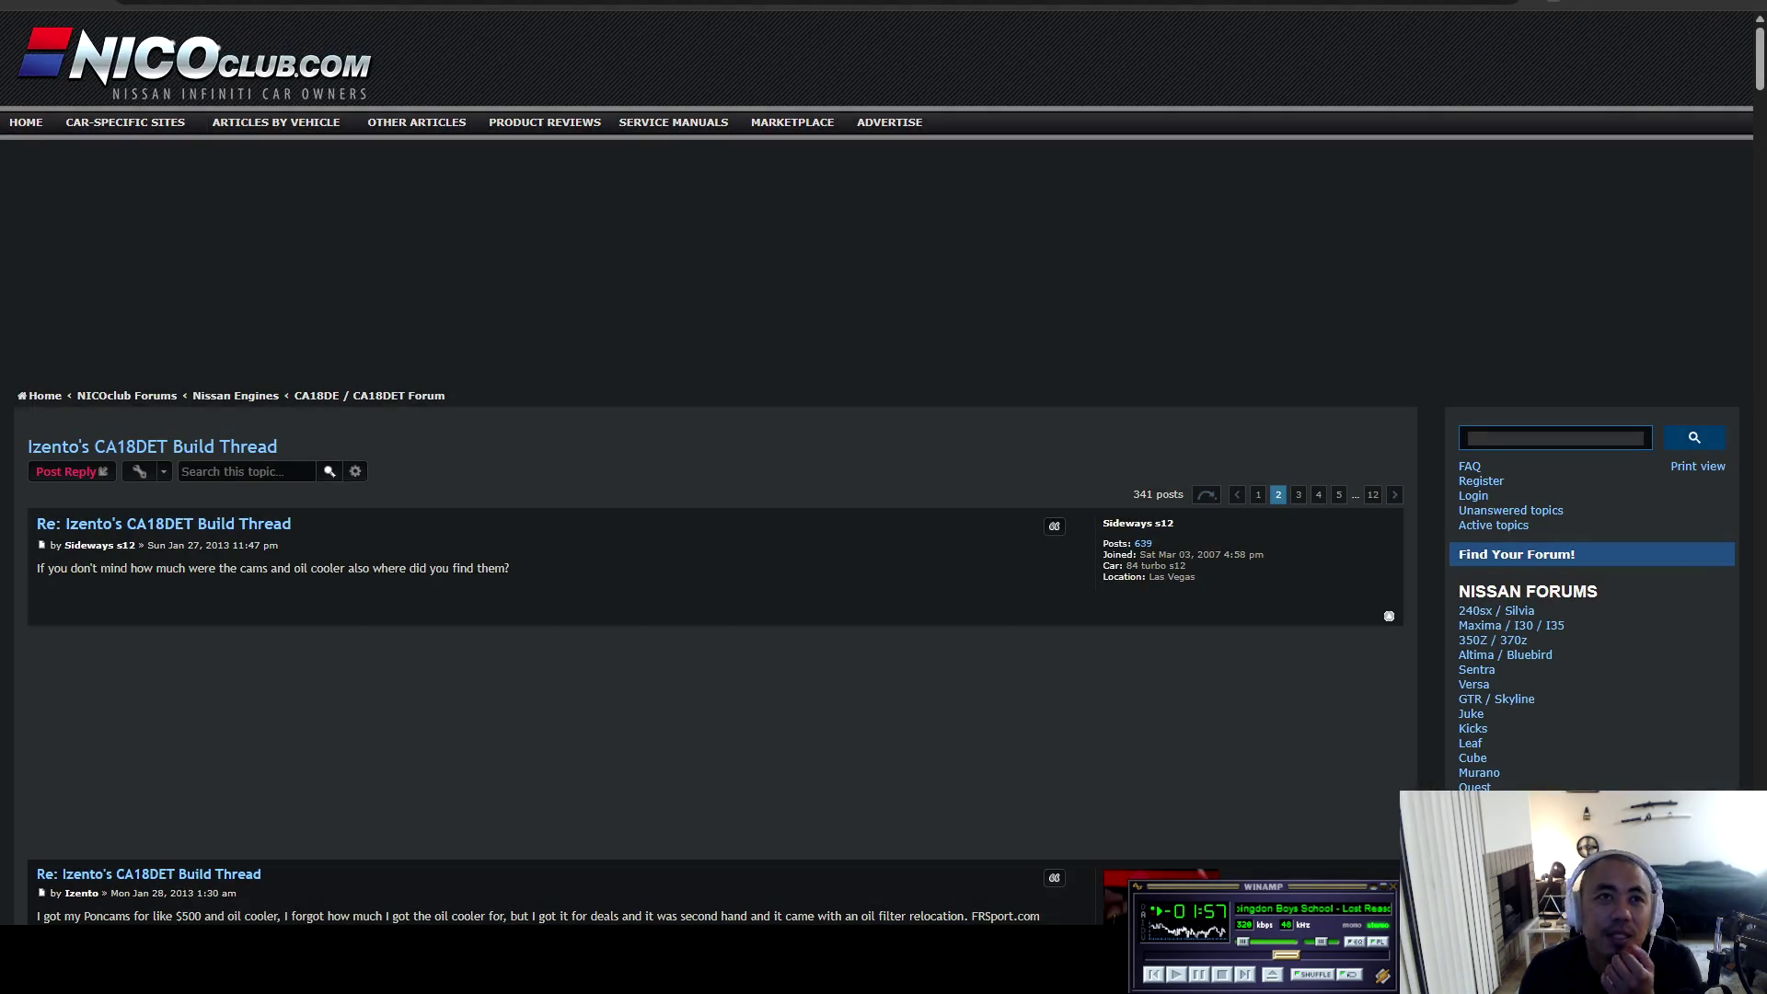
Scroll through page 2's replies to the final post and footer, then open page 3.
scroll(715, 528, down, 10)
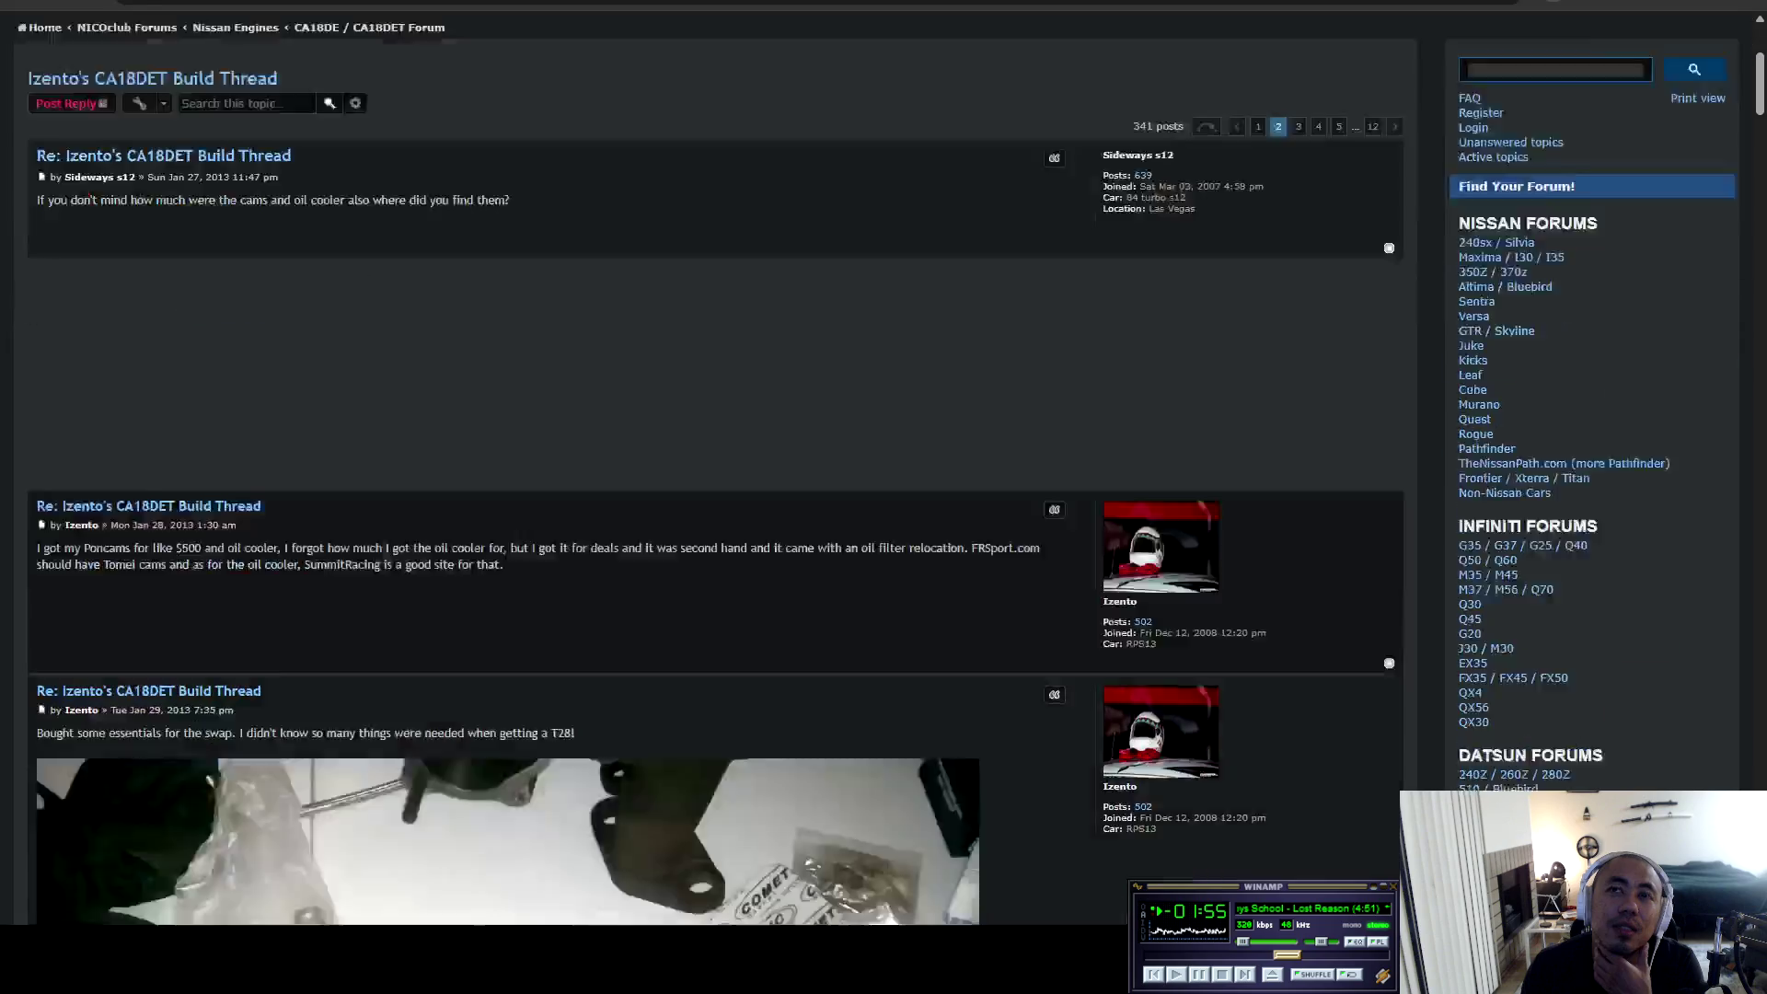
scroll(715, 460, down, 5)
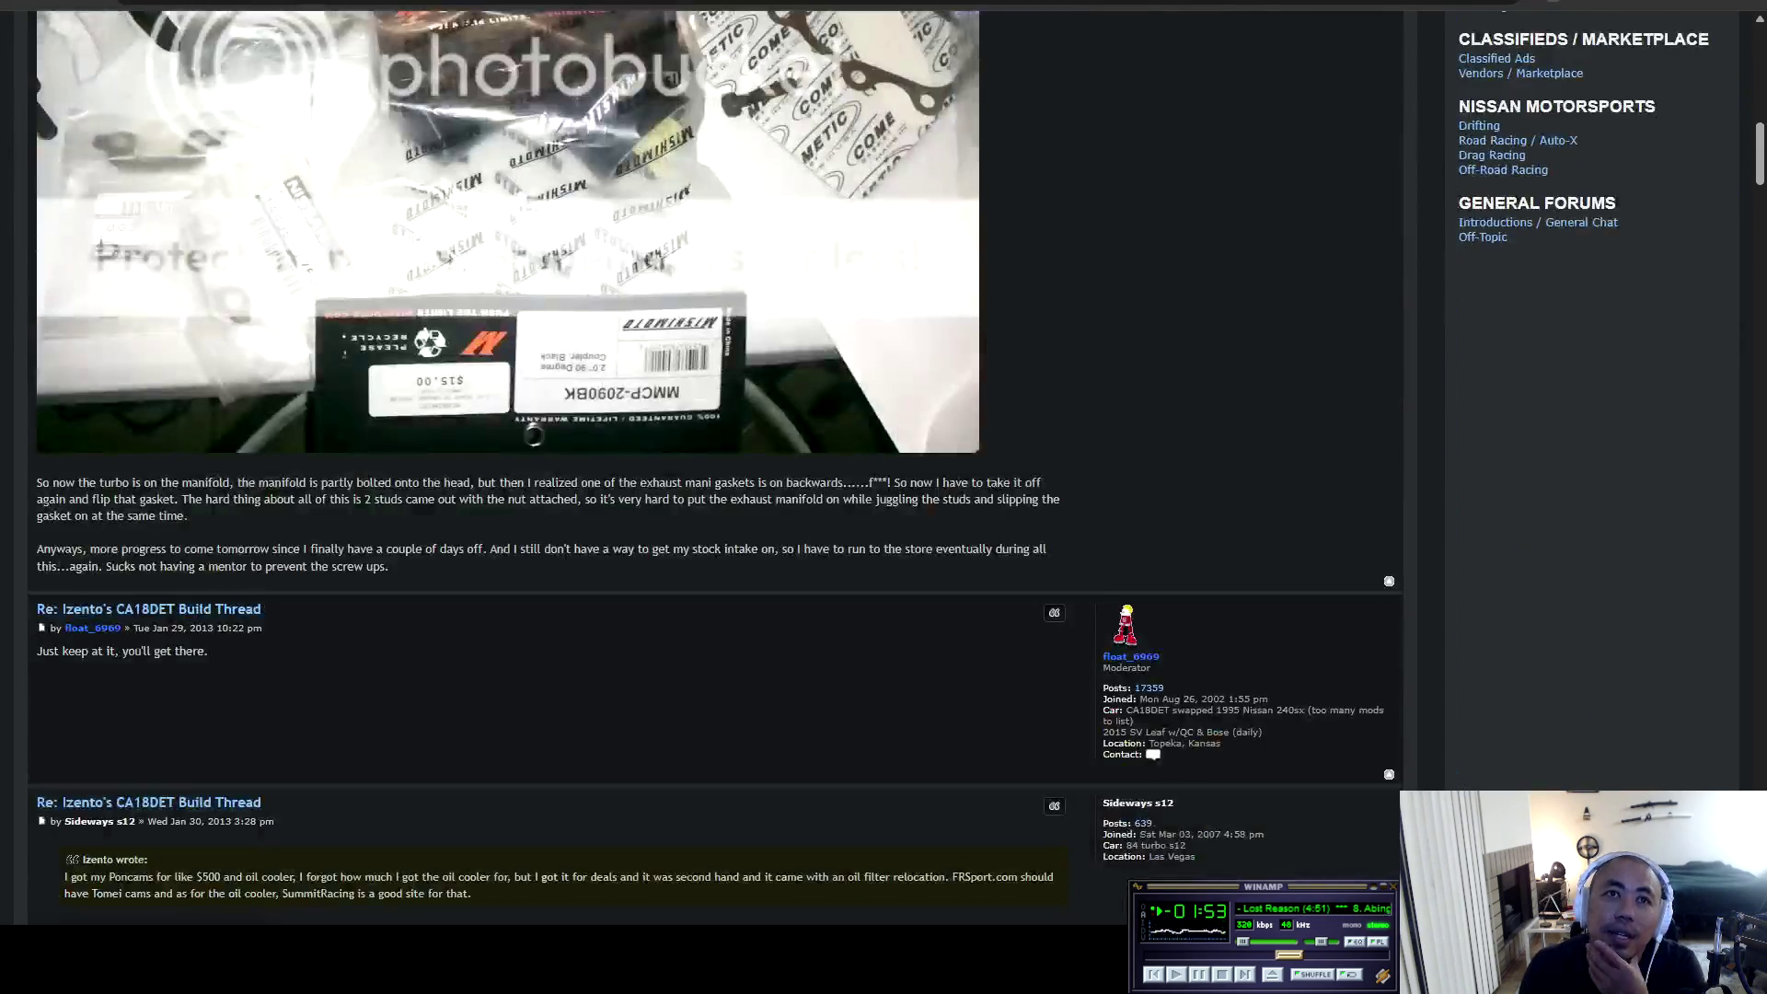
scroll(715, 460, up, 4)
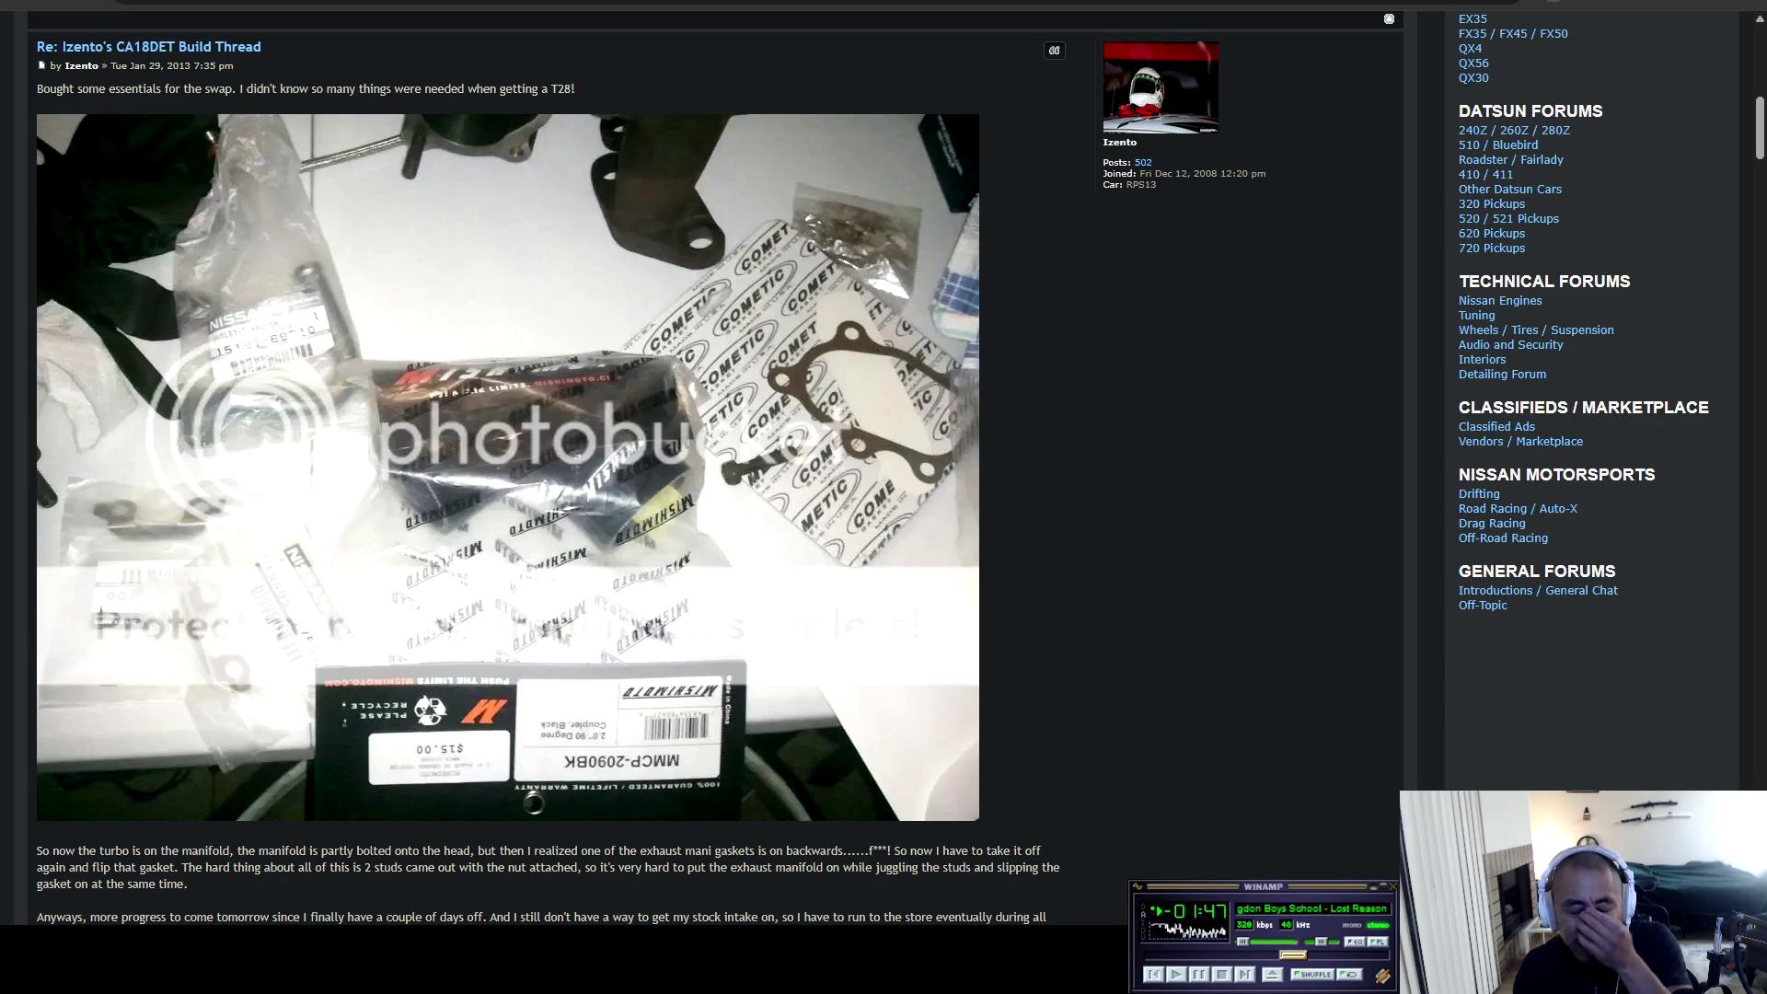
scroll(715, 460, down, 15)
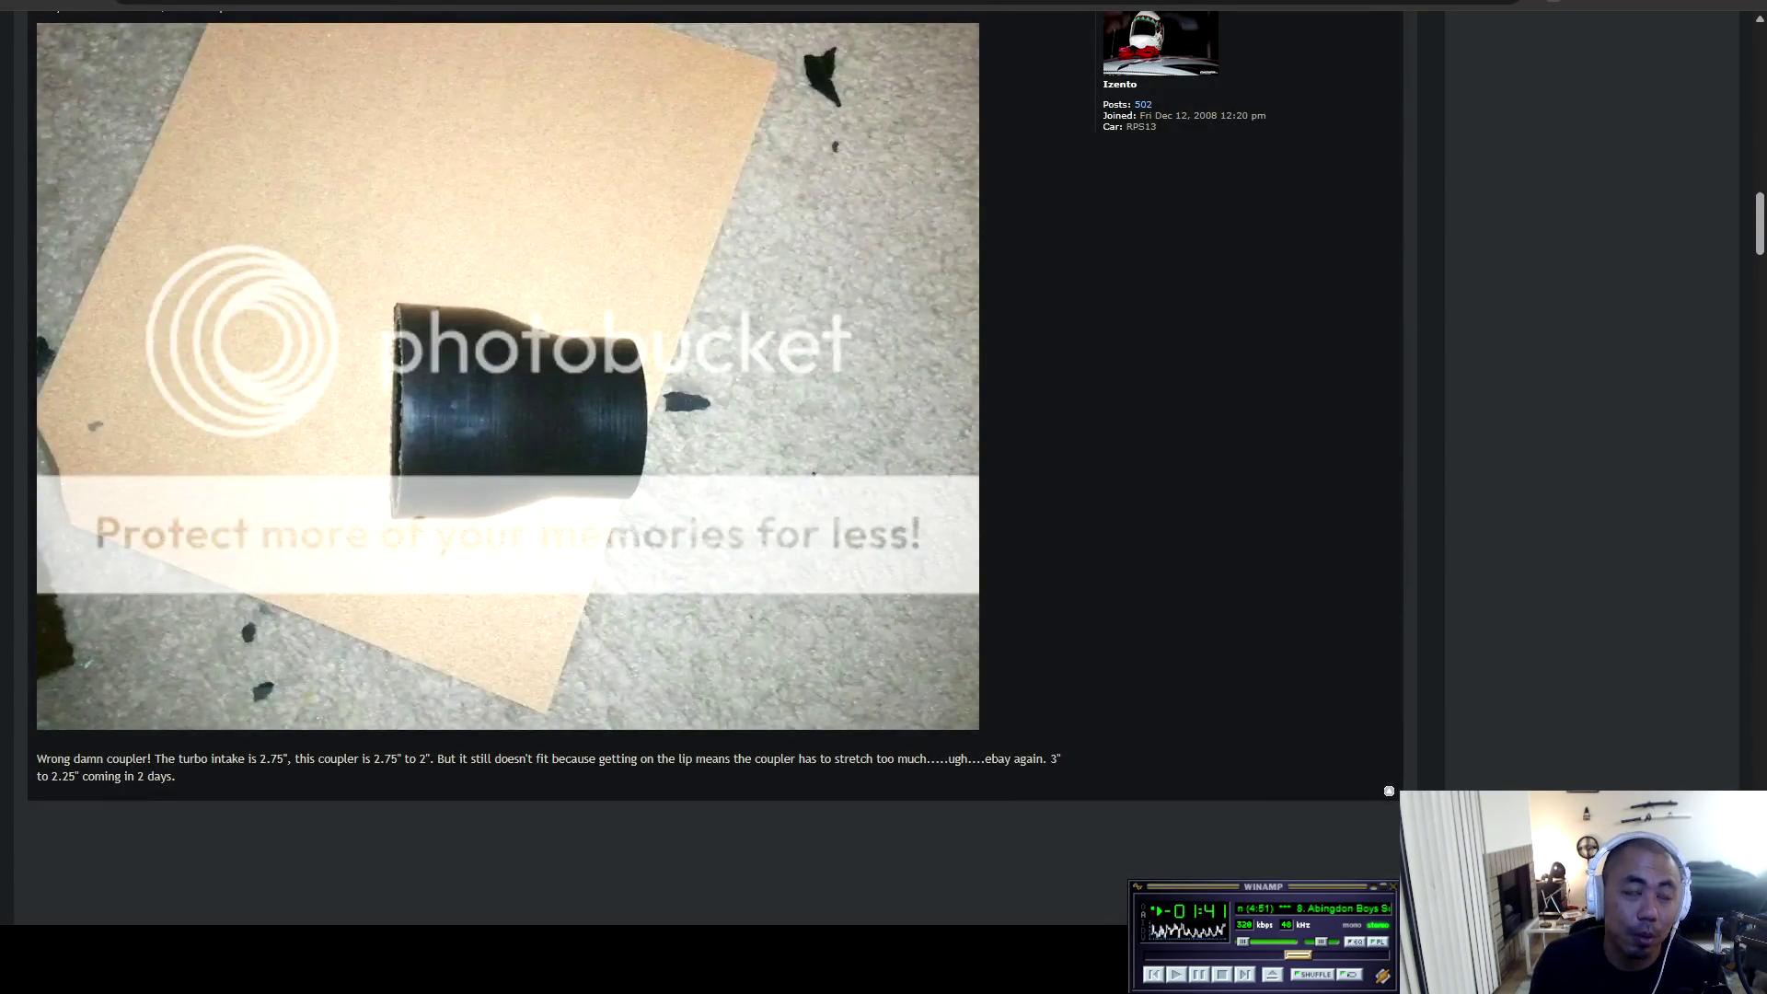
scroll(716, 460, down, 14)
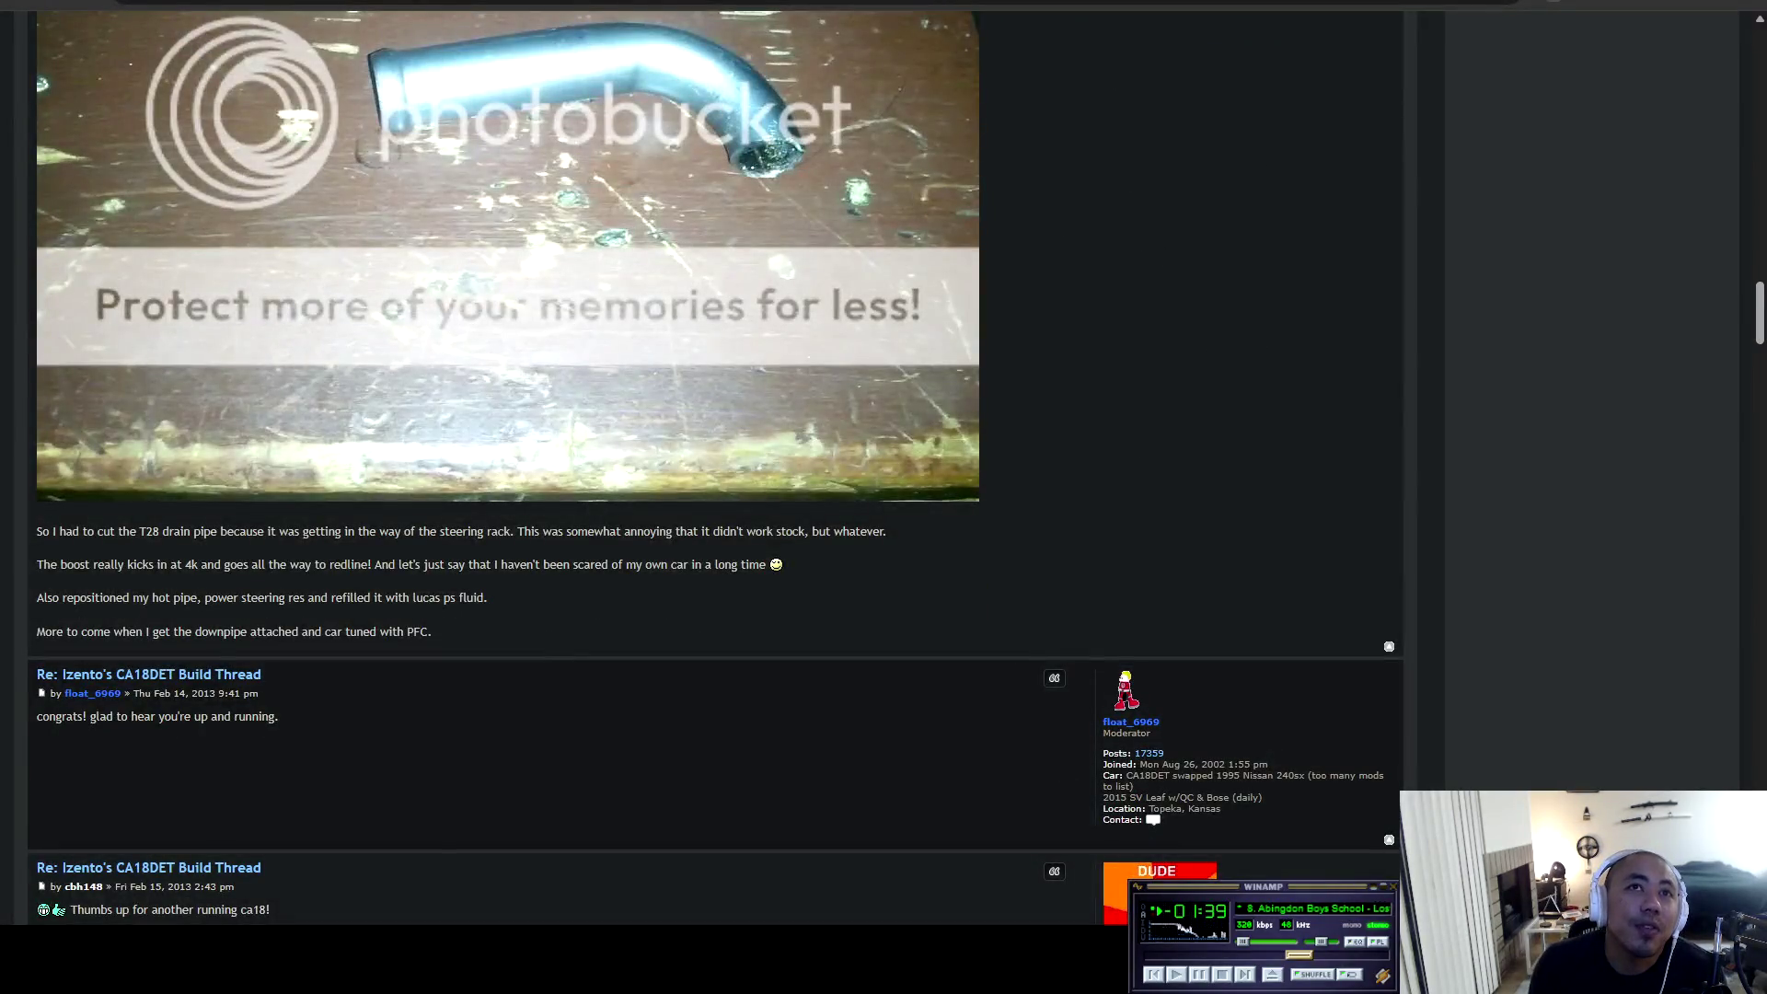
scroll(715, 459, down, 9)
scroll(715, 460, up, 5)
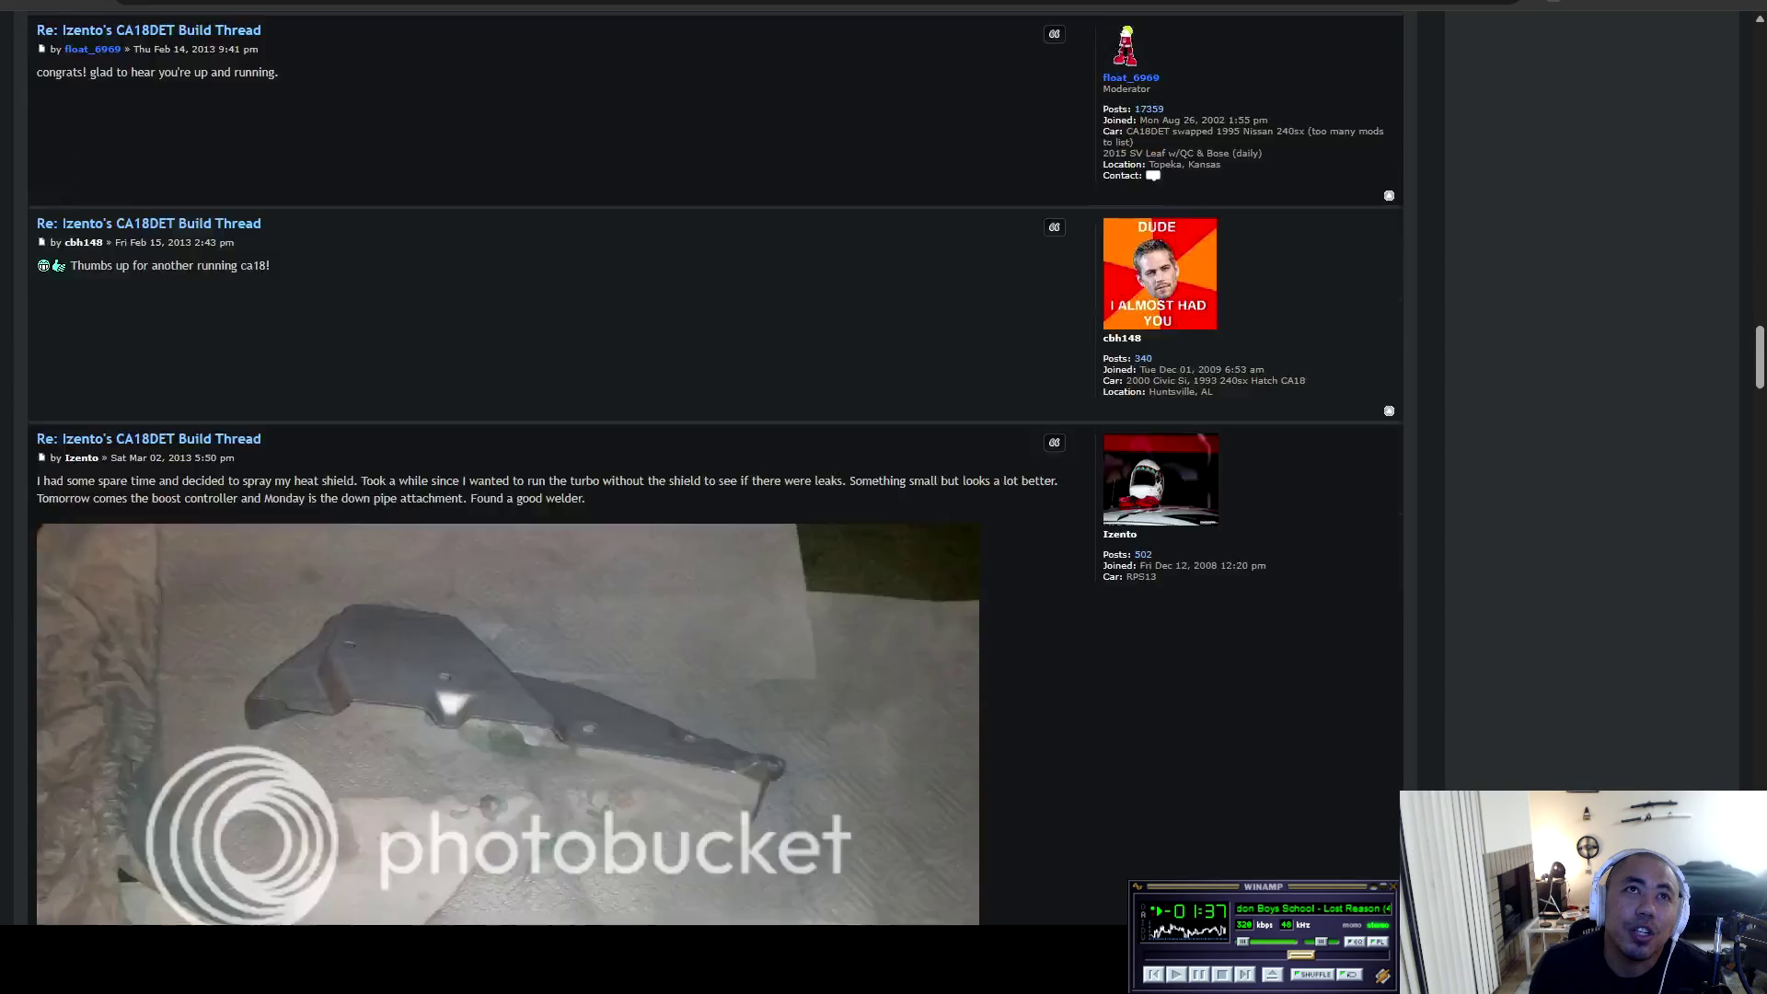
scroll(715, 459, down, 5)
scroll(715, 460, down, 5)
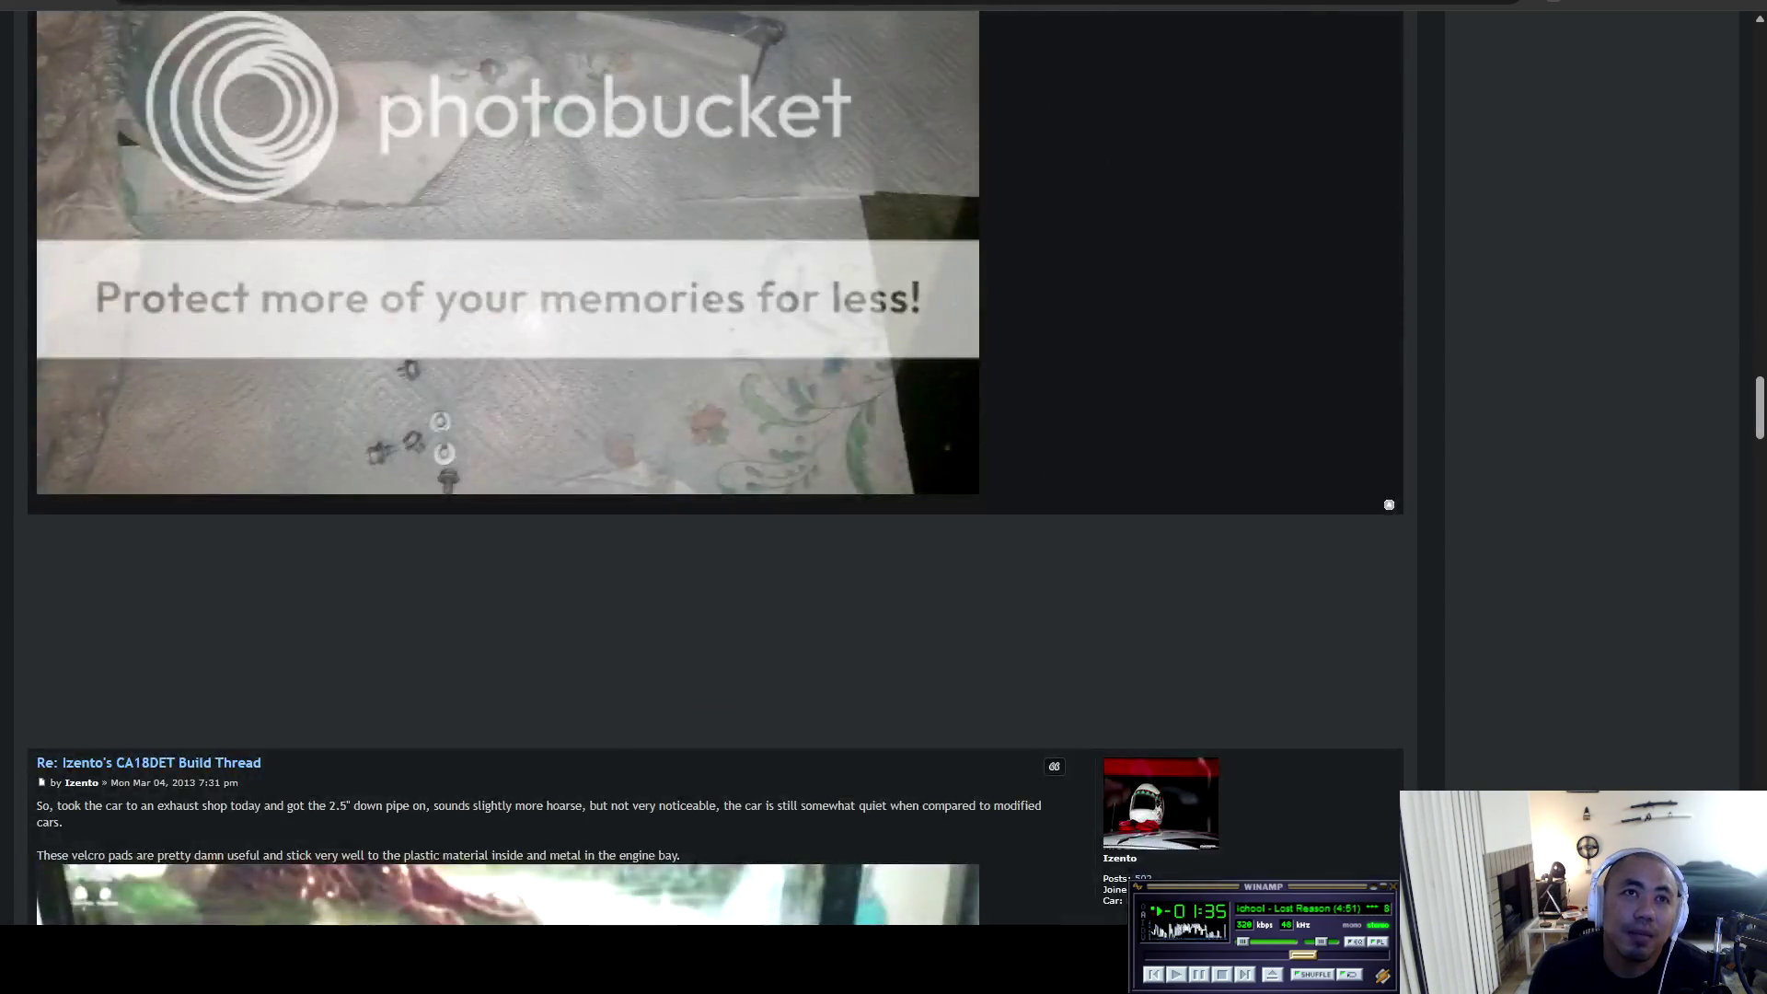
scroll(715, 459, down, 4)
scroll(716, 460, up, 5)
scroll(716, 460, down, 5)
scroll(716, 460, down, 14)
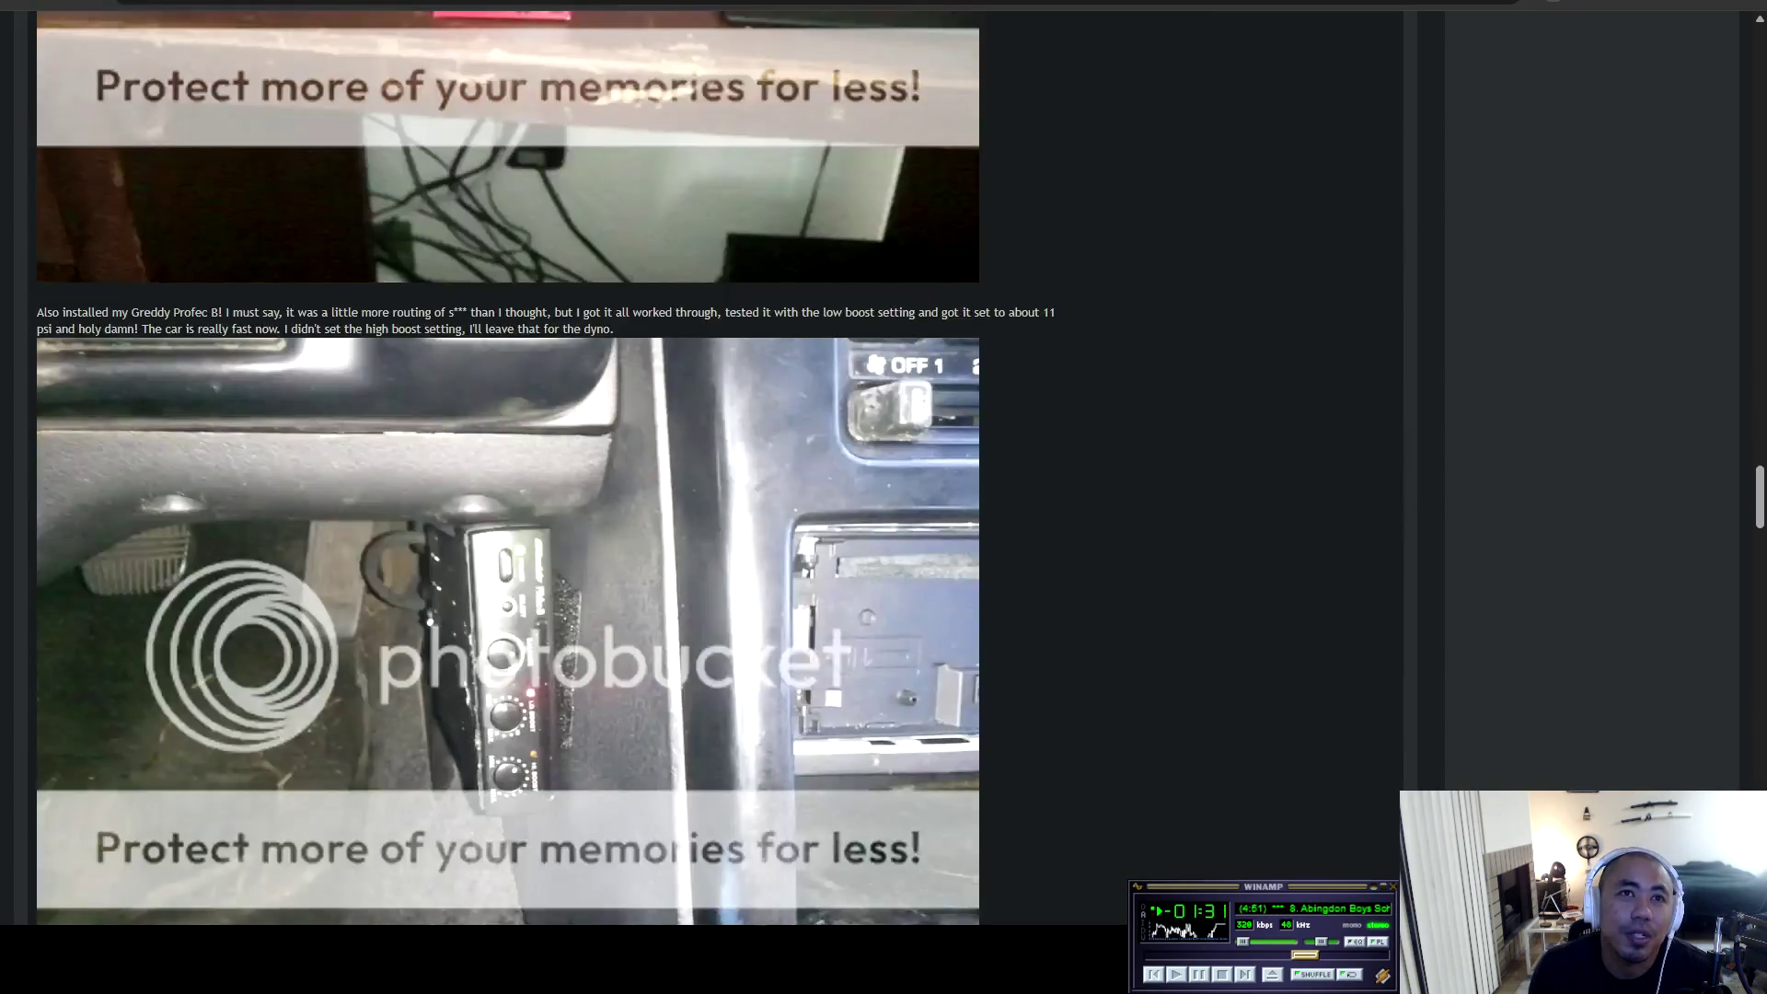
scroll(715, 460, down, 20)
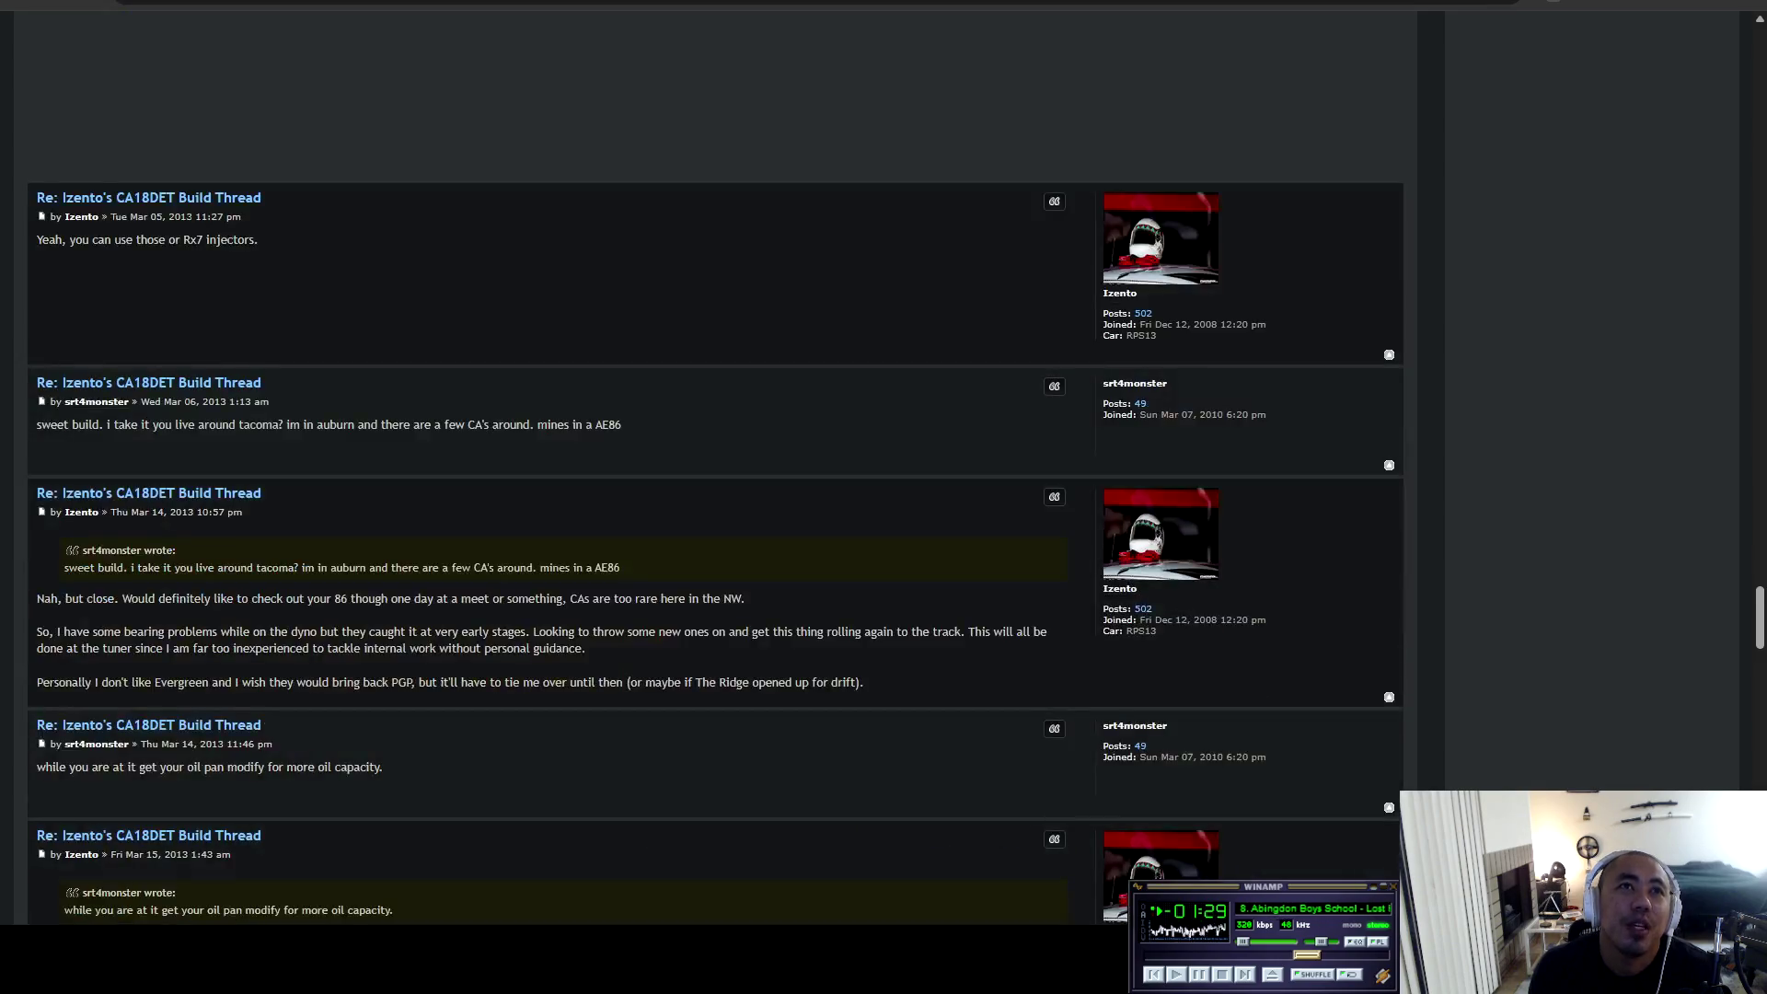
scroll(715, 460, down, 15)
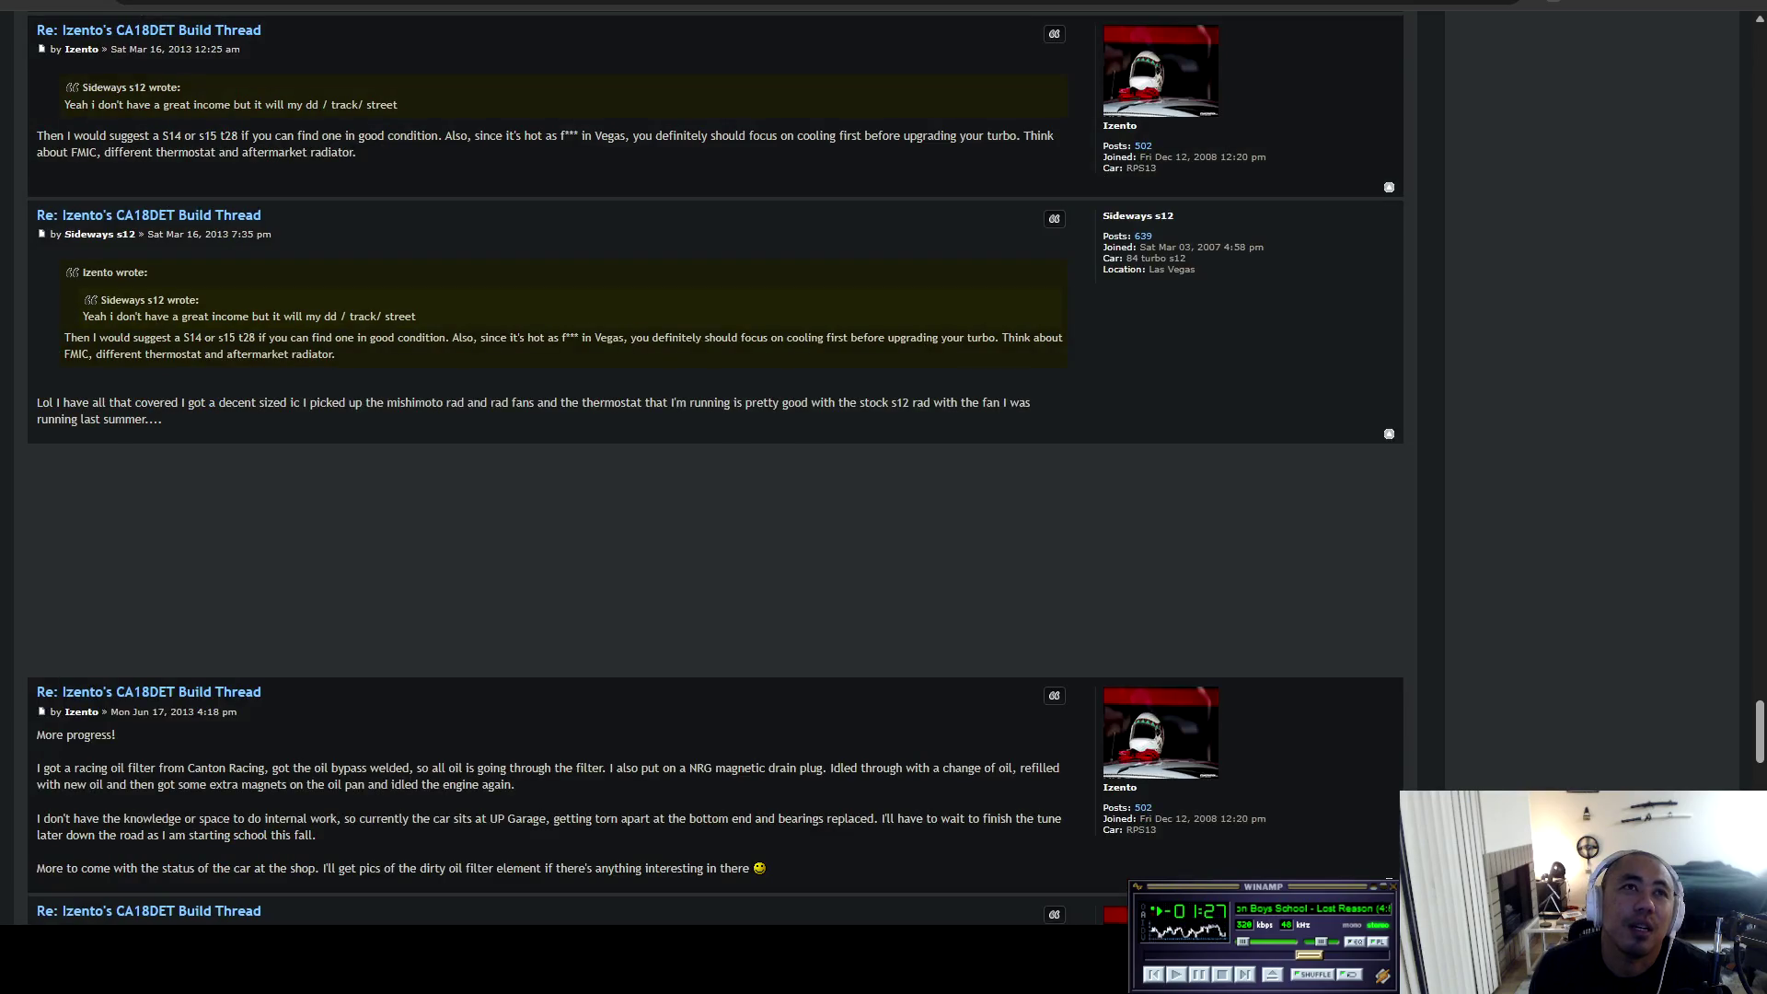
scroll(715, 460, down, 8)
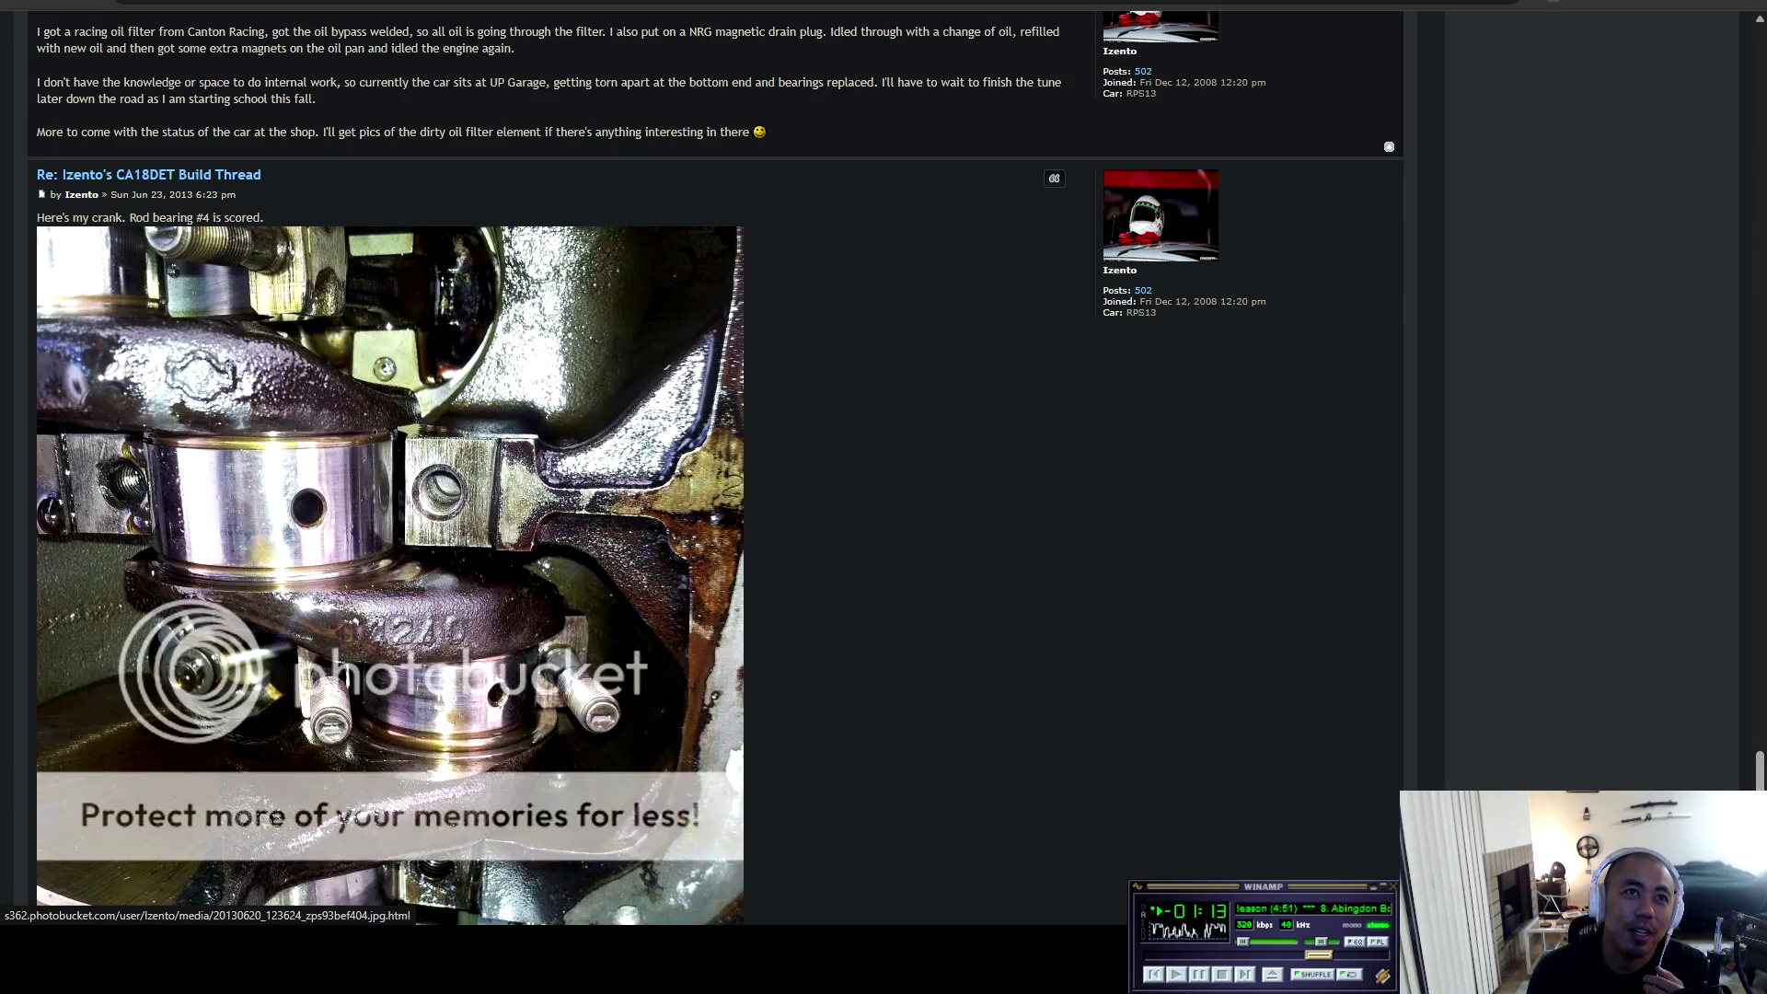
scroll(716, 468, down, 5)
scroll(716, 468, down, 5)
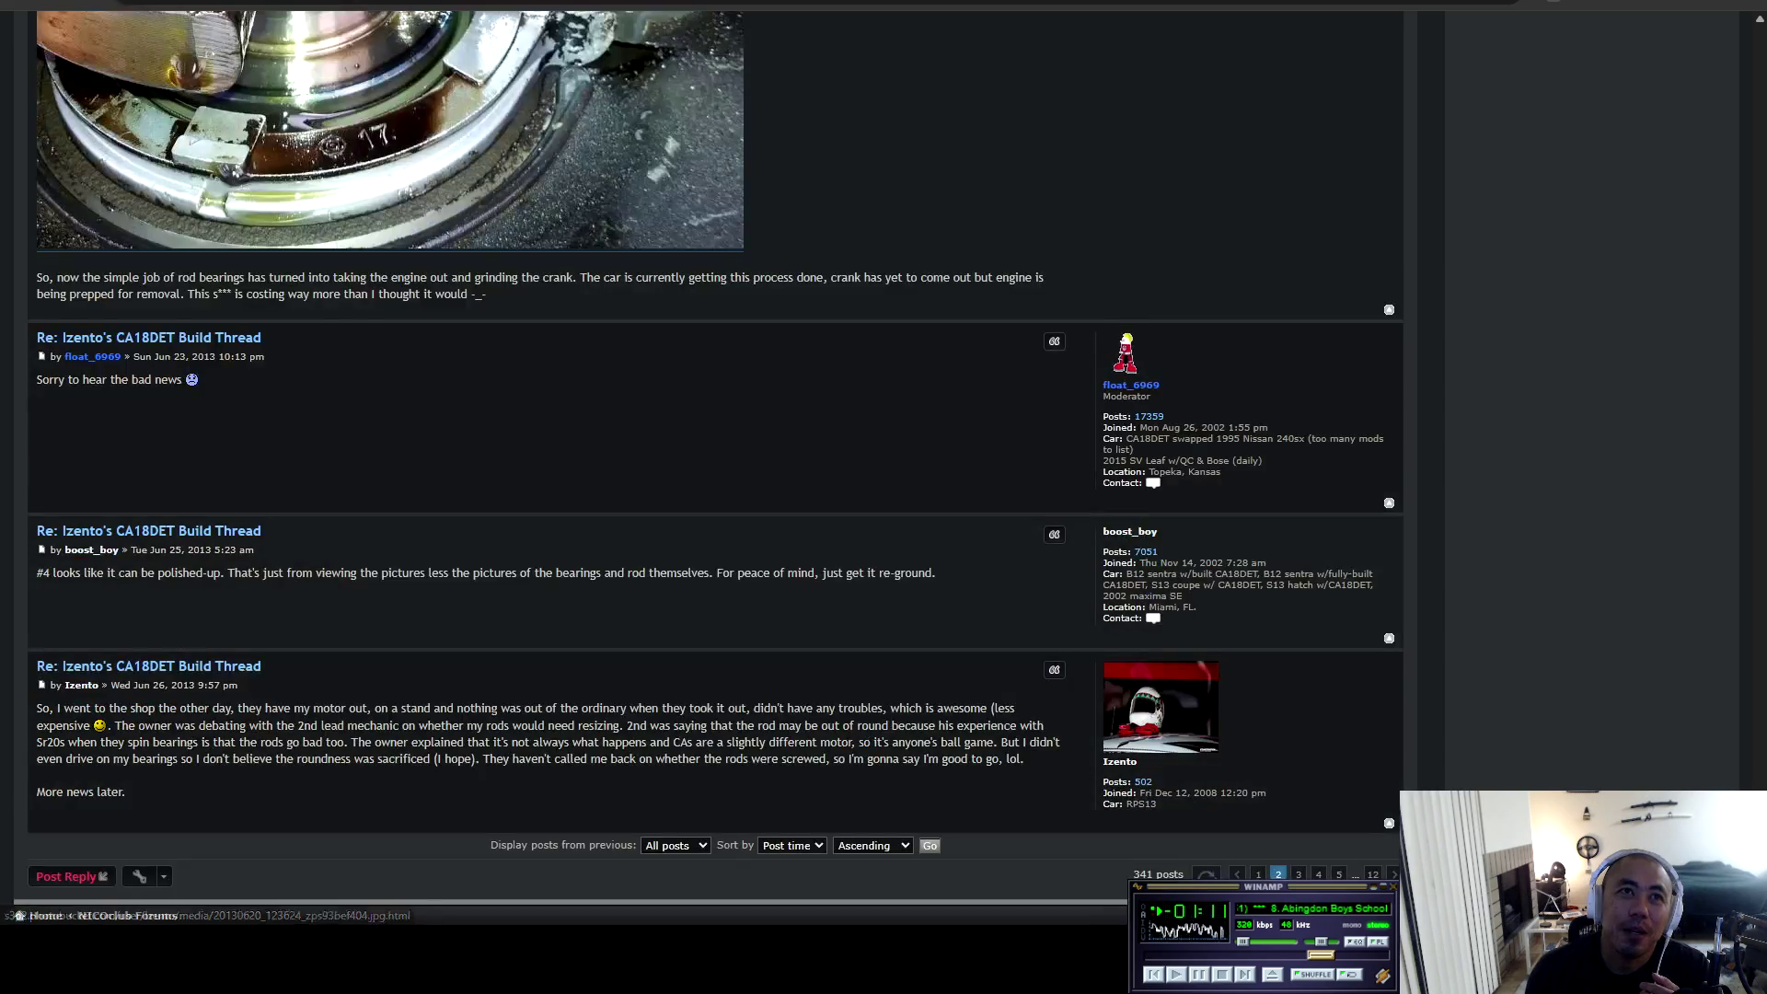
scroll(716, 469, down, 5)
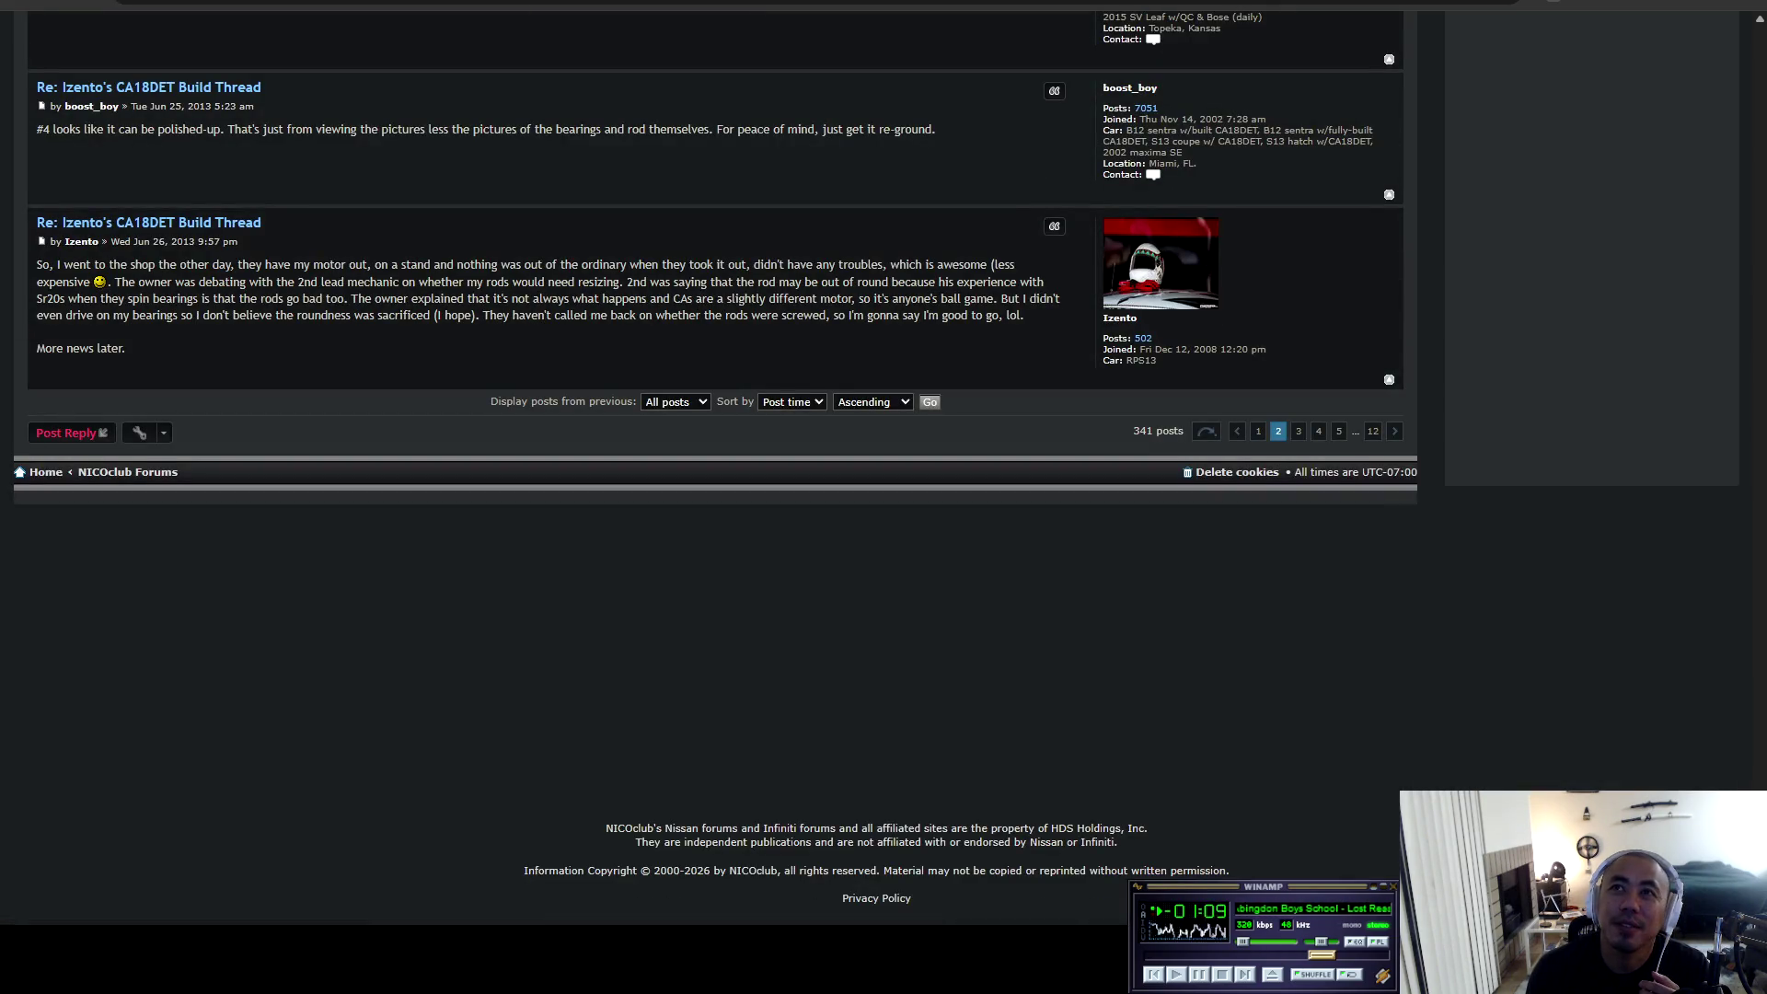
click(1299, 430)
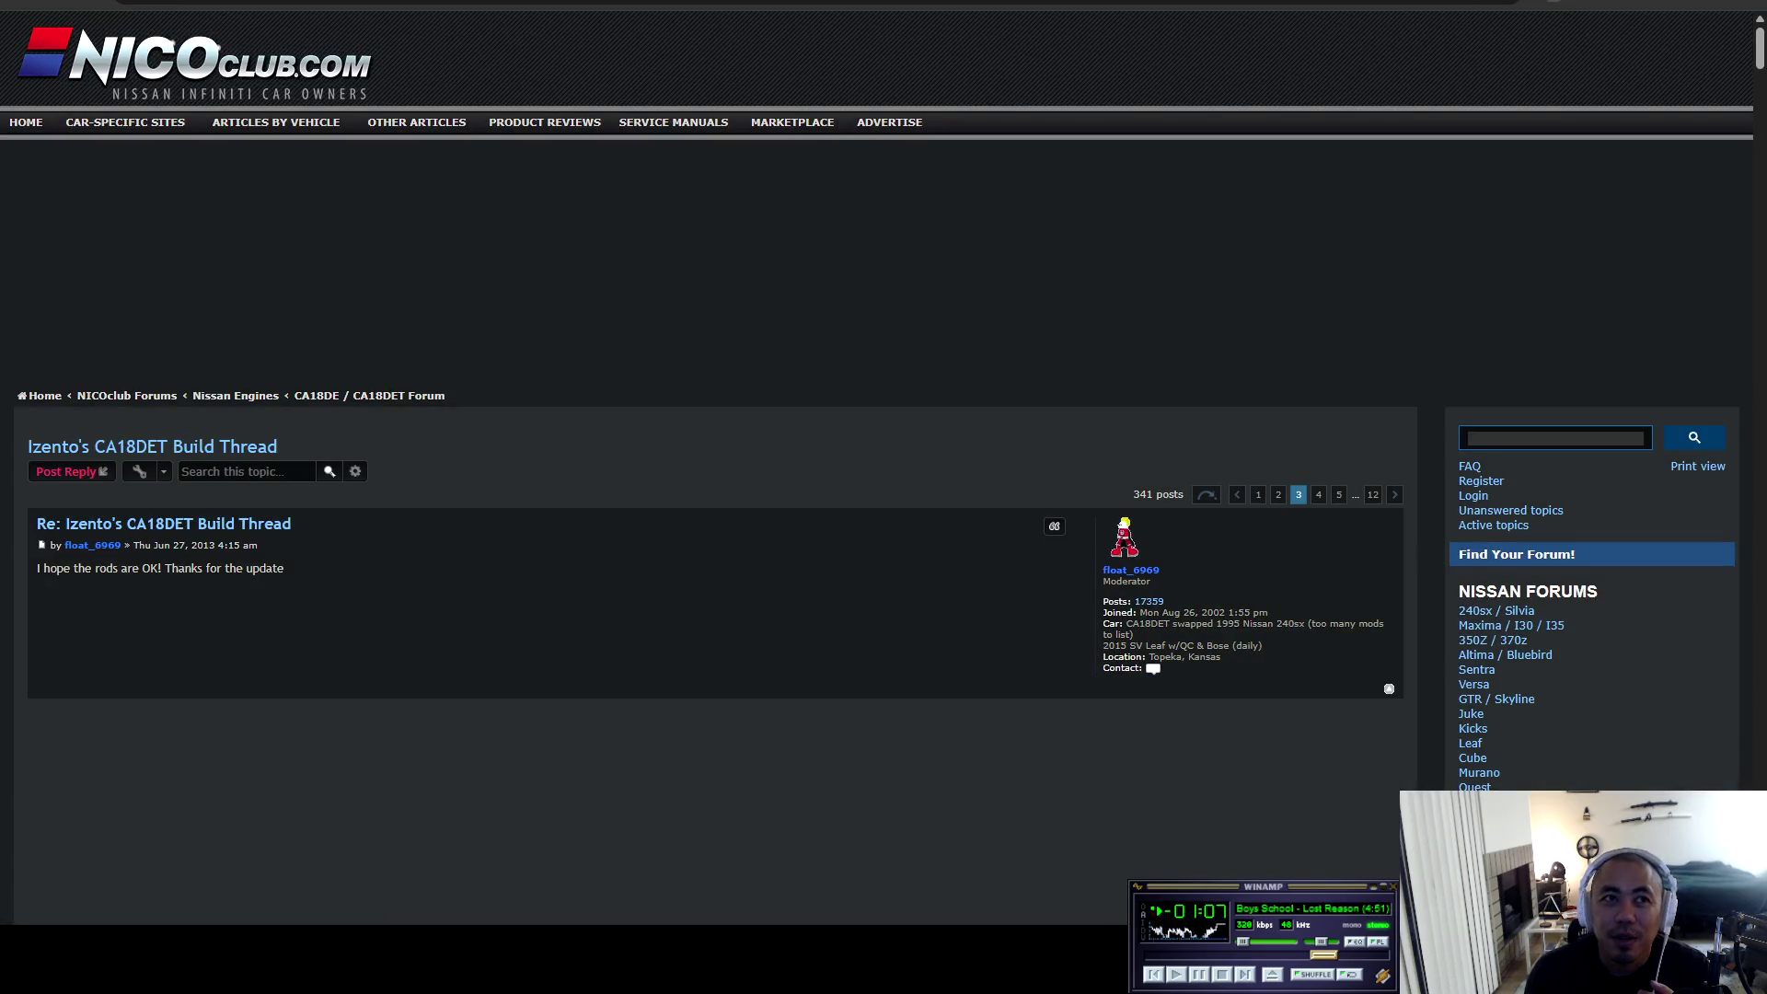
View the oil filter photo on Photobucket, then return to the forum thread.
scroll(716, 469, down, 10)
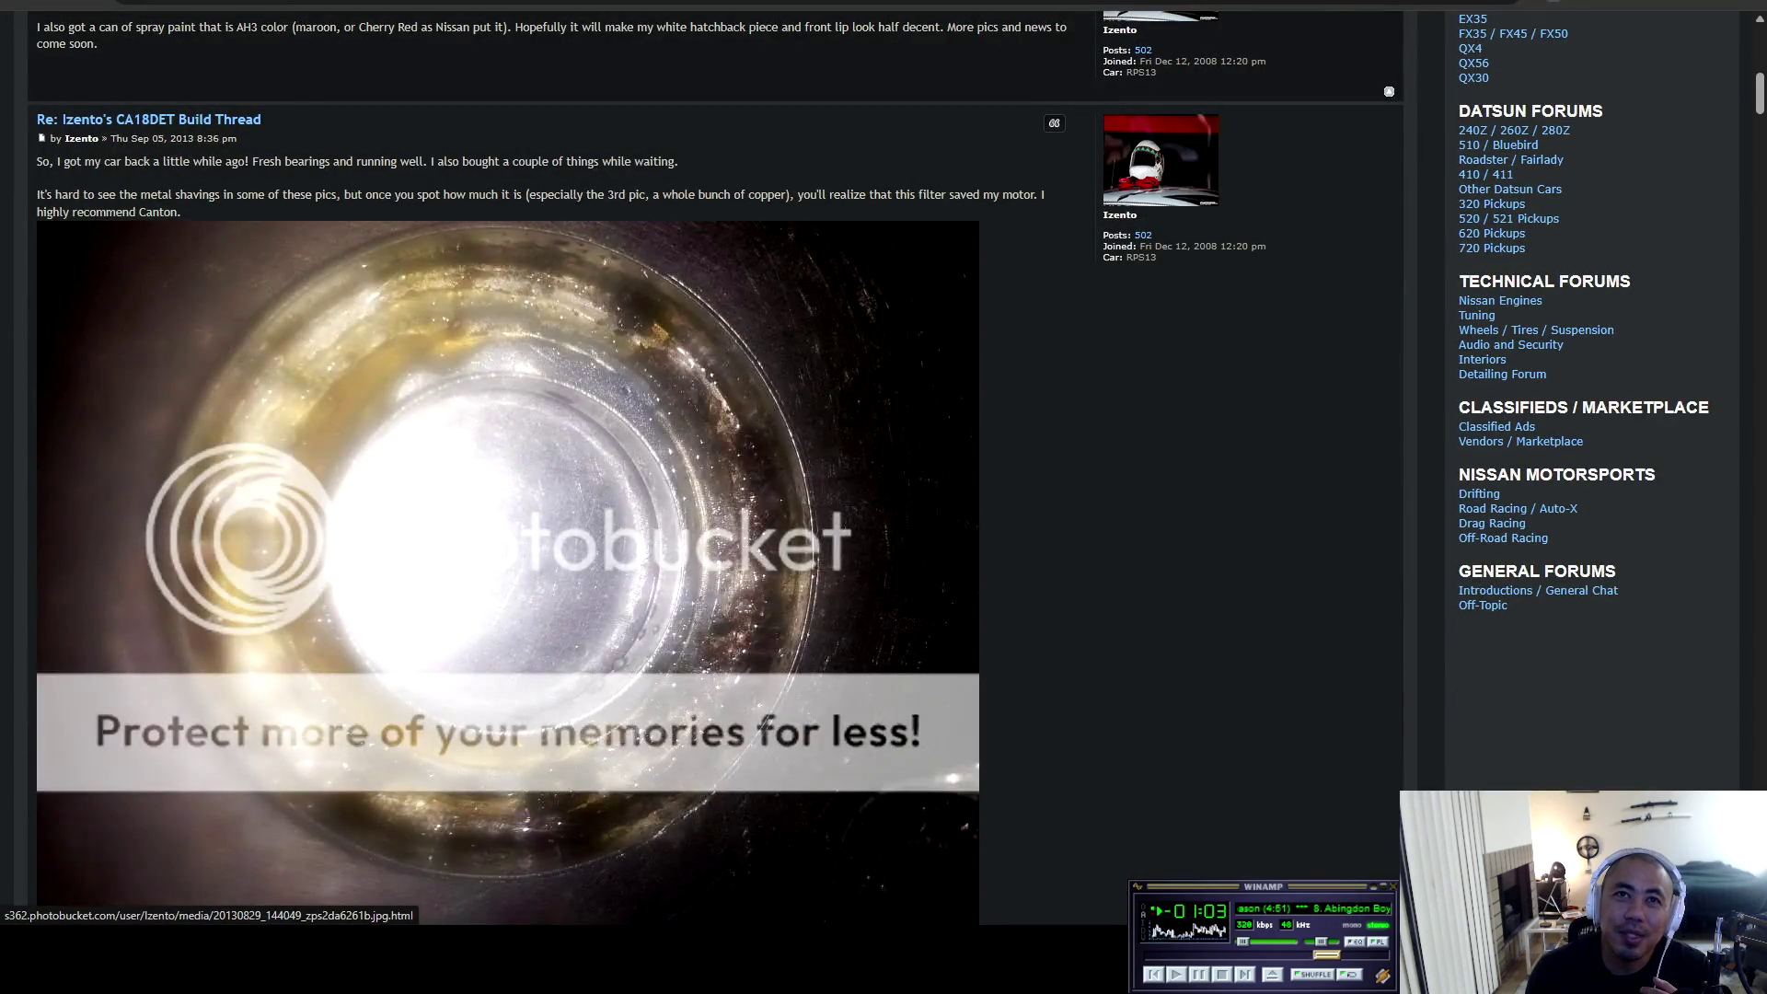
click(715, 467)
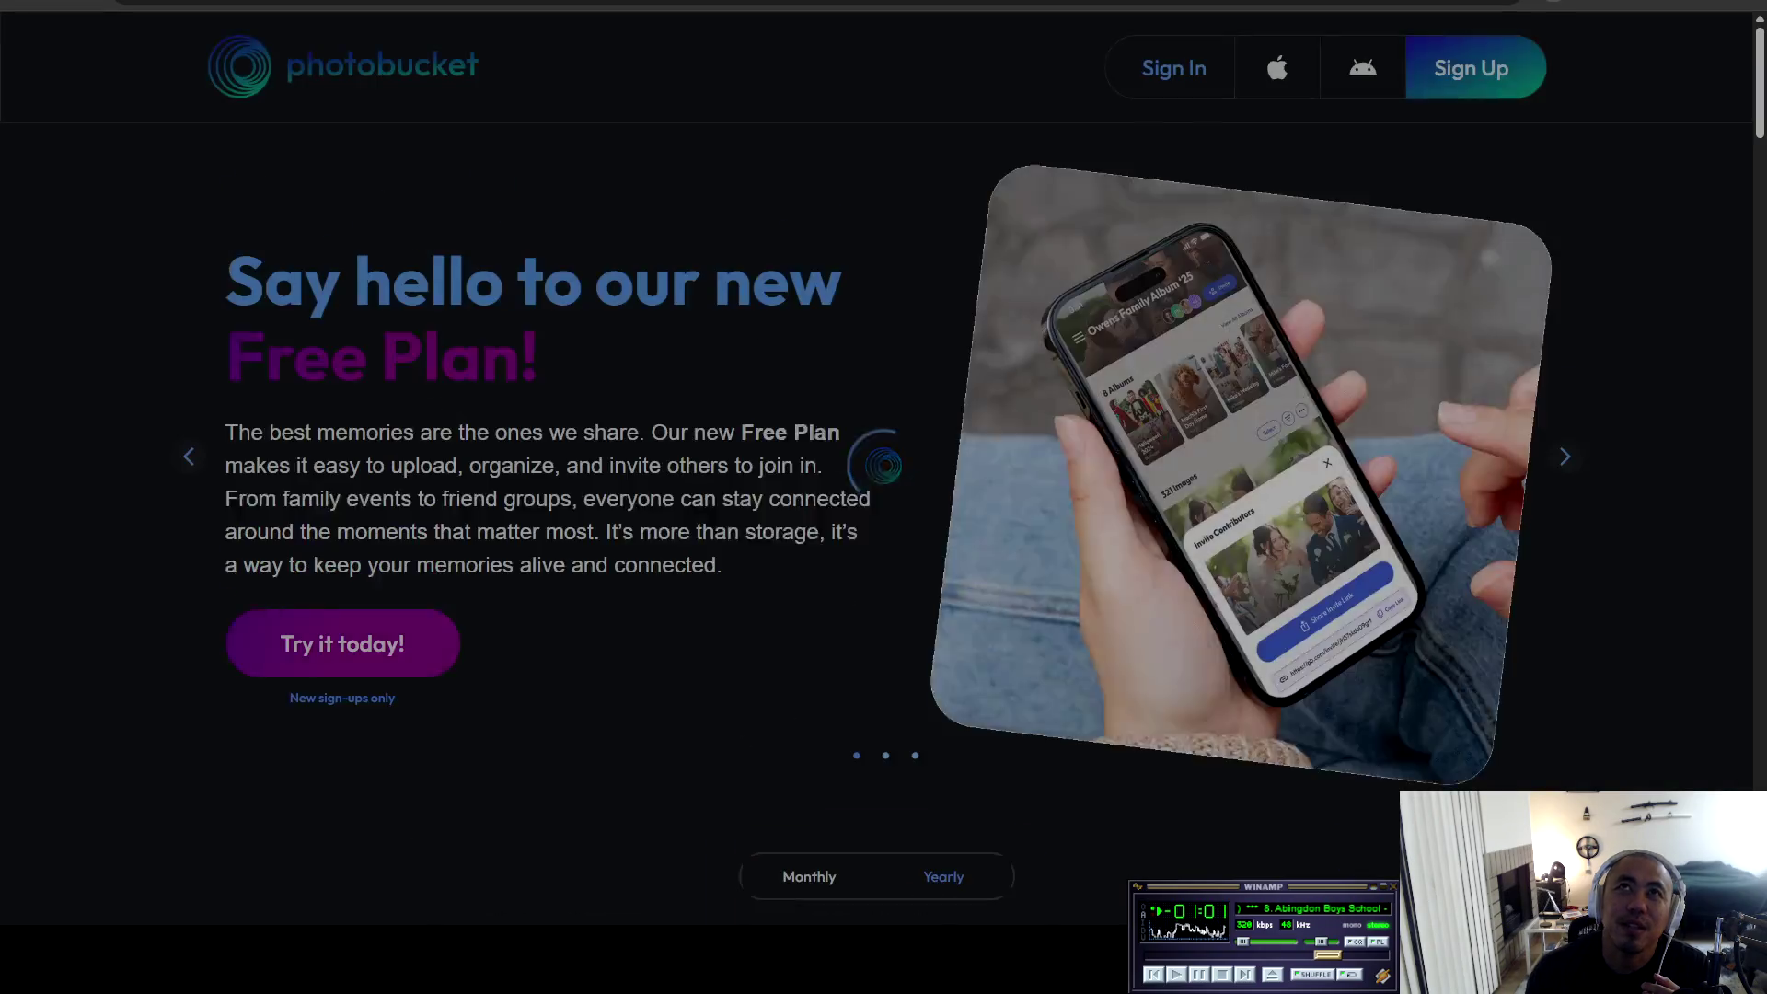
key(alt+Left)
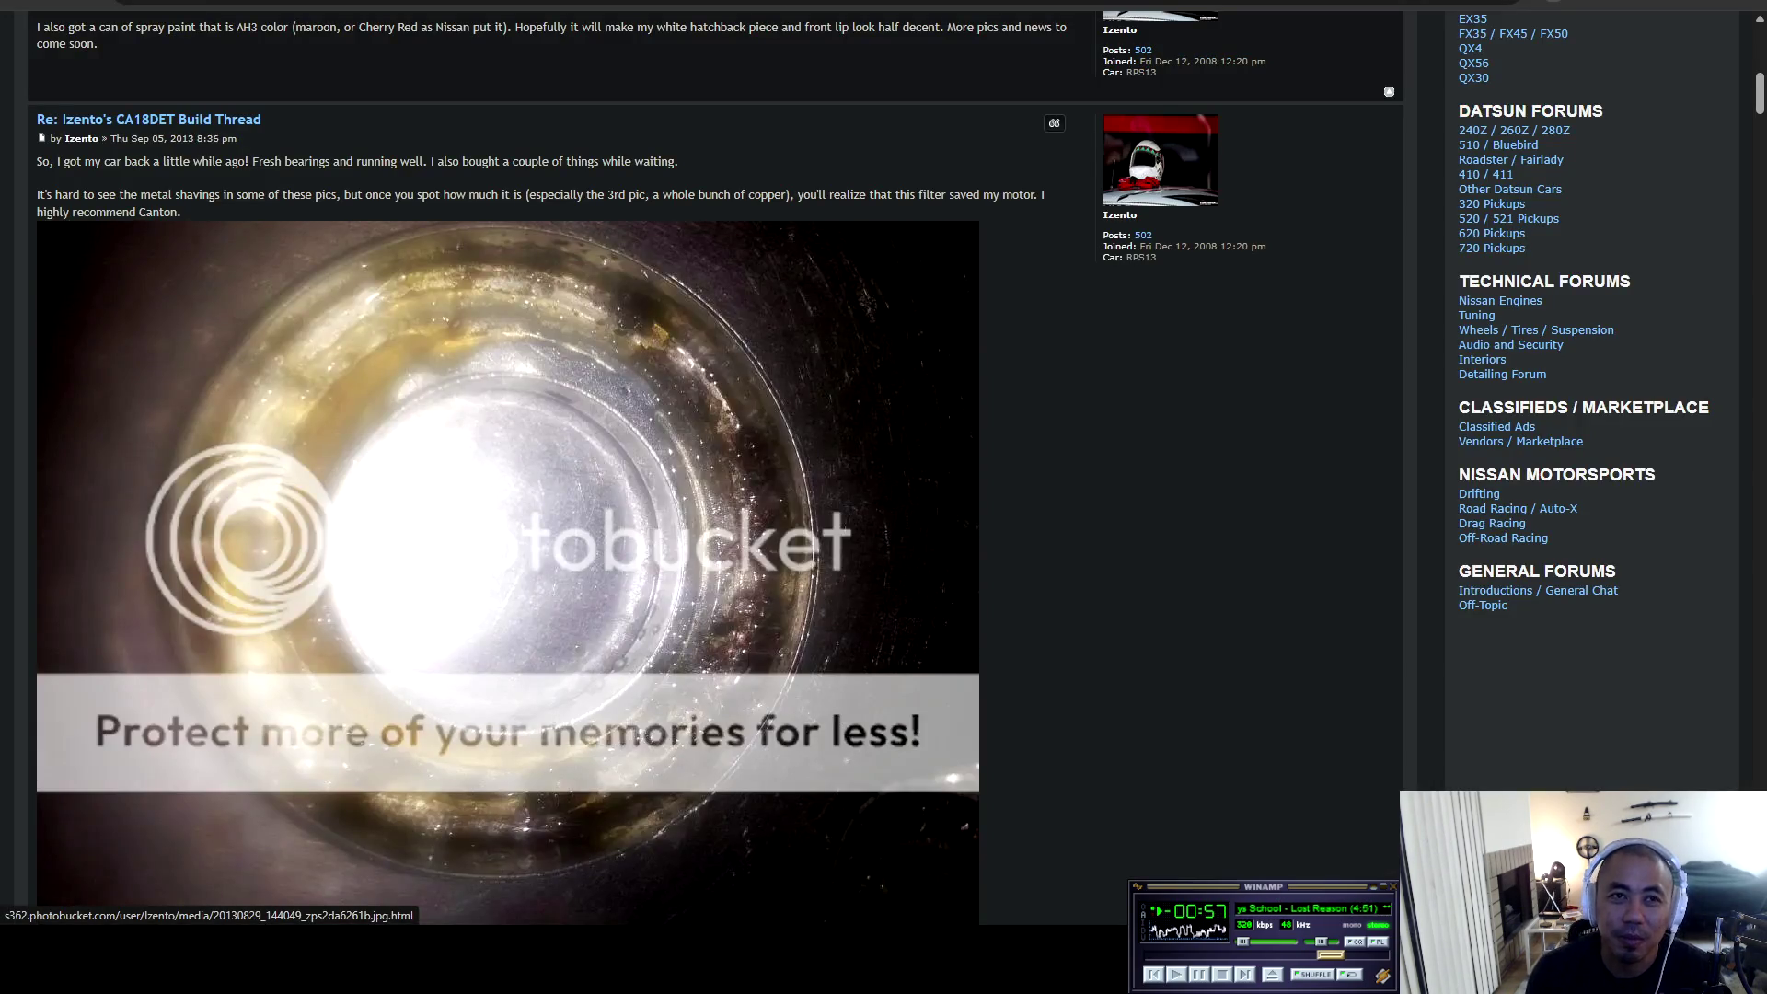
Scroll past the Brembo brake and AH3 paint photos to the Oct 22, 2013 OLED commander post.
scroll(509, 469, down, 15)
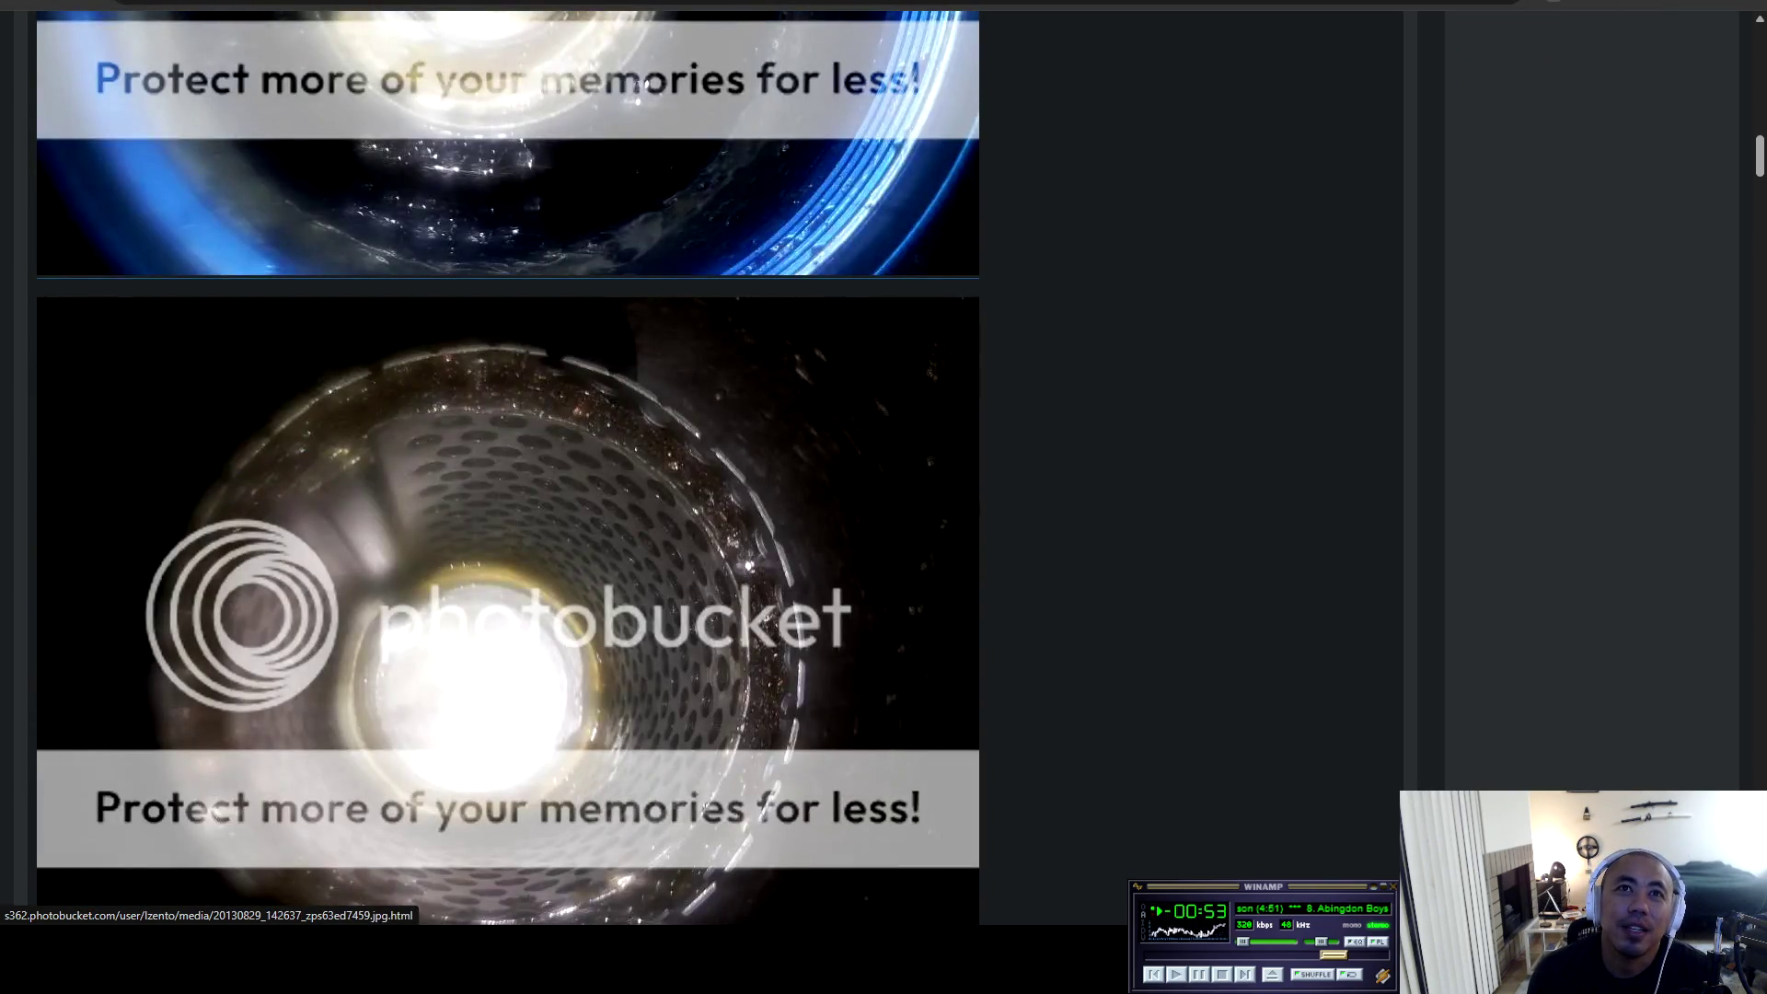
scroll(508, 469, down, 2)
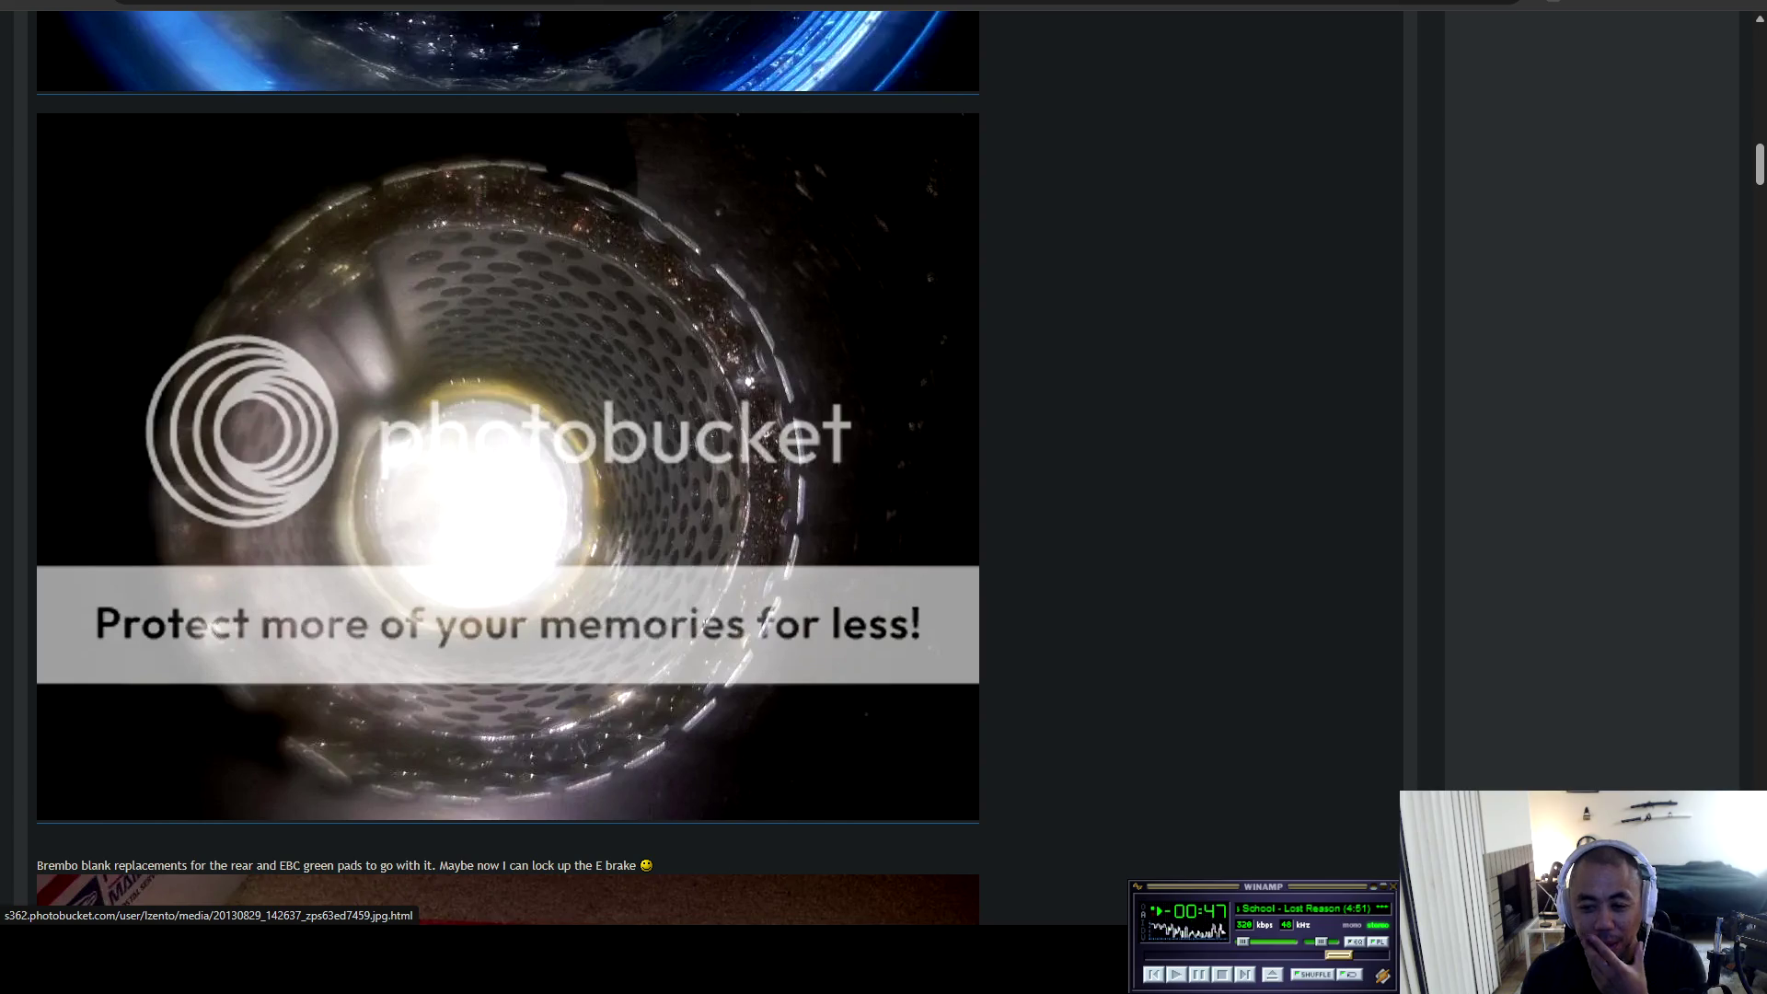
scroll(508, 468, down, 8)
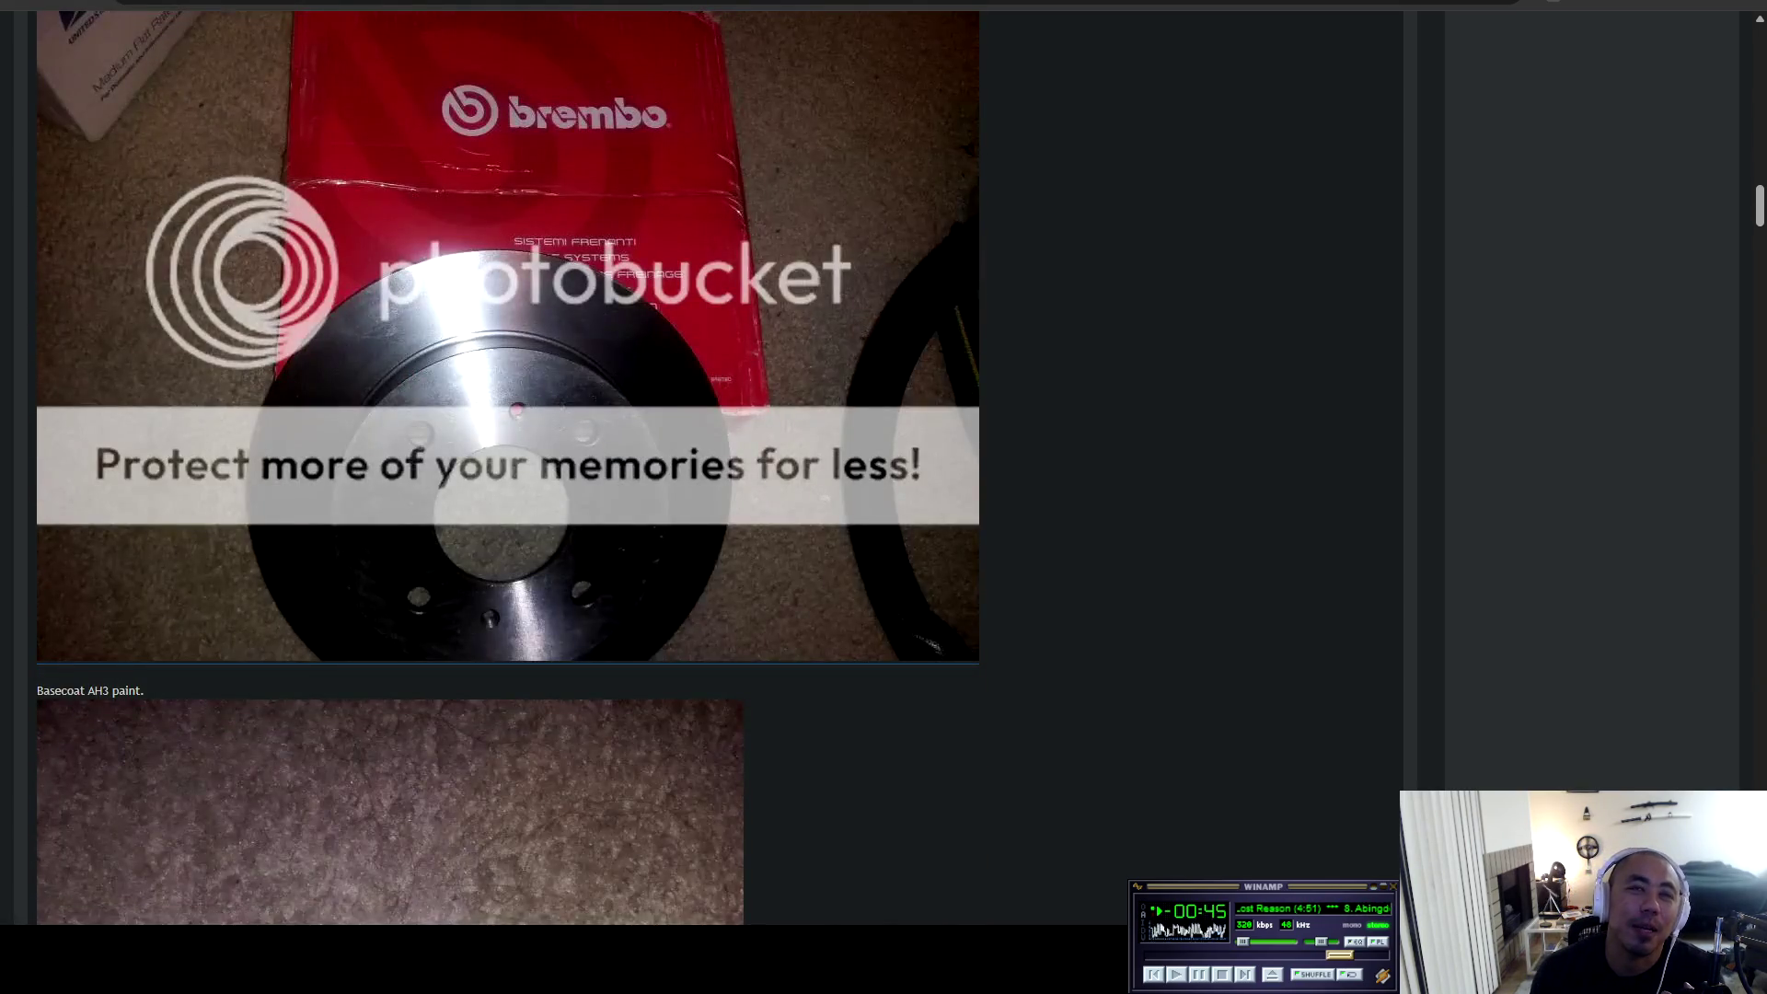
scroll(508, 468, up, 2)
scroll(508, 469, down, 3)
scroll(509, 468, up, 4)
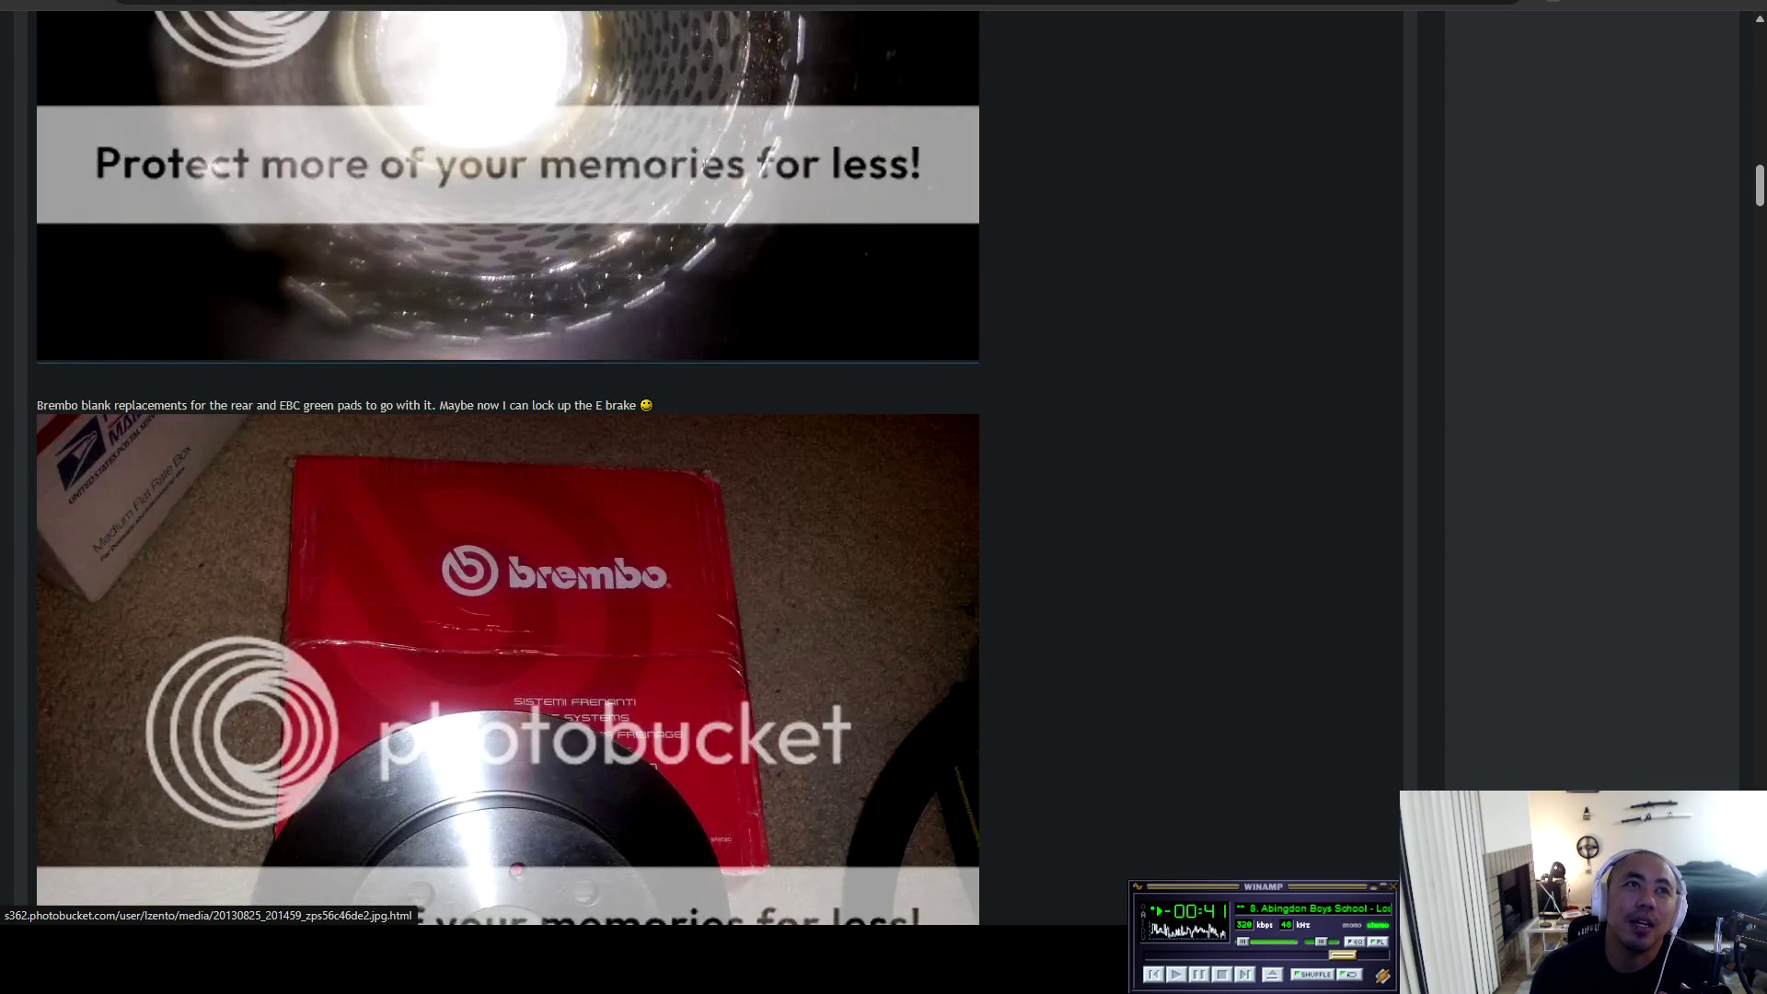
scroll(508, 468, down, 9)
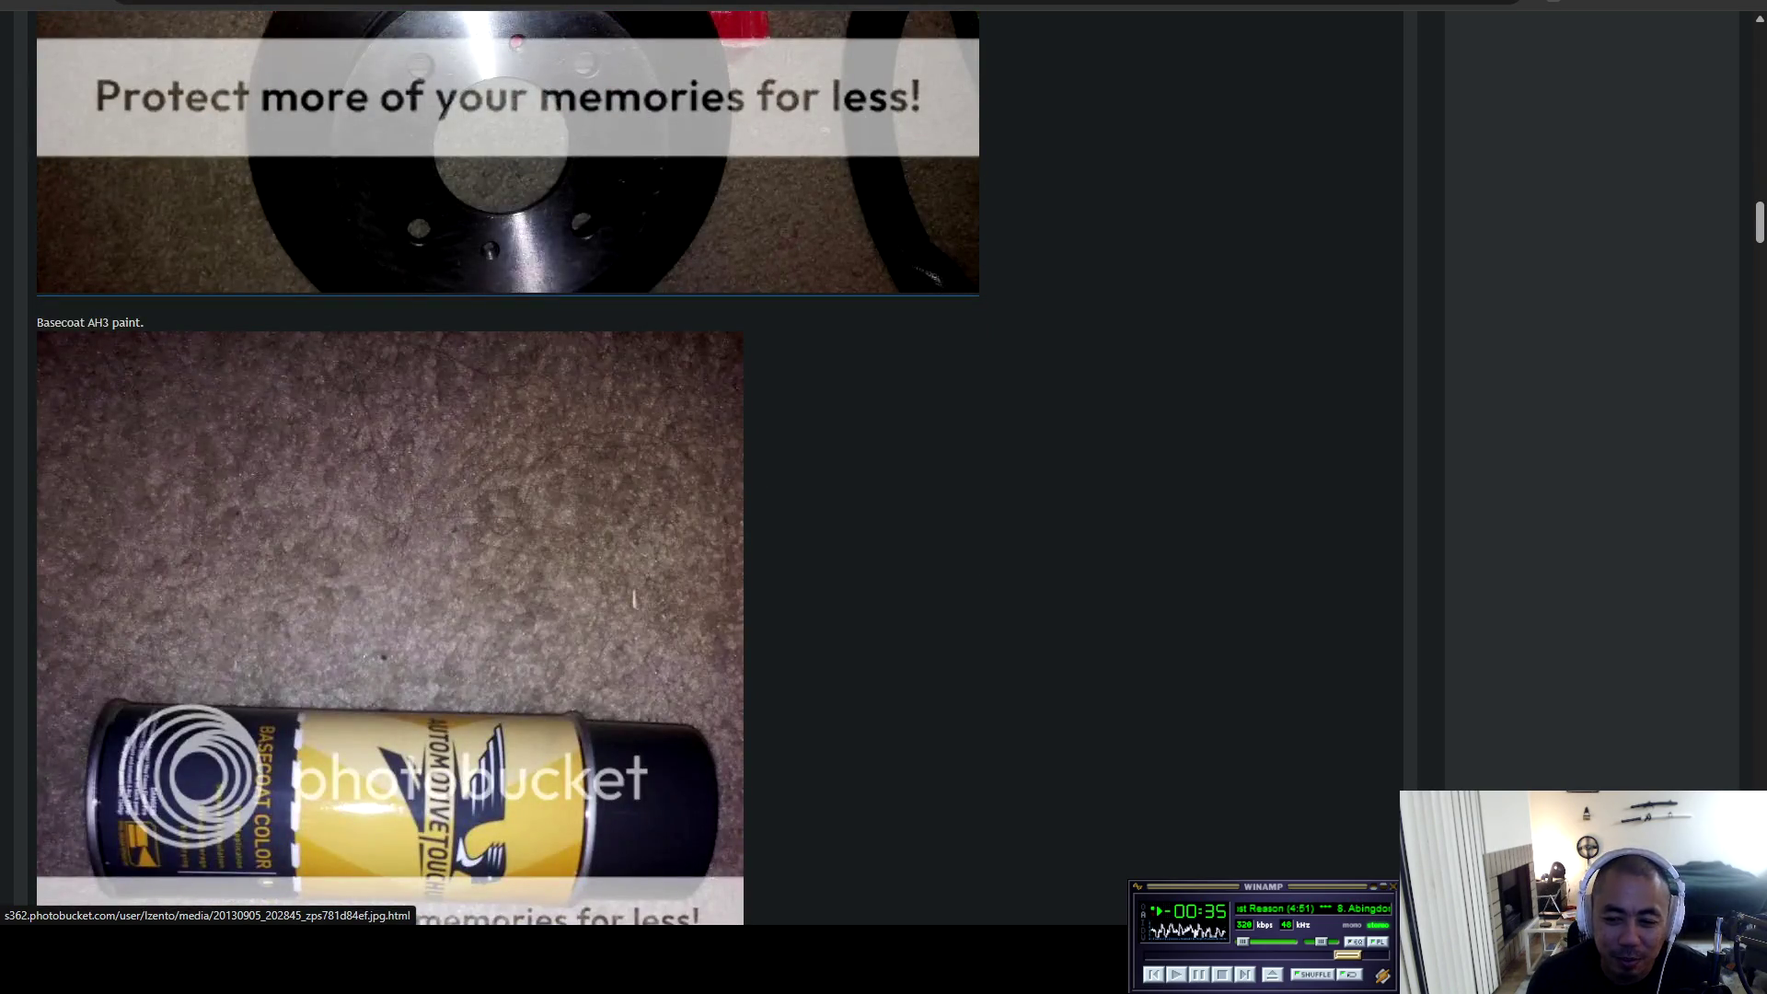
scroll(509, 468, down, 4)
scroll(508, 468, down, 5)
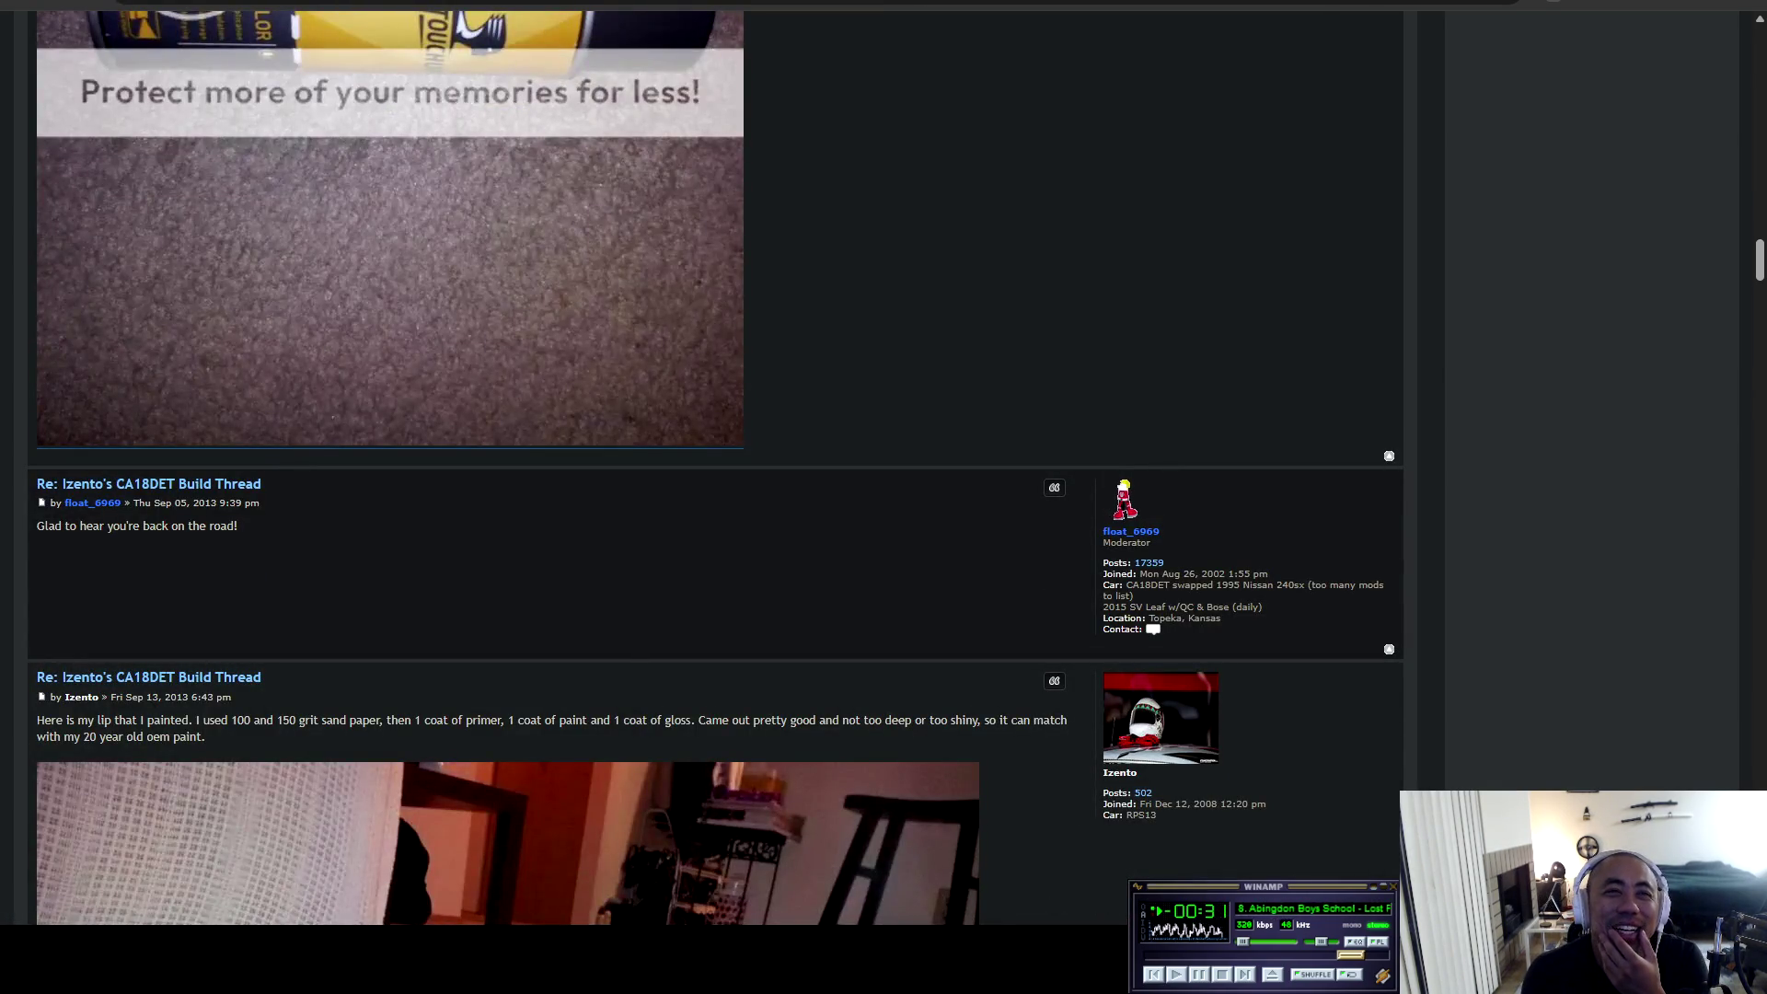
scroll(508, 468, down, 1)
scroll(622, 547, down, 7)
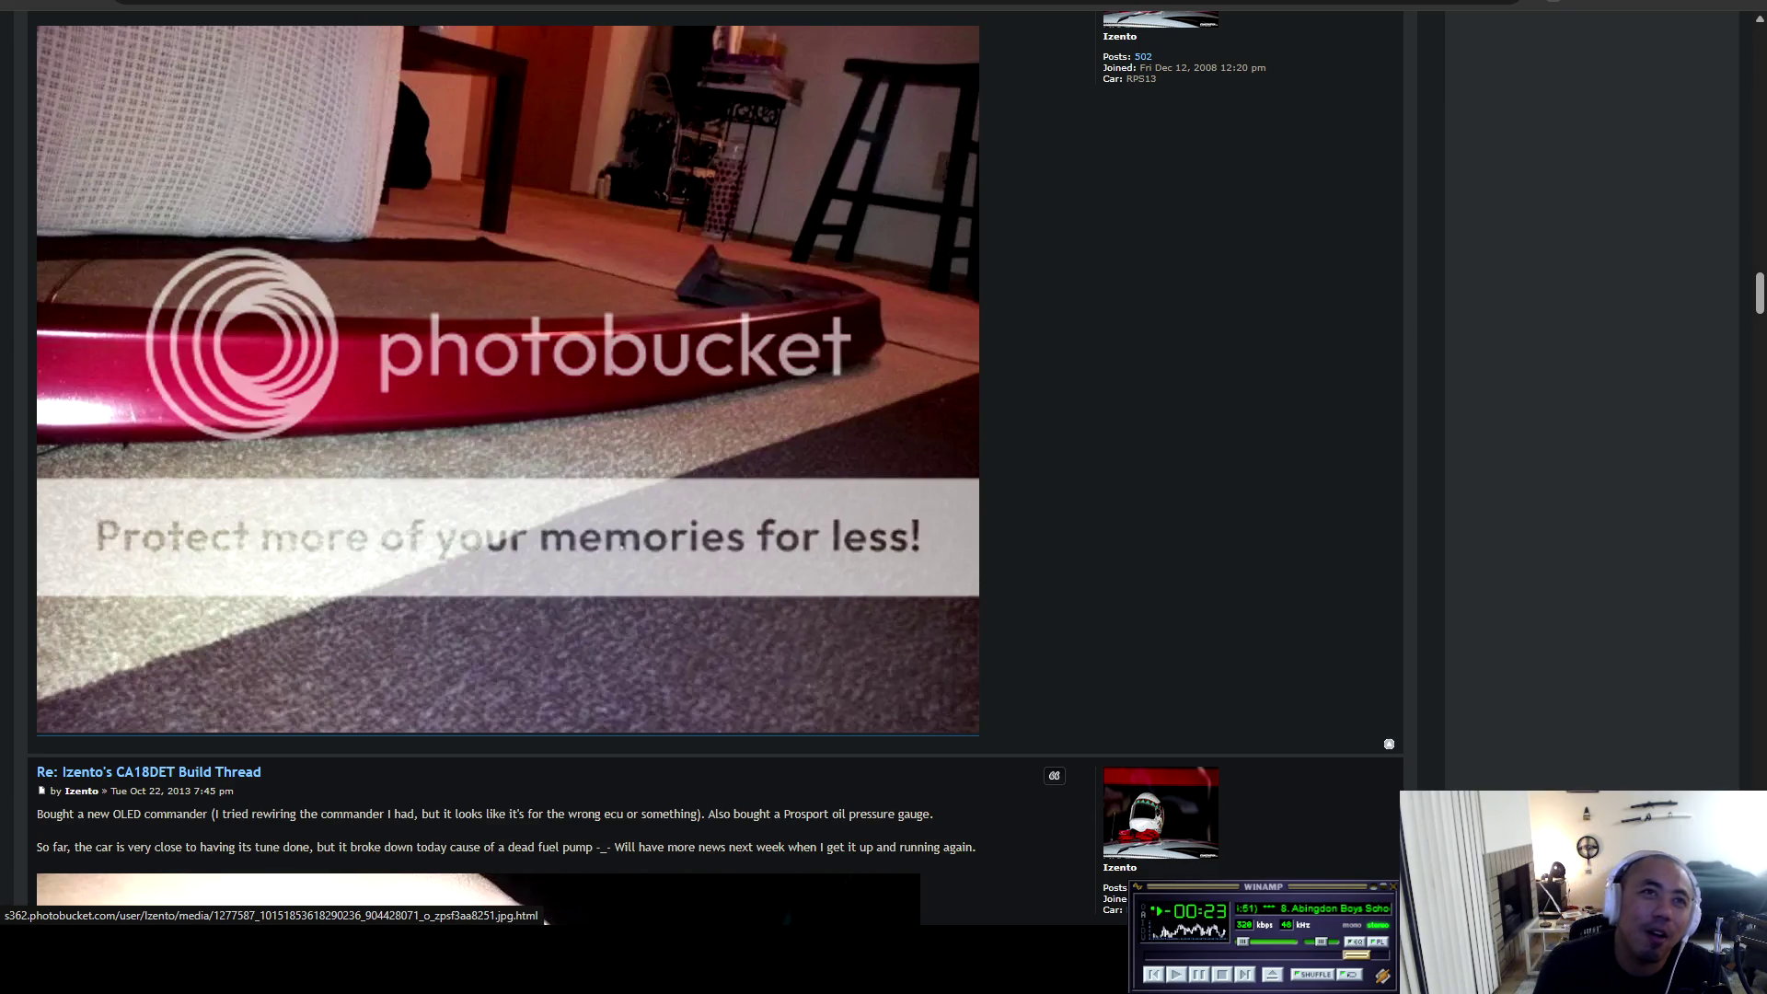
Scroll past the gauge and FC Commander posts and select the Nov 21 build specs and dyno figures.
scroll(508, 664, down, 3)
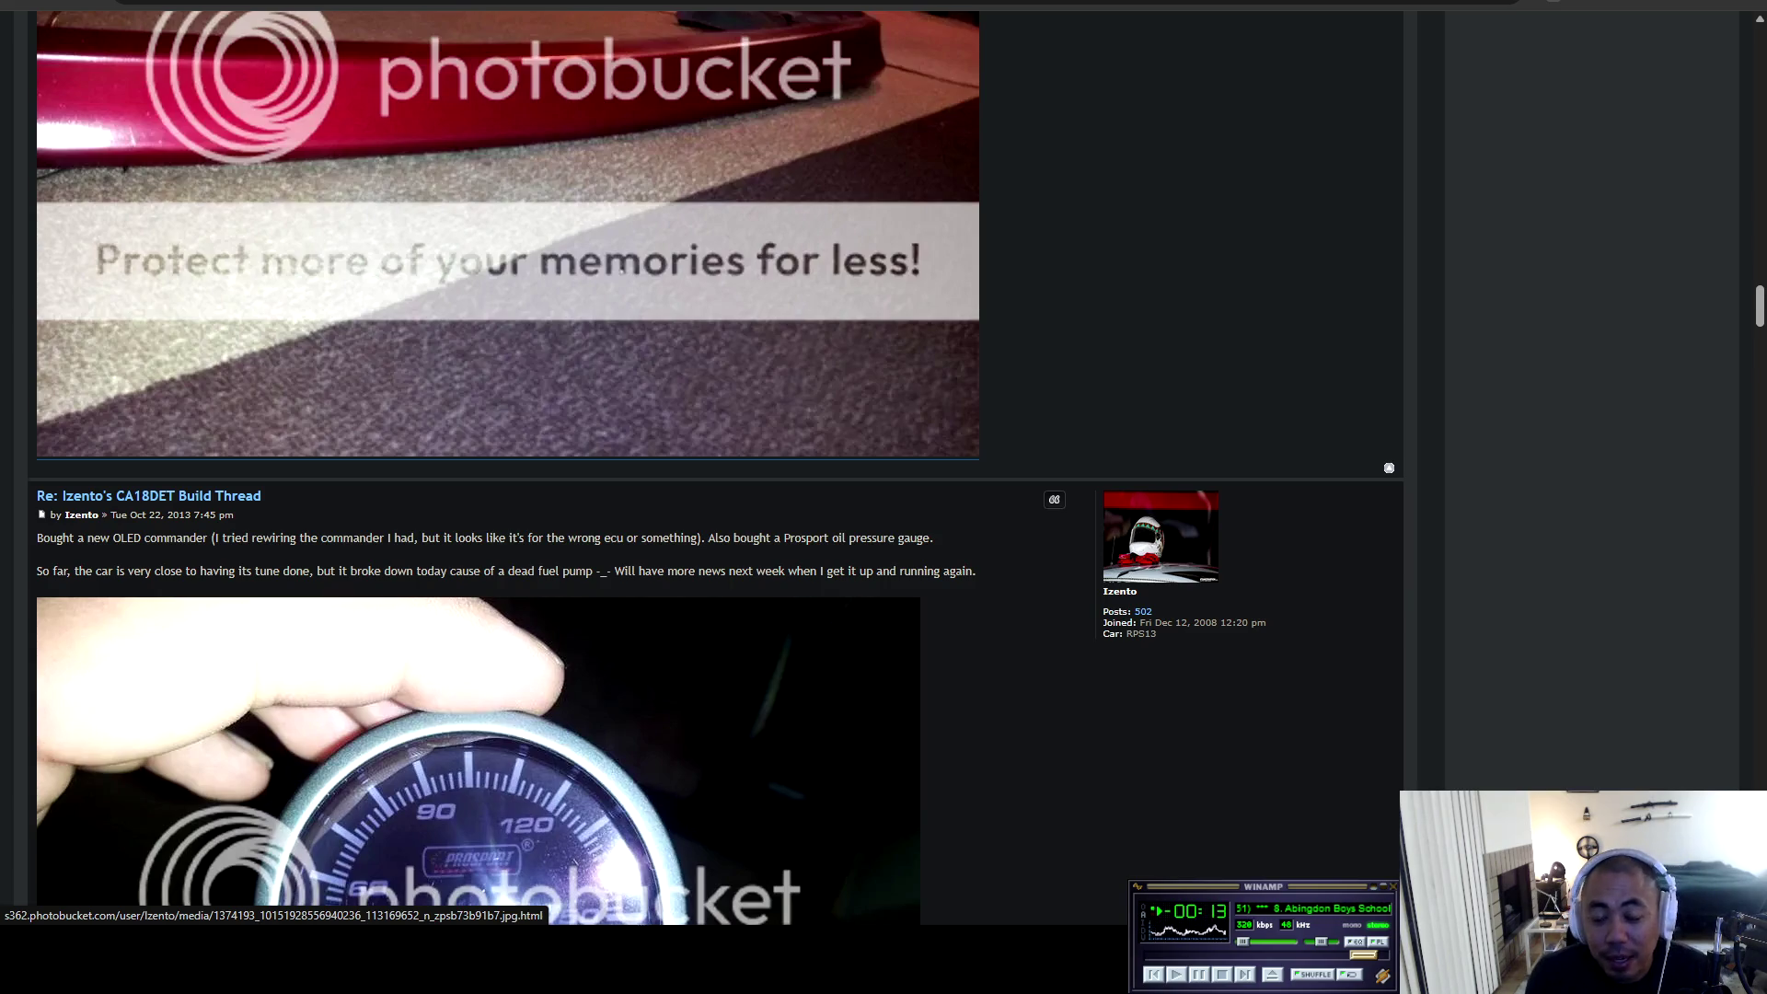
scroll(487, 711, down, 4)
scroll(507, 553, up, 4)
scroll(507, 552, down, 2)
scroll(507, 553, up, 7)
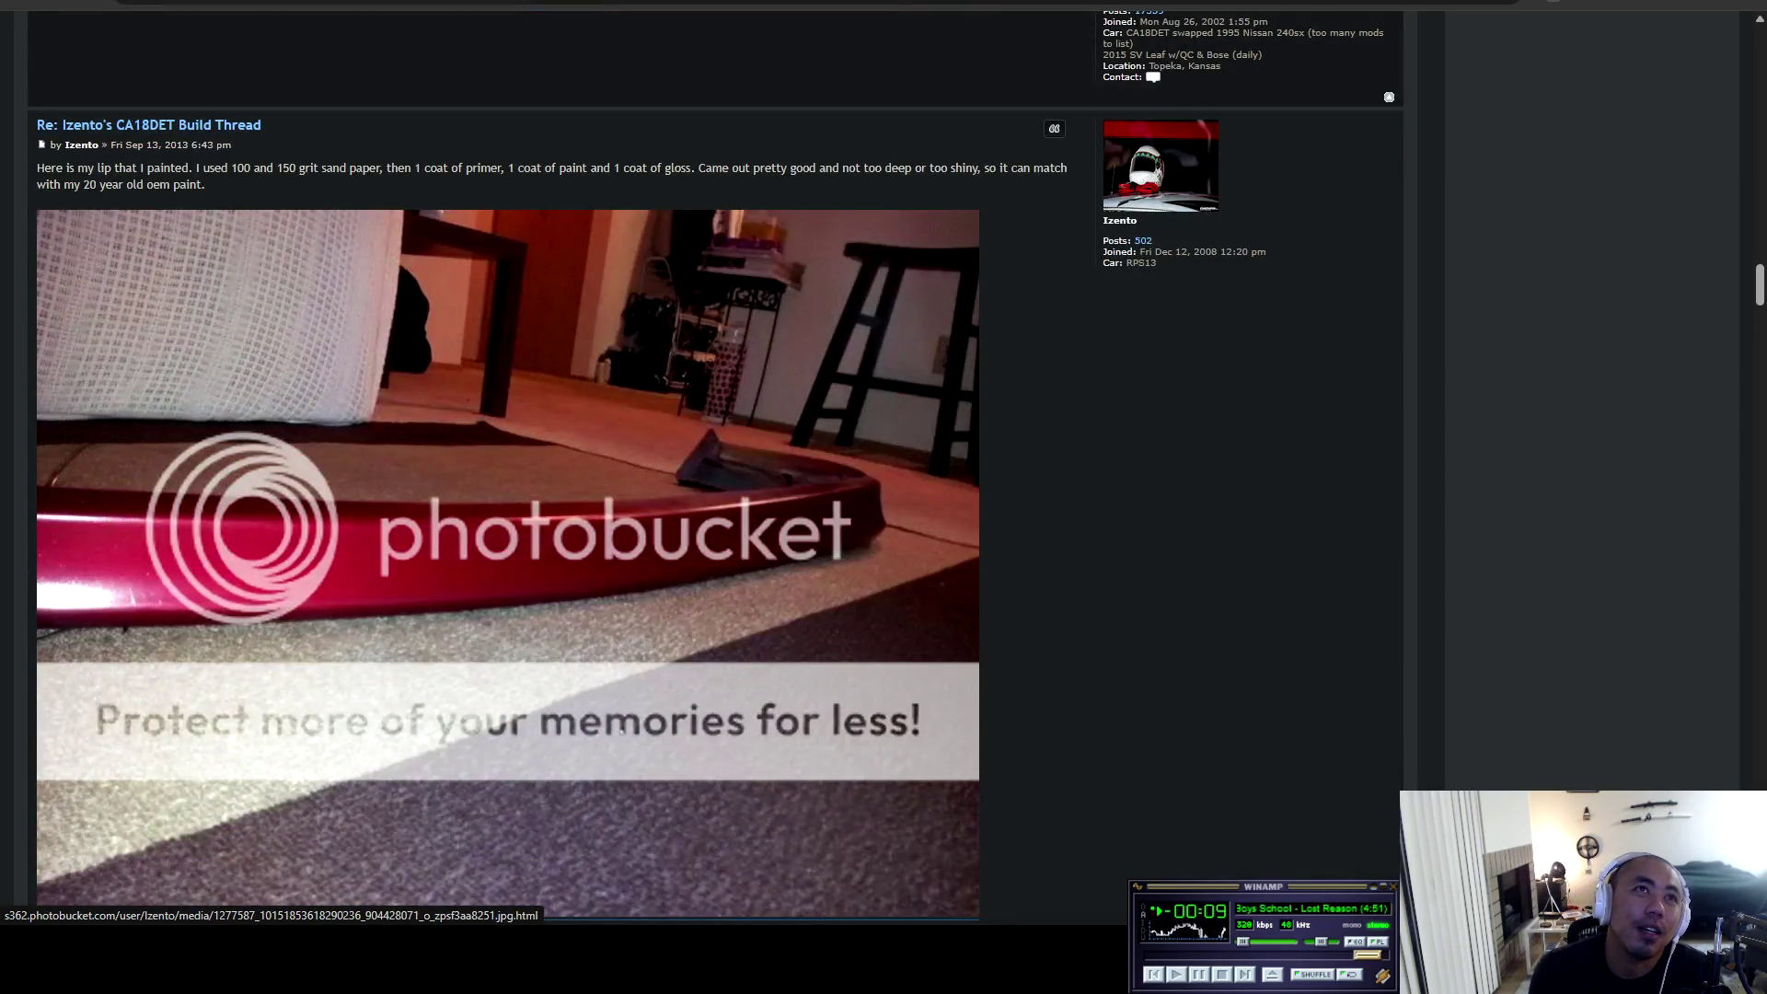
scroll(507, 552, down, 4)
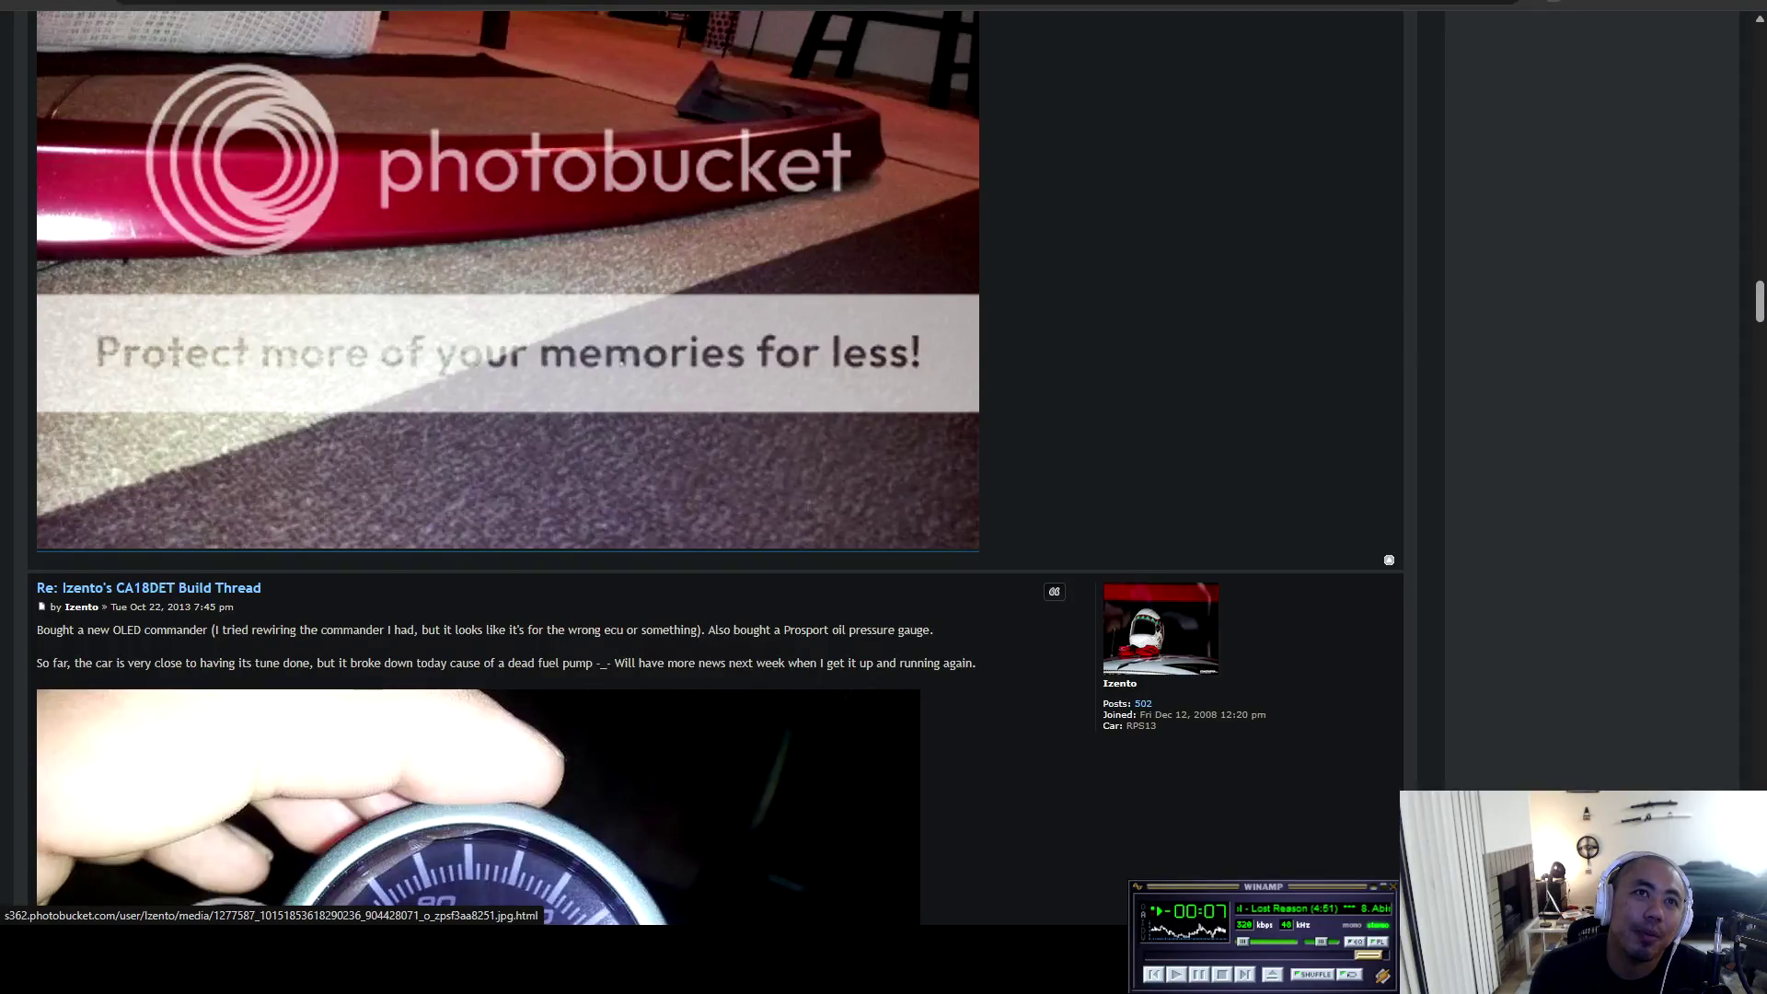
scroll(507, 552, down, 3)
scroll(488, 552, down, 7)
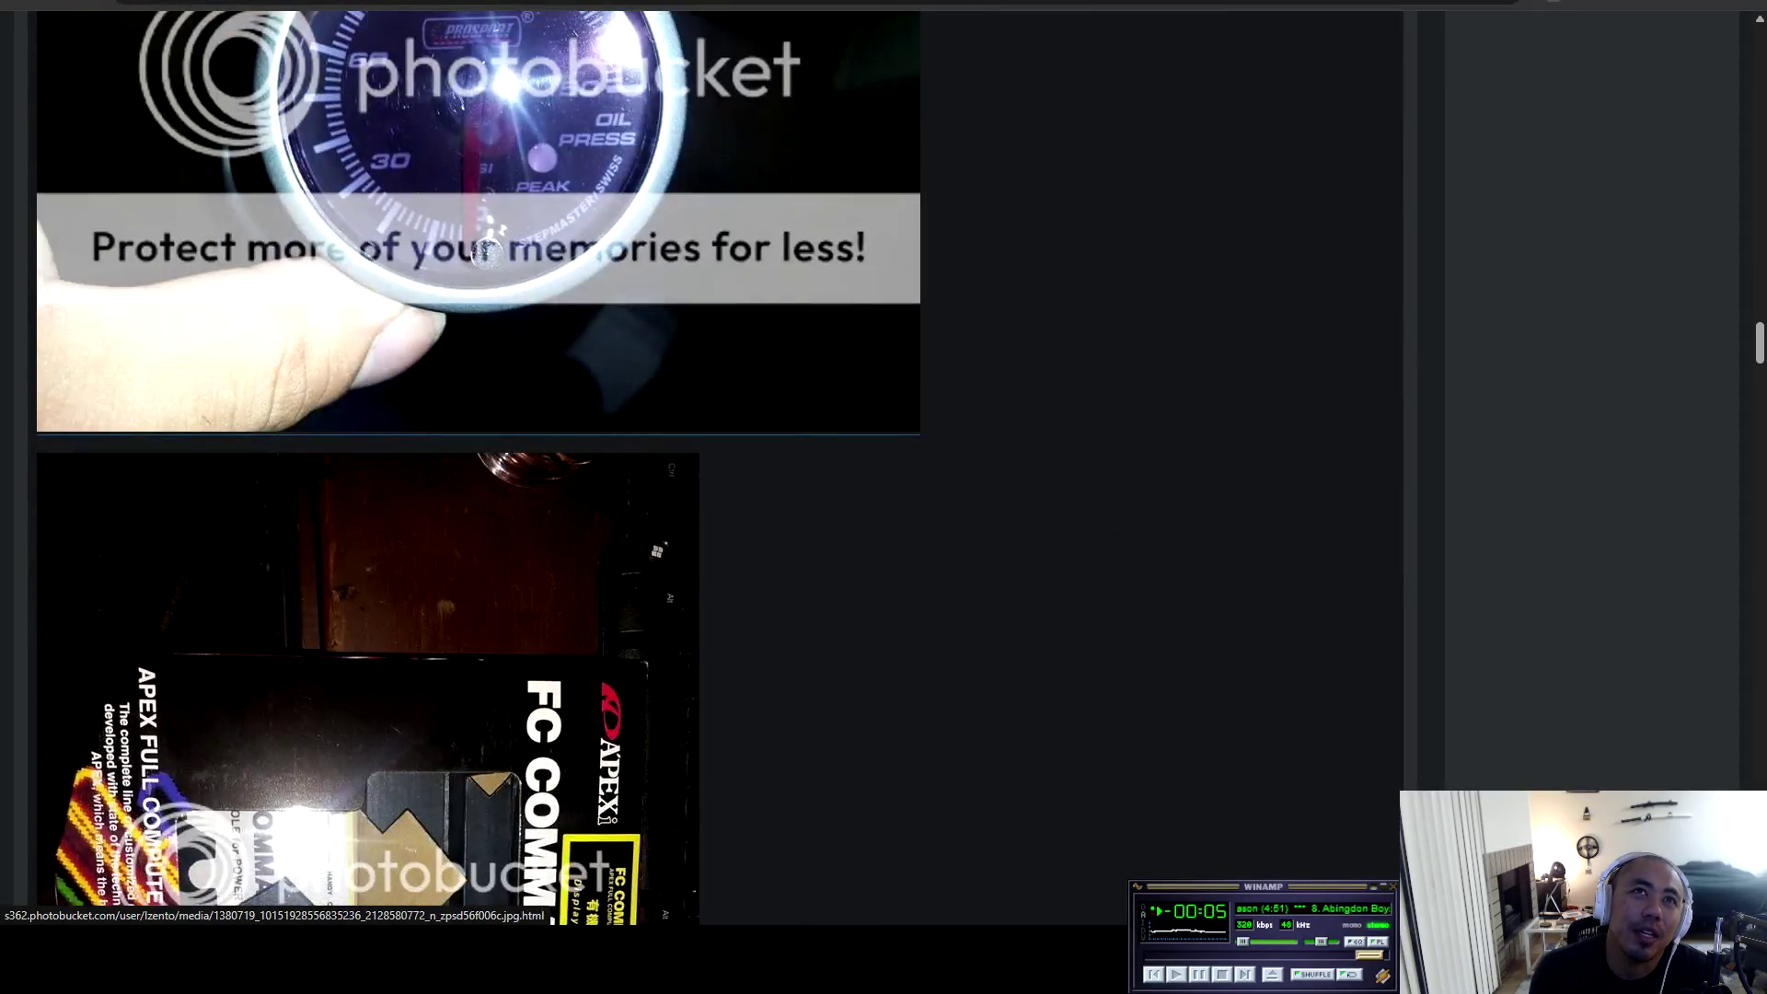
scroll(488, 552, down, 4)
scroll(718, 460, down, 8)
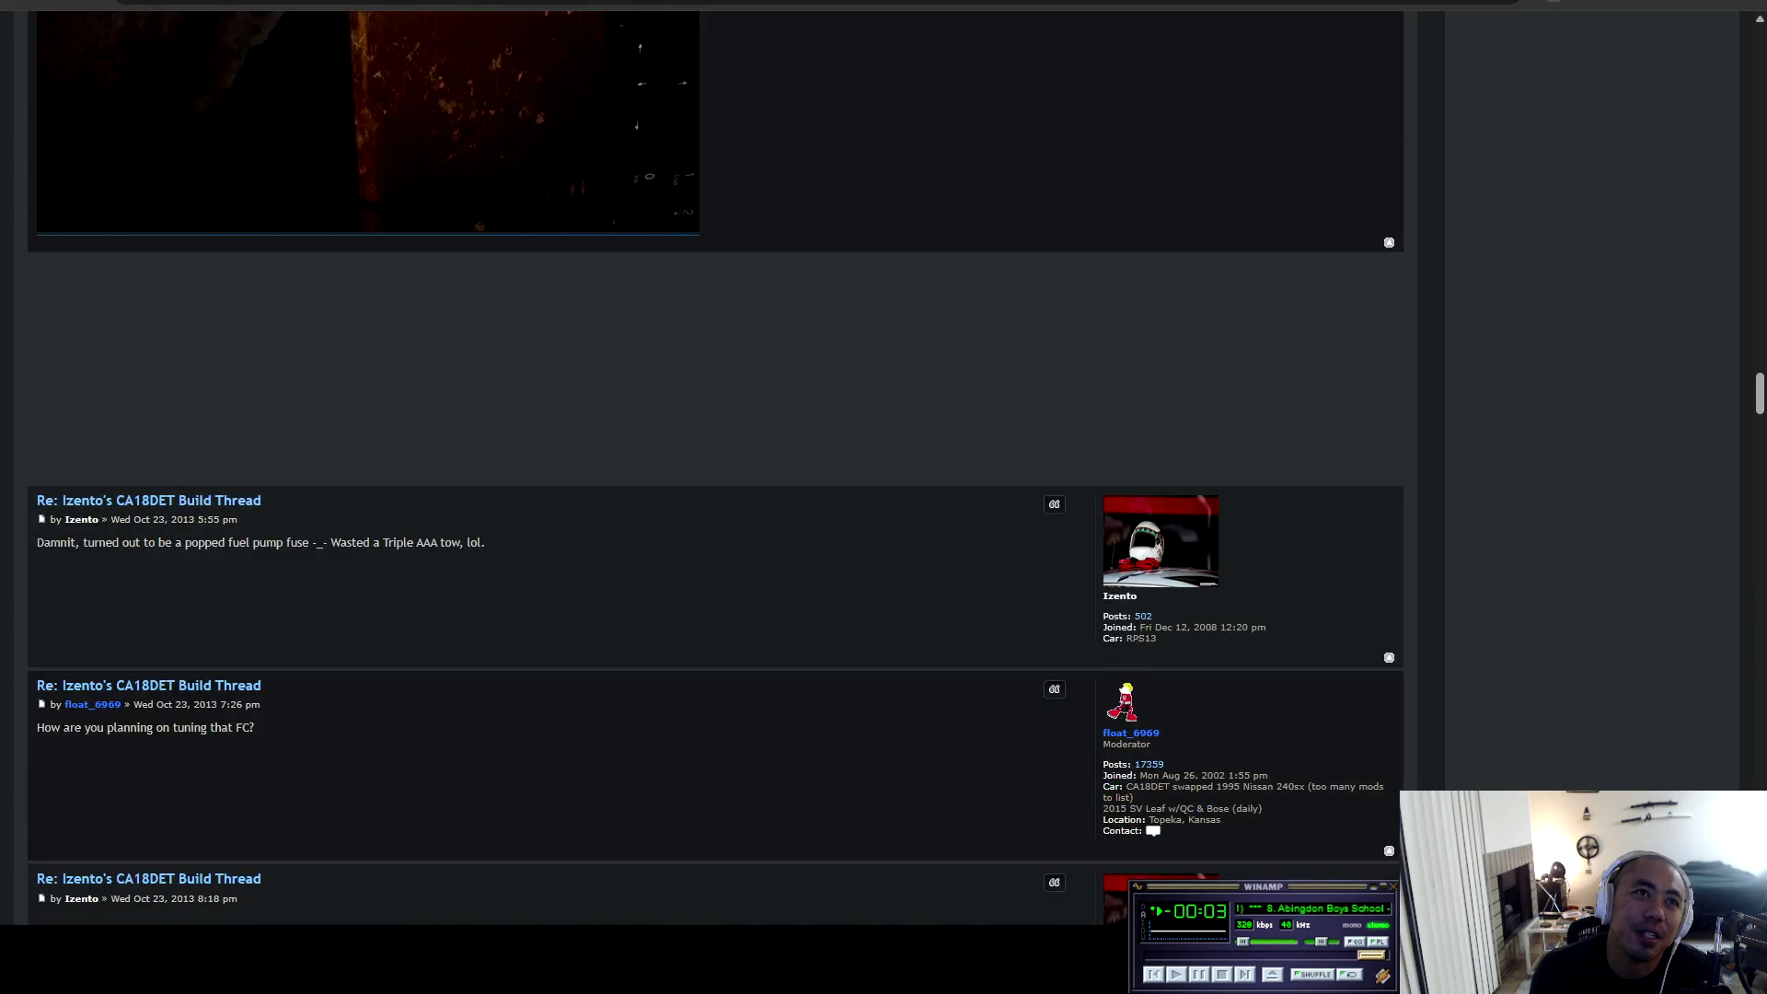
scroll(719, 460, down, 4)
scroll(443, 871, down, 8)
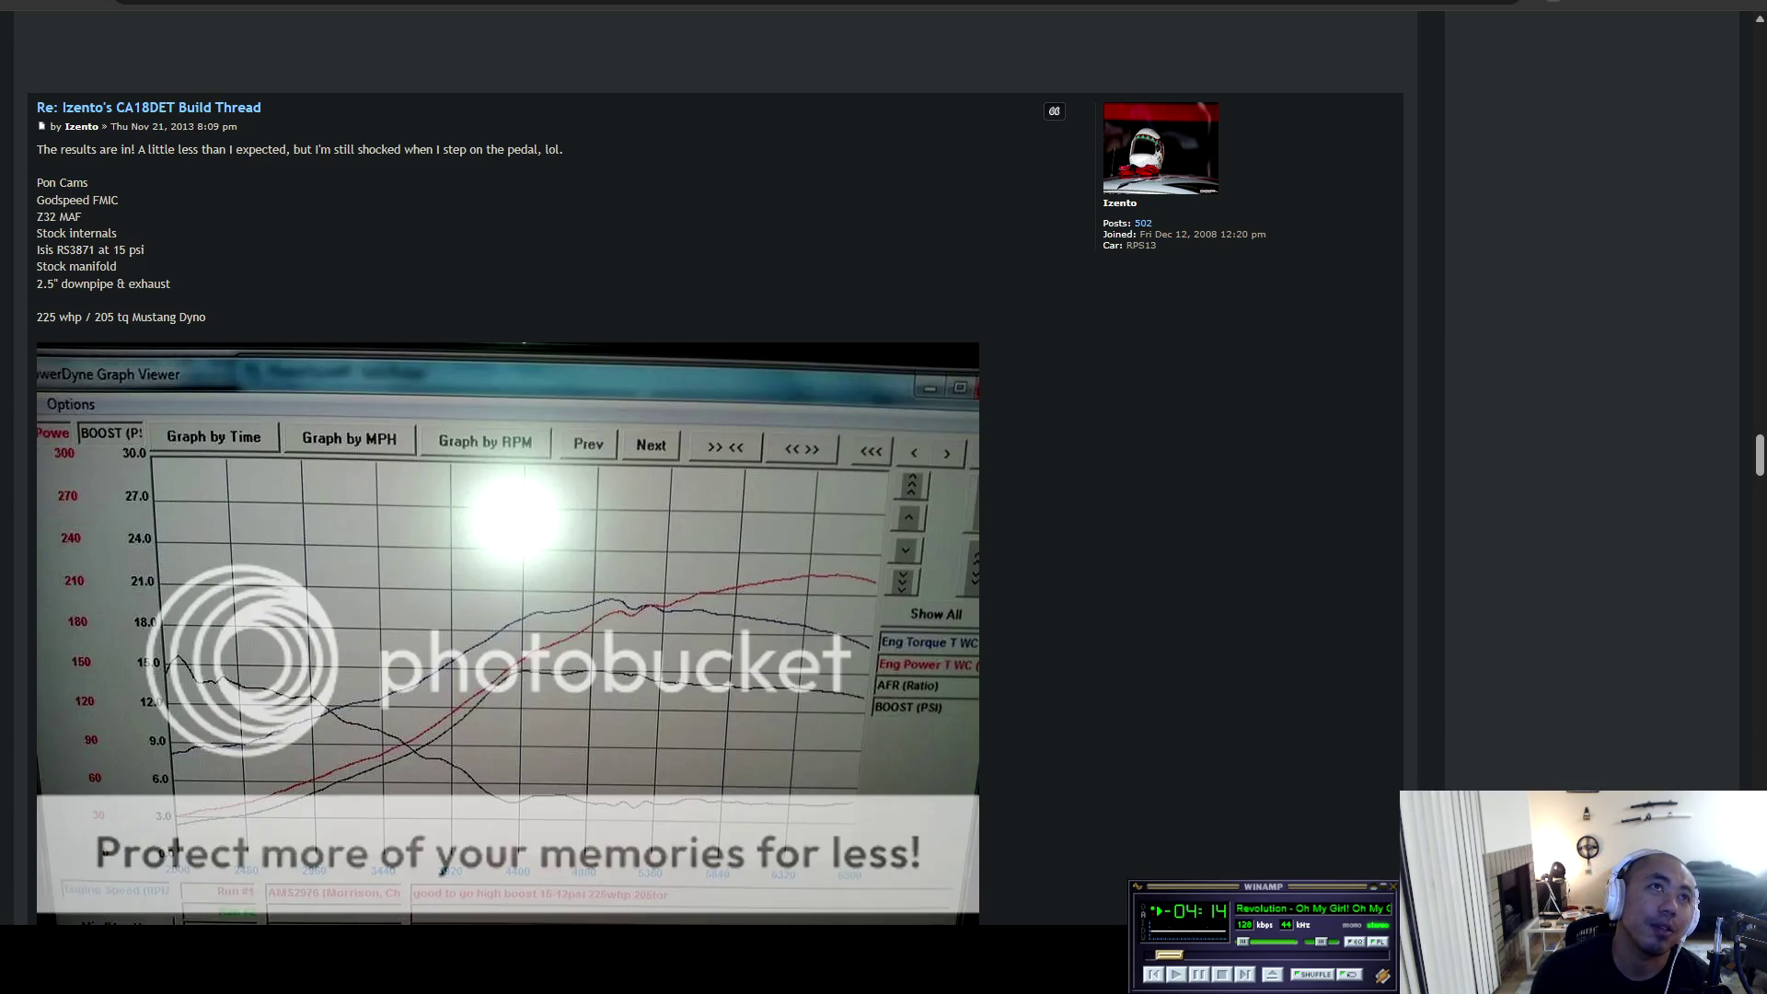
mouse_move(37, 167)
mouse_down()
mouse_move(120, 201)
mouse_move(206, 315)
mouse_up()
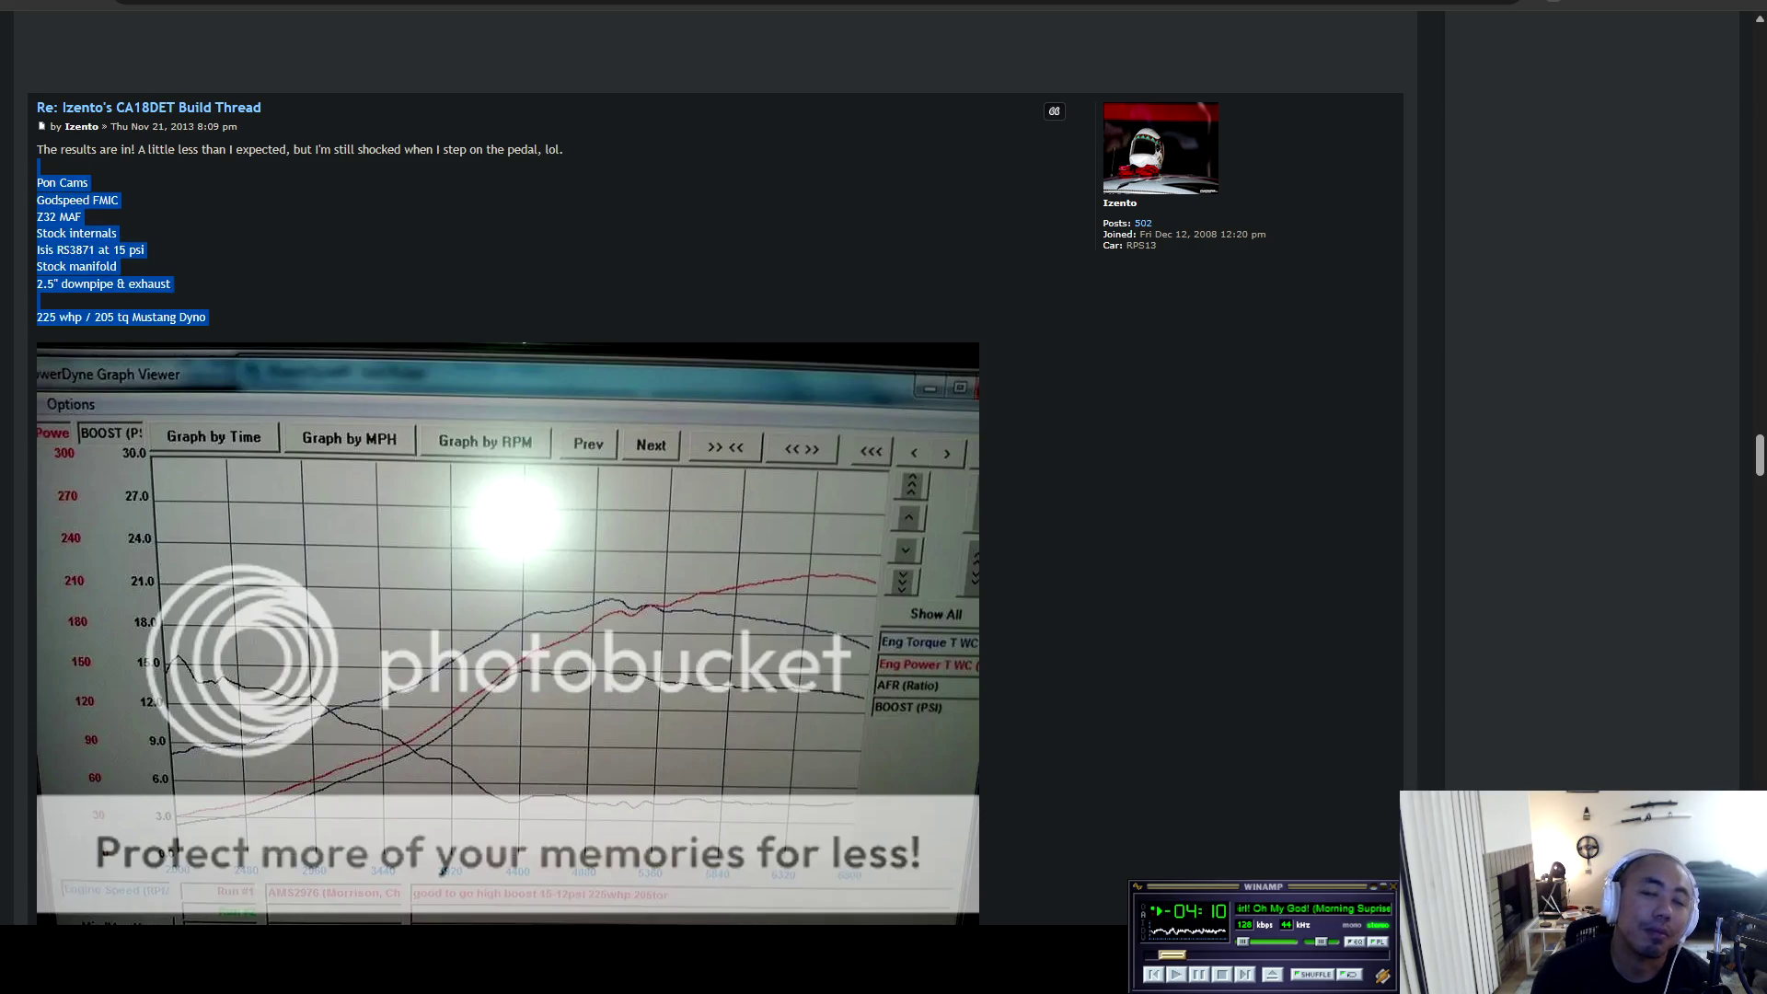
Clear the highlighted parts list and view the full PowerDyne graph with torque, power, AFR and boost curves.
scroll(776, 884, down, 1)
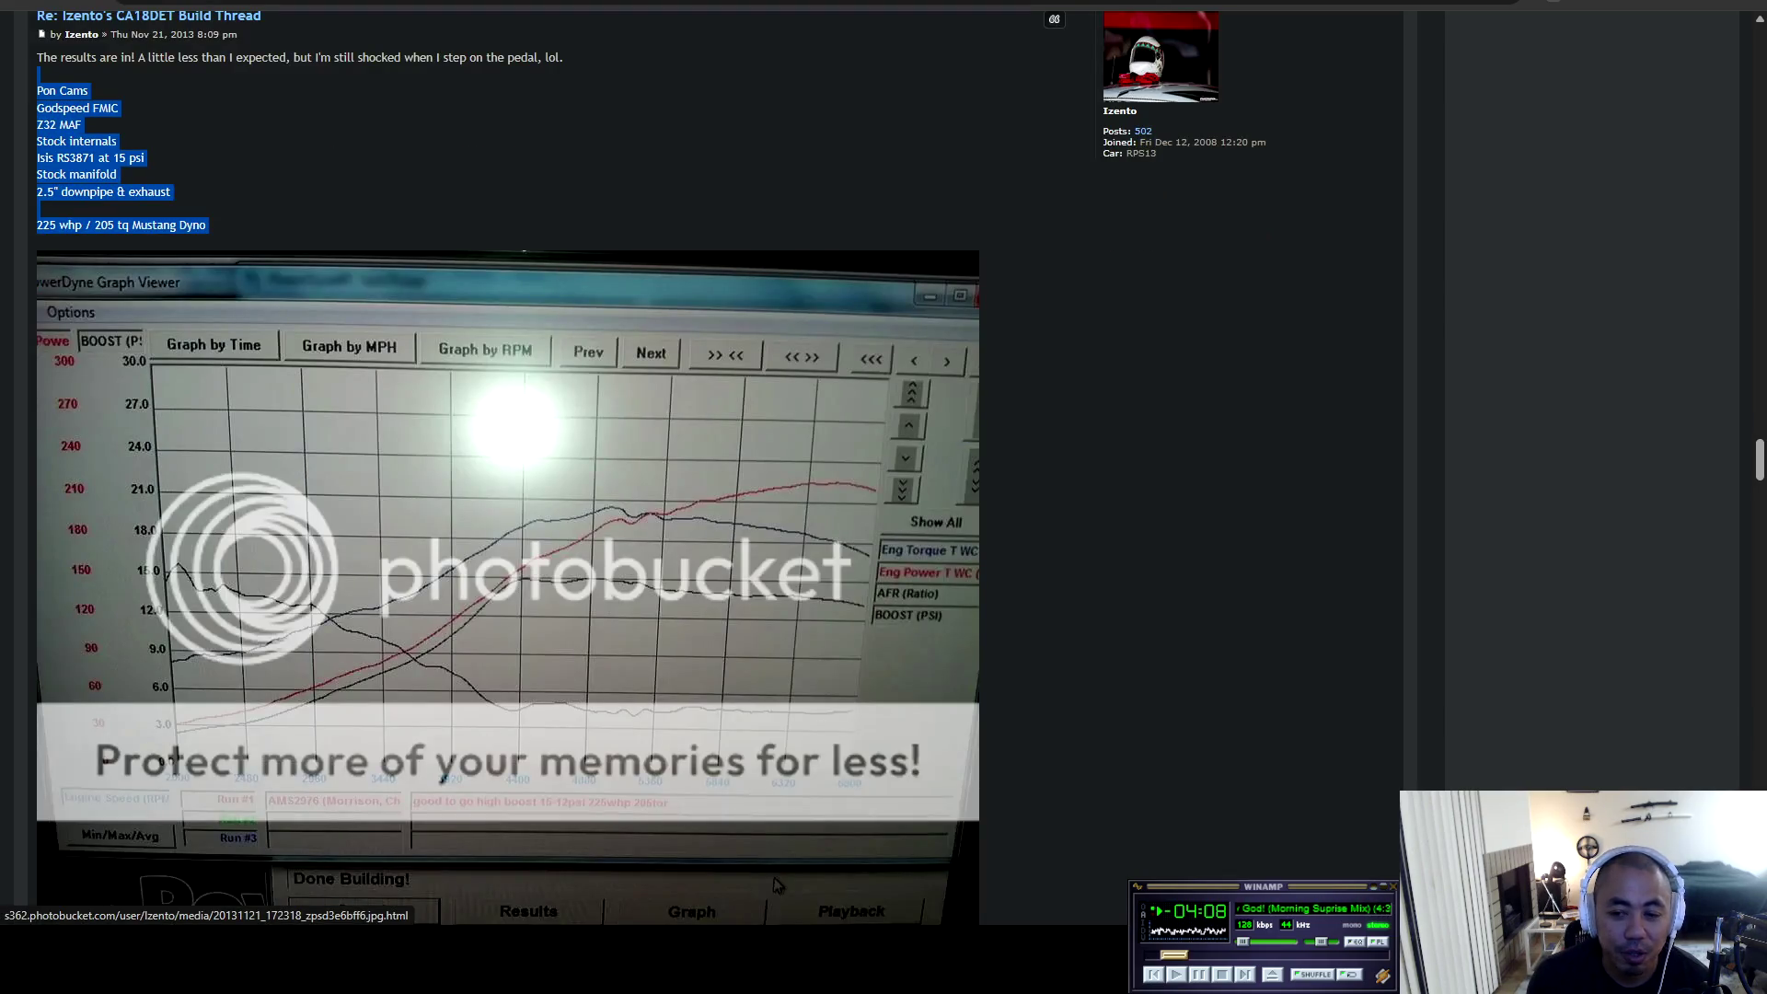
scroll(776, 886, down, 4)
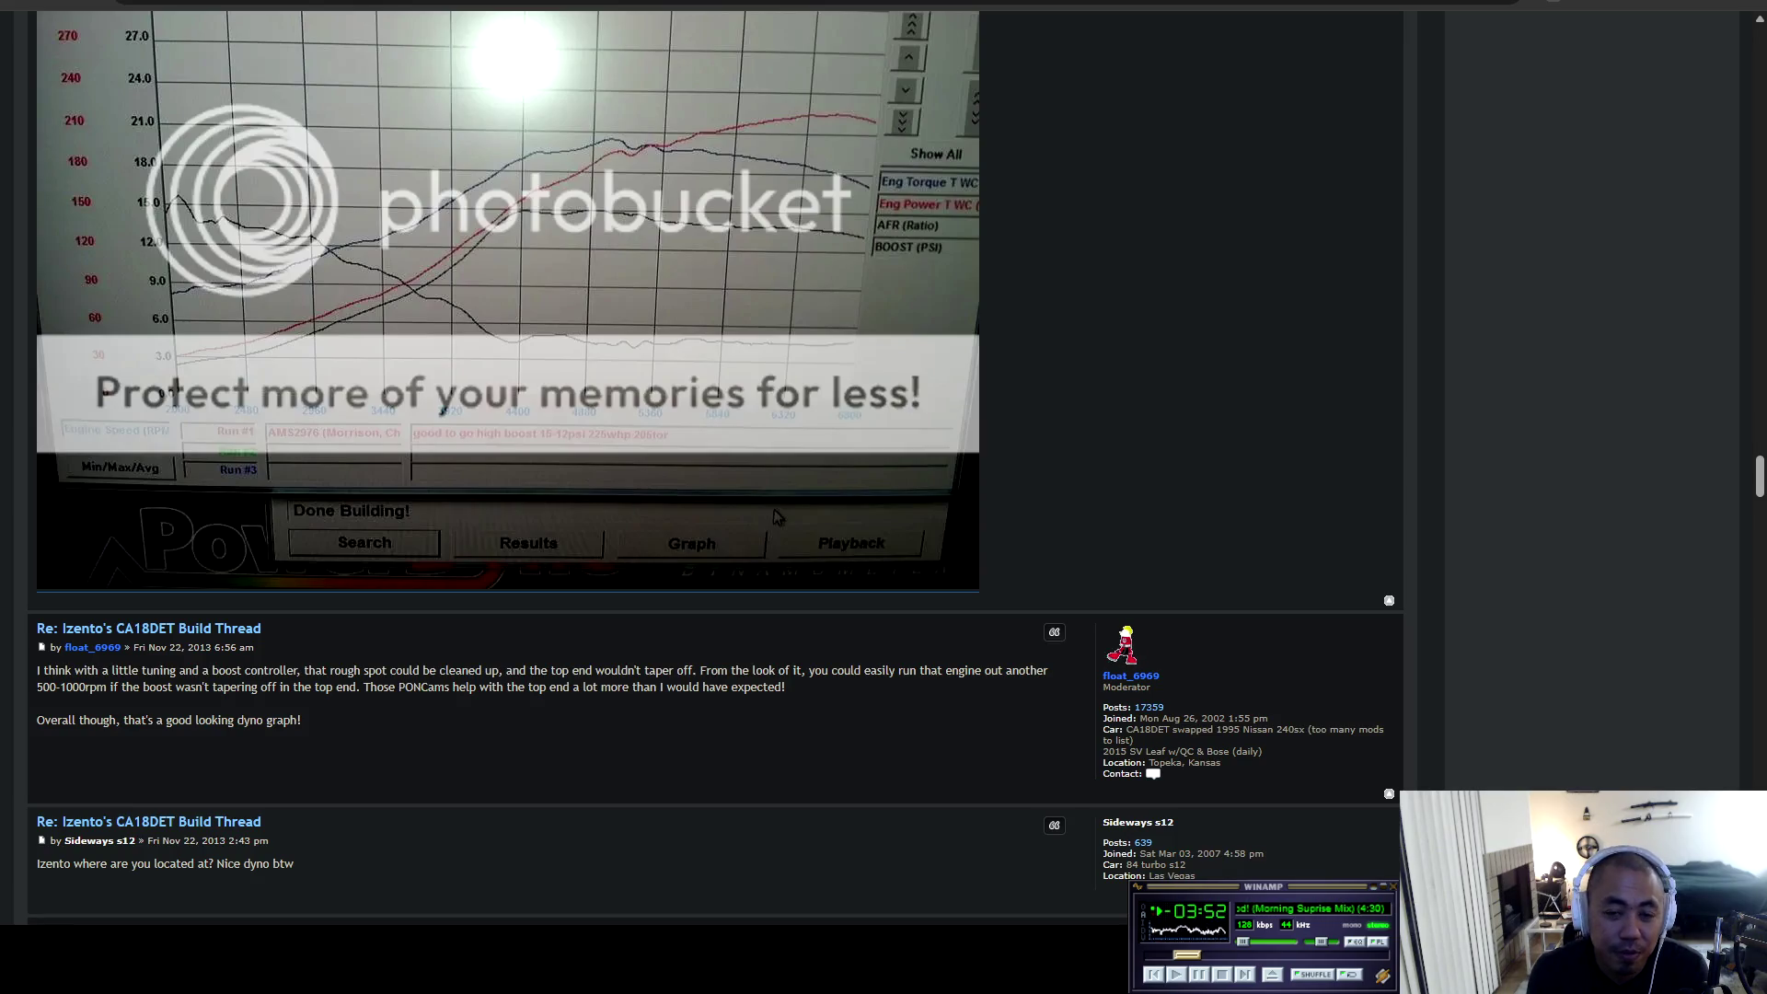
scroll(777, 518, up, 8)
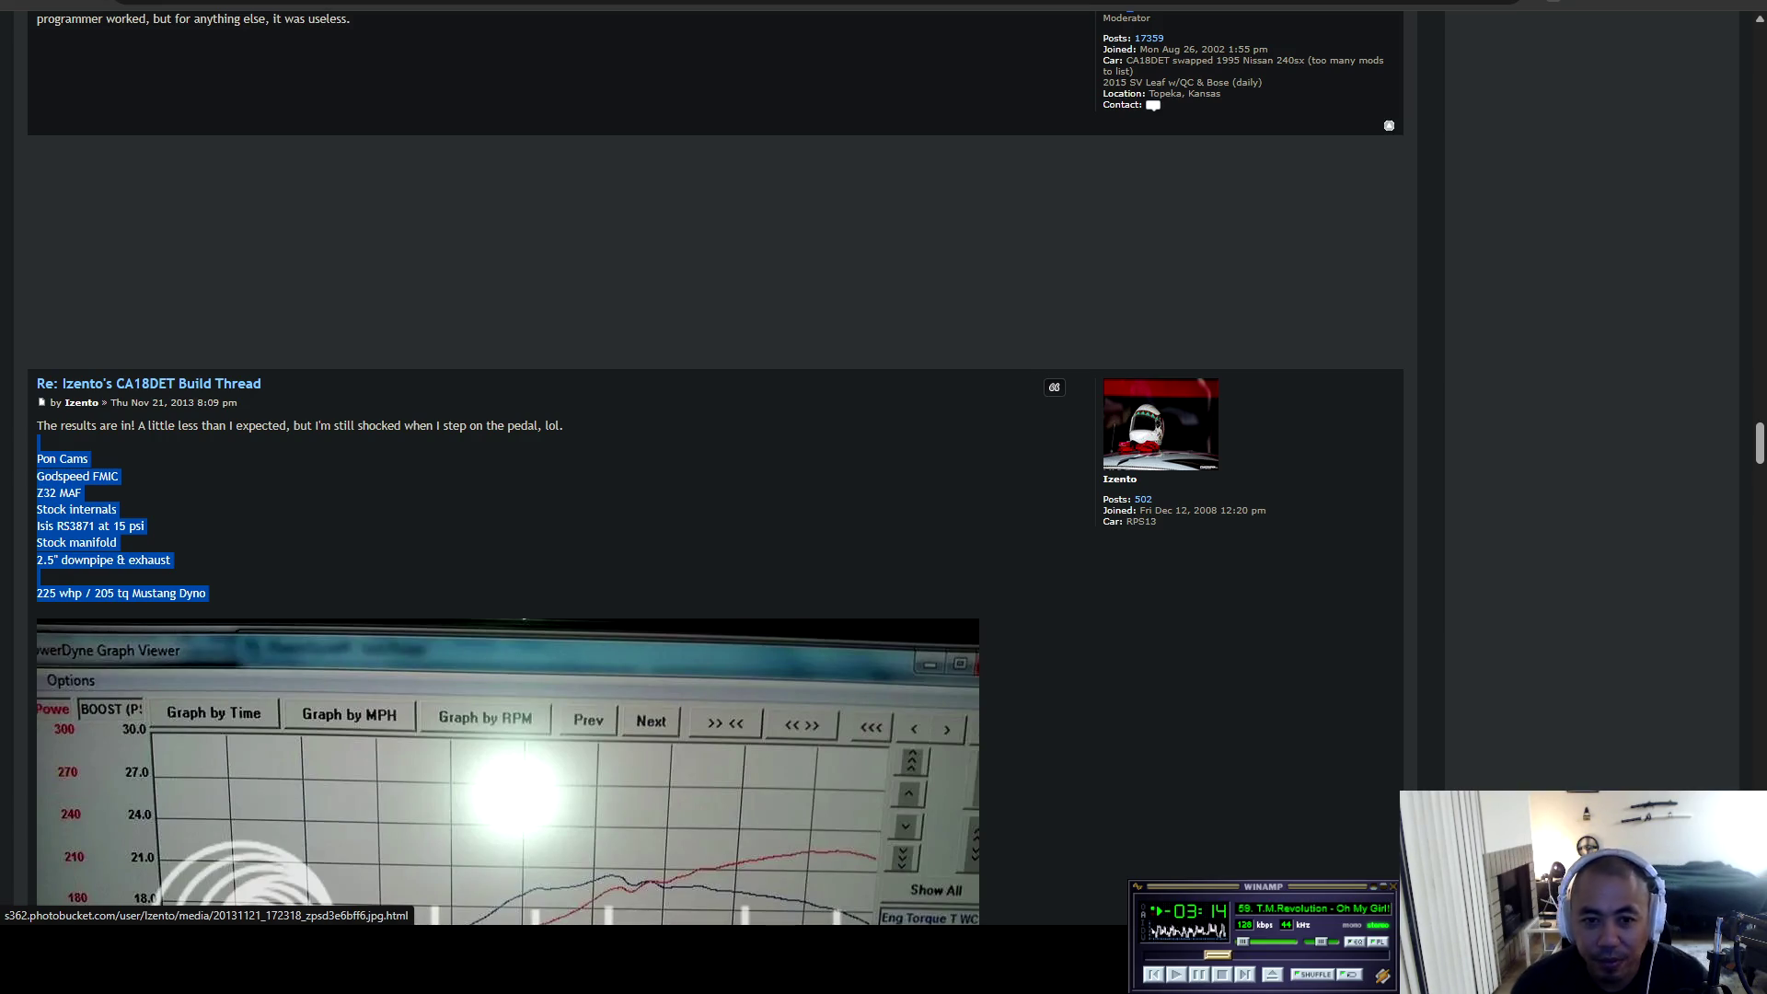
click(370, 515)
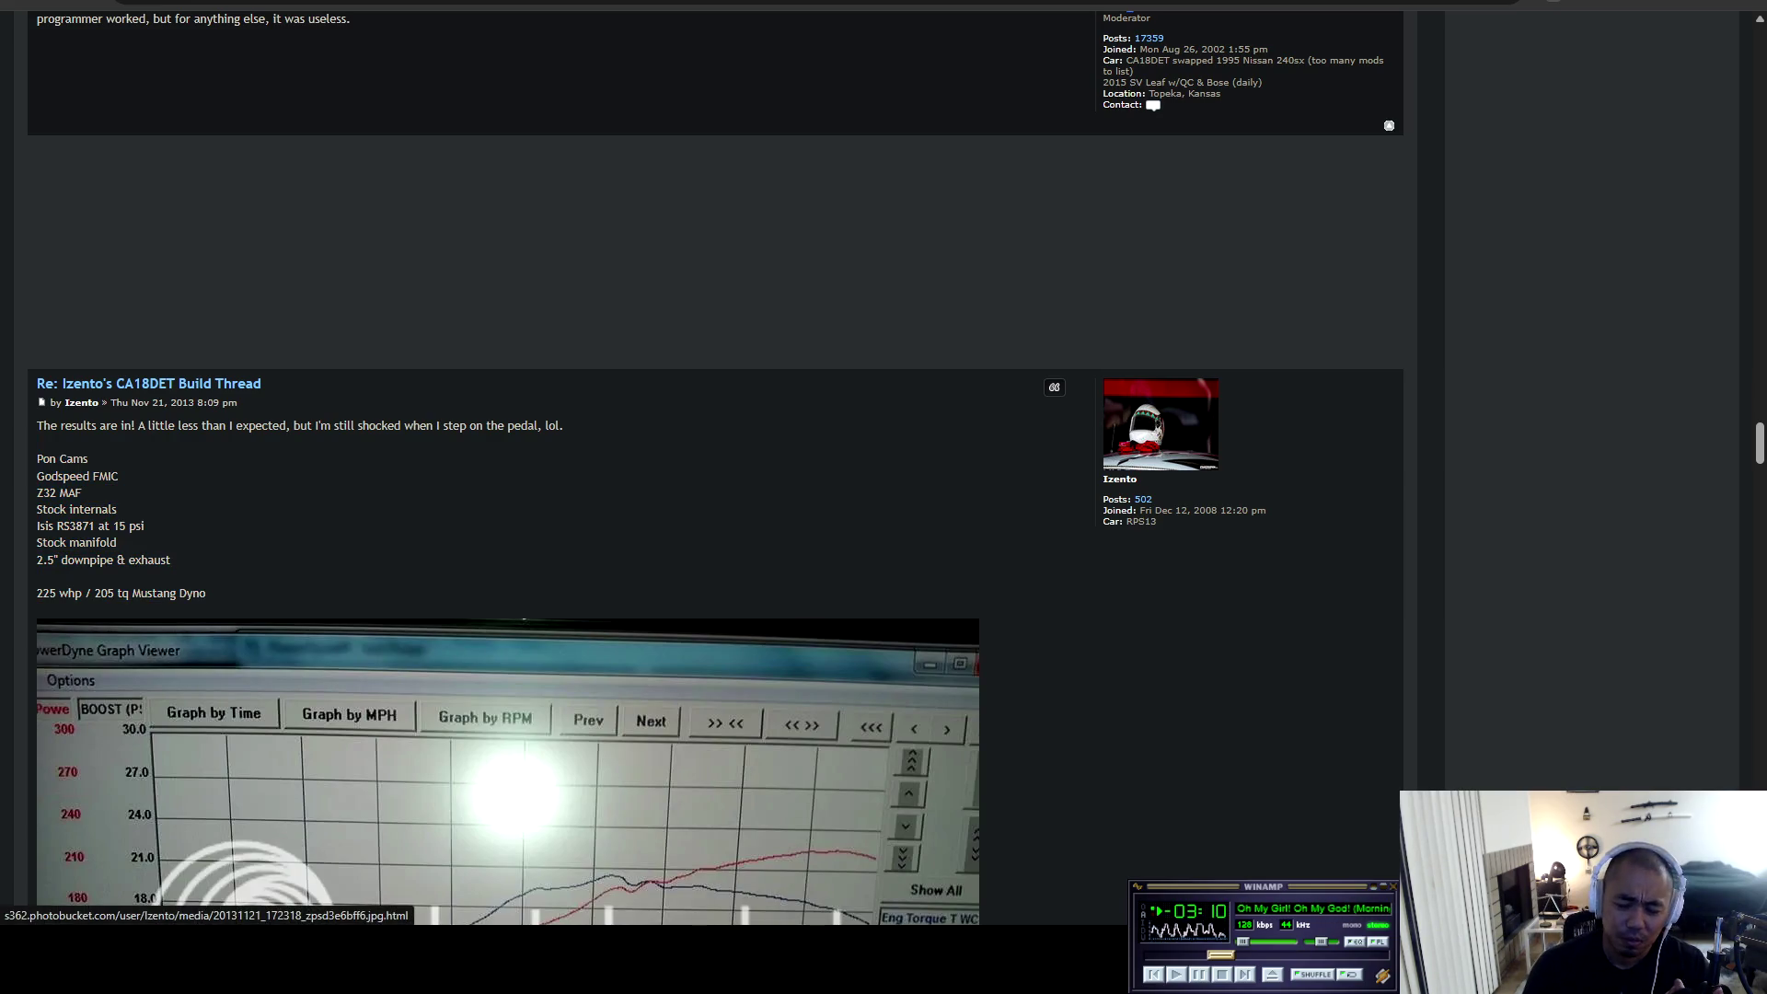
scroll(773, 425, down, 9)
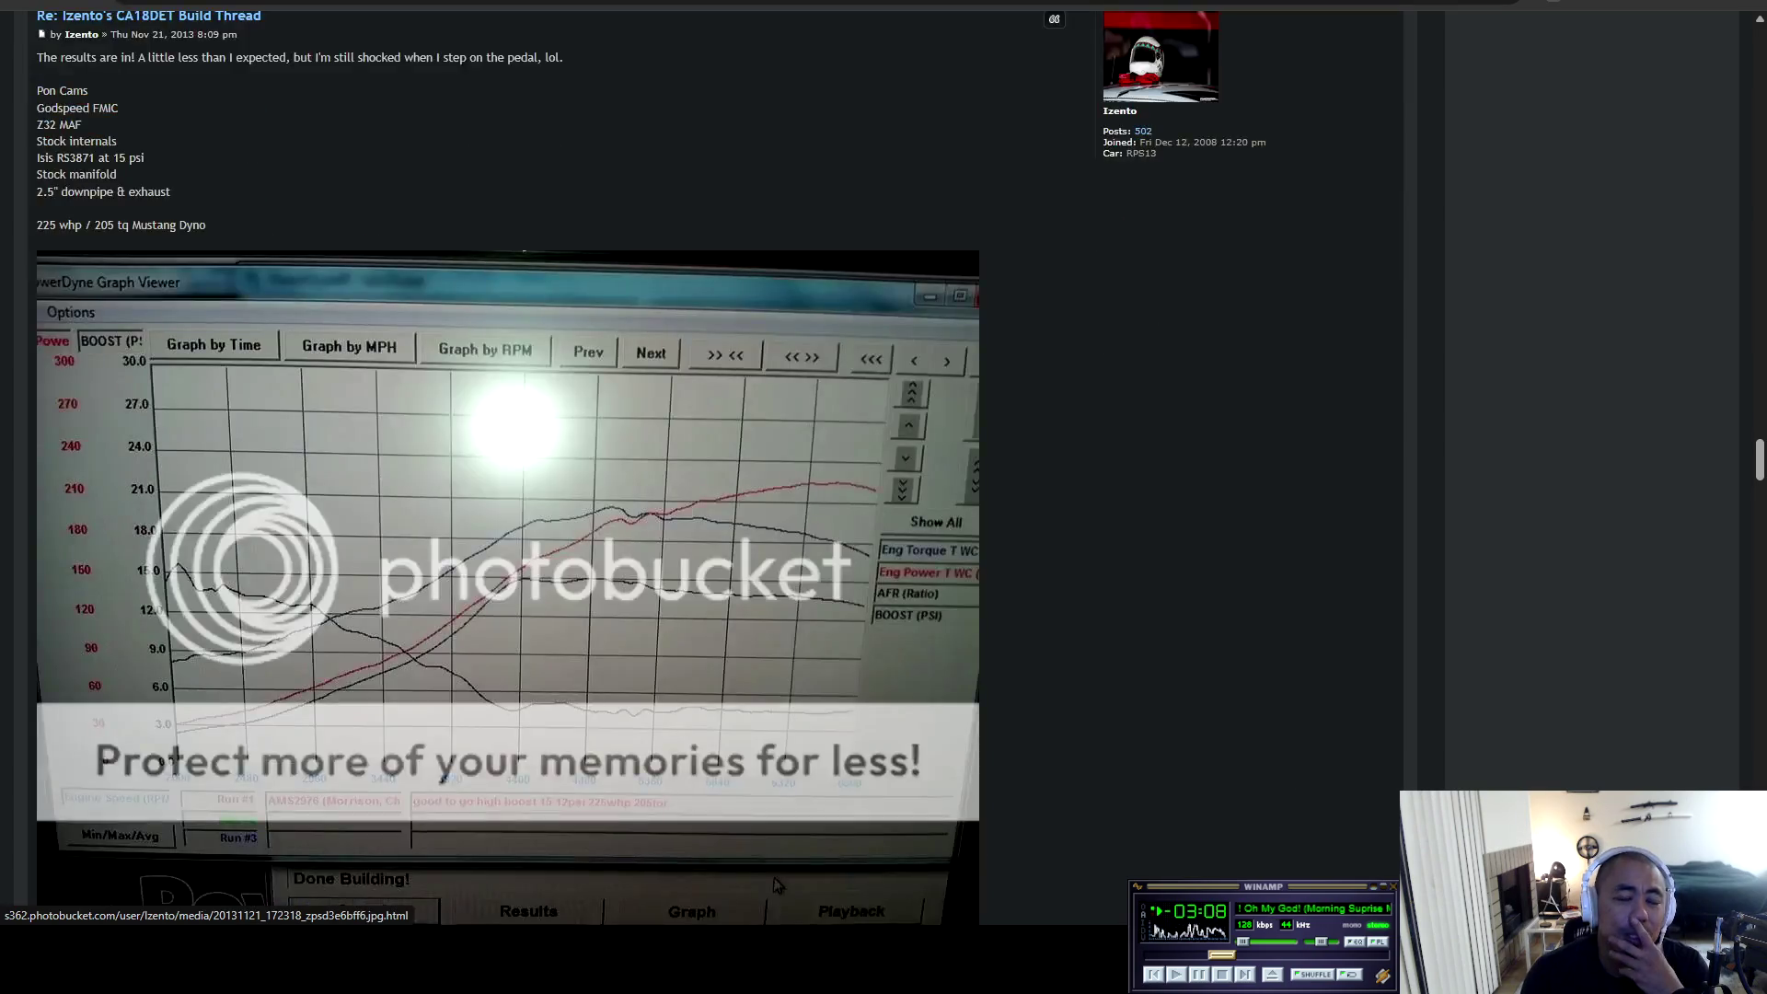
Scroll through the exhaust replies and highlight 'subframe spacers came in' in the spacer post.
scroll(774, 425, down, 7)
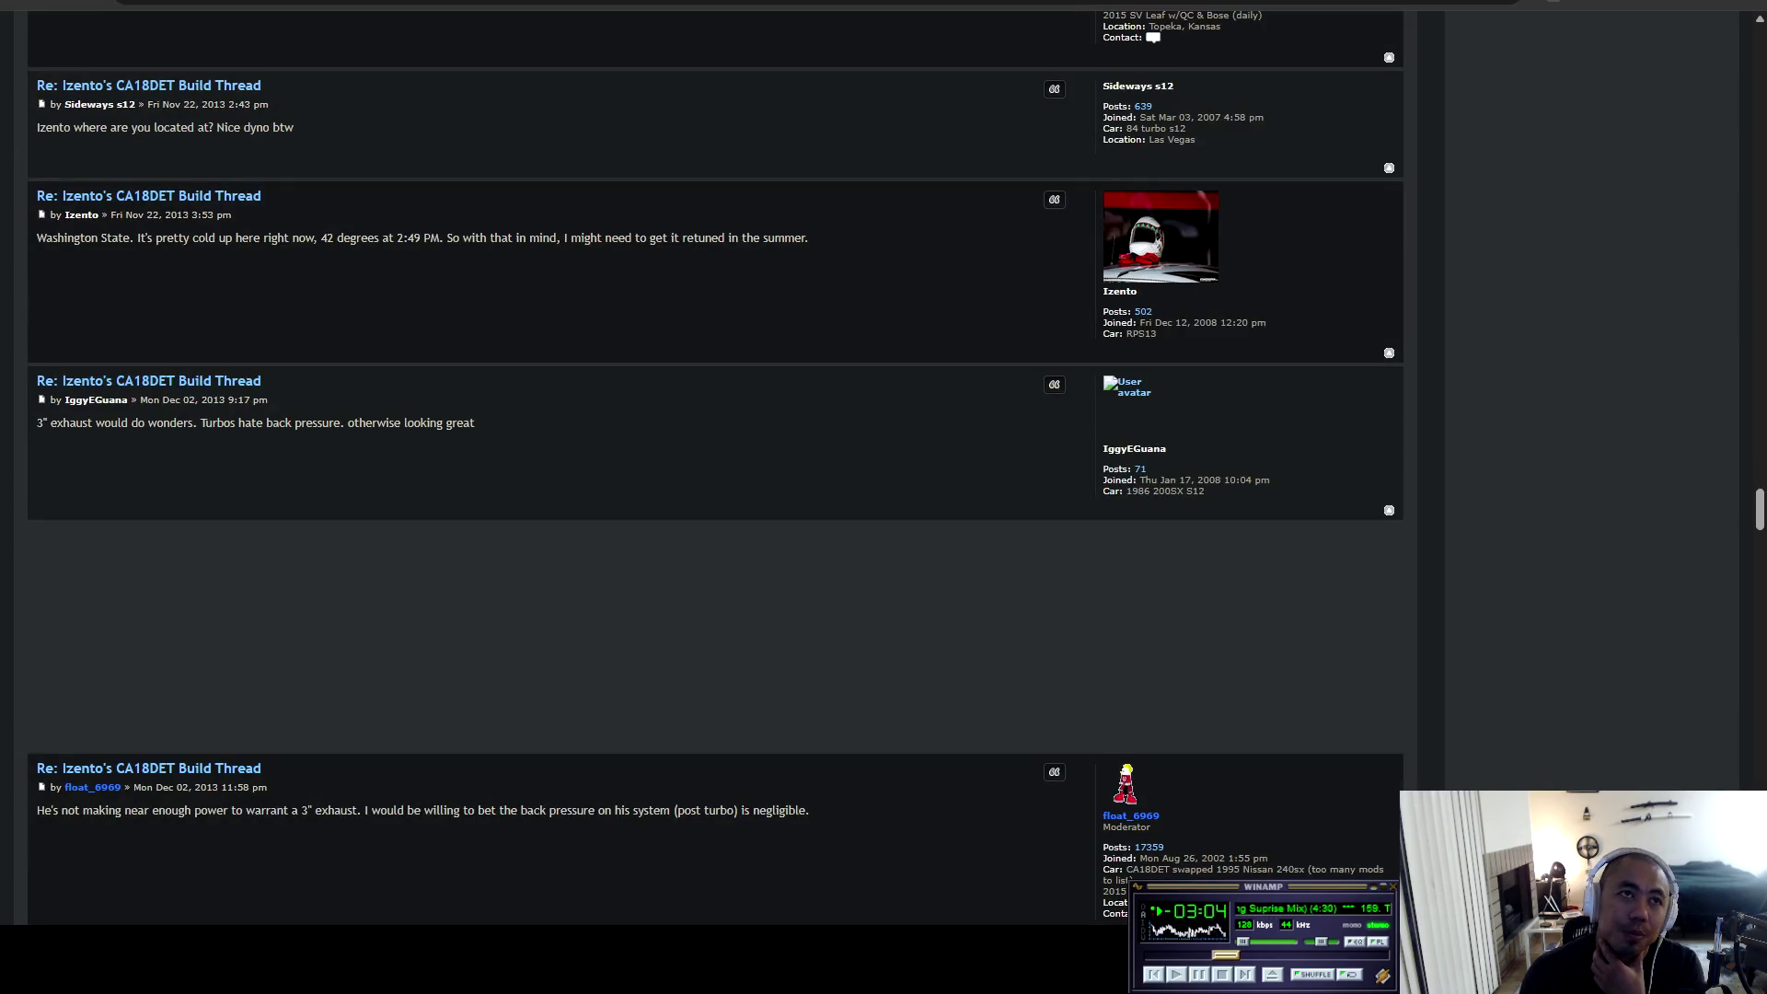
scroll(773, 424, down, 4)
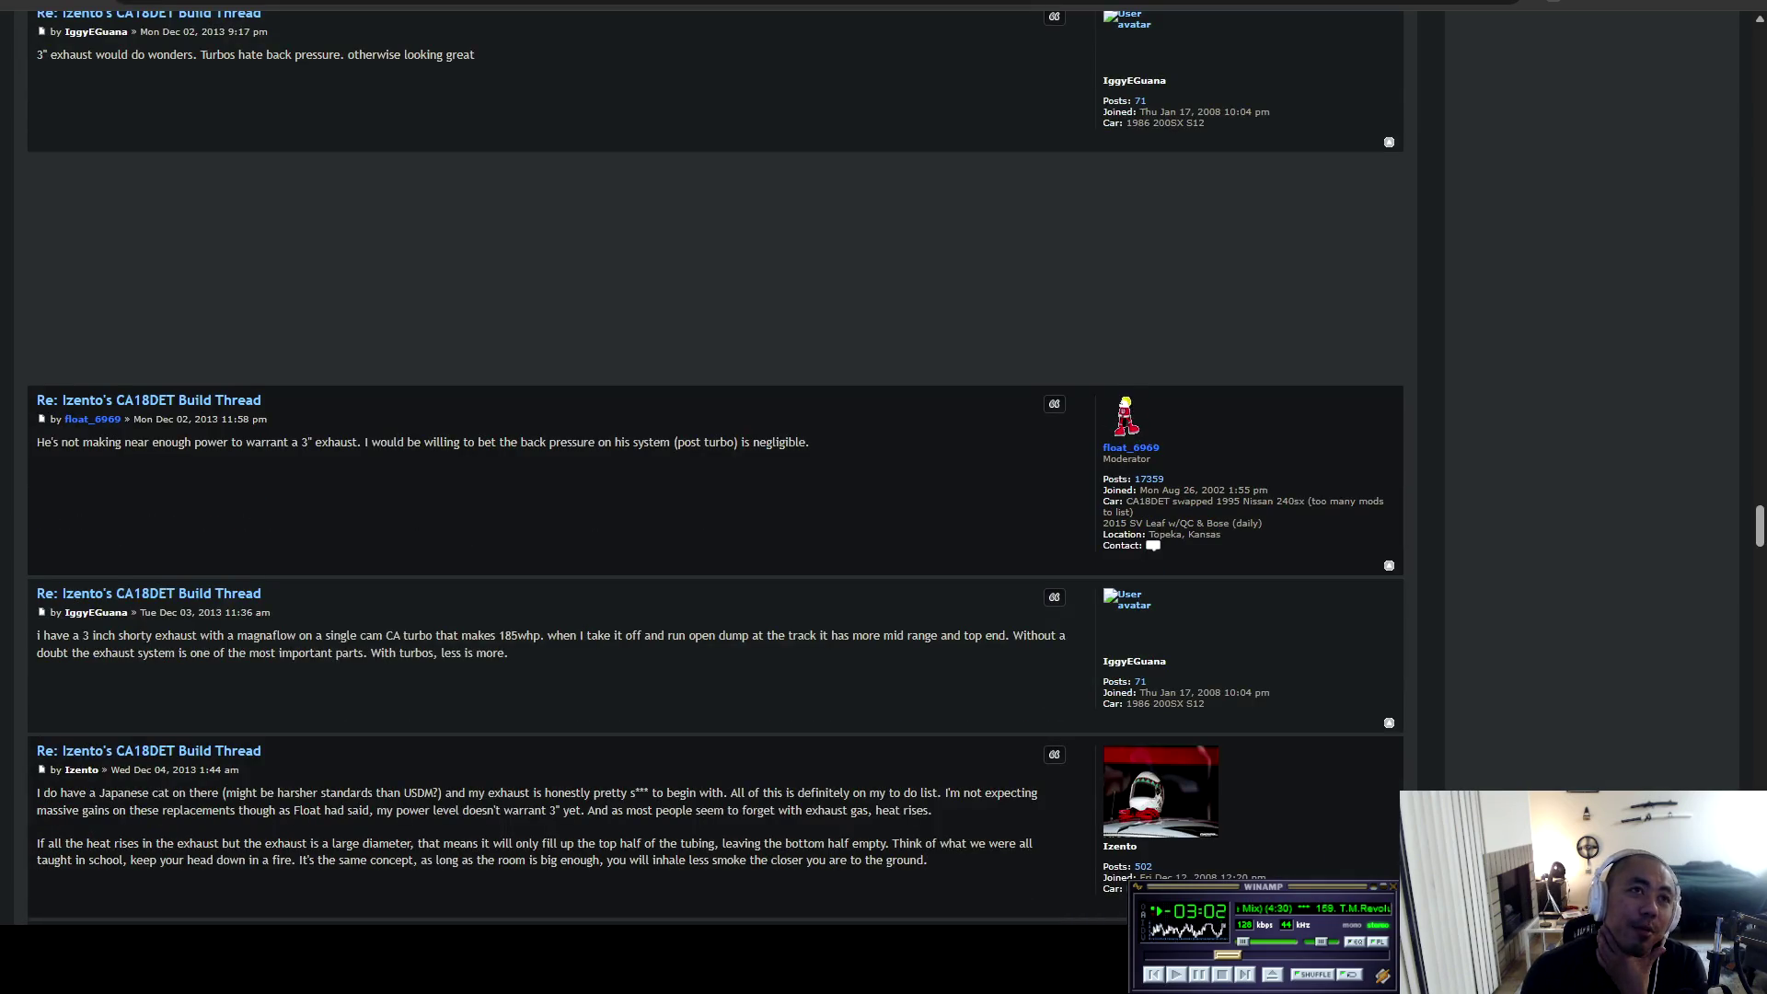
scroll(774, 424, down, 3)
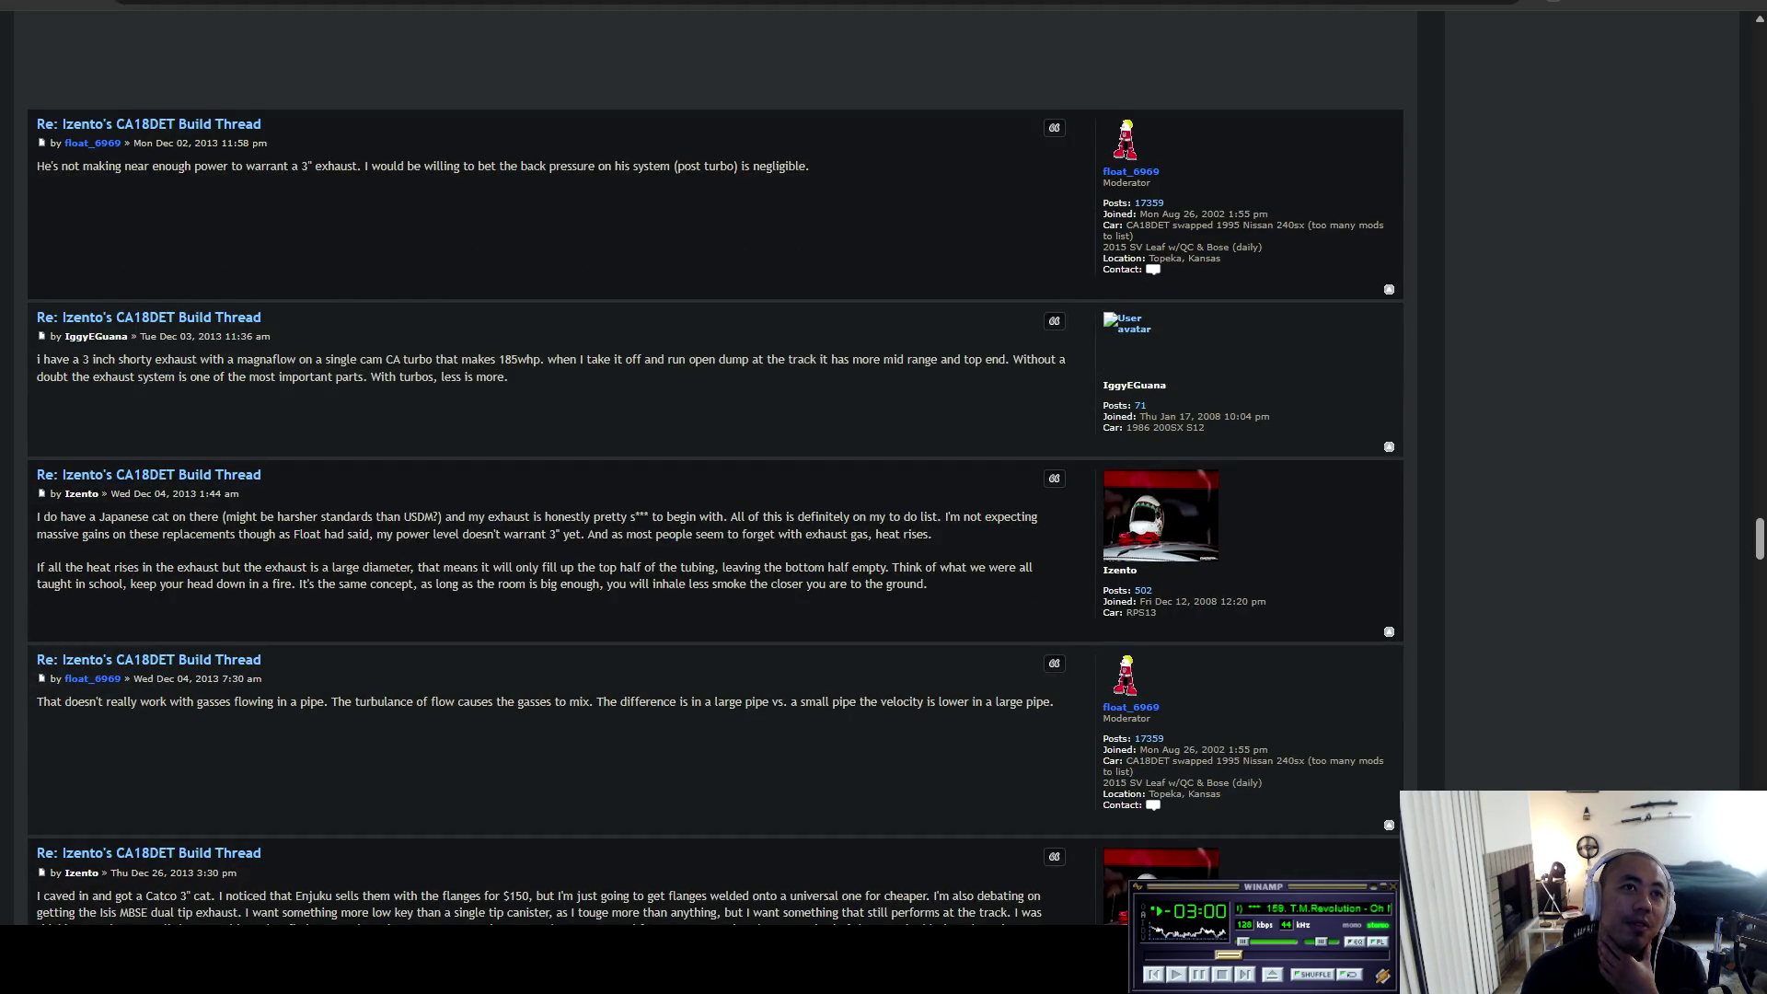
scroll(773, 424, down, 4)
scroll(774, 424, down, 9)
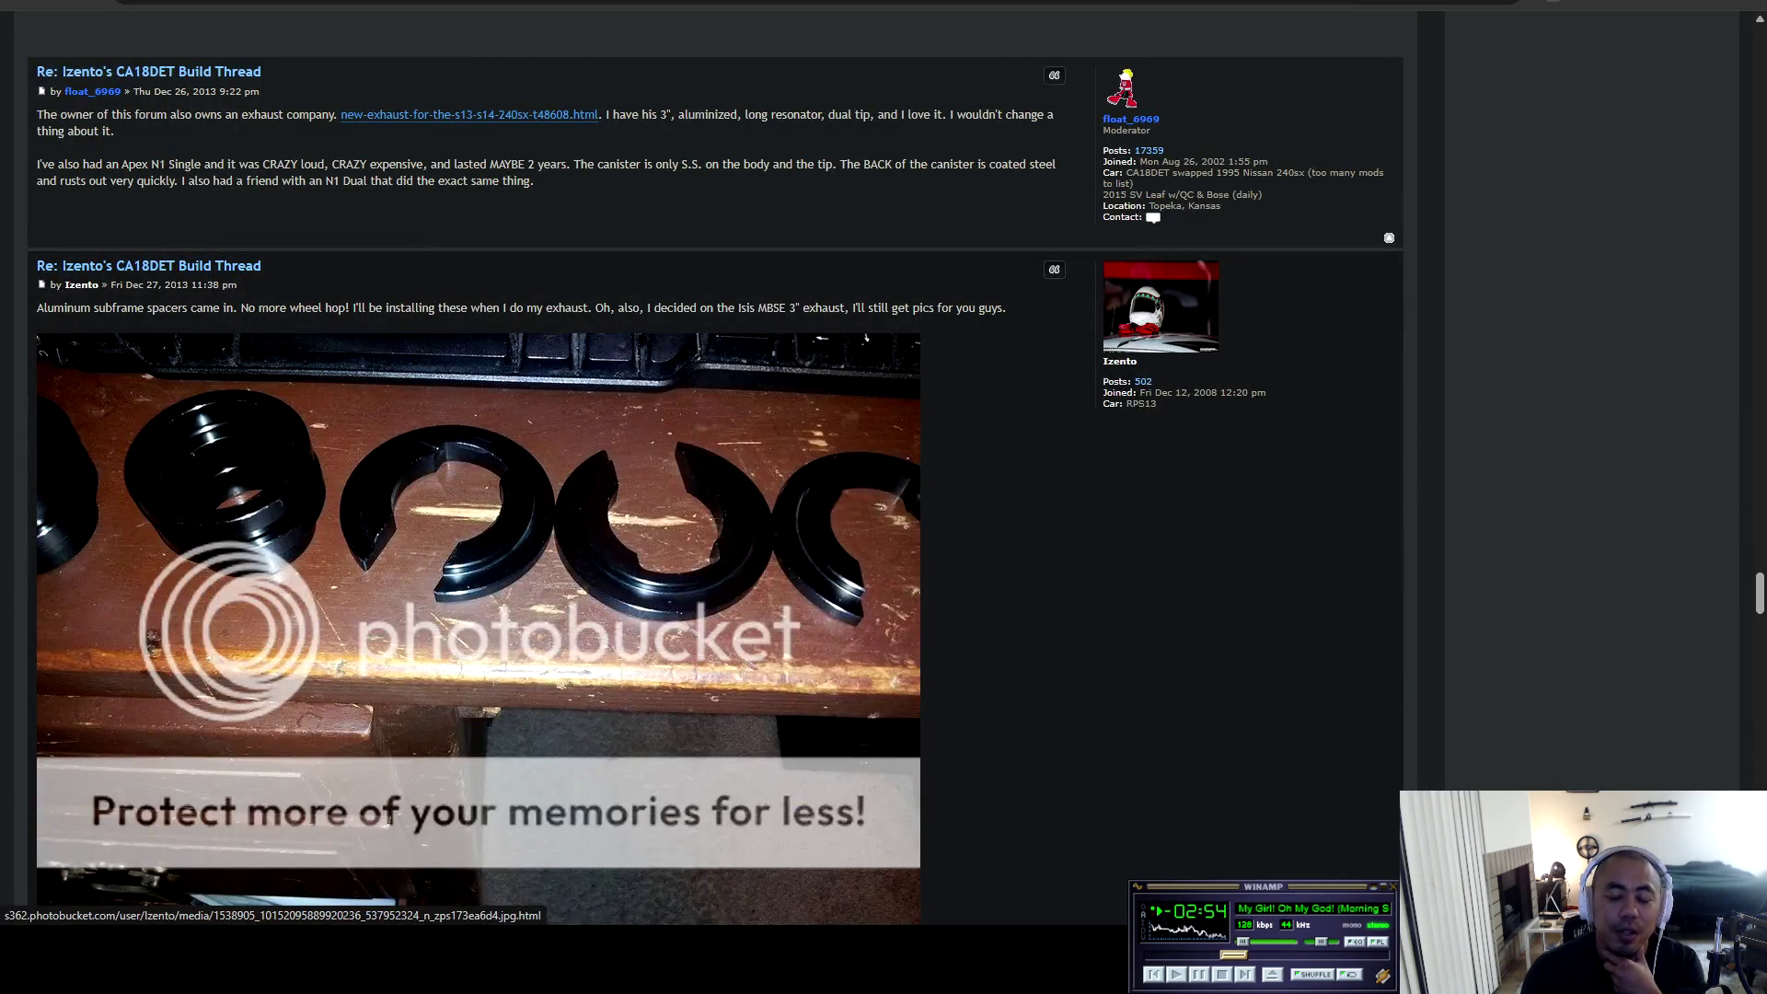
scroll(774, 424, down, 4)
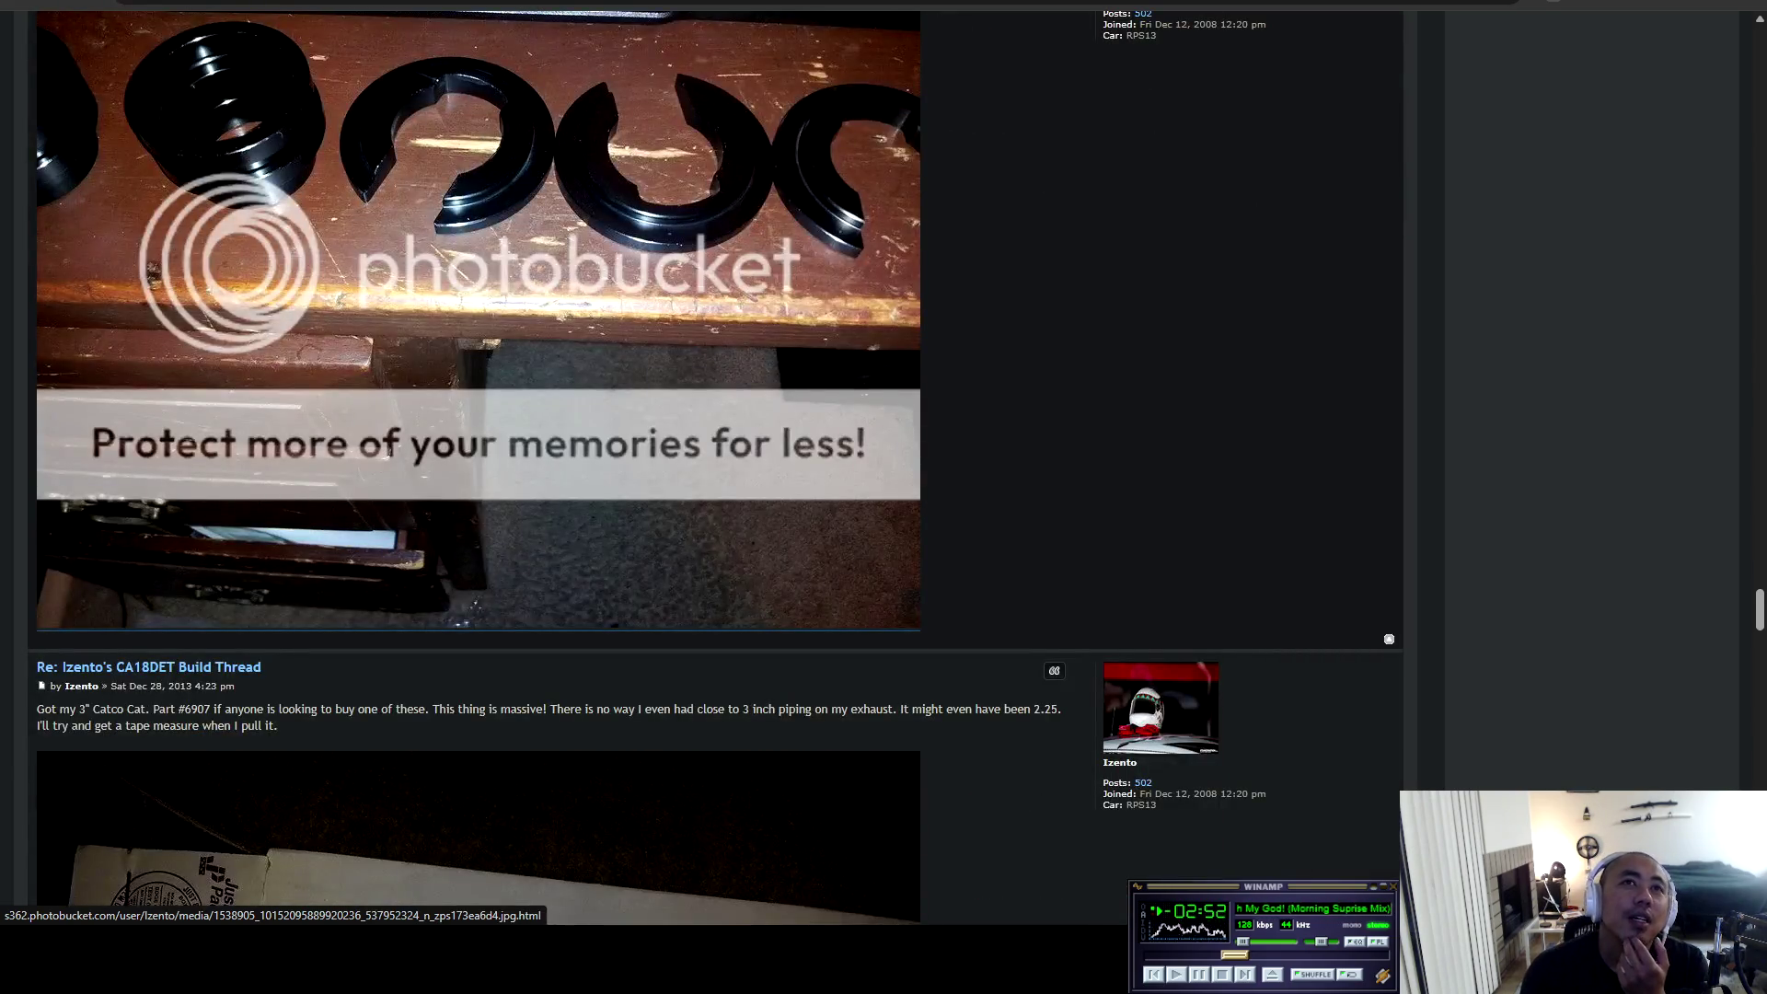
scroll(775, 424, up, 3)
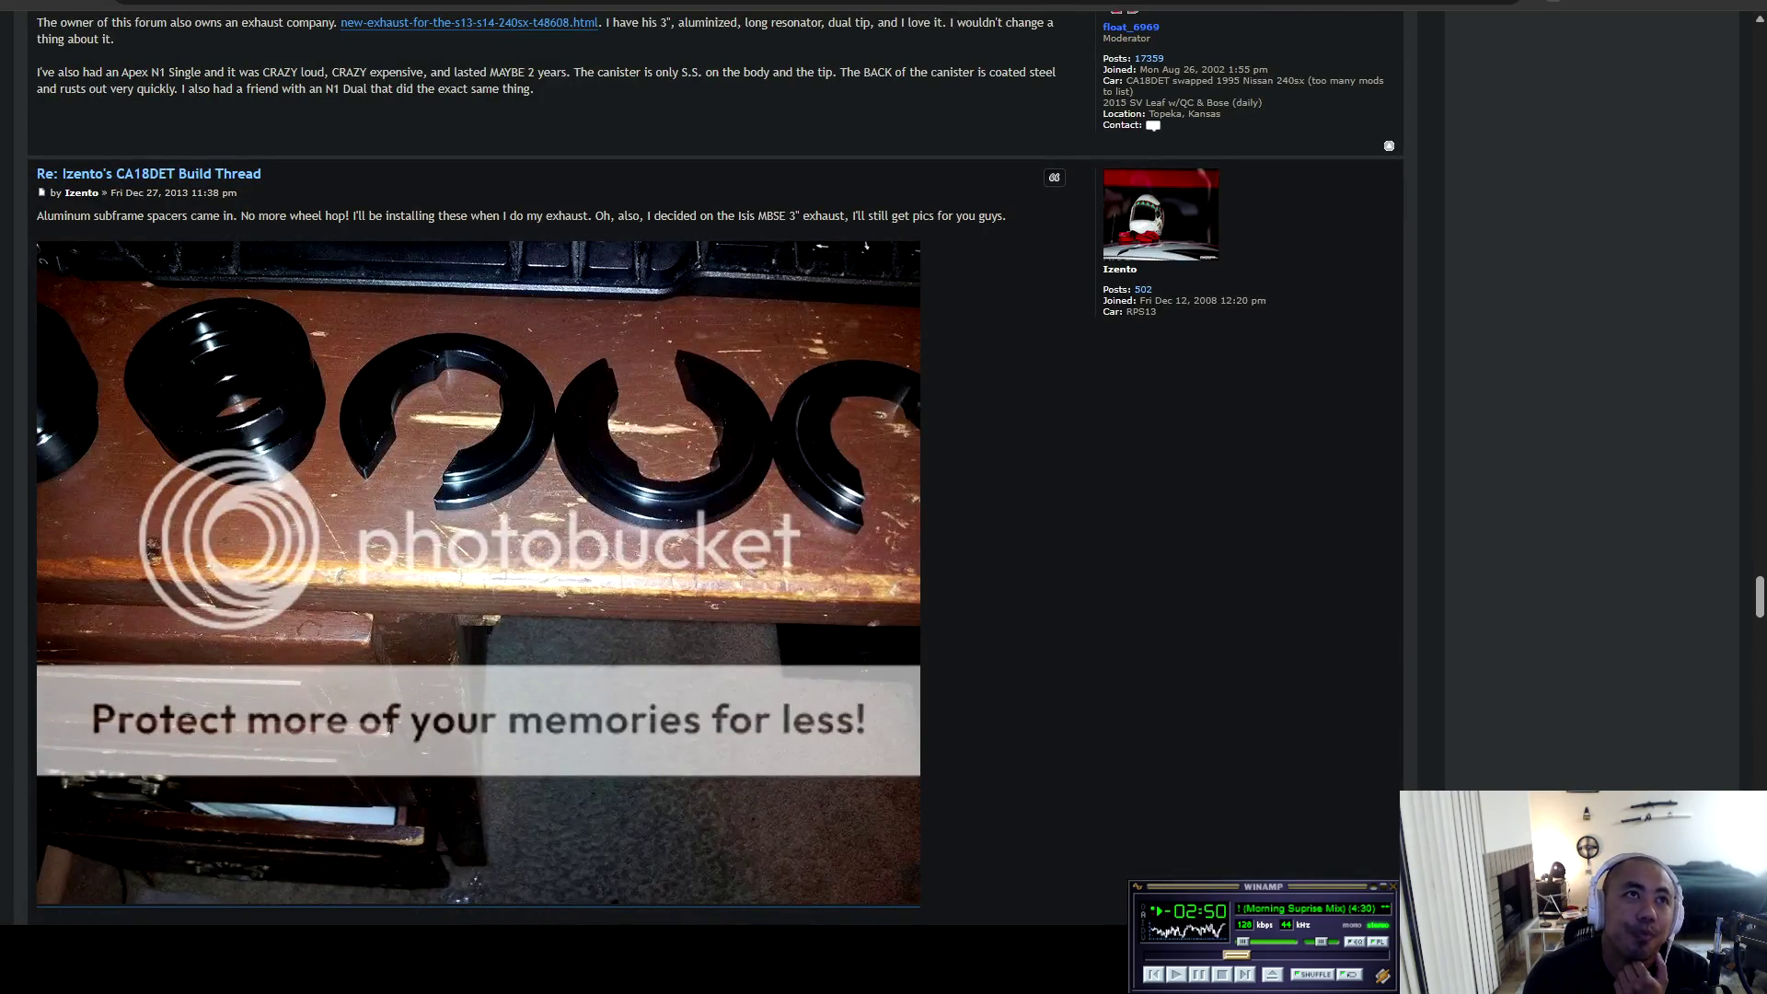
drag(63, 215, 479, 916)
drag(91, 215, 237, 216)
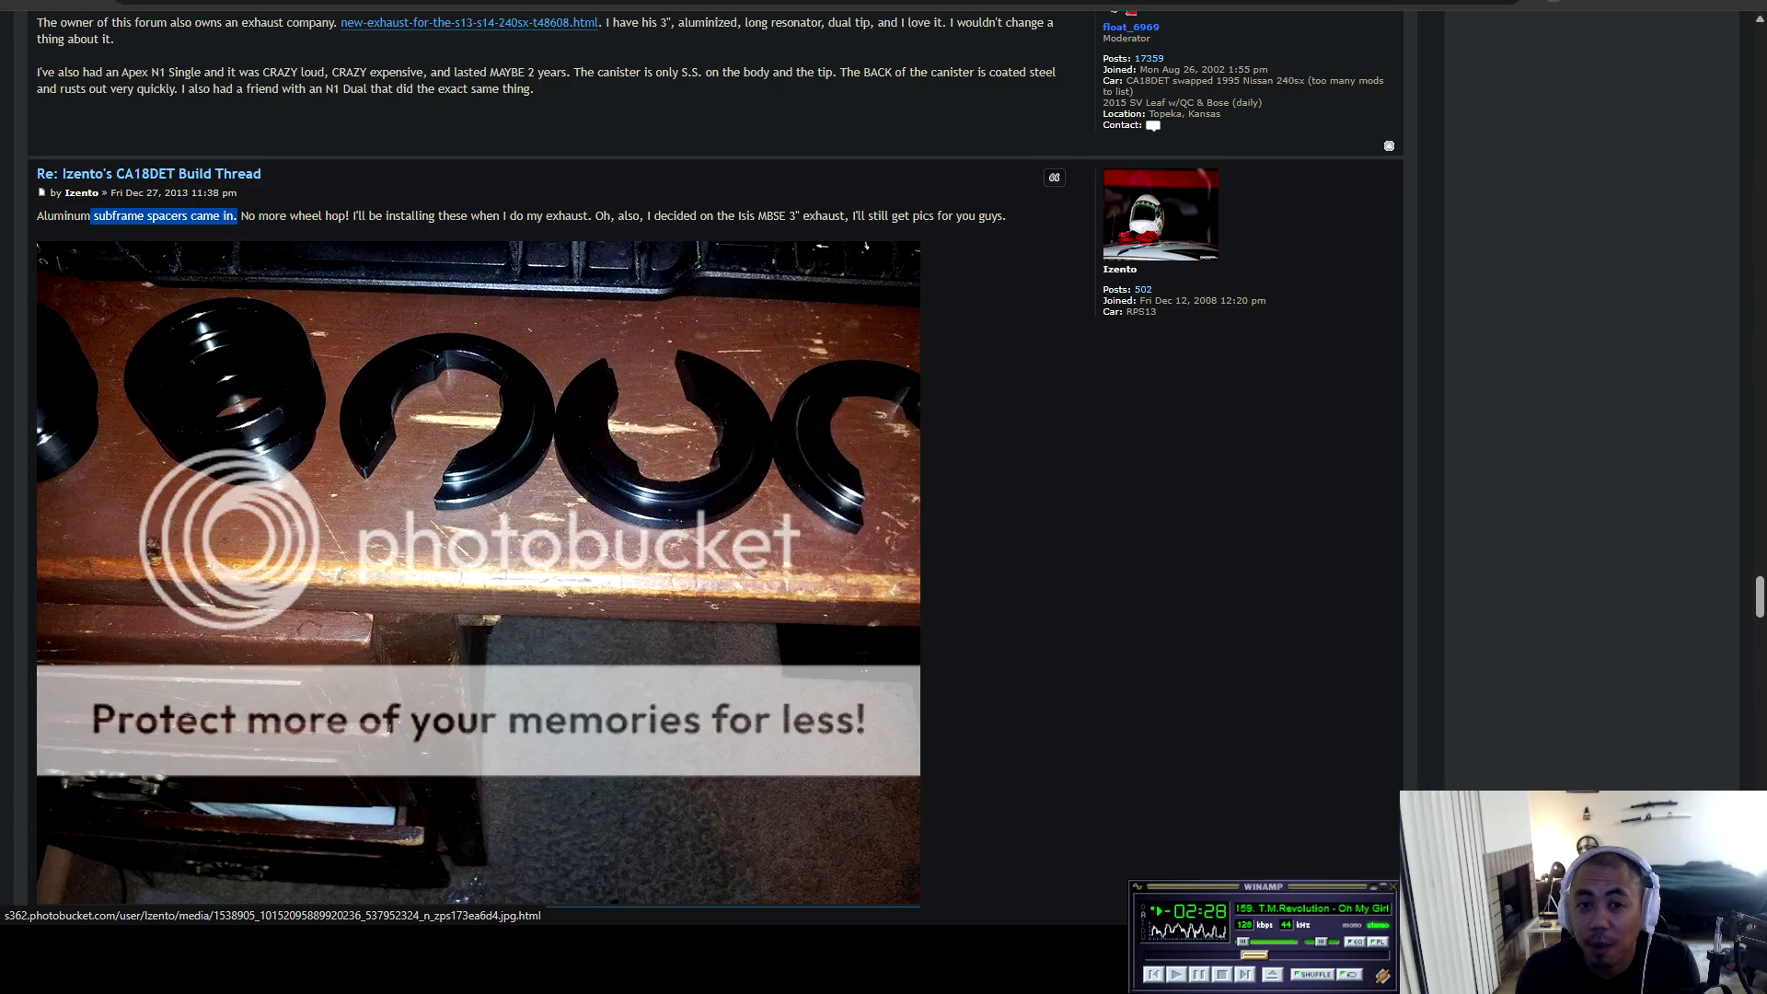
Continue past the Catco cat posts to the Jan 9, 2014 welded flange photo.
scroll(716, 467, down, 8)
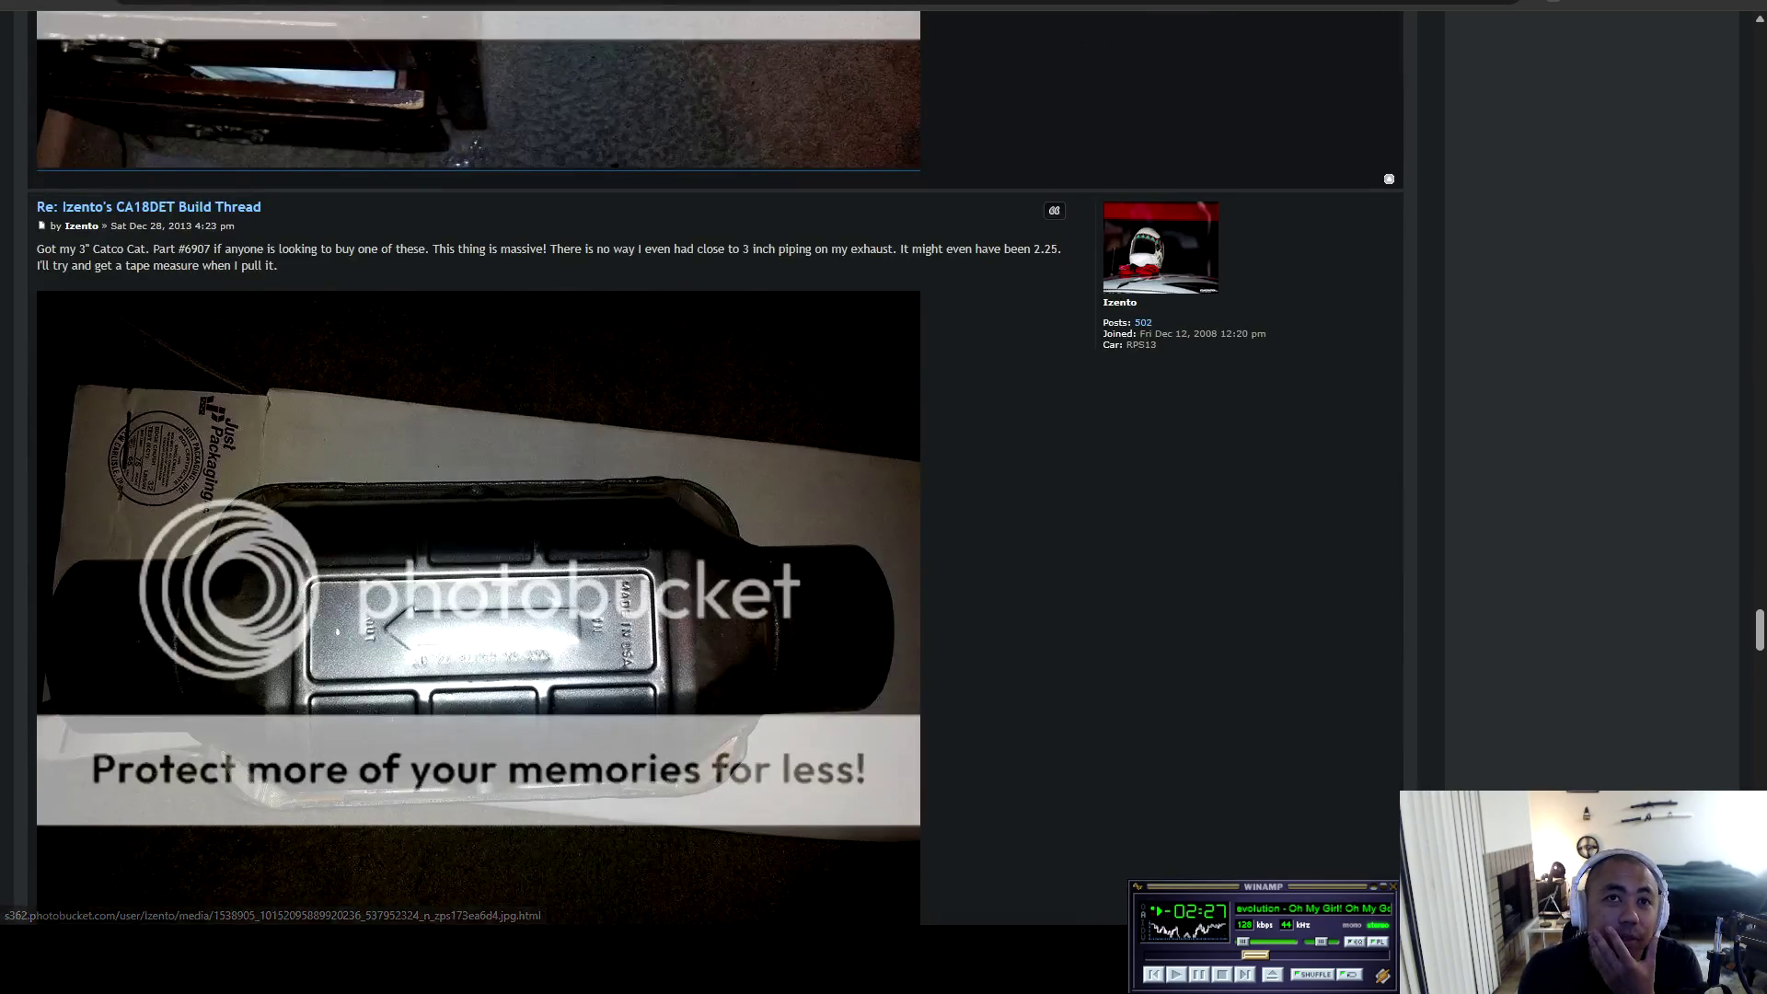
scroll(480, 469, down, 4)
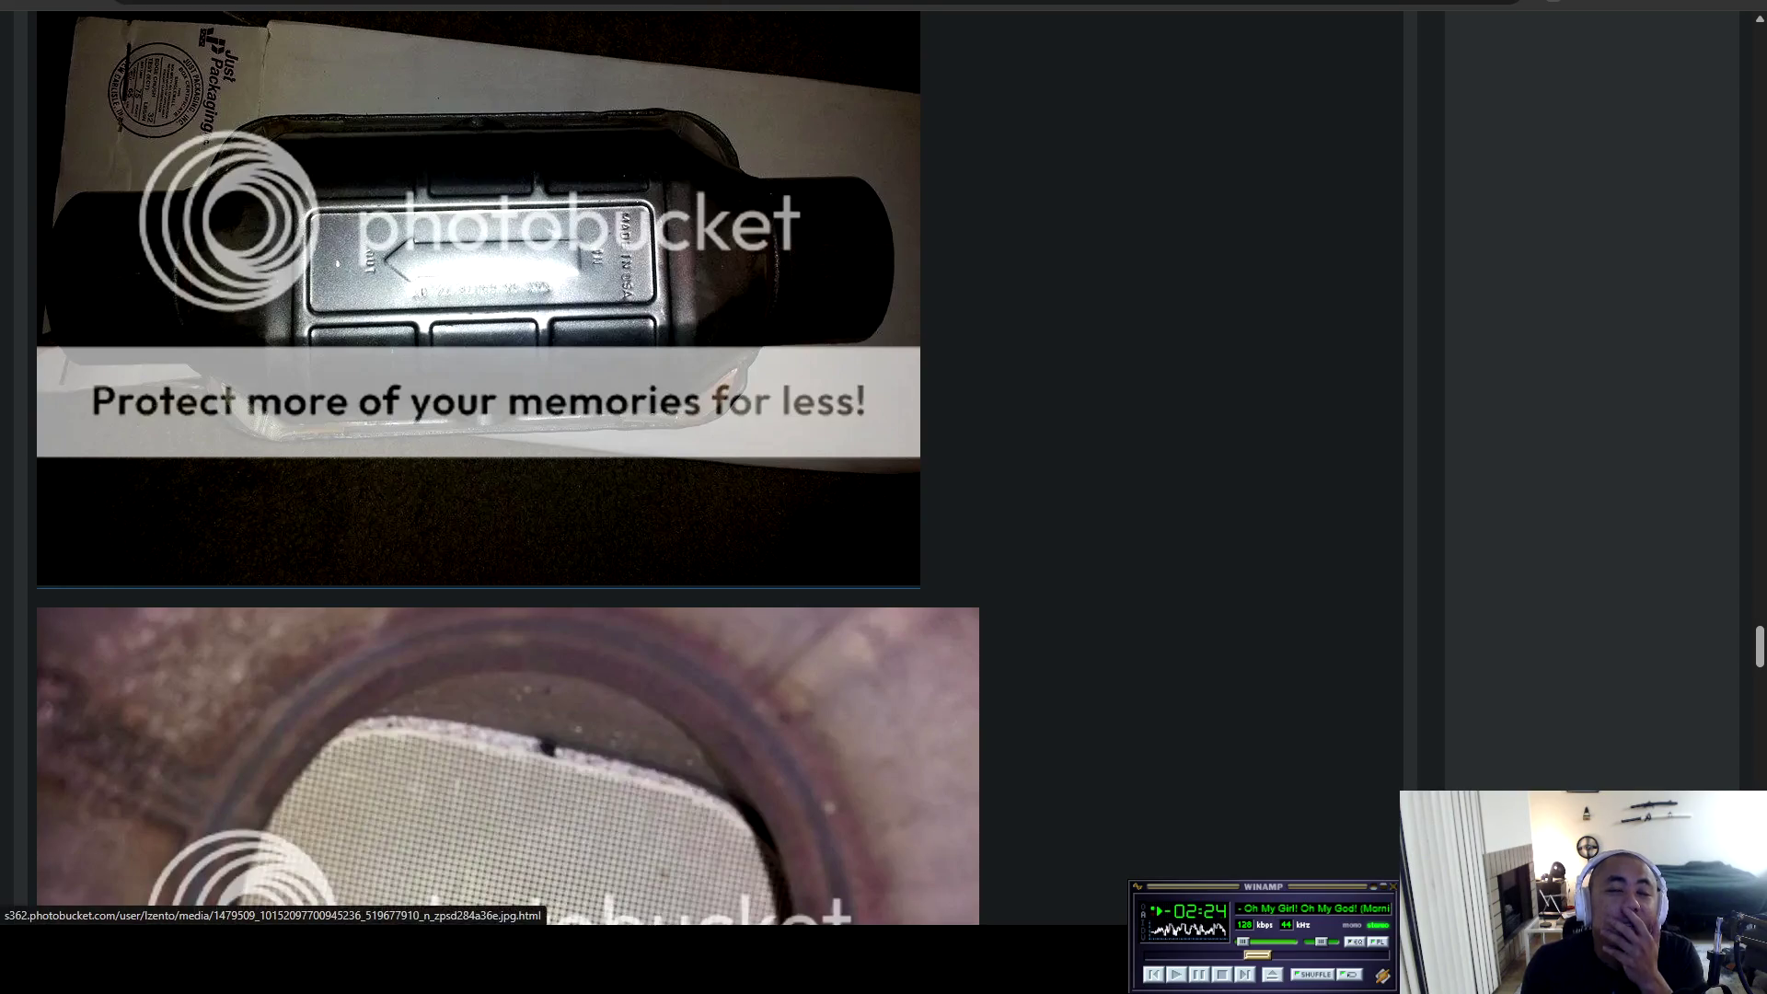
scroll(715, 468, down, 10)
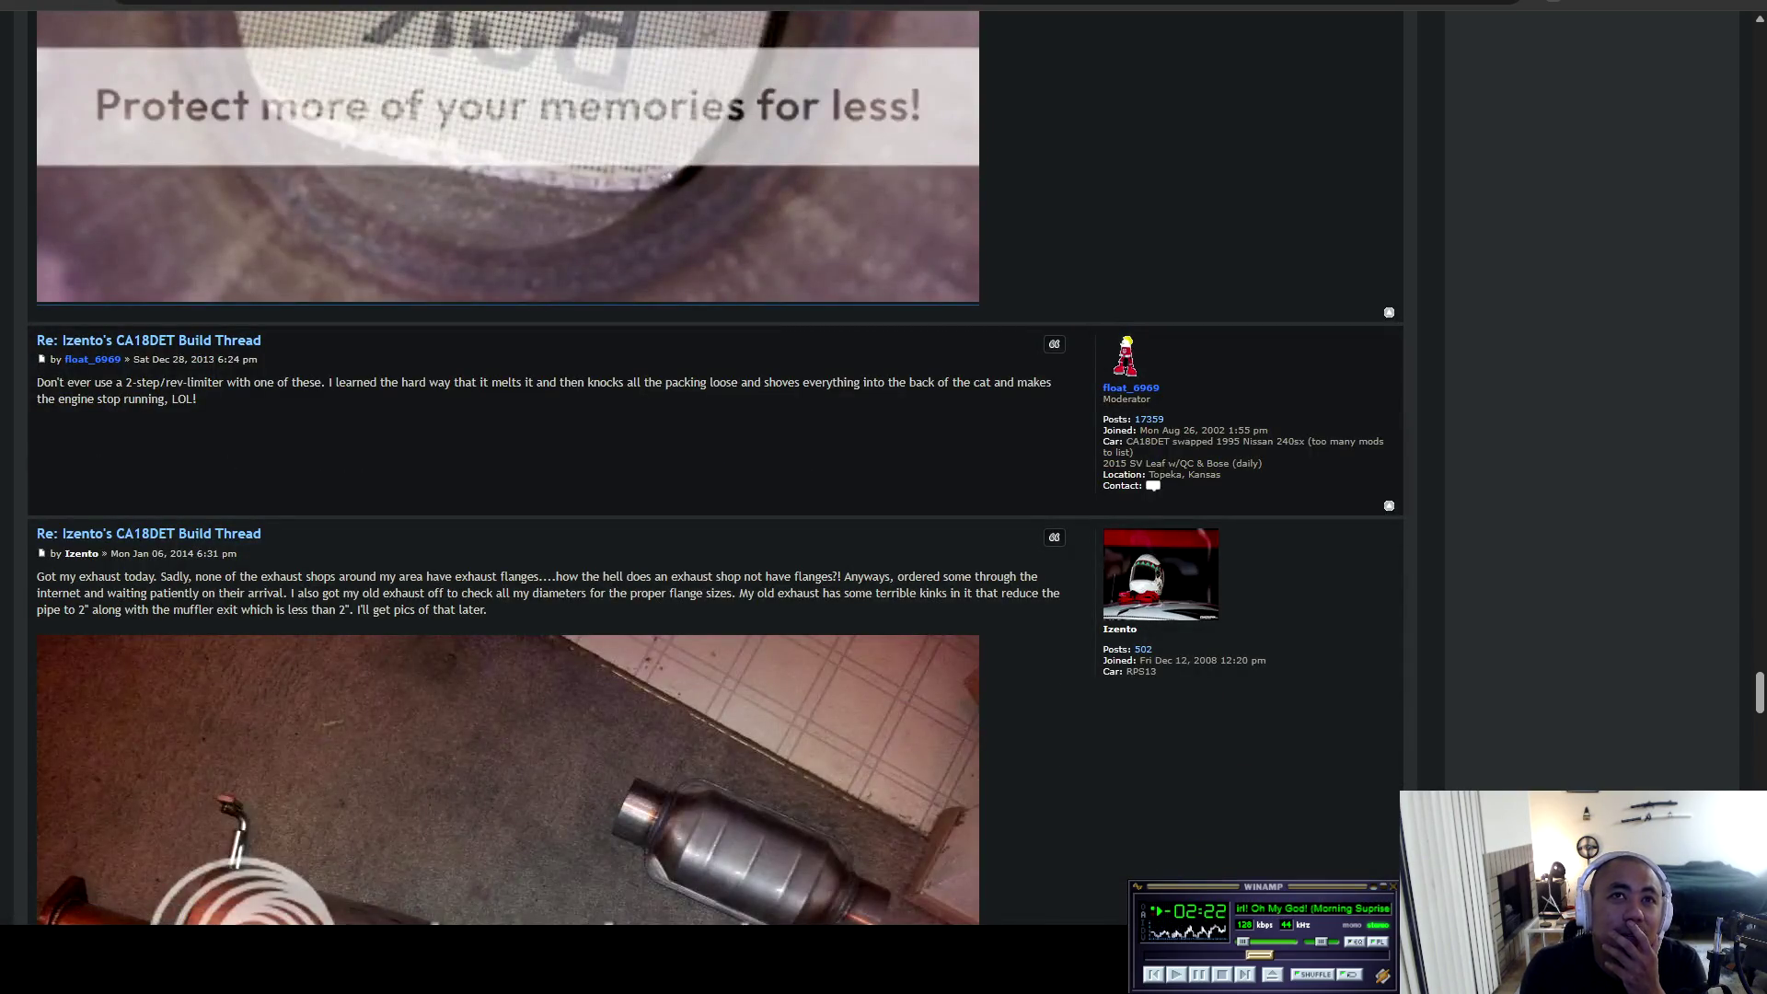
scroll(788, 690, down, 5)
scroll(787, 690, down, 14)
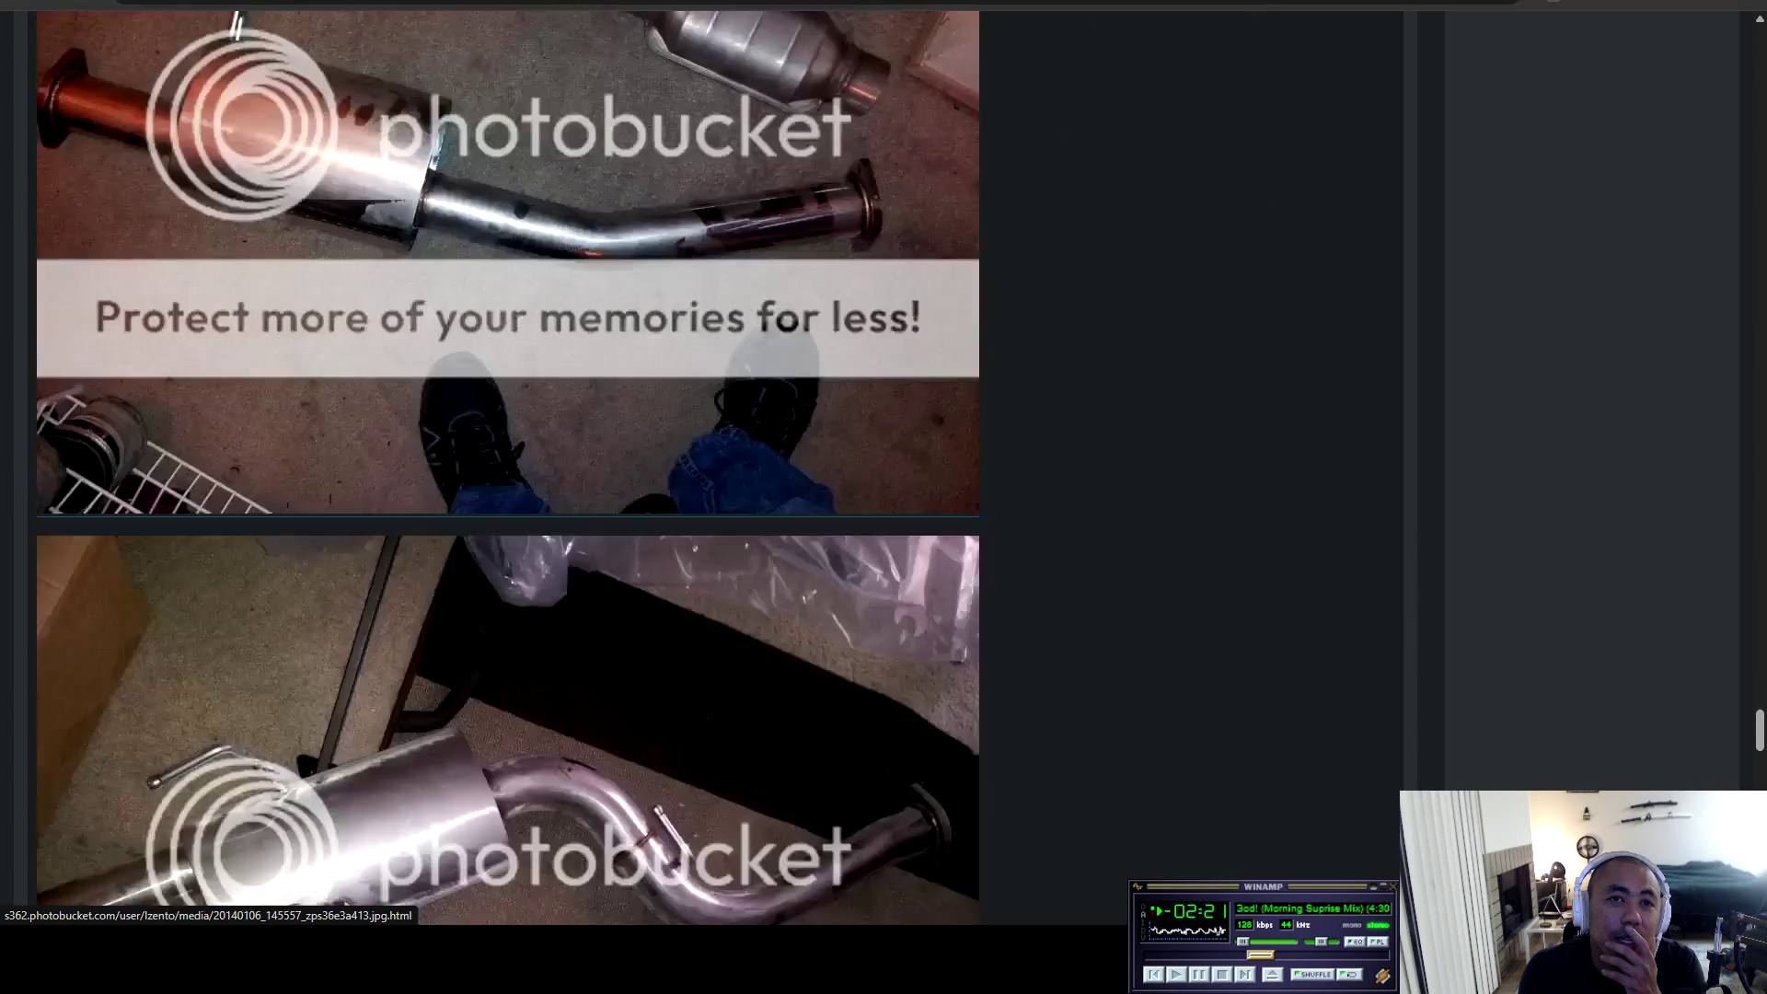
scroll(600, 314, down, 4)
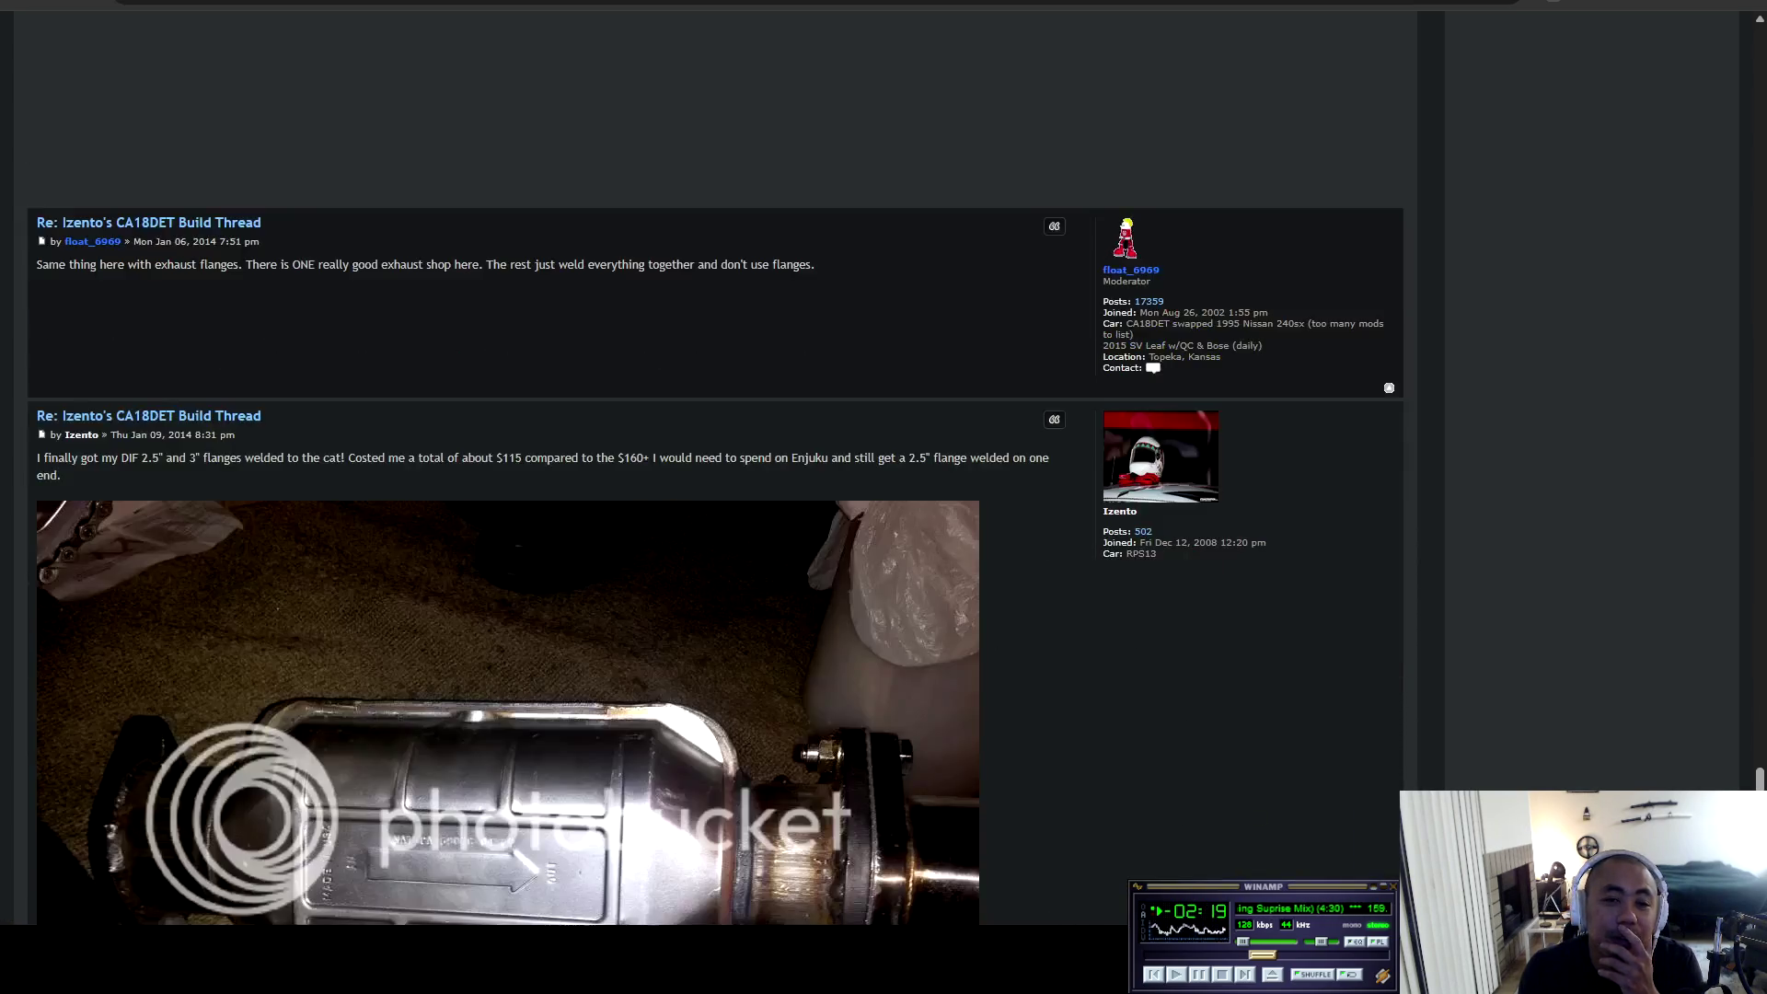
scroll(601, 313, down, 10)
scroll(529, 18, down, 12)
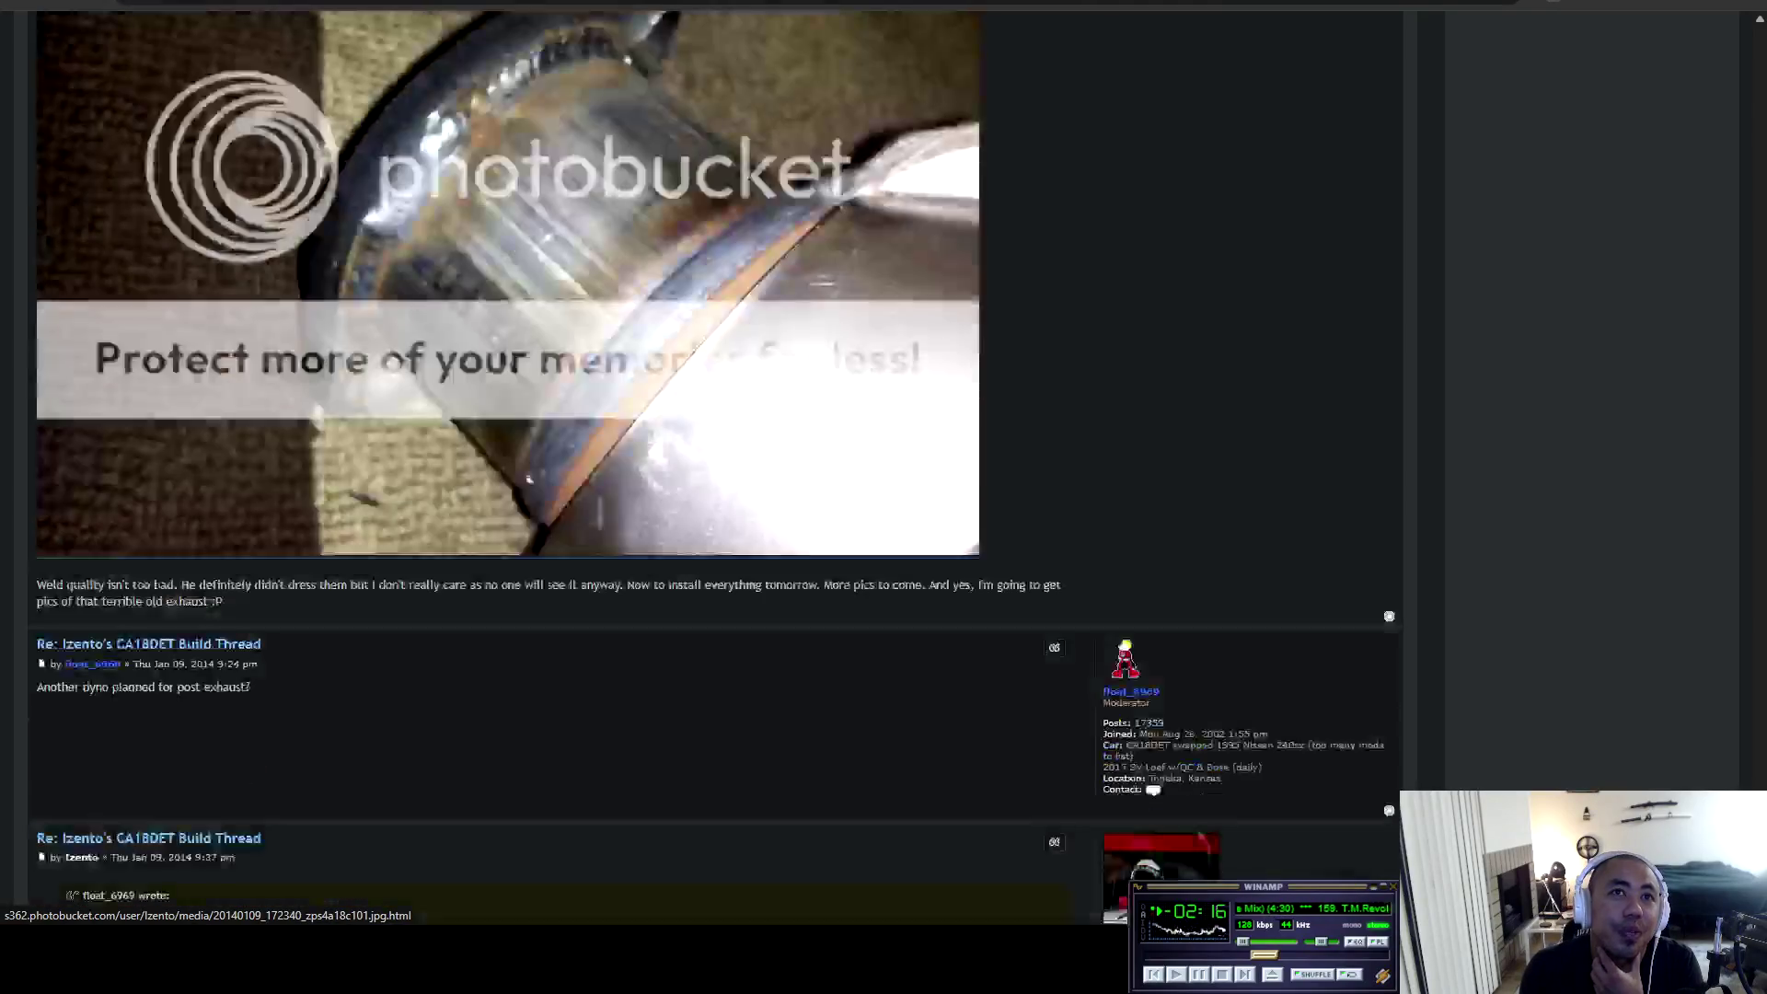
Go from the bottom of page 3 to page 4 of the build thread.
scroll(528, 18, down, 3)
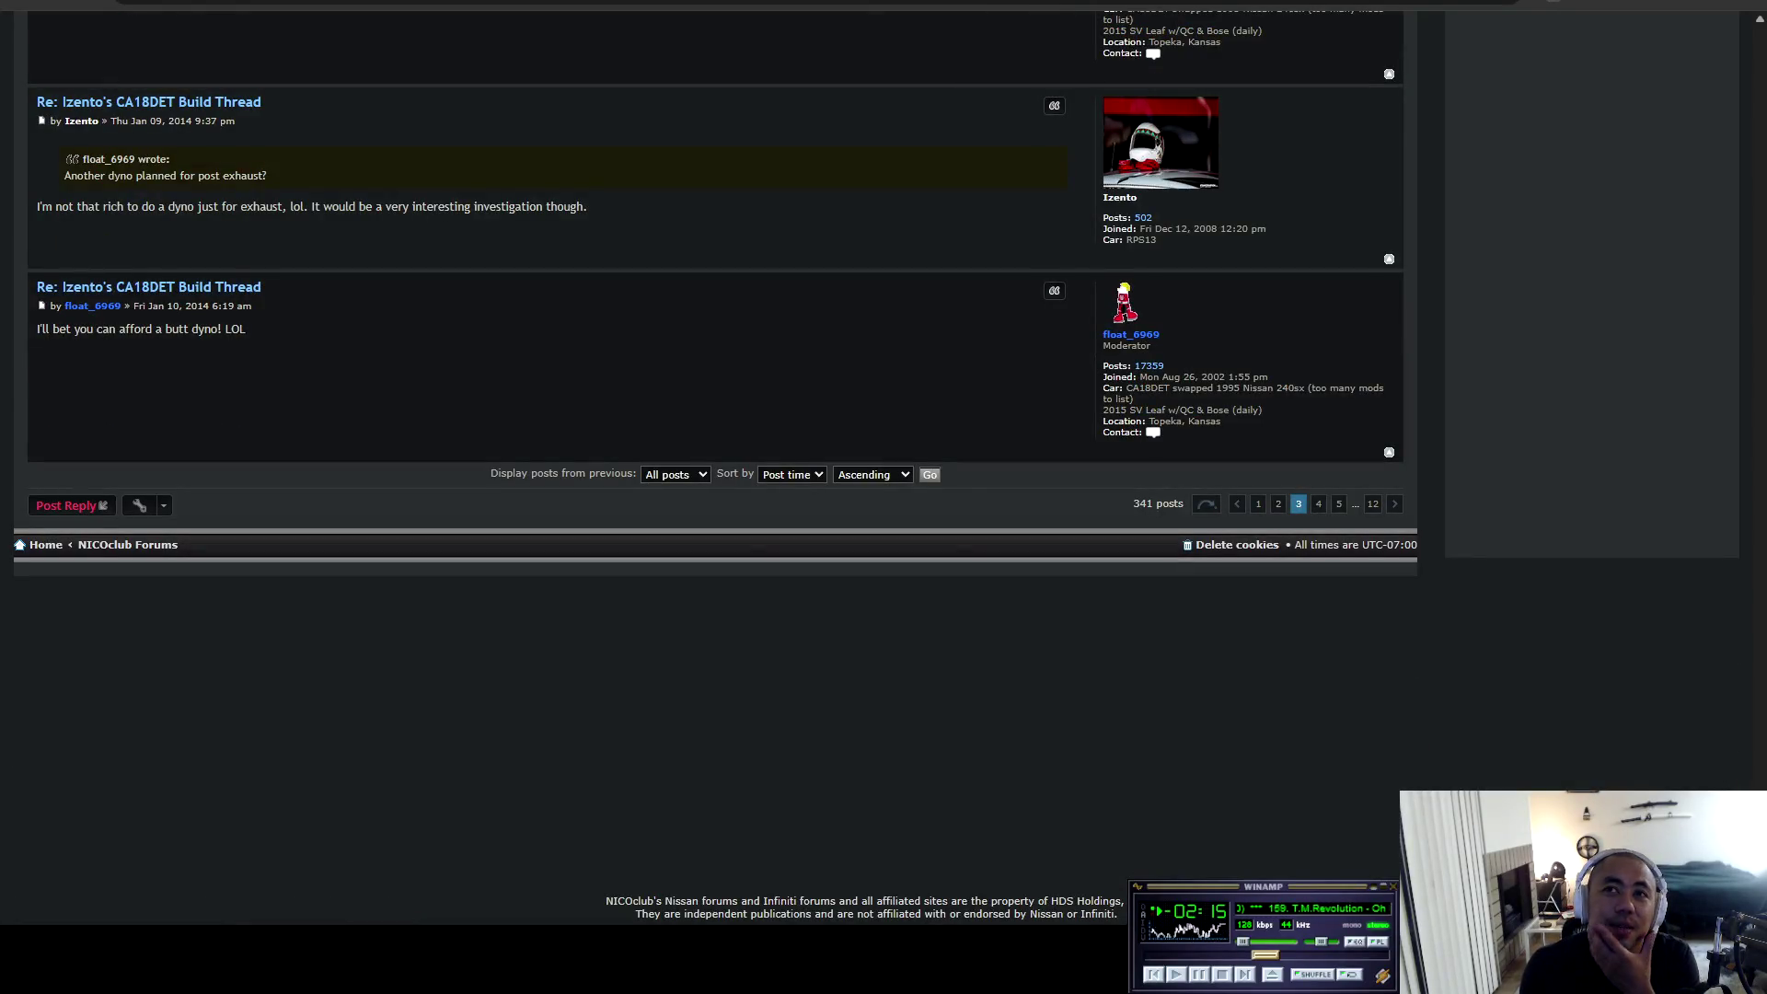
click(1318, 504)
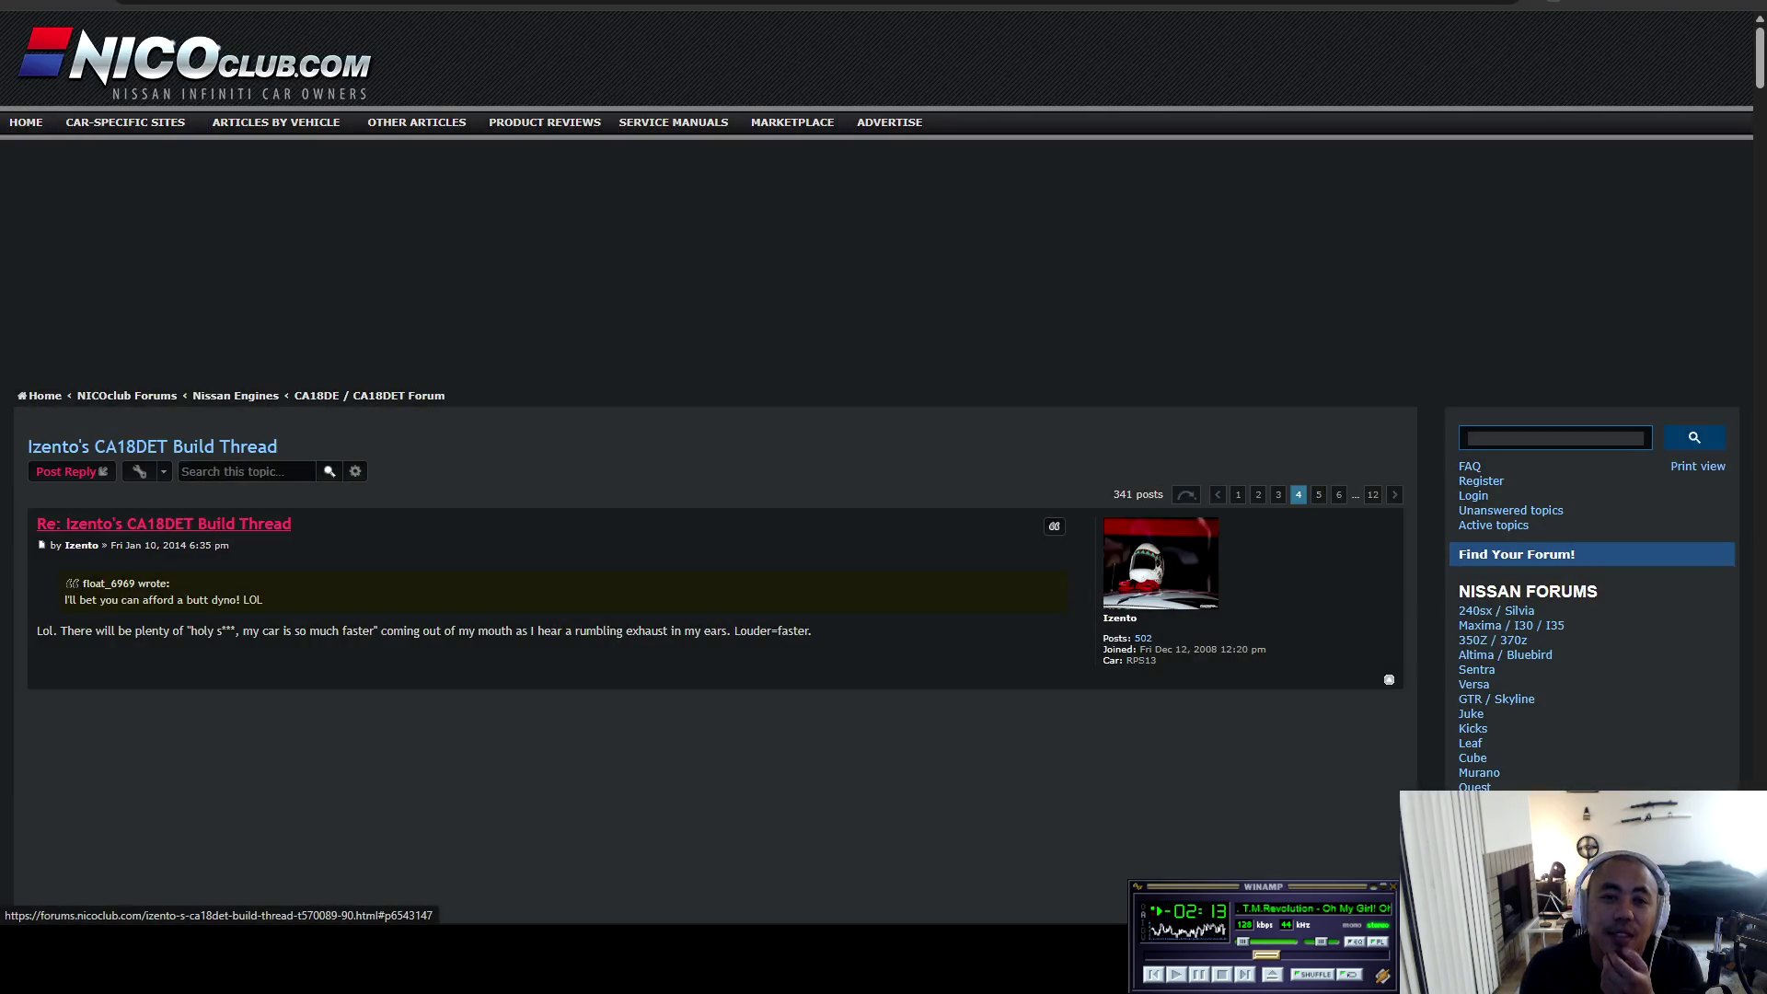
scroll(1319, 504, down, 8)
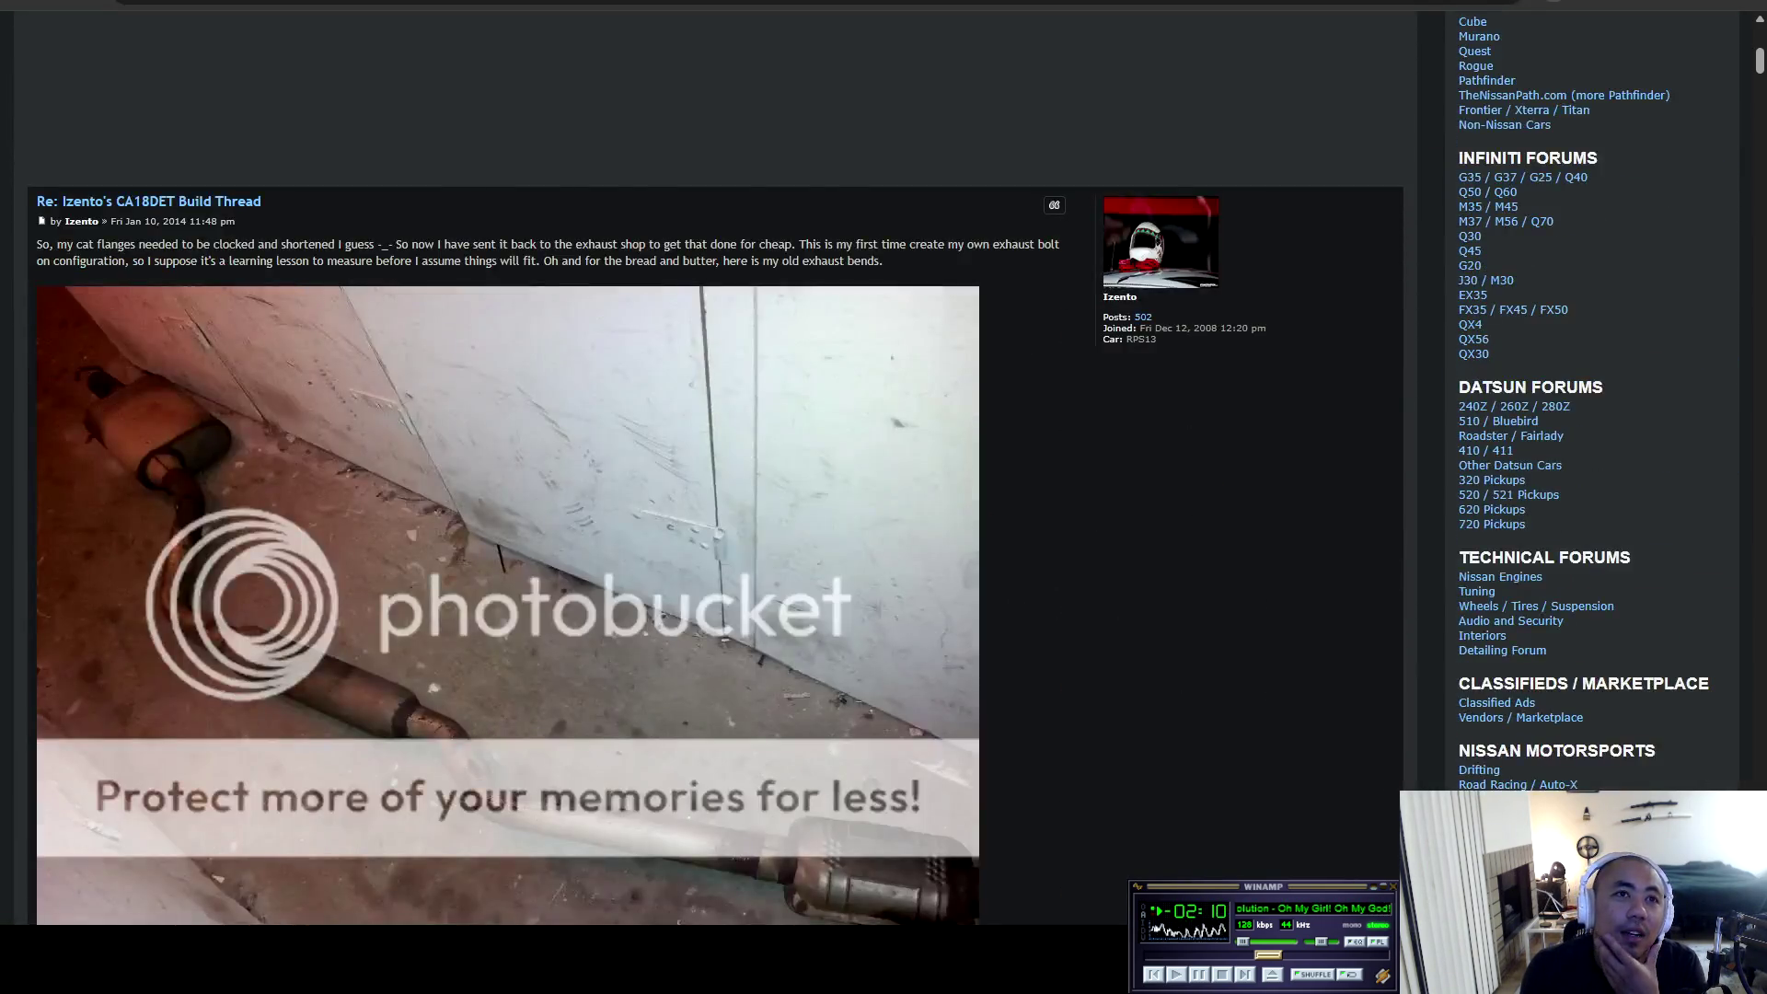
scroll(699, 460, down, 5)
scroll(699, 460, down, 4)
Read the exhaust posts, briefly highlighting the text about the exhaust kink.
scroll(700, 460, up, 7)
scroll(700, 460, down, 8)
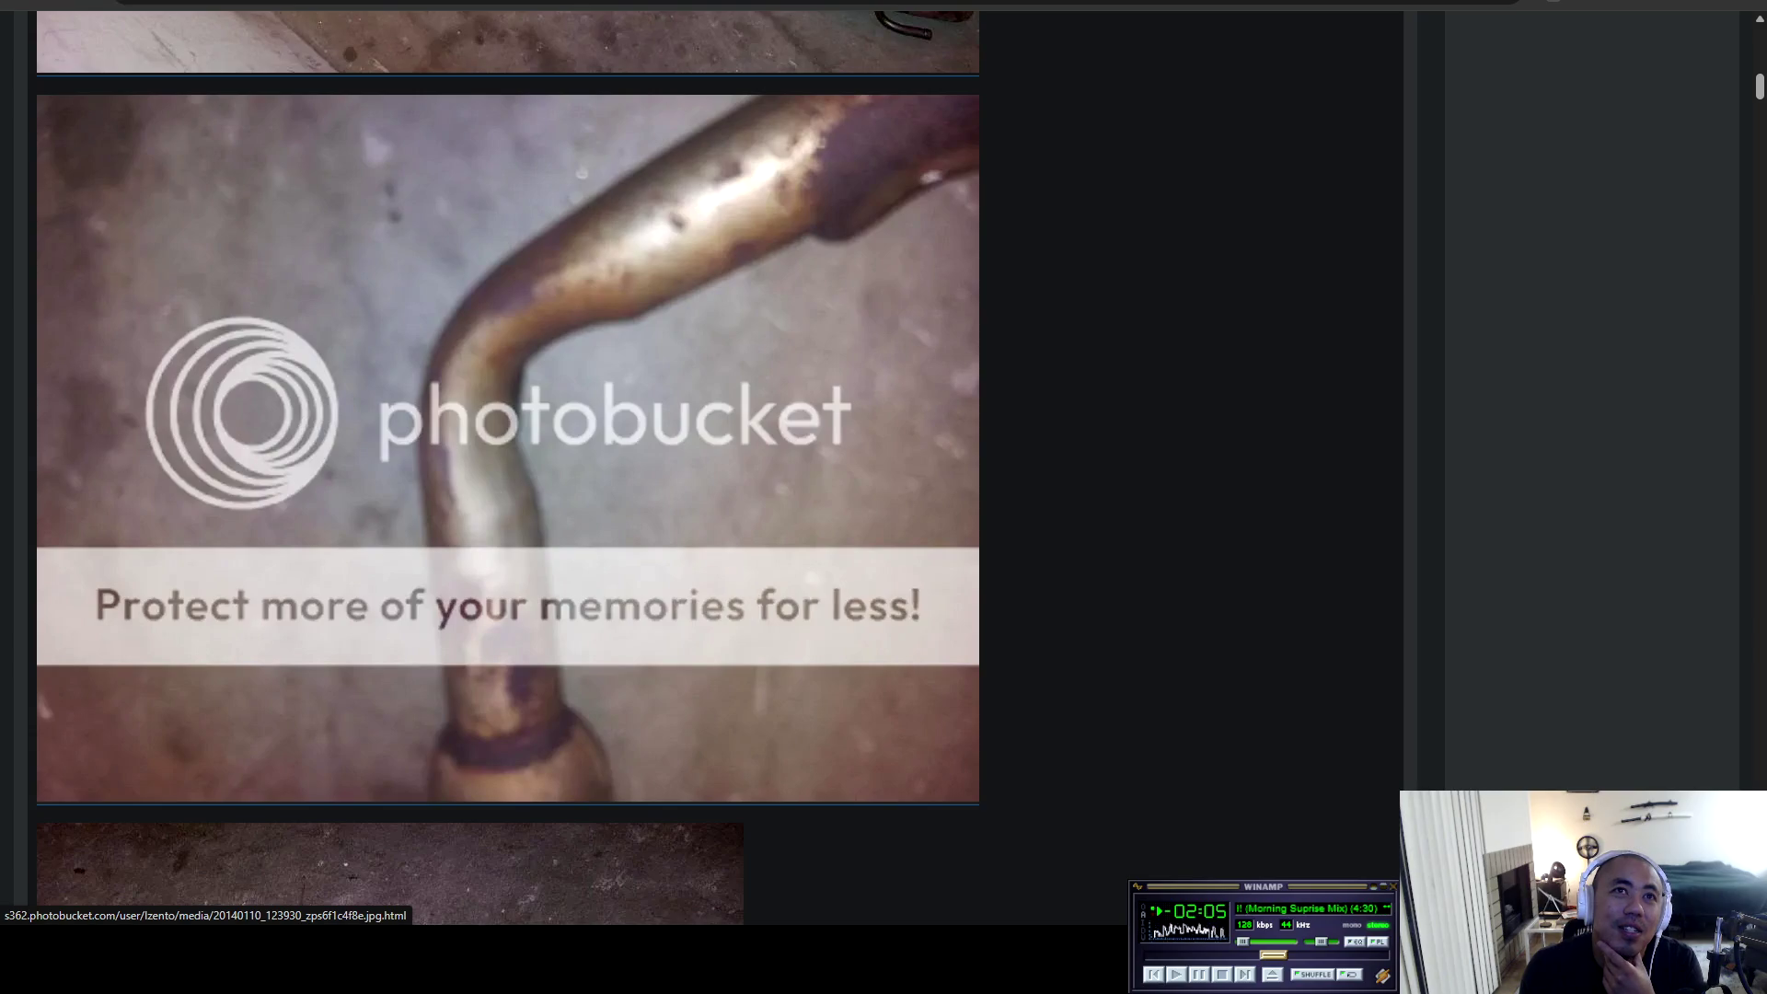
scroll(509, 459, down, 9)
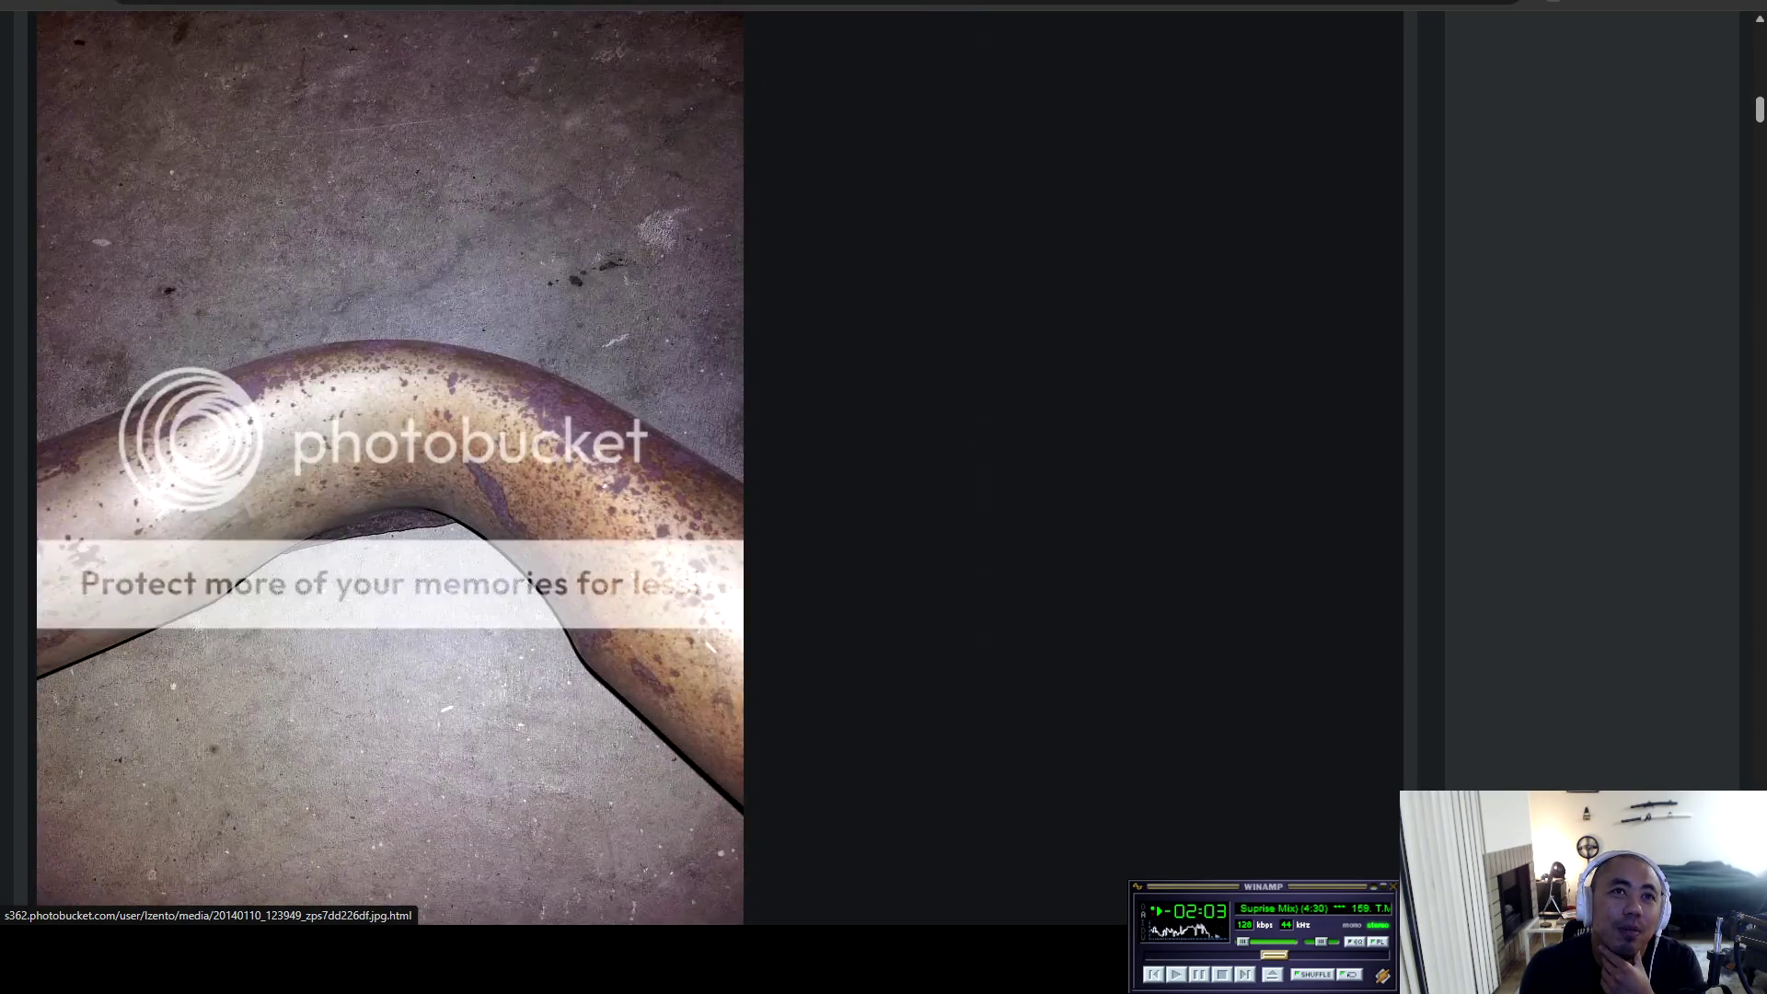
scroll(508, 460, down, 6)
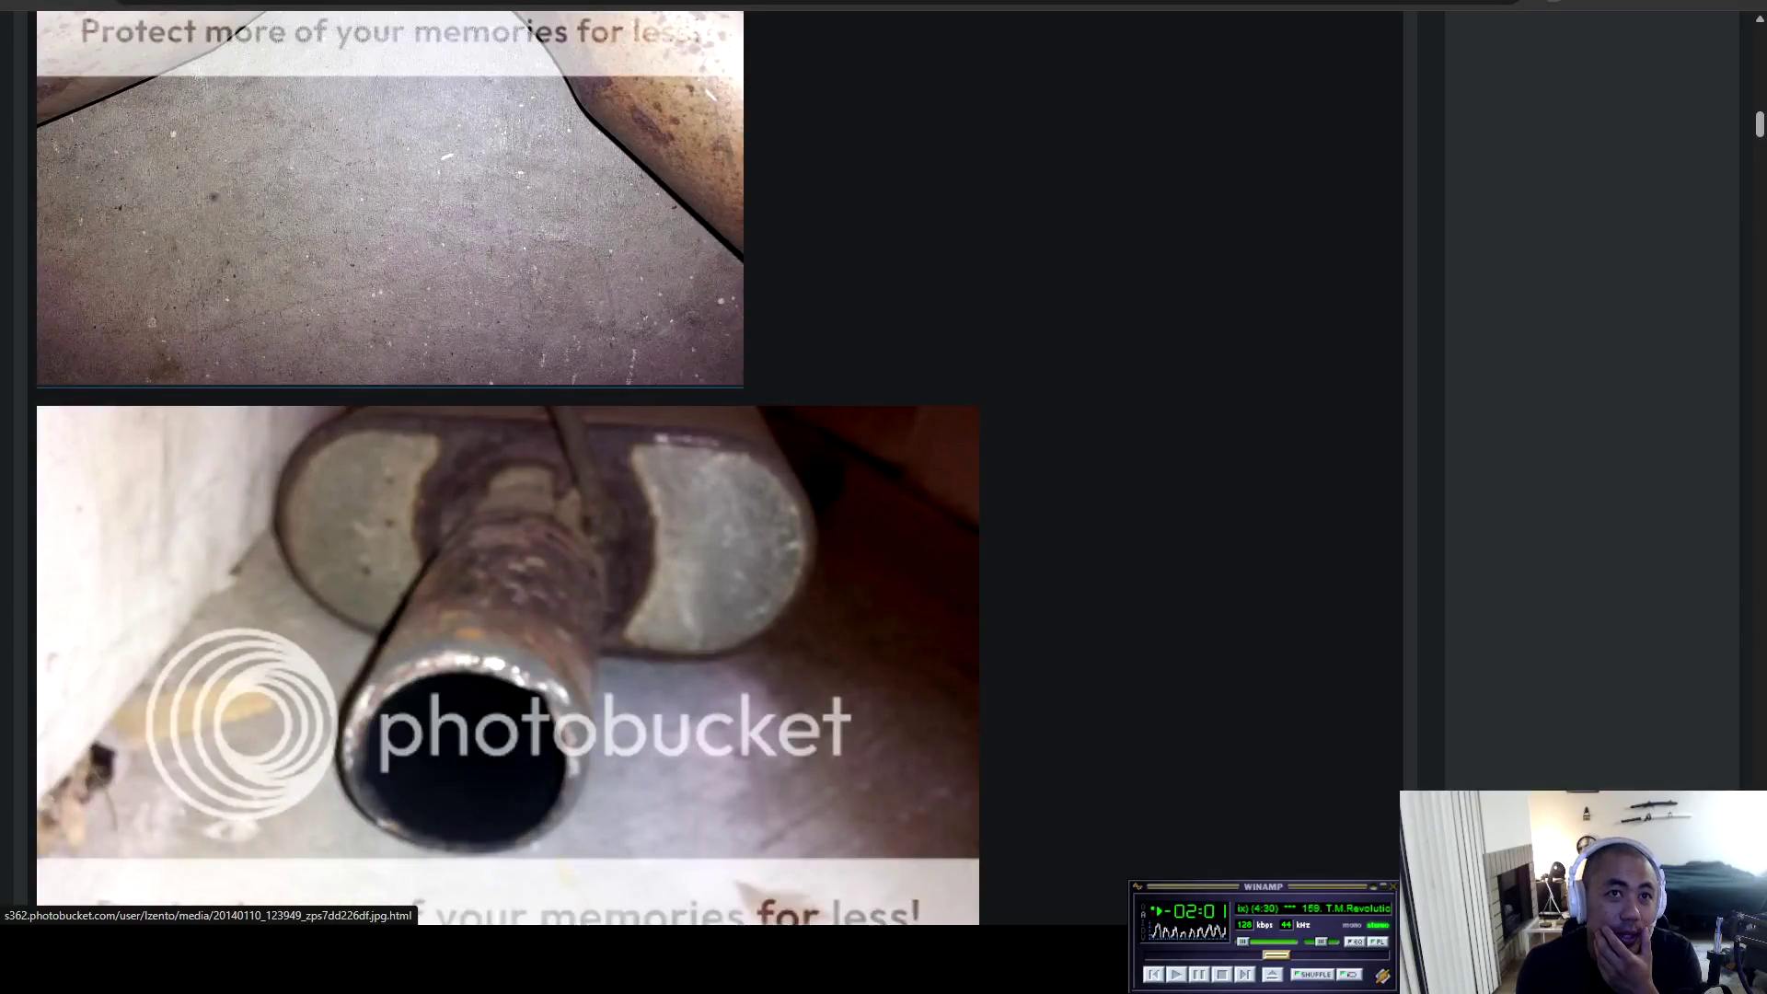
scroll(508, 461, down, 4)
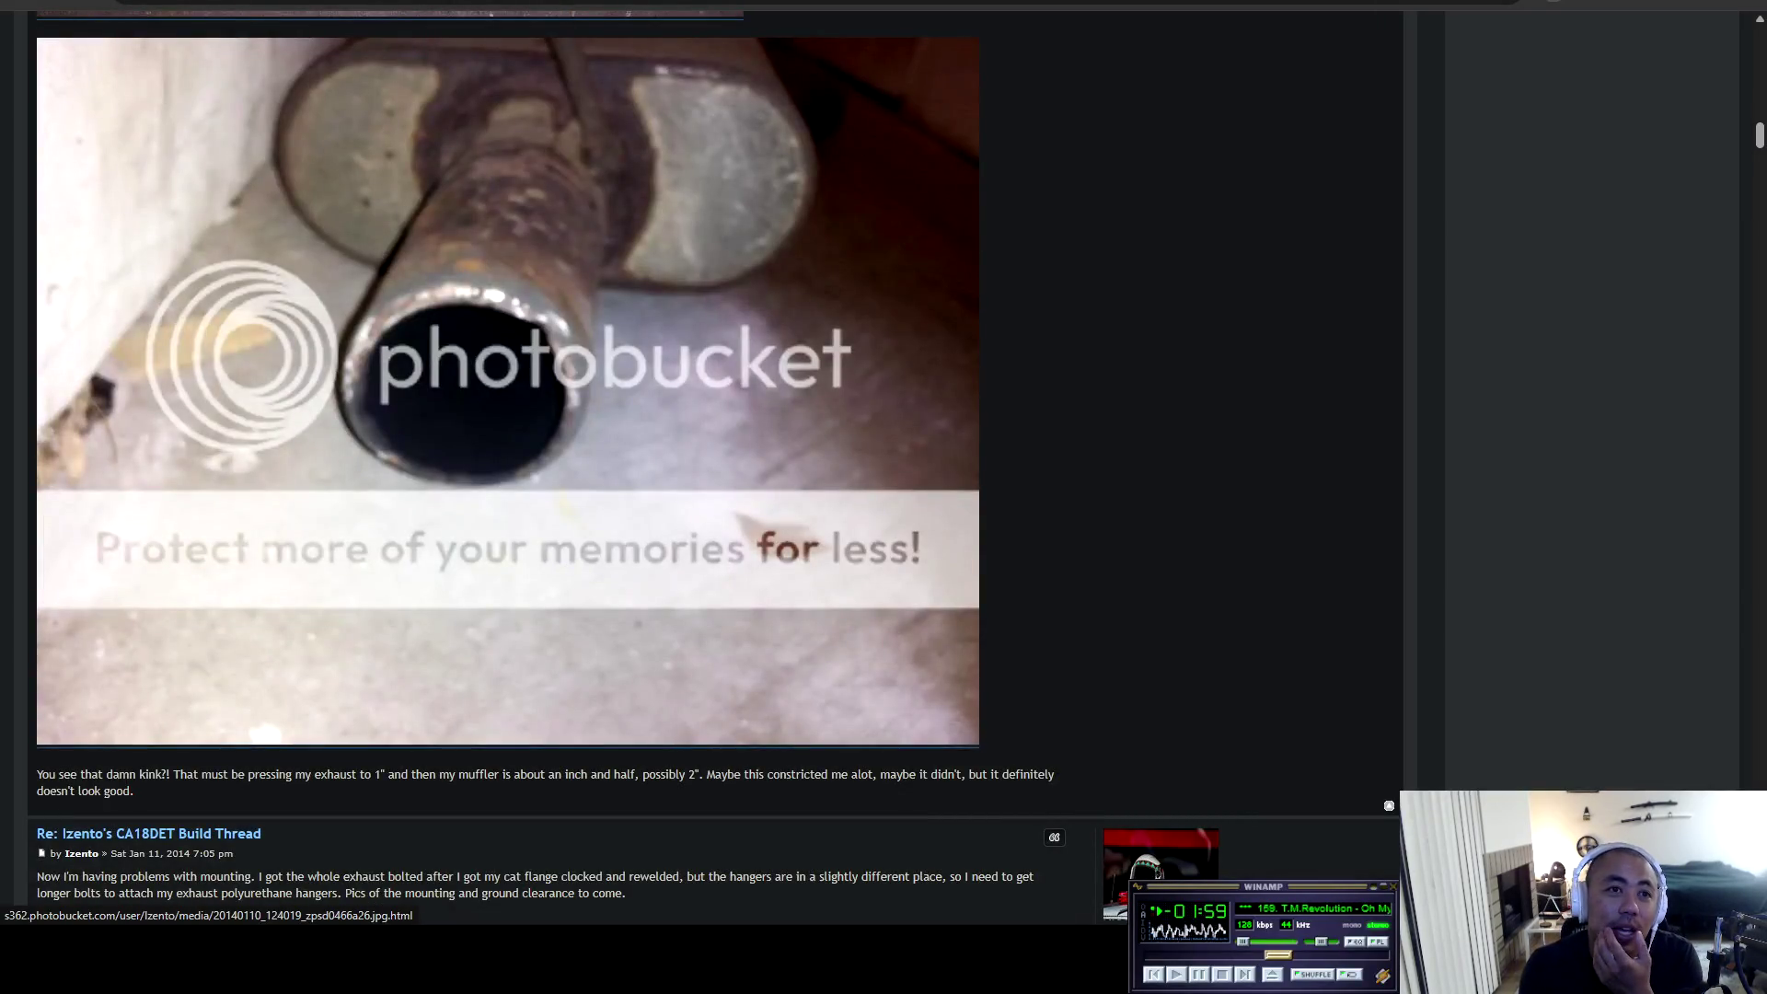
scroll(315, 498, down, 3)
drag(314, 498, 506, 499)
click(505, 498)
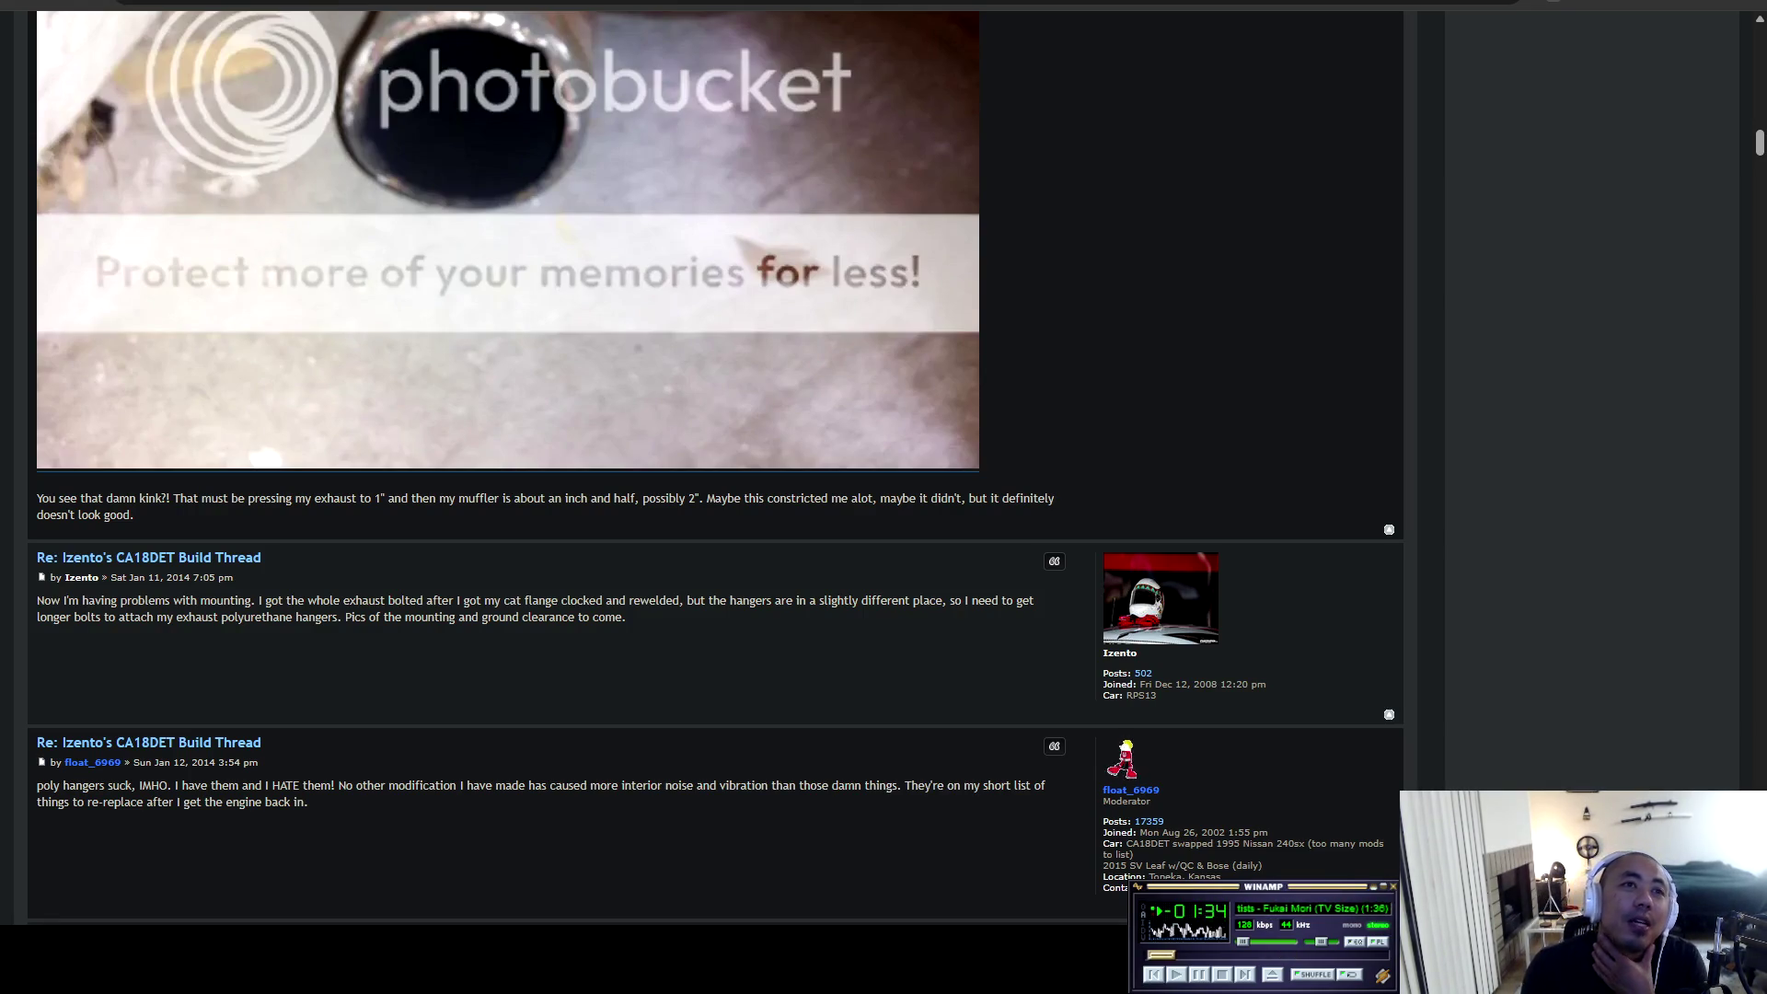
Continue past the mounting posts to the repainted interior post and under-car exhaust photo.
scroll(699, 469, down, 8)
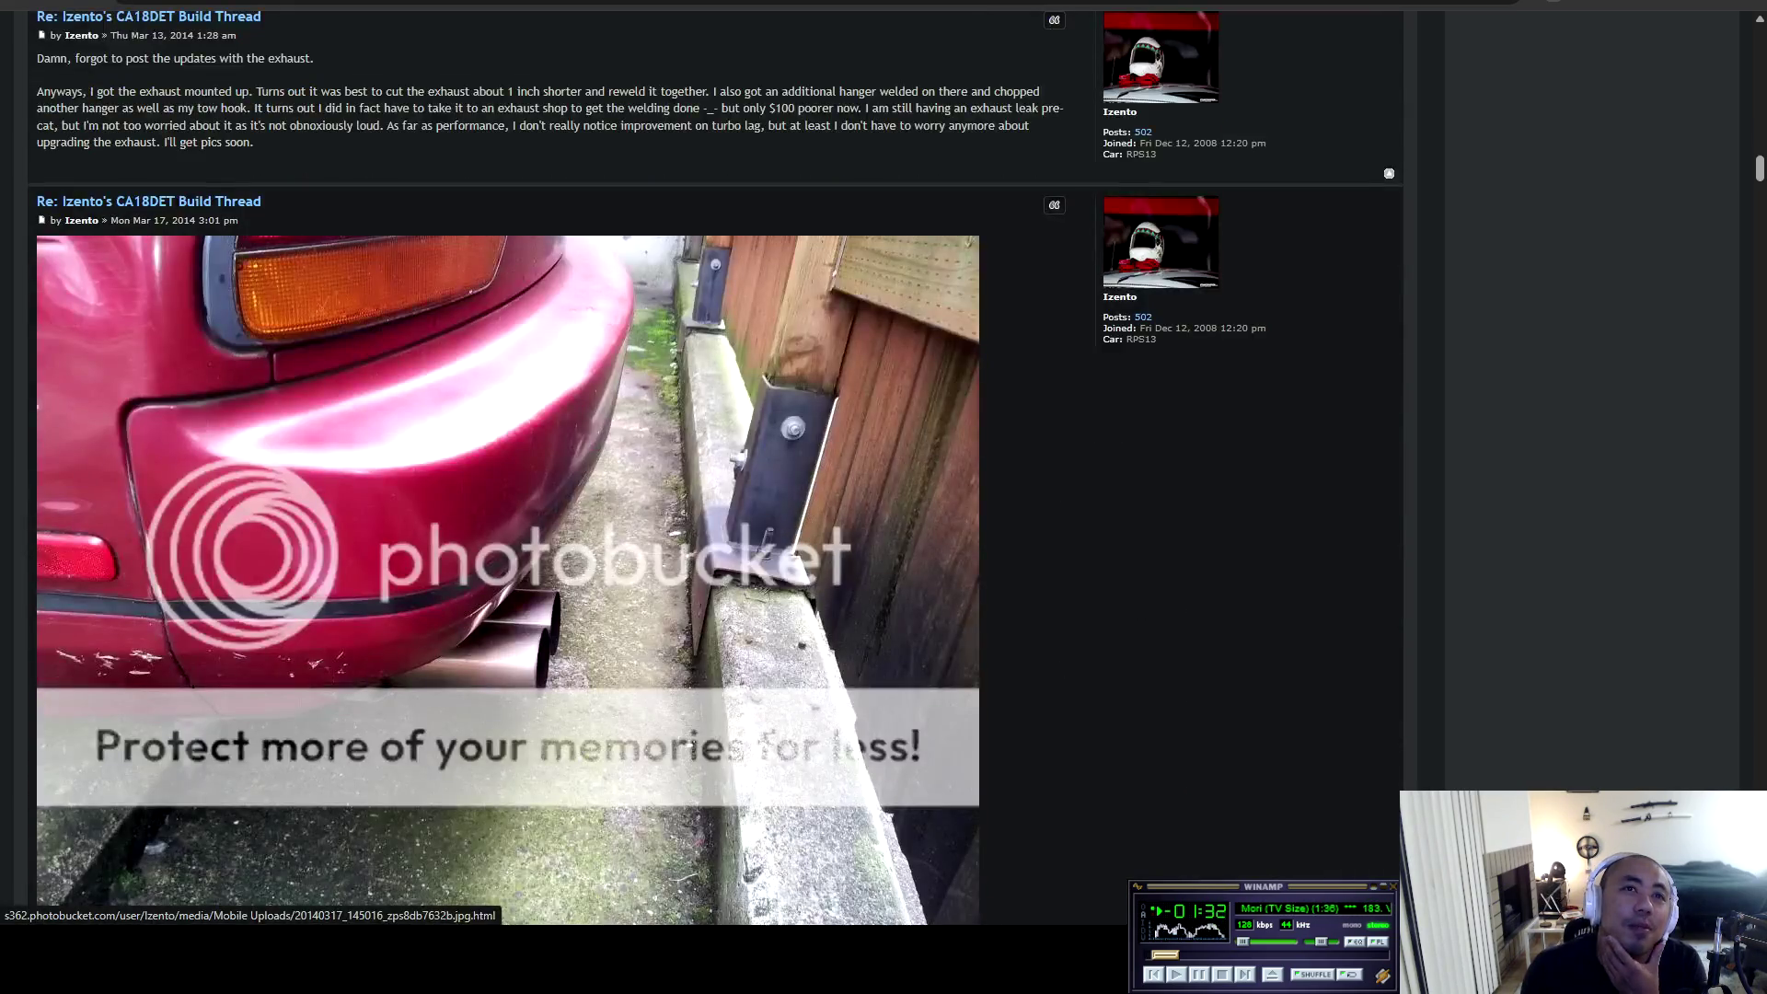
scroll(508, 468, down, 4)
scroll(508, 467, down, 5)
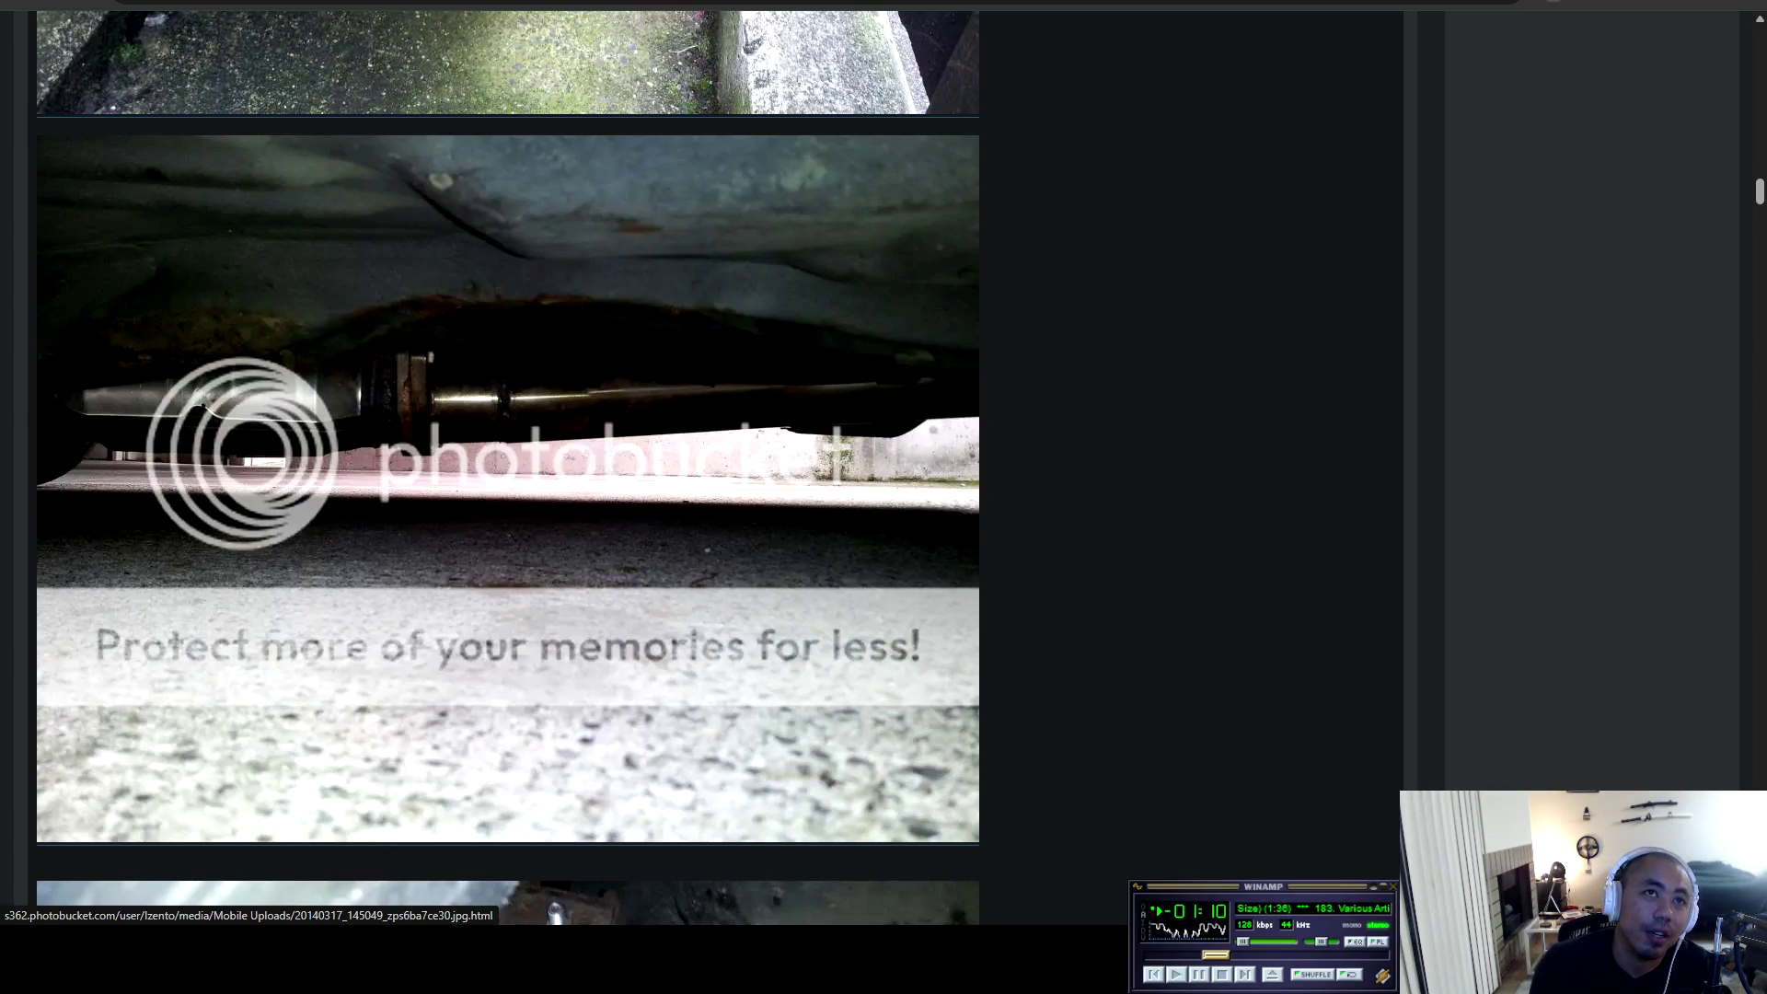
scroll(508, 460, down, 19)
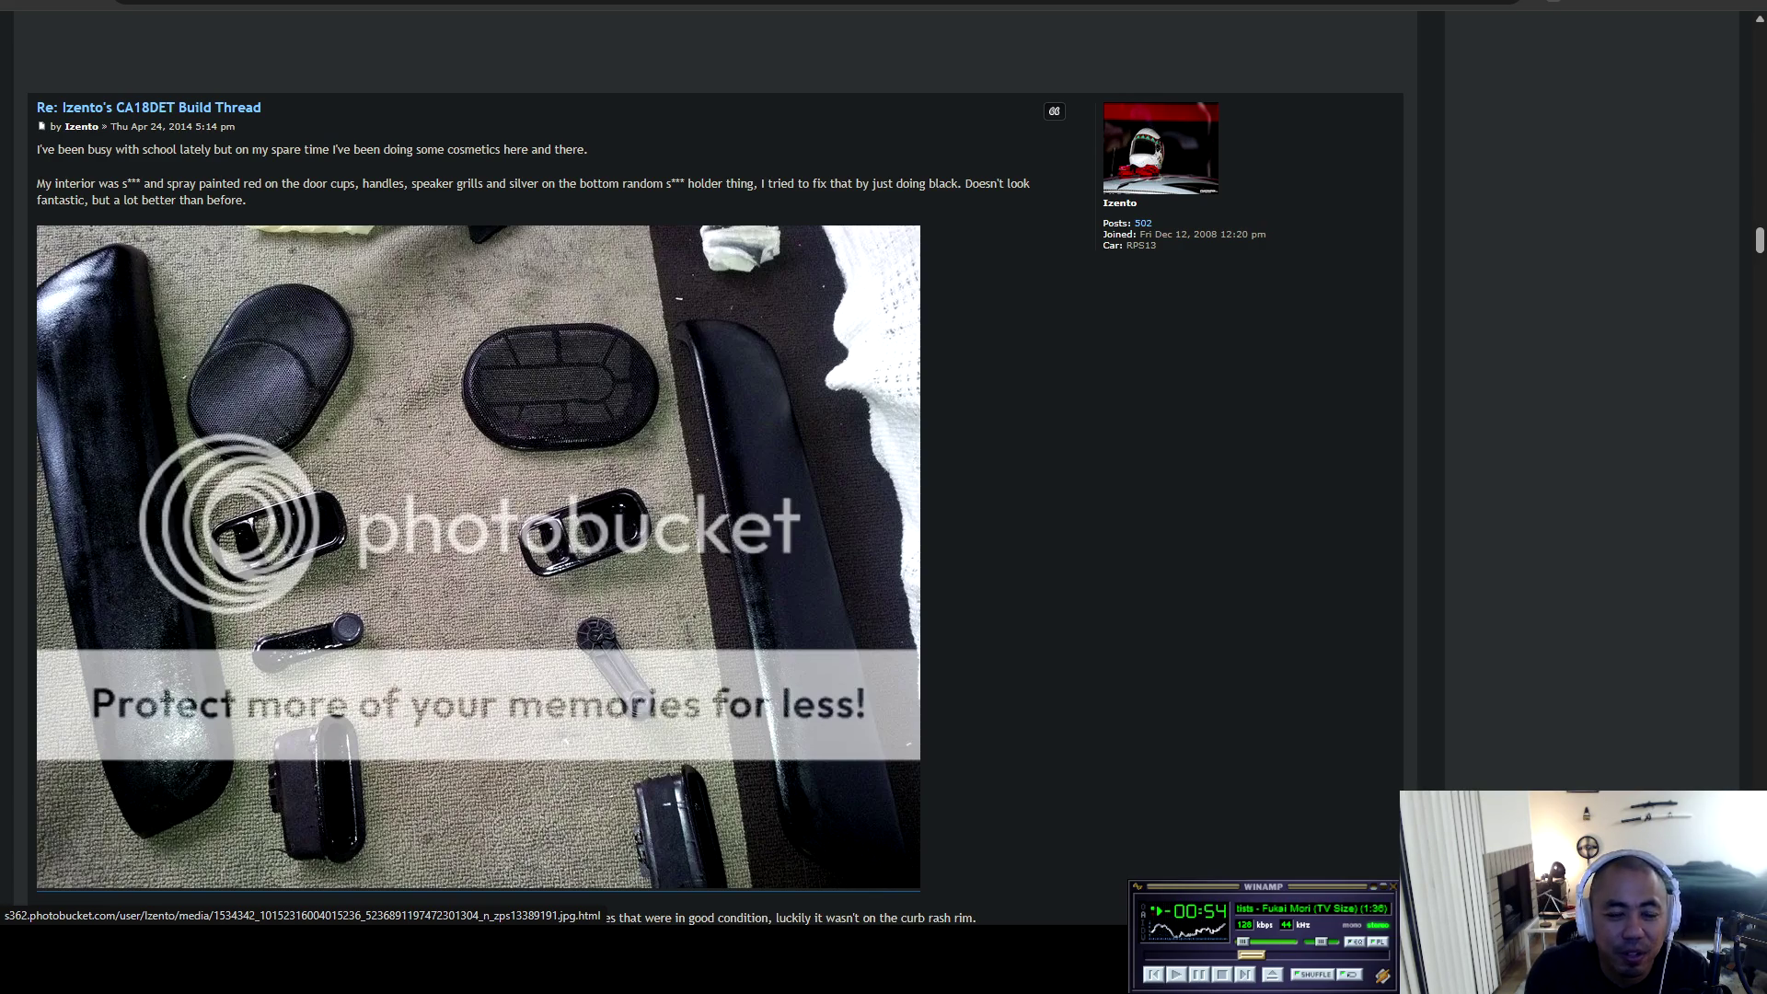
Scroll through the spray-paint and wheel respray photos.
scroll(480, 497, down, 10)
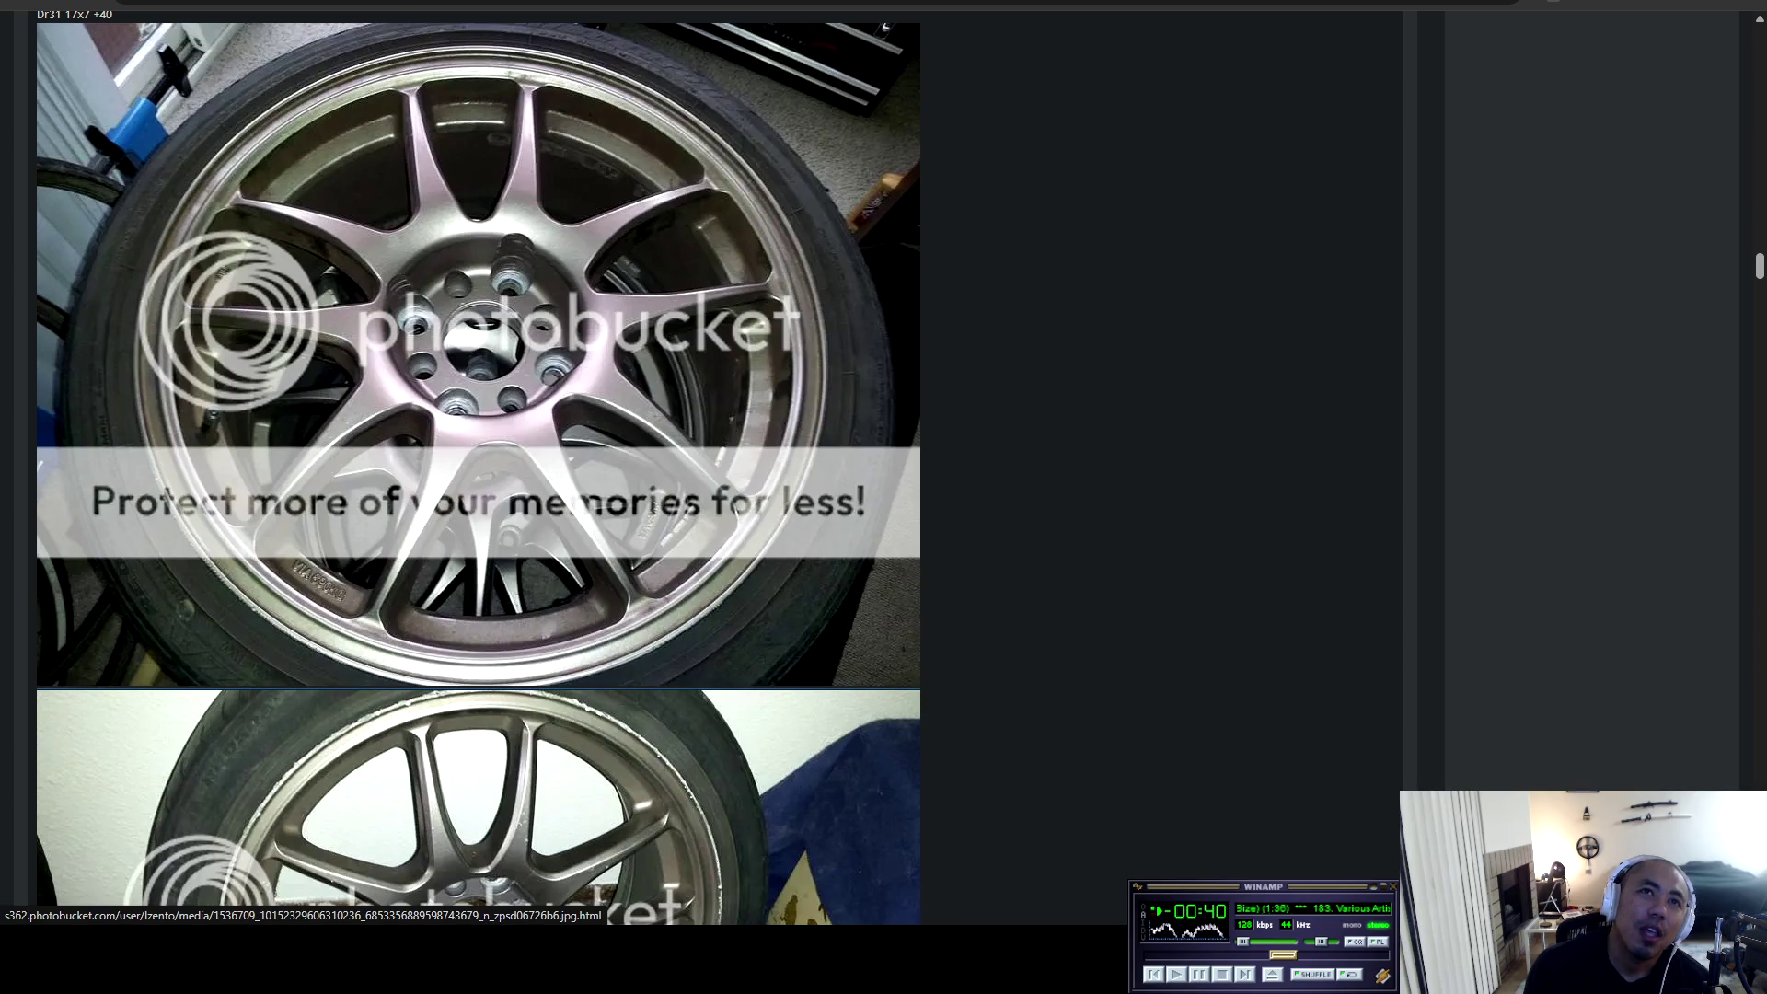
scroll(479, 460, down, 5)
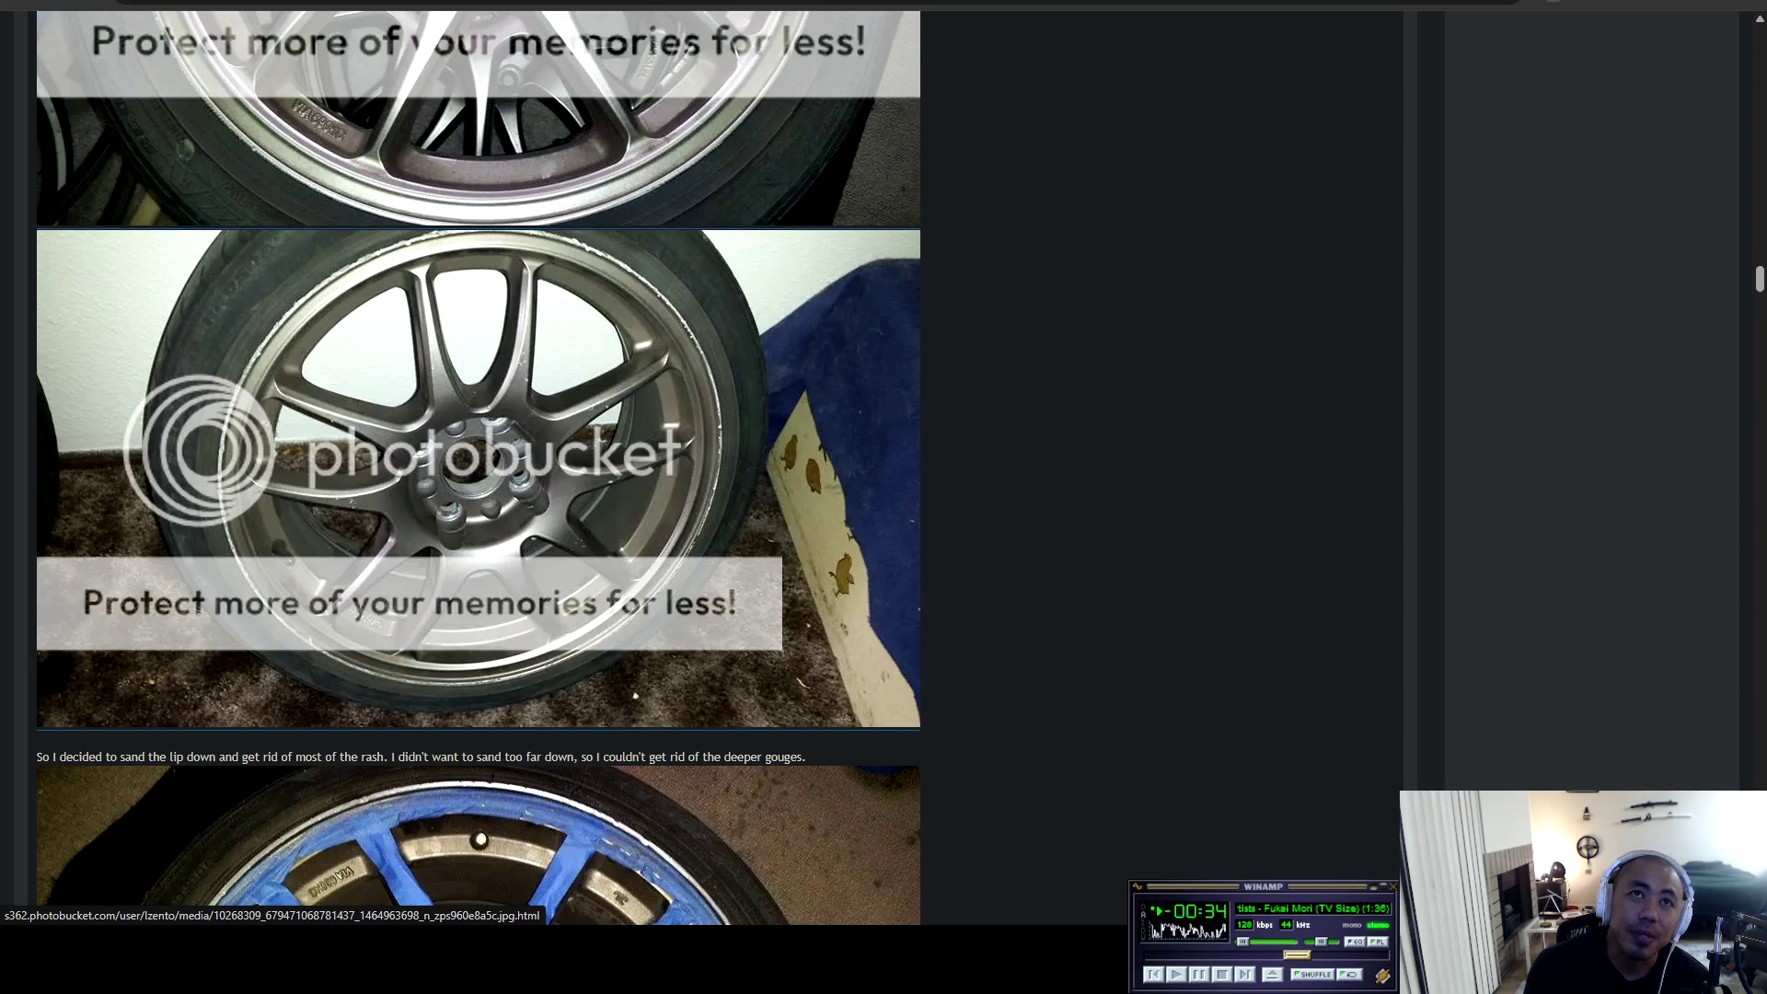
scroll(479, 459, down, 5)
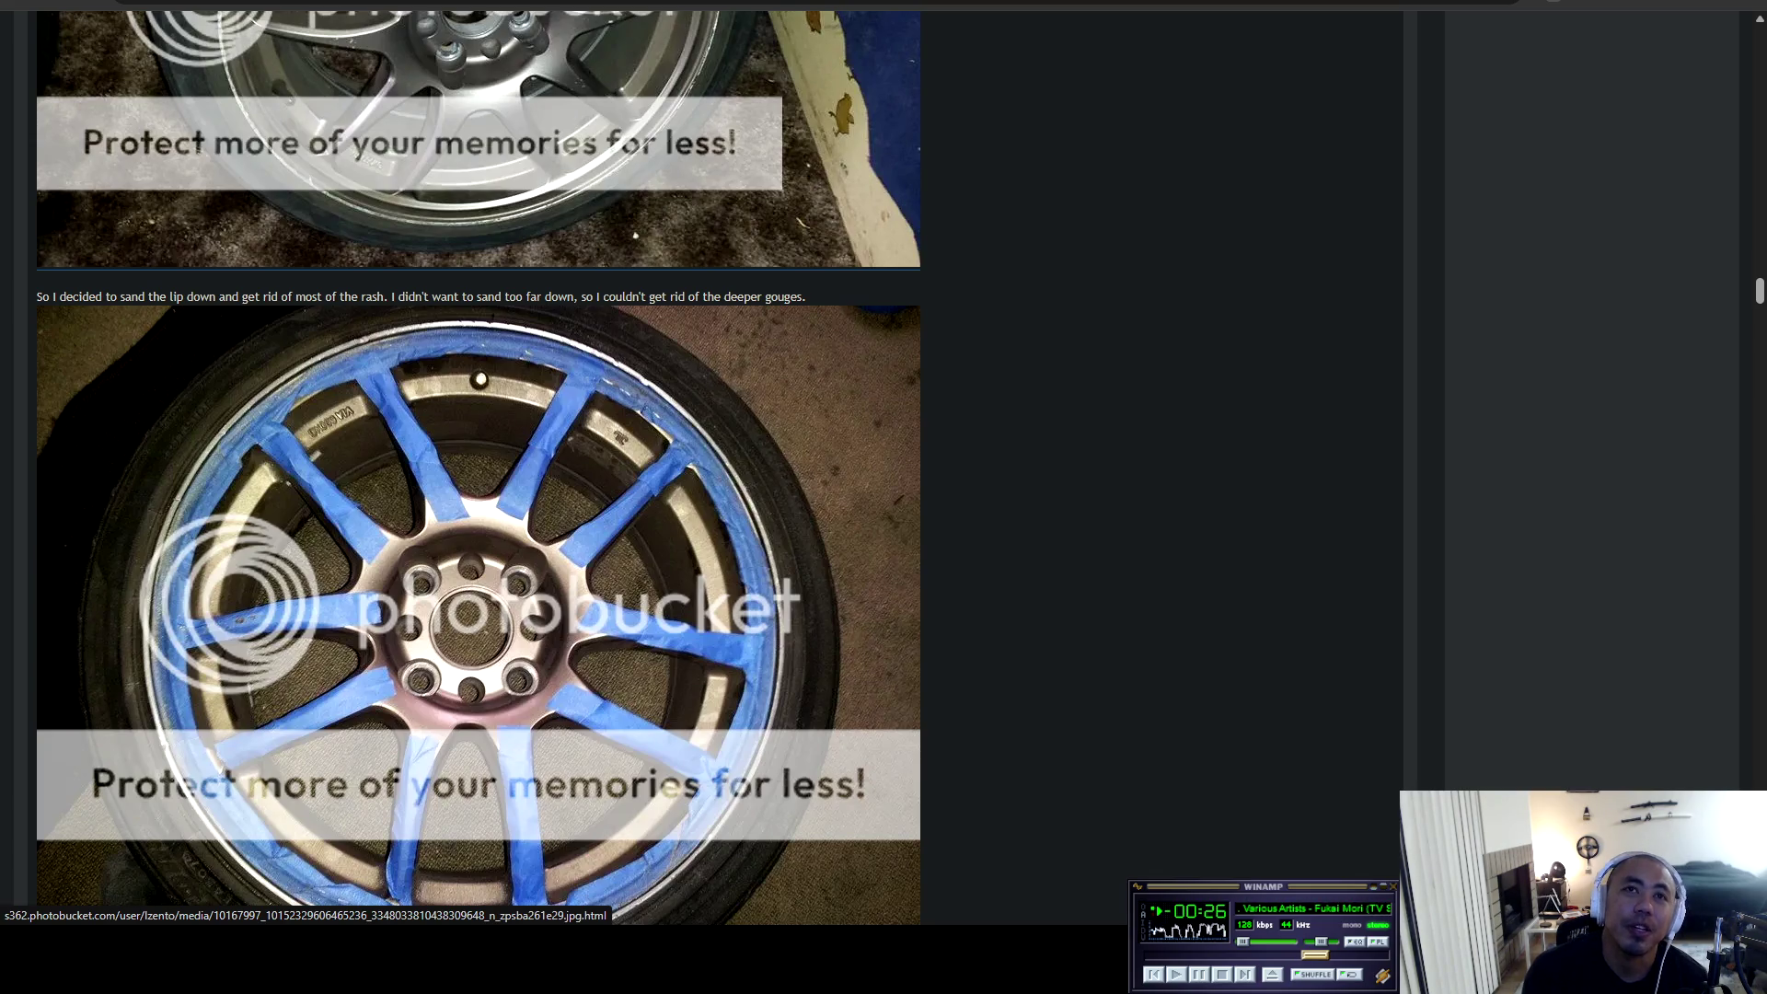
scroll(480, 459, down, 5)
scroll(506, 459, down, 10)
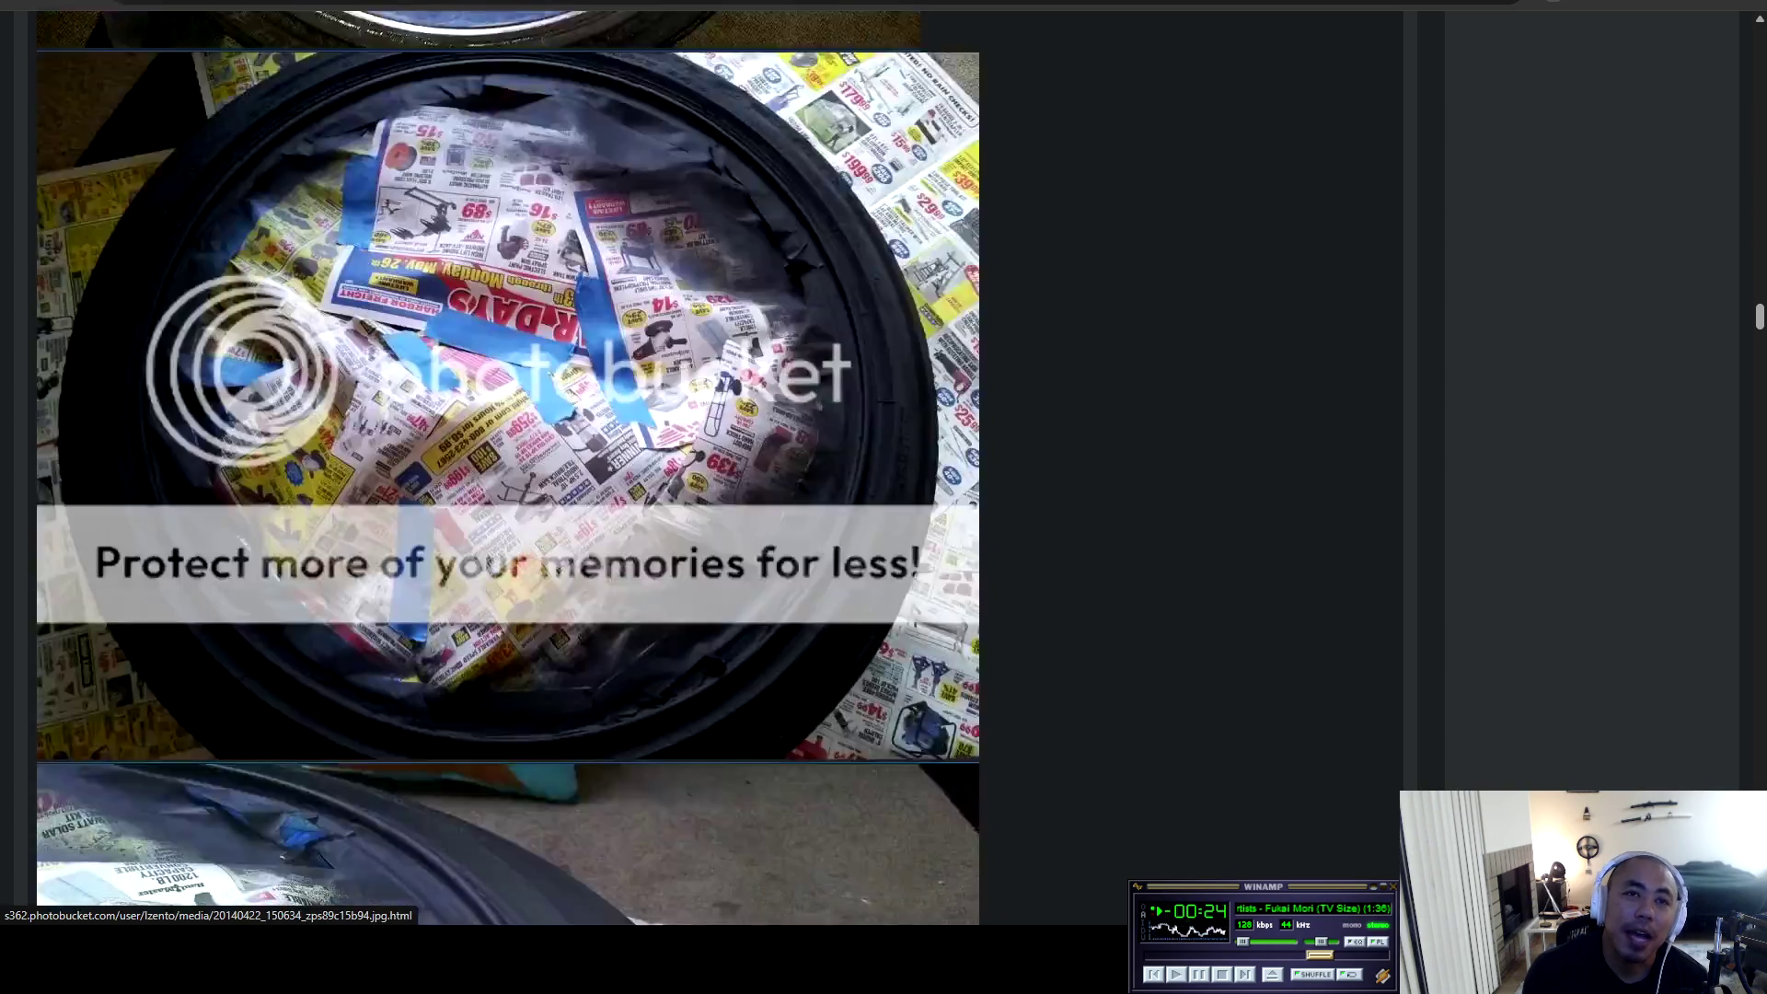
scroll(507, 460, down, 8)
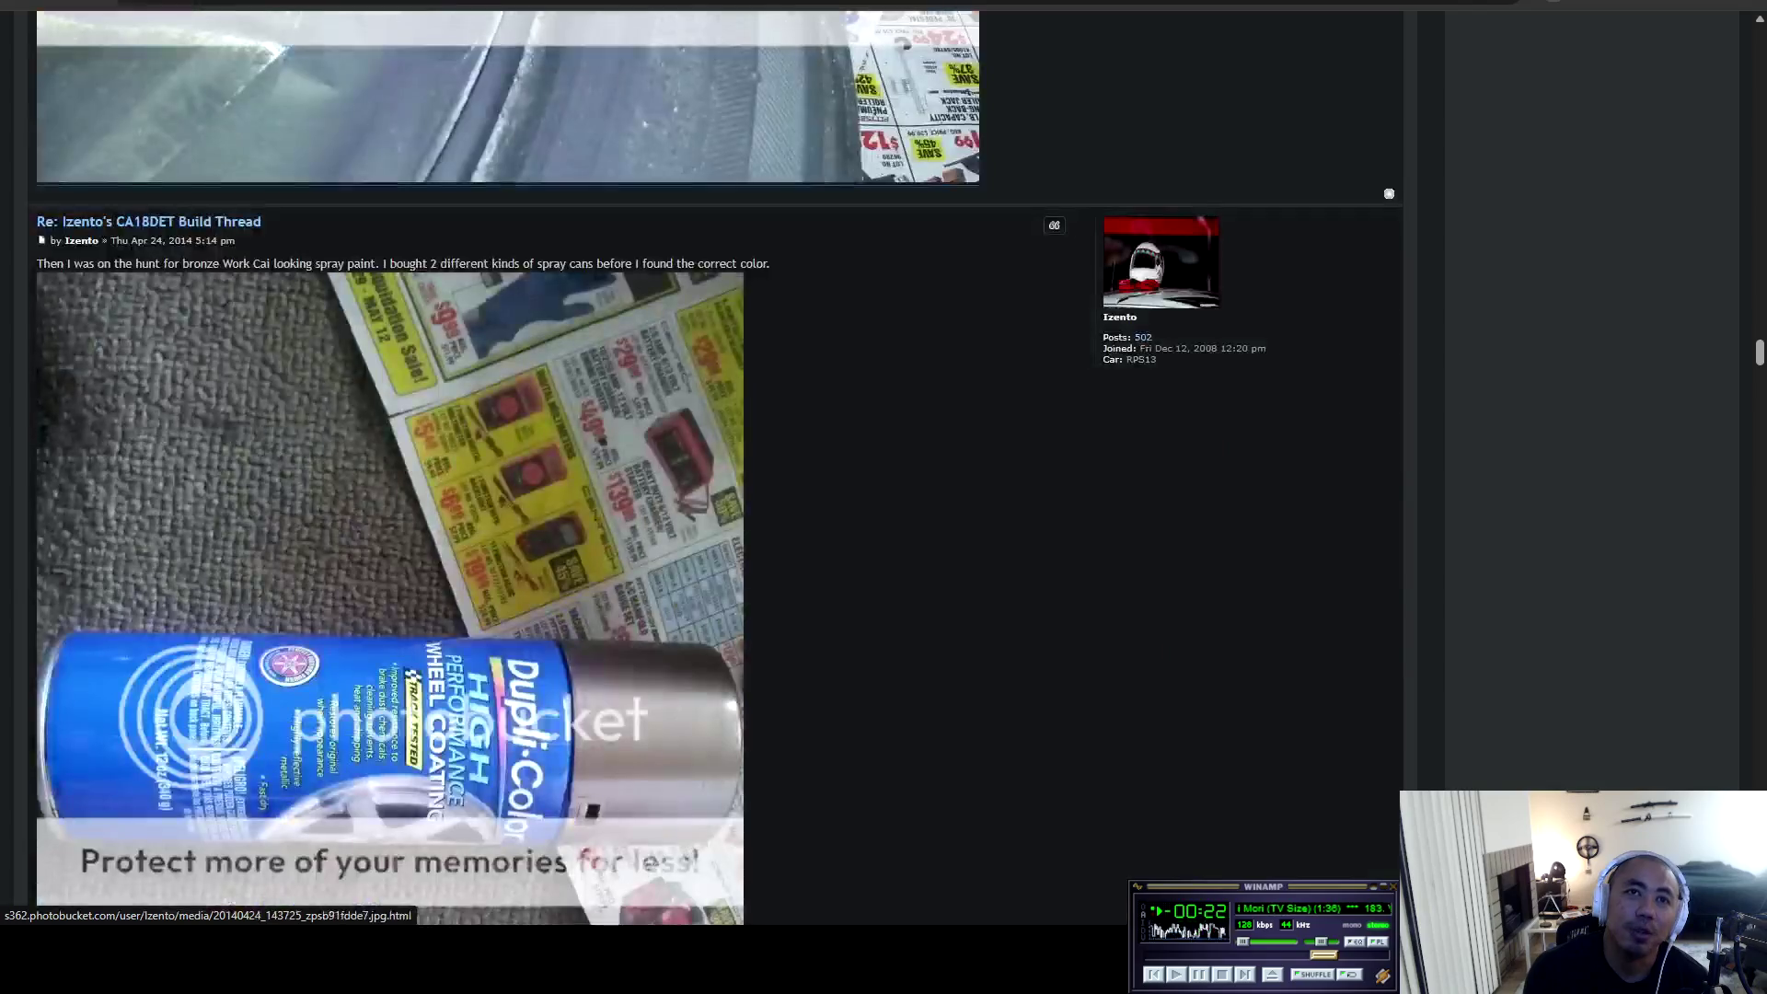
scroll(506, 459, down, 12)
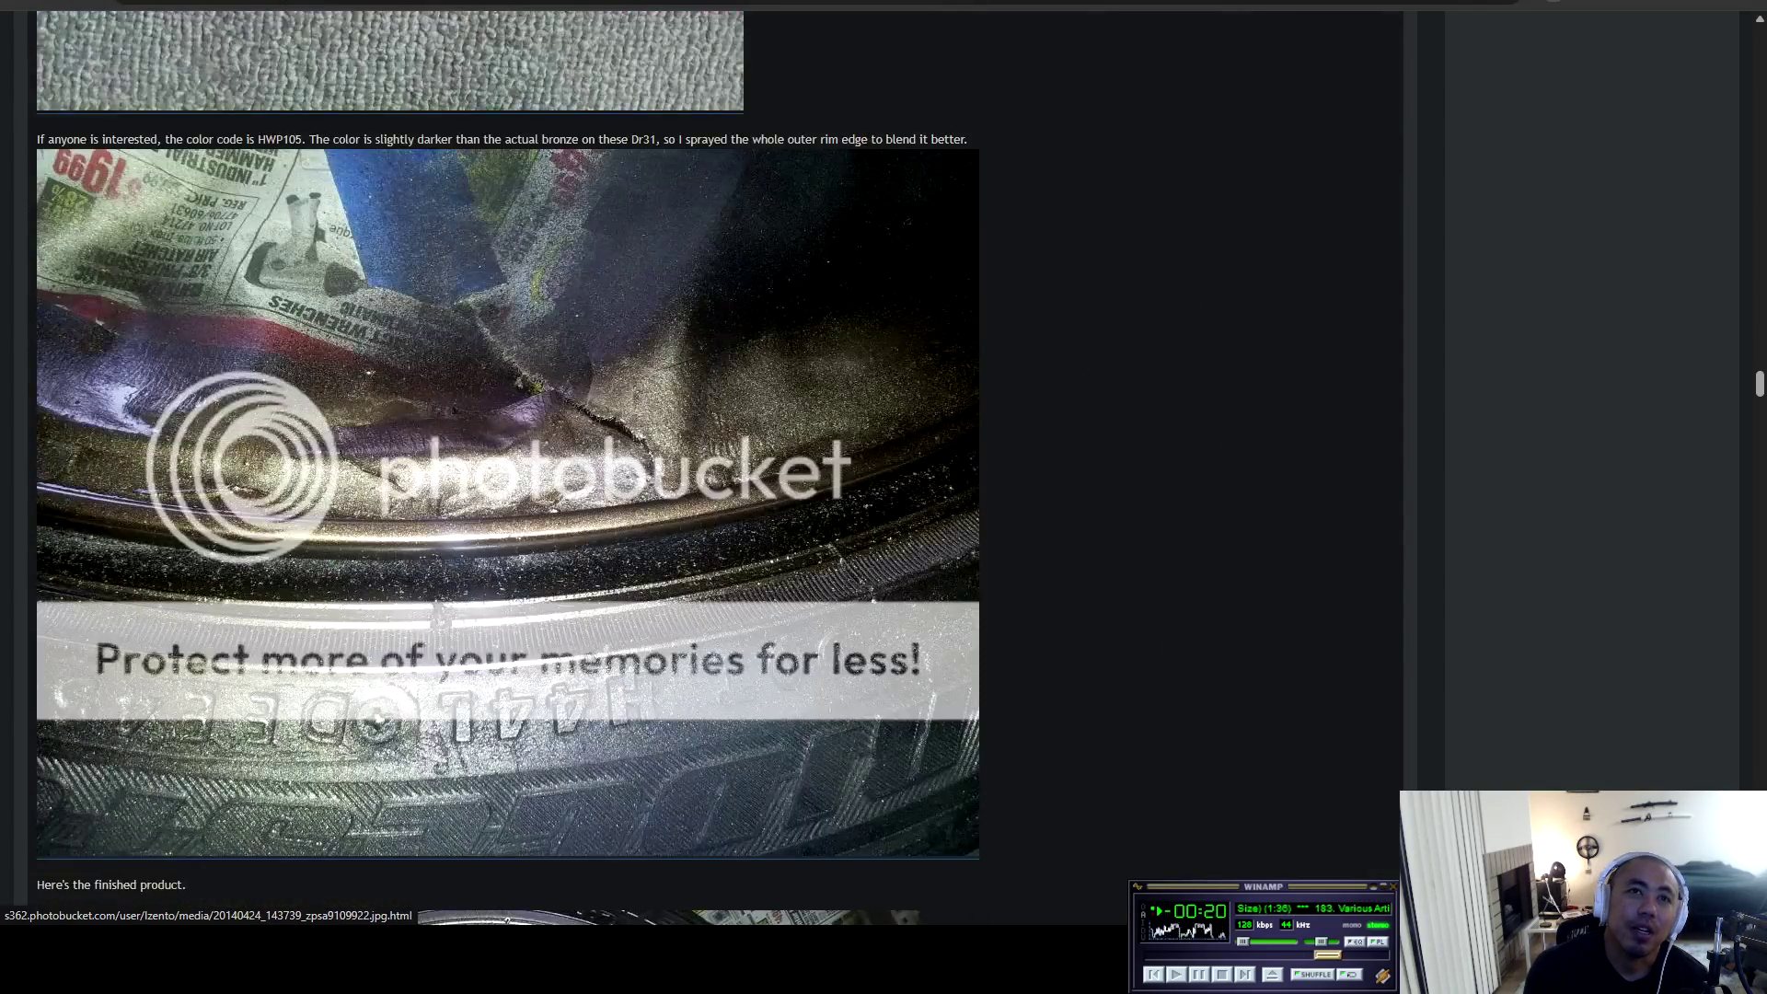
Continue past the Muteki lug-nut and trunk repaint photos to the Jul 11, 2014 battery relocation posts.
scroll(508, 460, down, 10)
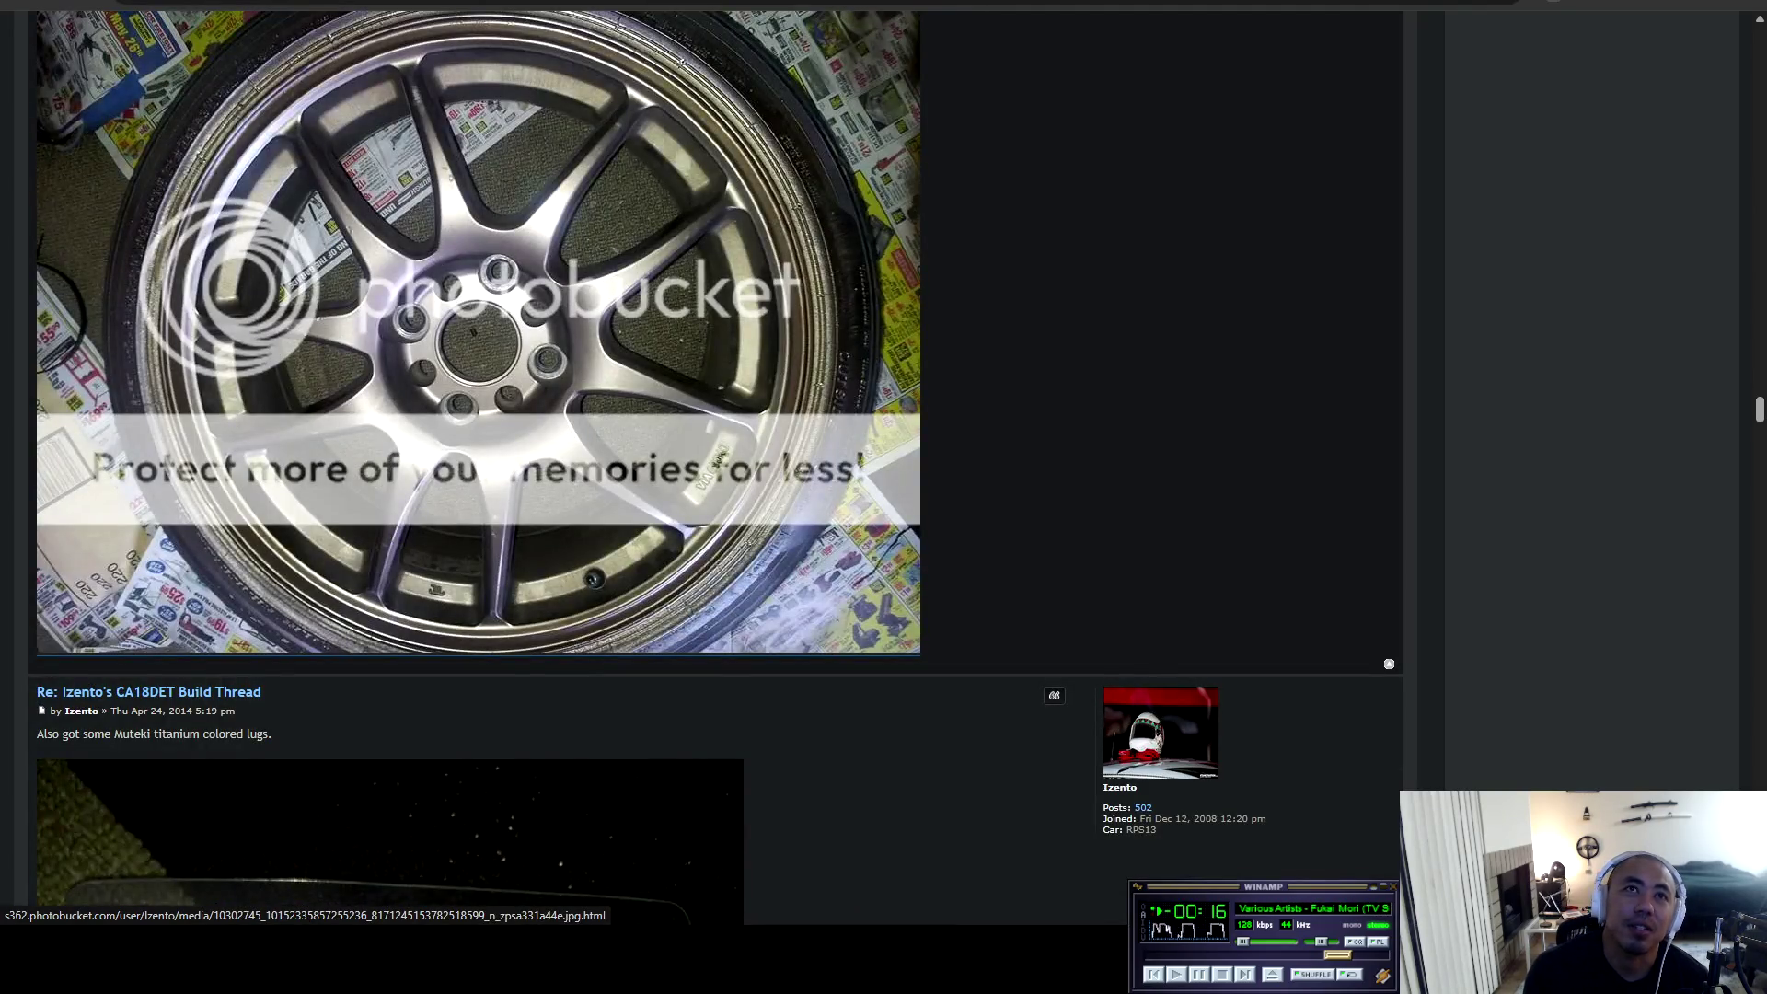
scroll(507, 460, down, 8)
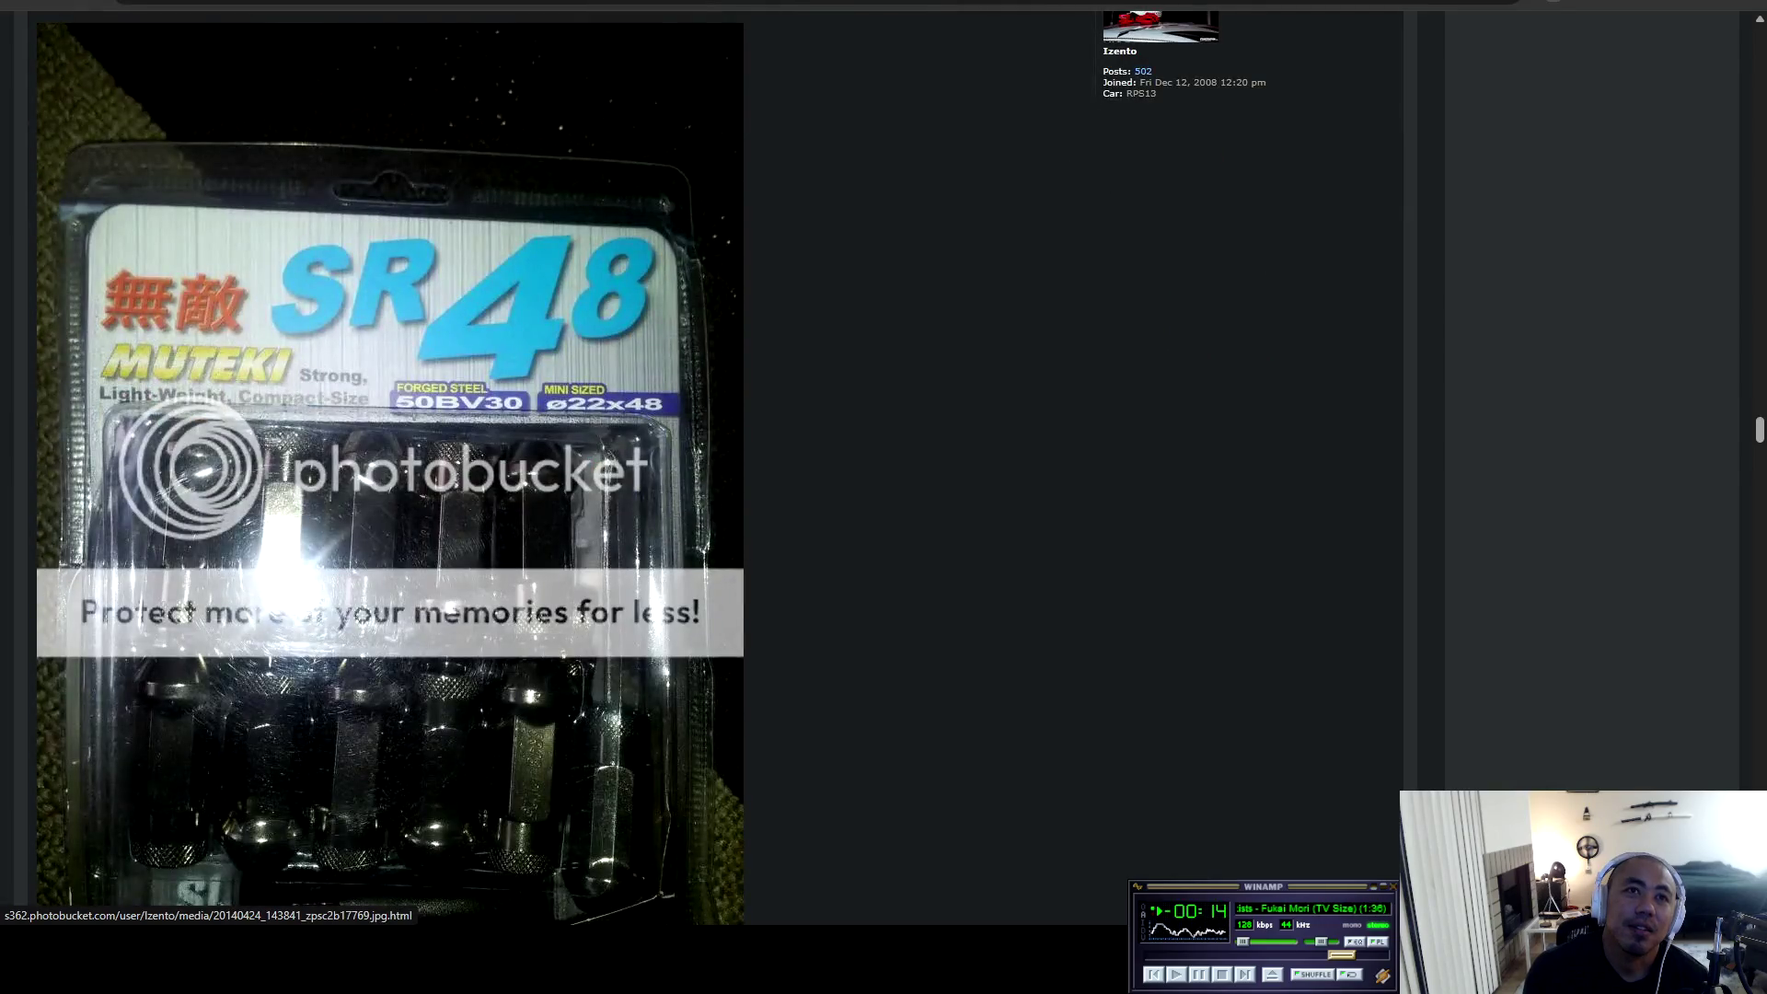
scroll(506, 460, down, 18)
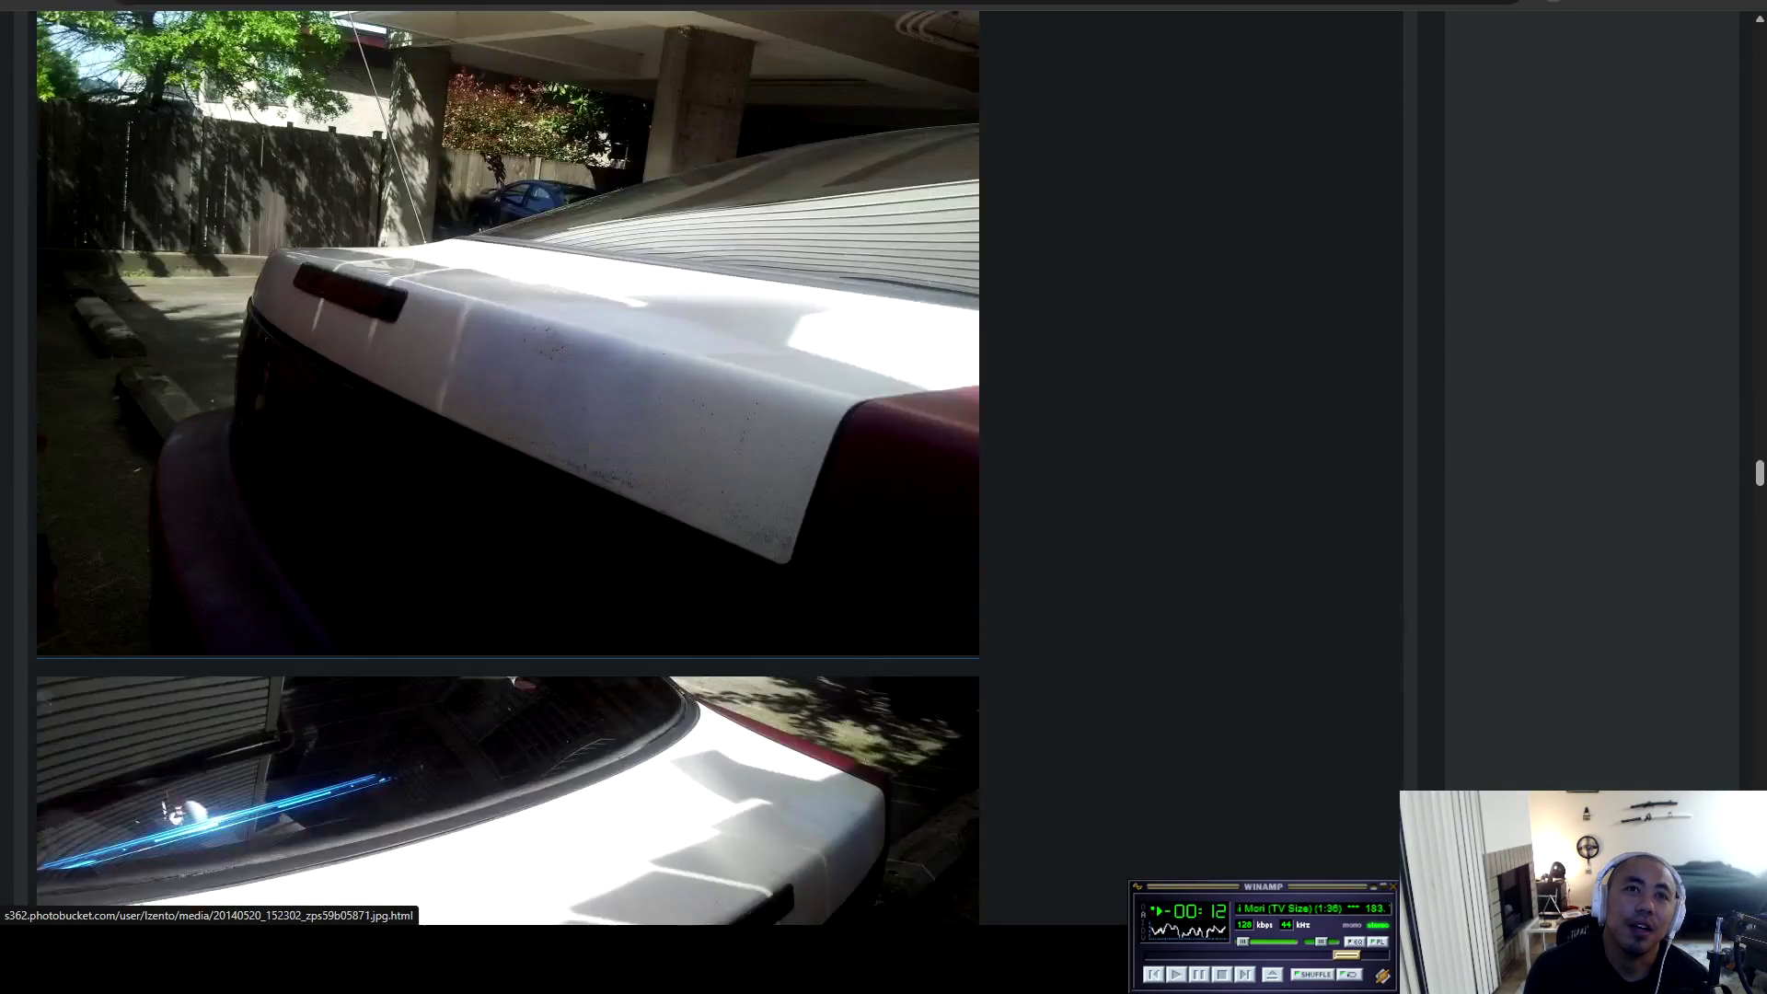
scroll(507, 460, down, 1)
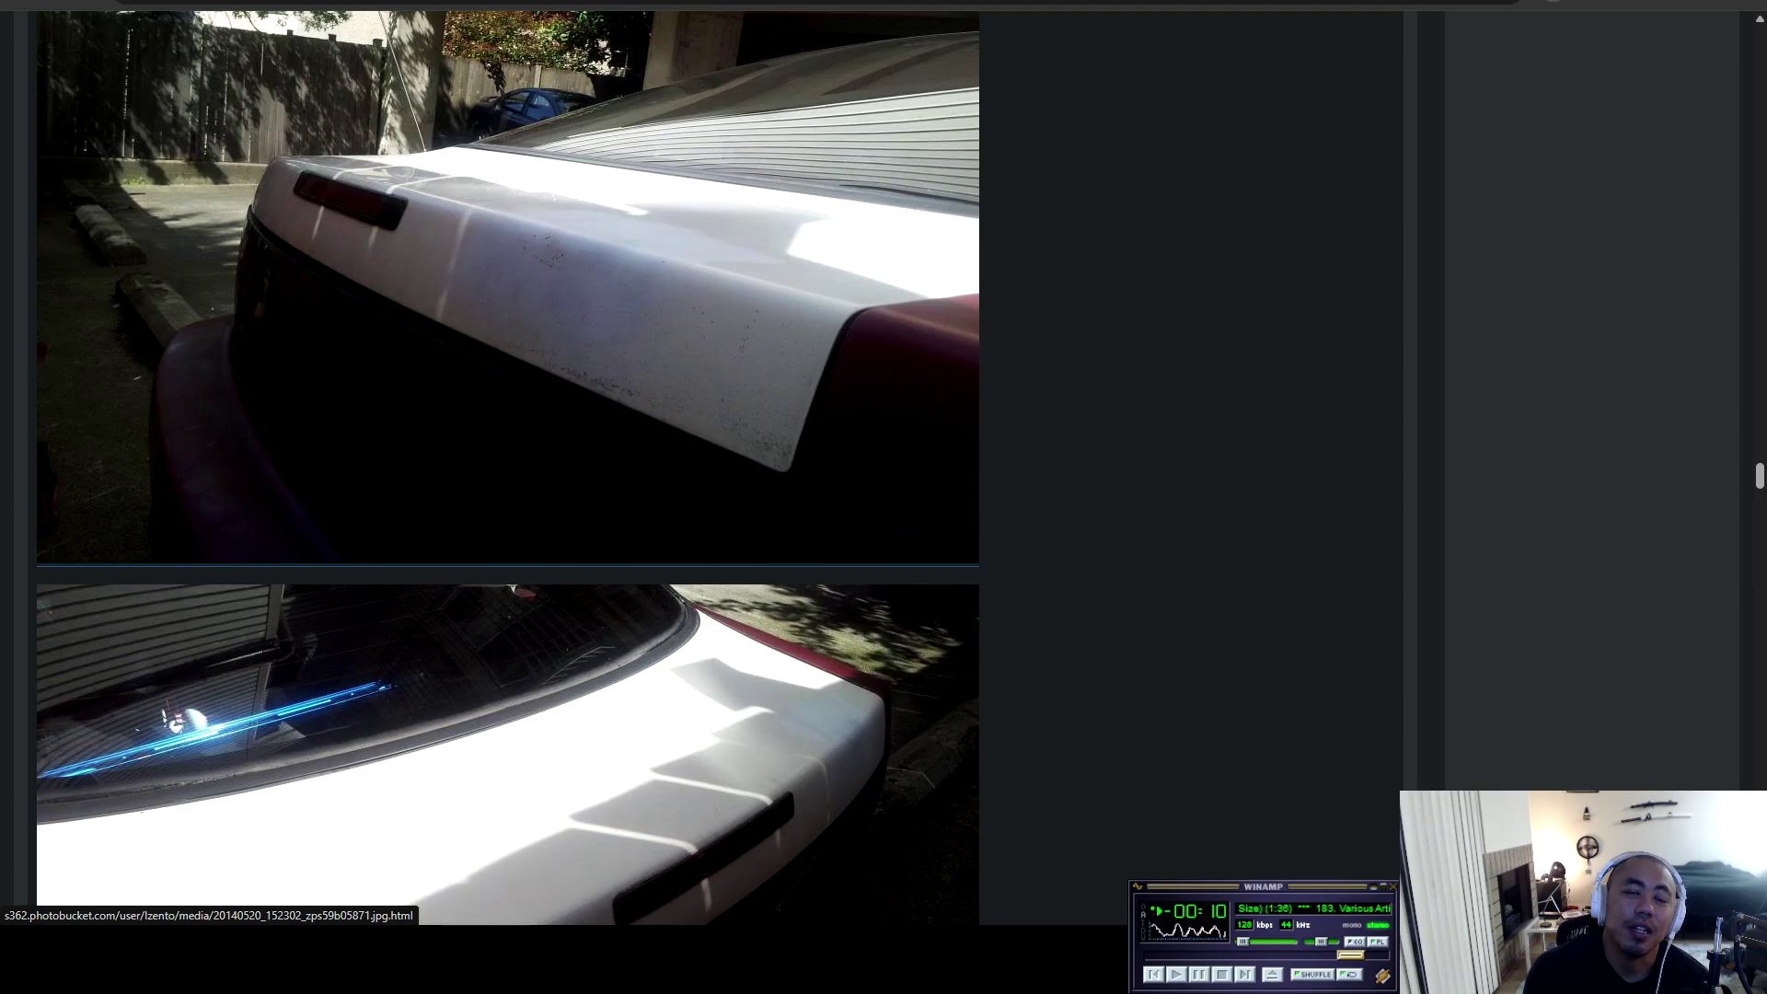
scroll(507, 460, down, 12)
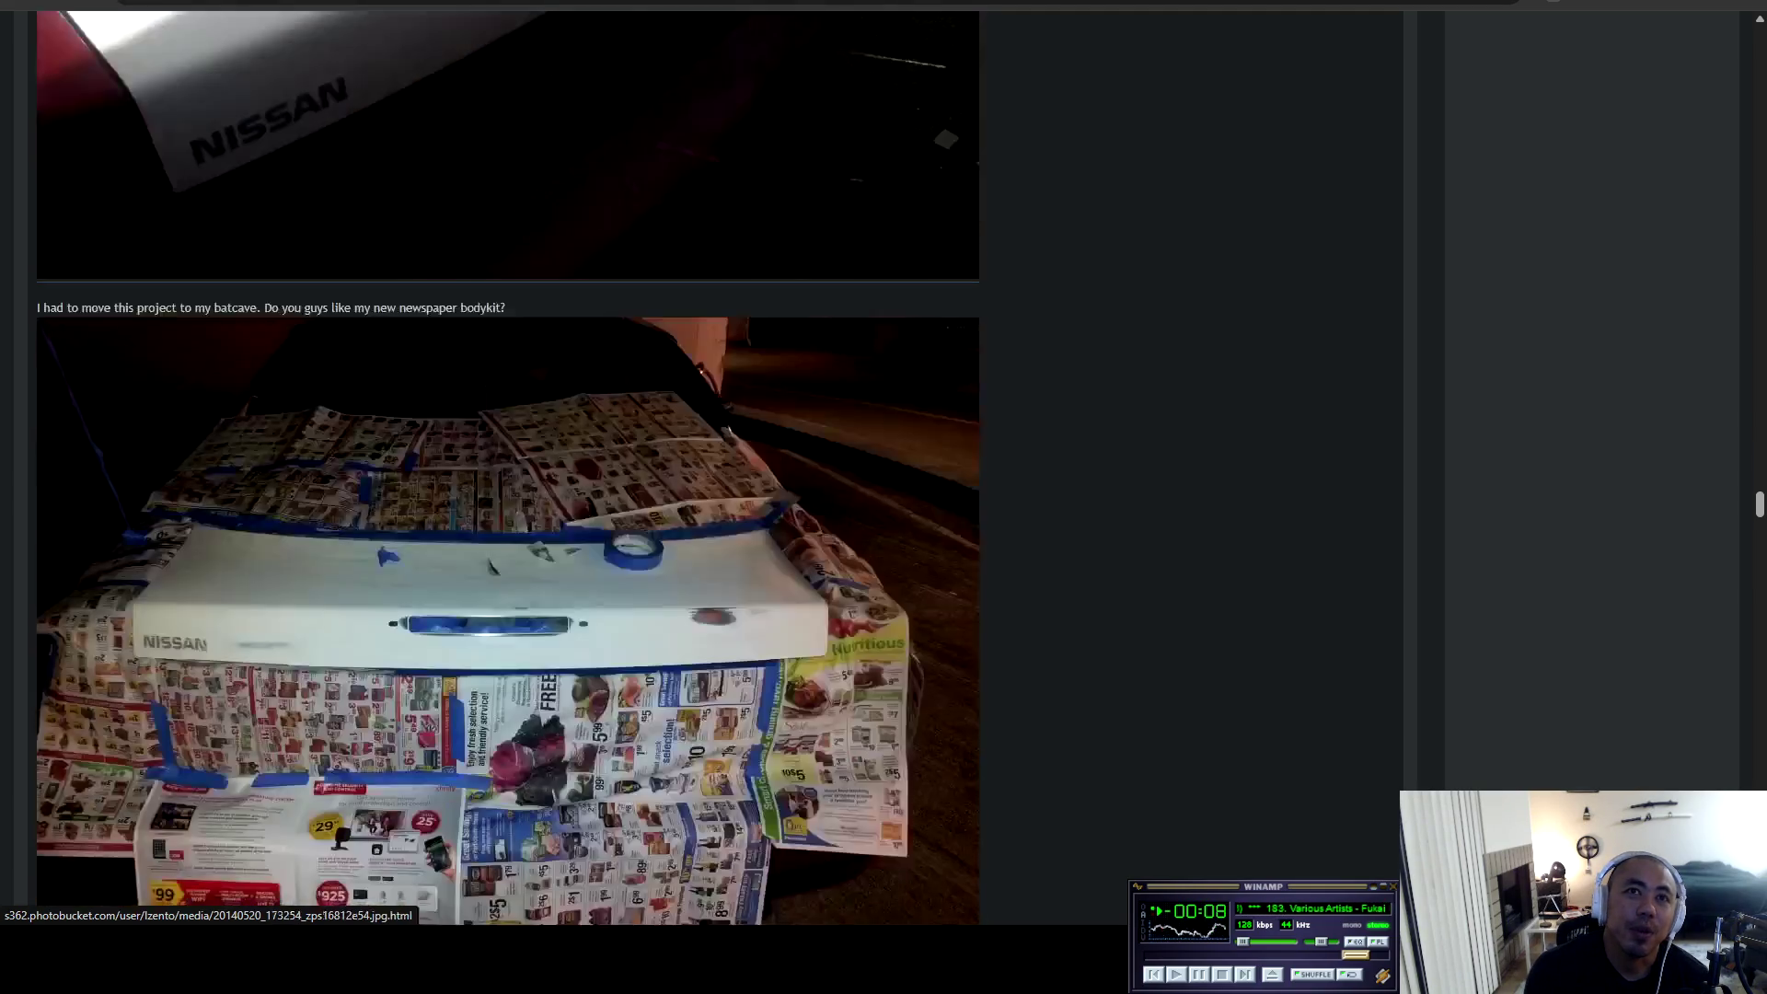
scroll(506, 459, down, 8)
scroll(507, 460, down, 8)
scroll(507, 461, down, 12)
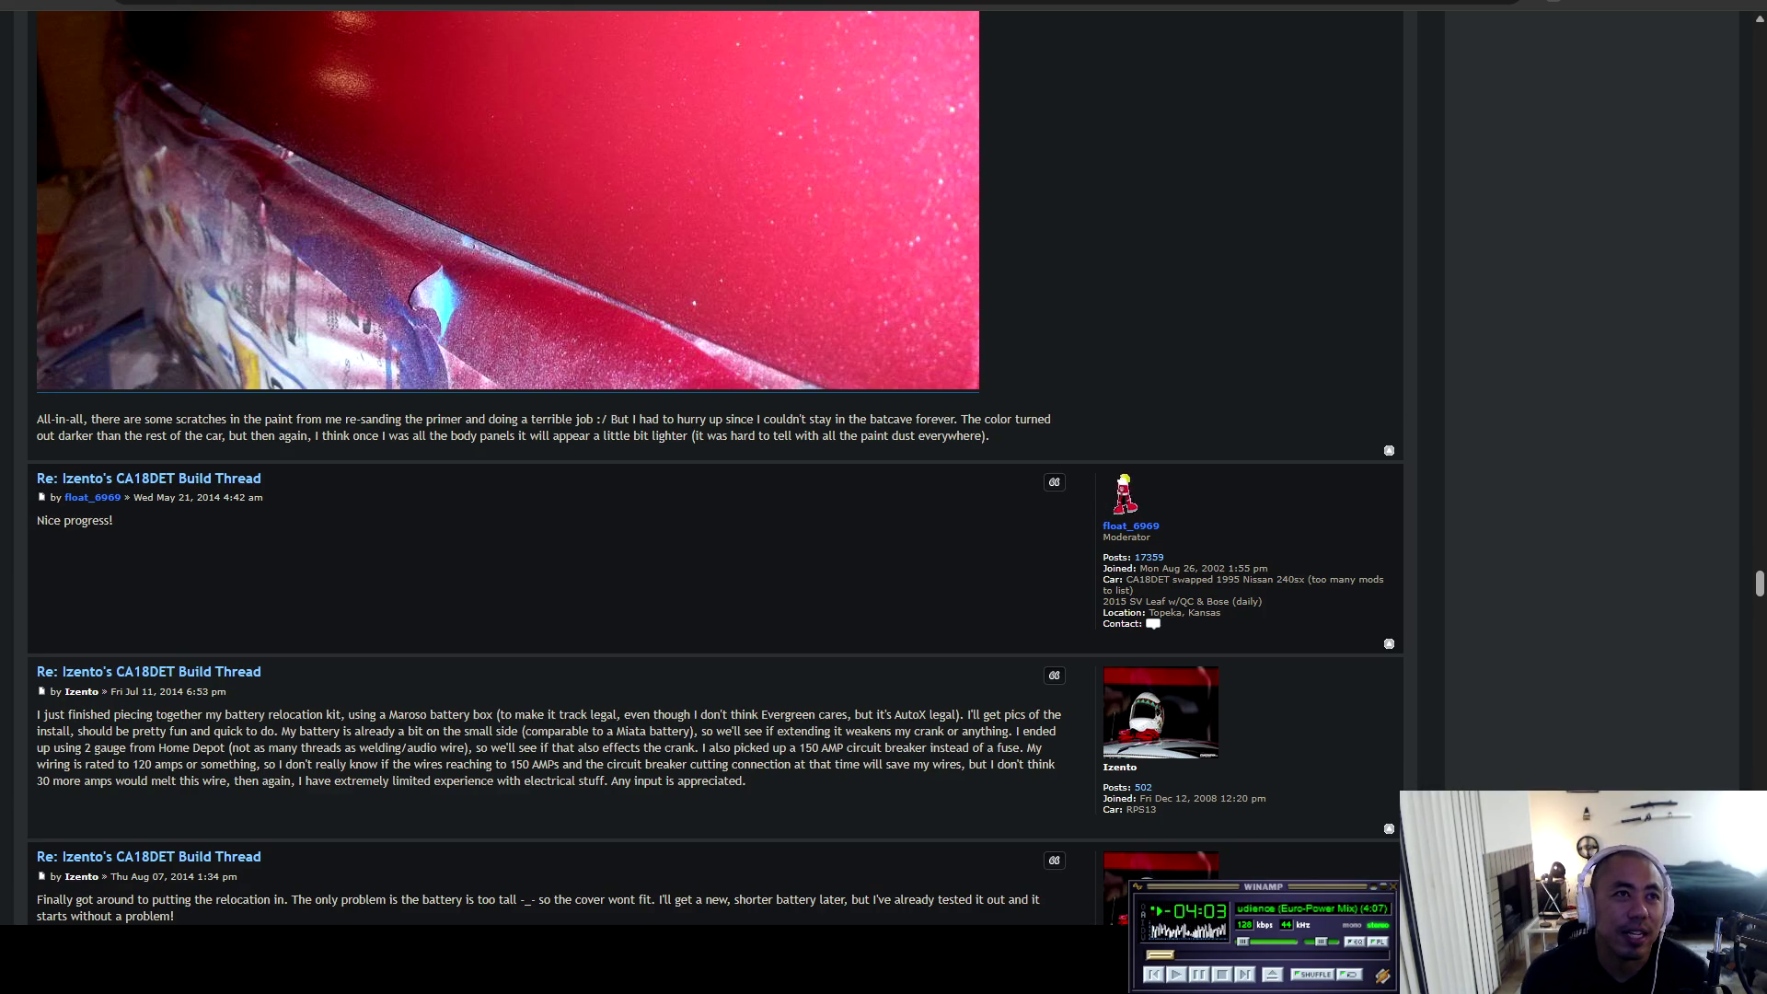
Read the battery relocation and dyno graph posts, briefly highlighting the dyno post's closing sentences.
scroll(718, 460, down, 9)
scroll(508, 460, down, 5)
scroll(508, 461, down, 10)
scroll(509, 461, down, 20)
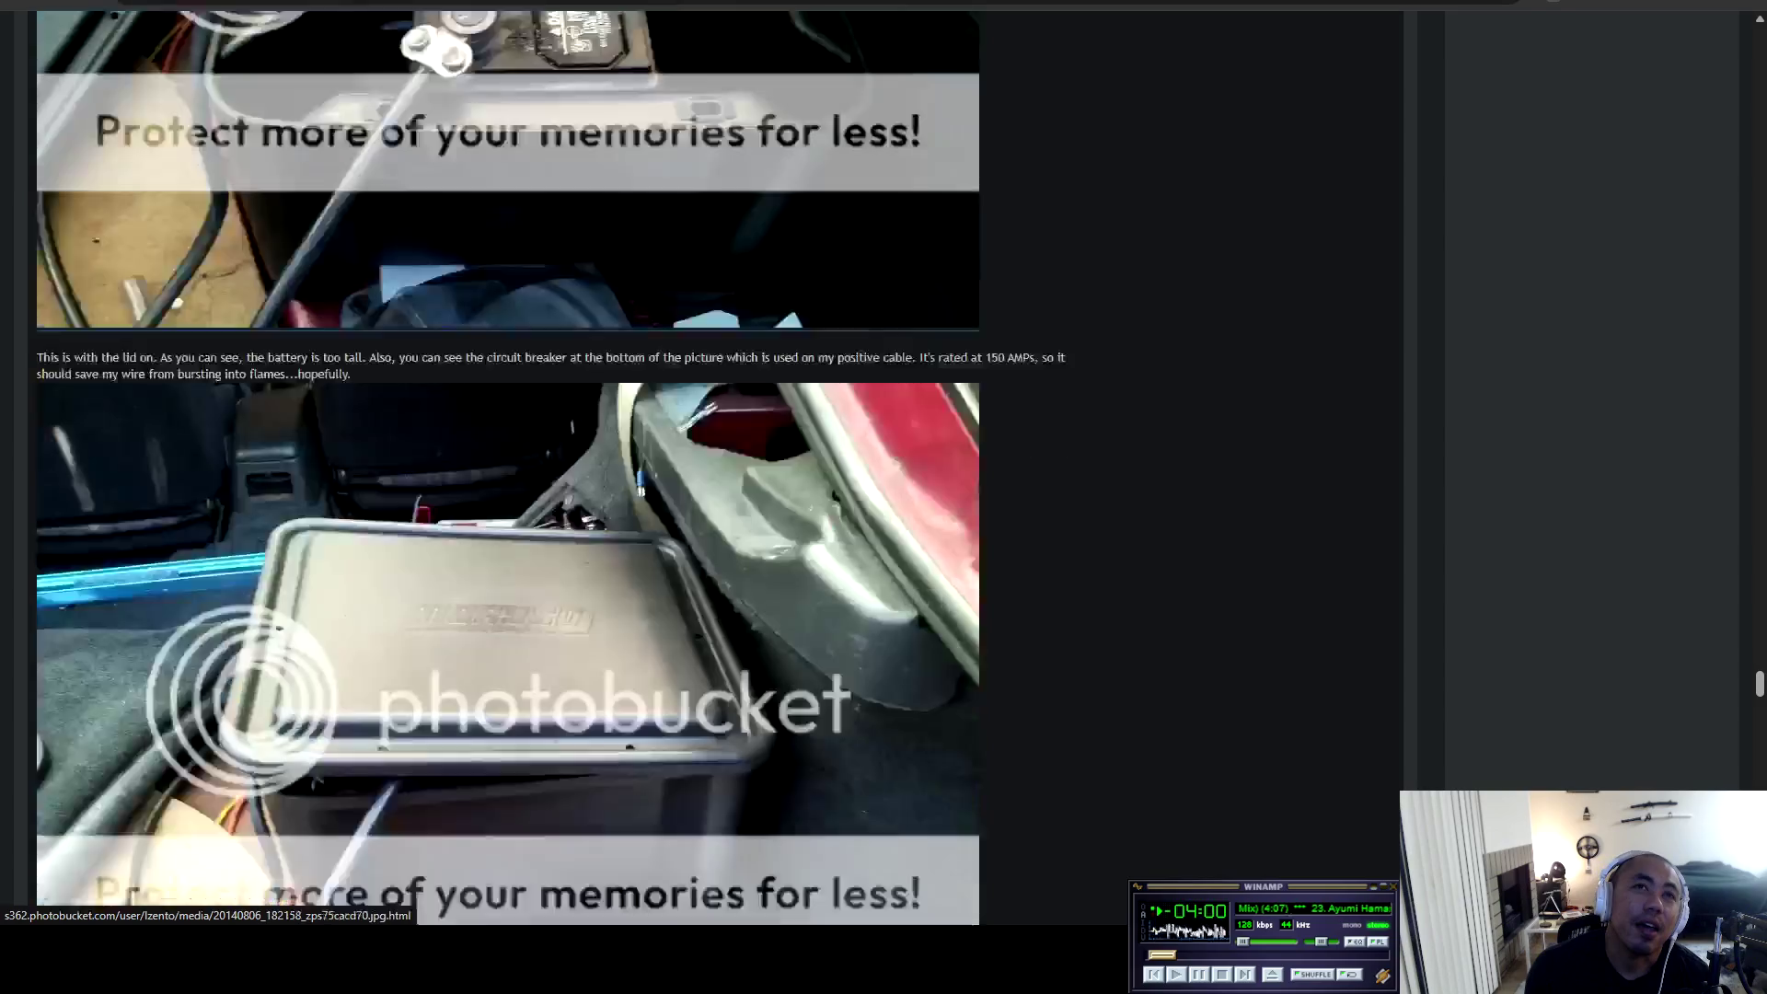
scroll(509, 459, up, 2)
scroll(508, 459, down, 7)
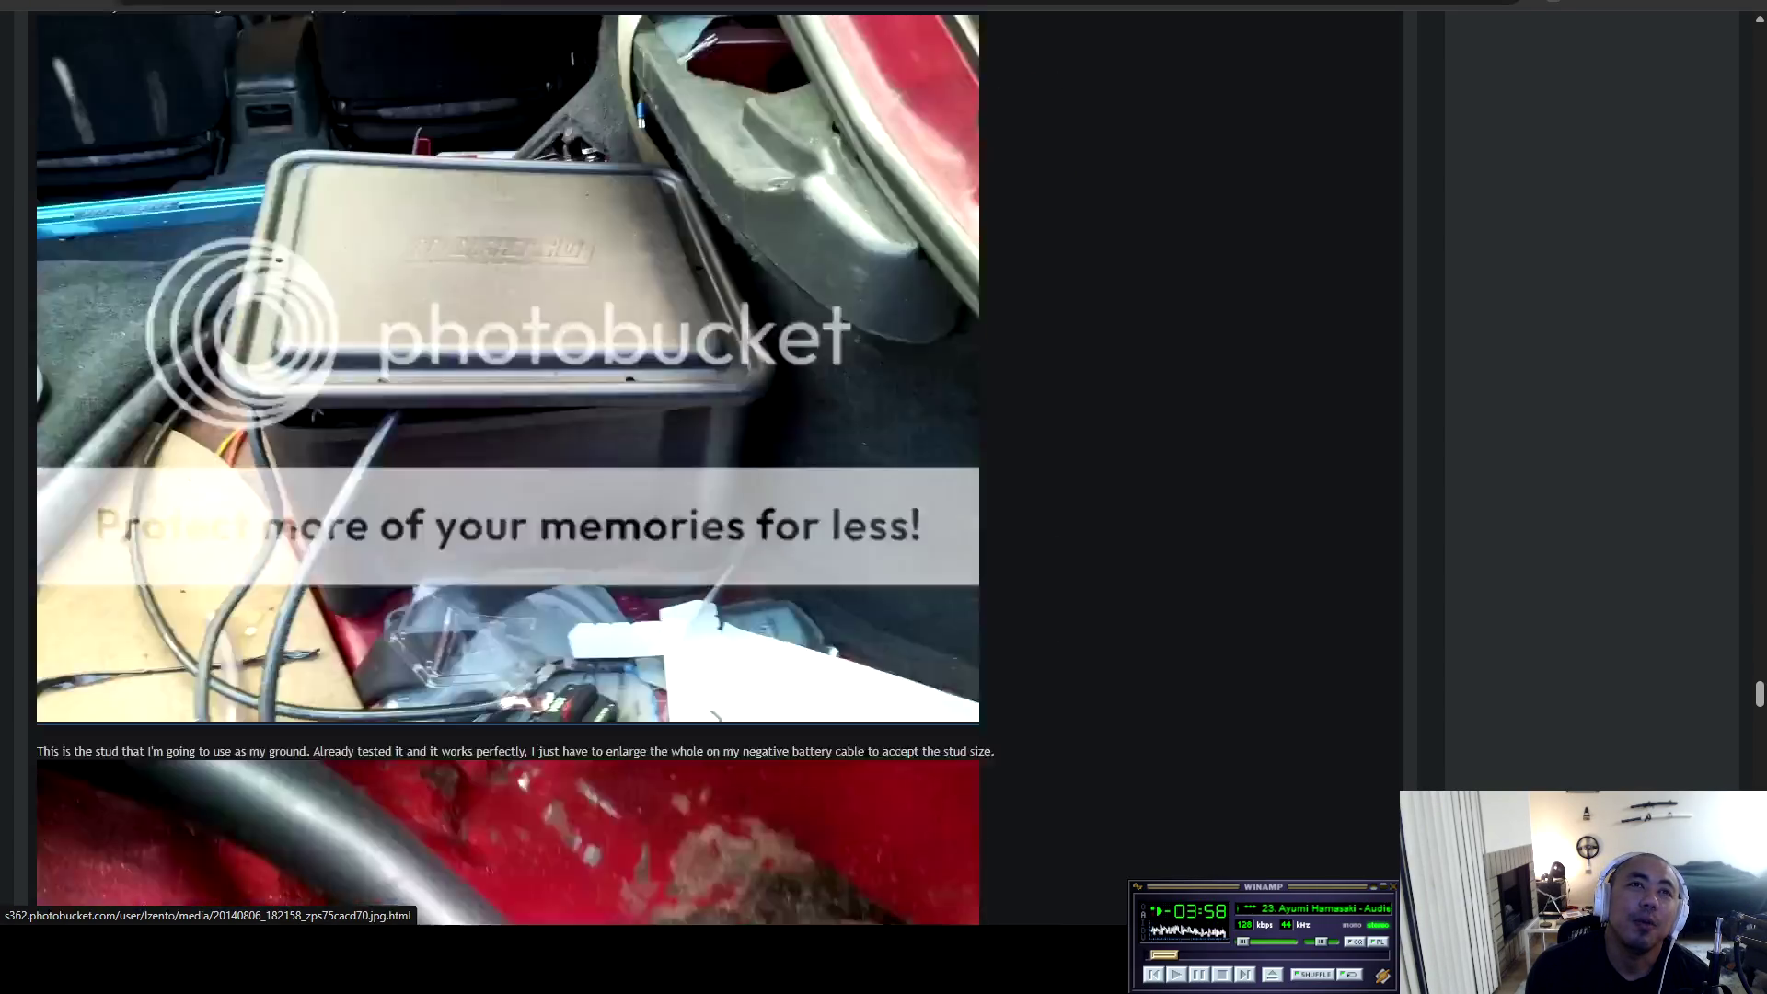
scroll(509, 460, down, 20)
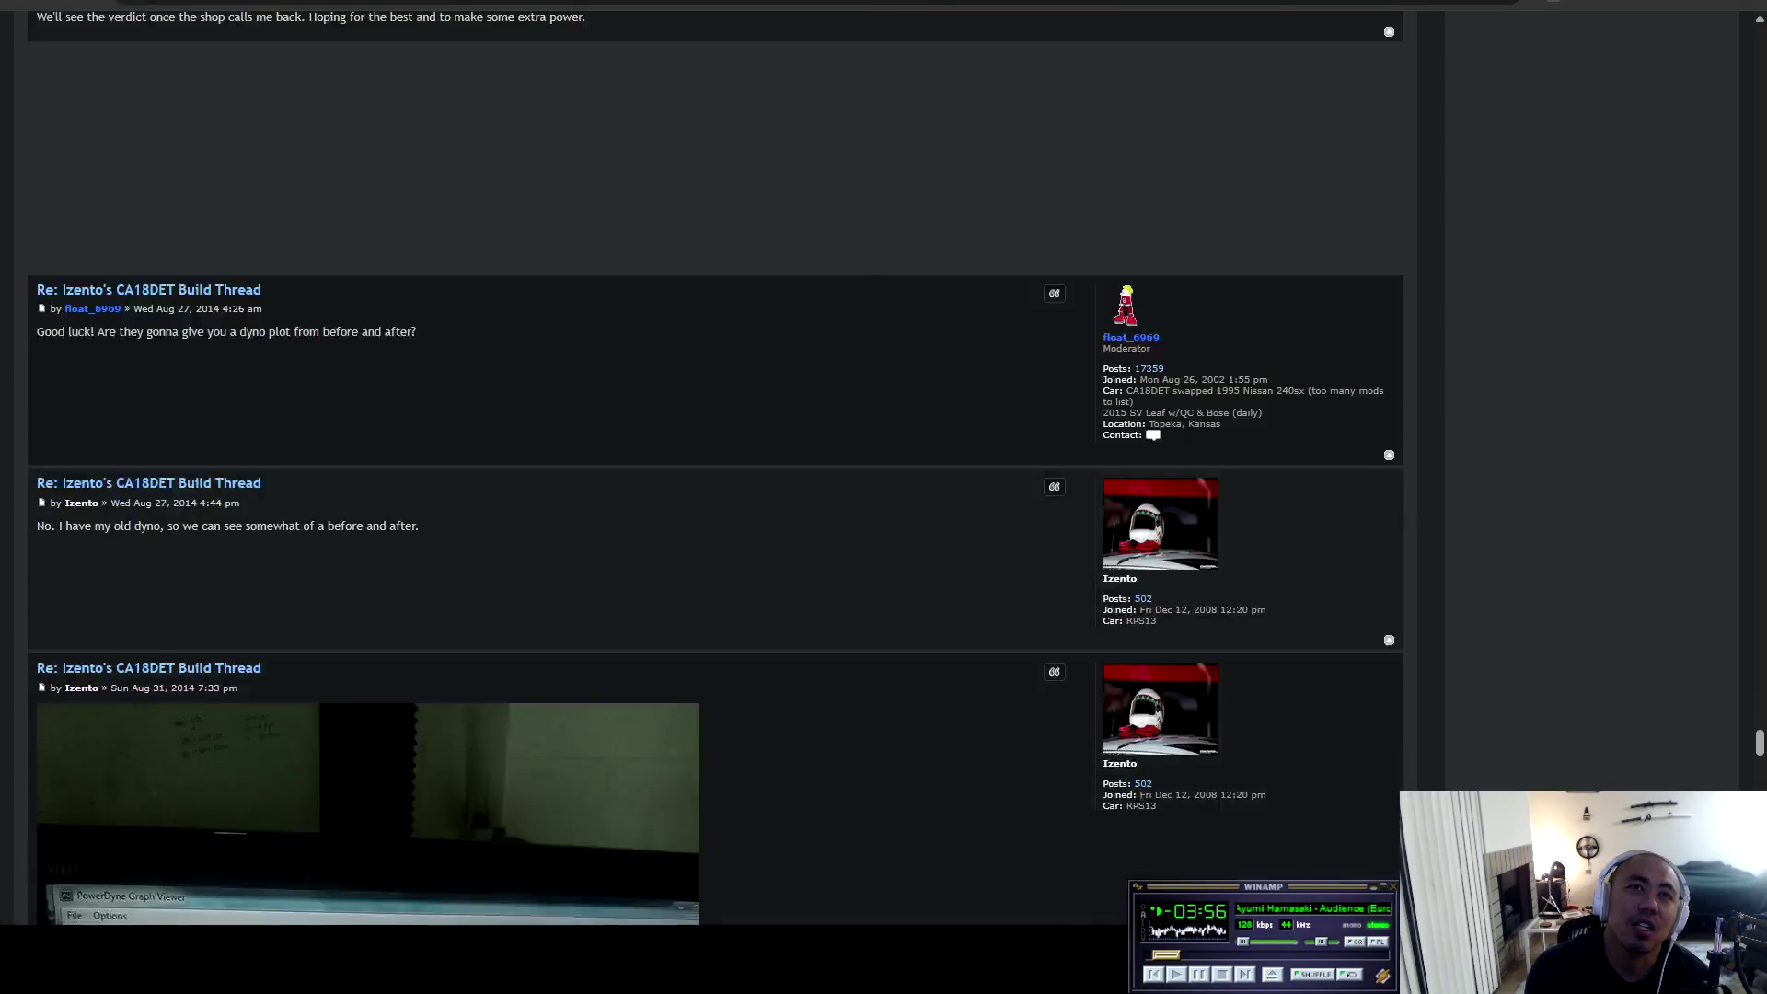
scroll(509, 459, up, 8)
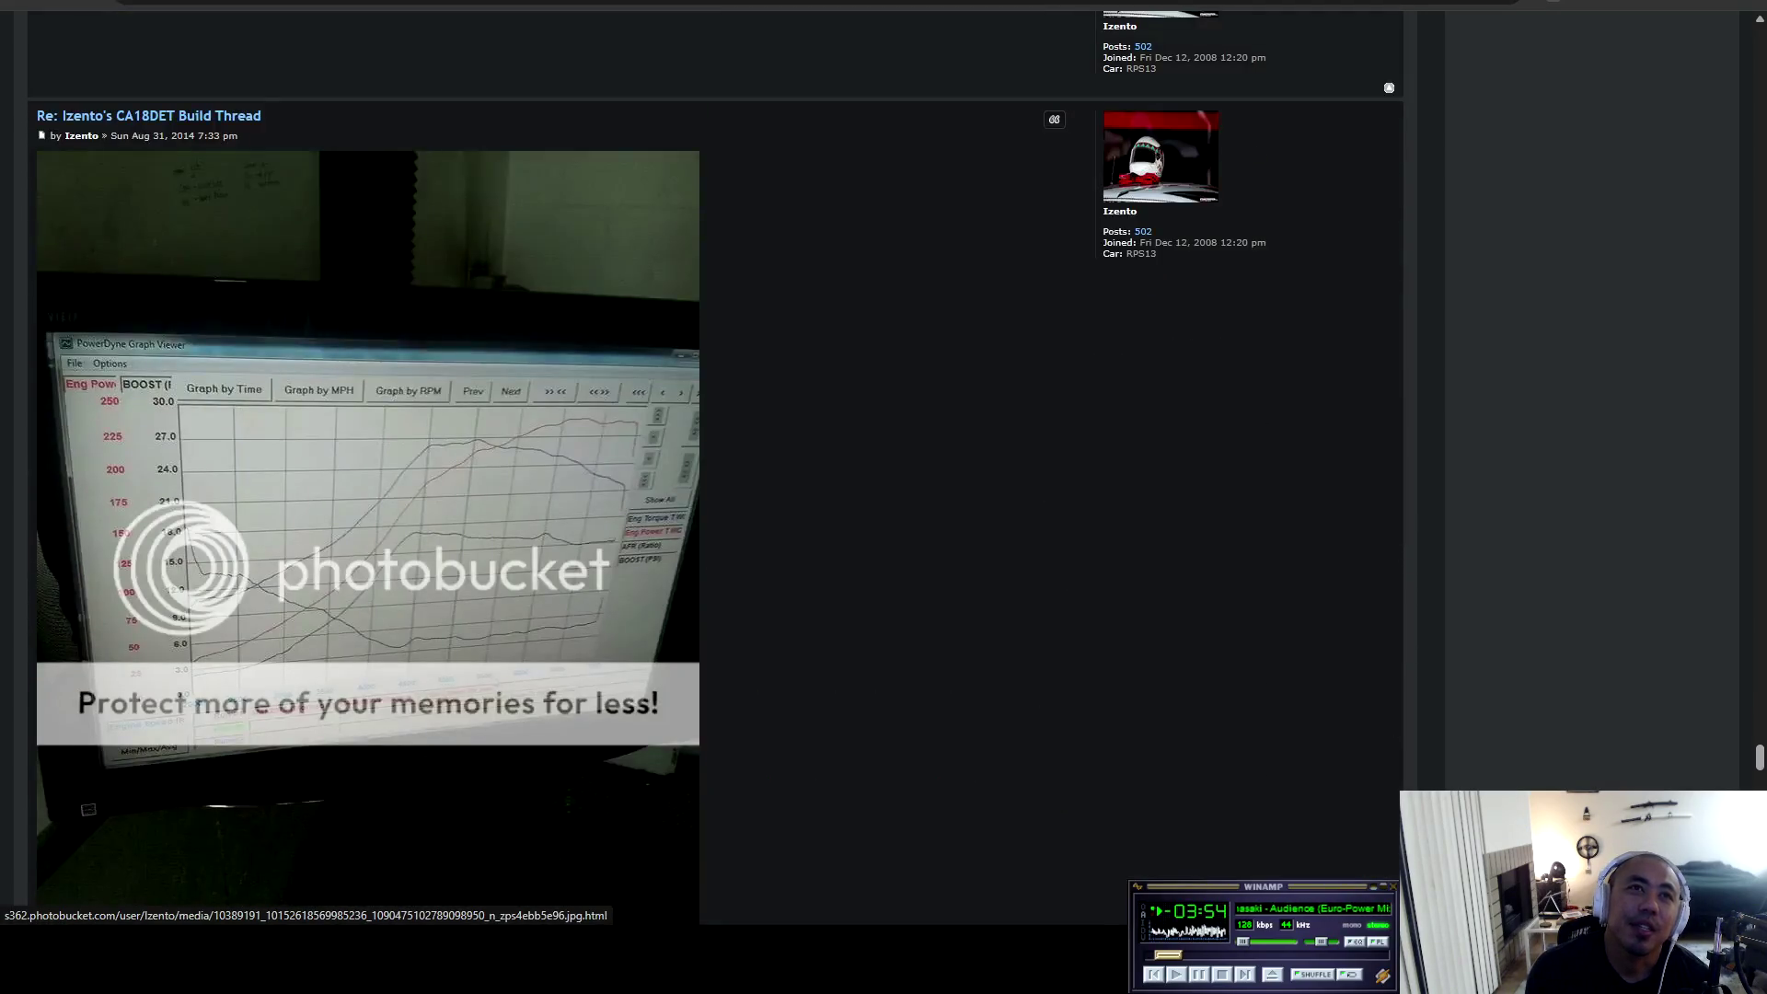
scroll(509, 459, down, 10)
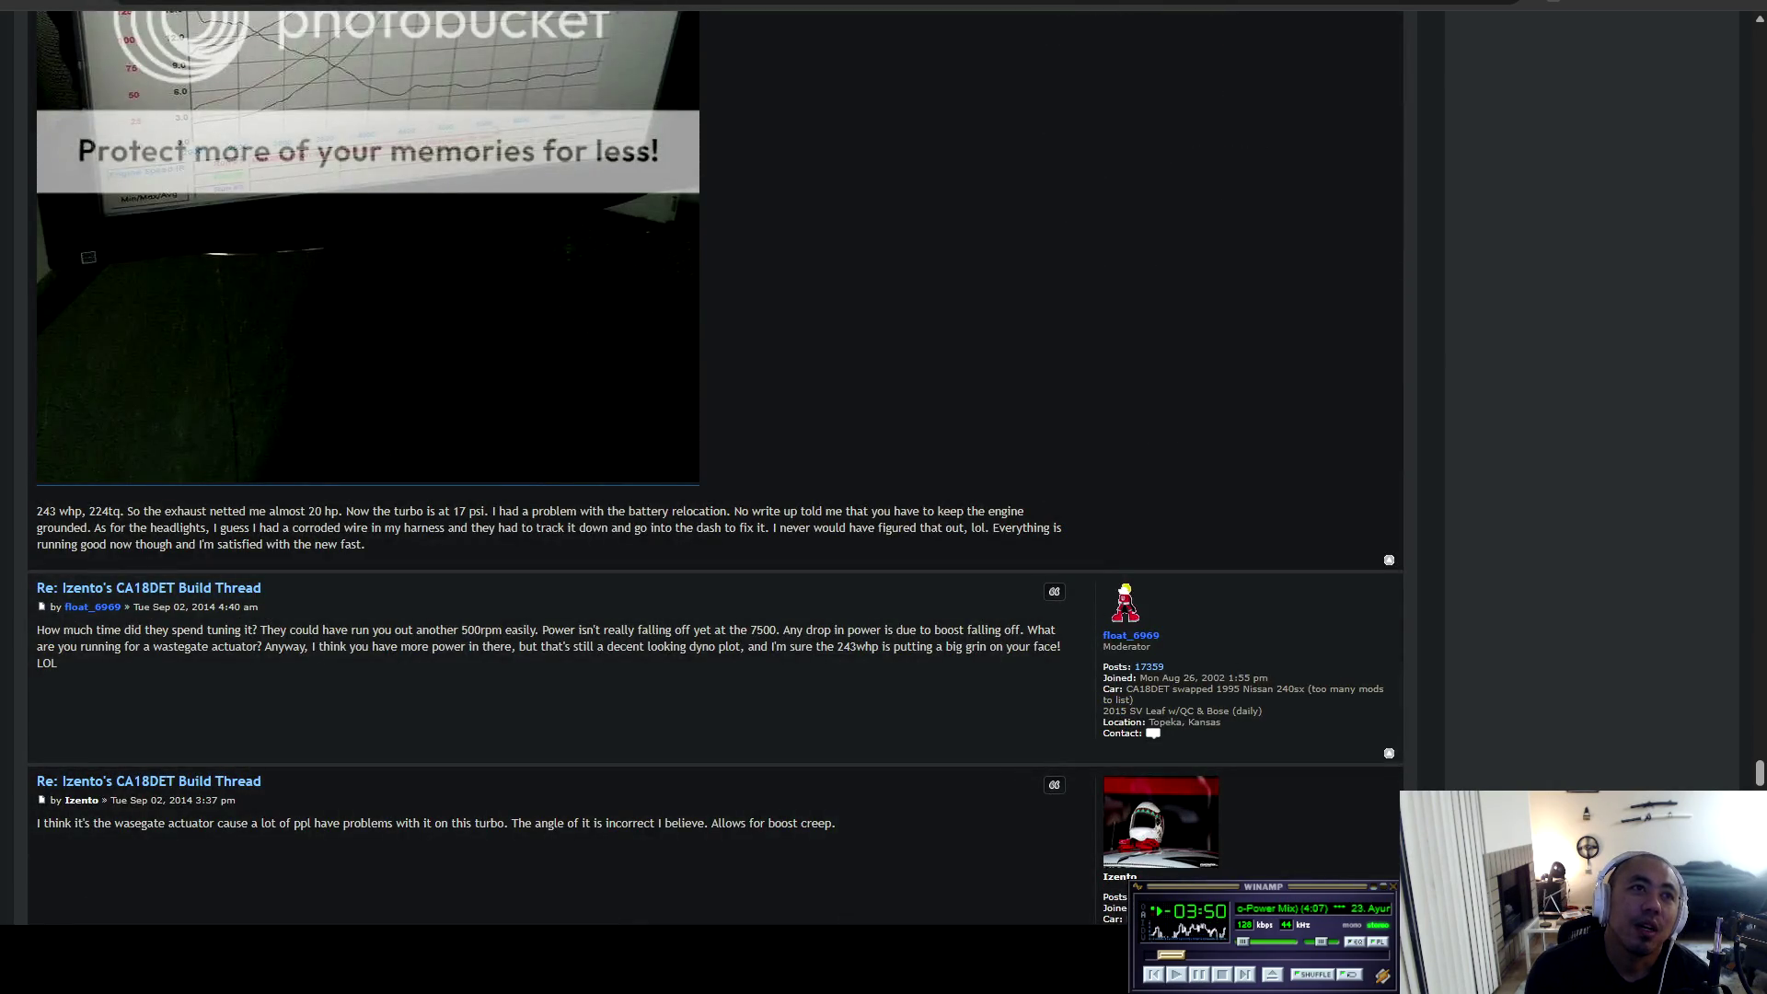
drag(355, 529, 366, 545)
click(366, 544)
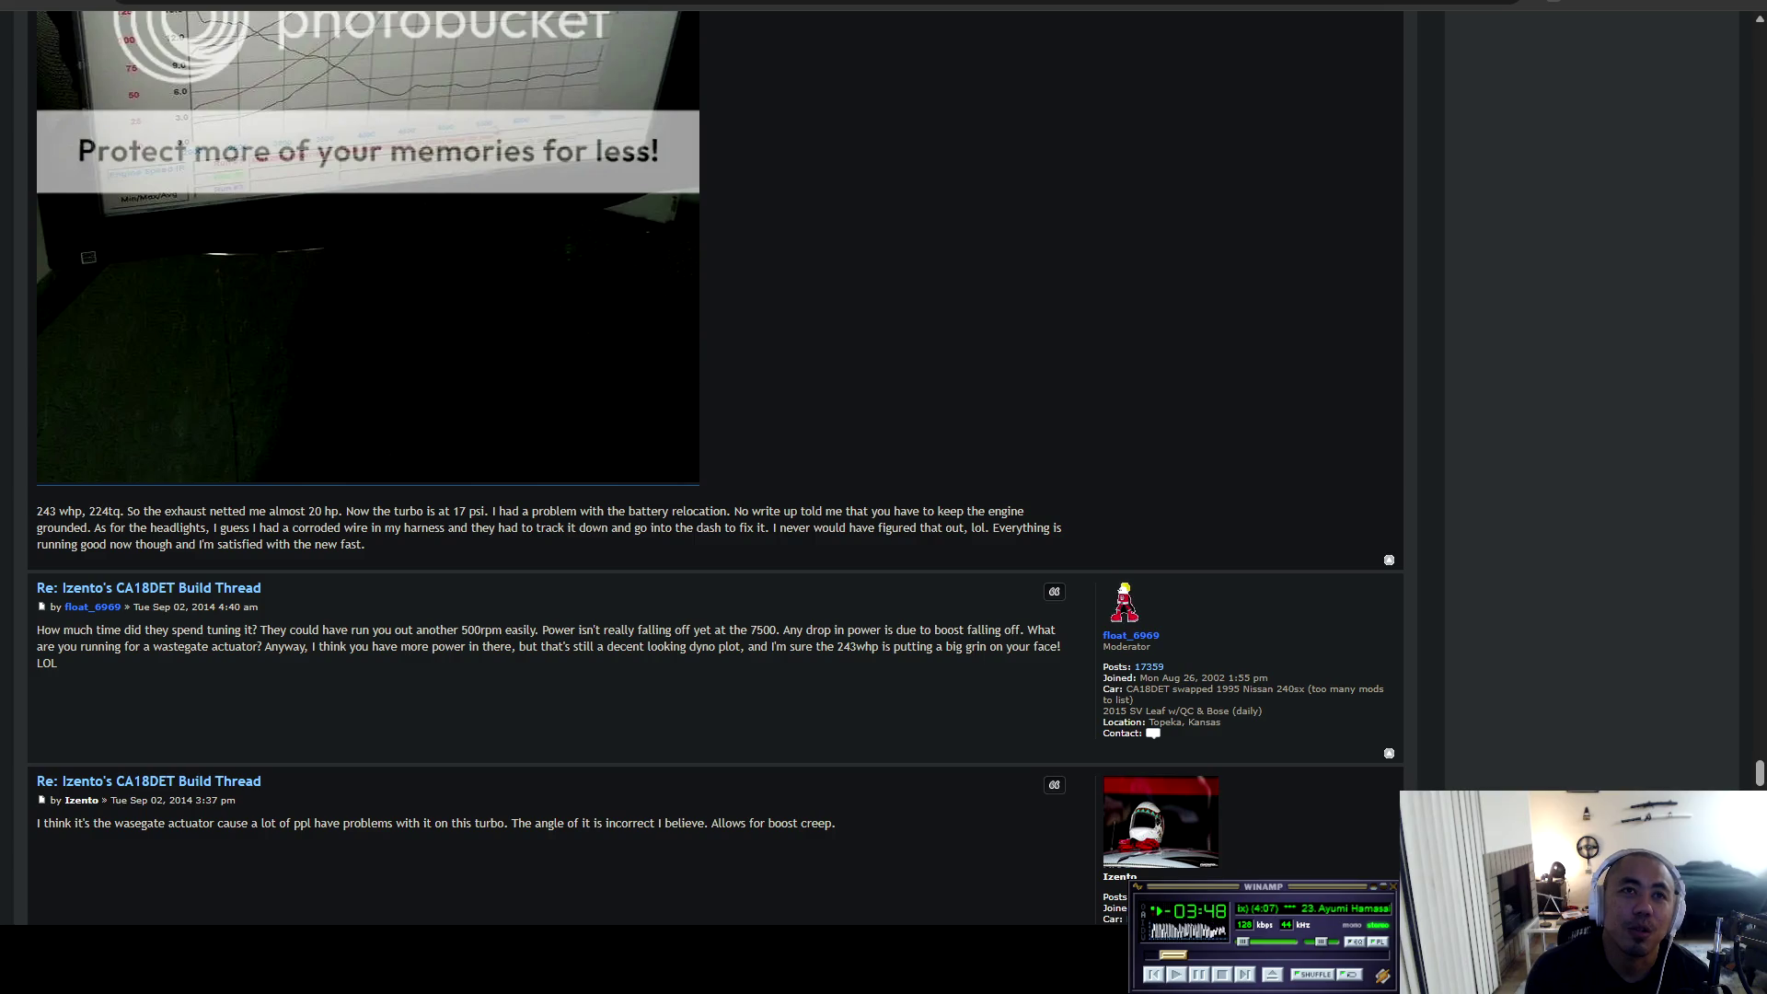
Read the Hawk brake parts post, briefly highlighted, down to the Jun 11, 2015 rotor-redrilling warning.
scroll(645, 460, down, 3)
scroll(645, 459, down, 15)
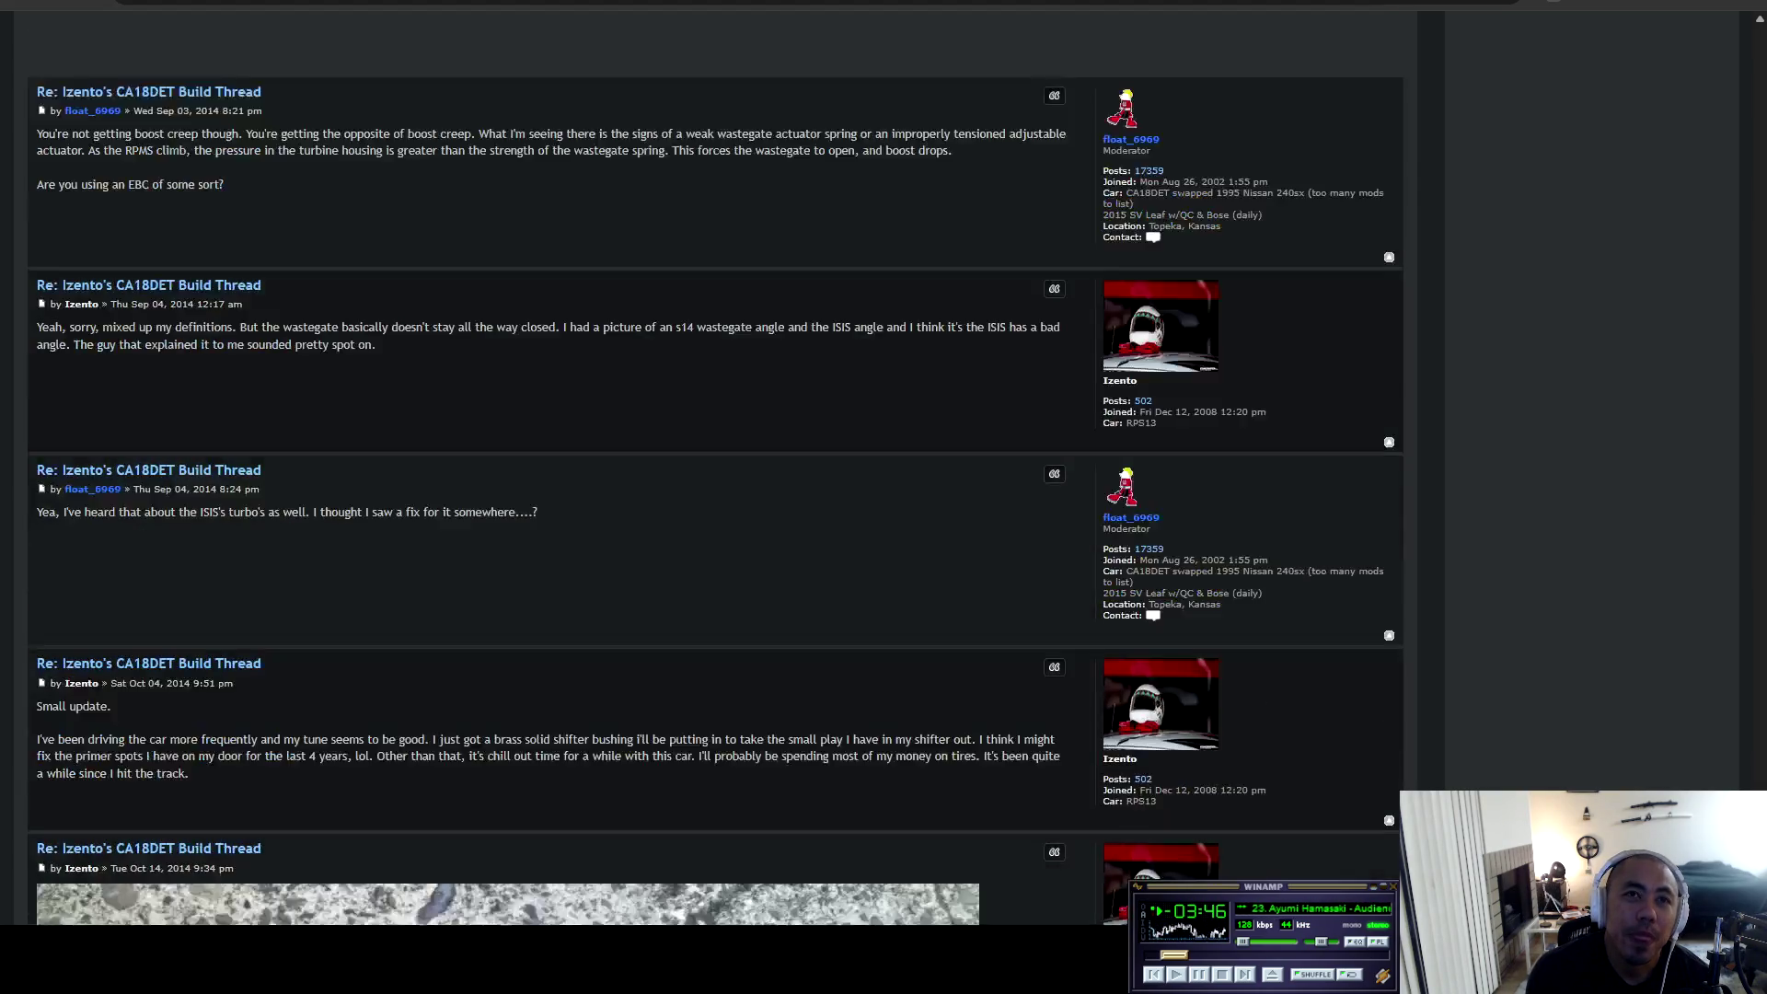
scroll(645, 460, down, 15)
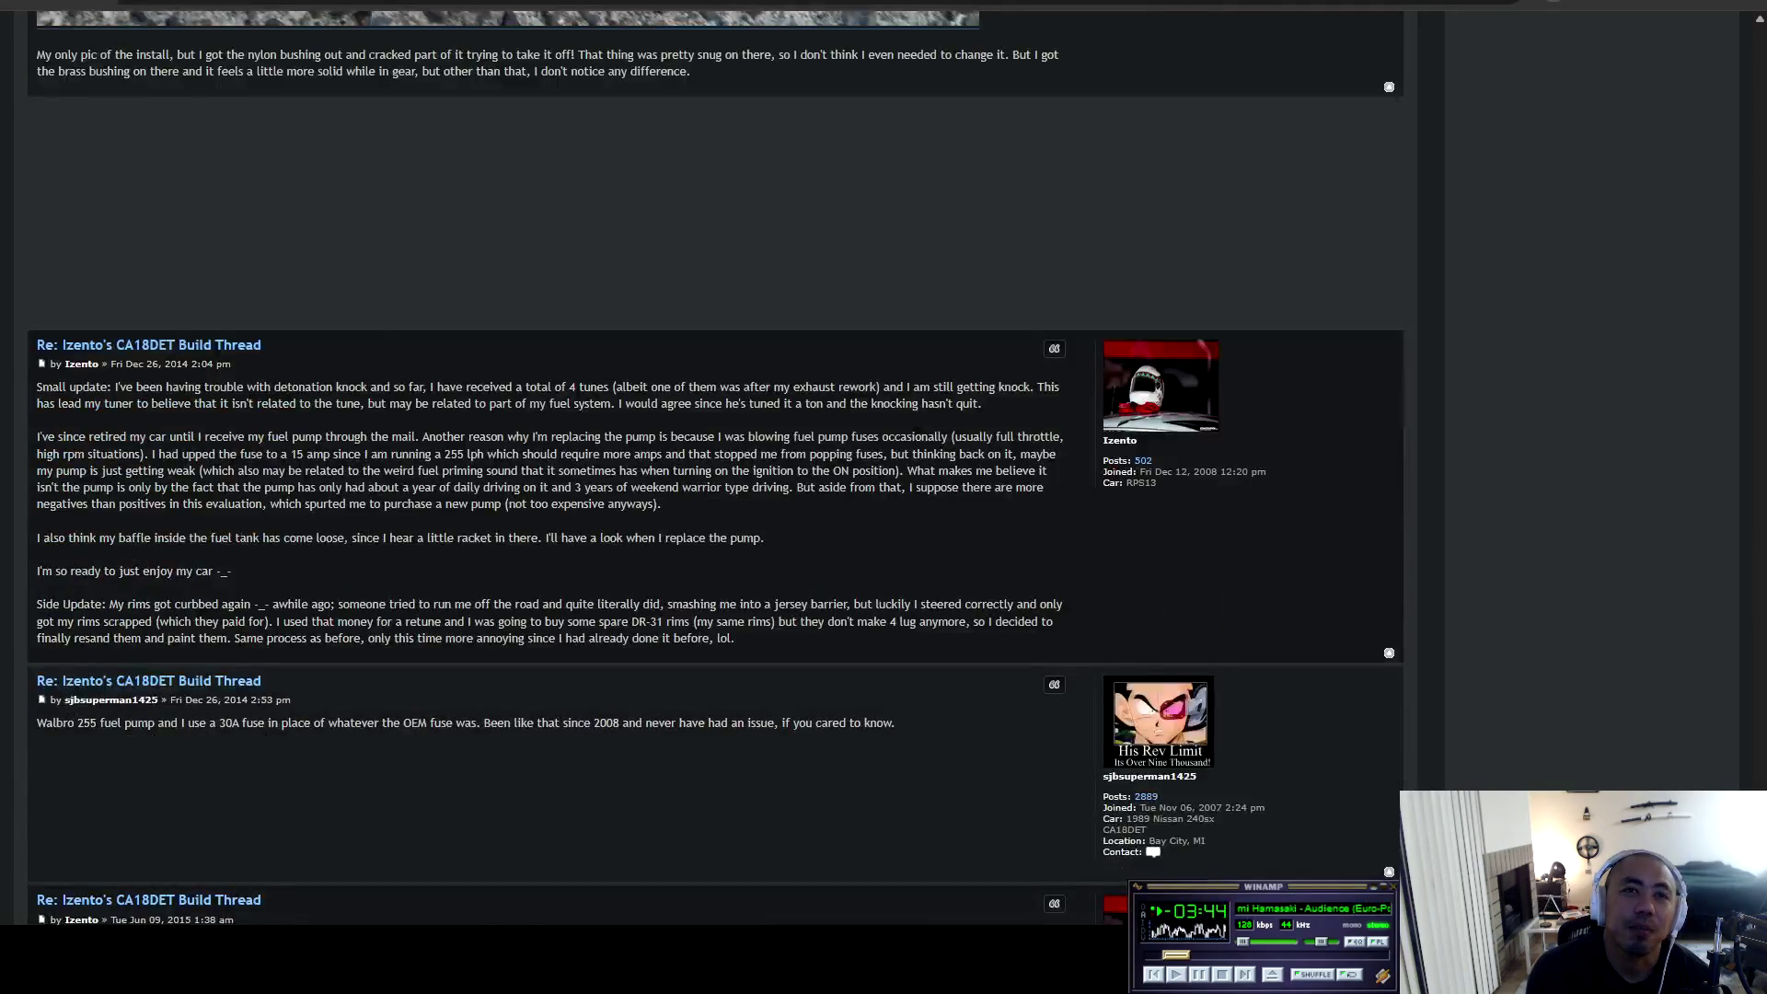
scroll(645, 460, down, 3)
scroll(645, 459, up, 7)
scroll(706, 663, down, 5)
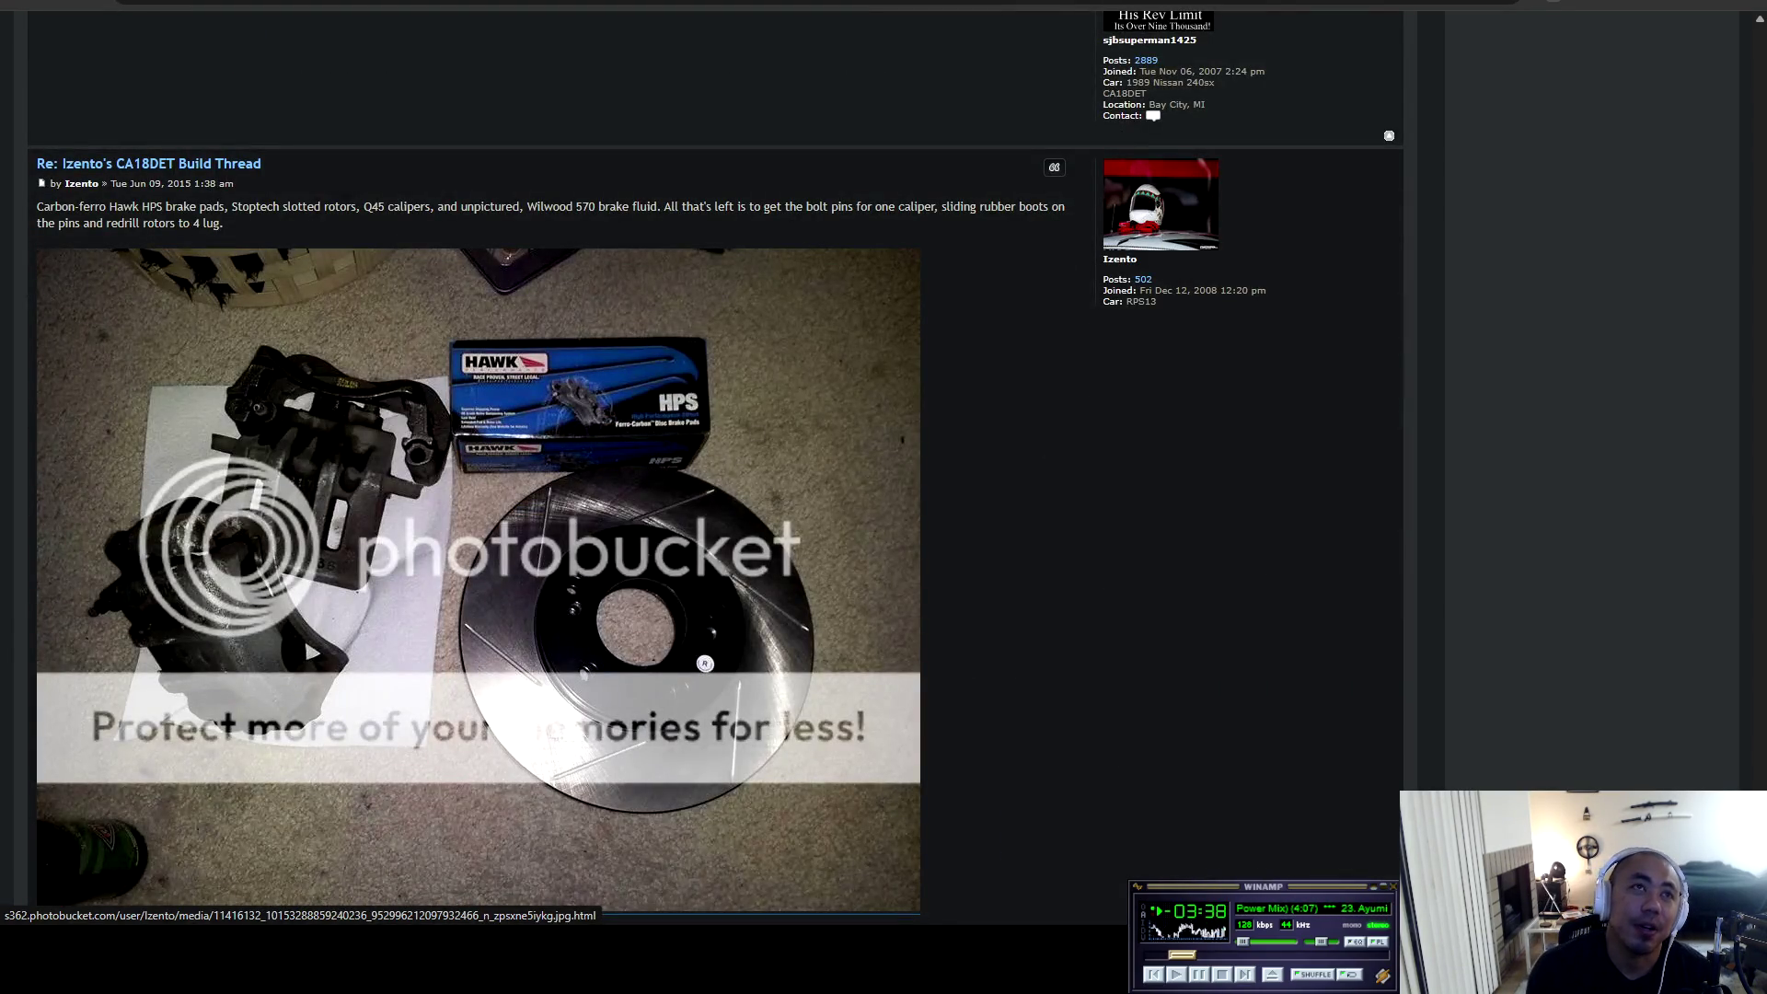
drag(45, 206, 304, 636)
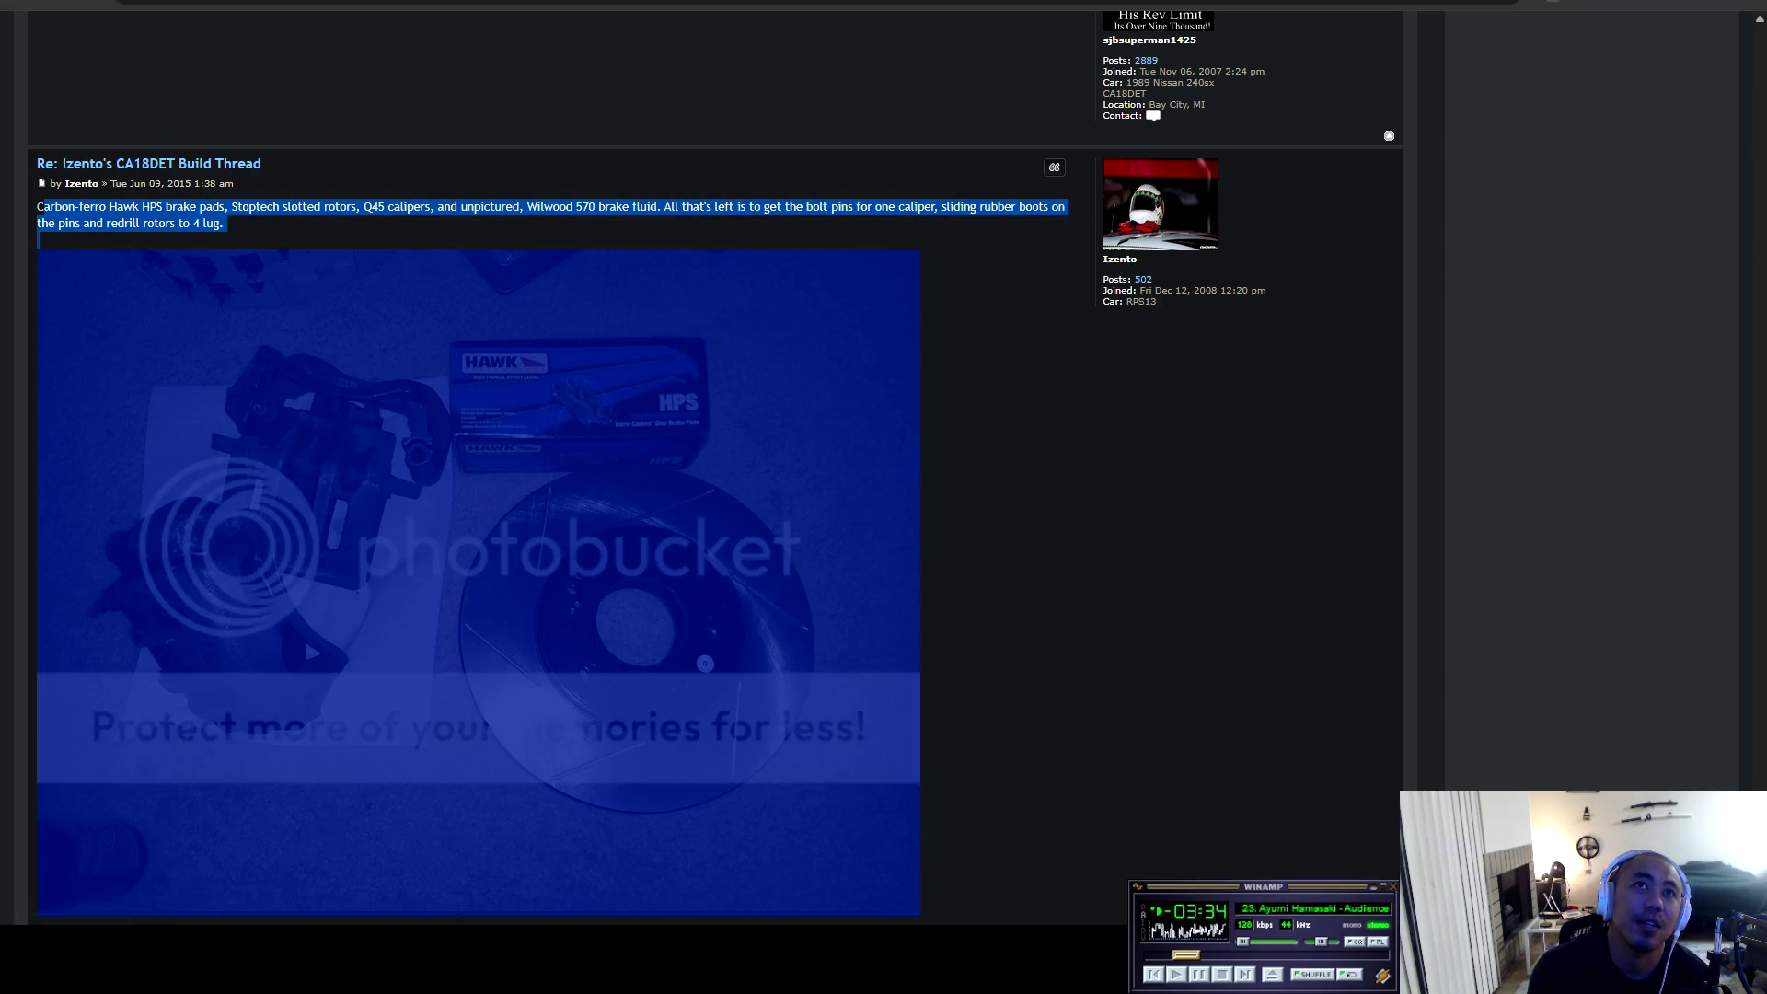
click(306, 642)
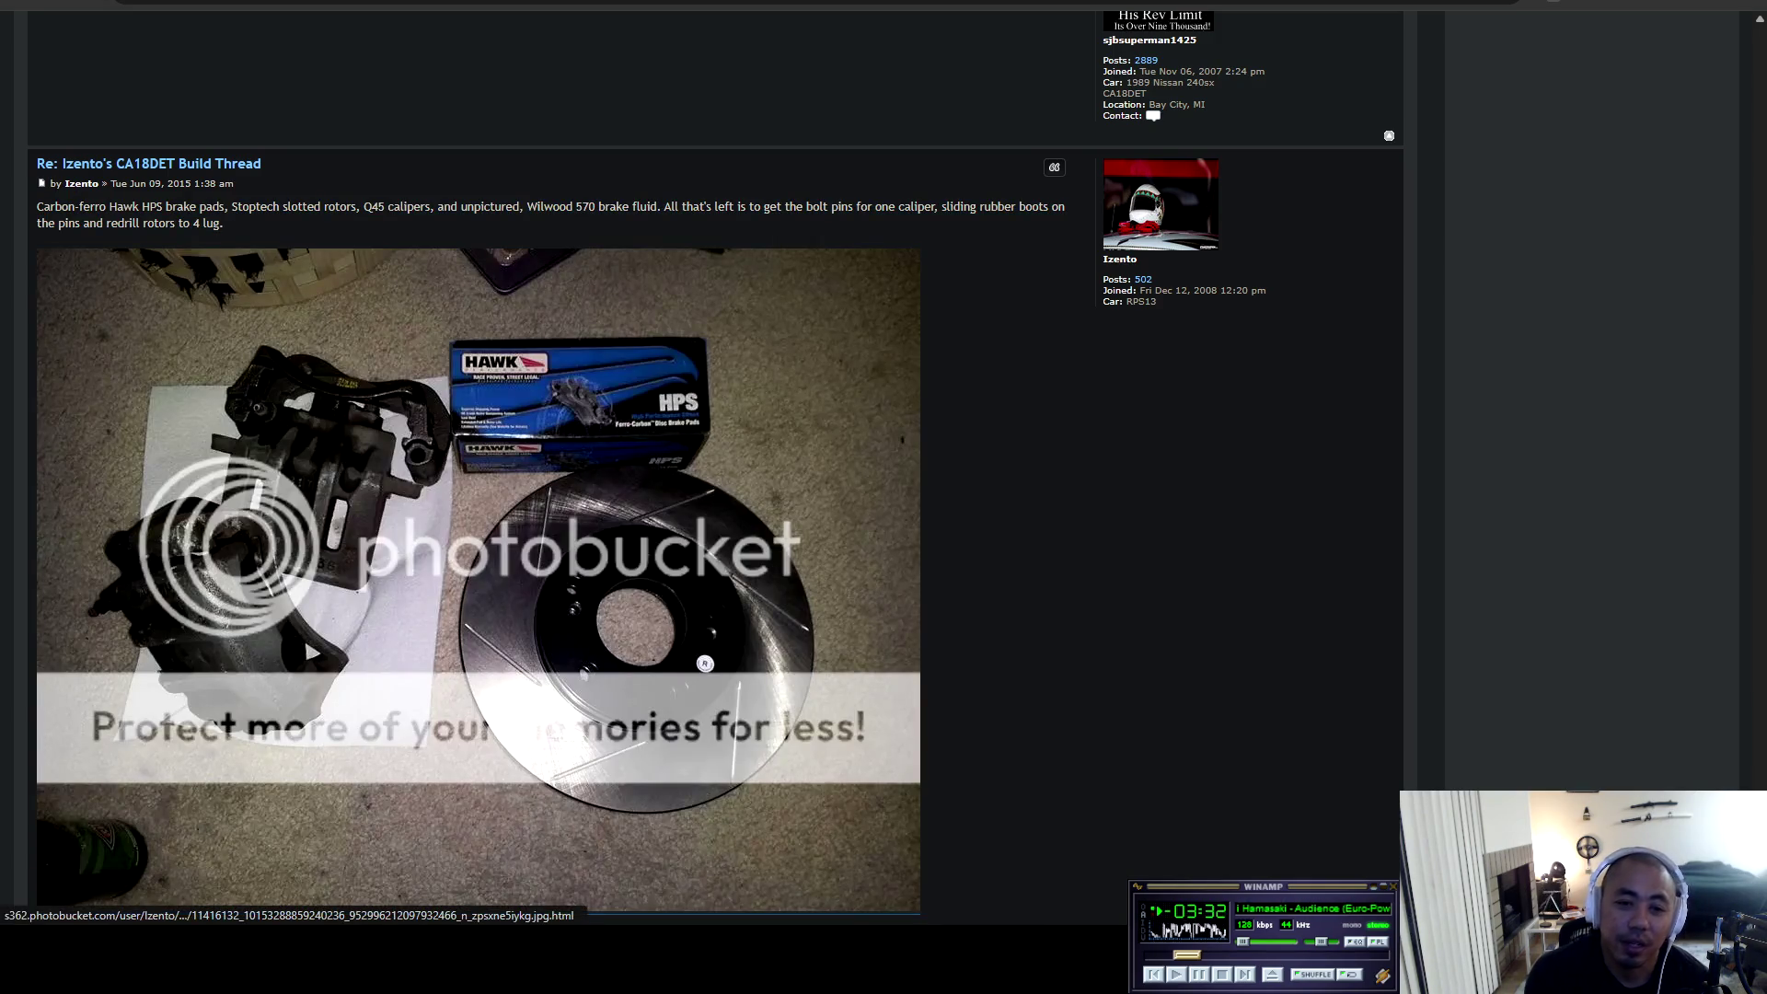
scroll(310, 651, down, 5)
scroll(311, 651, down, 4)
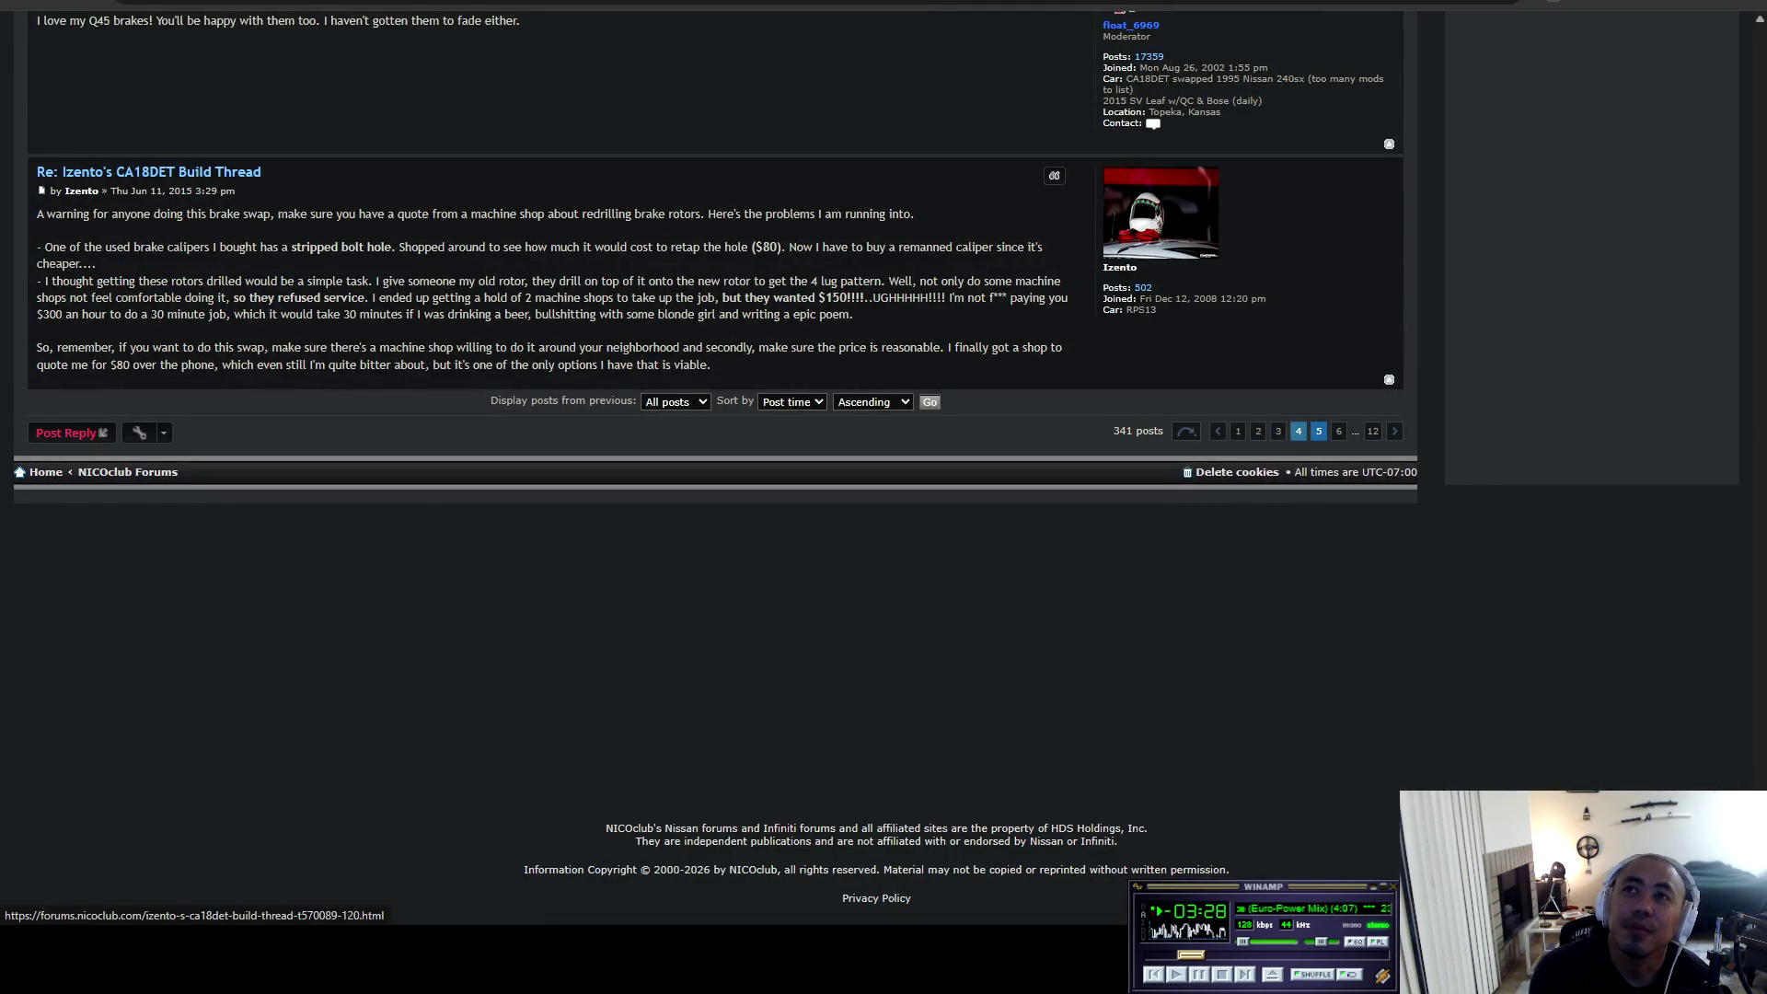
Go to page 5 and scroll past gauge, fuel pump and check-valve photos to the Oct 28, 2015 Tein tie-rod post.
click(1319, 431)
scroll(643, 899, down, 15)
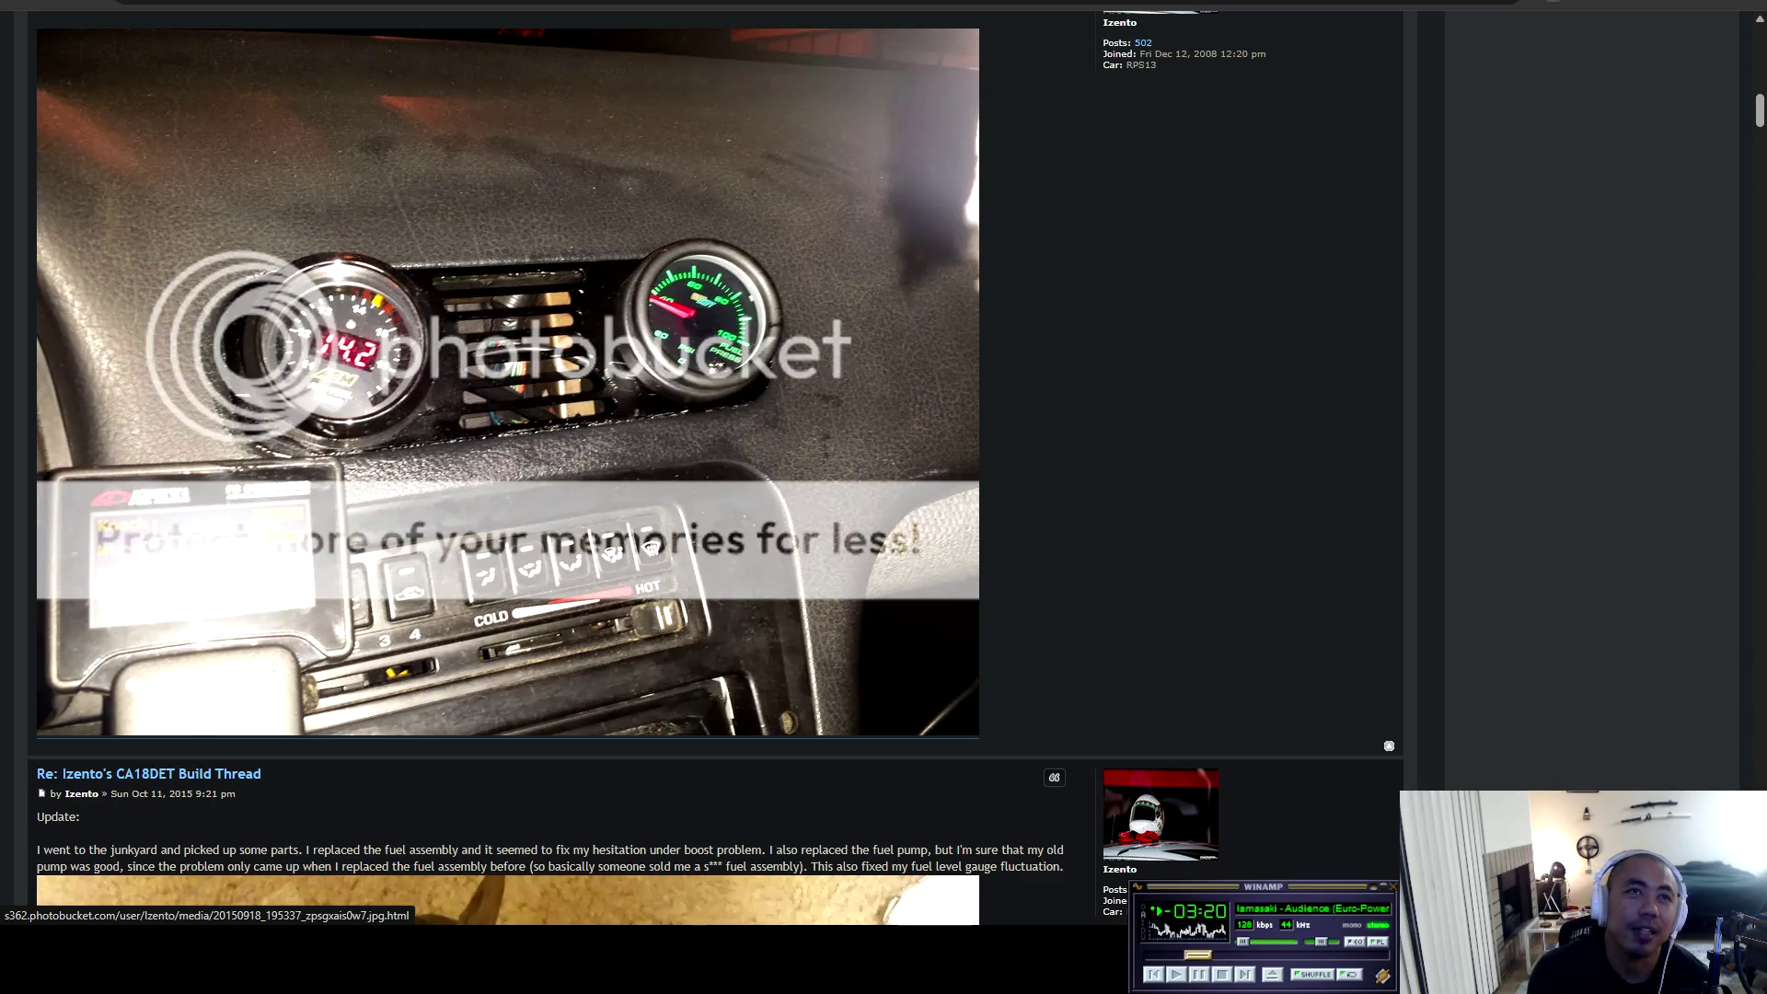
scroll(507, 553, up, 4)
scroll(507, 552, down, 17)
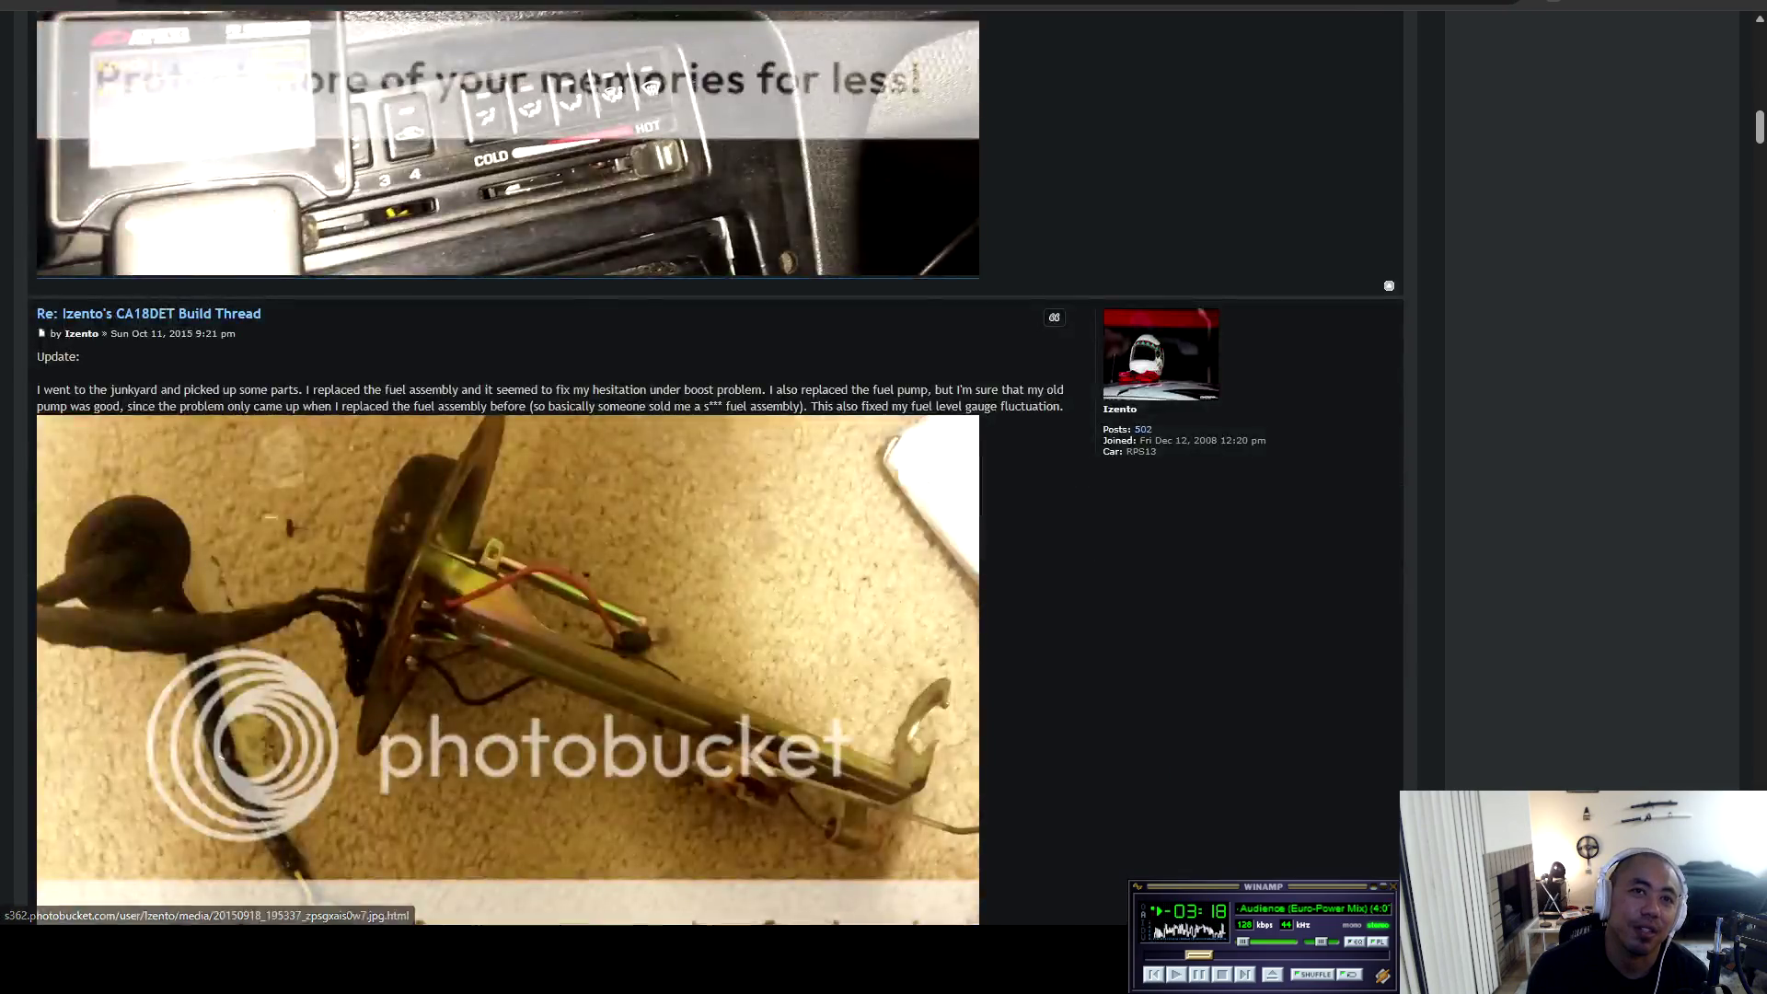
scroll(507, 553, down, 4)
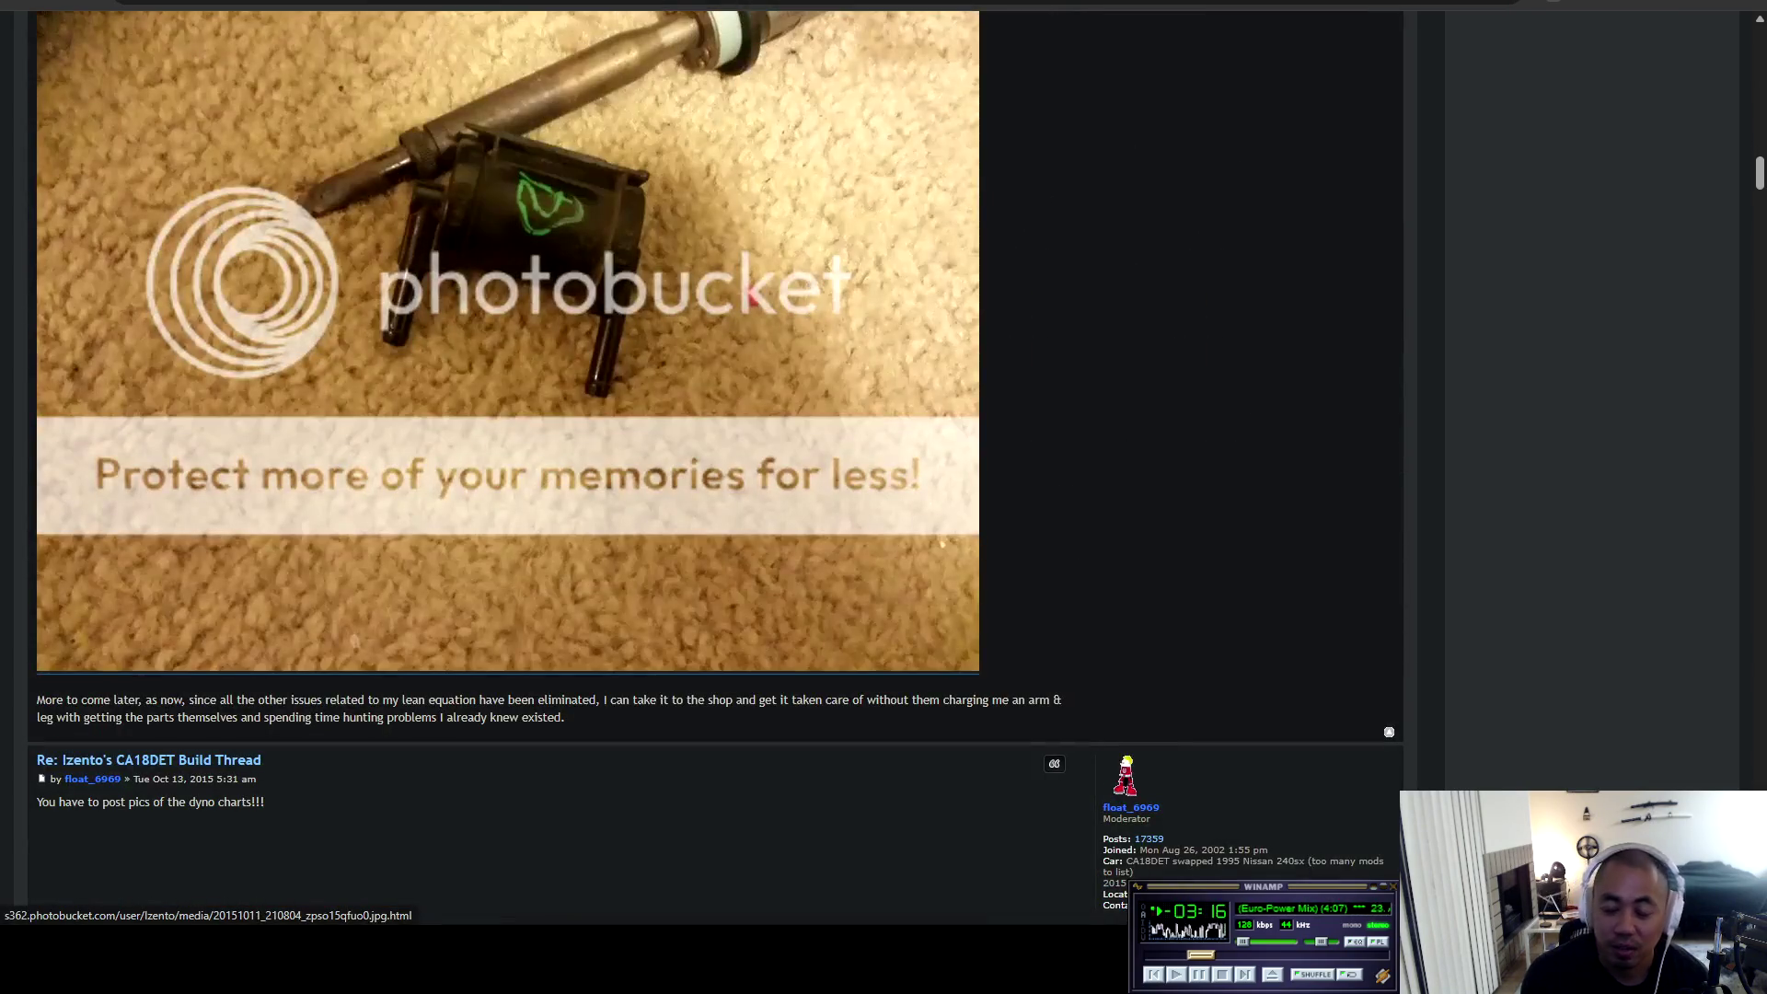
scroll(507, 553, down, 8)
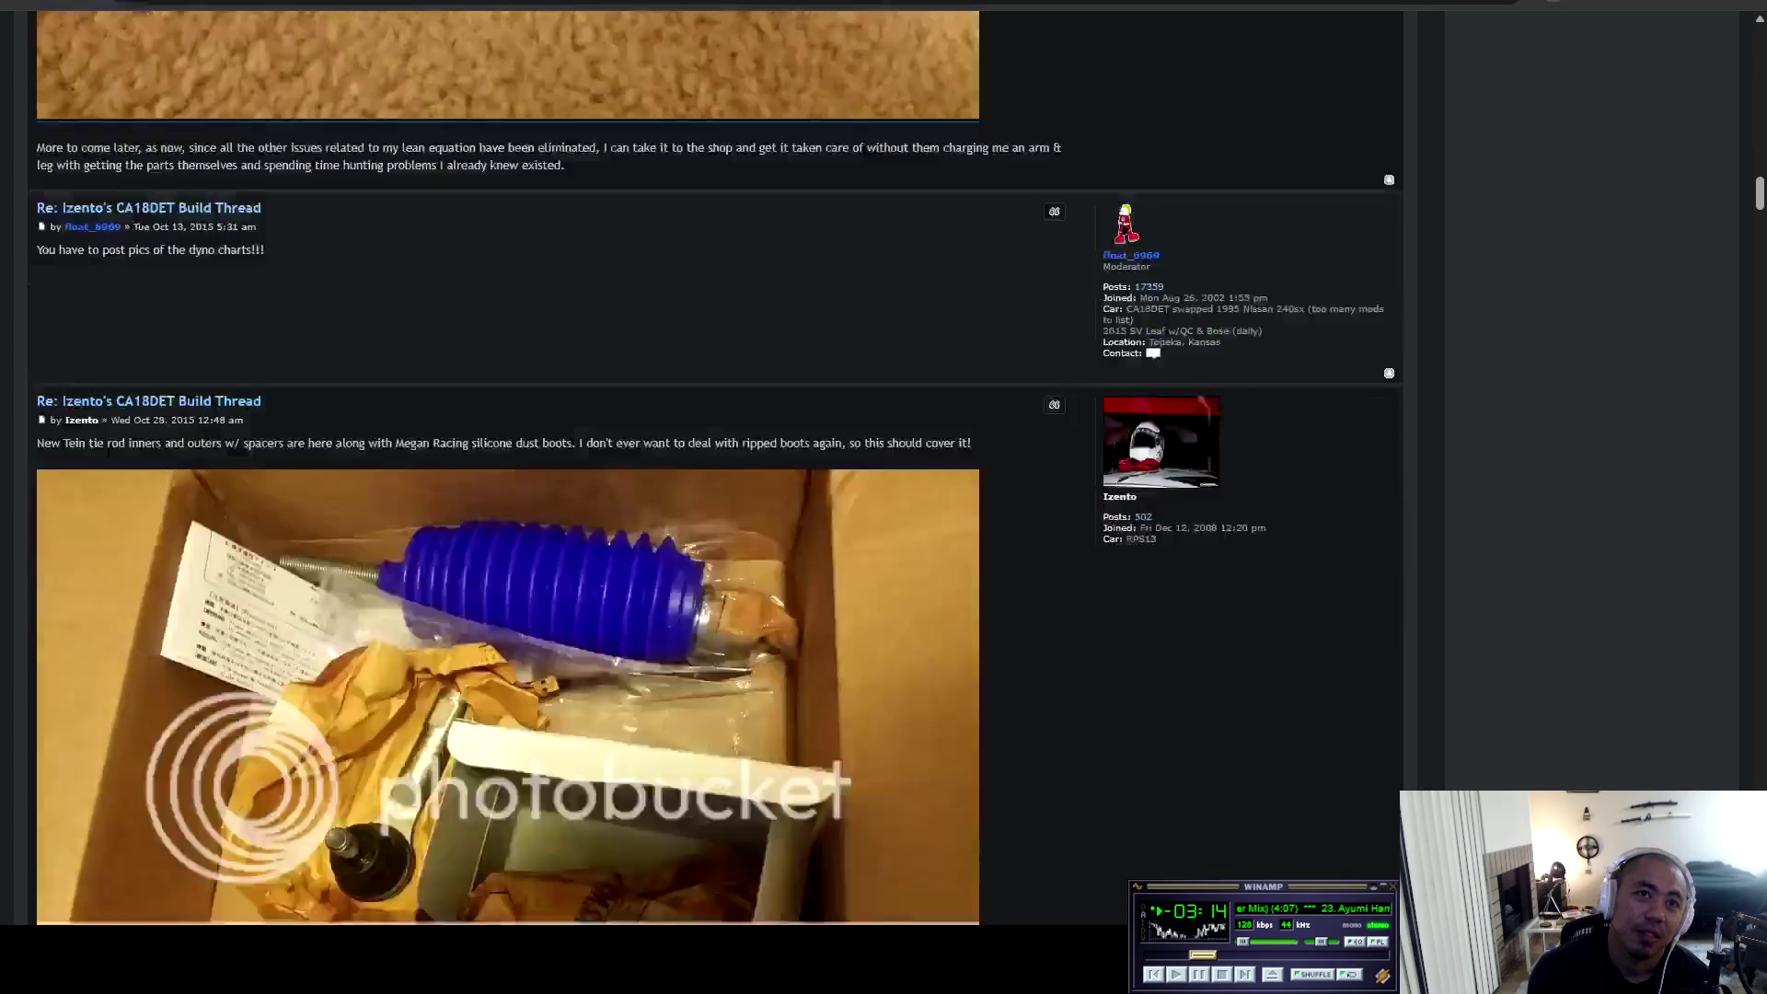
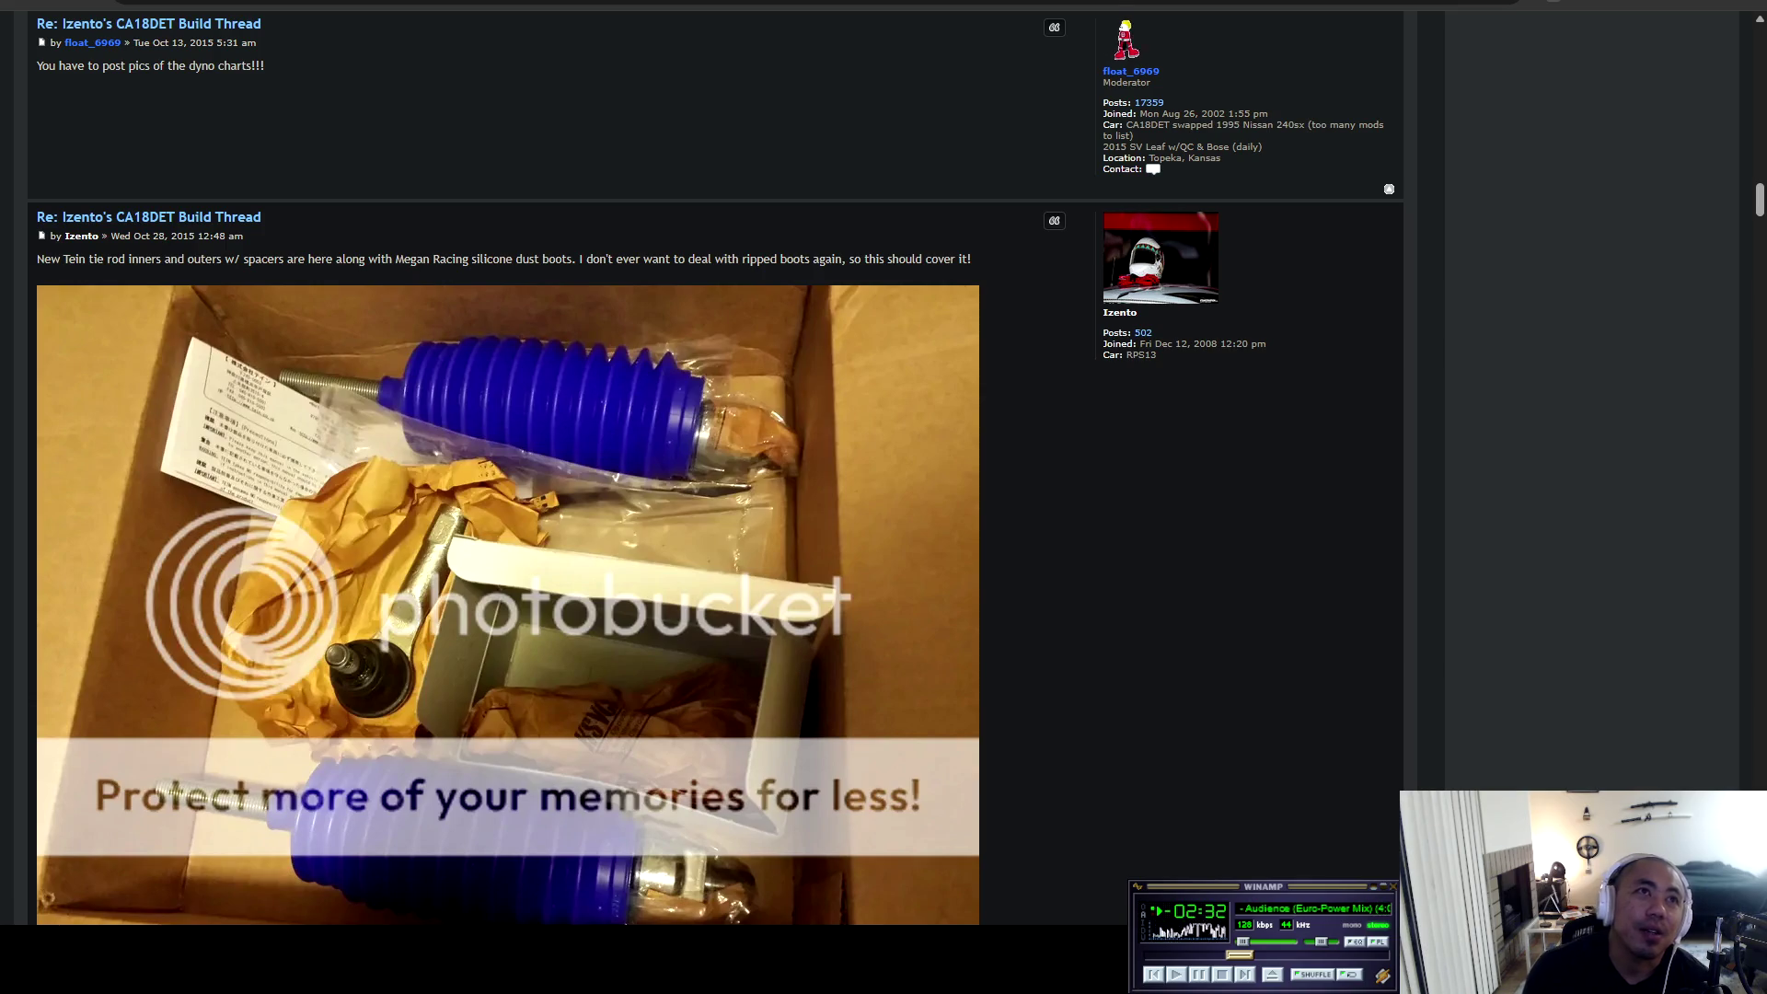
Select the tie rod post's opening line and read on down page 5 of the CA18DET thread.
drag(44, 259, 917, 258)
scroll(917, 259, down, 4)
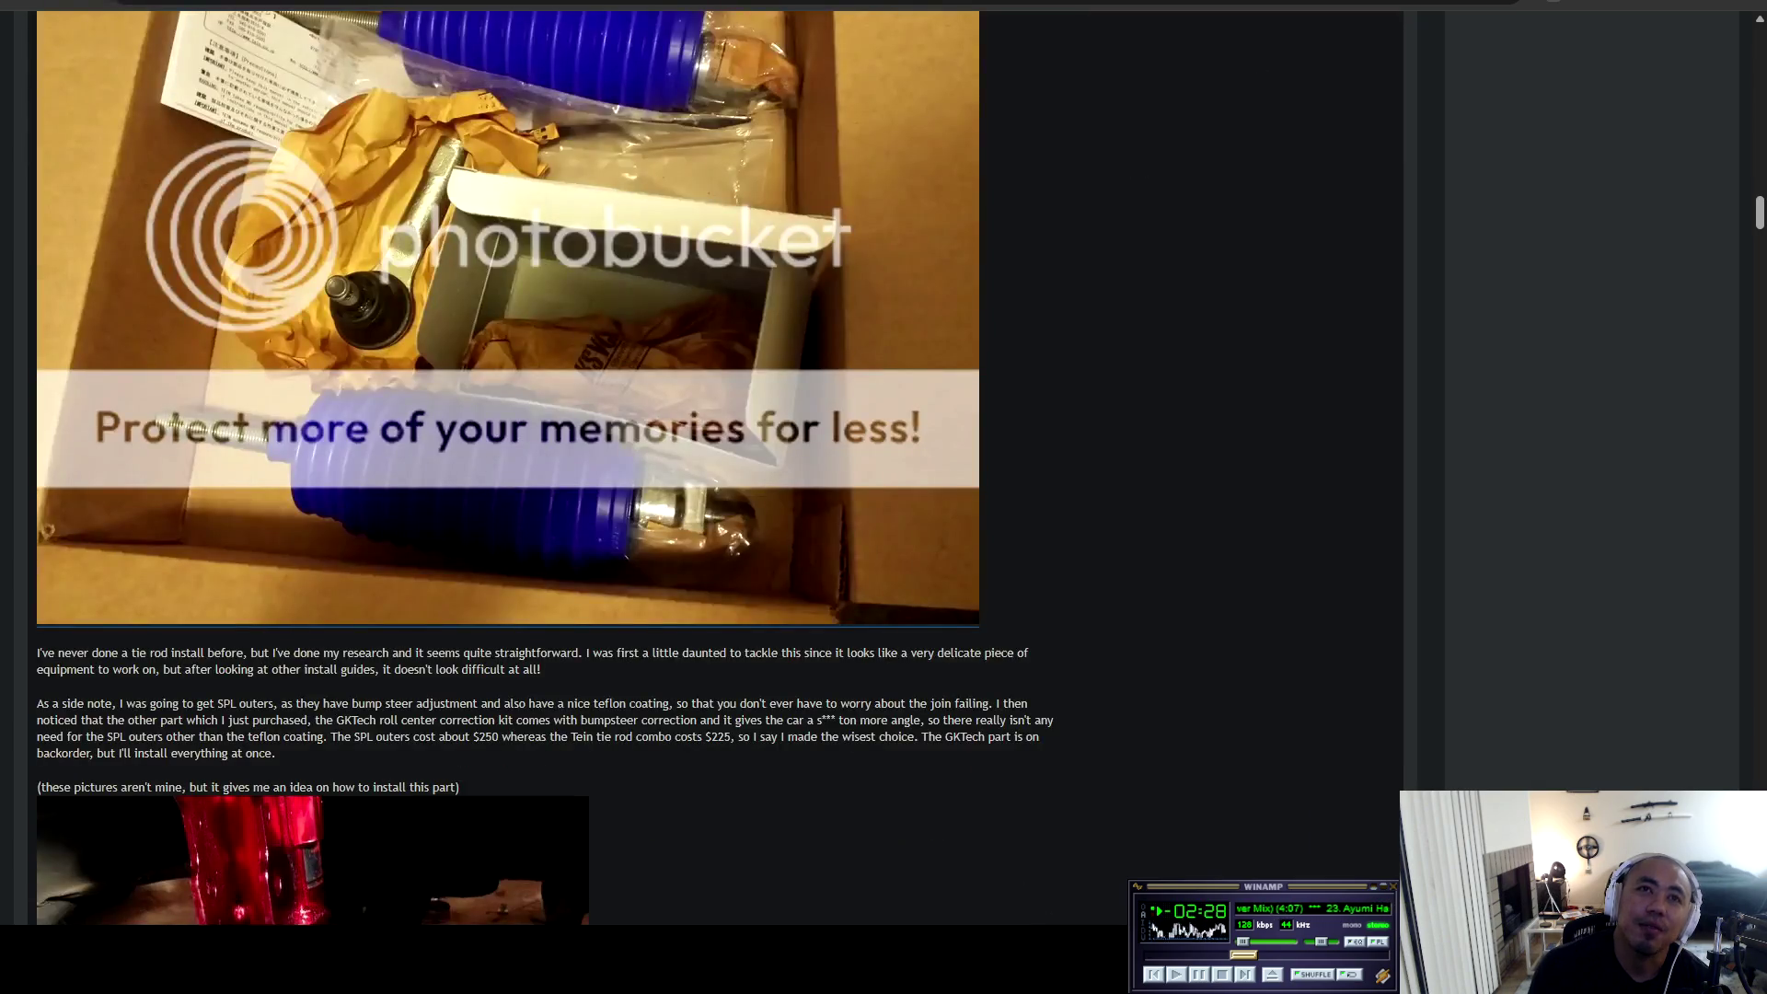
scroll(917, 259, up, 3)
scroll(917, 259, down, 7)
scroll(917, 258, down, 15)
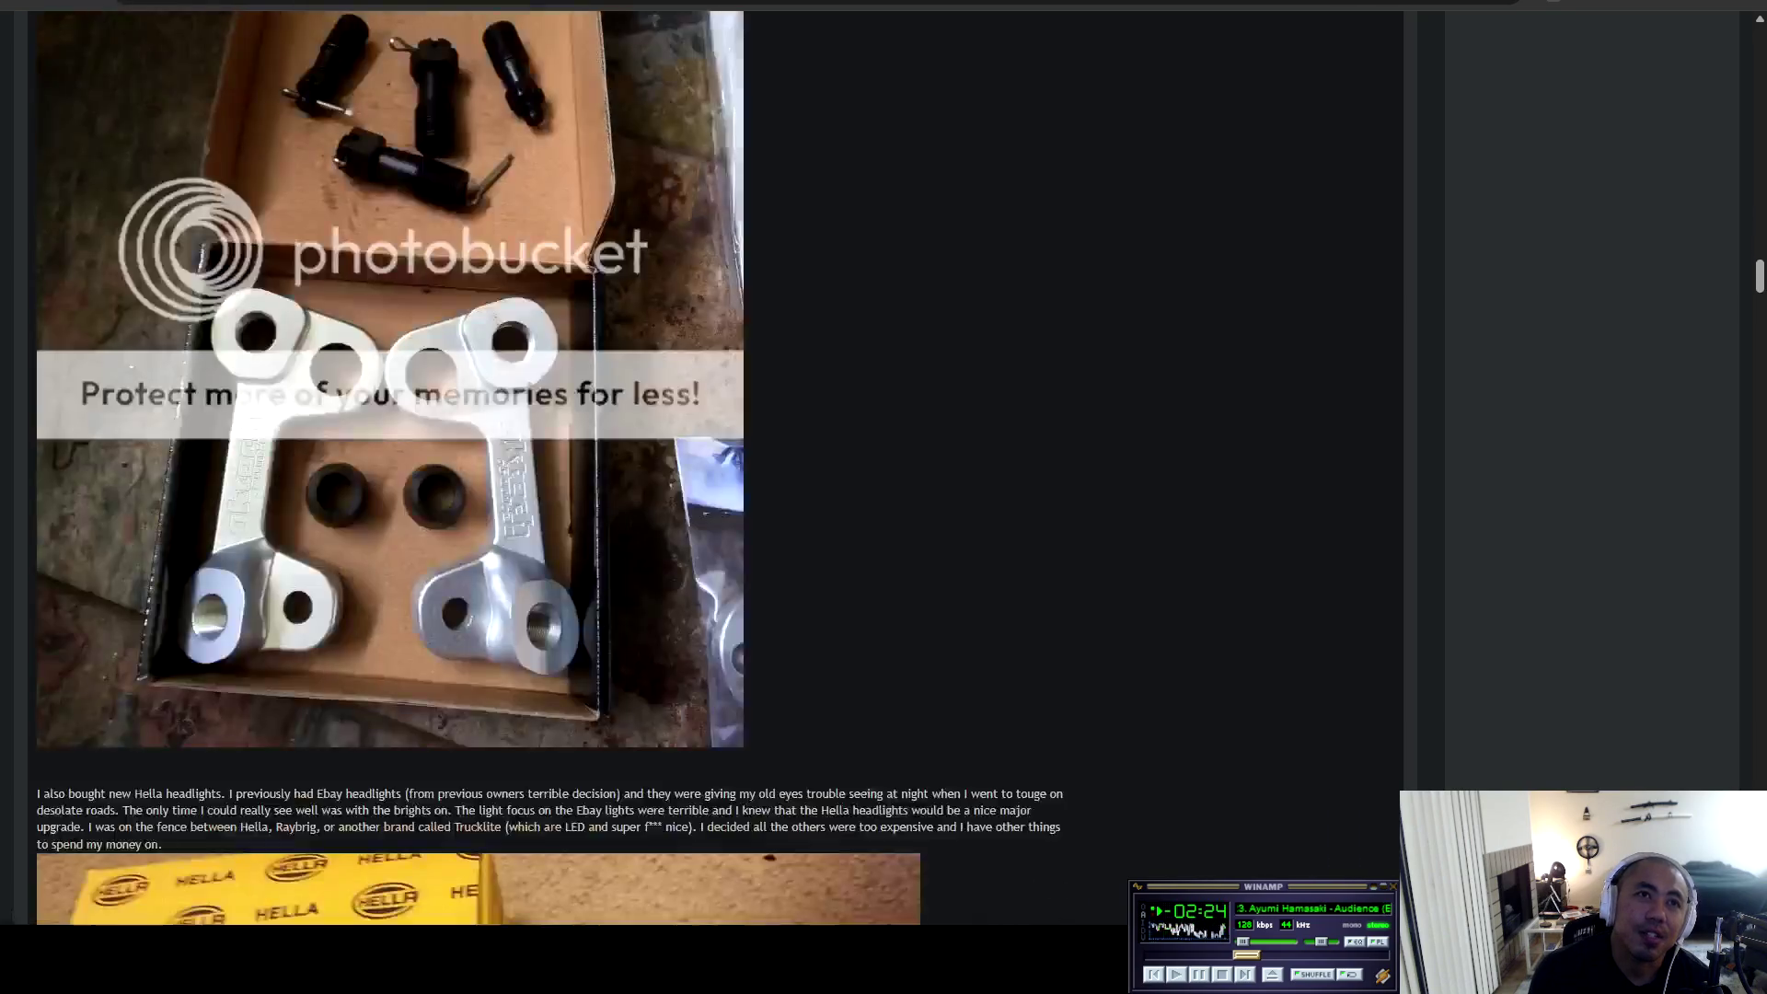
scroll(916, 258, down, 4)
scroll(150, 890, down, 13)
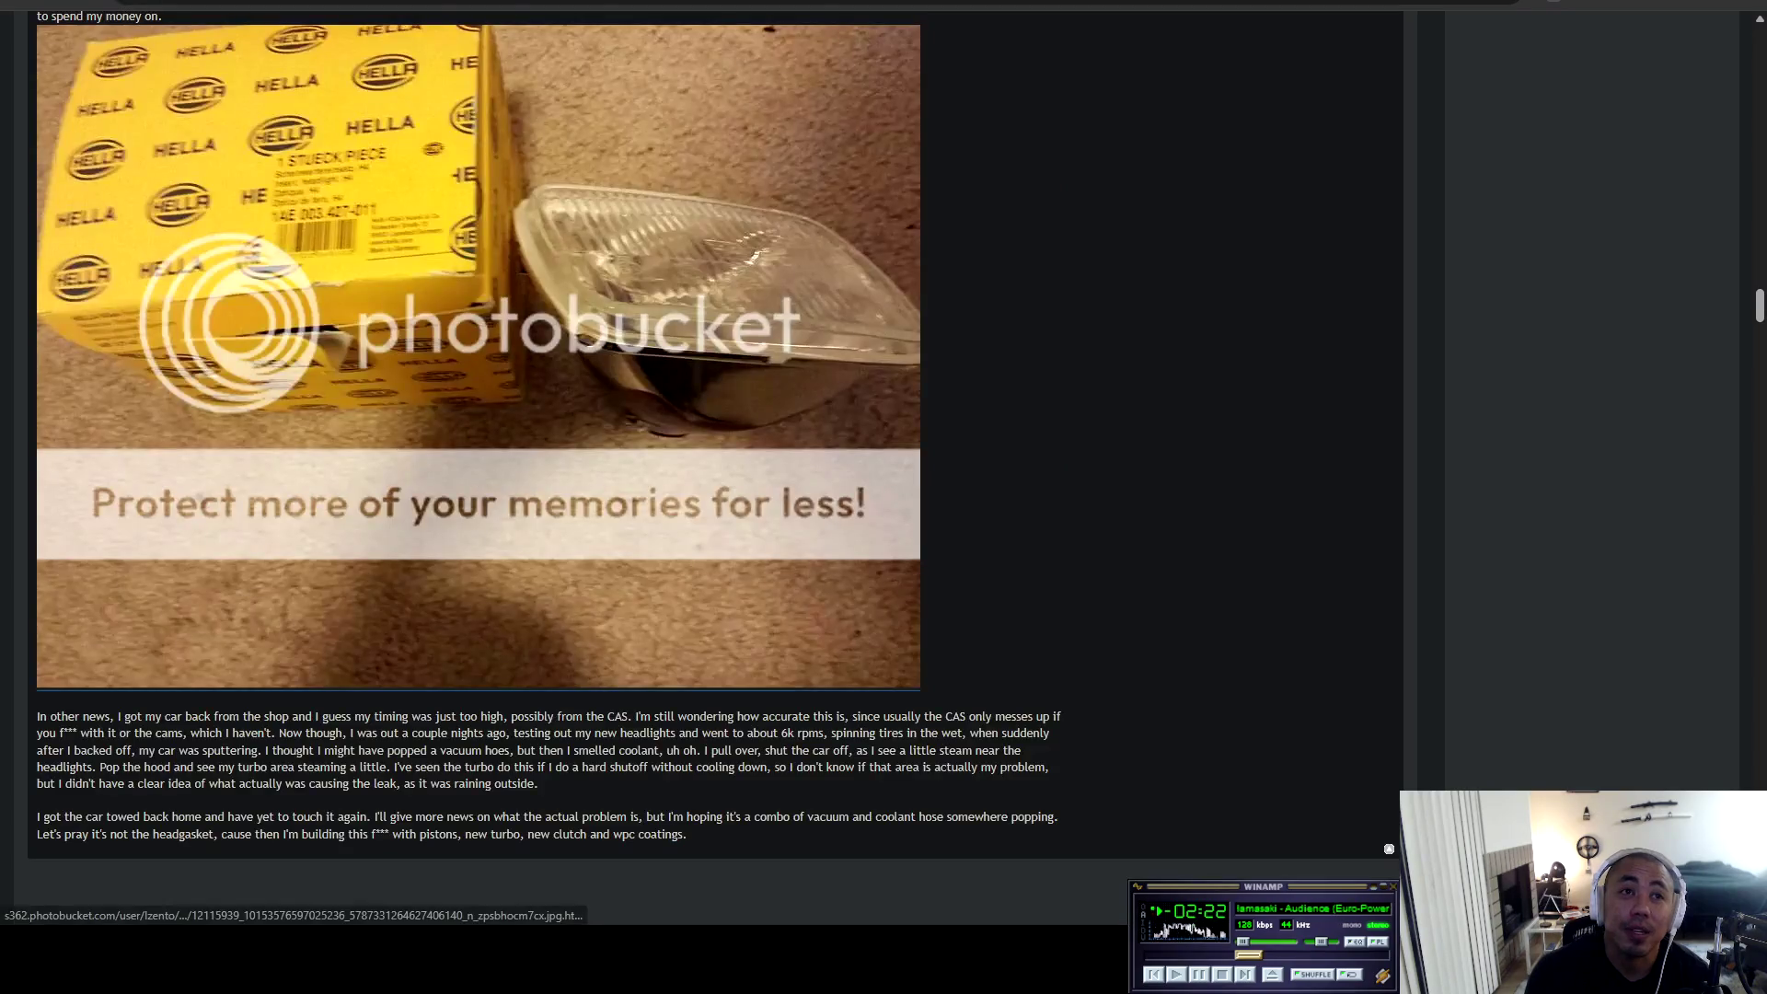
scroll(150, 890, down, 9)
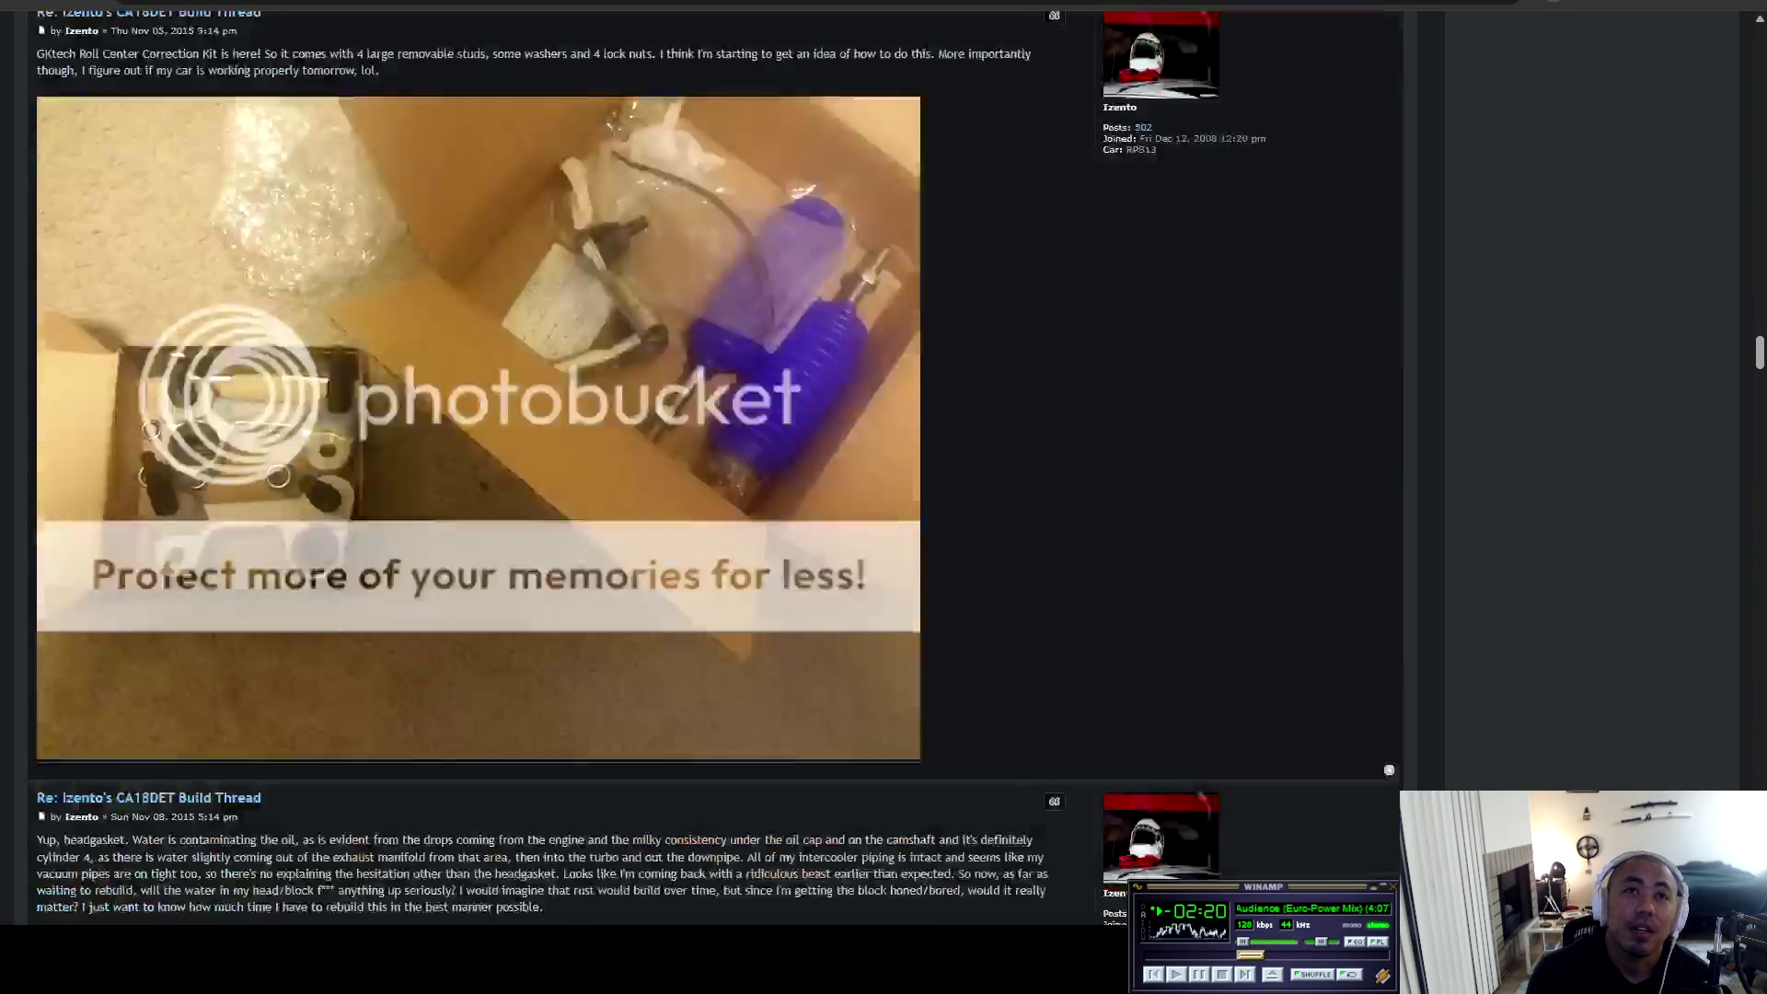
scroll(460, 276, up, 4)
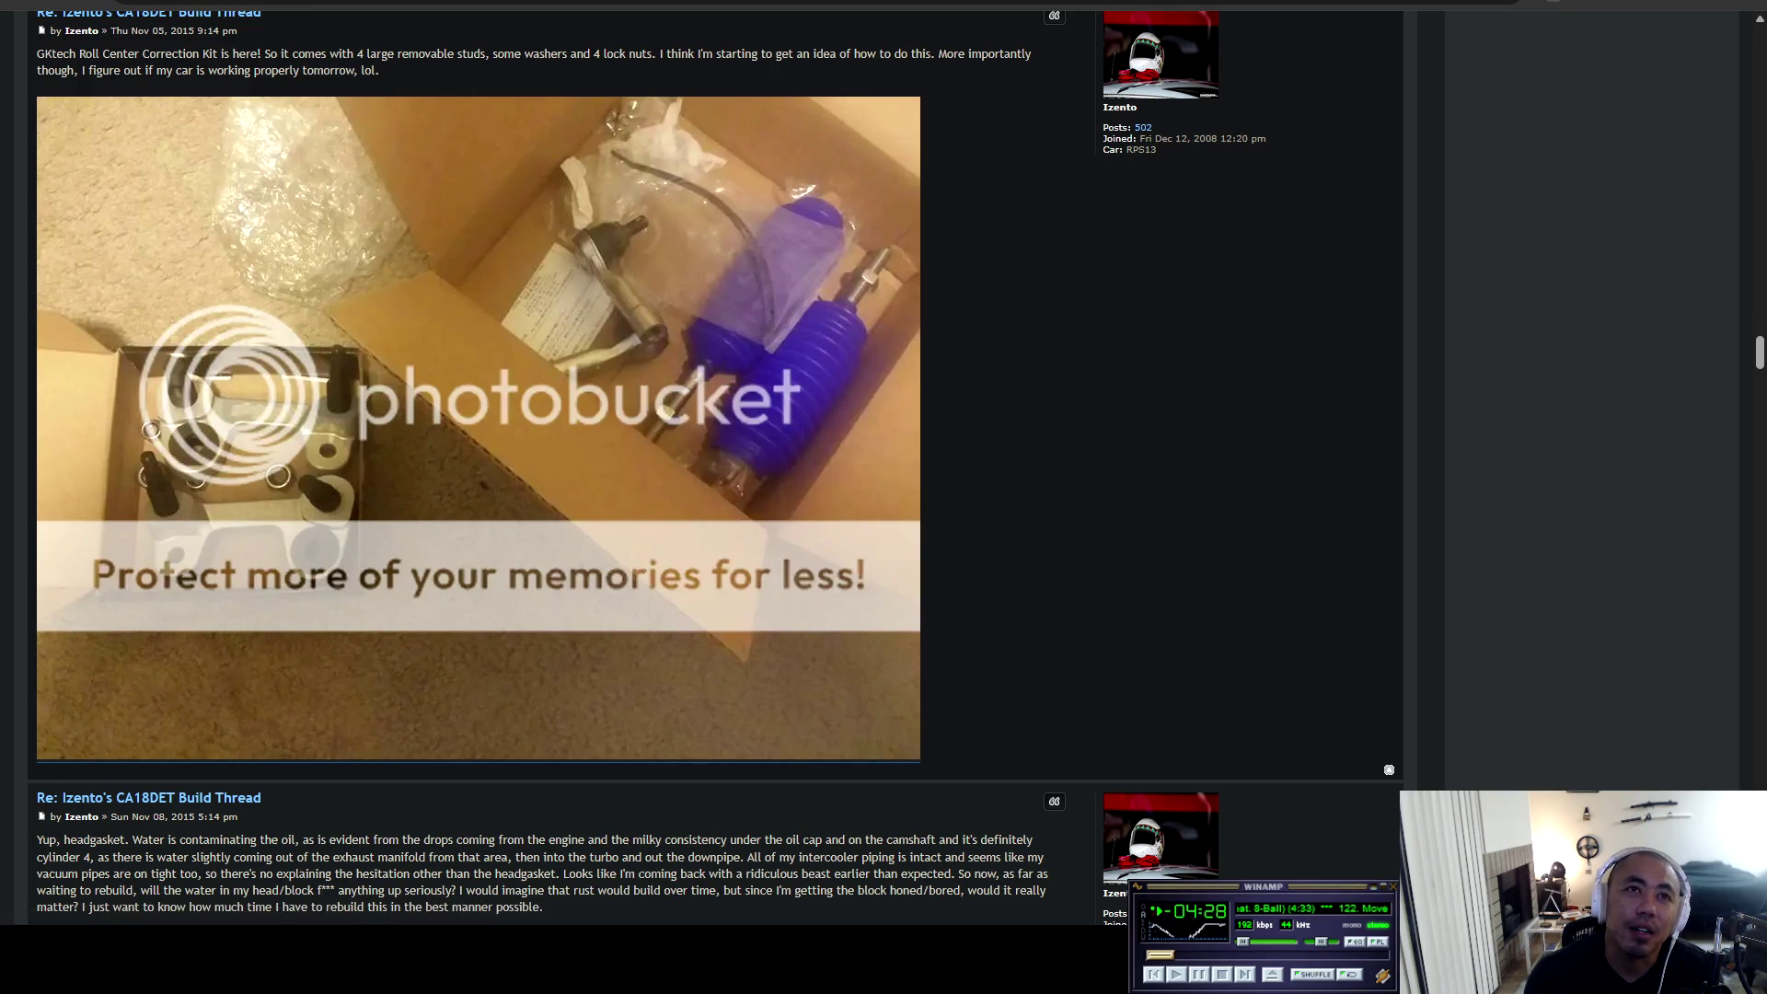
scroll(479, 427, down, 3)
scroll(715, 461, down, 15)
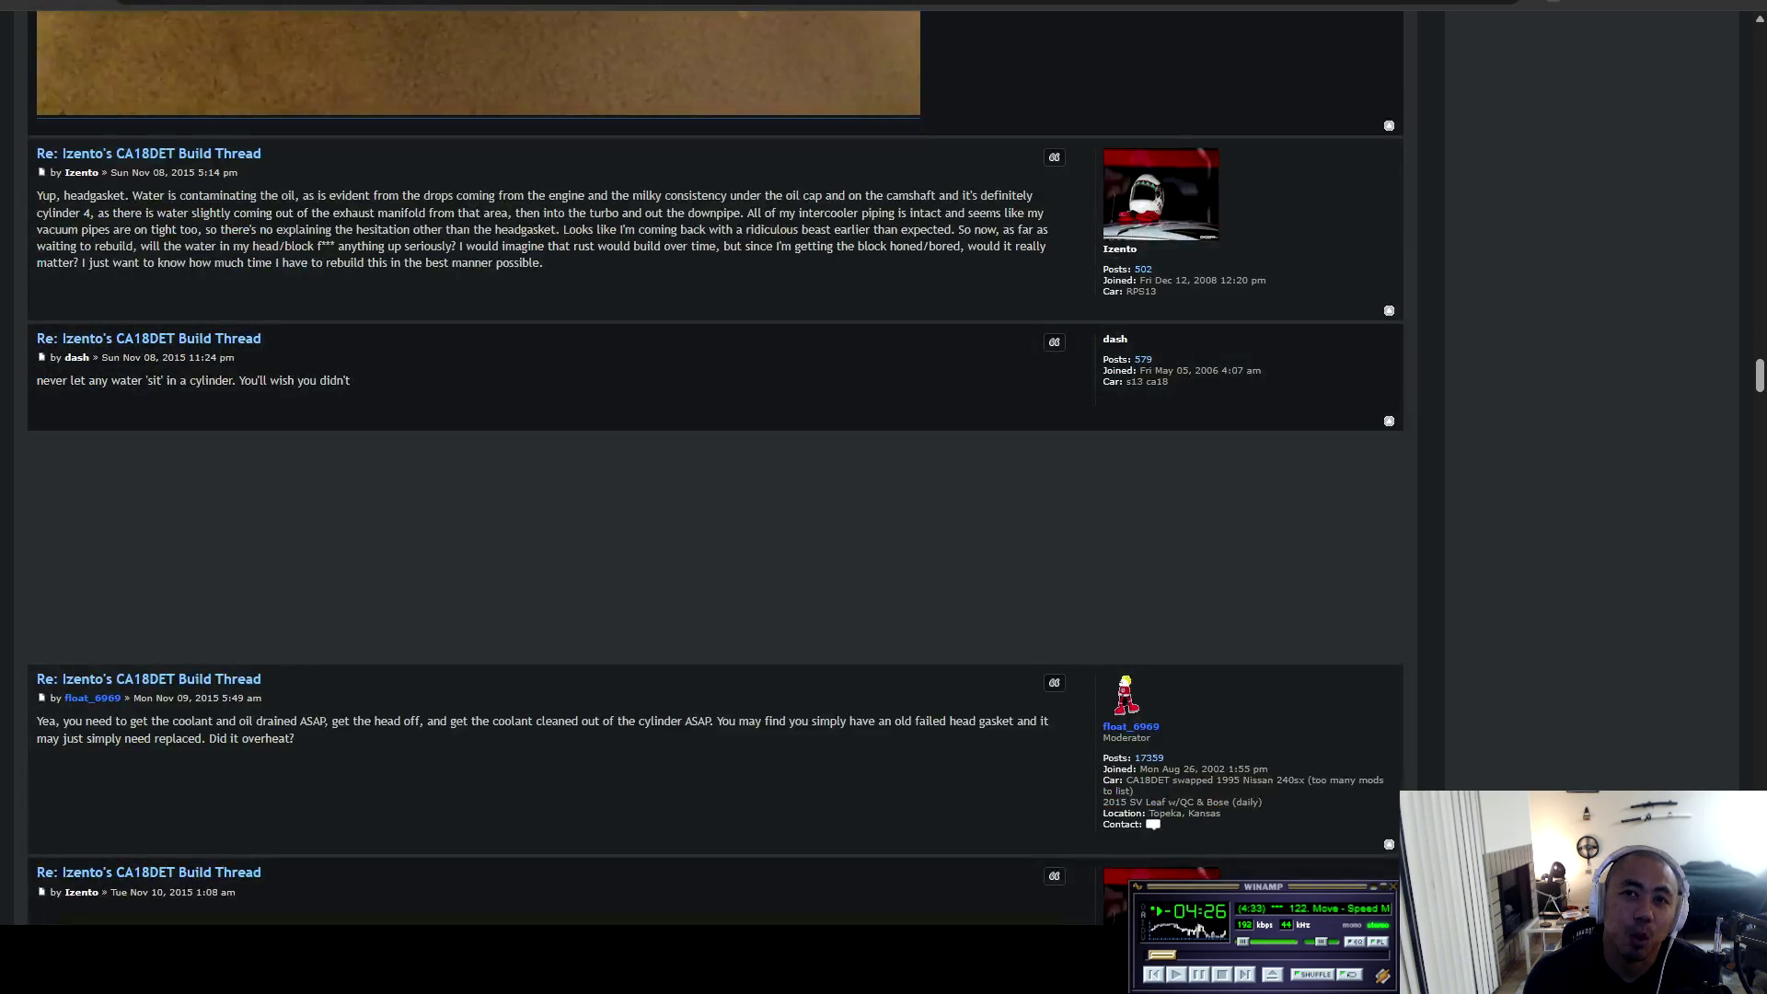
Read to the end of page 5 and move on to page 6 of the thread.
scroll(715, 468, down, 10)
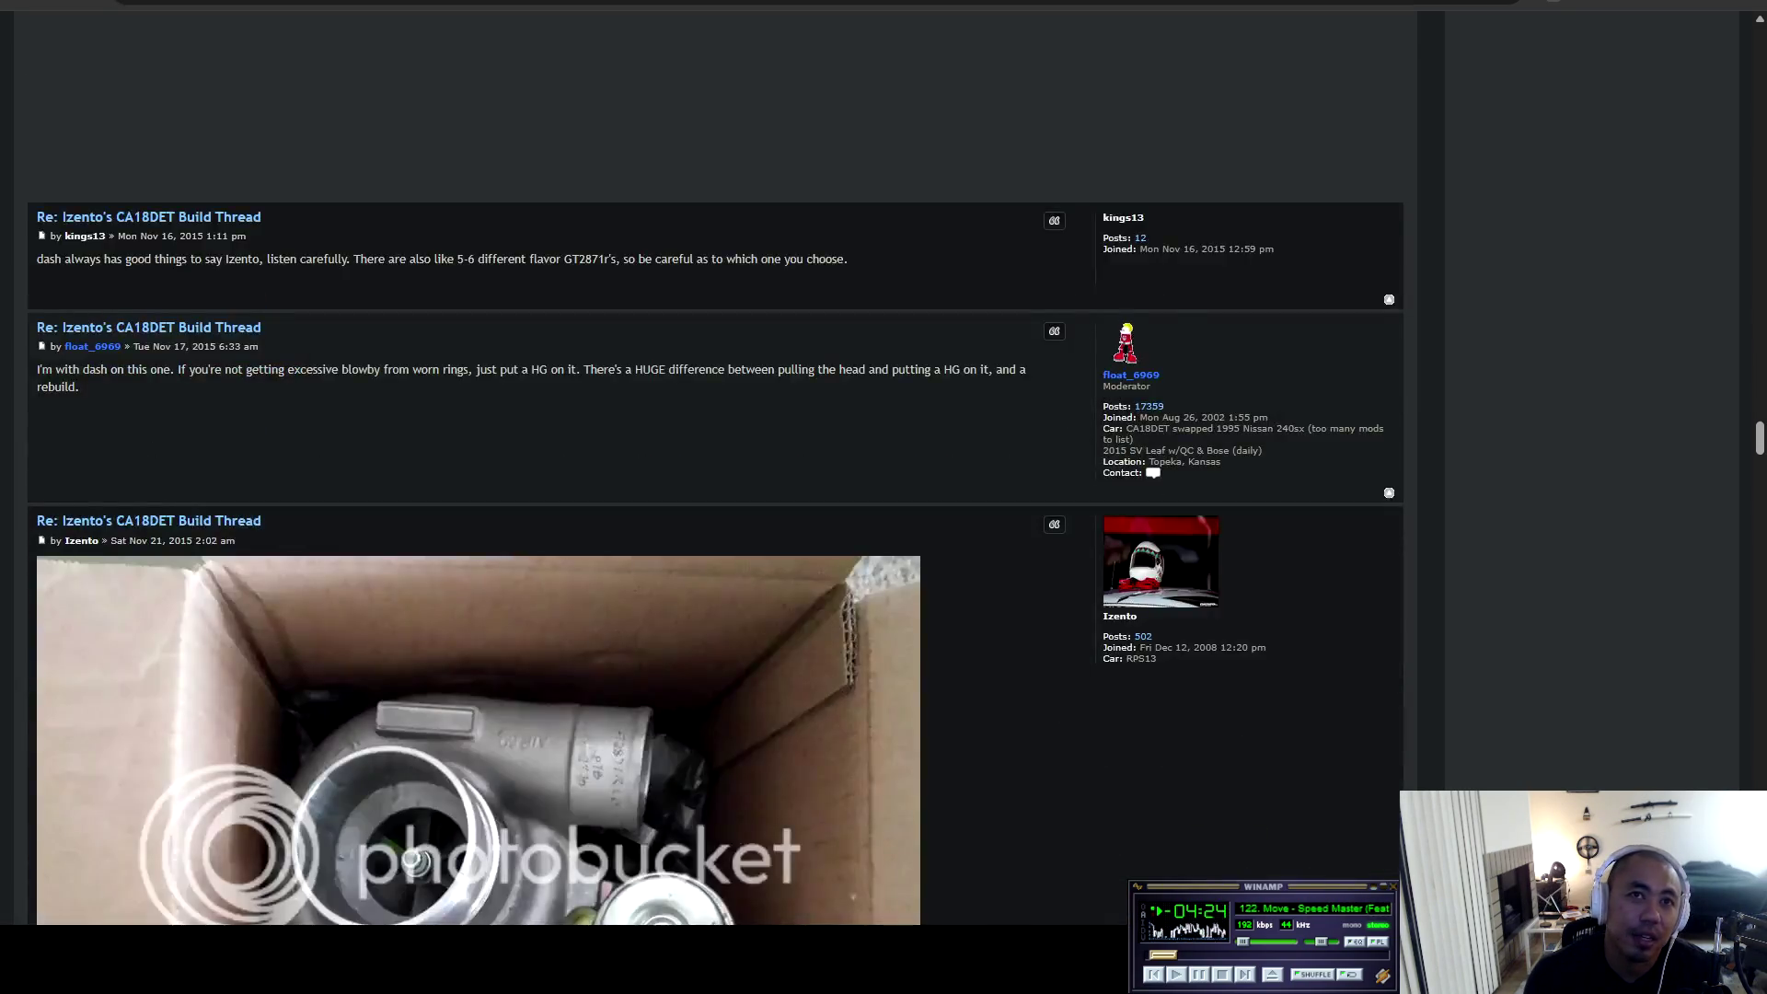
scroll(479, 428, up, 5)
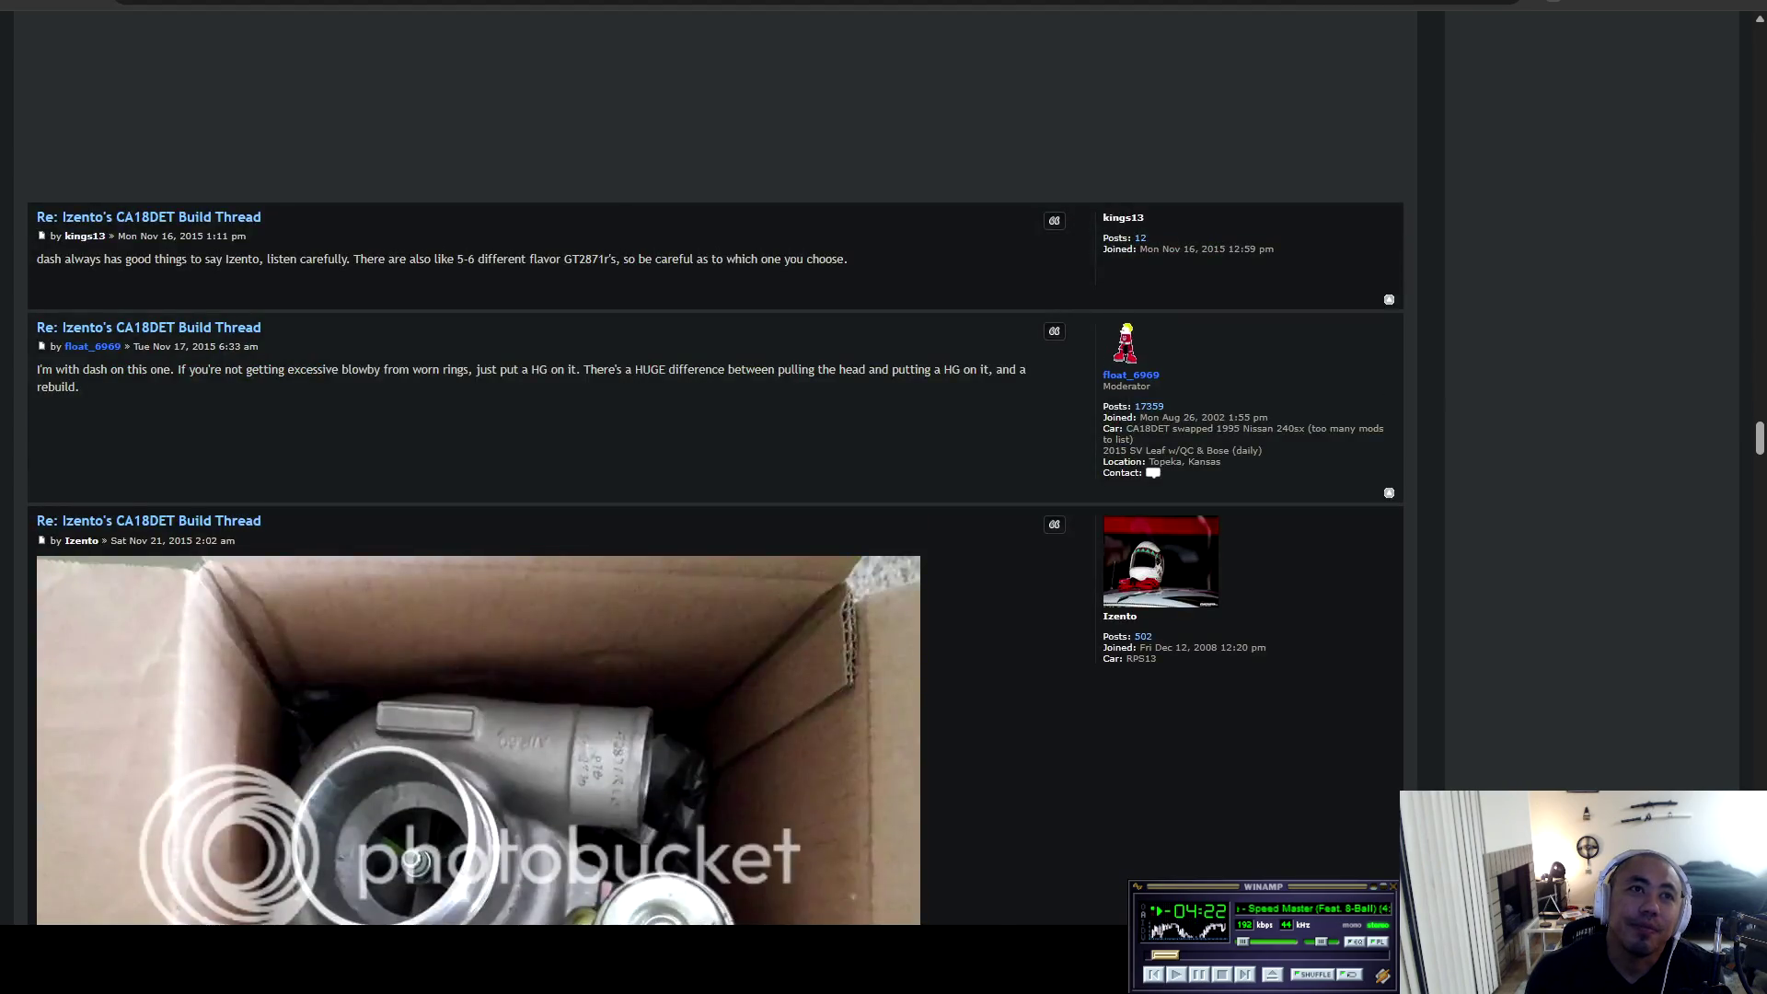
scroll(479, 428, down, 5)
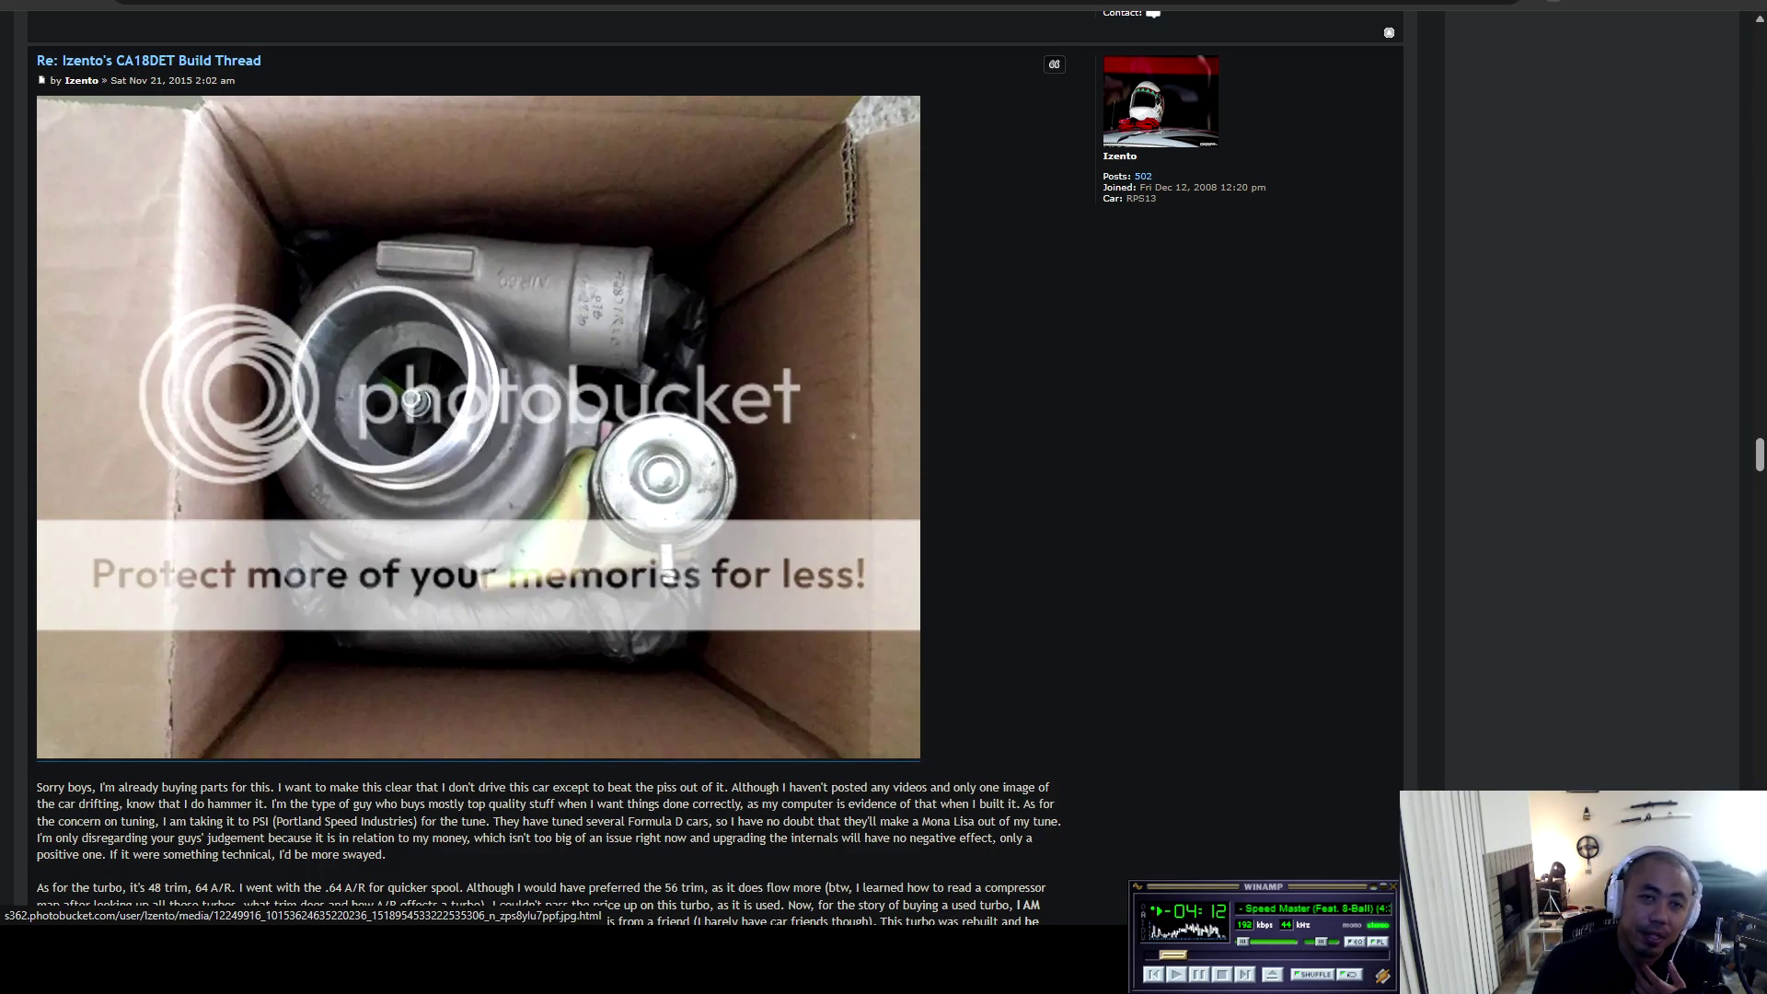
scroll(479, 423, down, 15)
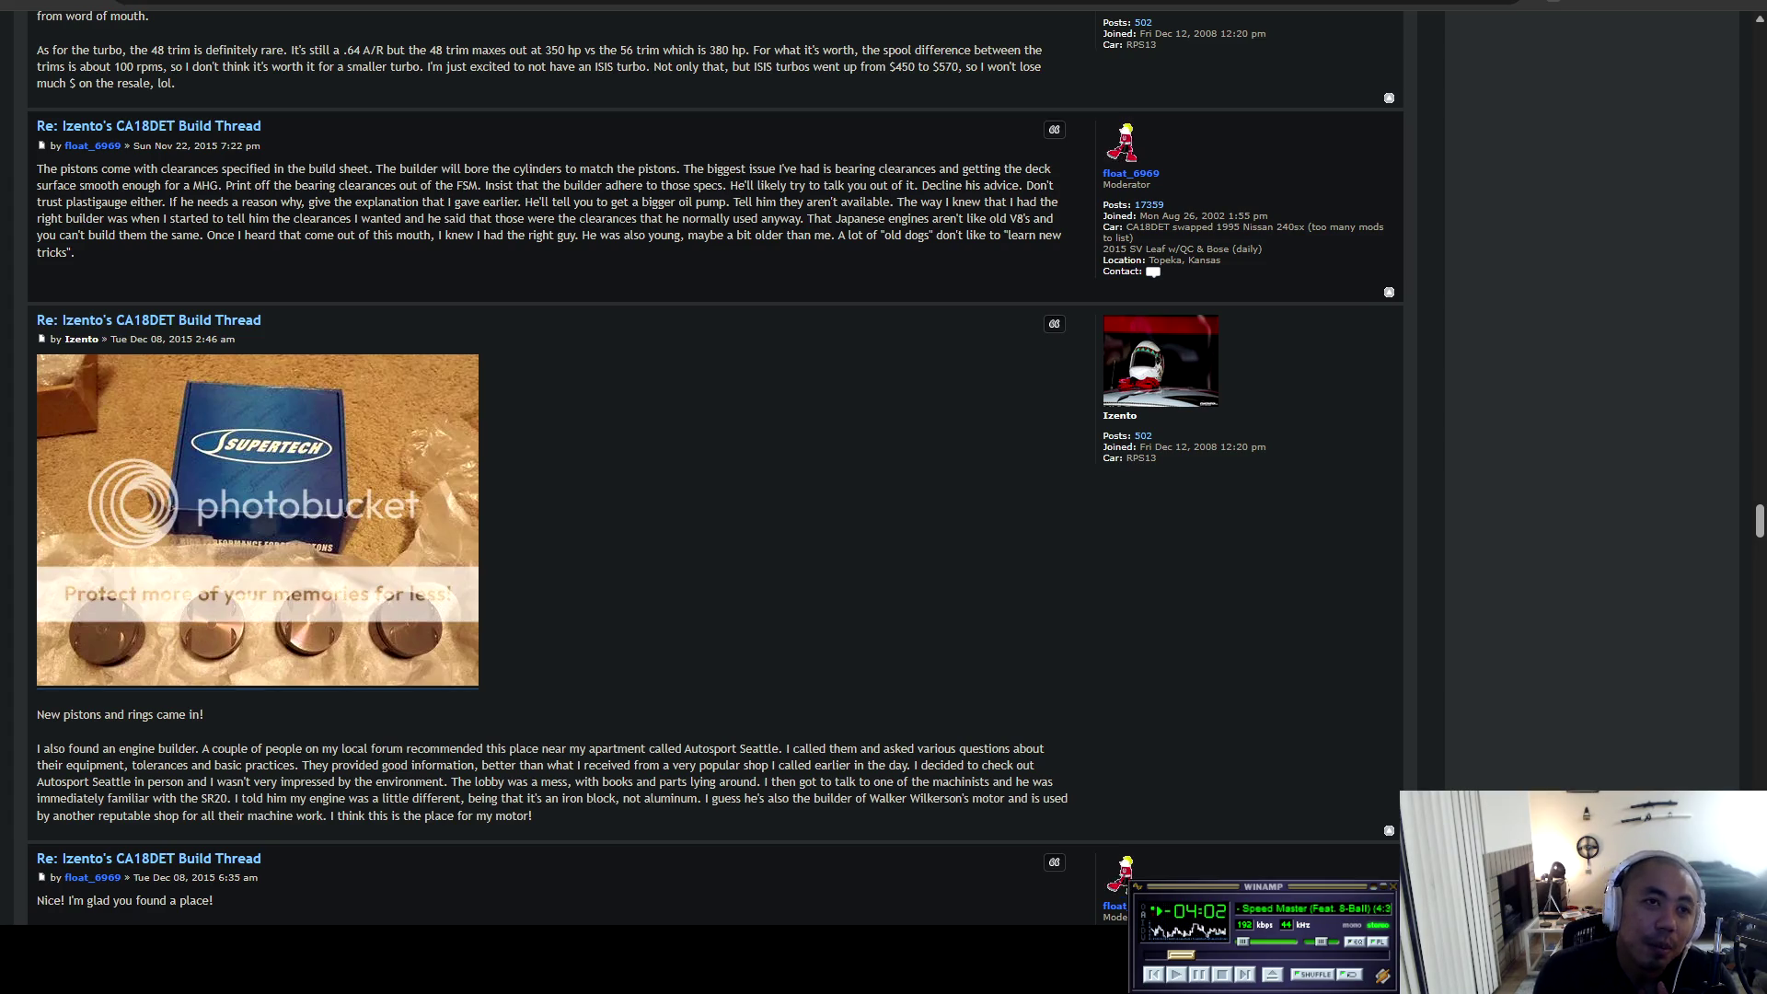
scroll(552, 460, down, 2)
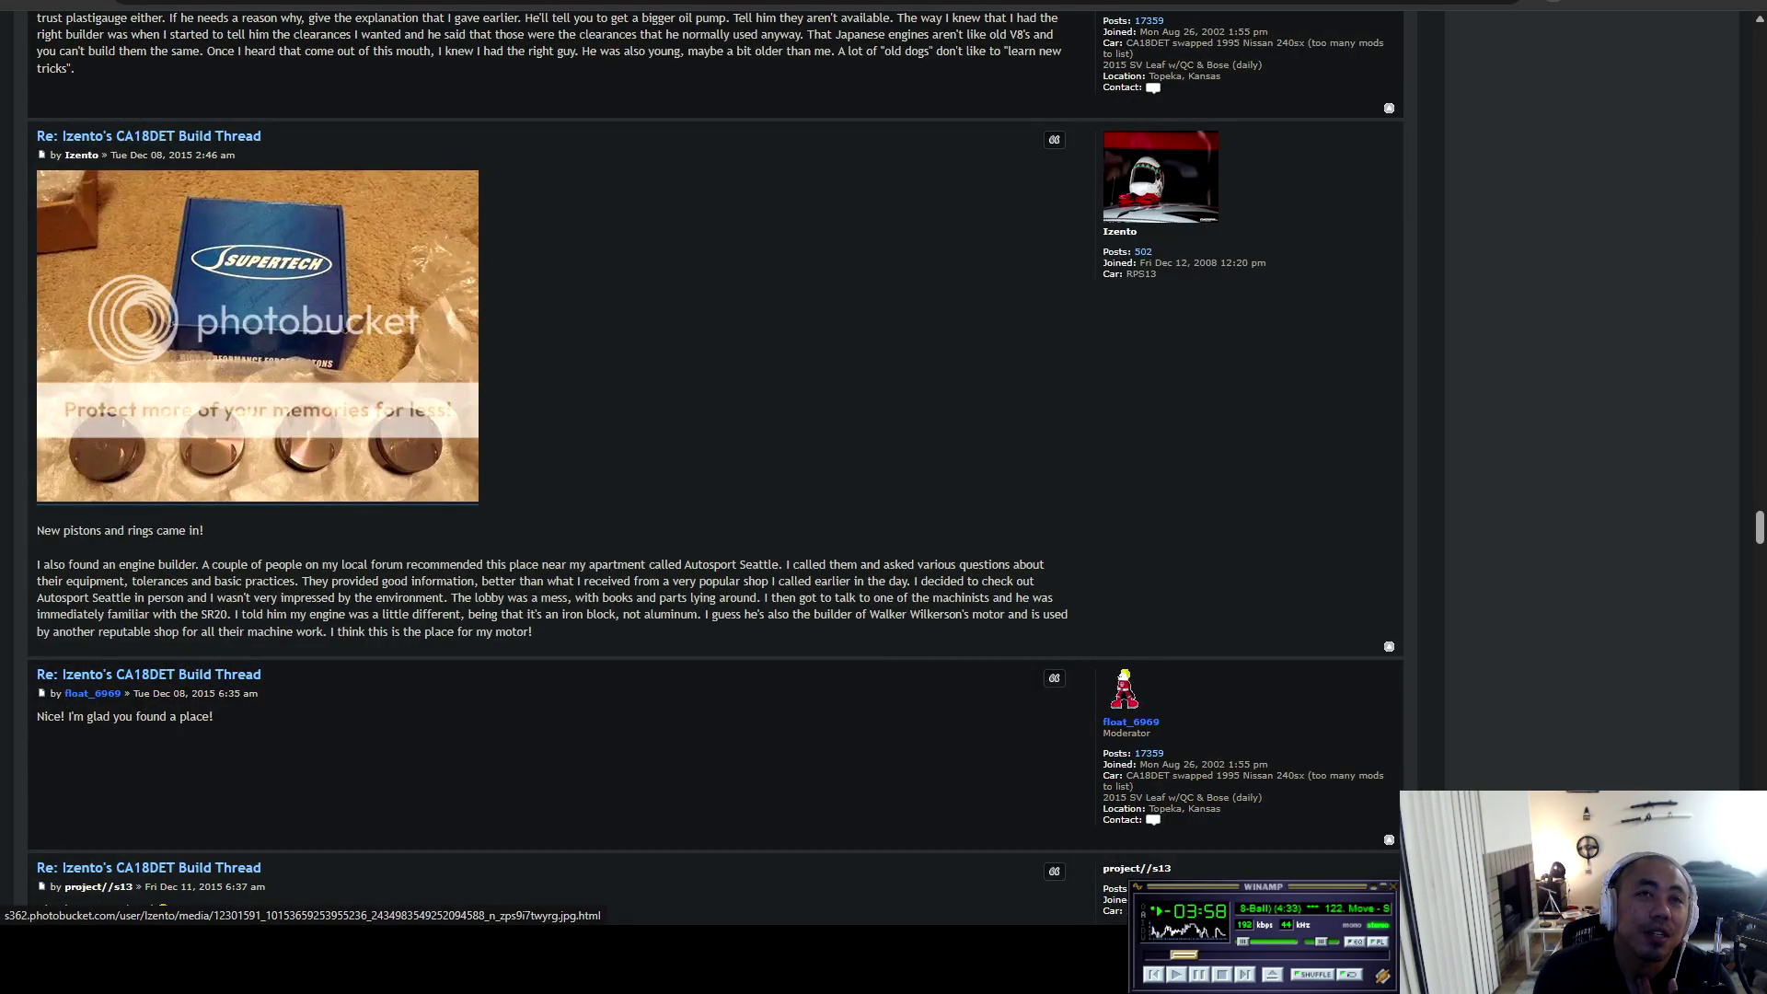
scroll(553, 460, down, 12)
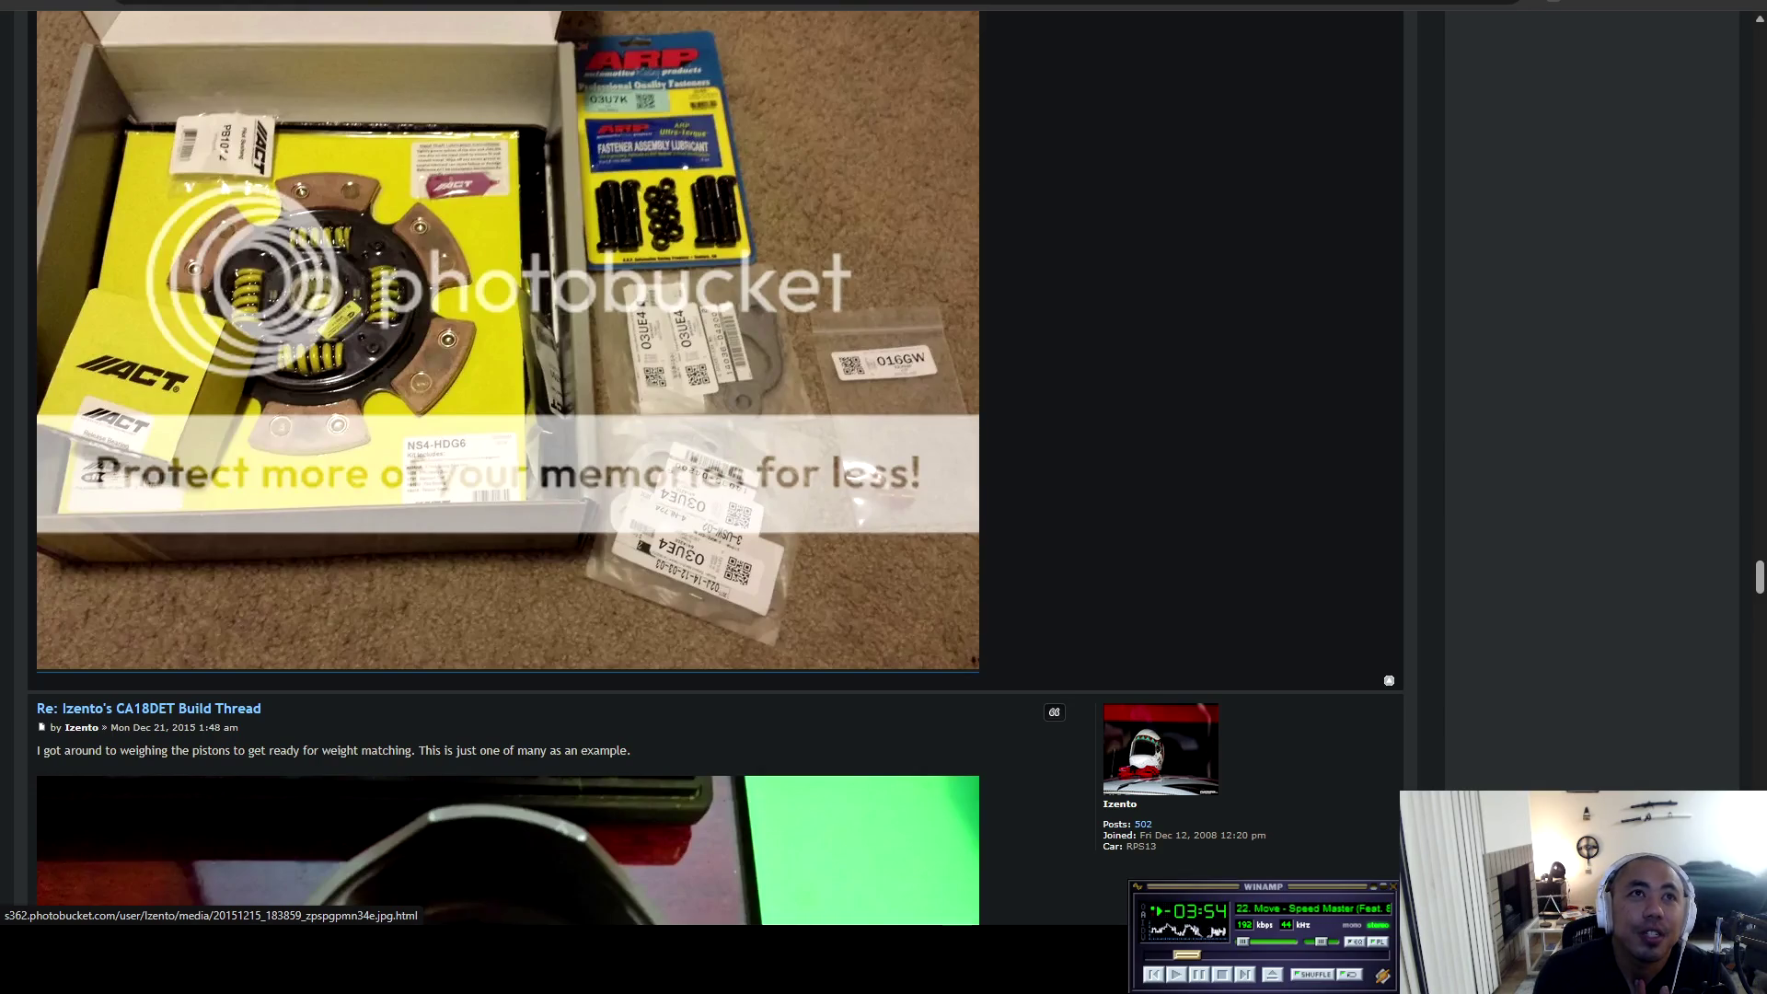
scroll(507, 461, down, 20)
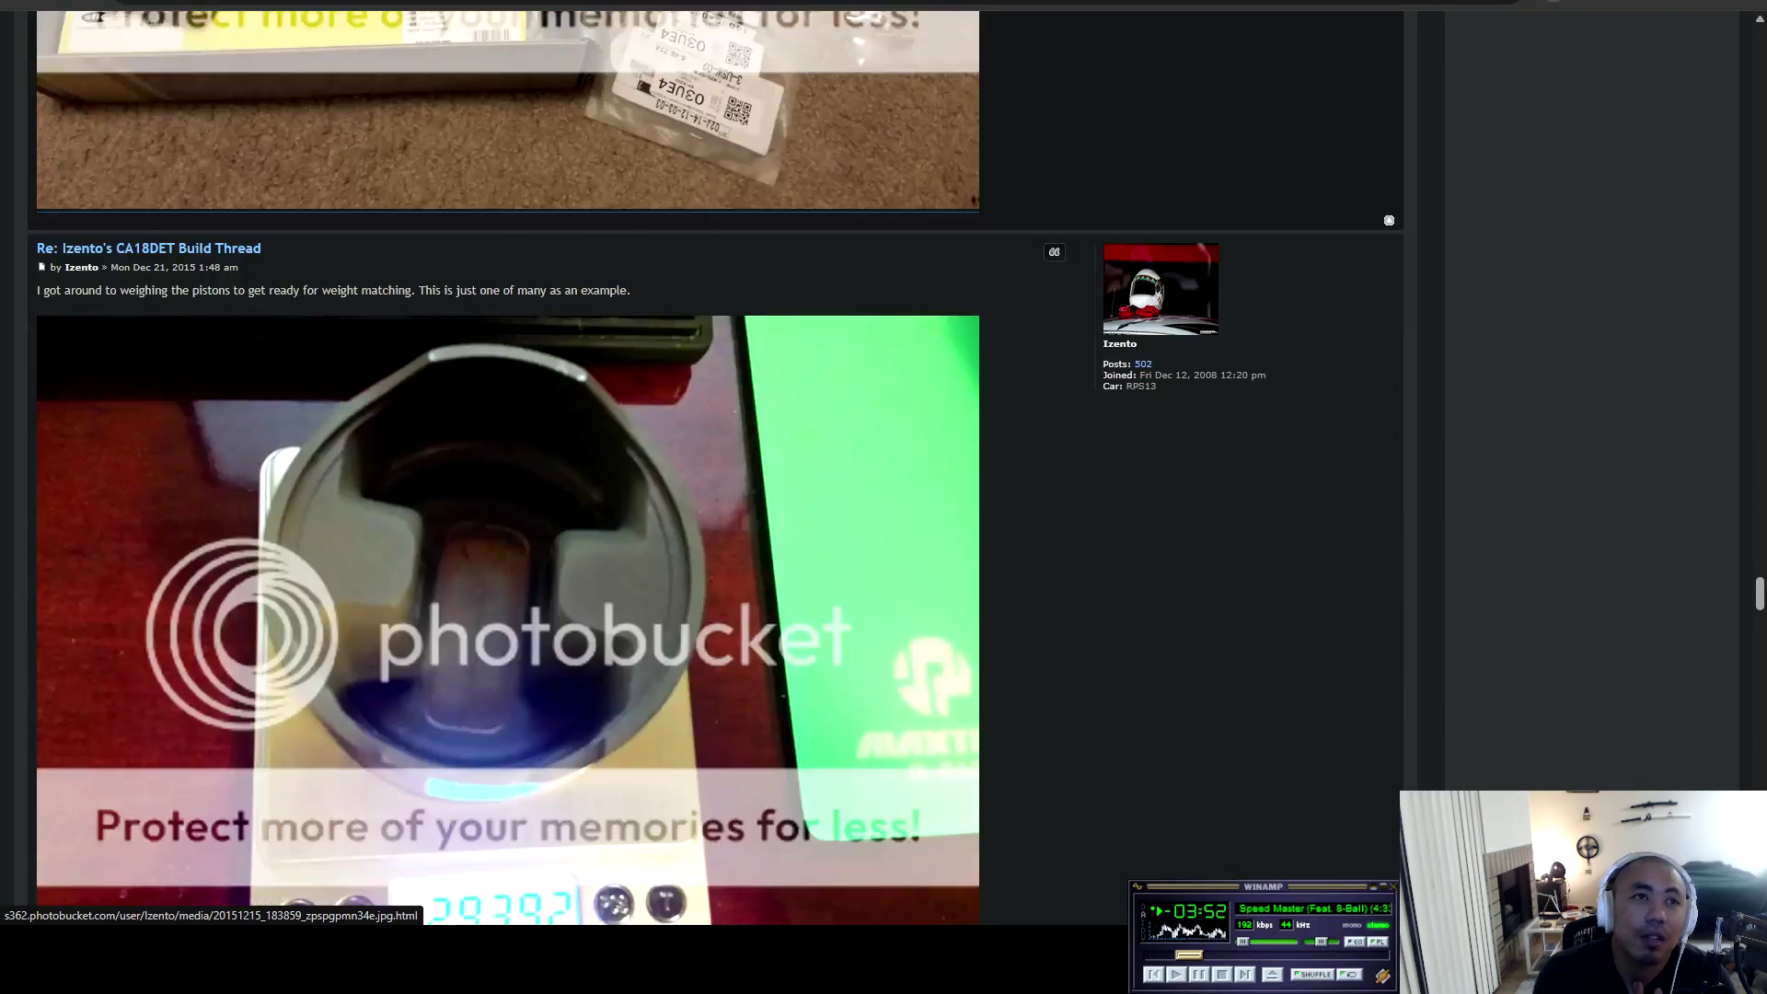
scroll(507, 460, down, 20)
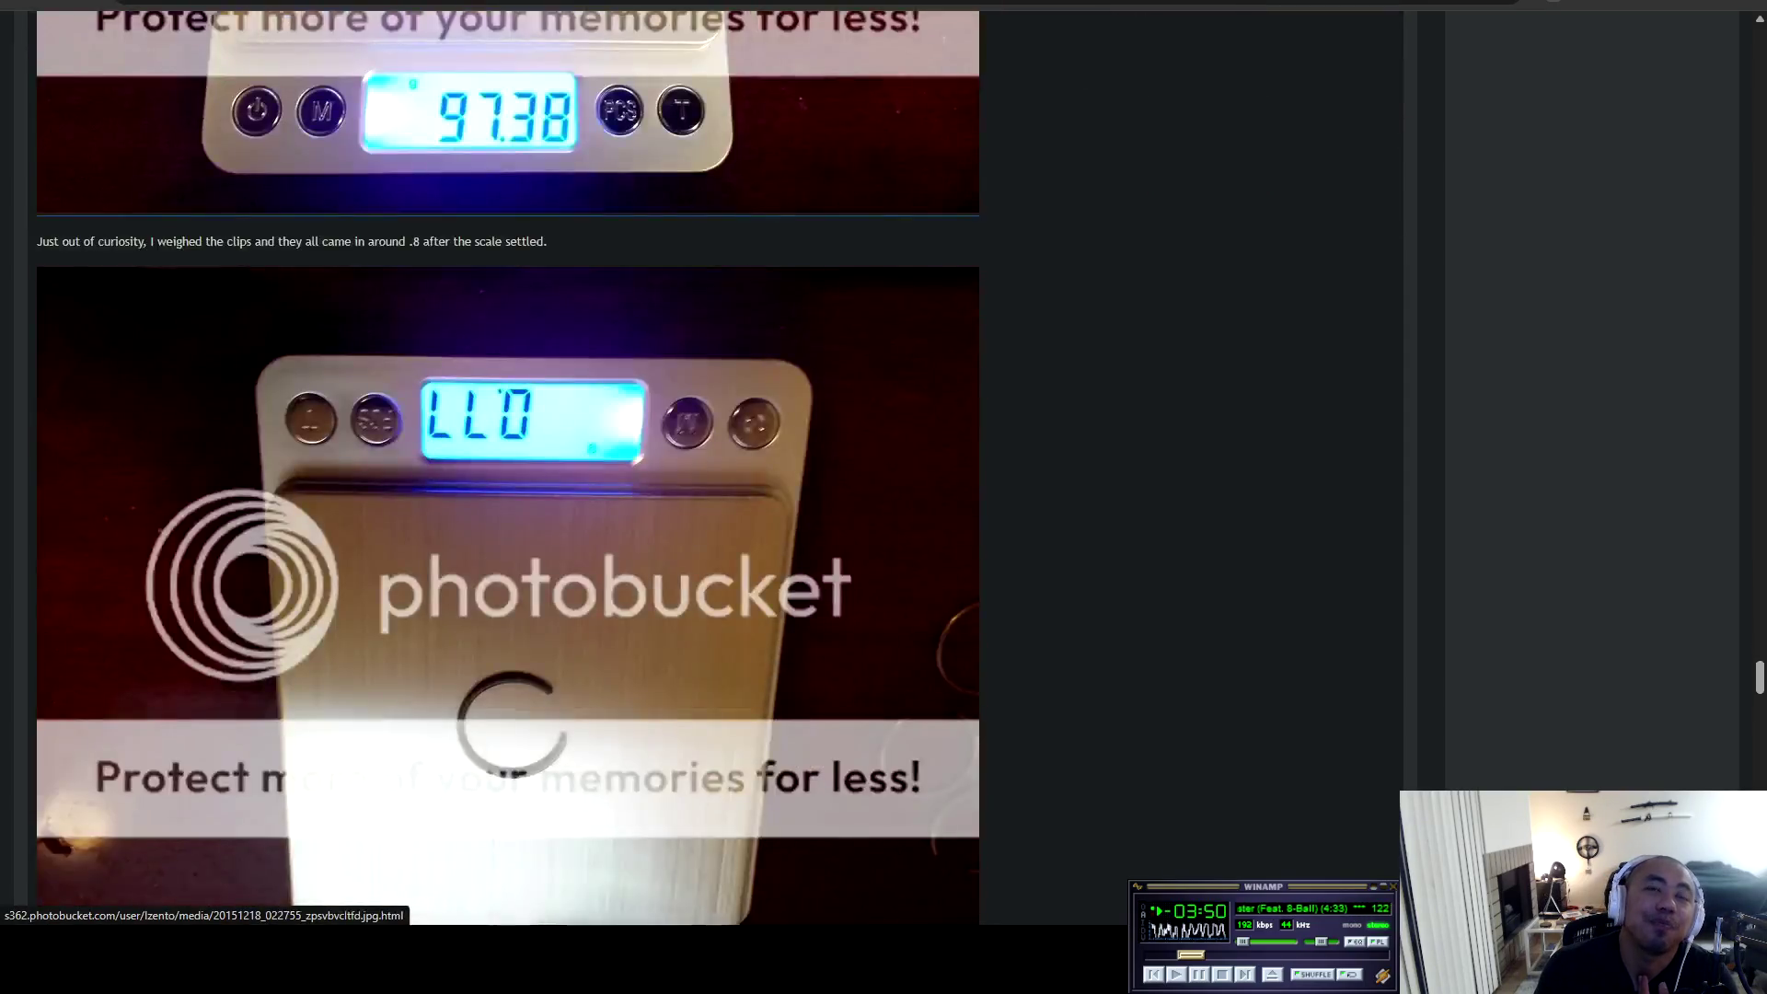
scroll(506, 460, down, 20)
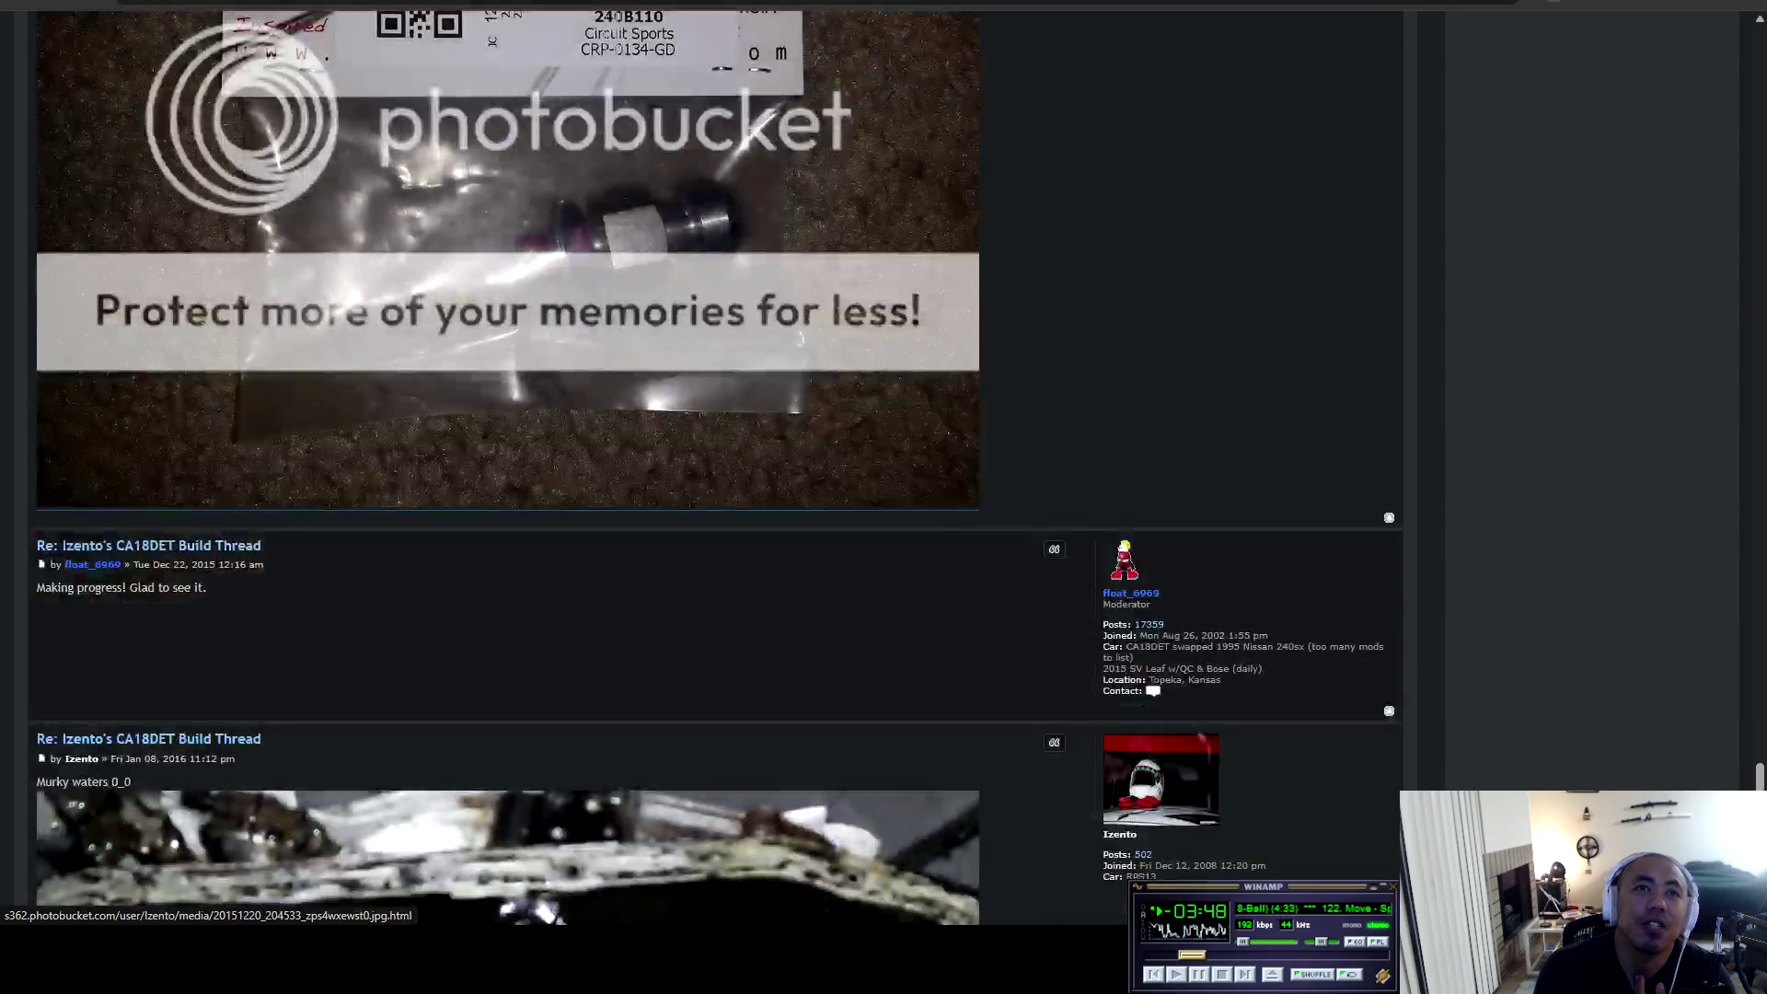
scroll(506, 460, down, 10)
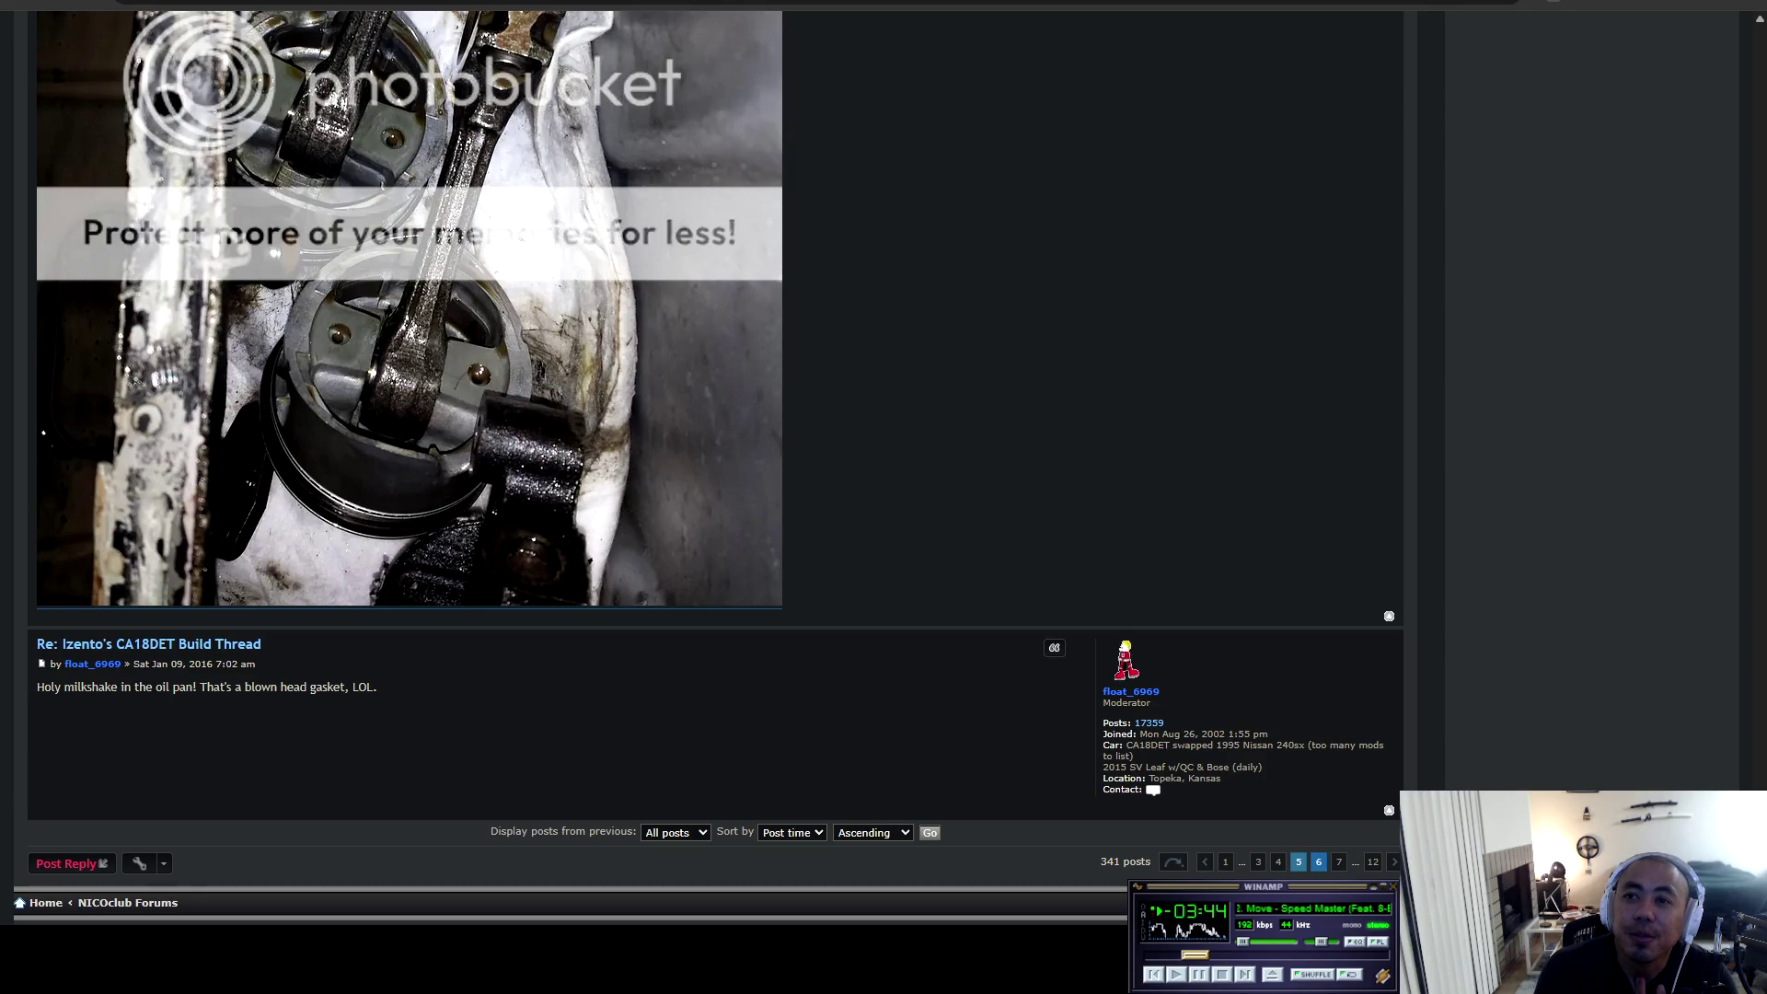
click(1318, 862)
Read down through page 6 of the build thread, starting from the oil pump post.
scroll(775, 521, down, 20)
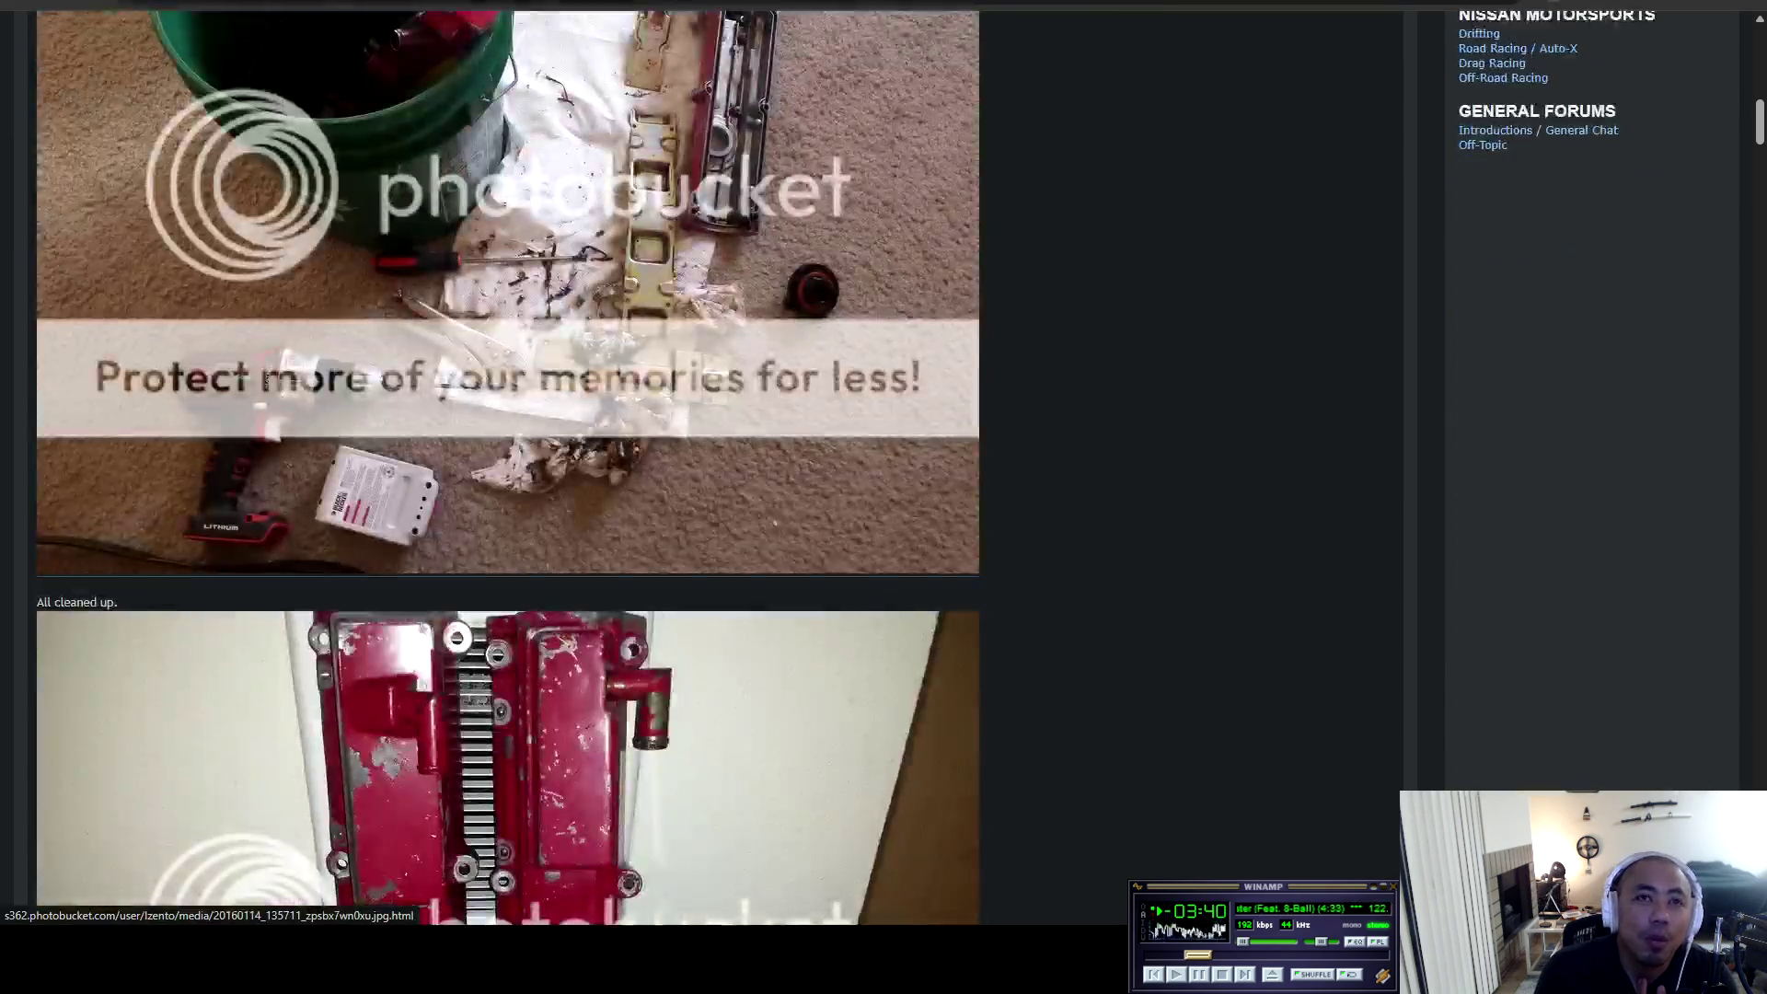
scroll(775, 522, down, 5)
scroll(775, 522, down, 20)
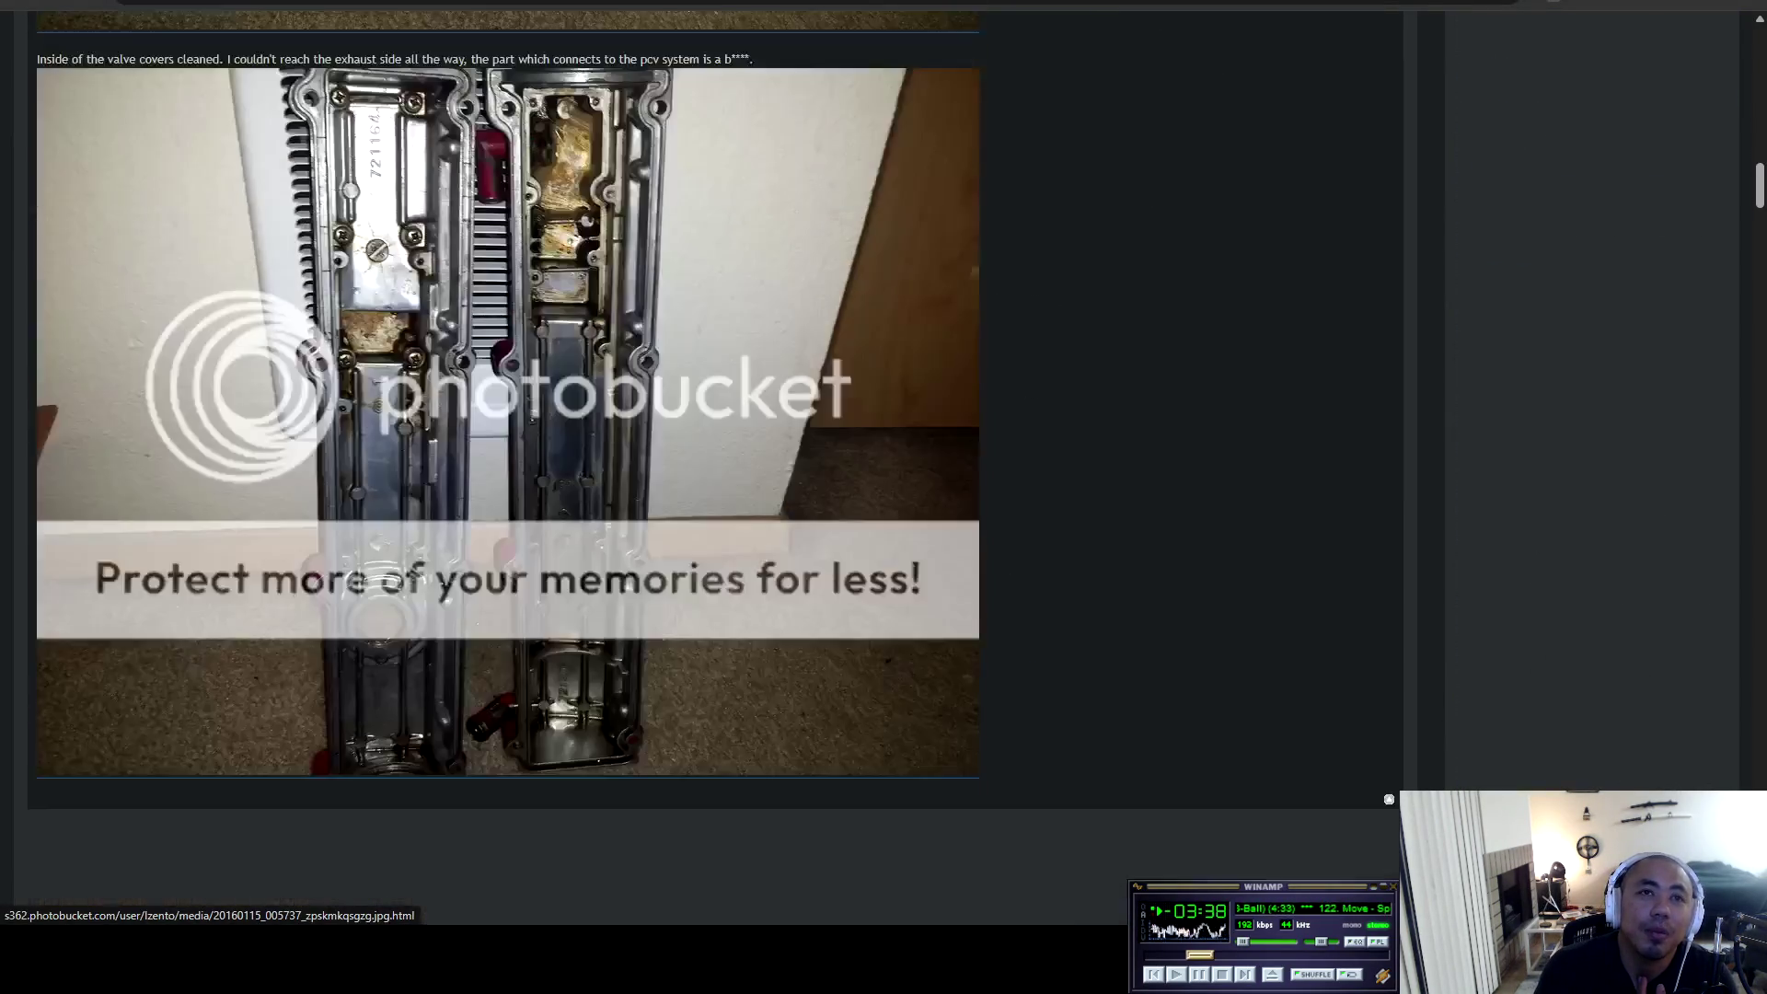
scroll(775, 522, down, 15)
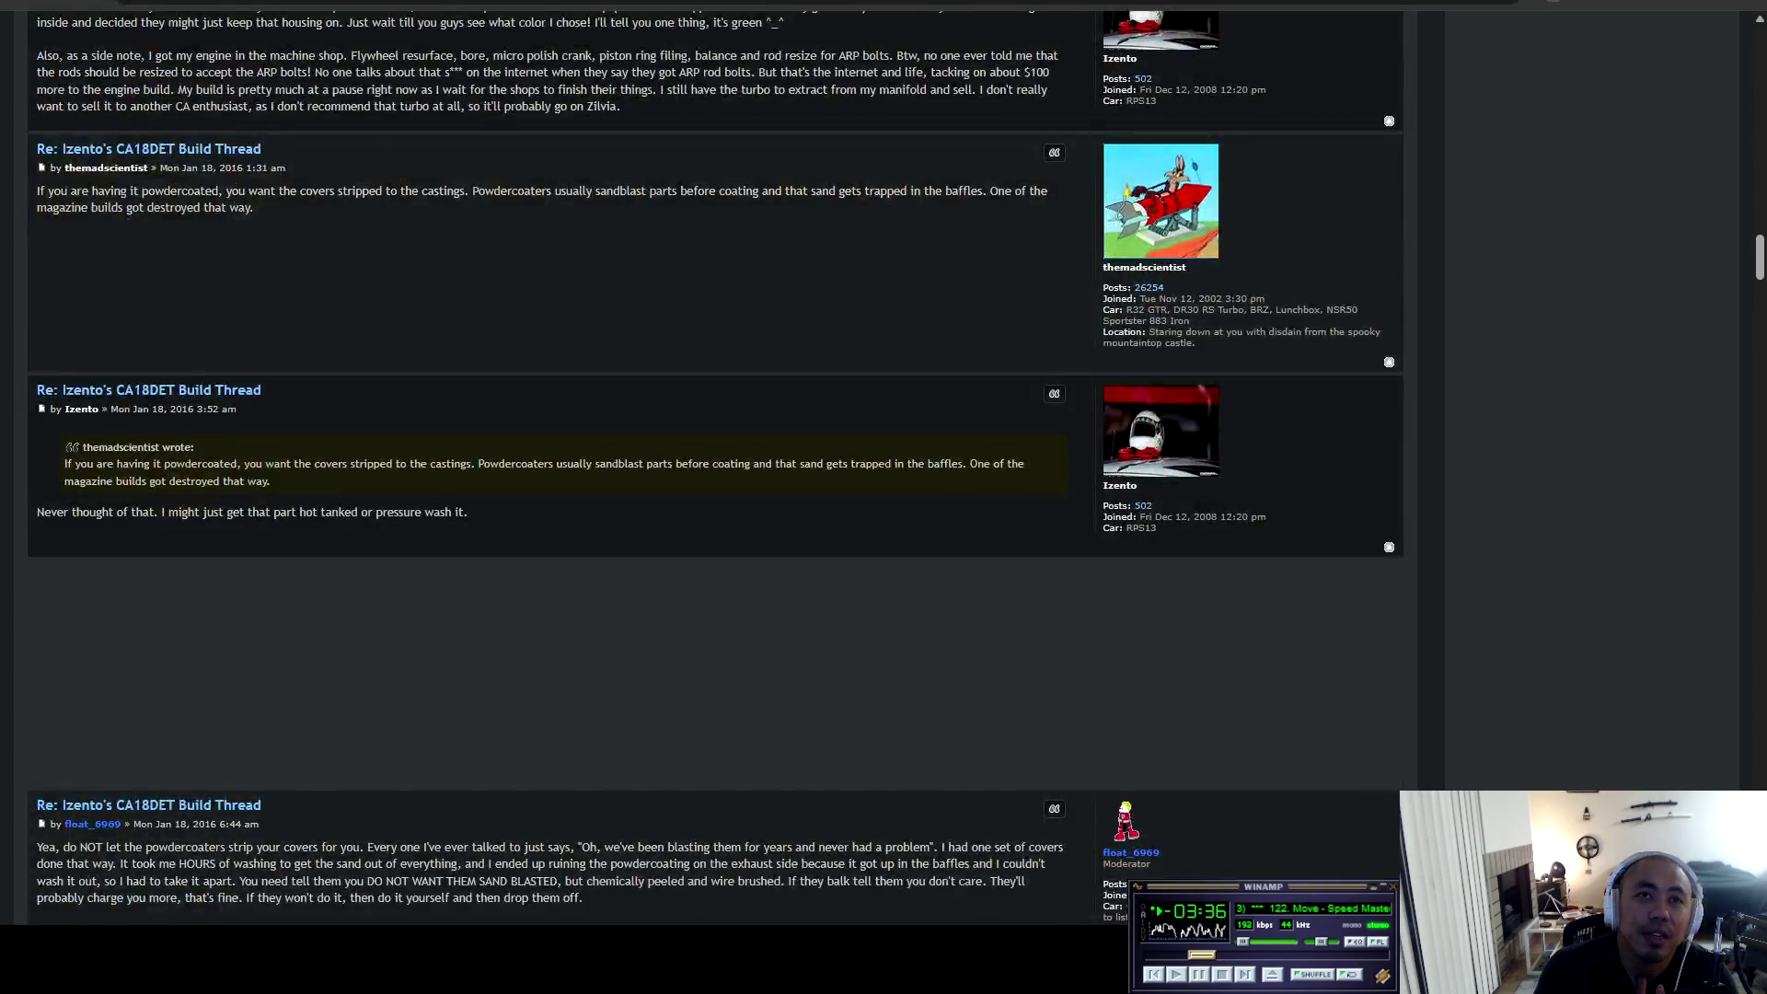
scroll(775, 522, down, 3)
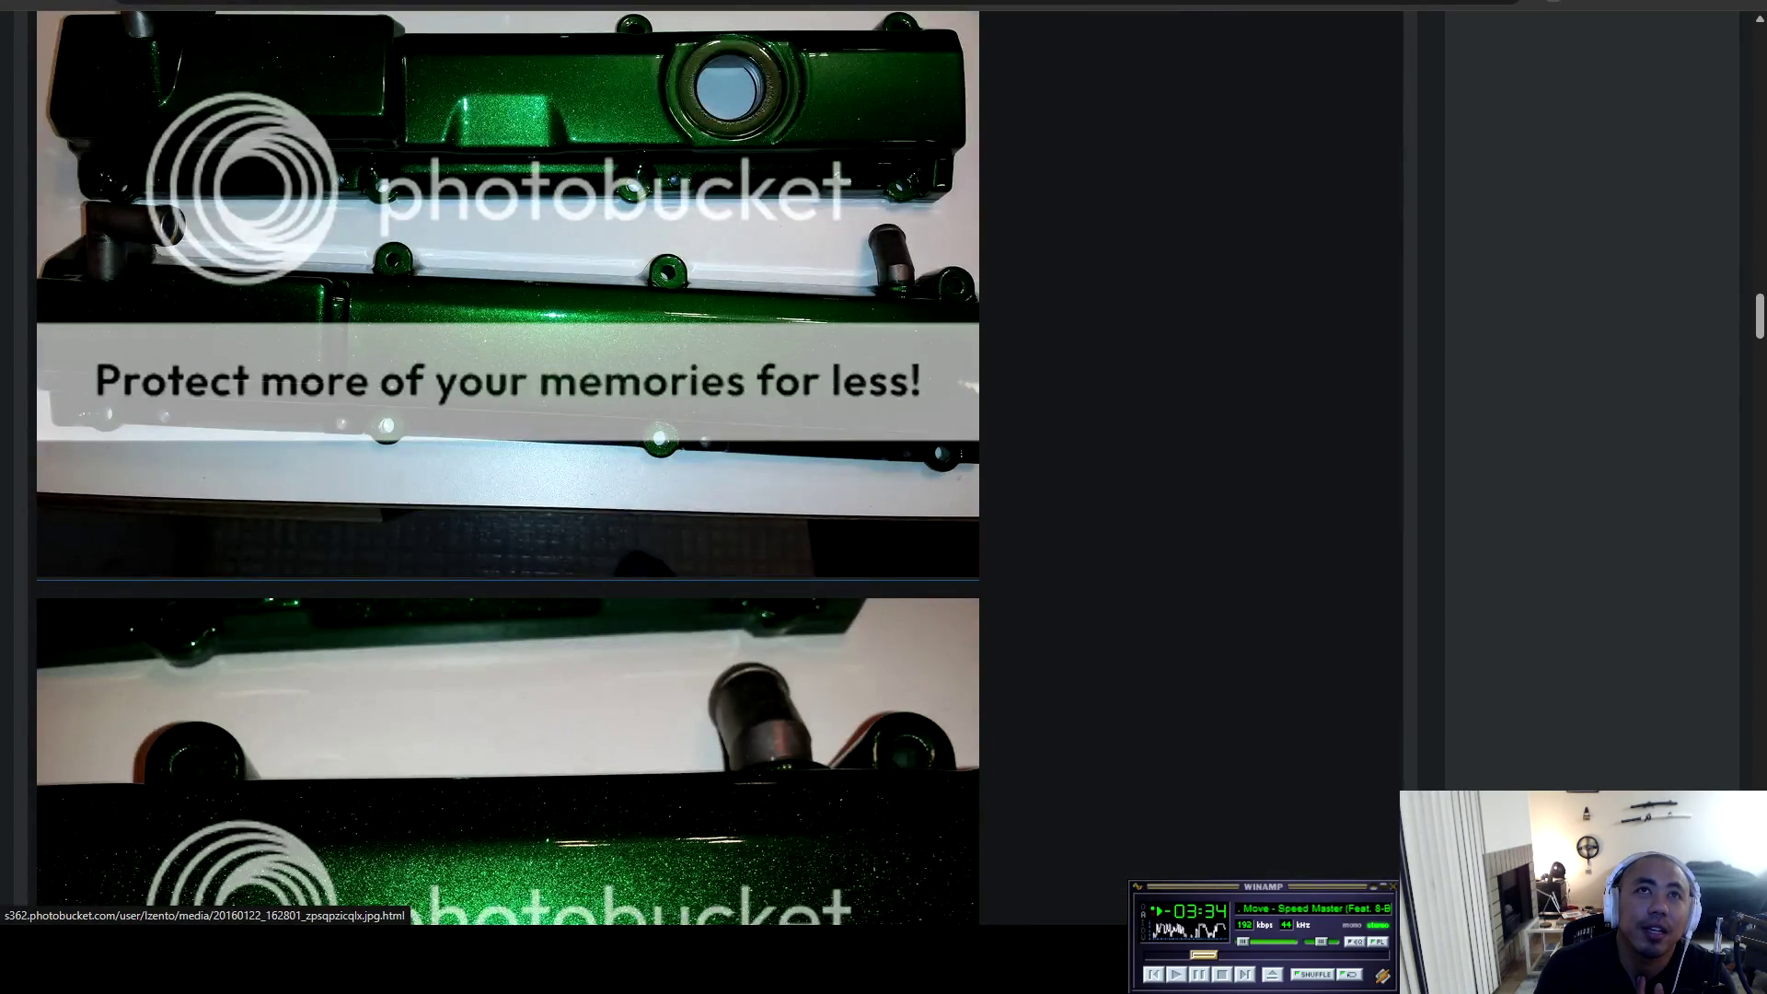
scroll(508, 468, down, 1)
scroll(508, 467, up, 4)
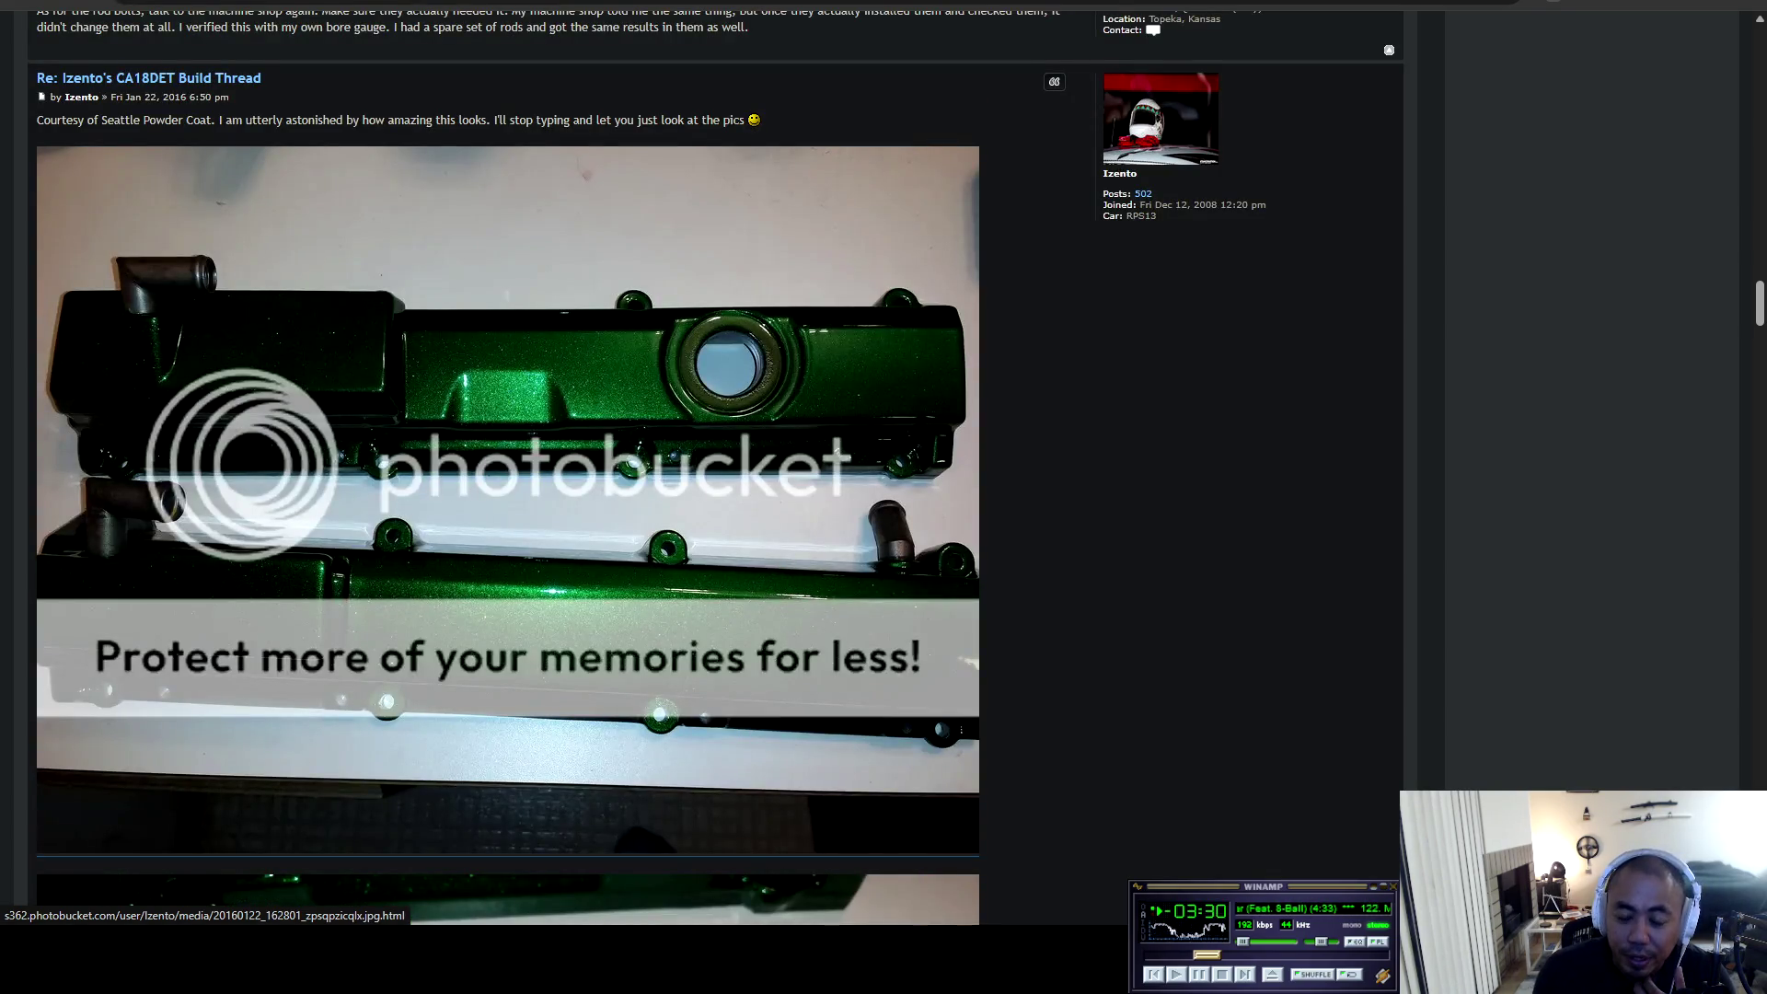
scroll(508, 468, down, 4)
scroll(508, 468, down, 4)
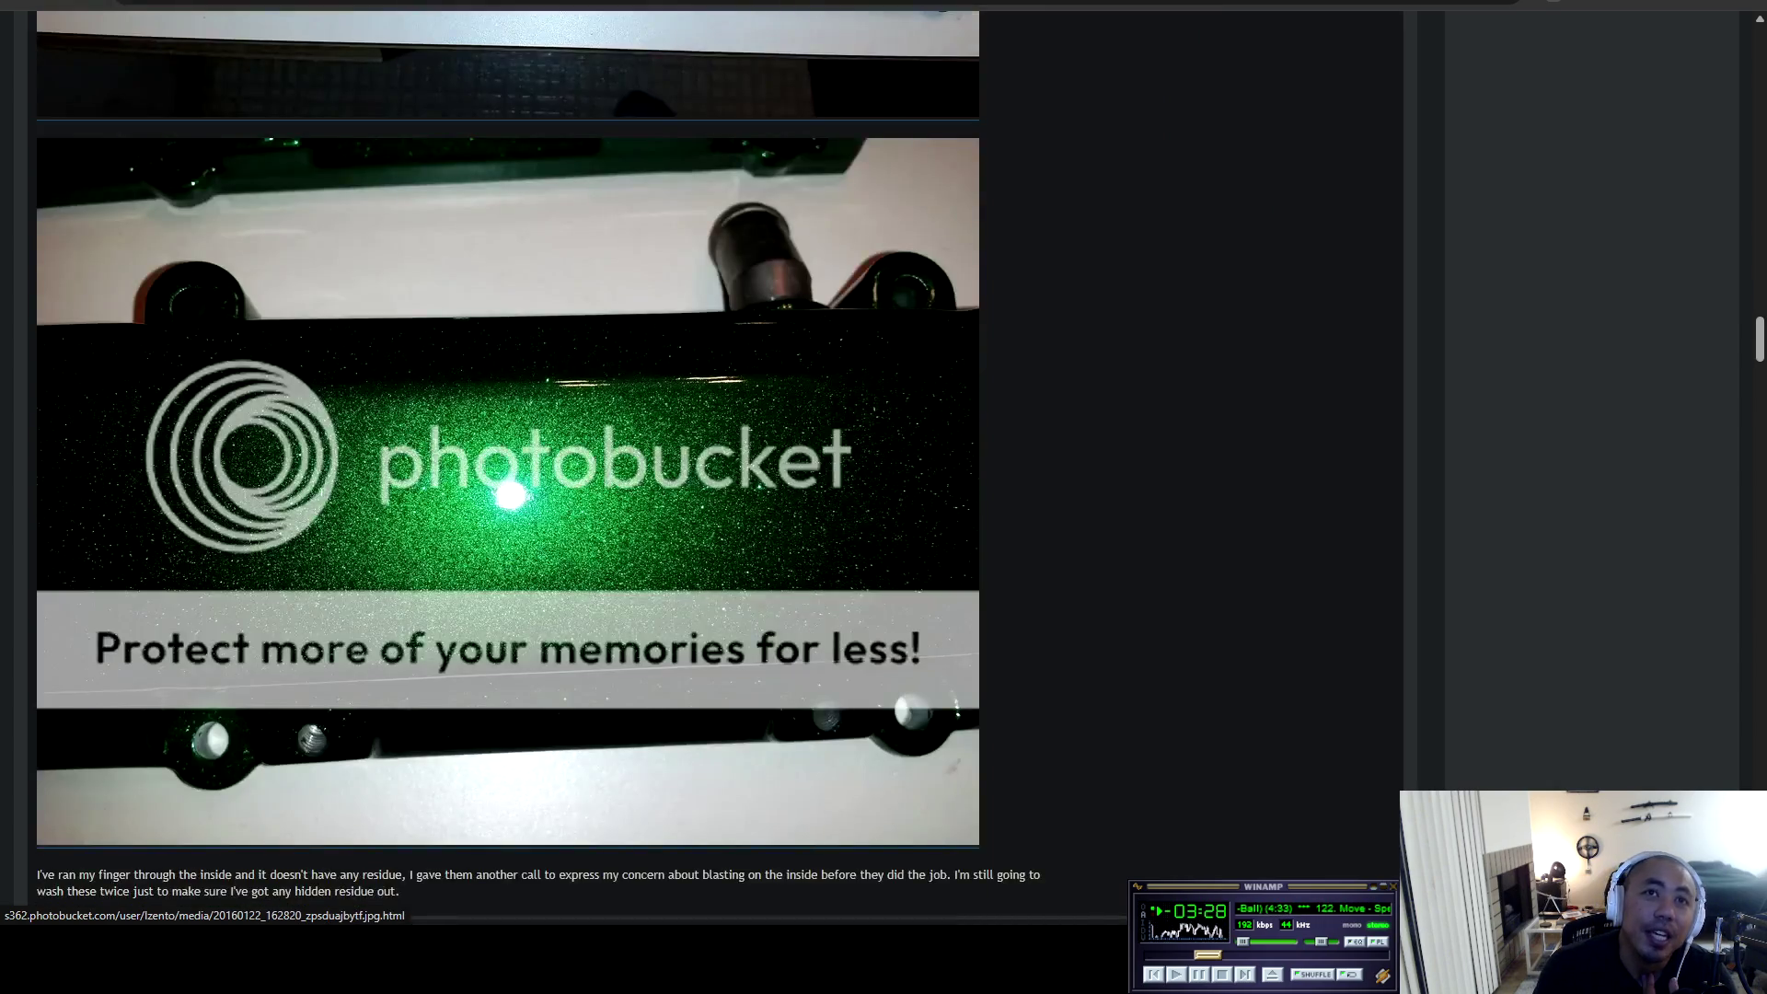
scroll(508, 468, down, 6)
scroll(508, 468, down, 5)
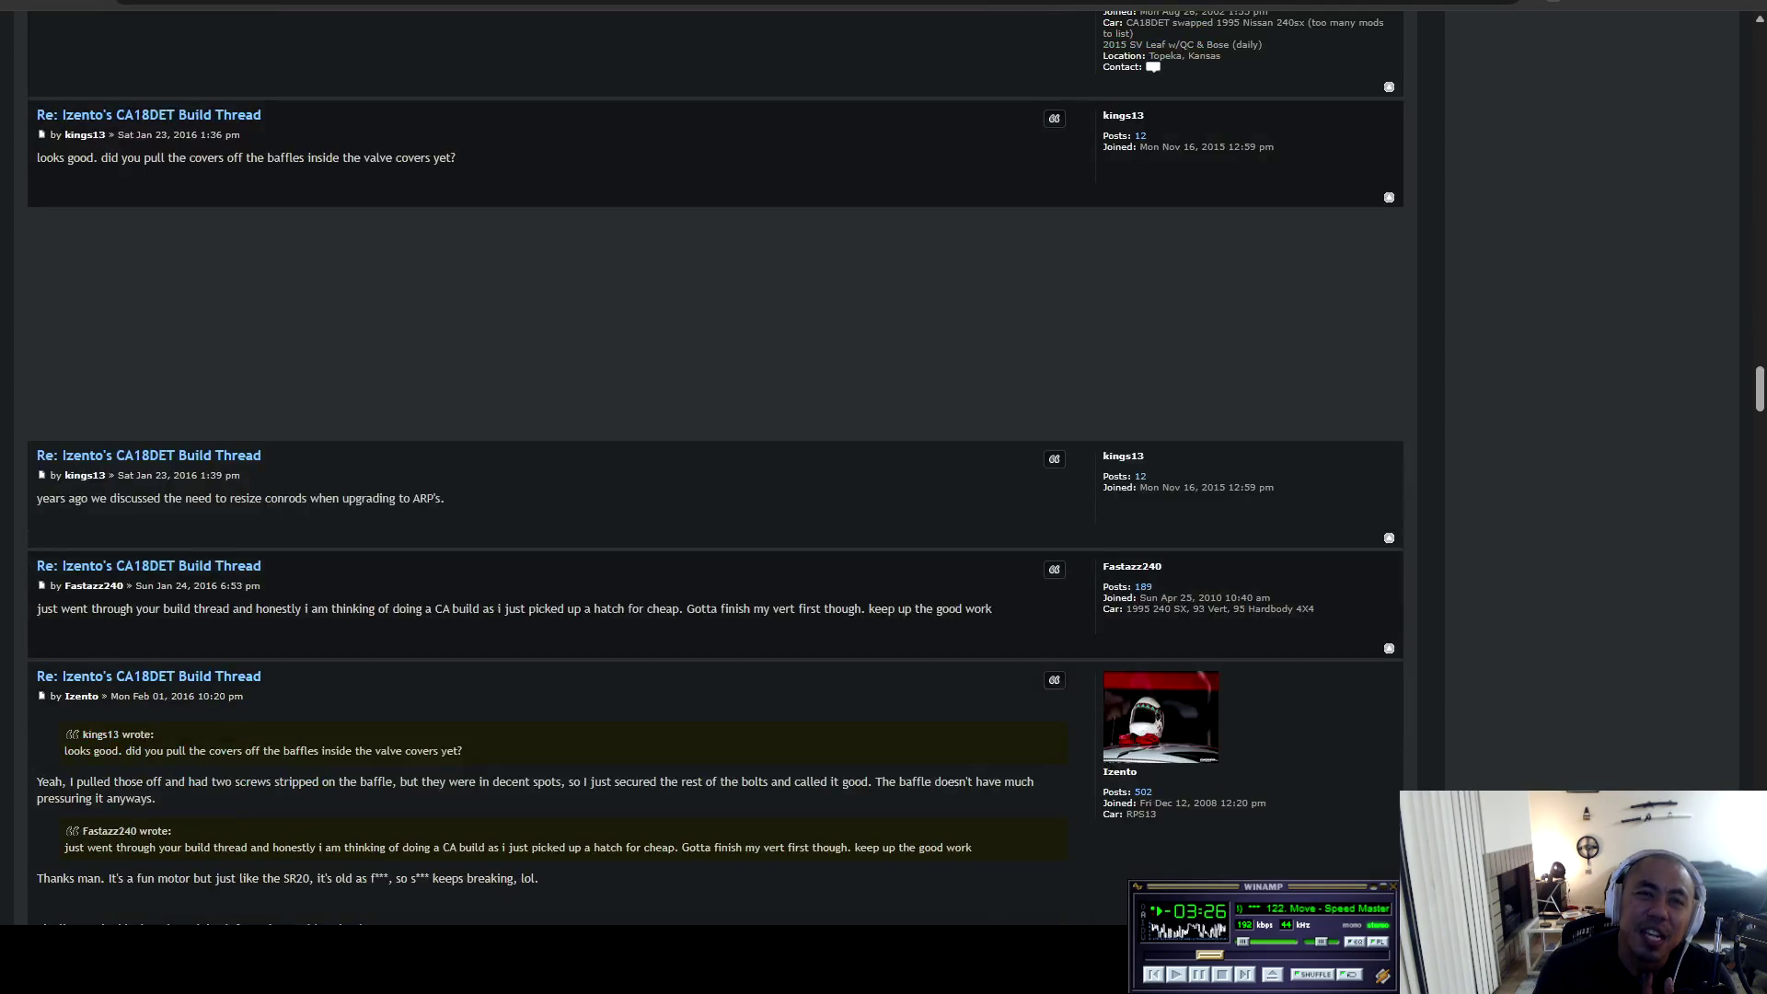
scroll(508, 467, down, 20)
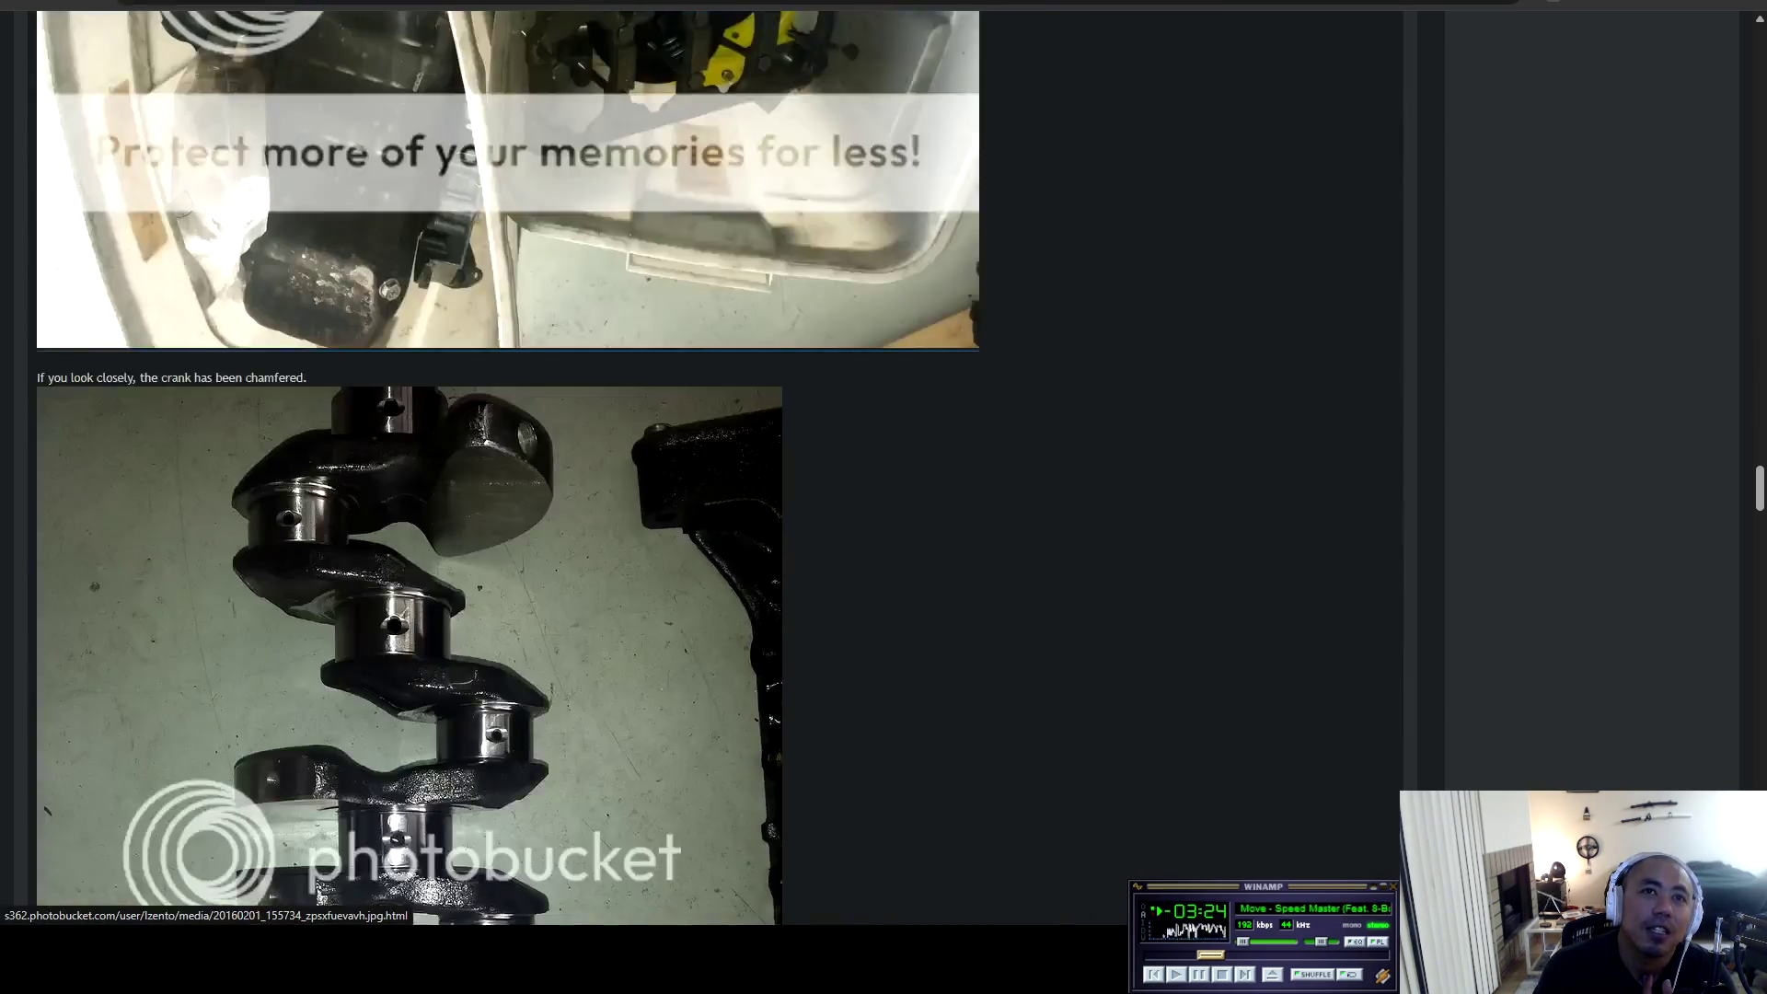
Reach the bottom of page 6 and open page 7 of the thread.
scroll(508, 467, down, 15)
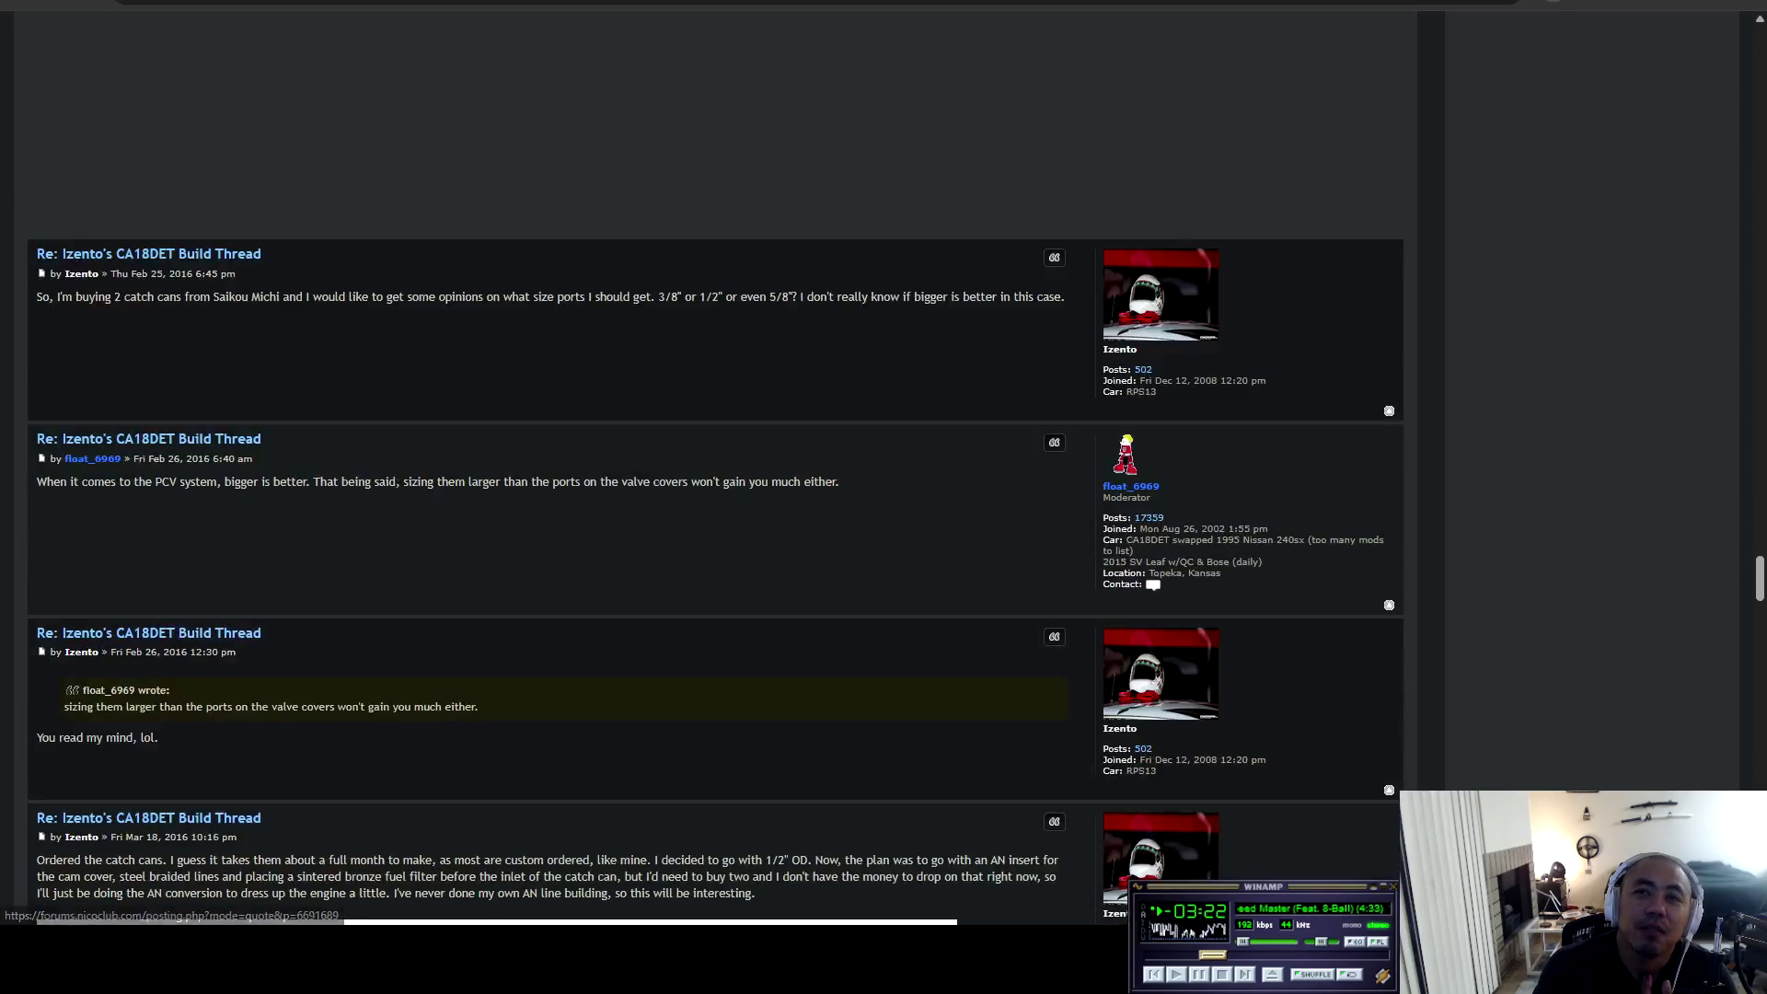
scroll(508, 468, down, 13)
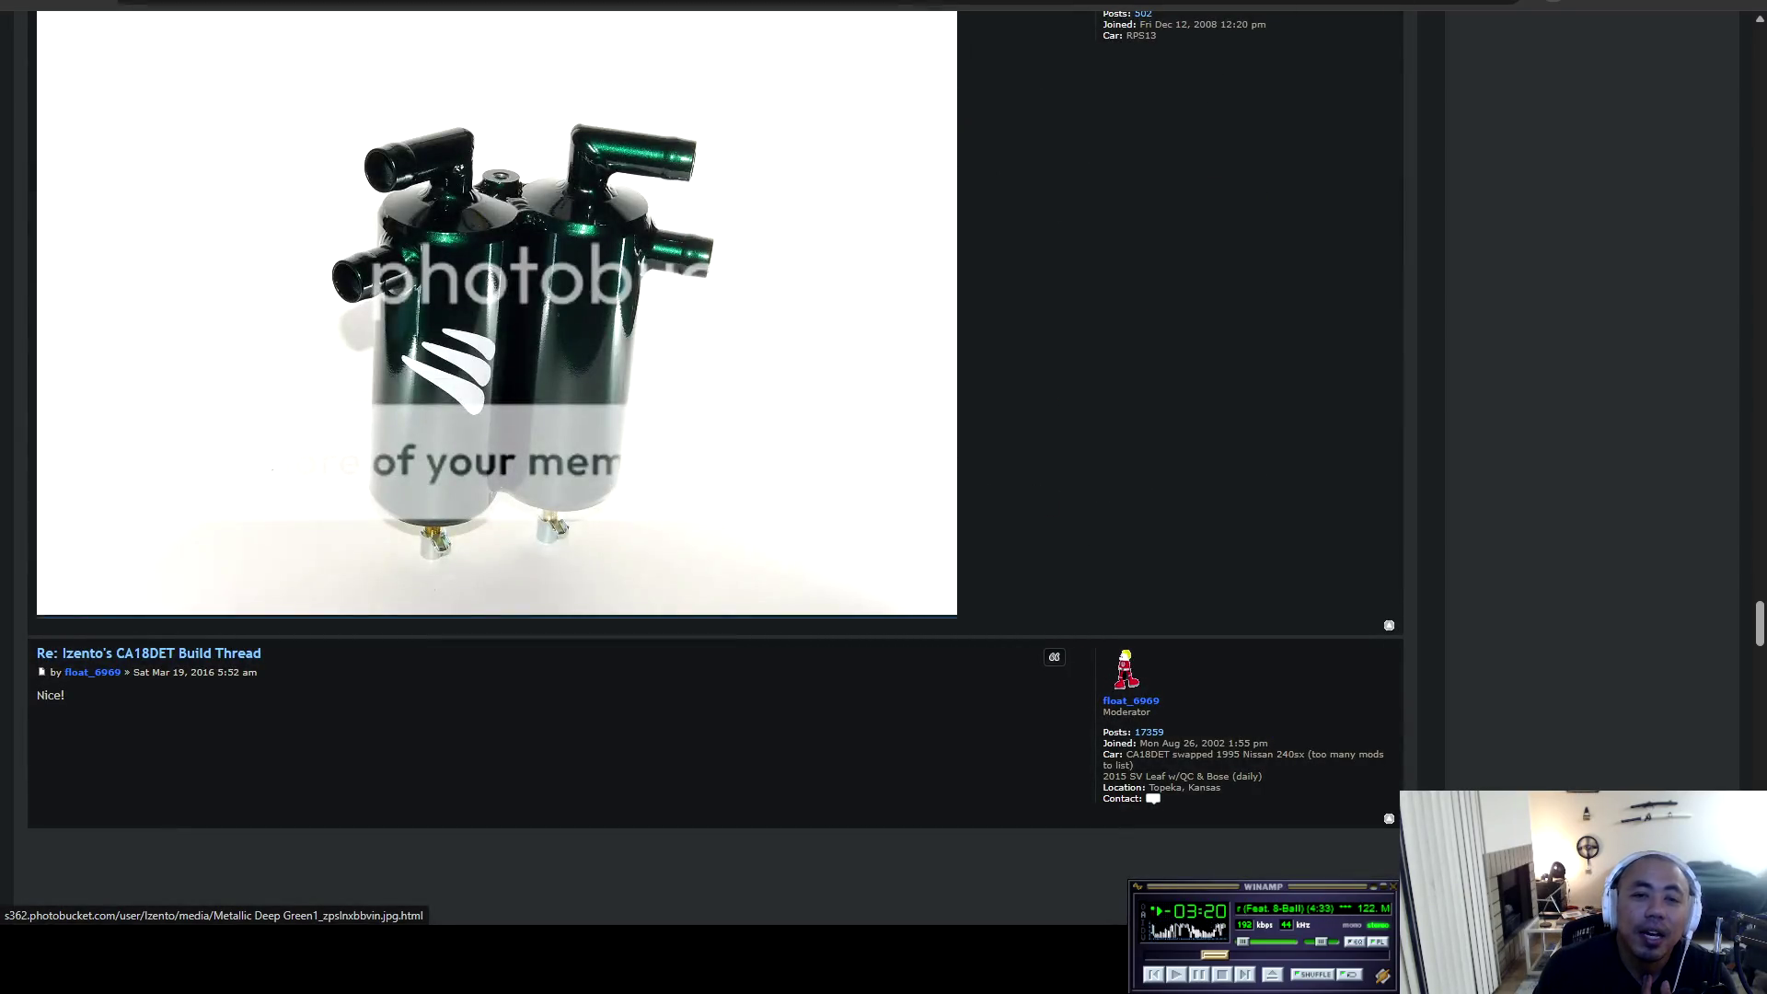
scroll(508, 468, up, 3)
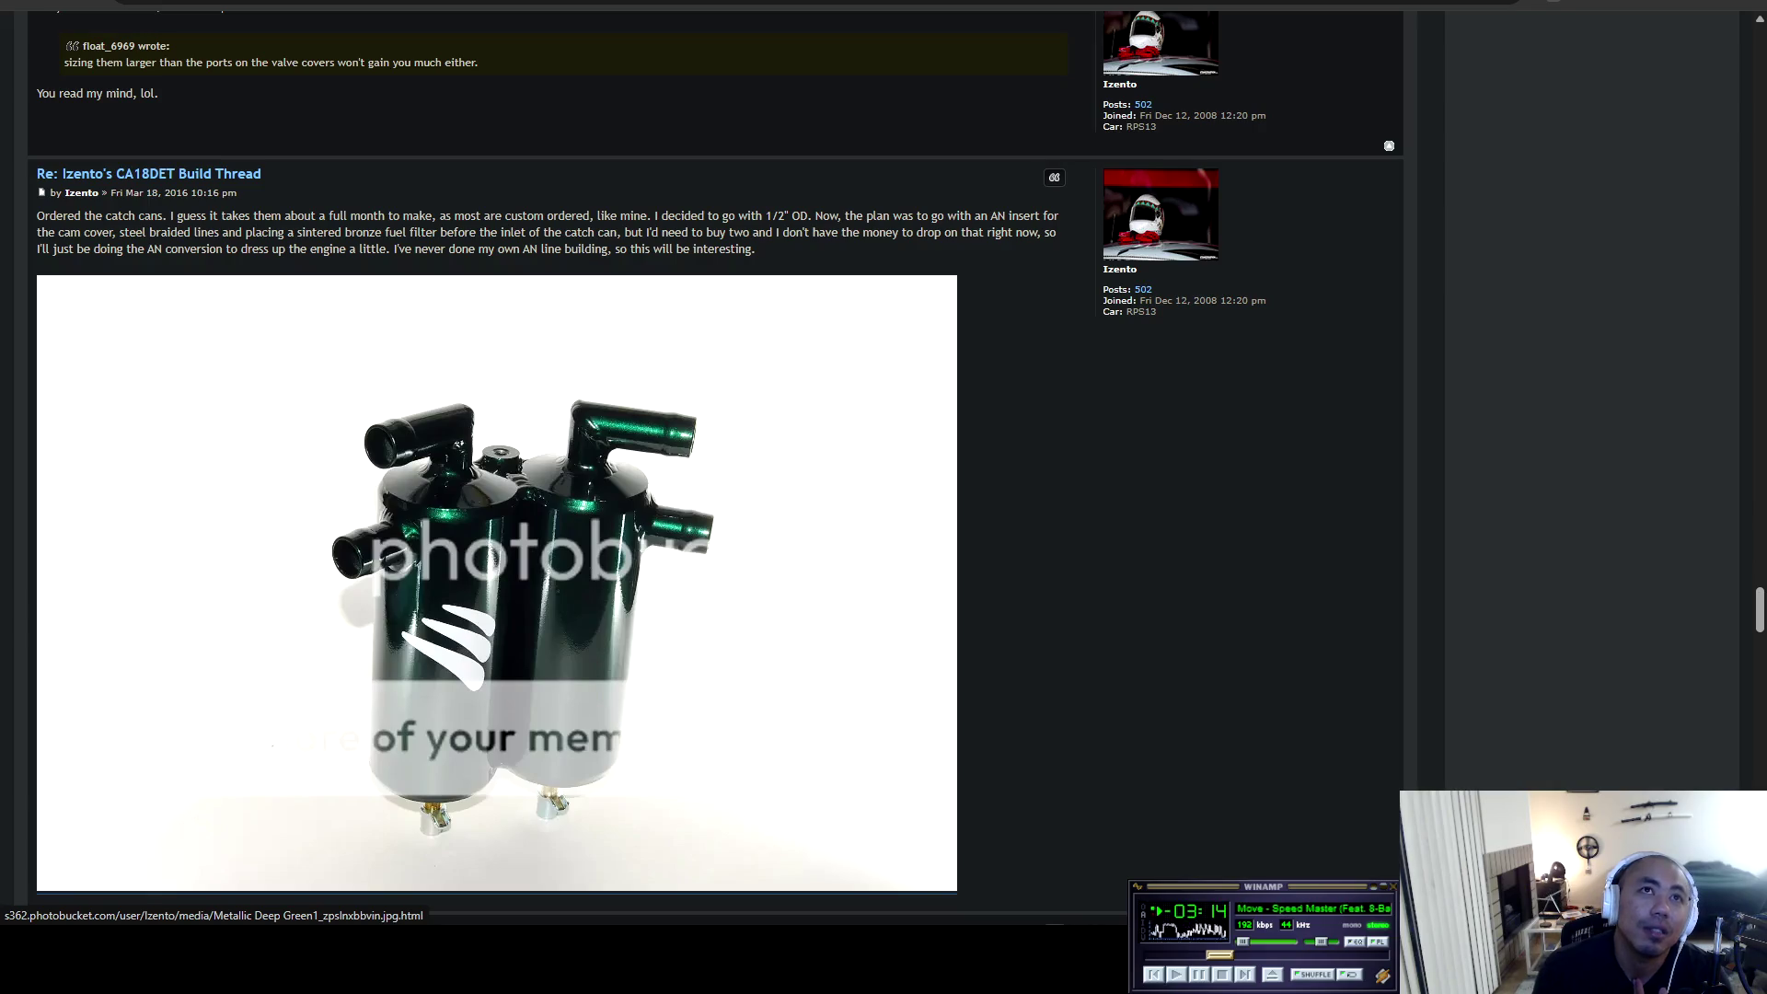
scroll(508, 467, down, 4)
scroll(508, 468, down, 20)
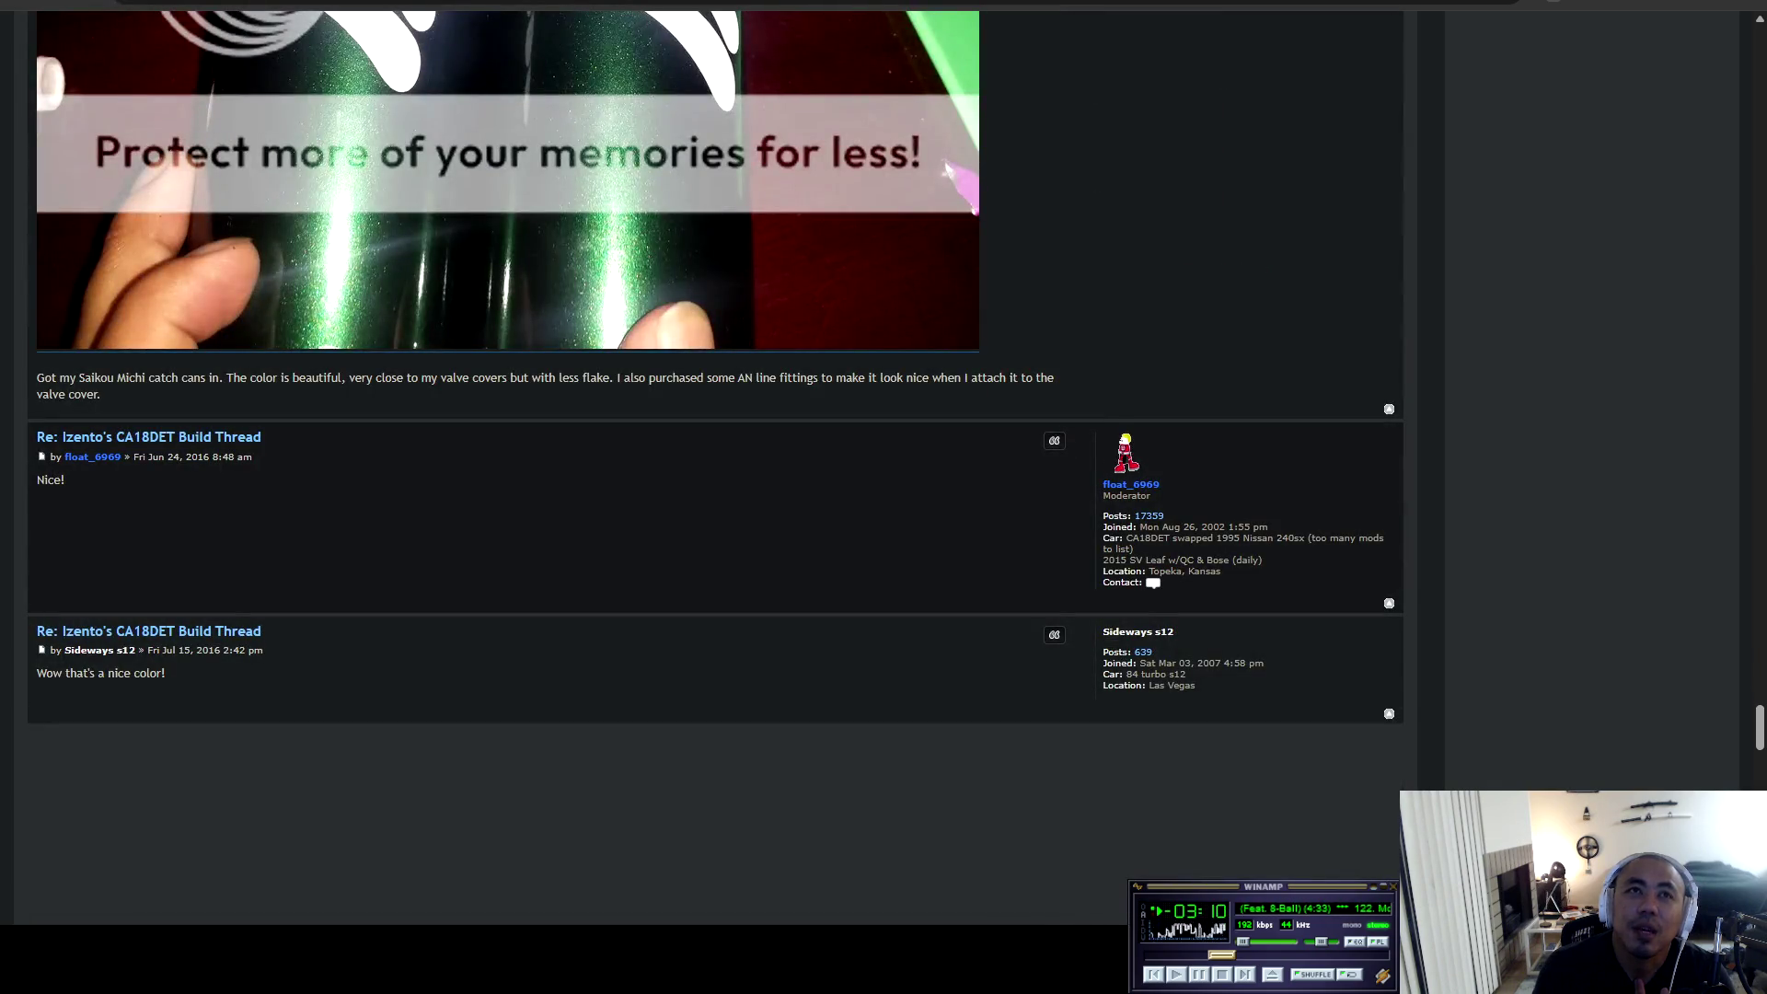
scroll(508, 467, down, 4)
scroll(716, 460, up, 4)
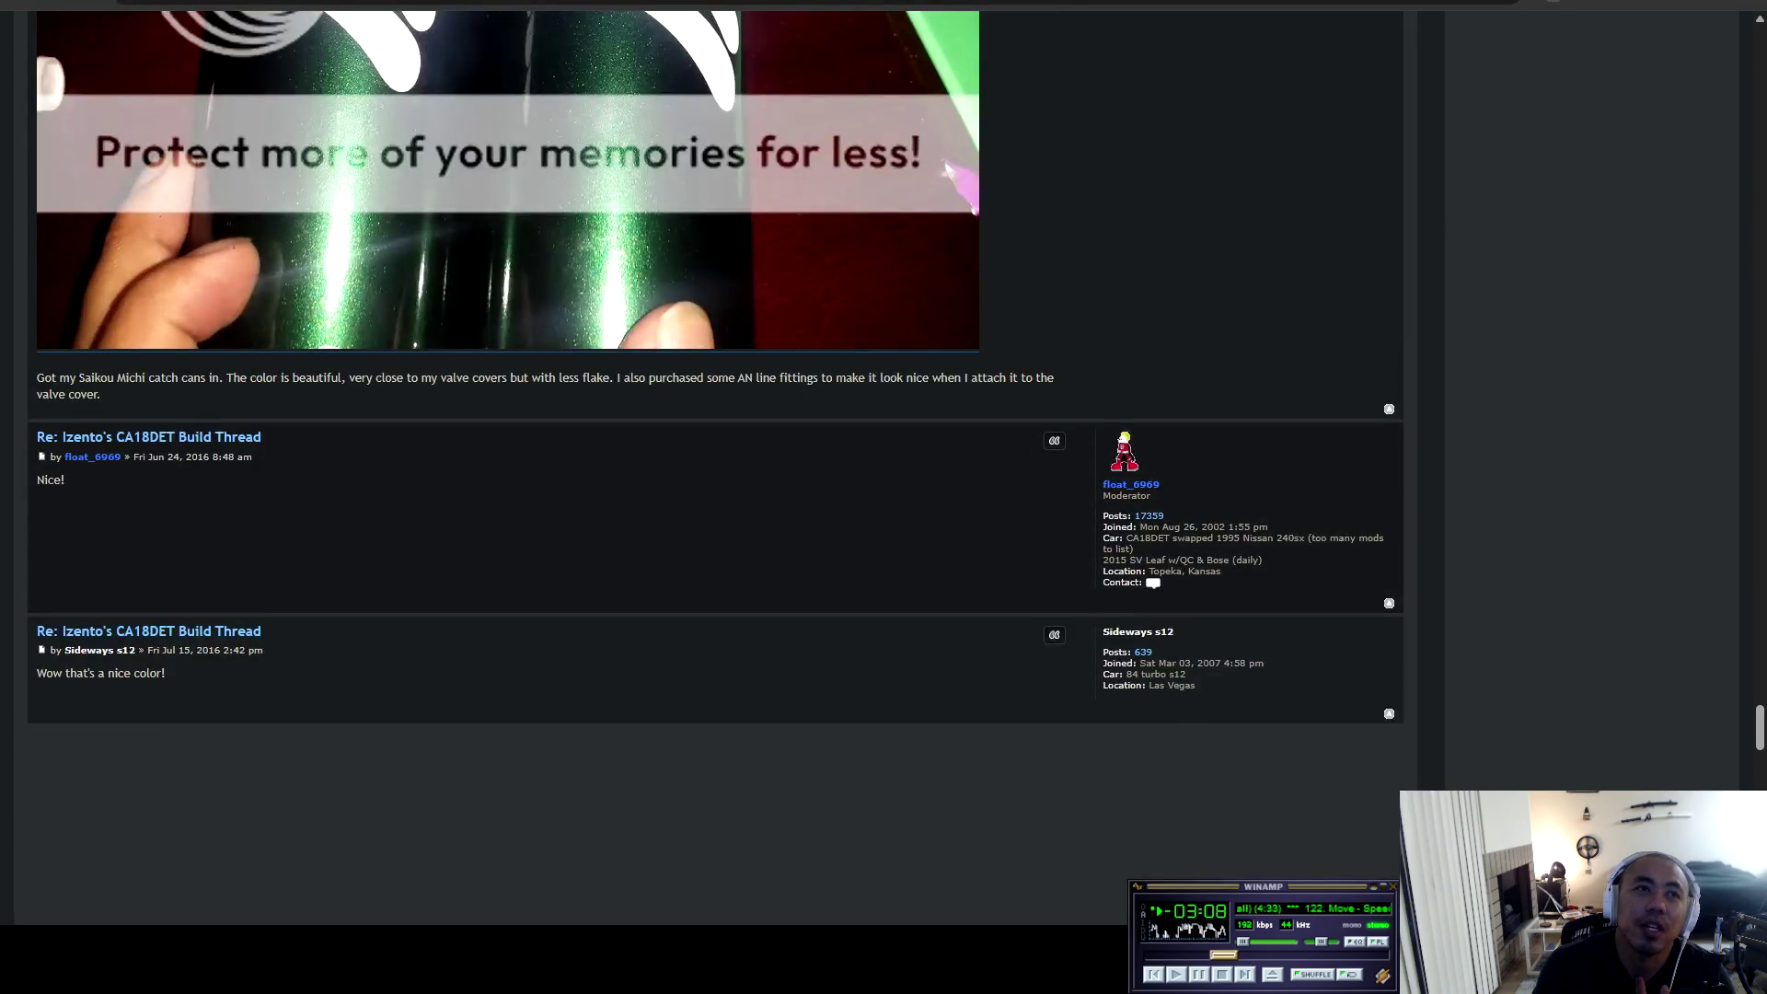
scroll(715, 460, down, 1)
scroll(715, 460, down, 15)
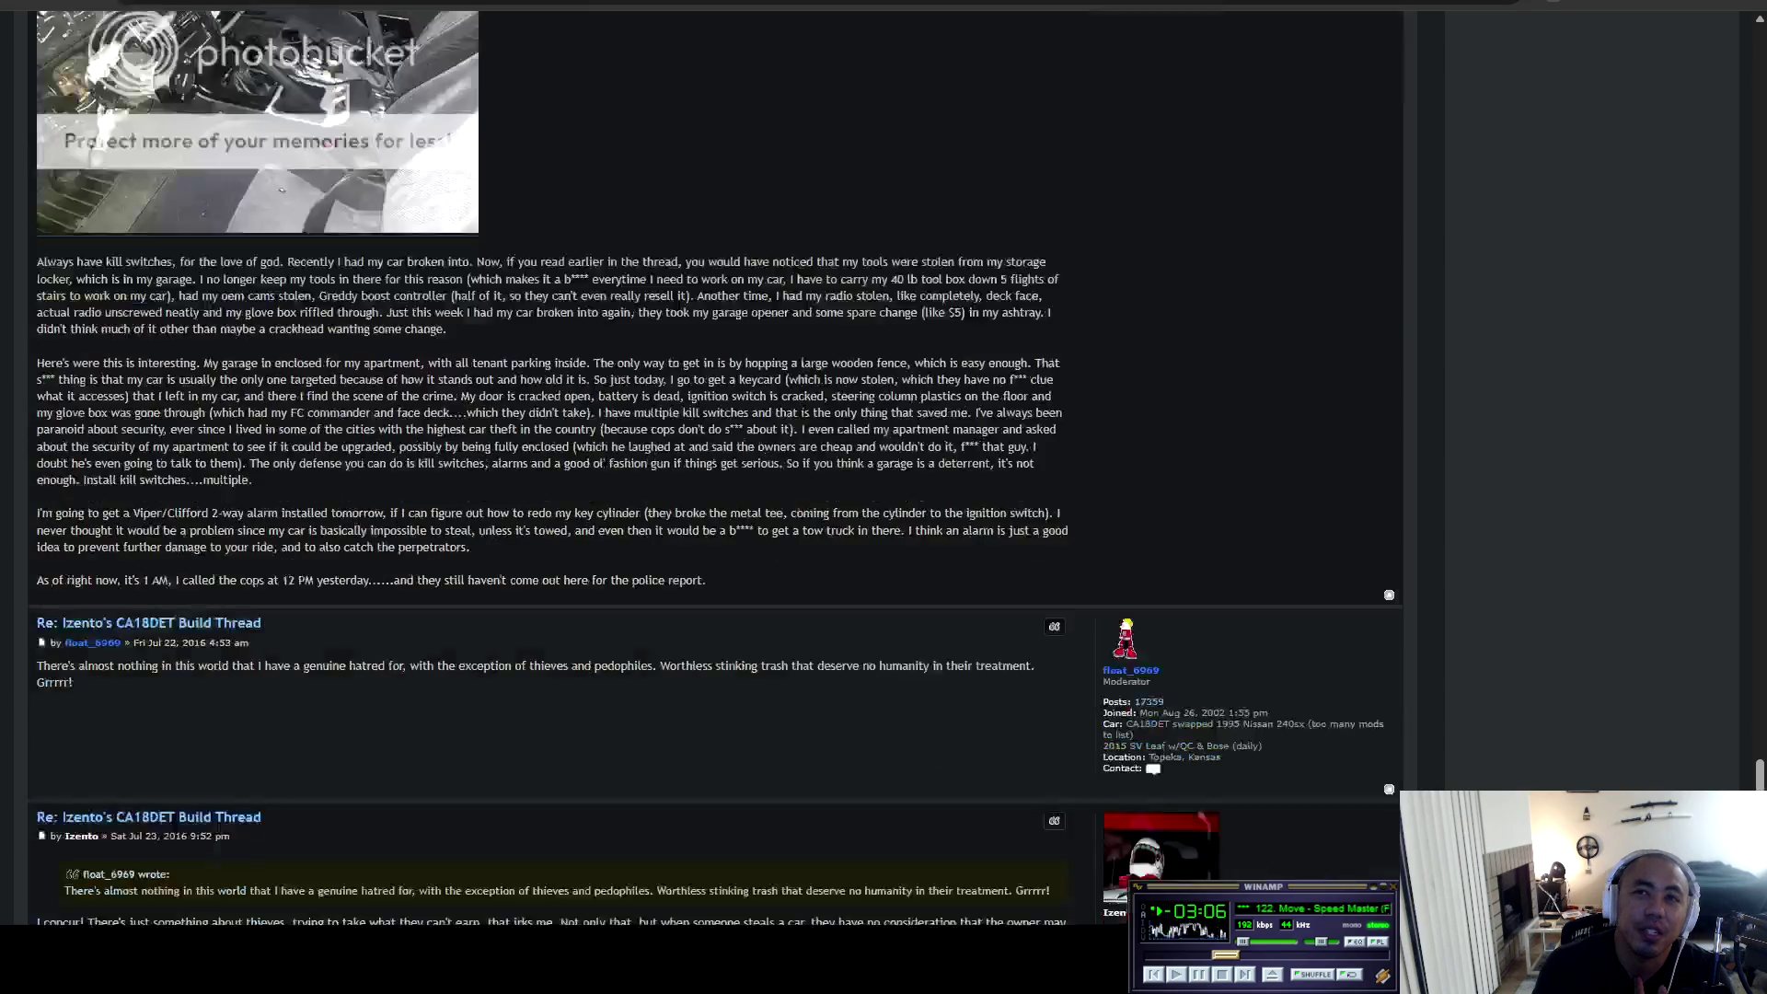
scroll(715, 460, down, 10)
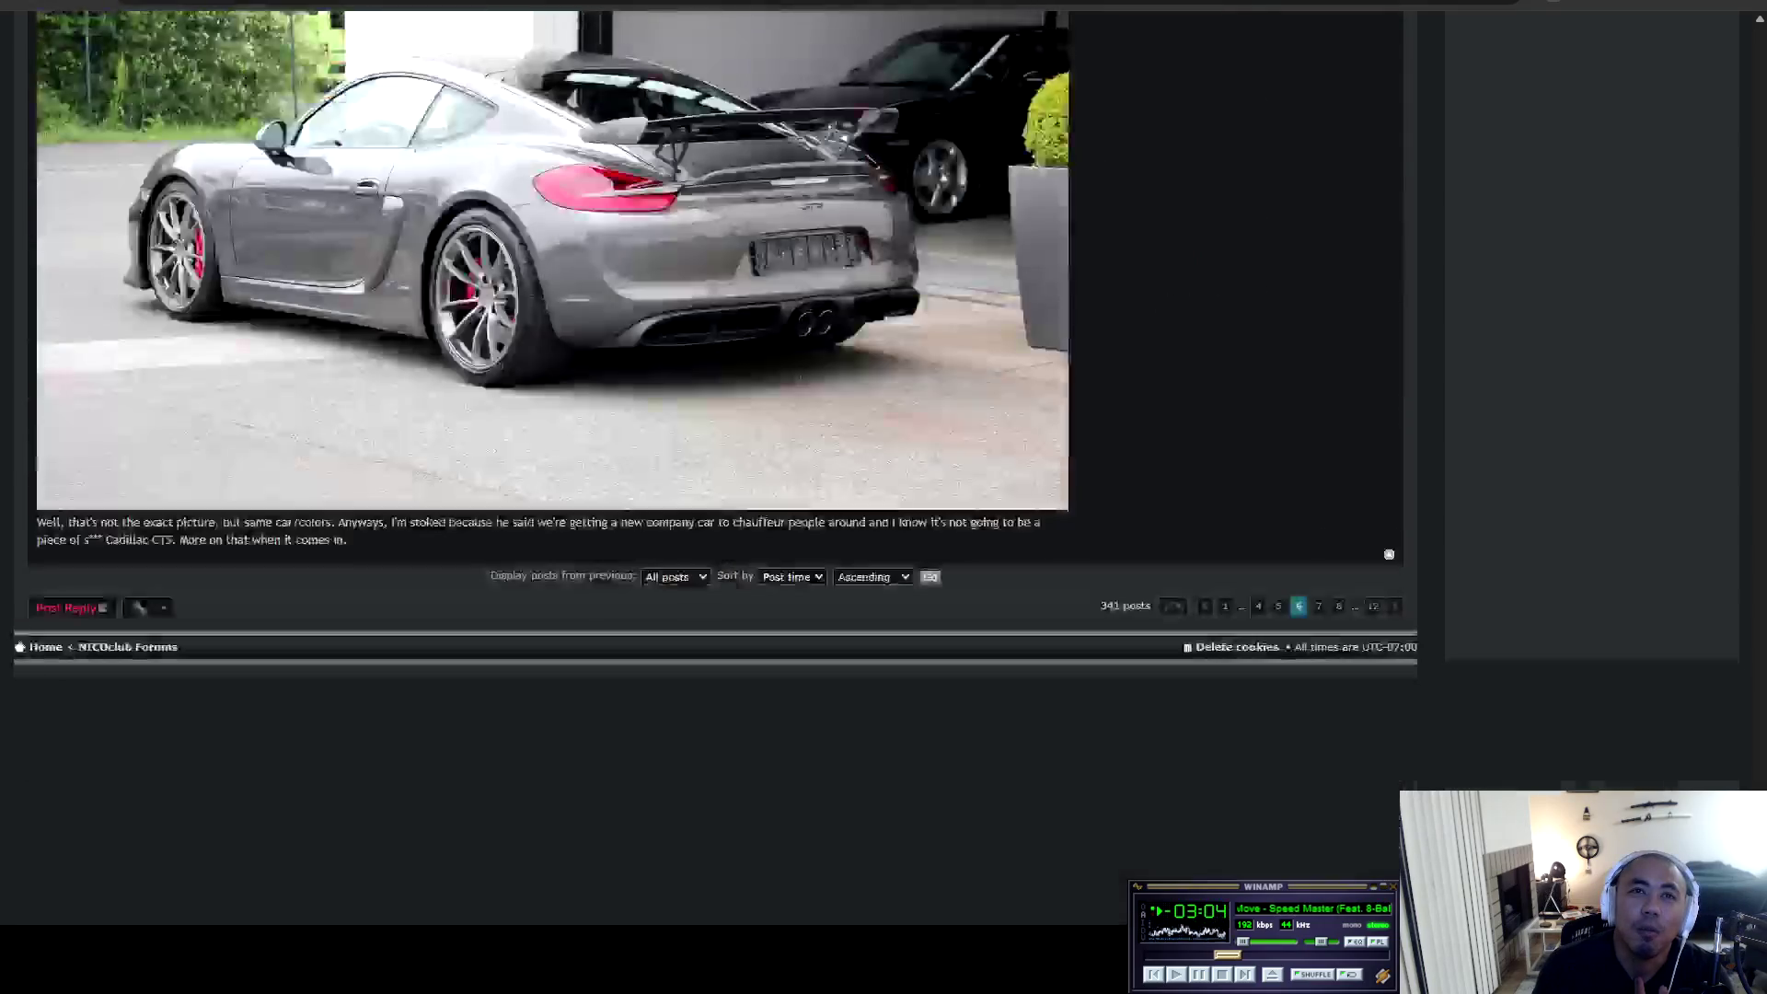
click(1318, 605)
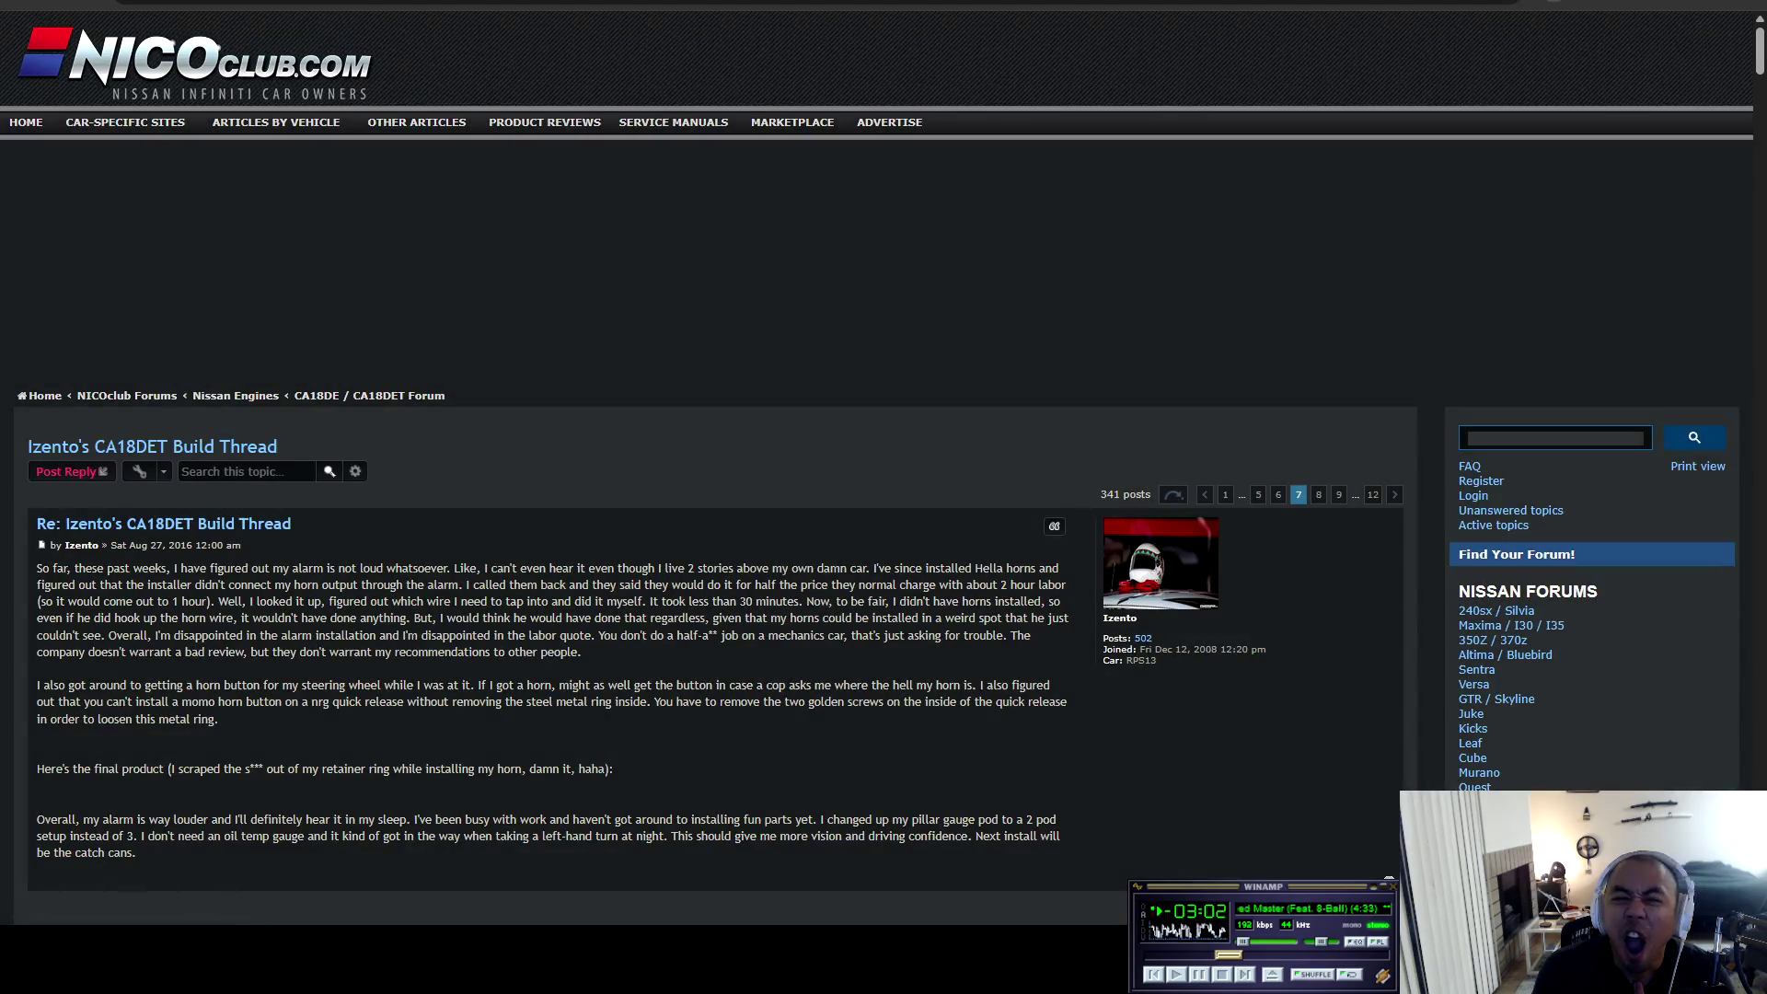
Read page 7 from the alarm and horn button post down to the Sep 2021 reply praising Commanders.
scroll(543, 288, down, 20)
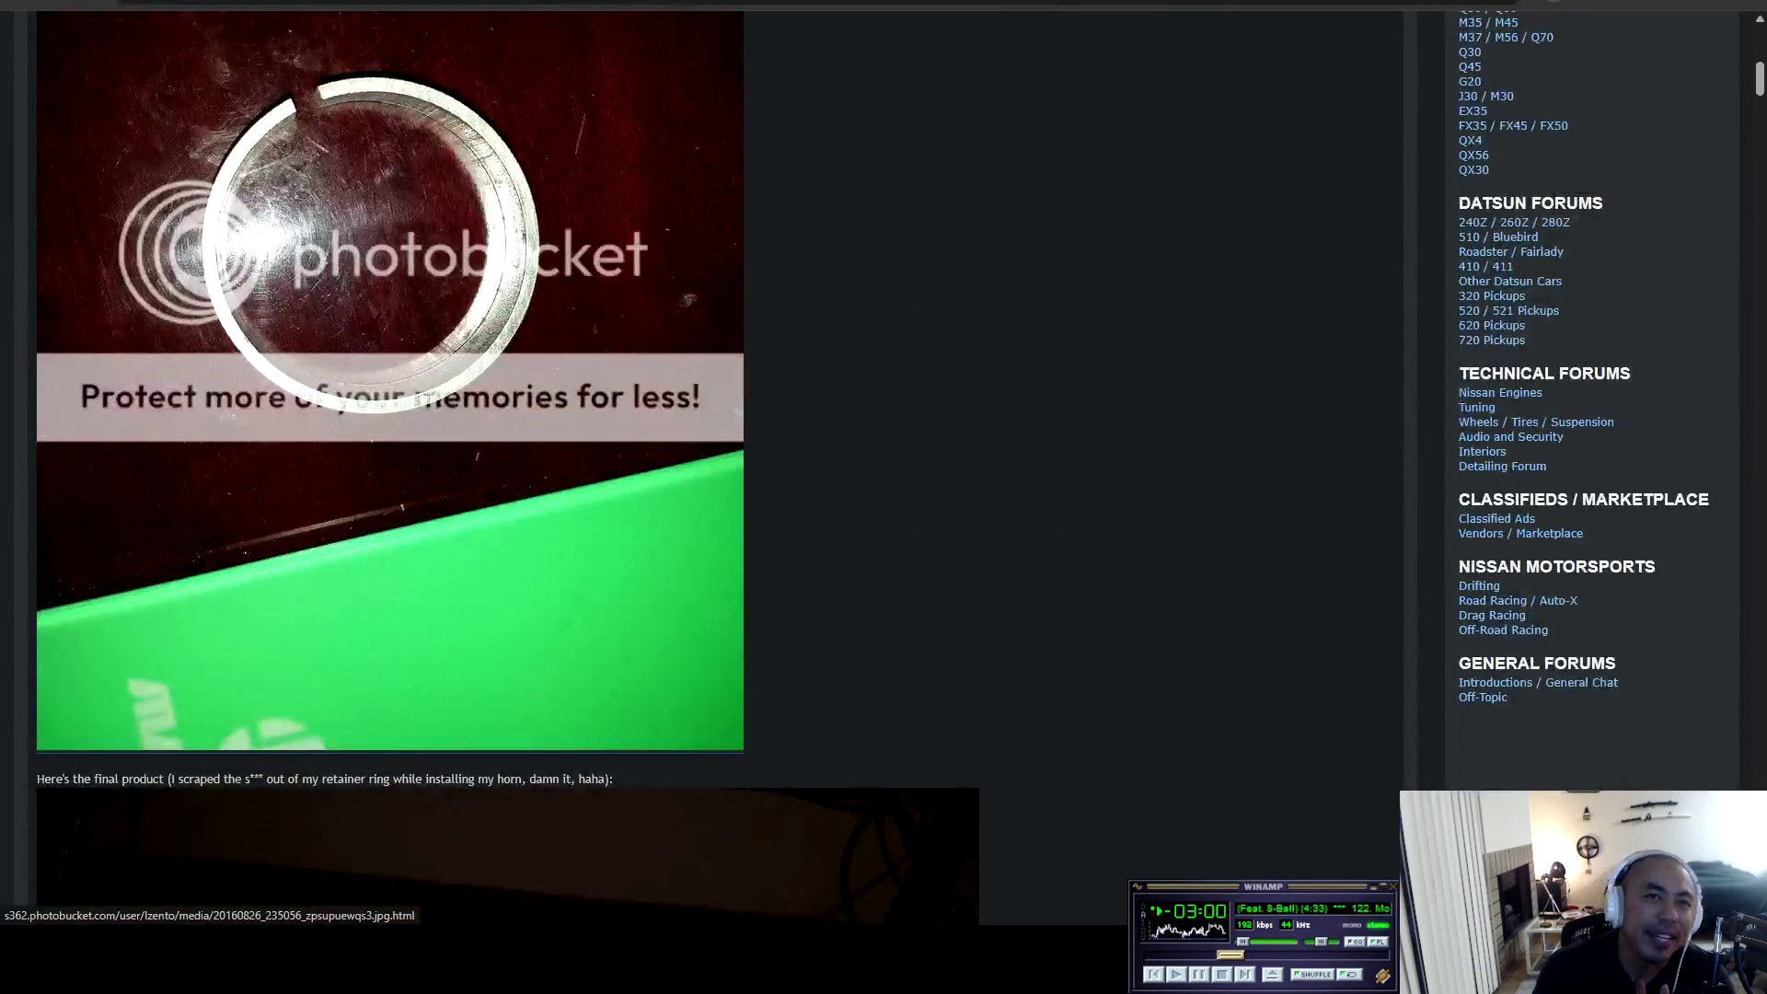
scroll(544, 288, down, 15)
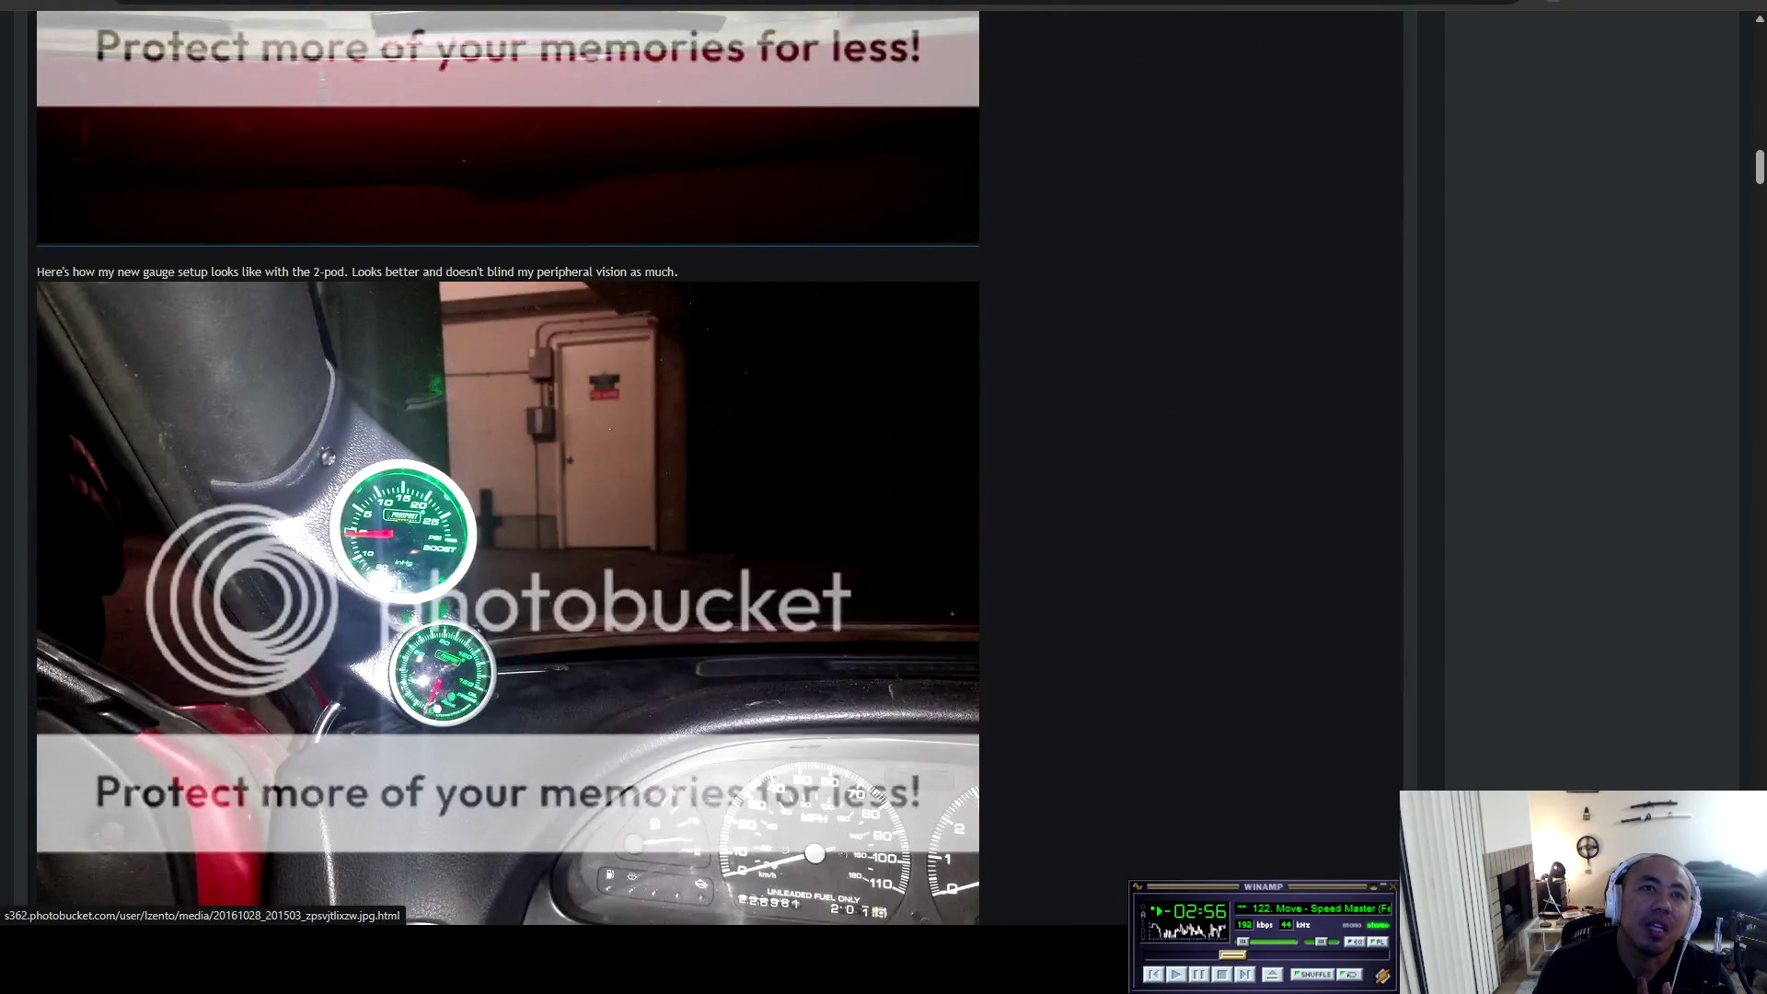
scroll(508, 467, down, 5)
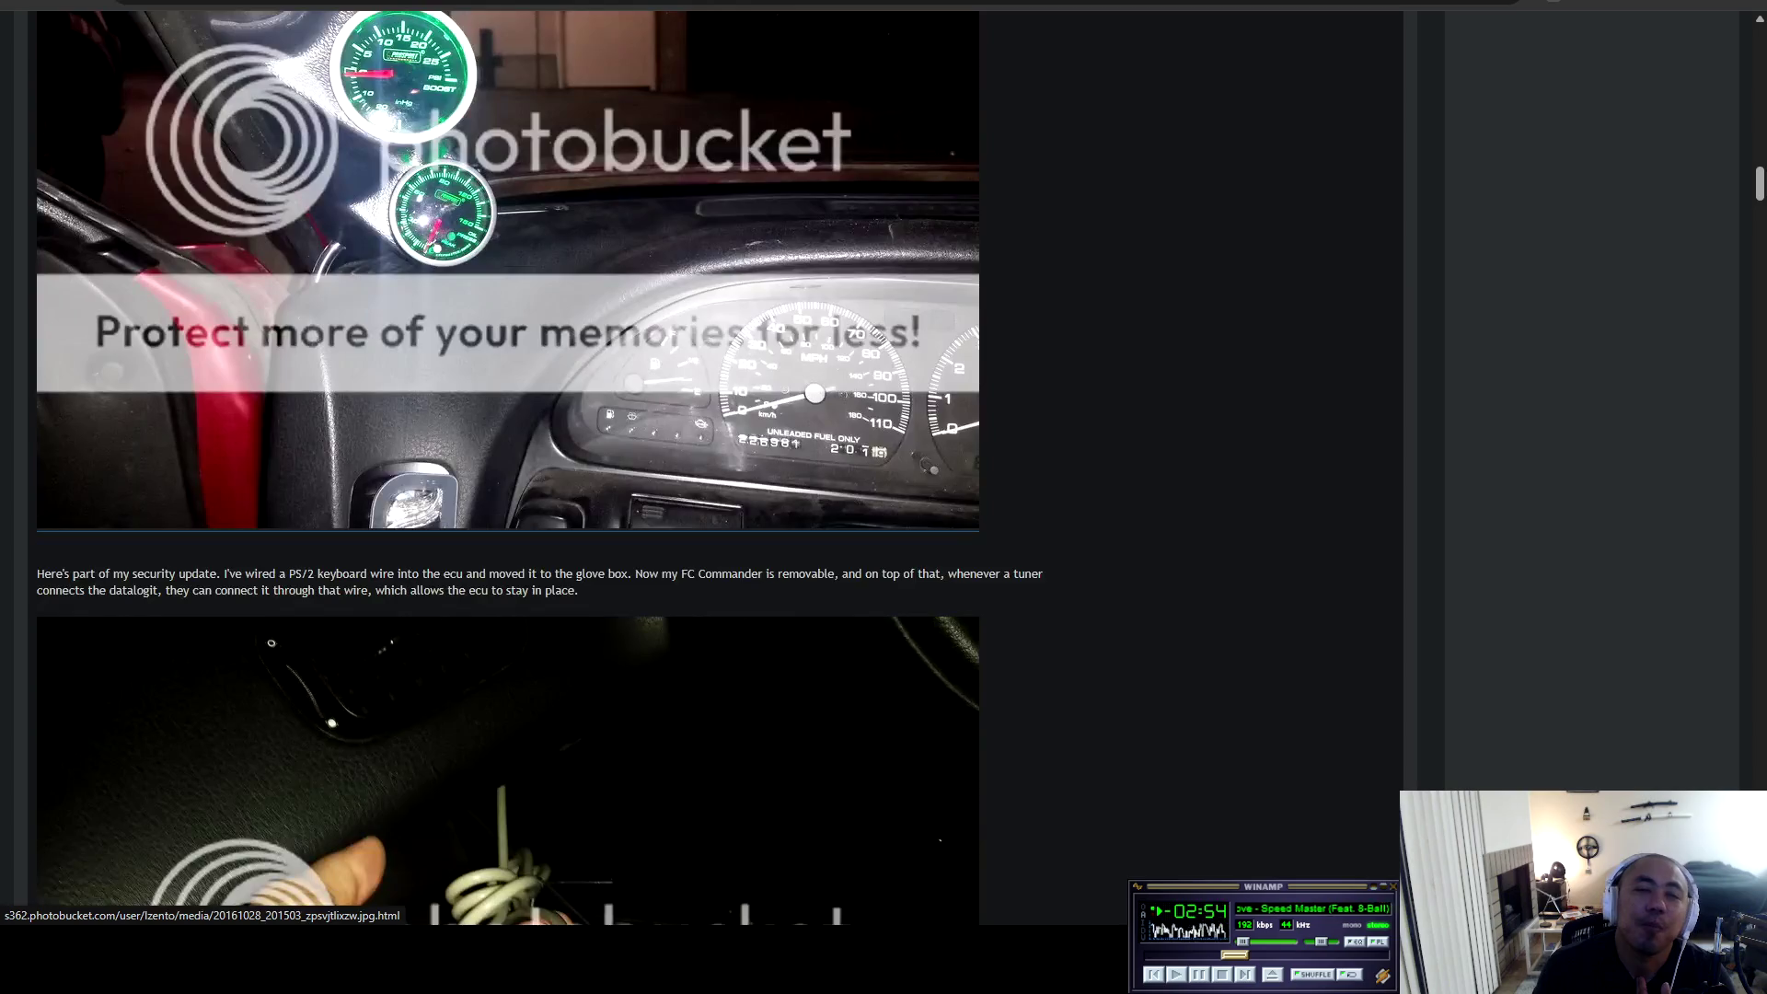
scroll(508, 467, down, 5)
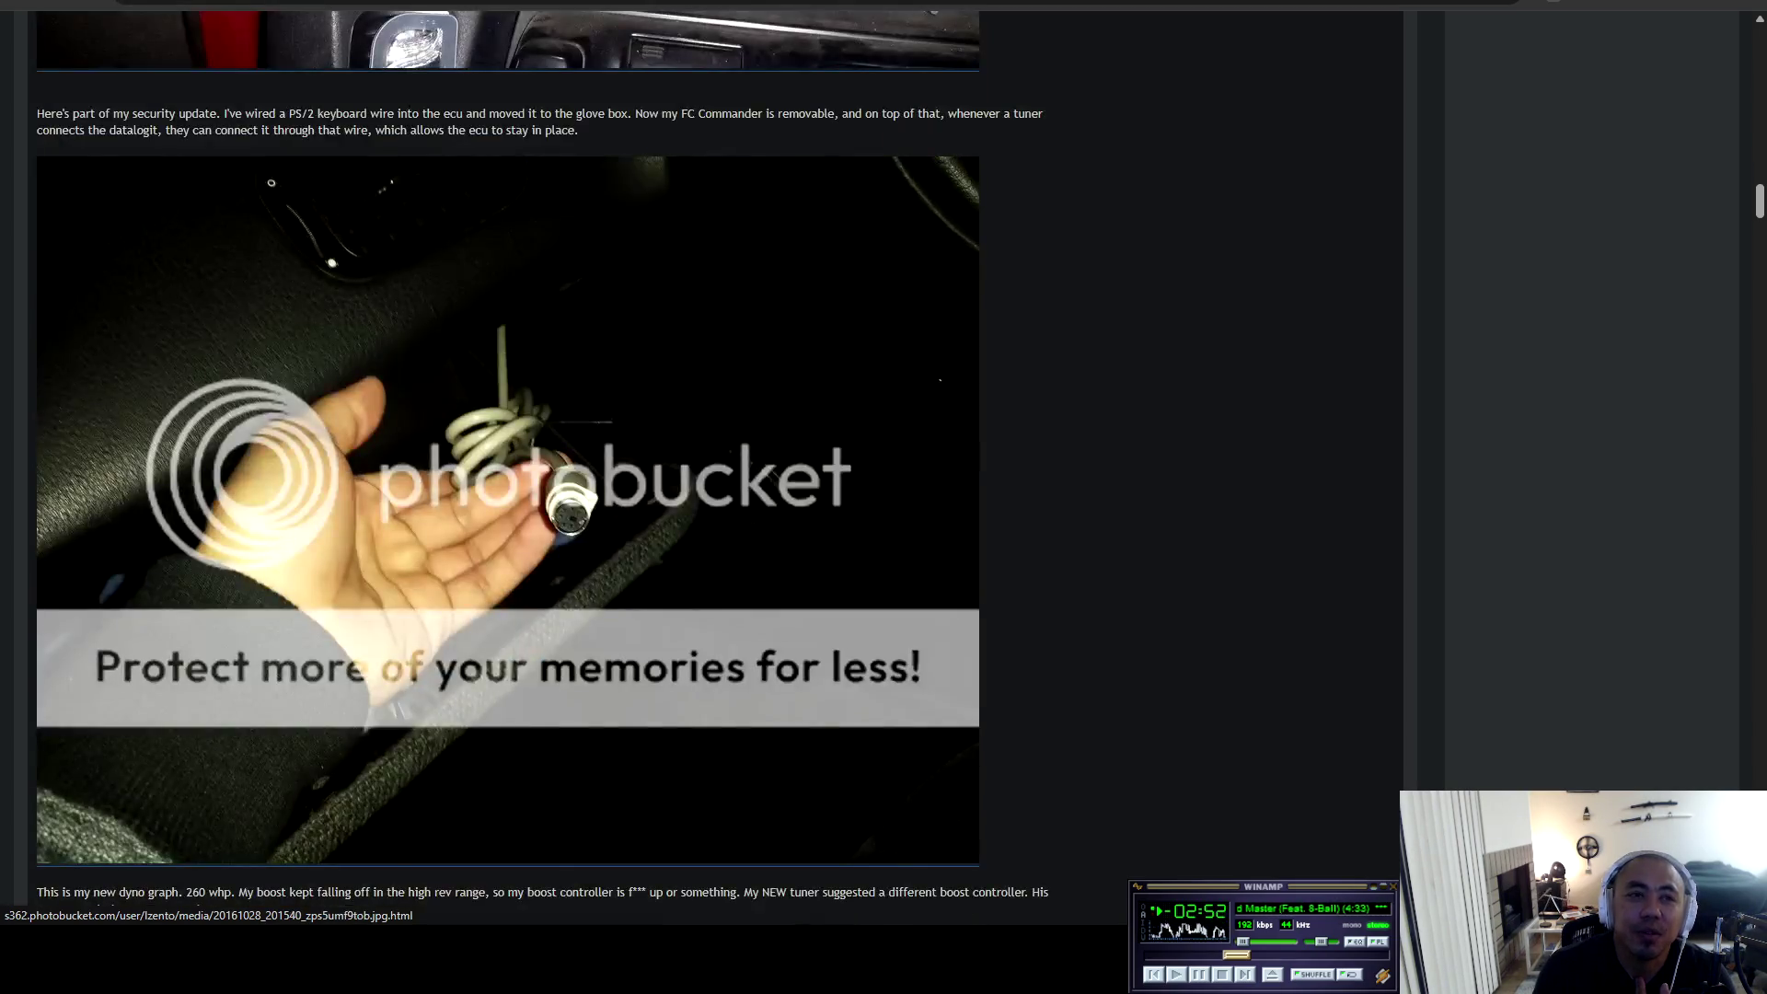
scroll(508, 468, up, 5)
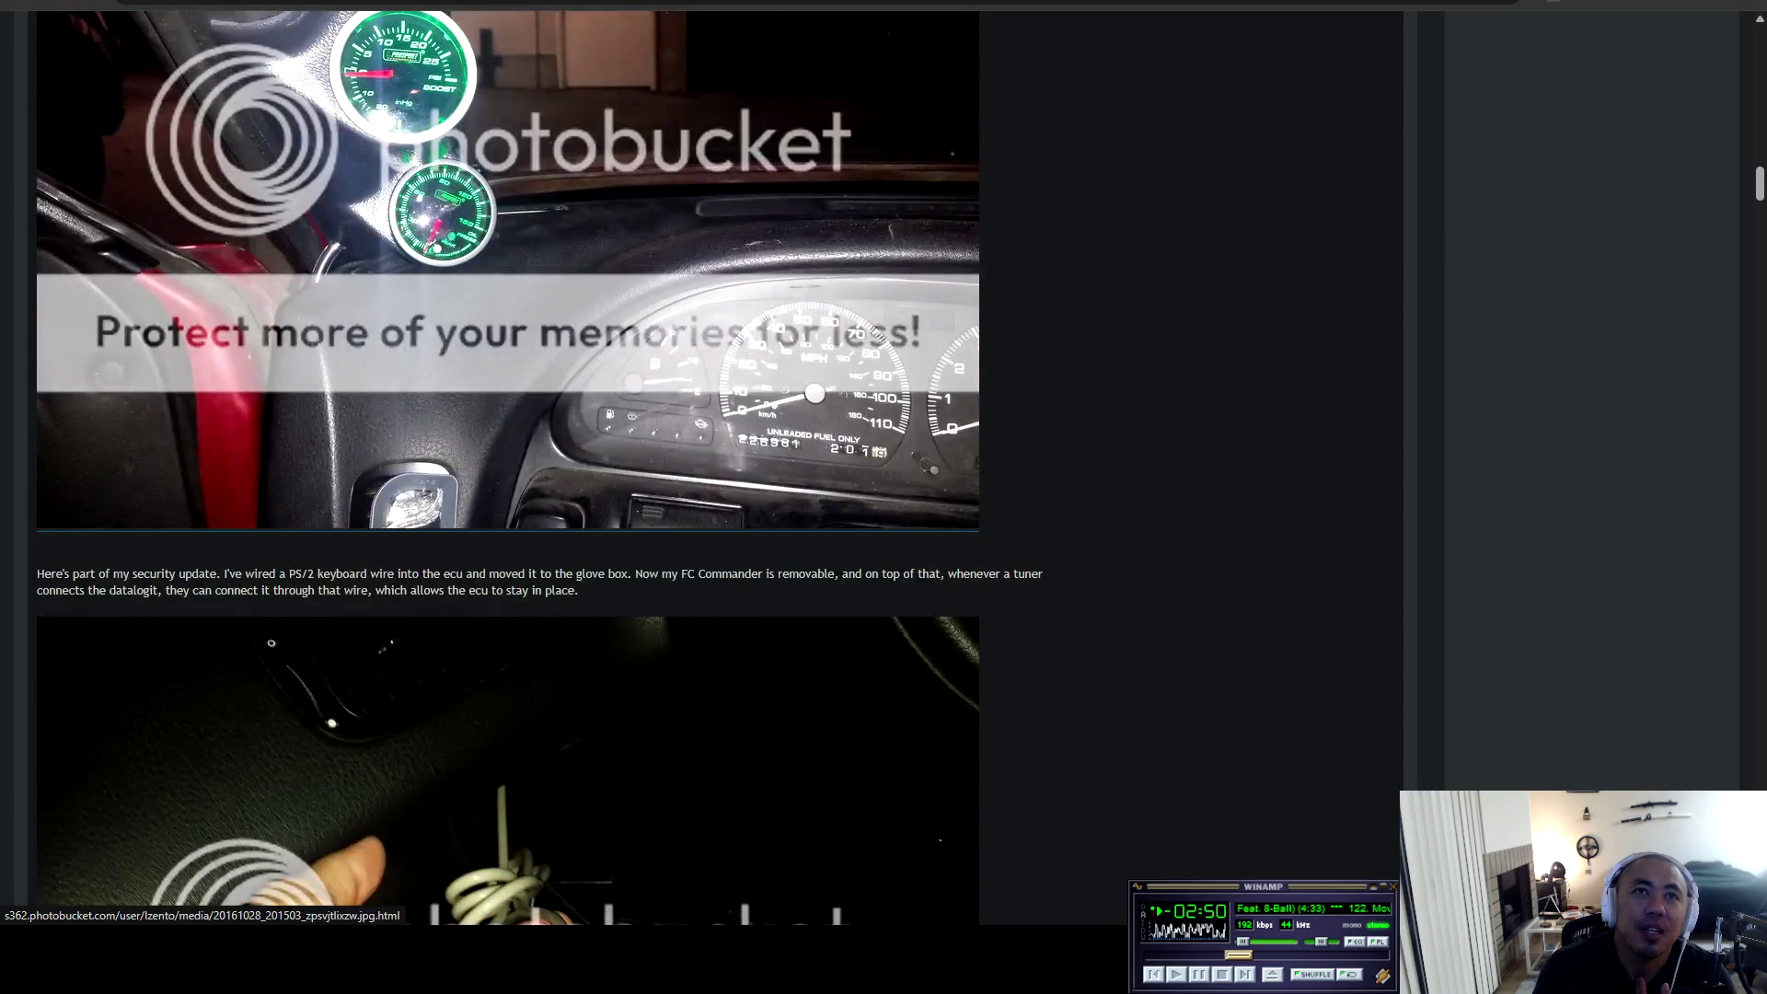
scroll(508, 468, down, 5)
scroll(508, 468, down, 9)
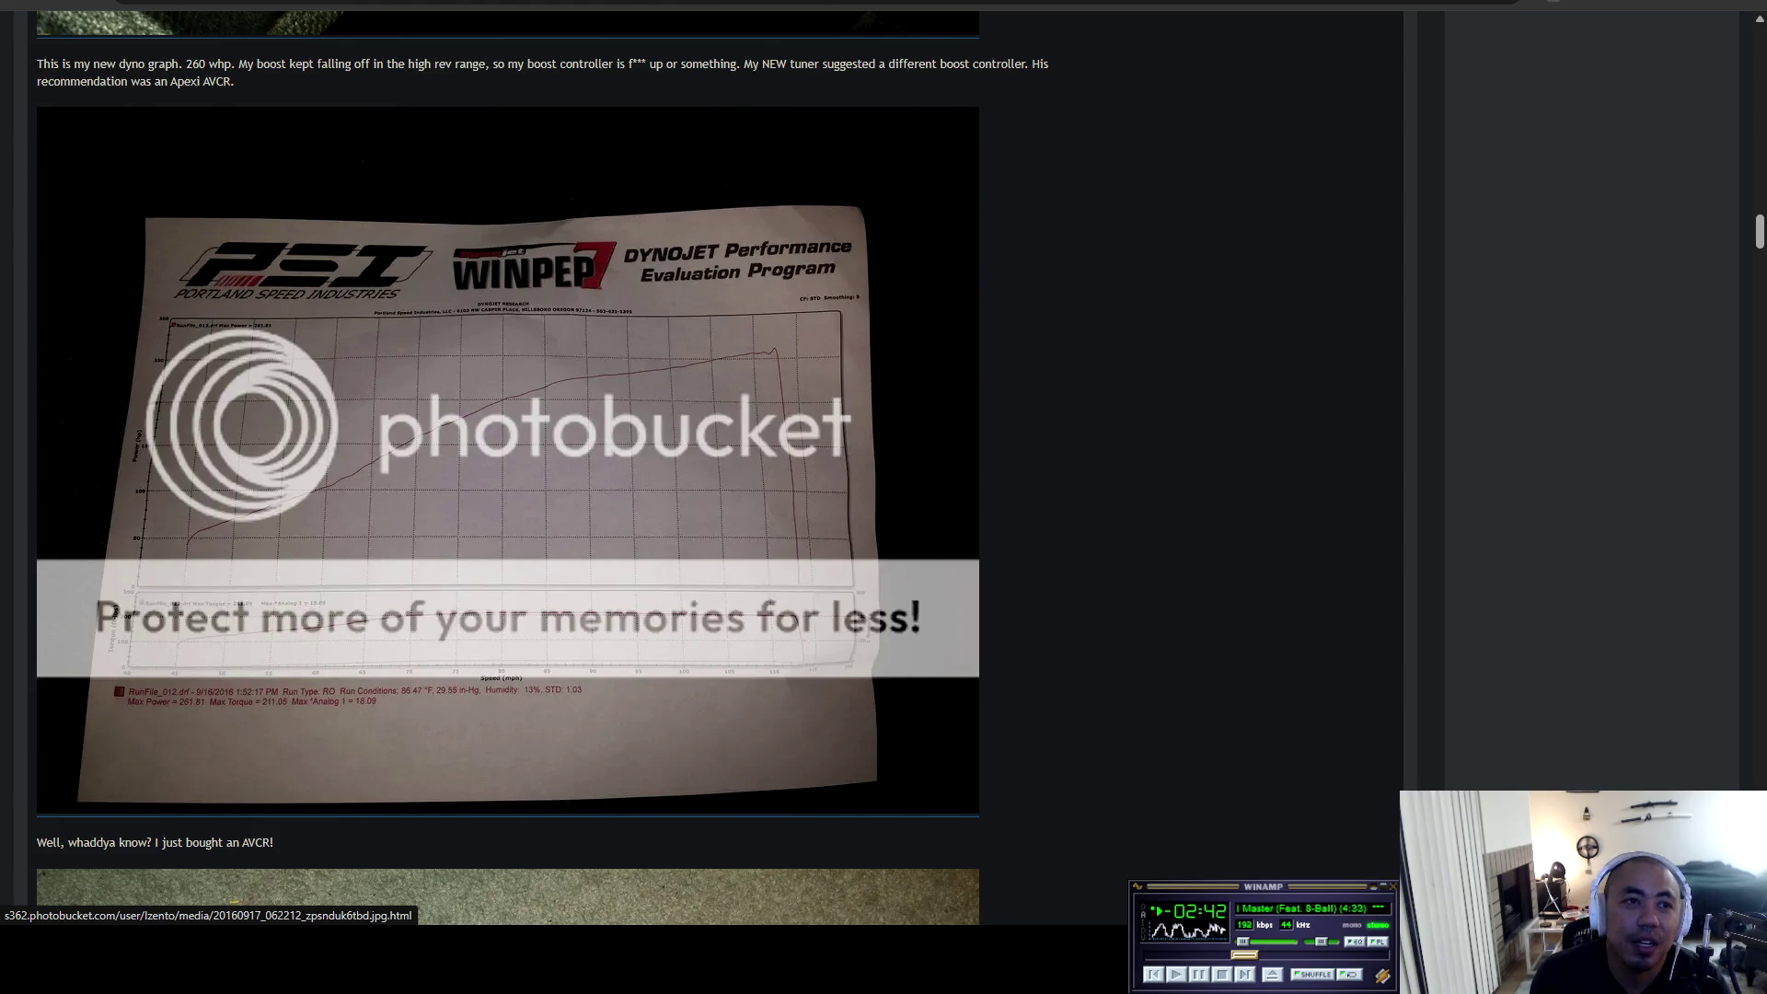
scroll(508, 467, down, 8)
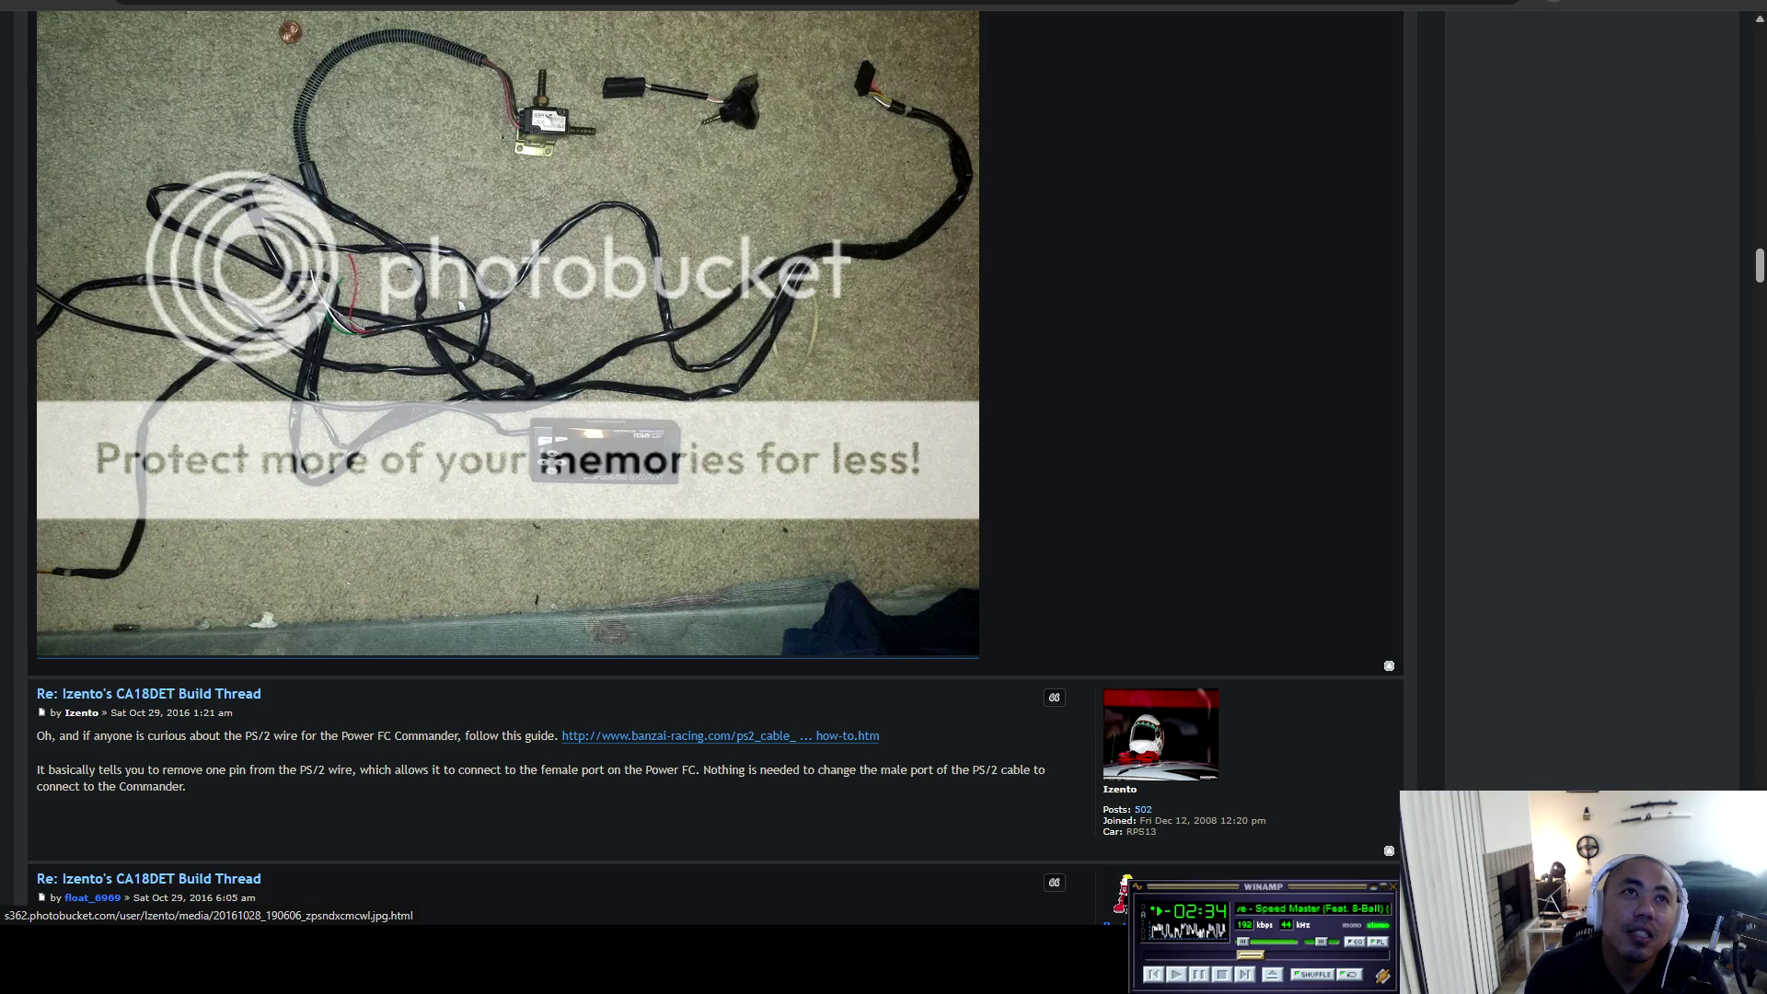
scroll(508, 467, down, 15)
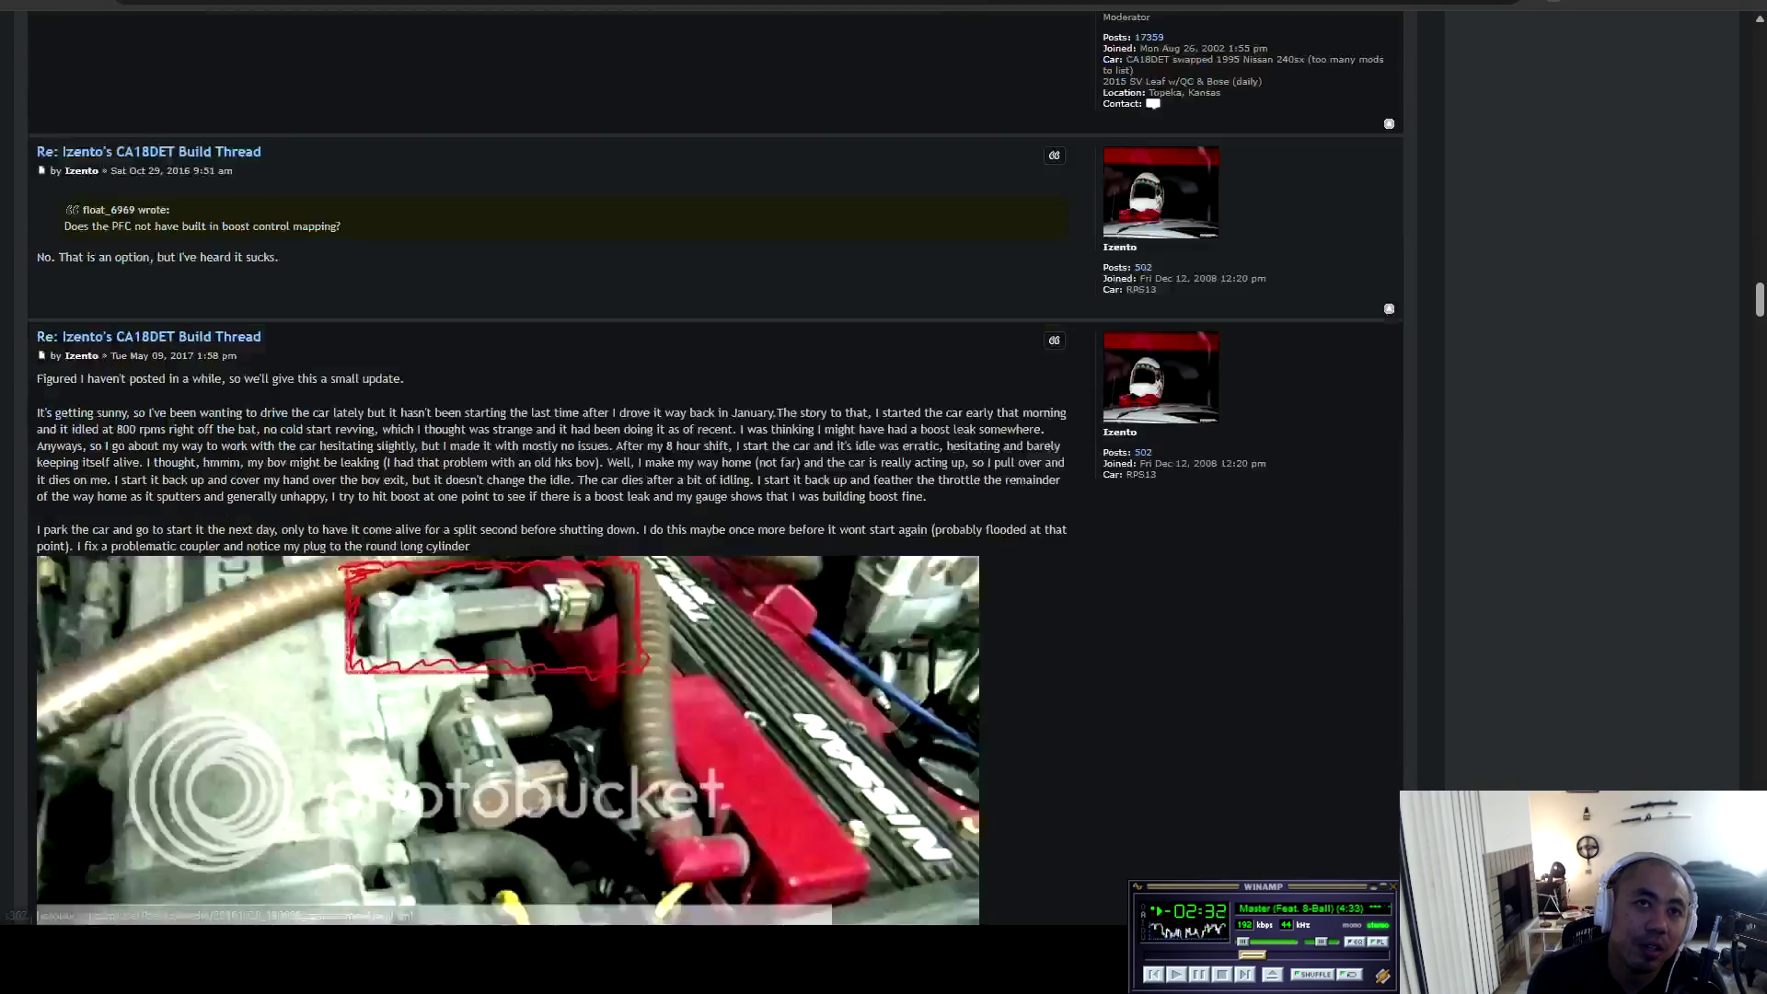
scroll(508, 468, down, 20)
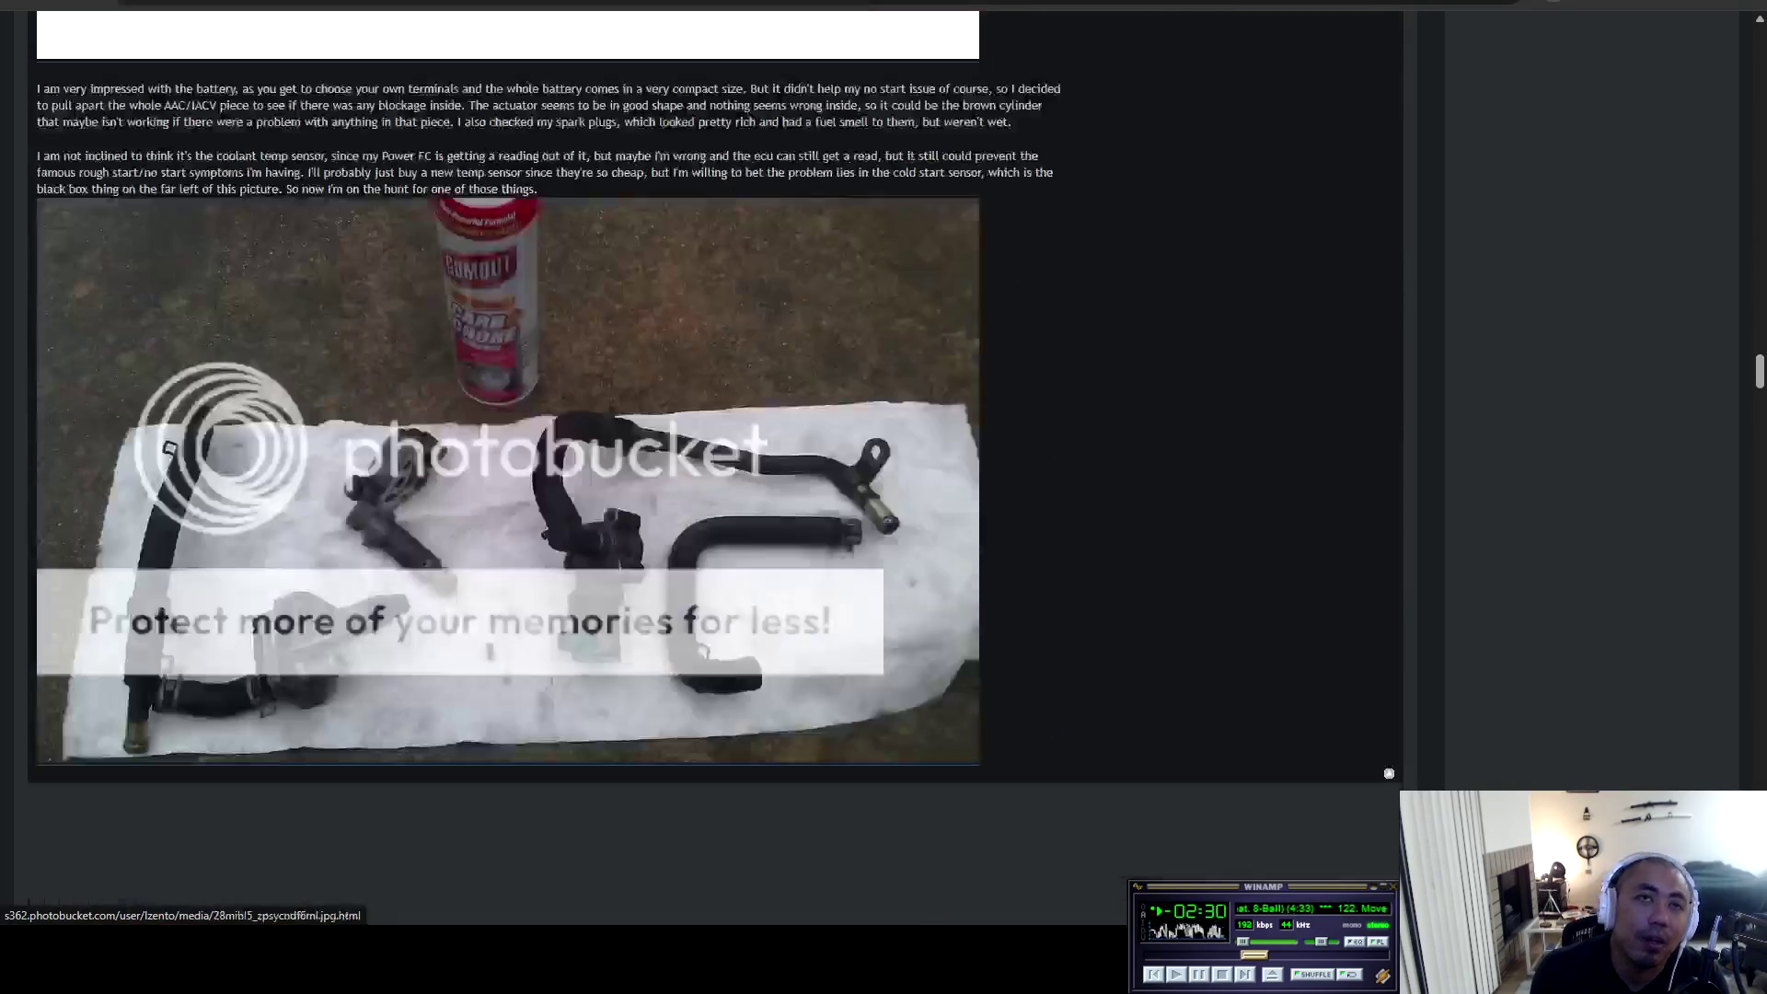
scroll(552, 468, down, 15)
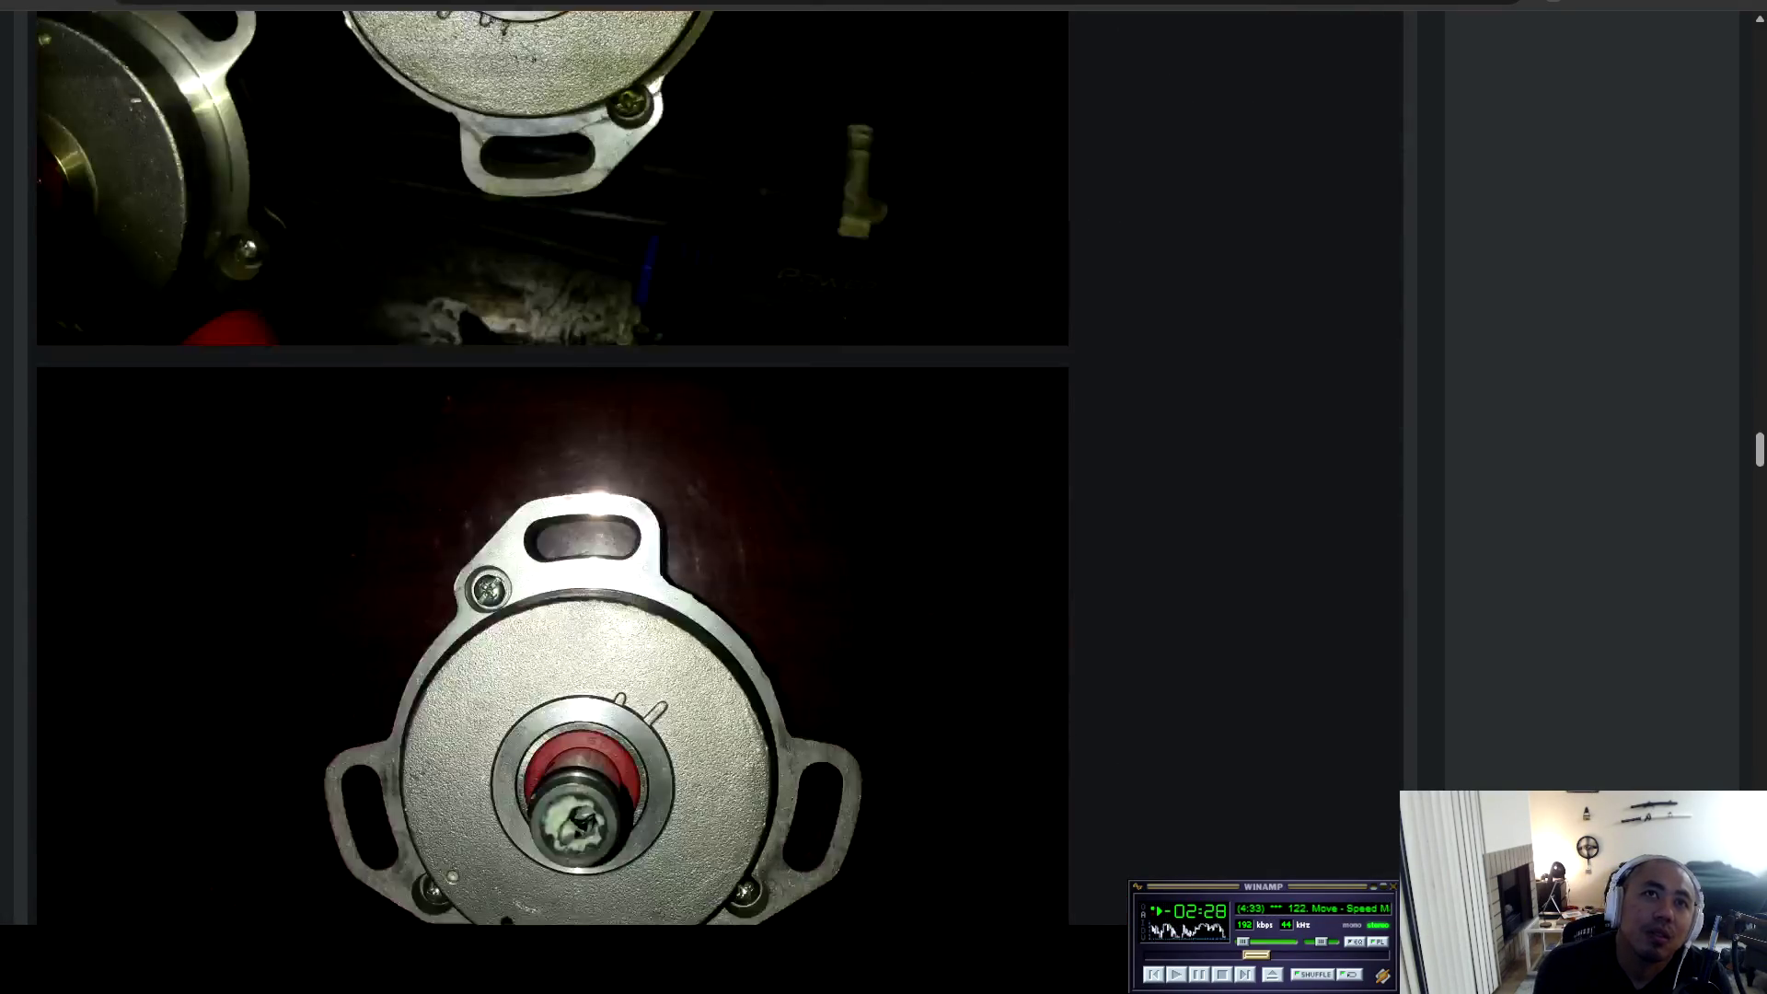
scroll(552, 468, down, 20)
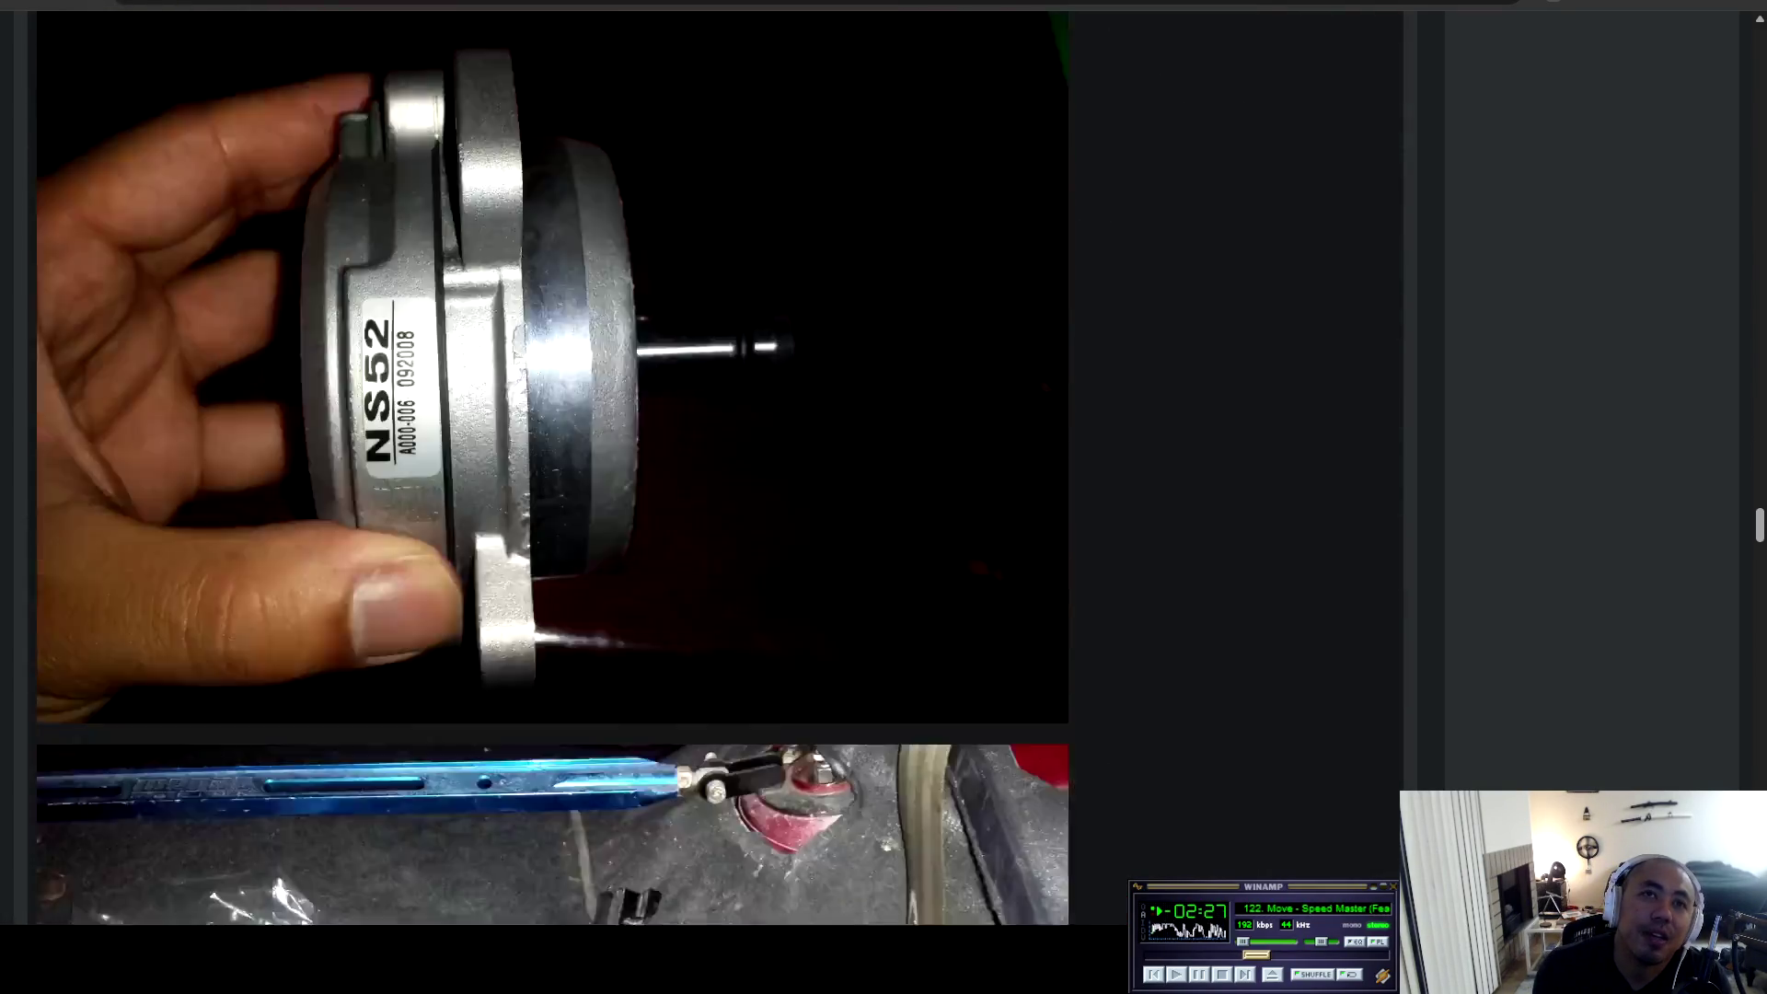
scroll(552, 467, down, 20)
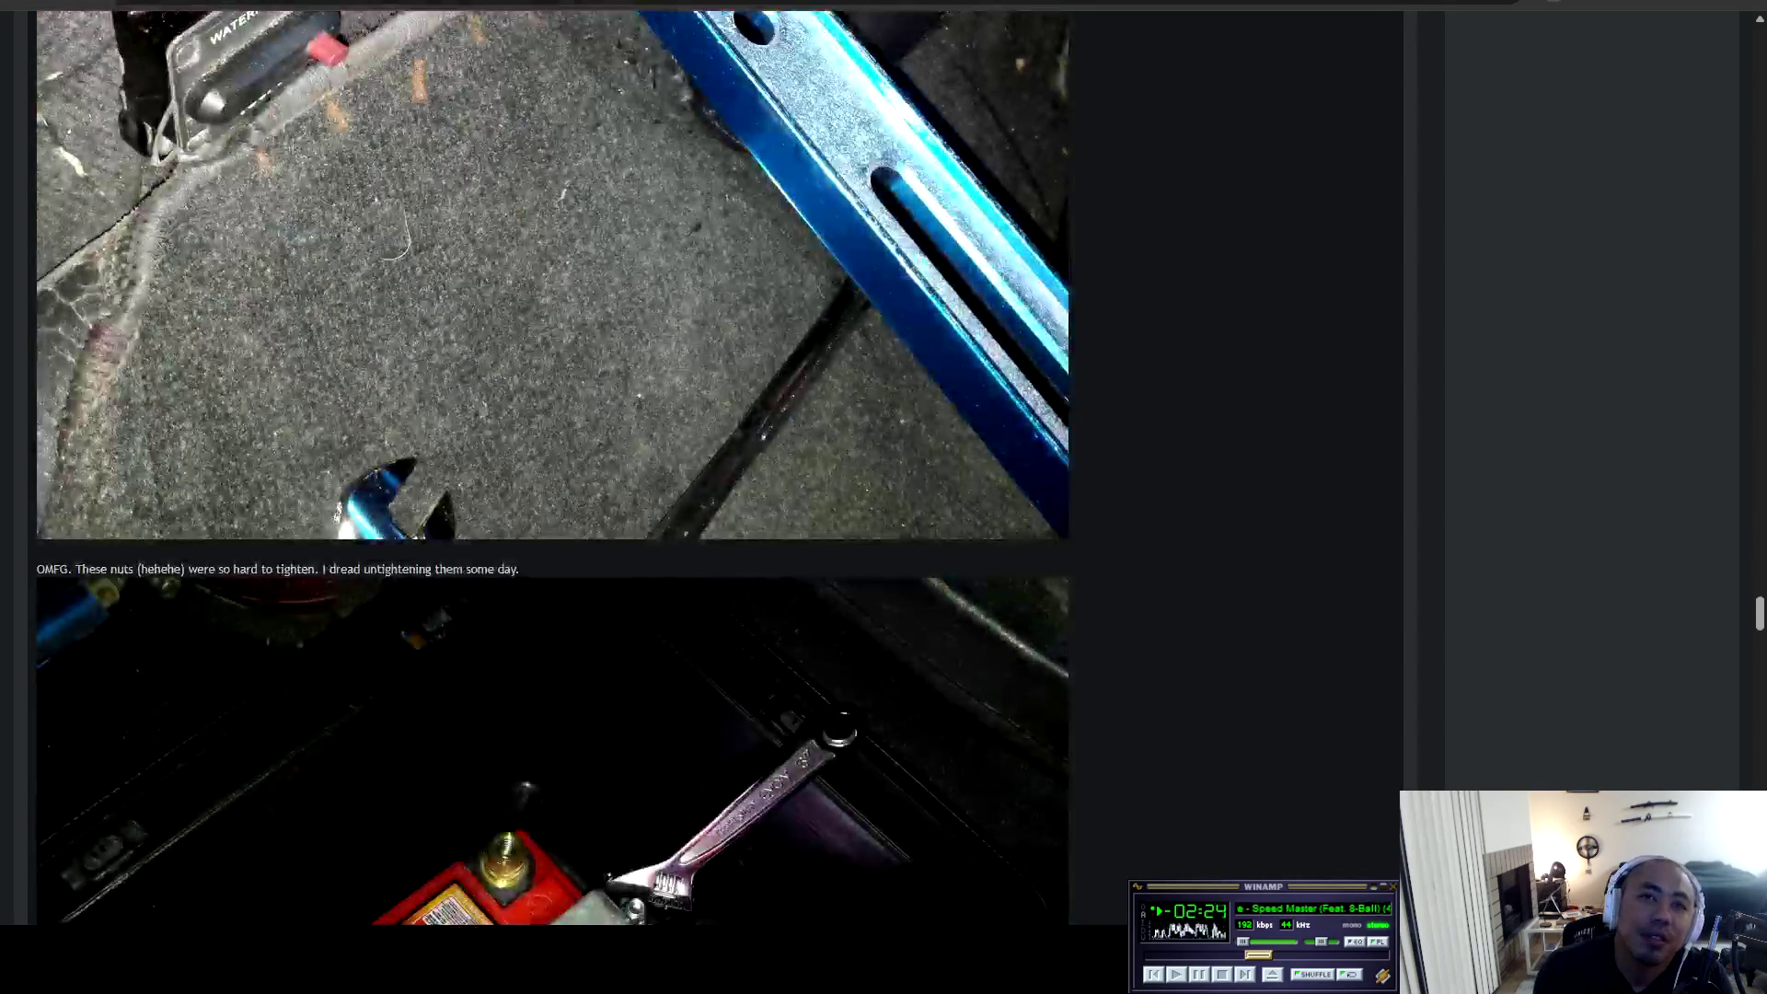
scroll(552, 467, down, 20)
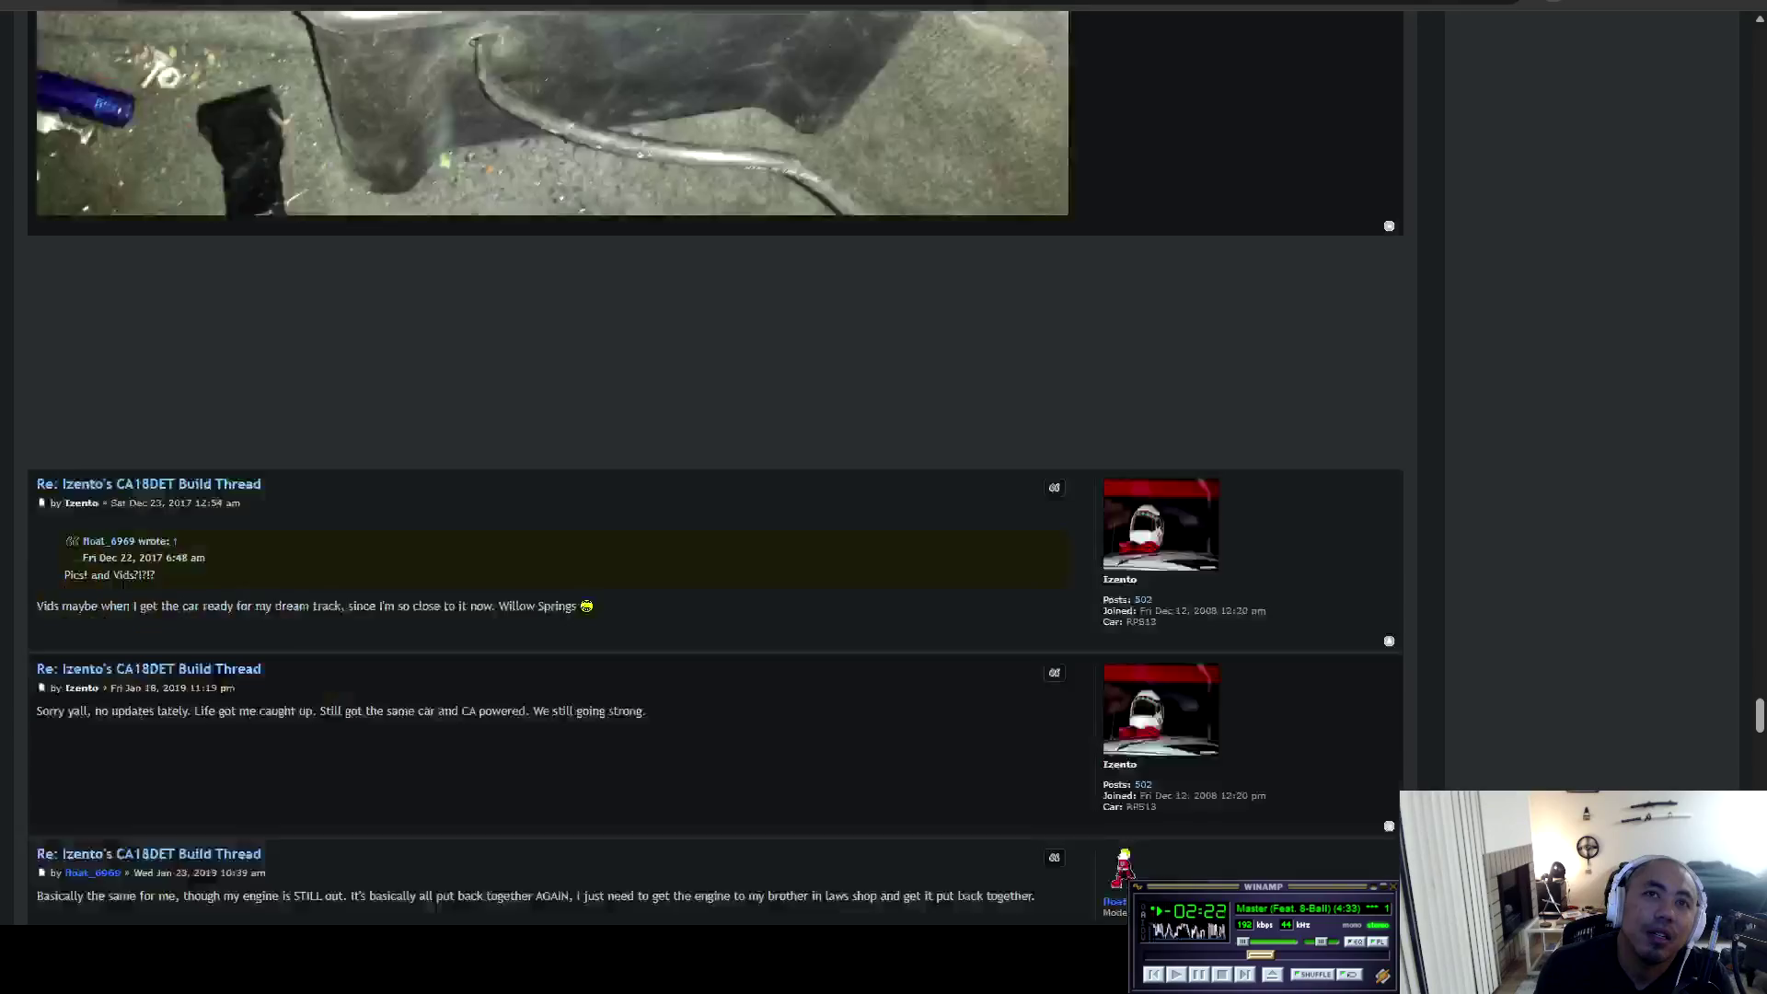
scroll(552, 468, down, 20)
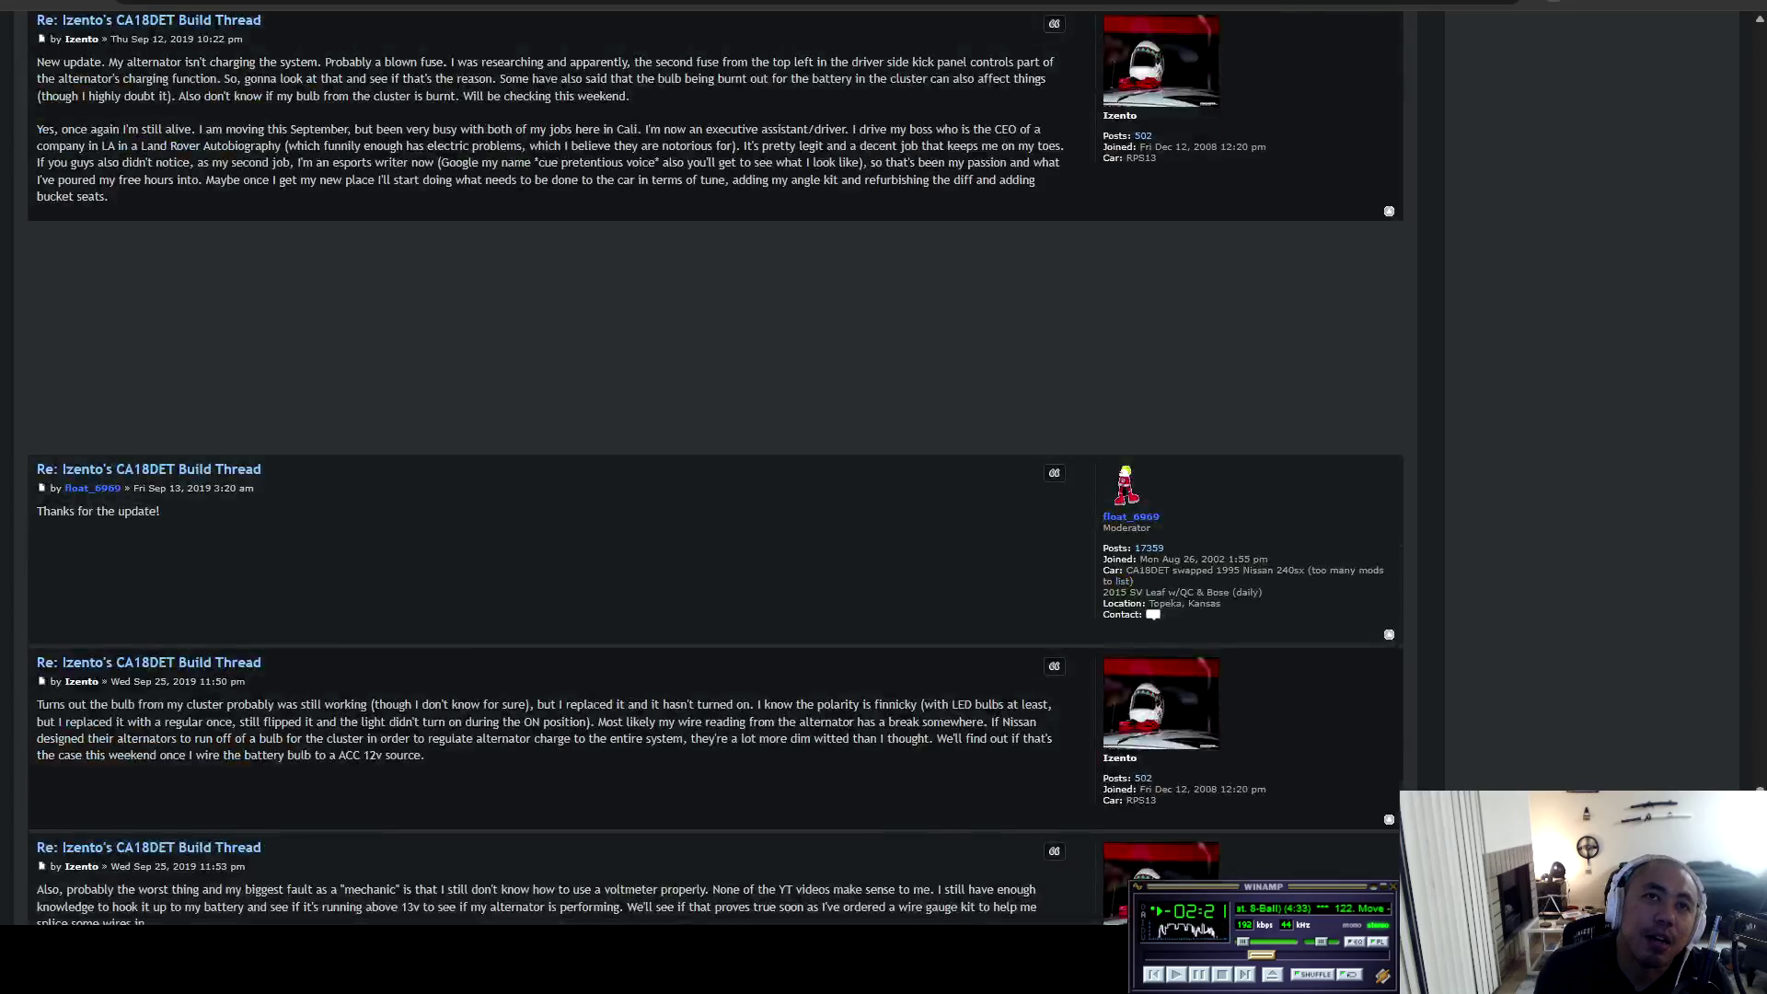
scroll(552, 468, down, 15)
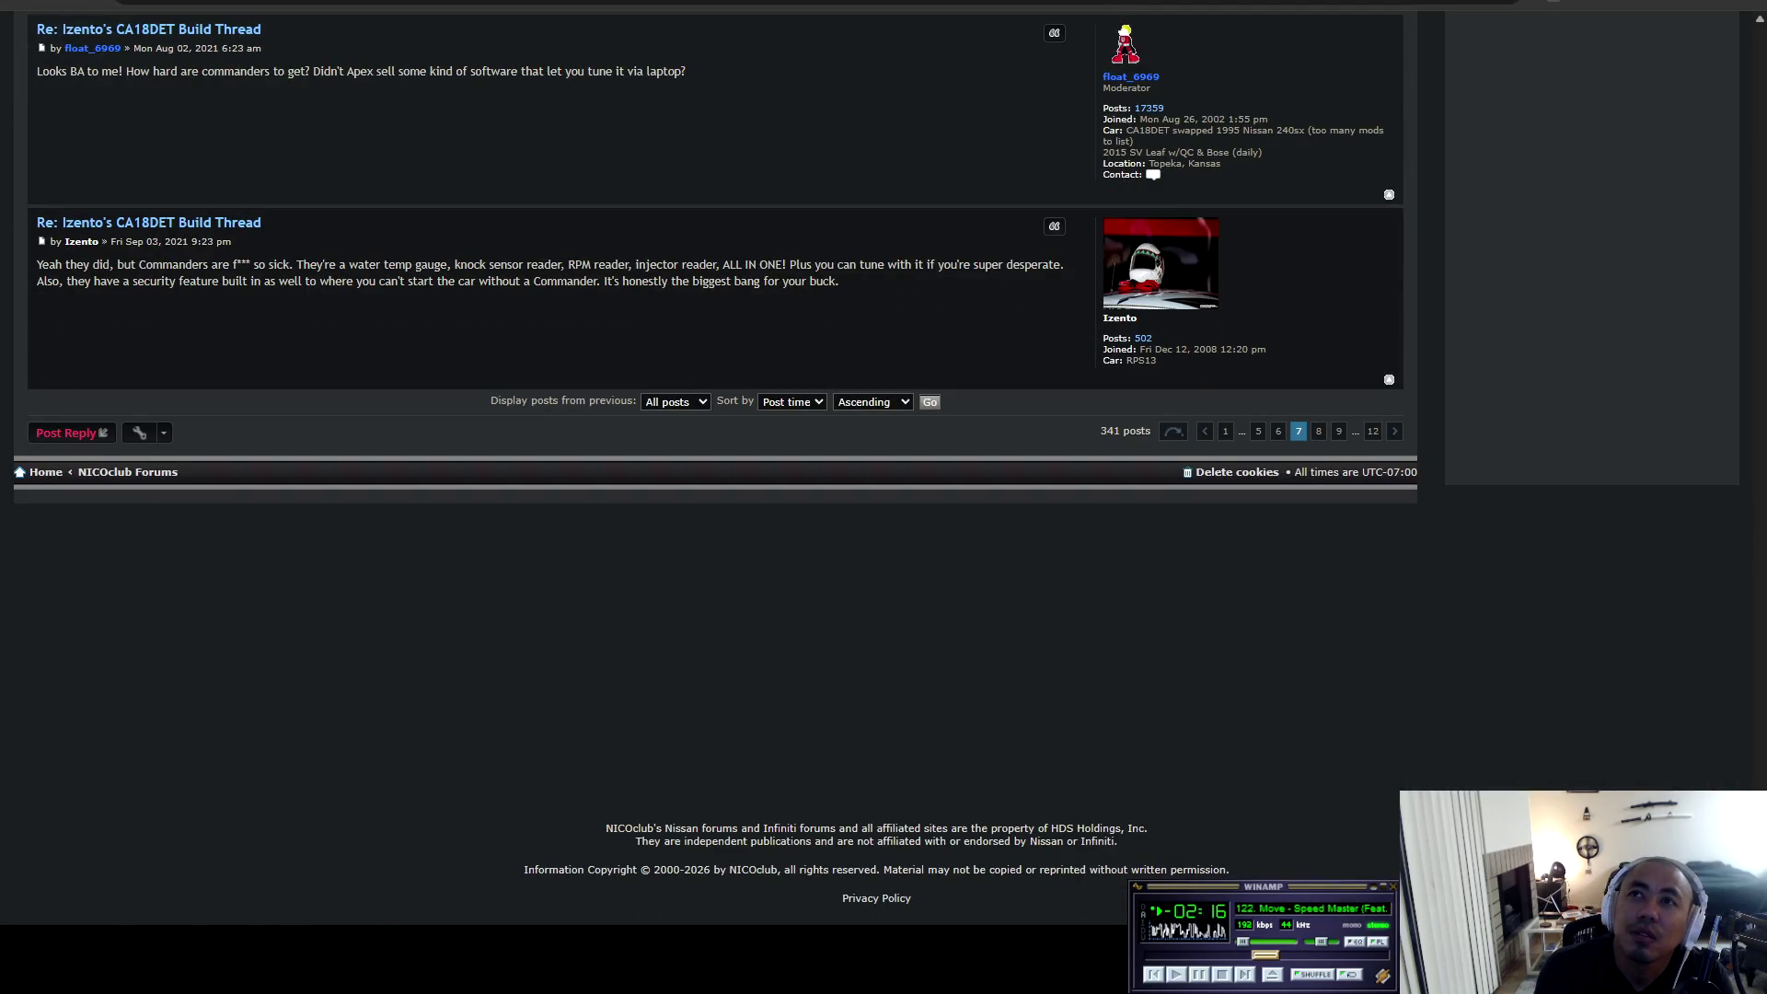
Open page 8 of the build thread and select the hose-kit photo.
click(1318, 430)
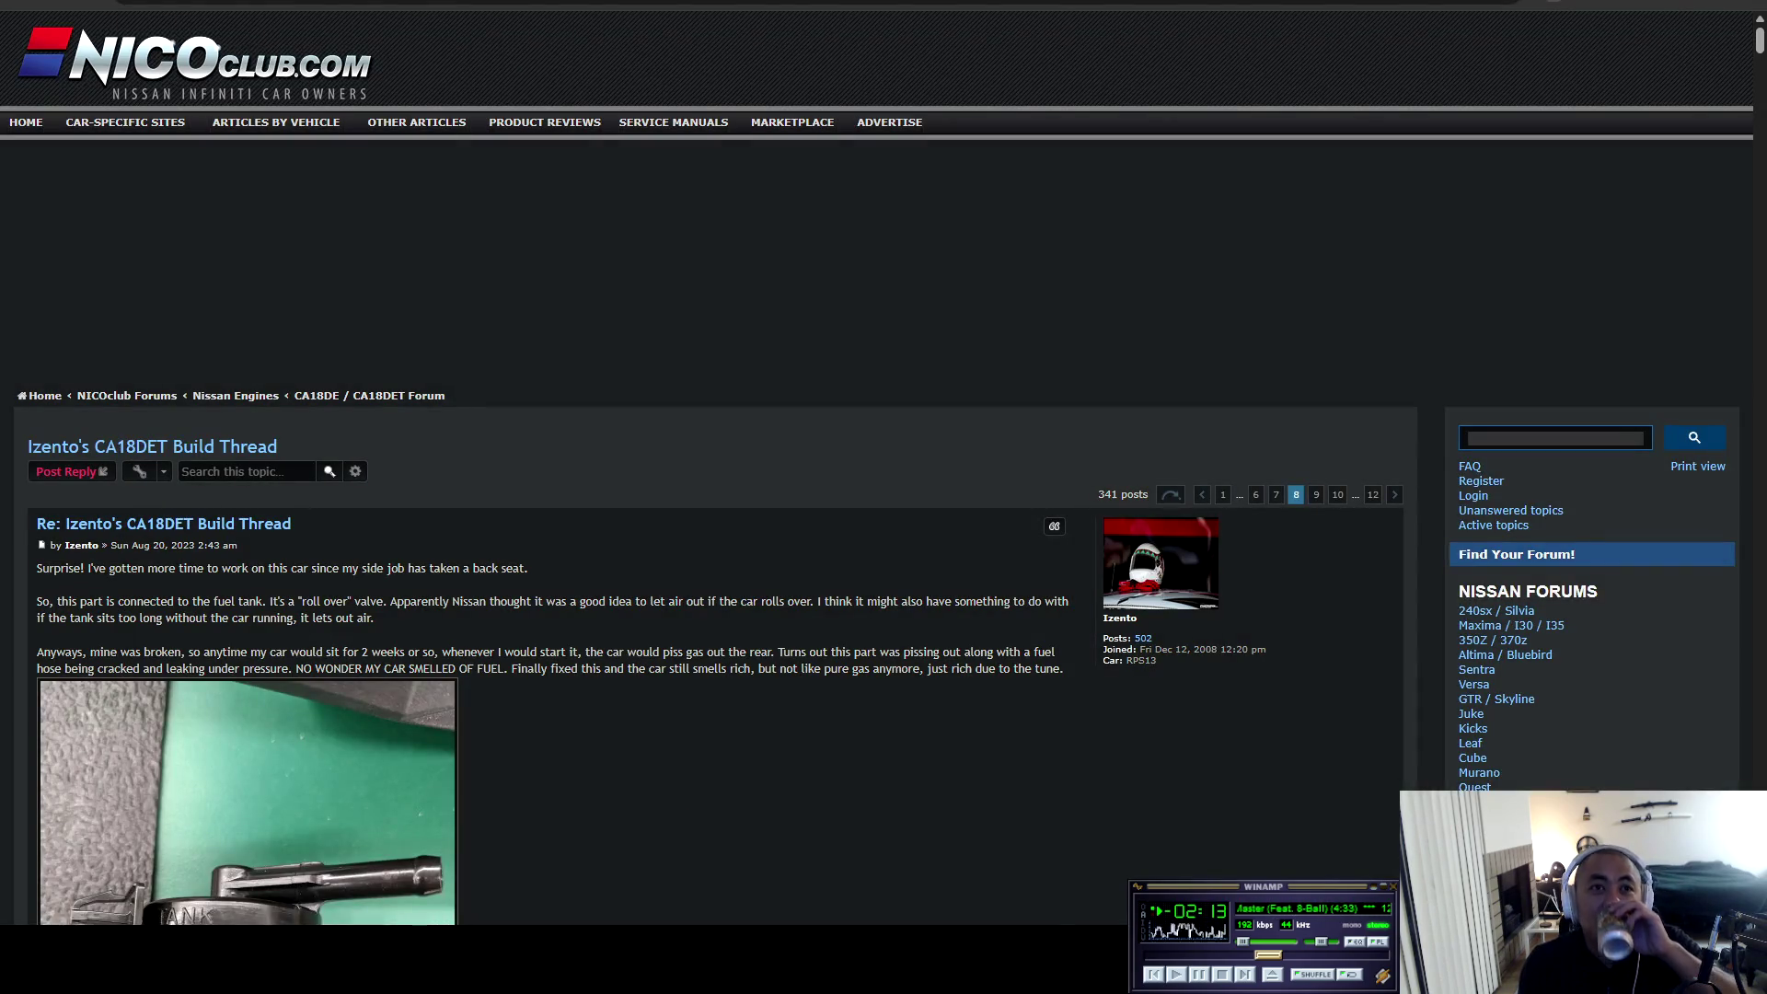
scroll(700, 460, down, 5)
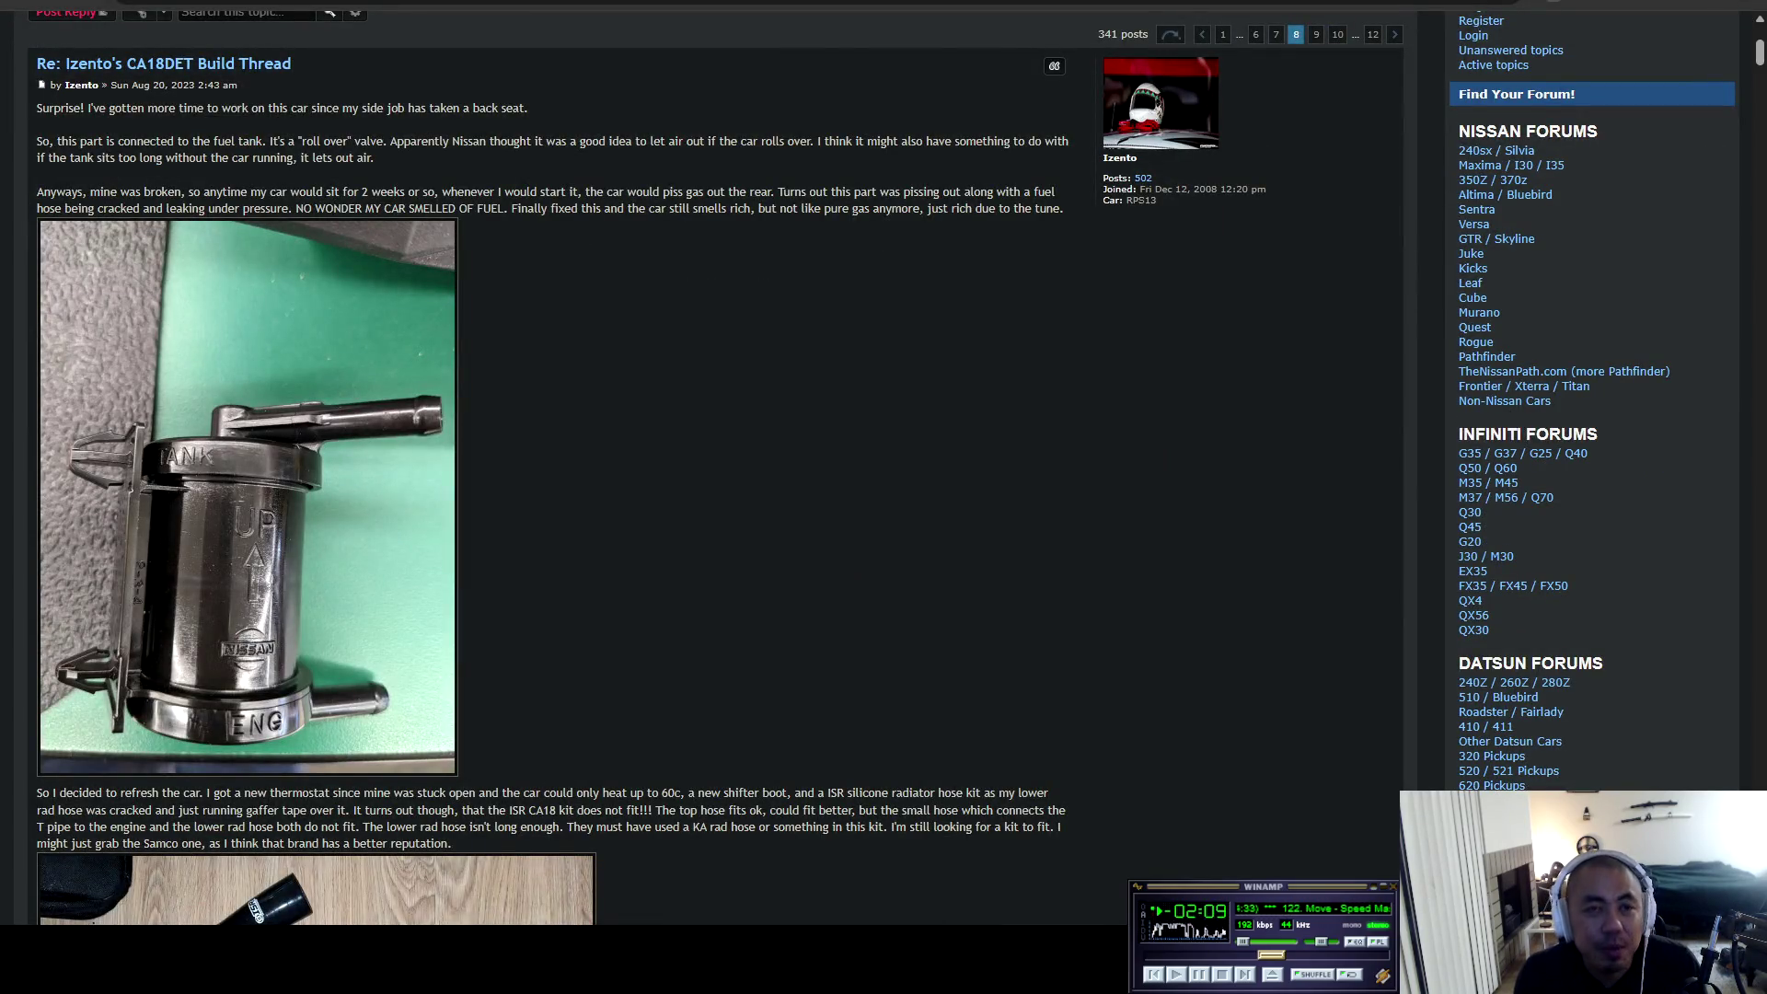
scroll(699, 460, down, 5)
scroll(699, 460, down, 5)
scroll(699, 460, up, 5)
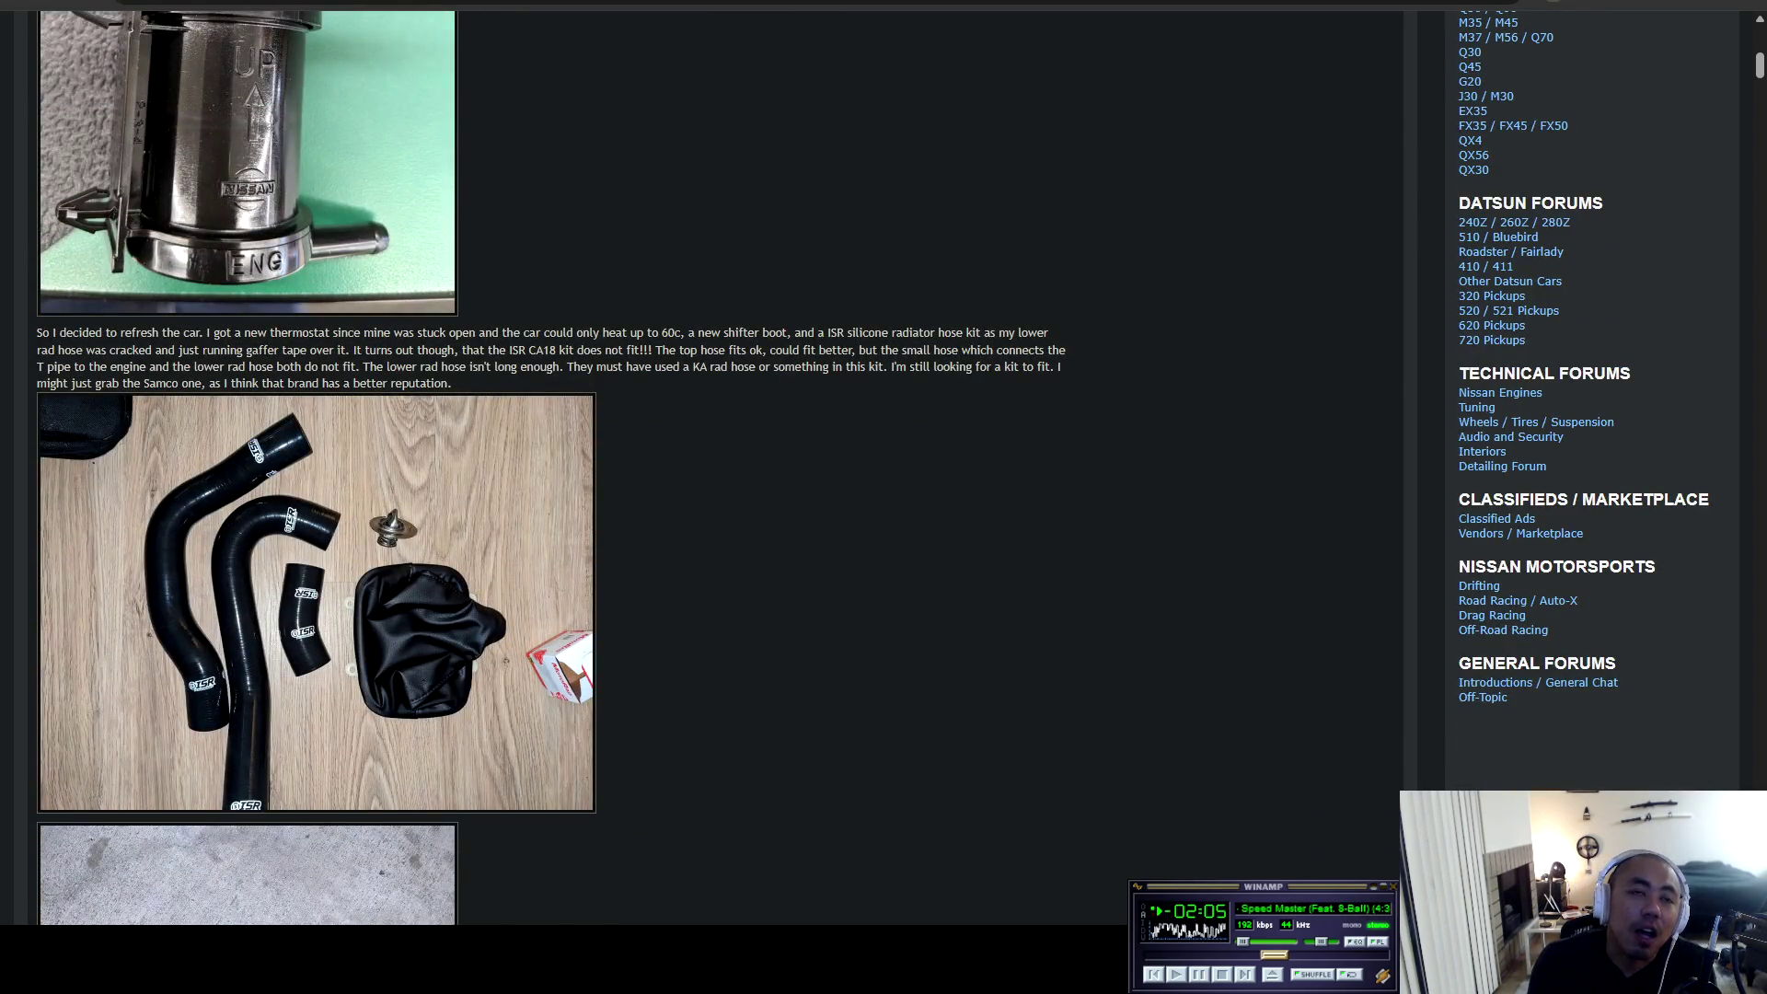
double_click(316, 603)
click(316, 603)
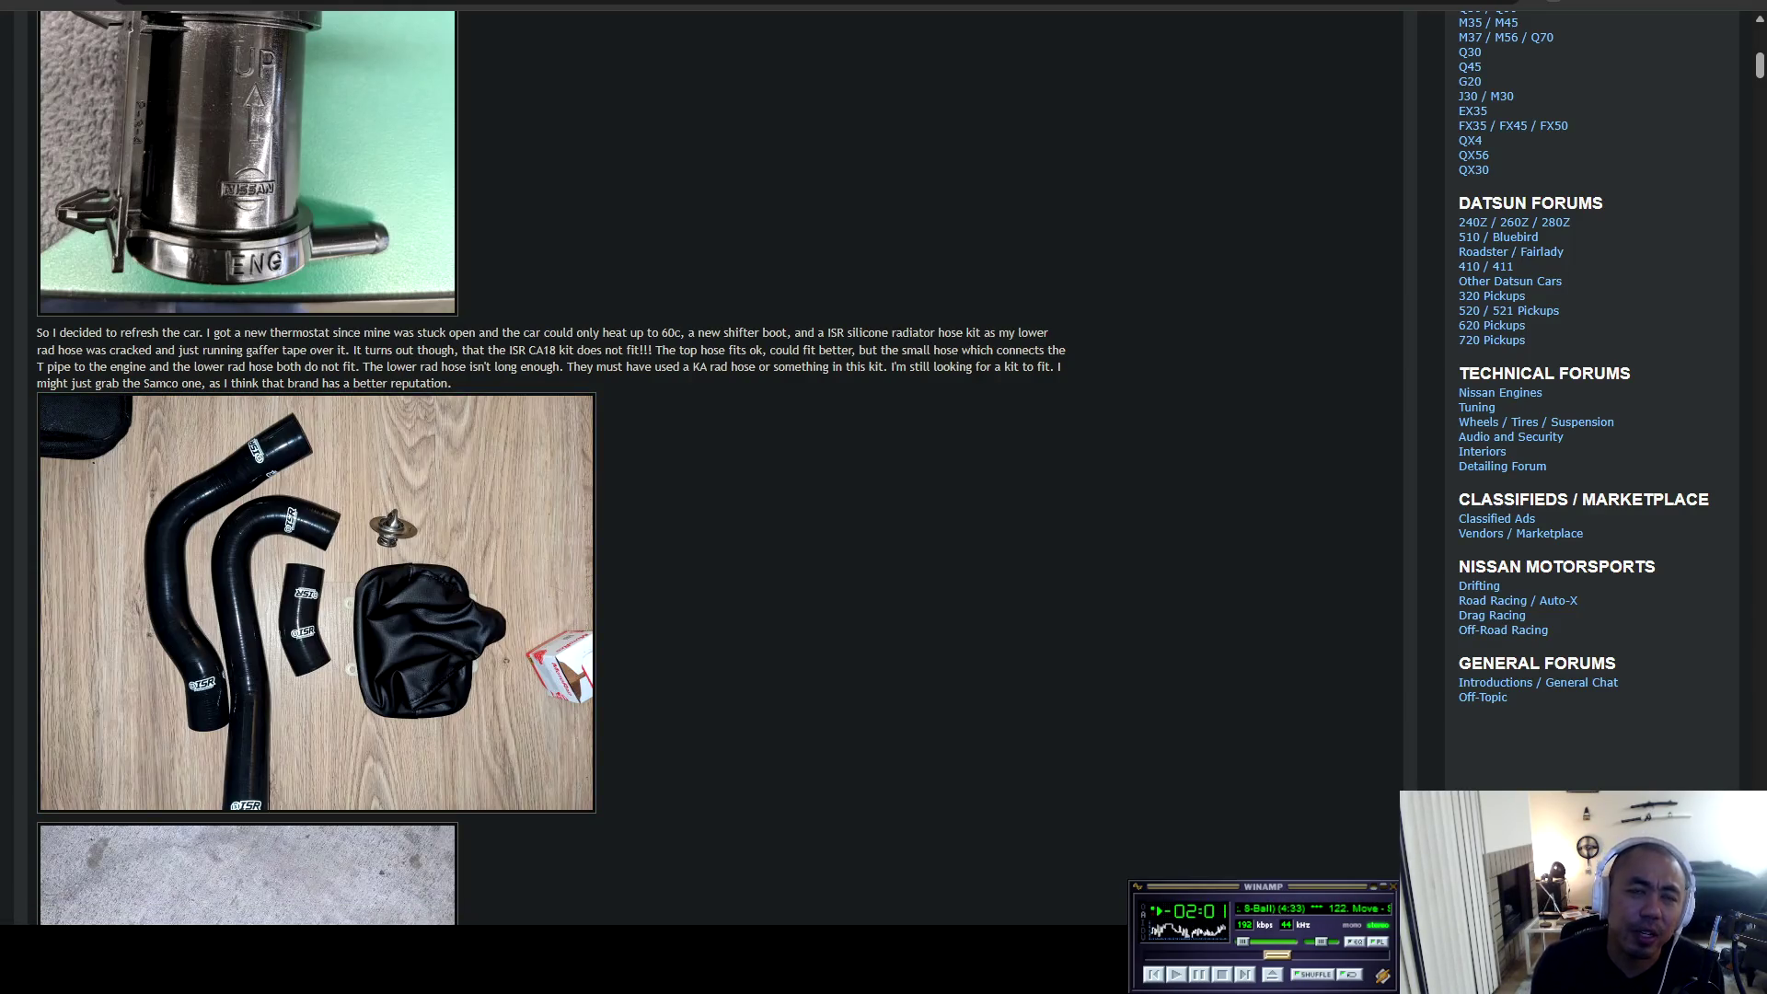
double_click(315, 603)
Read down to the Feb 2024 coolant-leak post on silicone hoses and the Norma clamps post.
scroll(315, 603, down, 5)
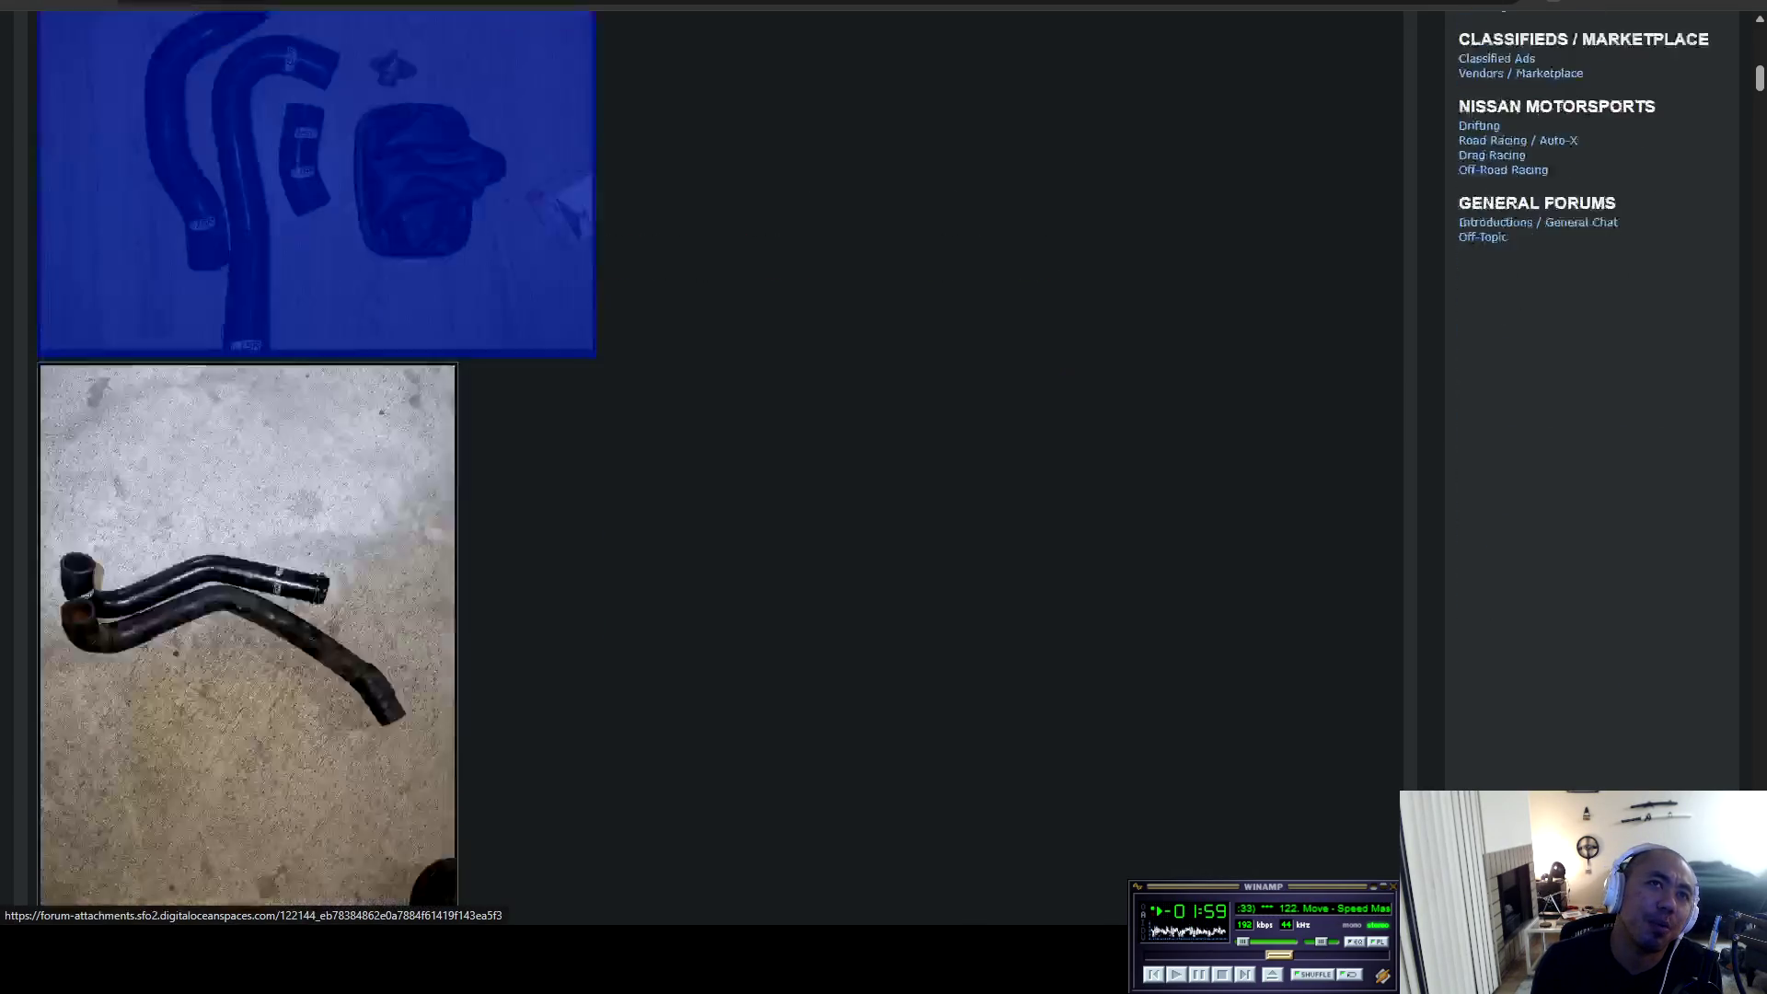
scroll(315, 603, down, 10)
scroll(315, 603, down, 12)
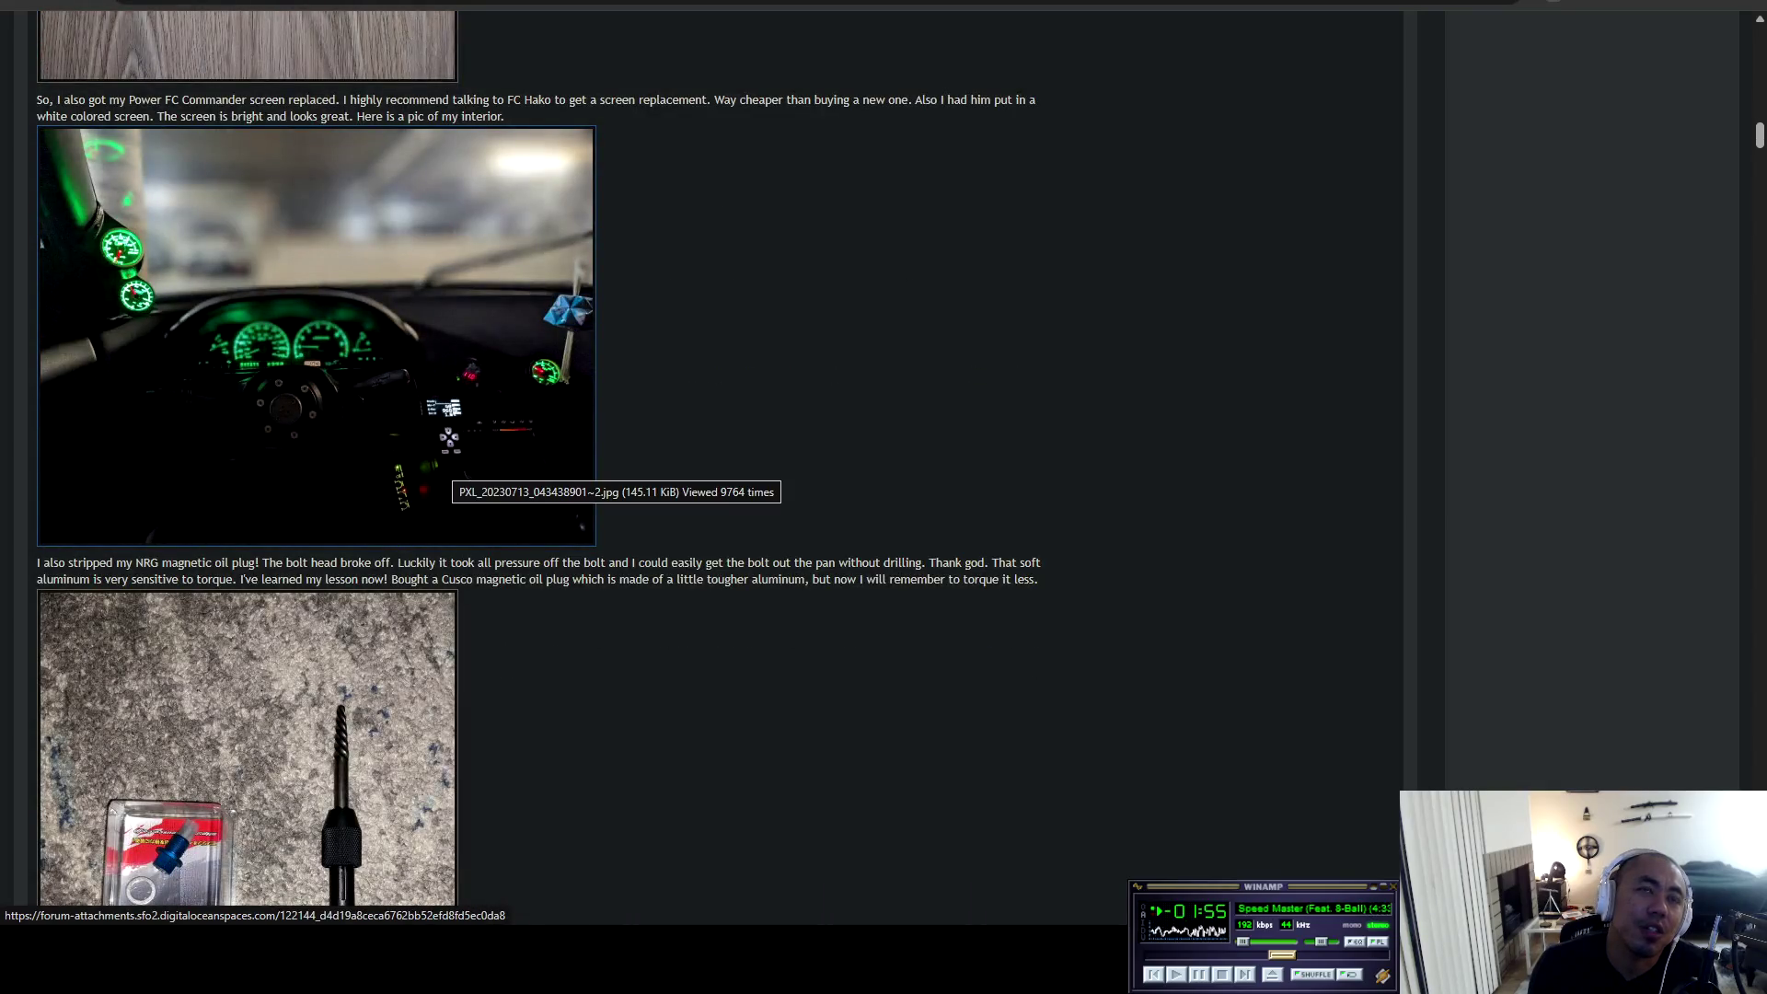
scroll(450, 460, down, 15)
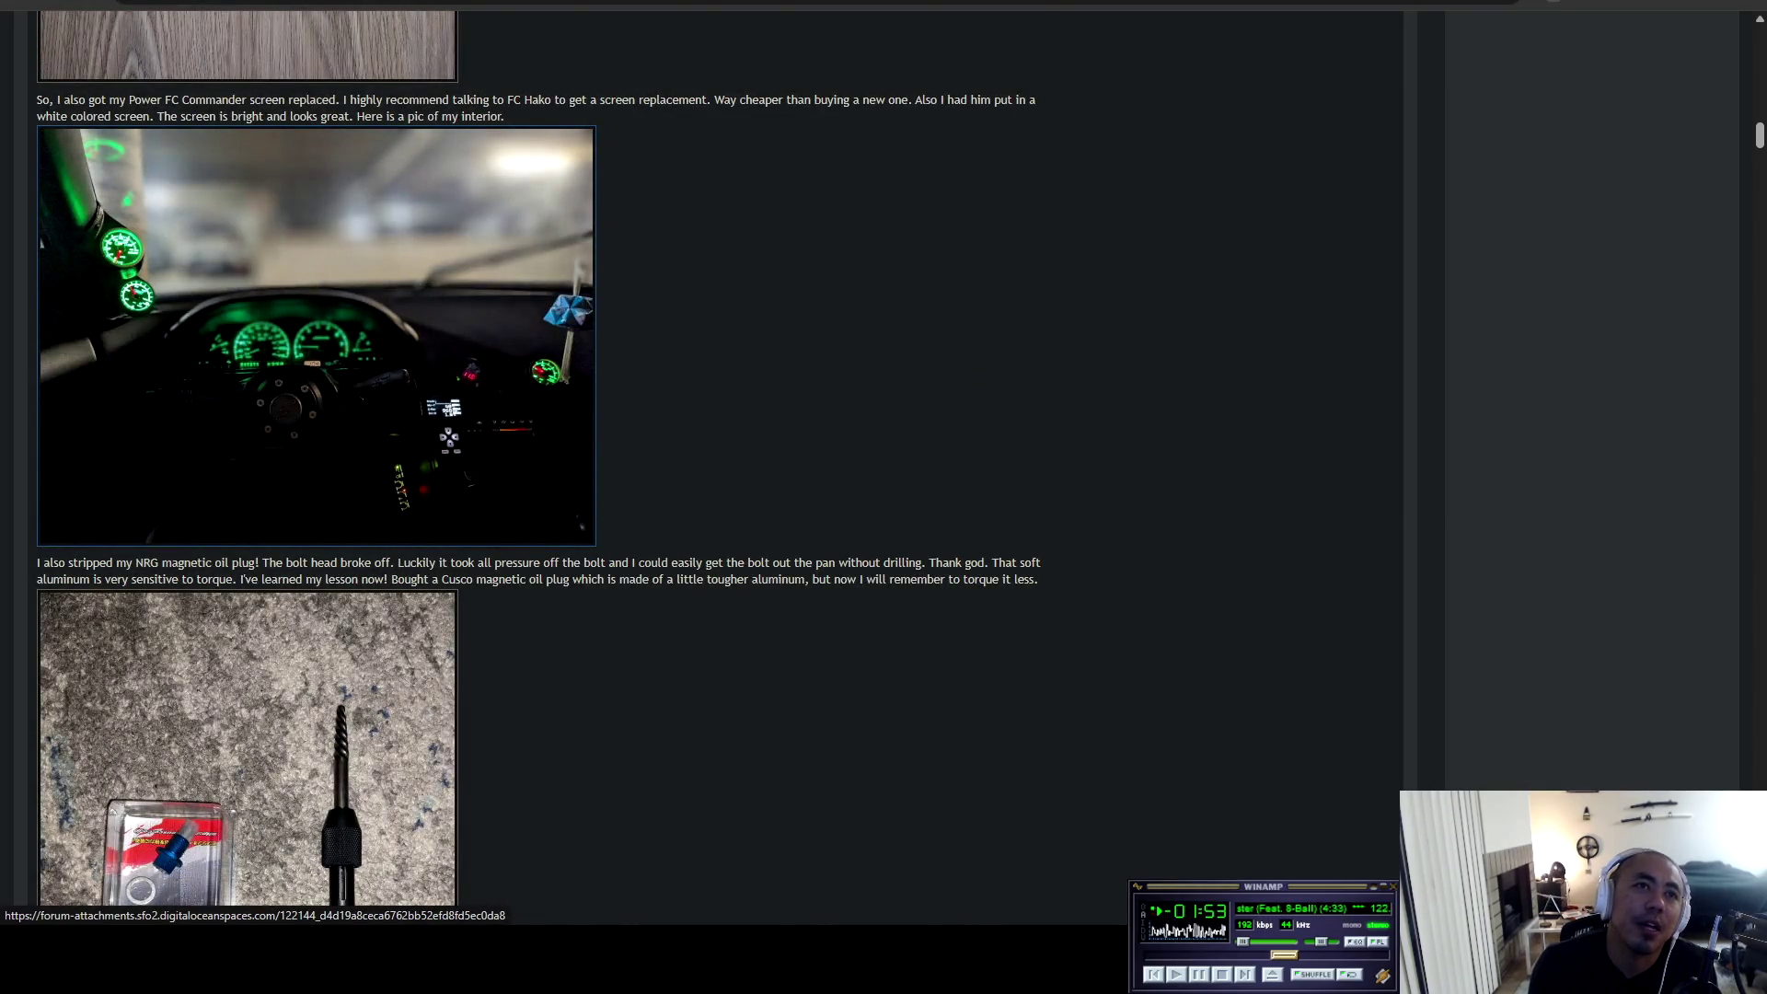
scroll(315, 644, down, 6)
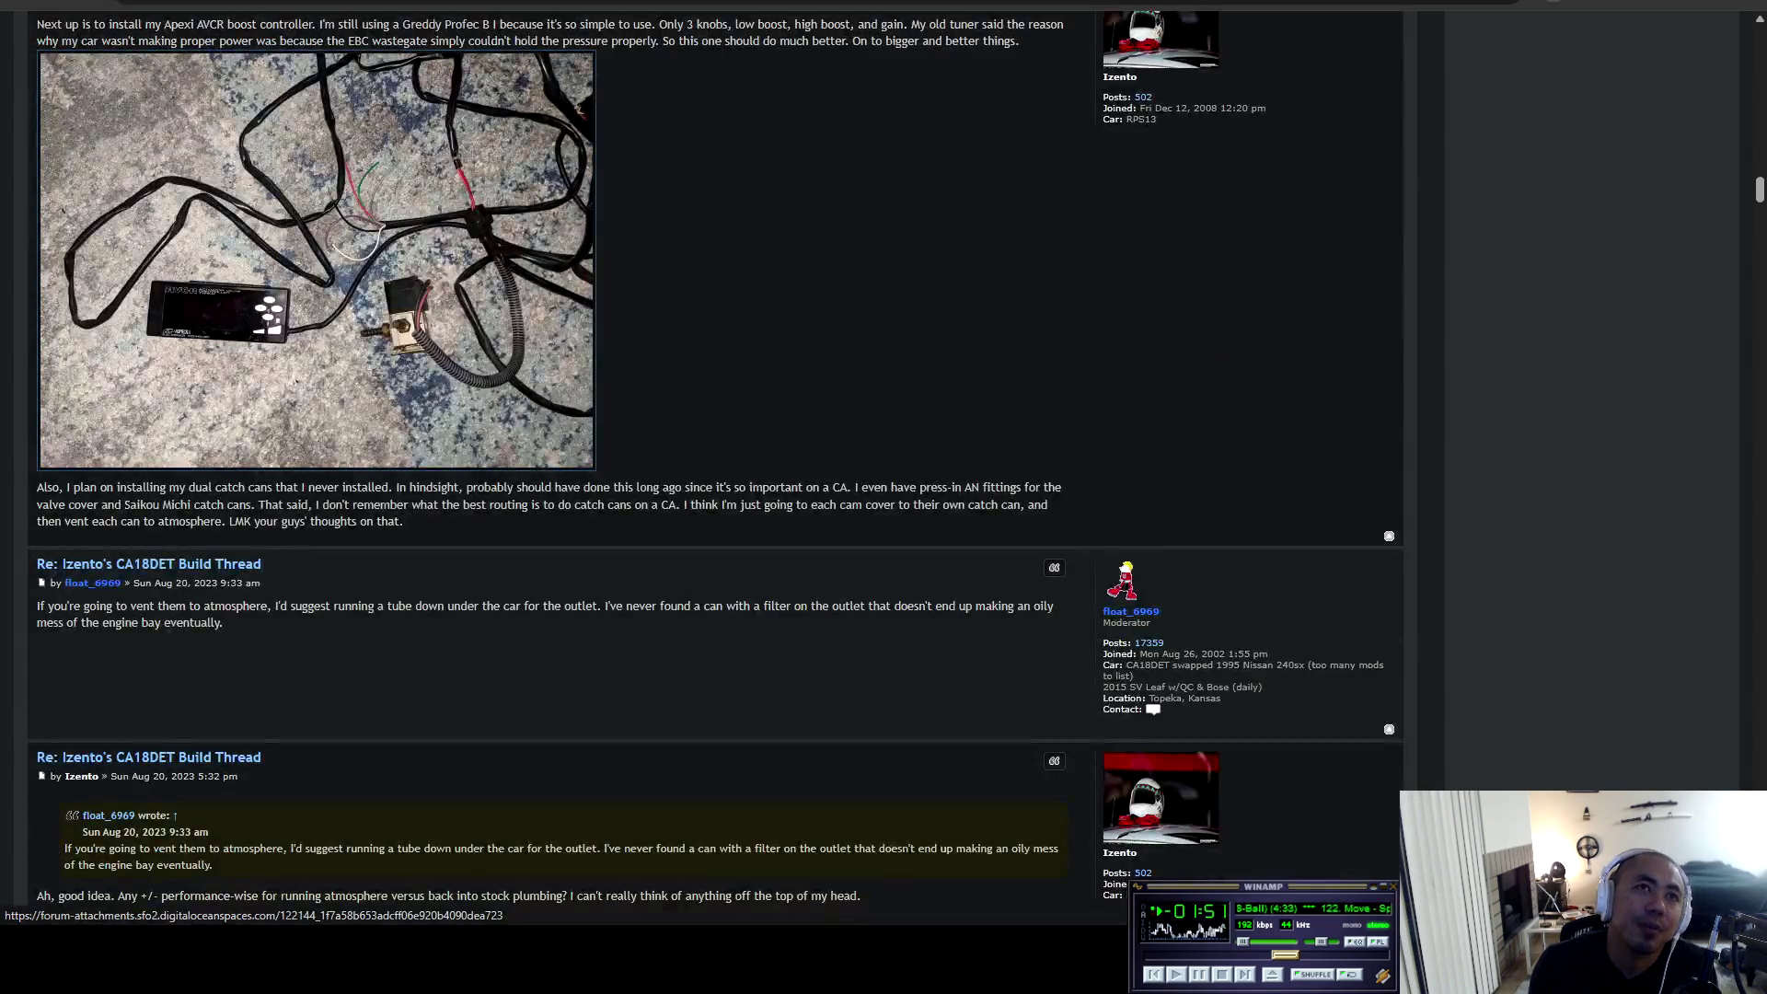
scroll(316, 644, up, 5)
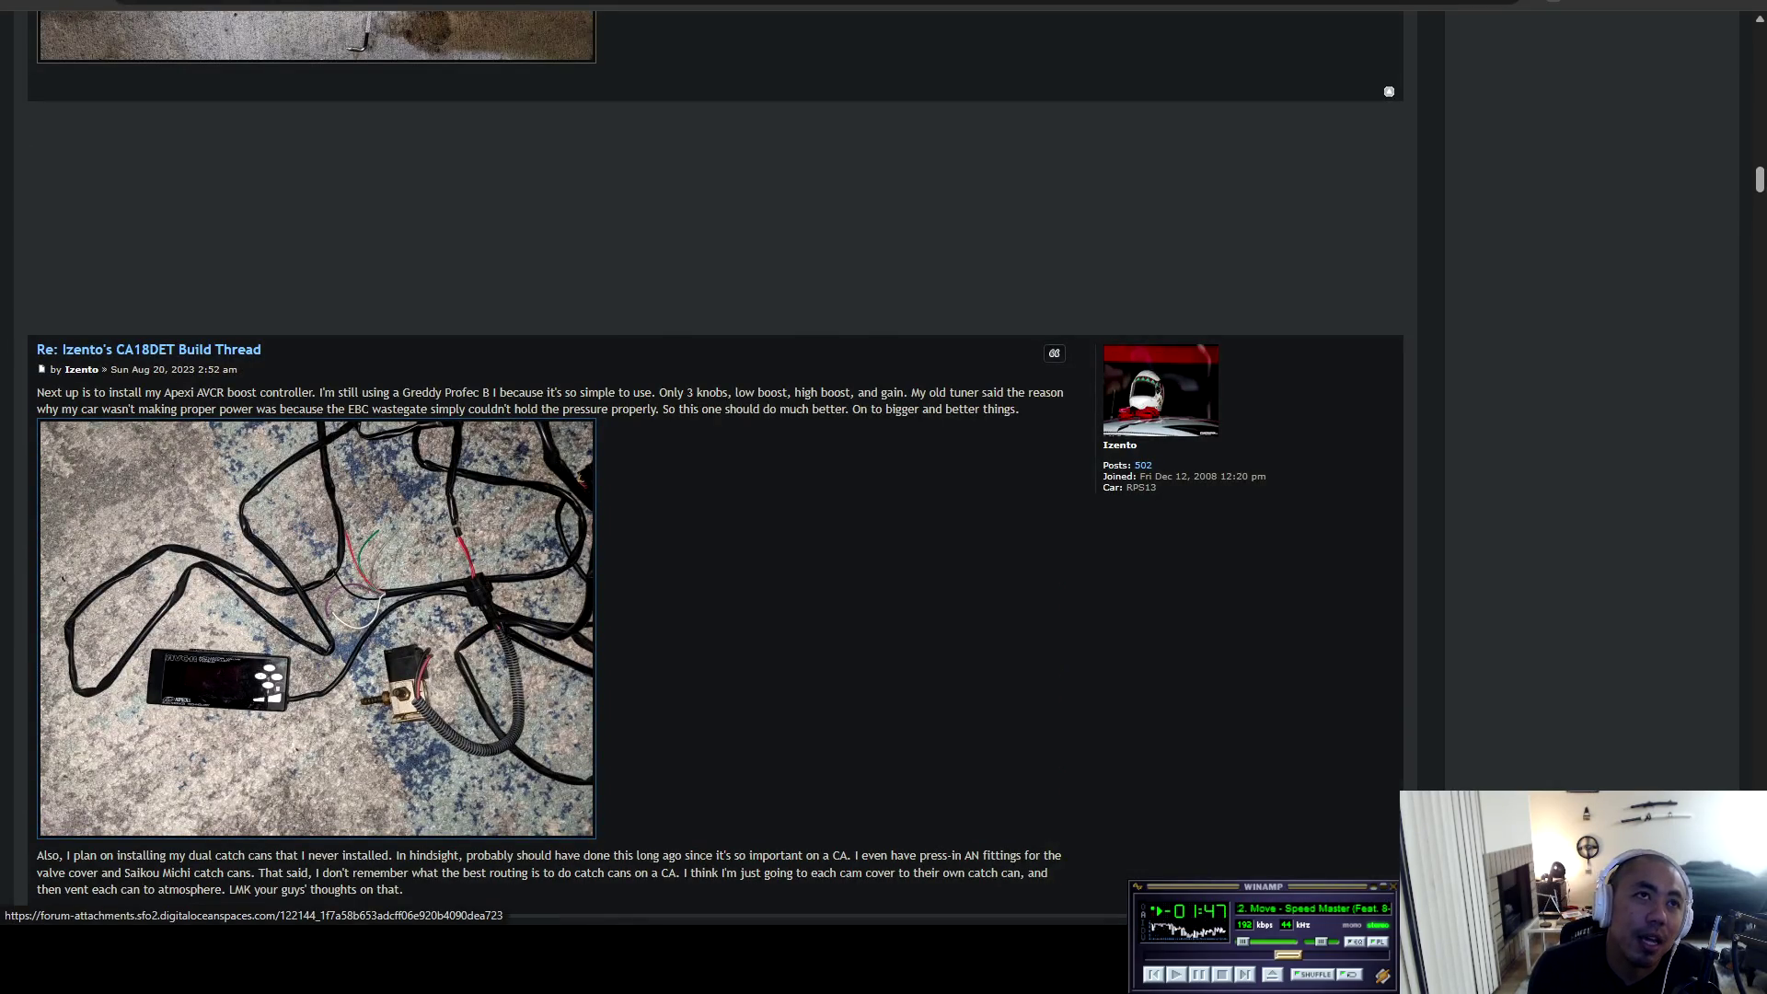
scroll(315, 644, down, 20)
scroll(316, 644, down, 15)
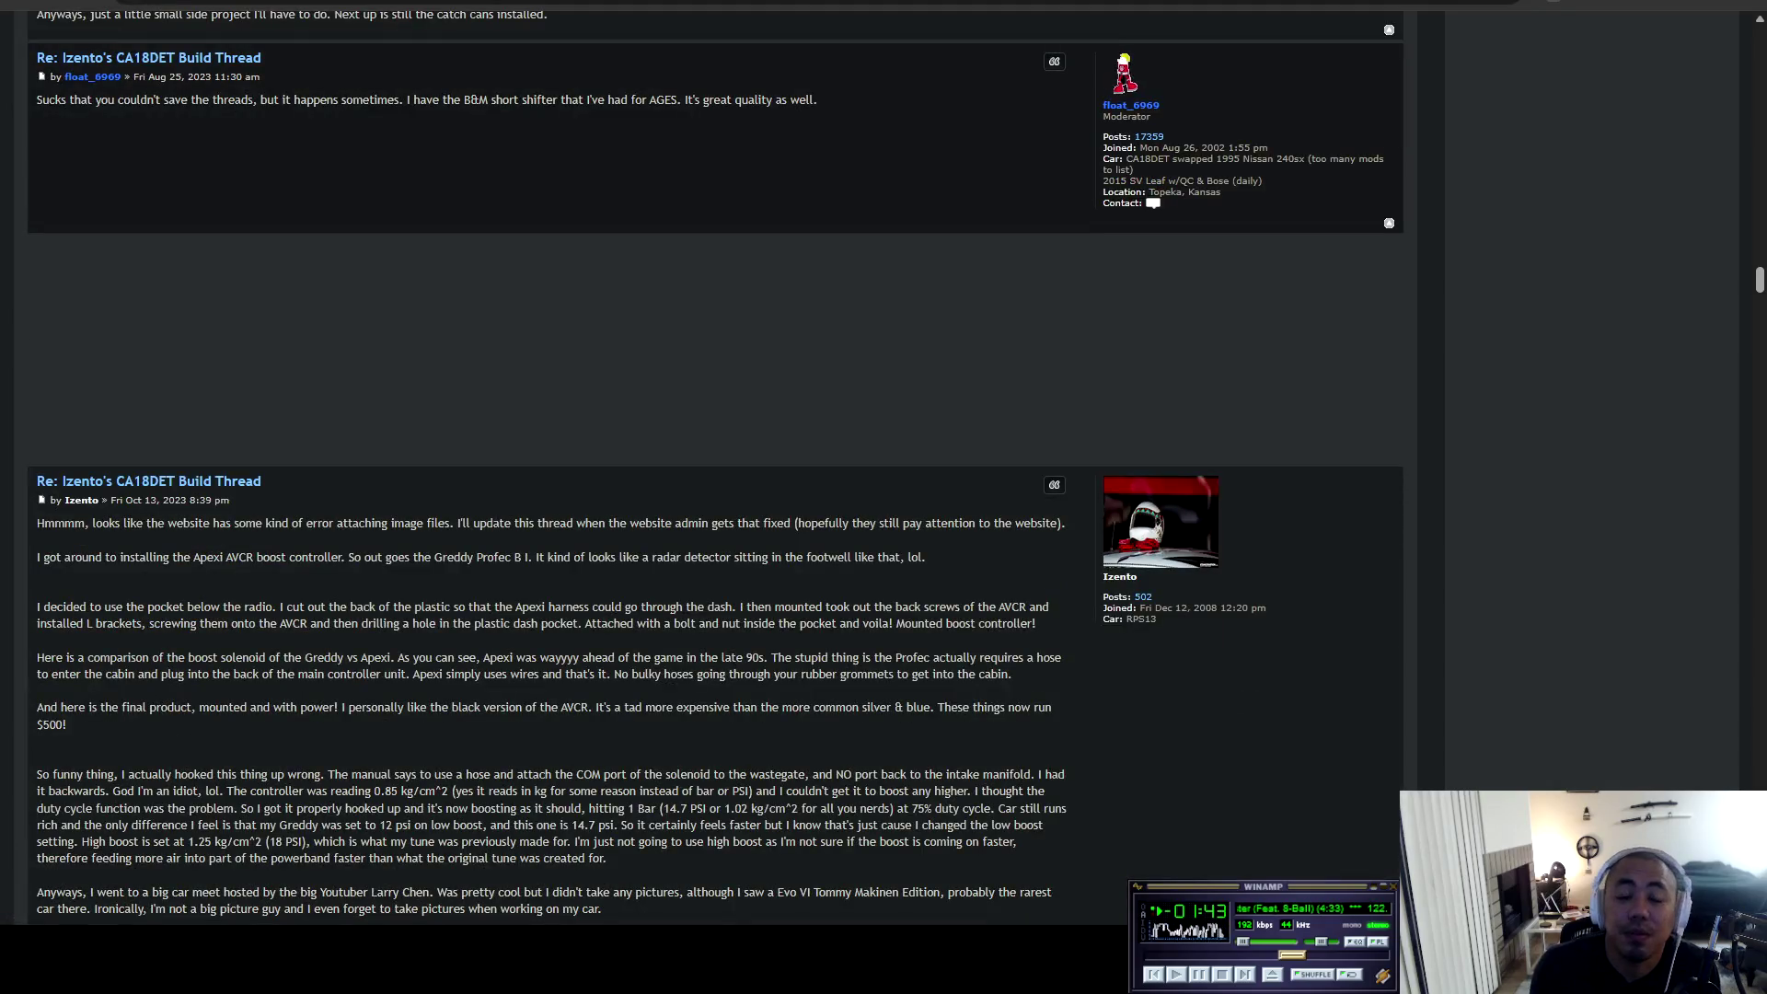
scroll(716, 467, down, 20)
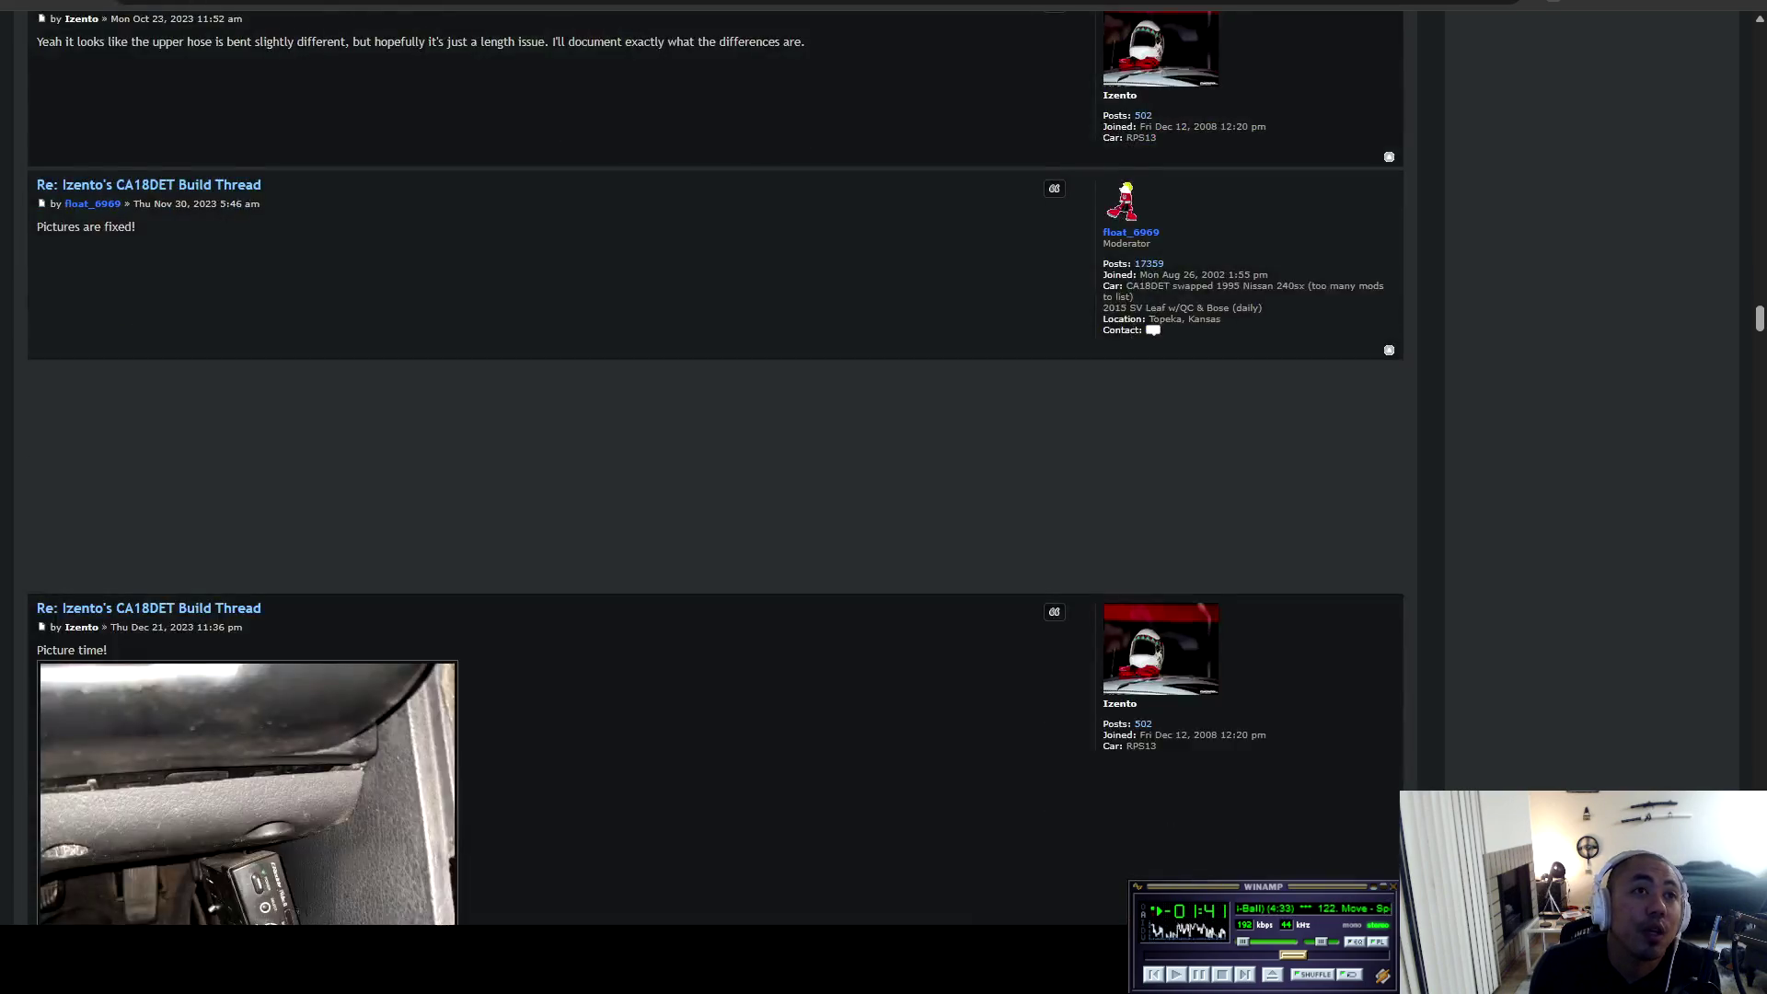
scroll(707, 468, down, 20)
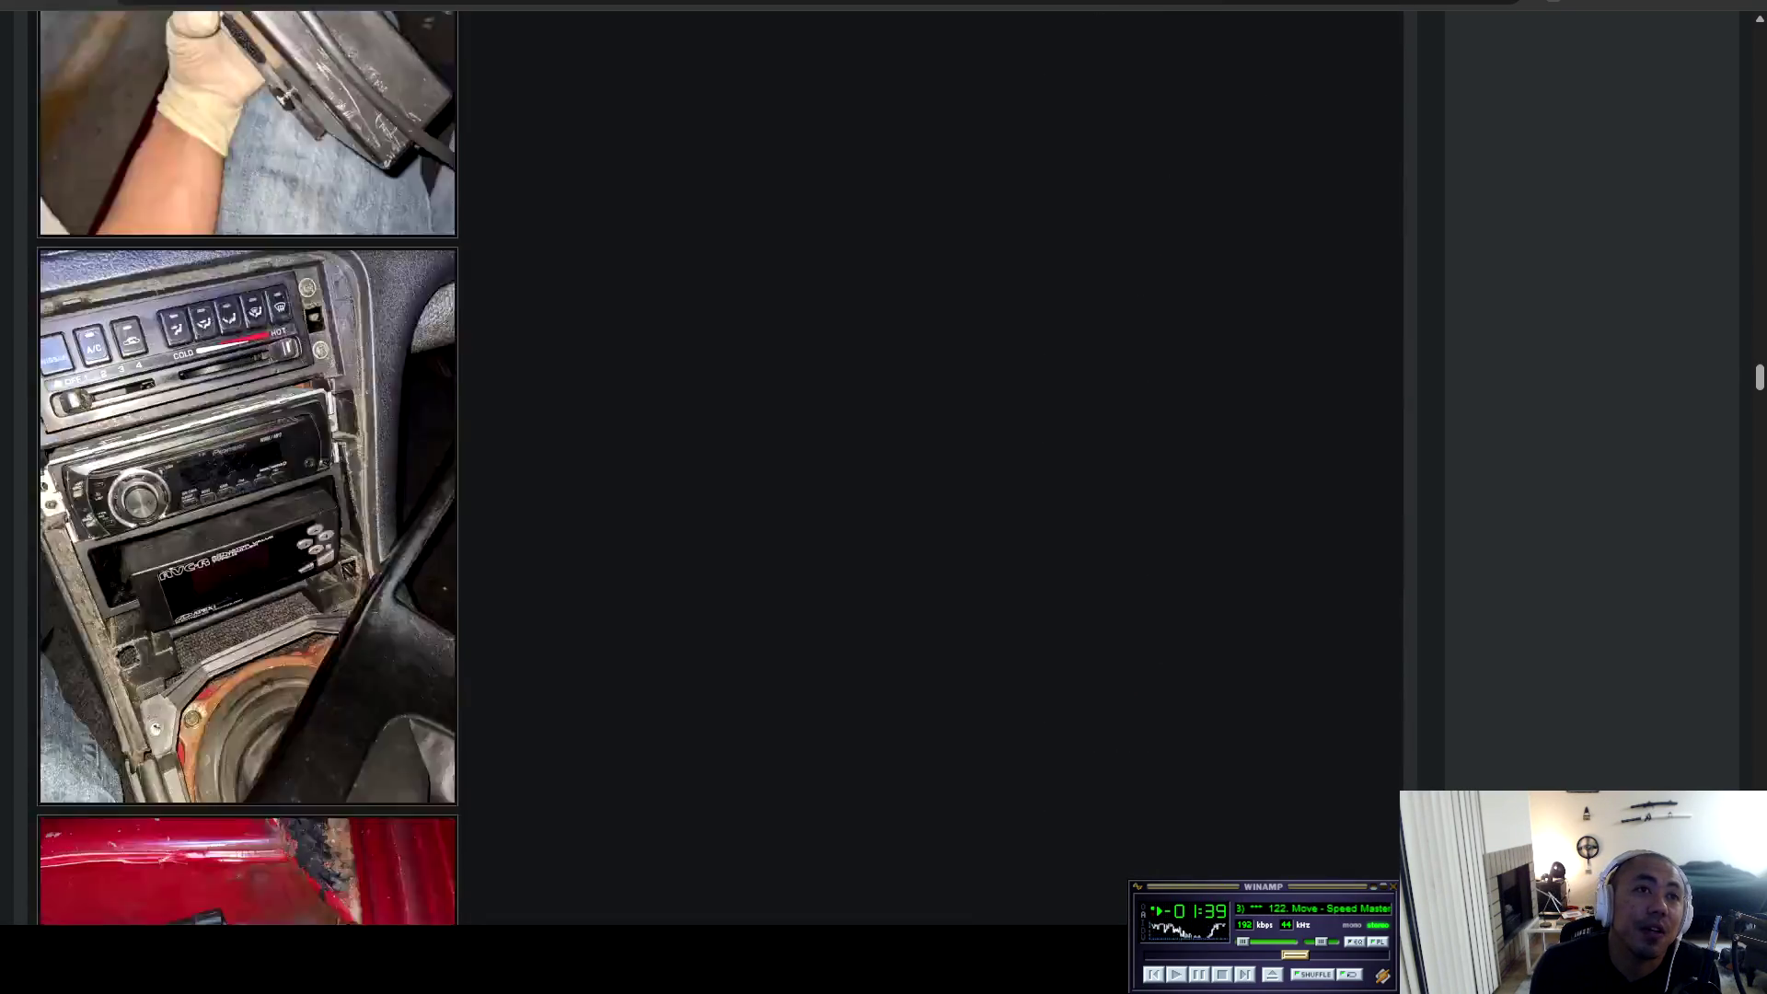
scroll(718, 468, down, 20)
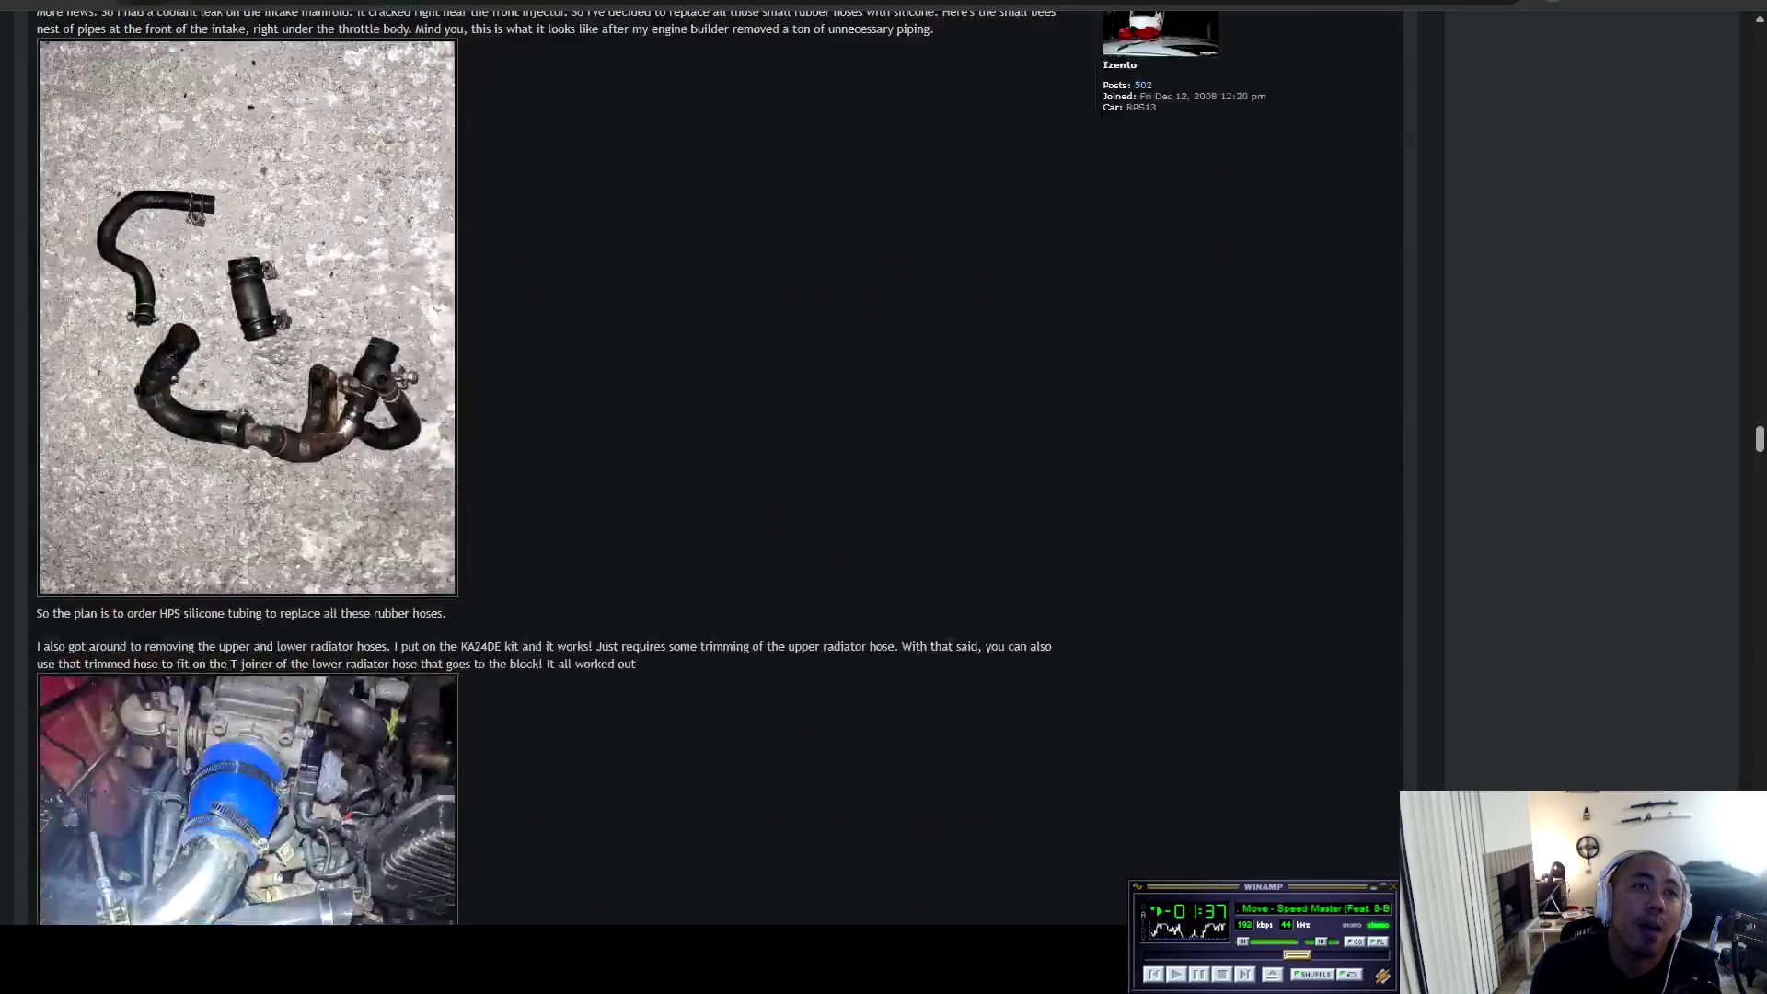
scroll(716, 467, up, 10)
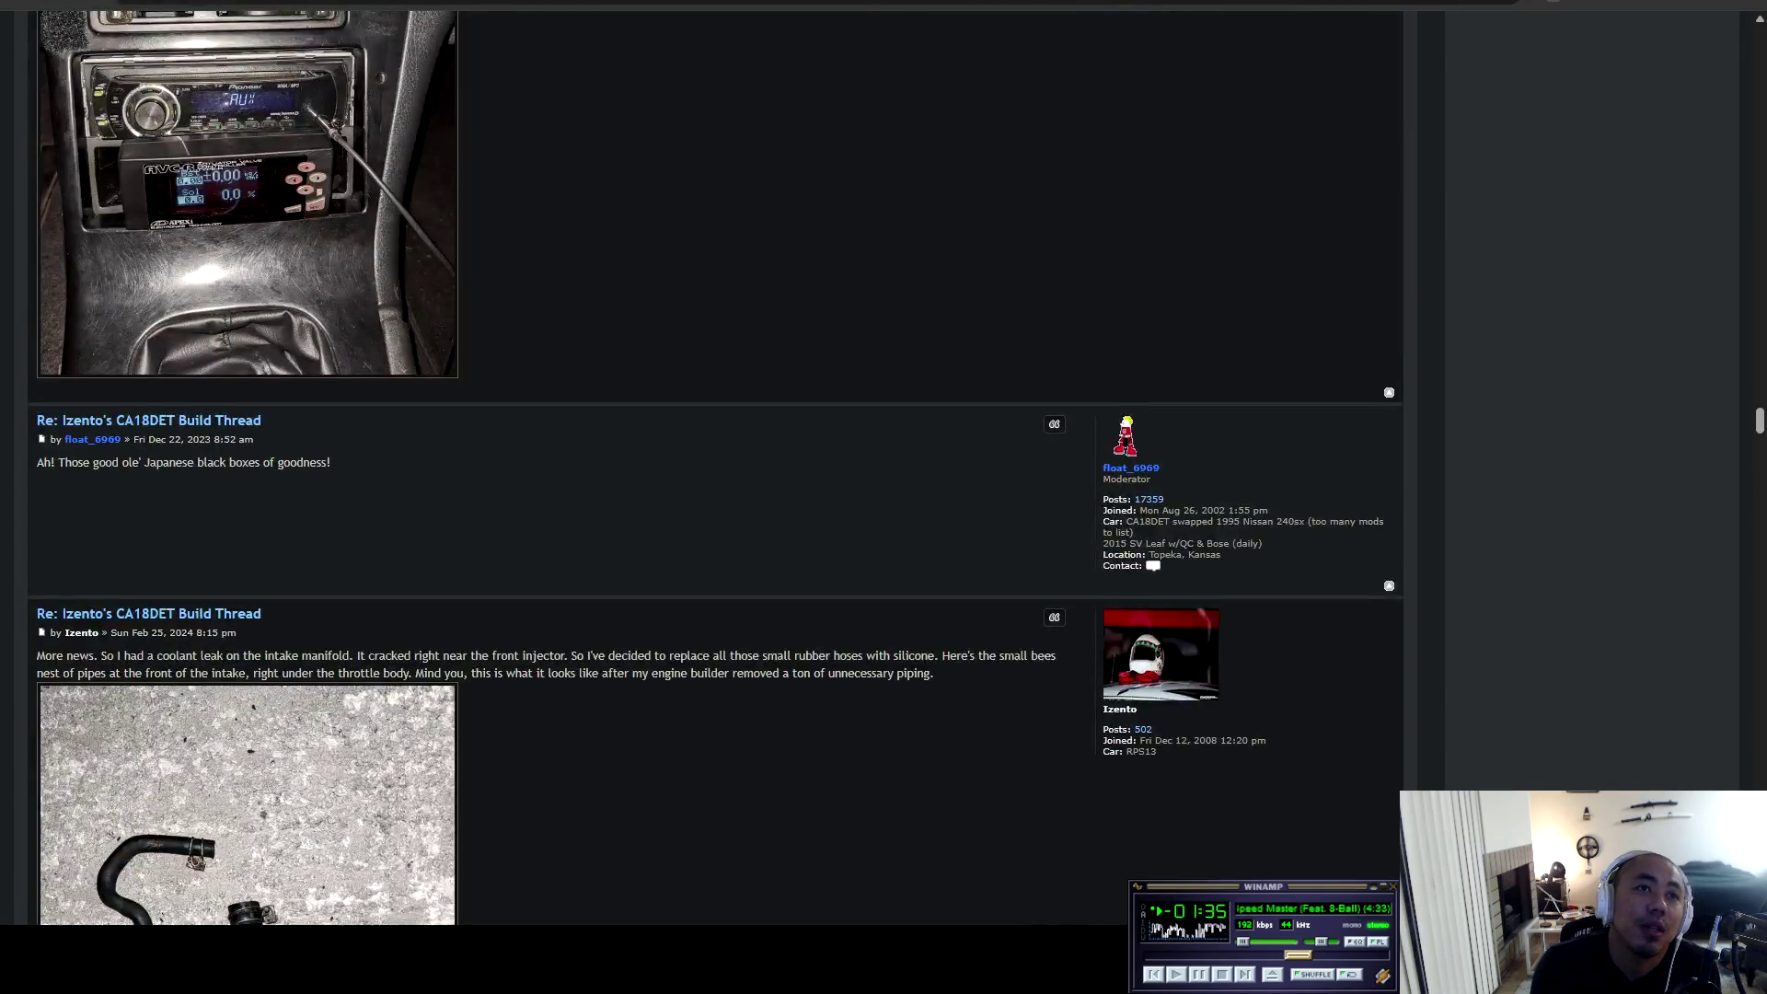
scroll(716, 468, down, 4)
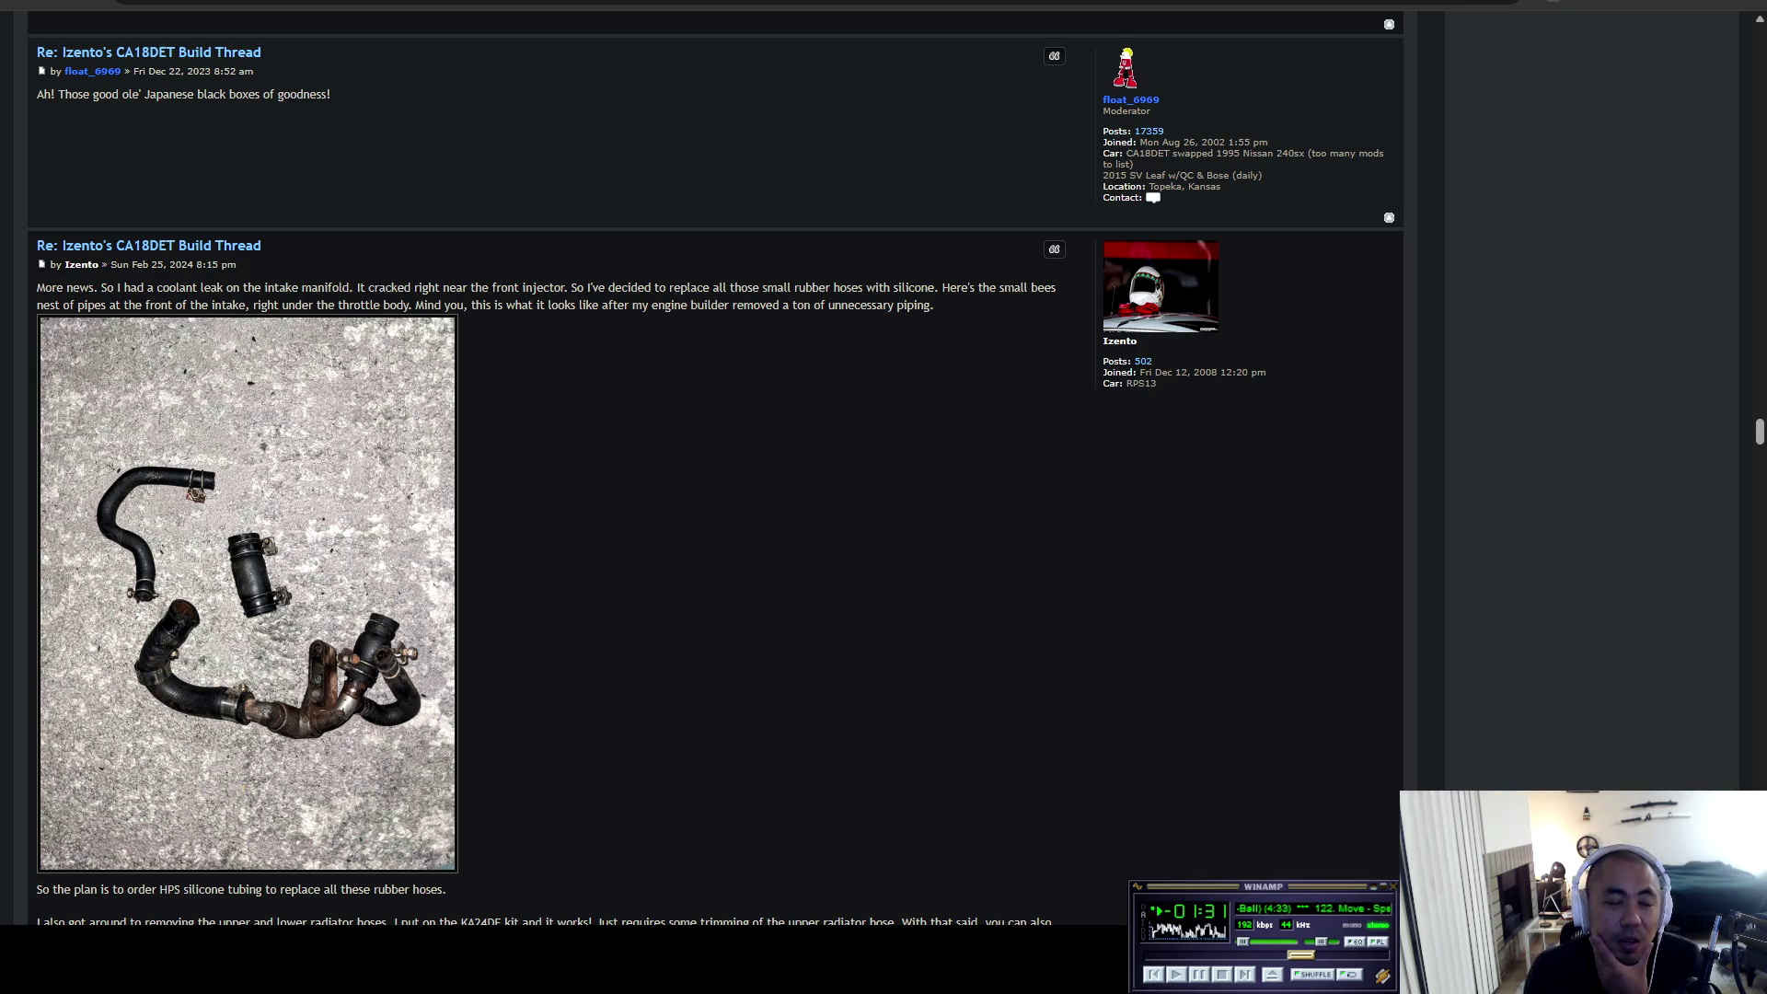
scroll(249, 552, down, 20)
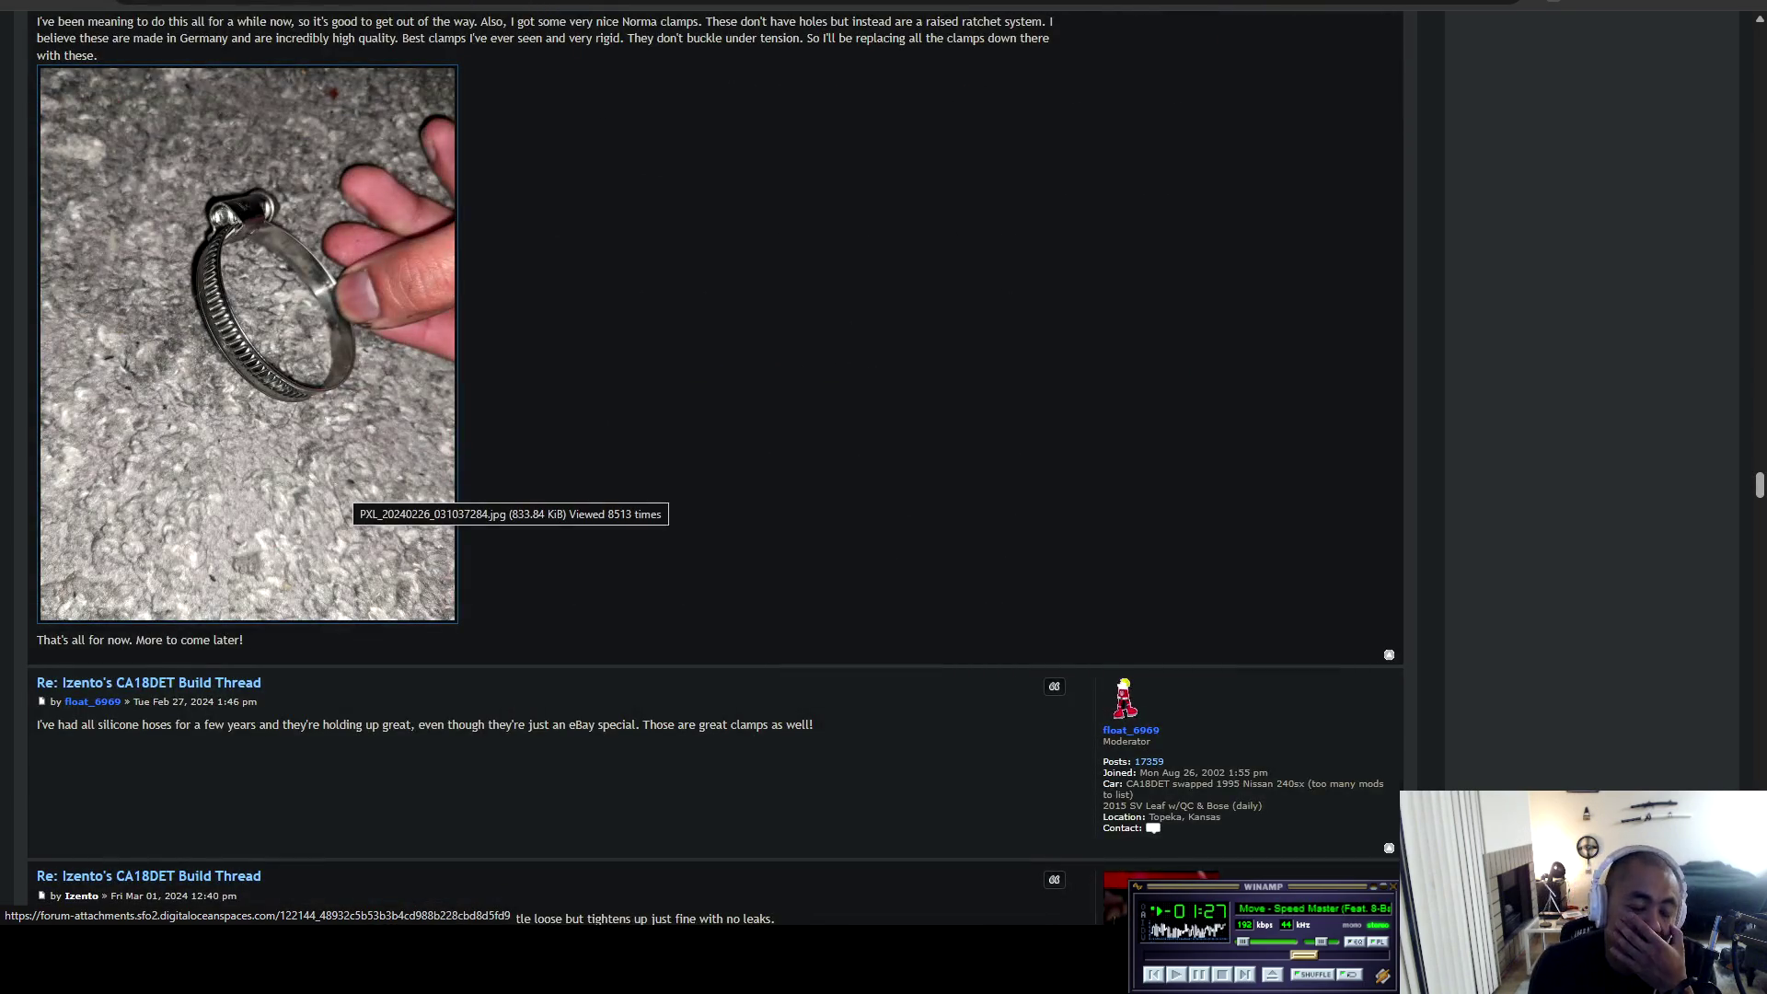
Read page 8 down past the clamp and coil posts.
scroll(350, 488, down, 15)
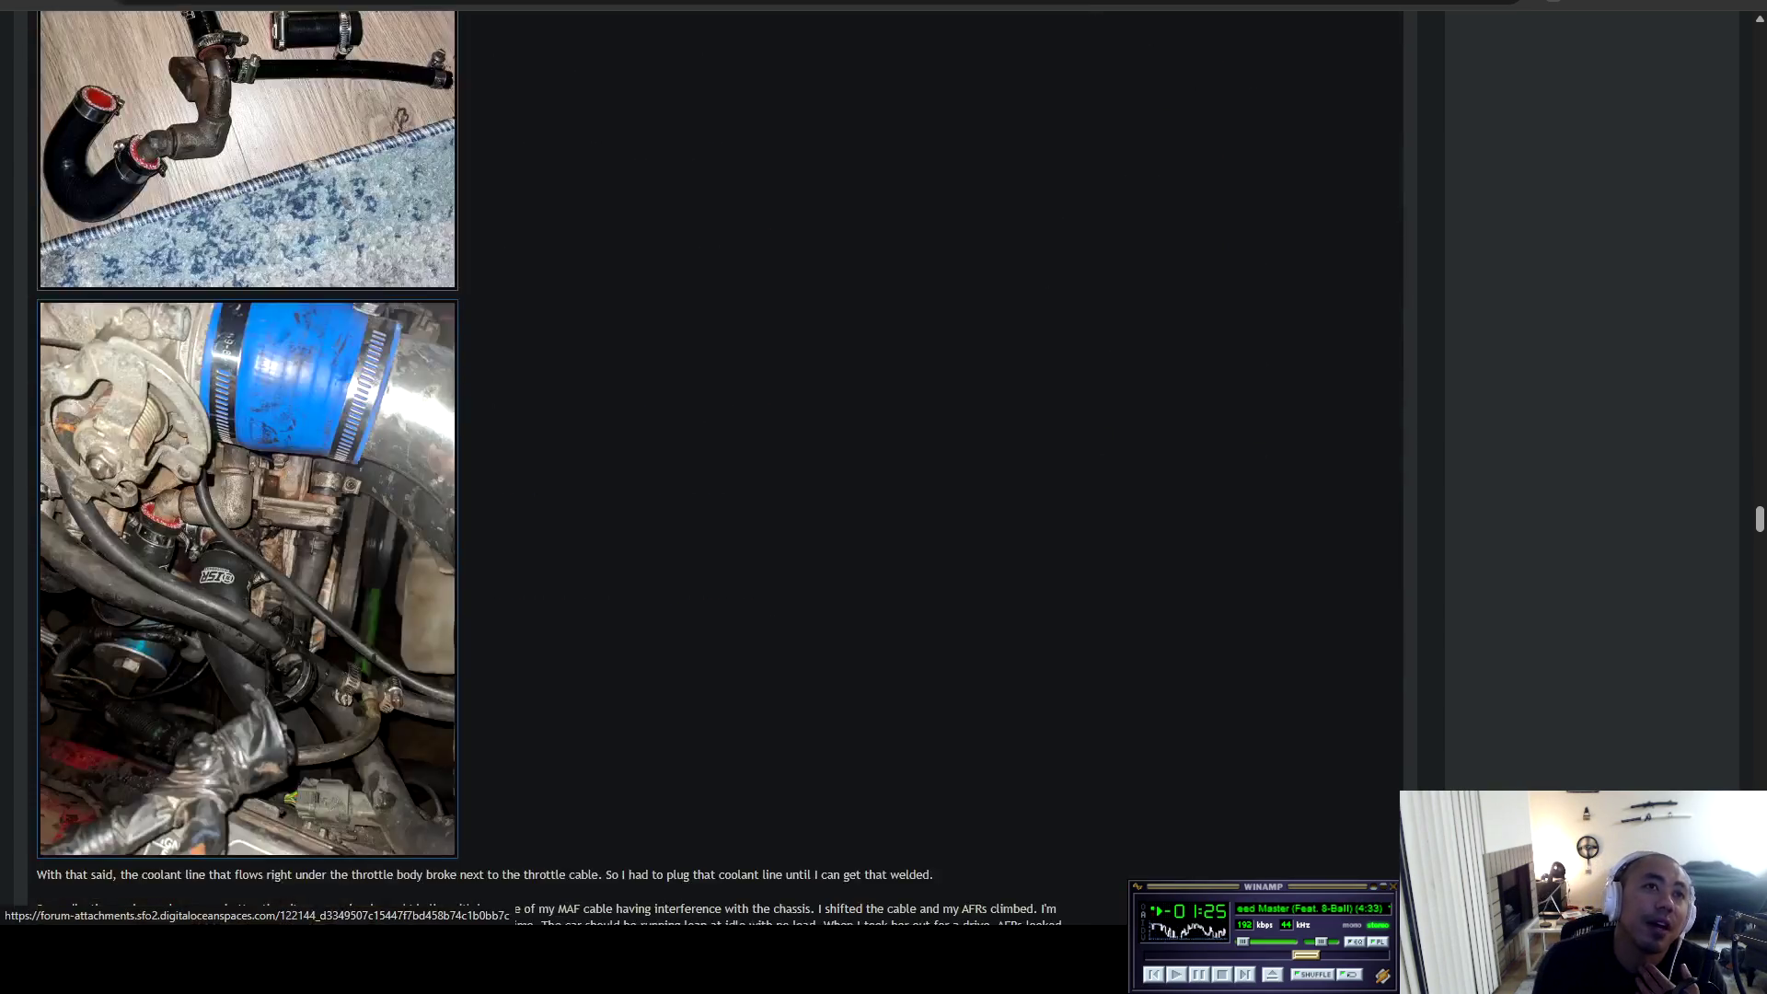
scroll(249, 736, down, 15)
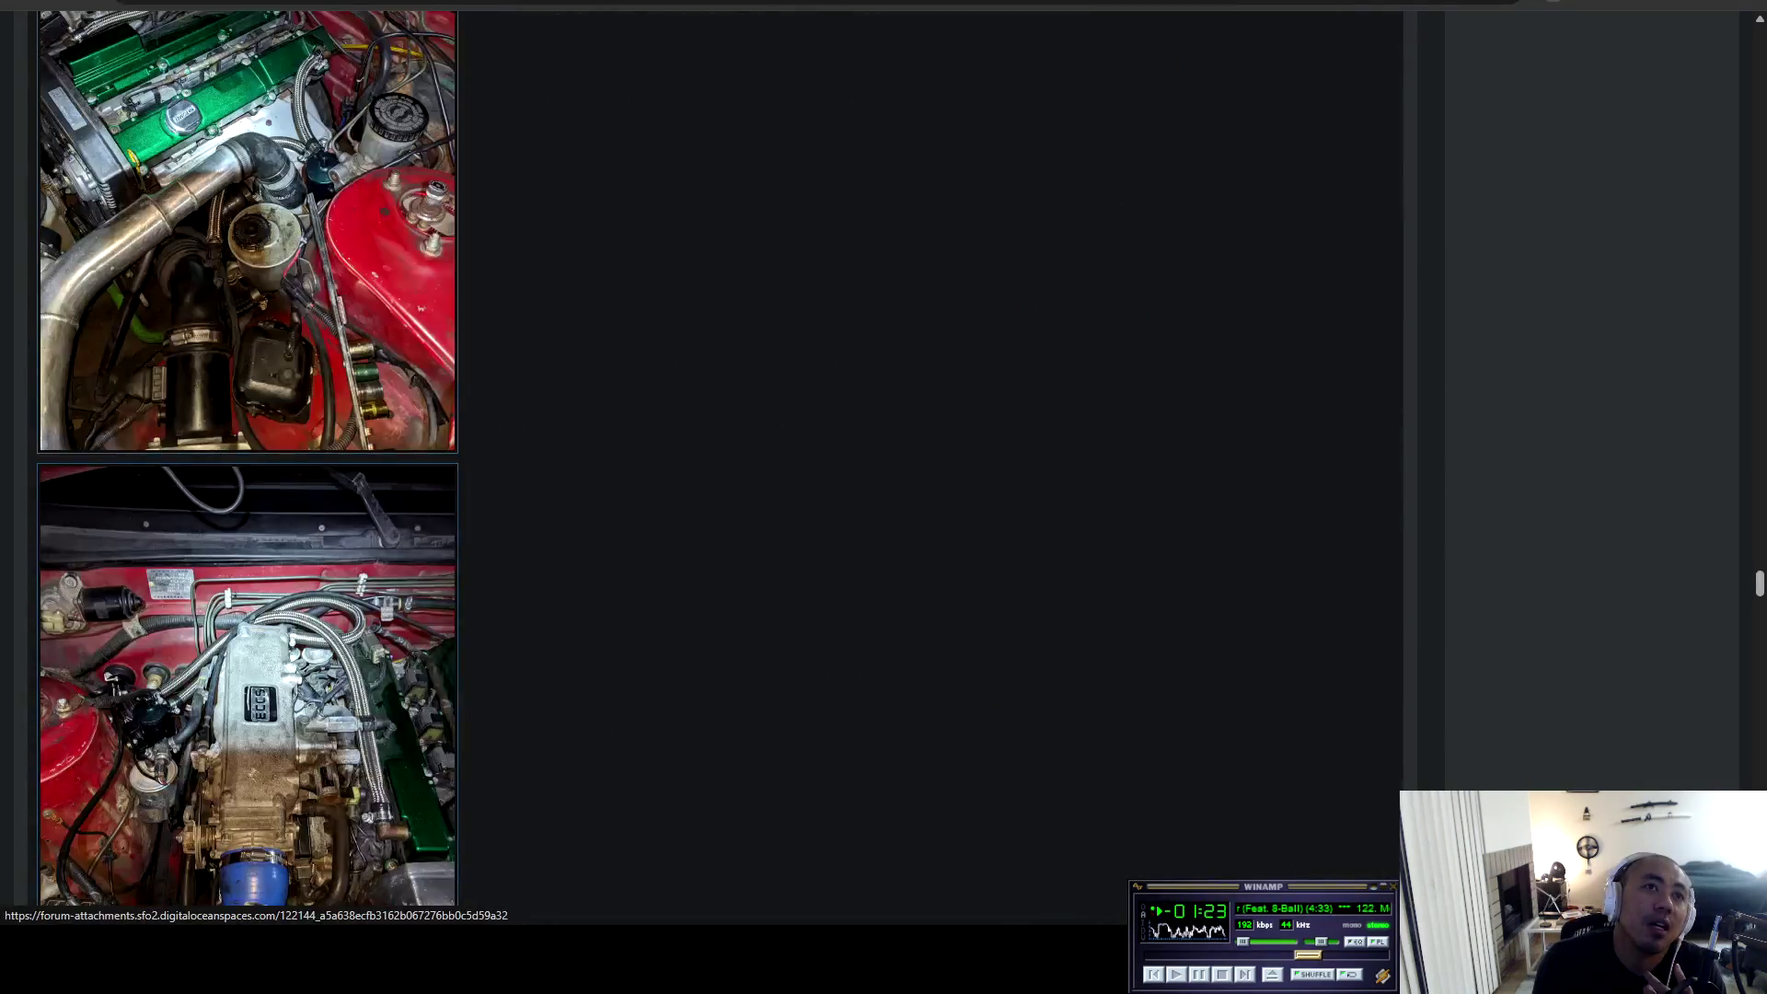
scroll(322, 645, down, 10)
scroll(323, 644, up, 6)
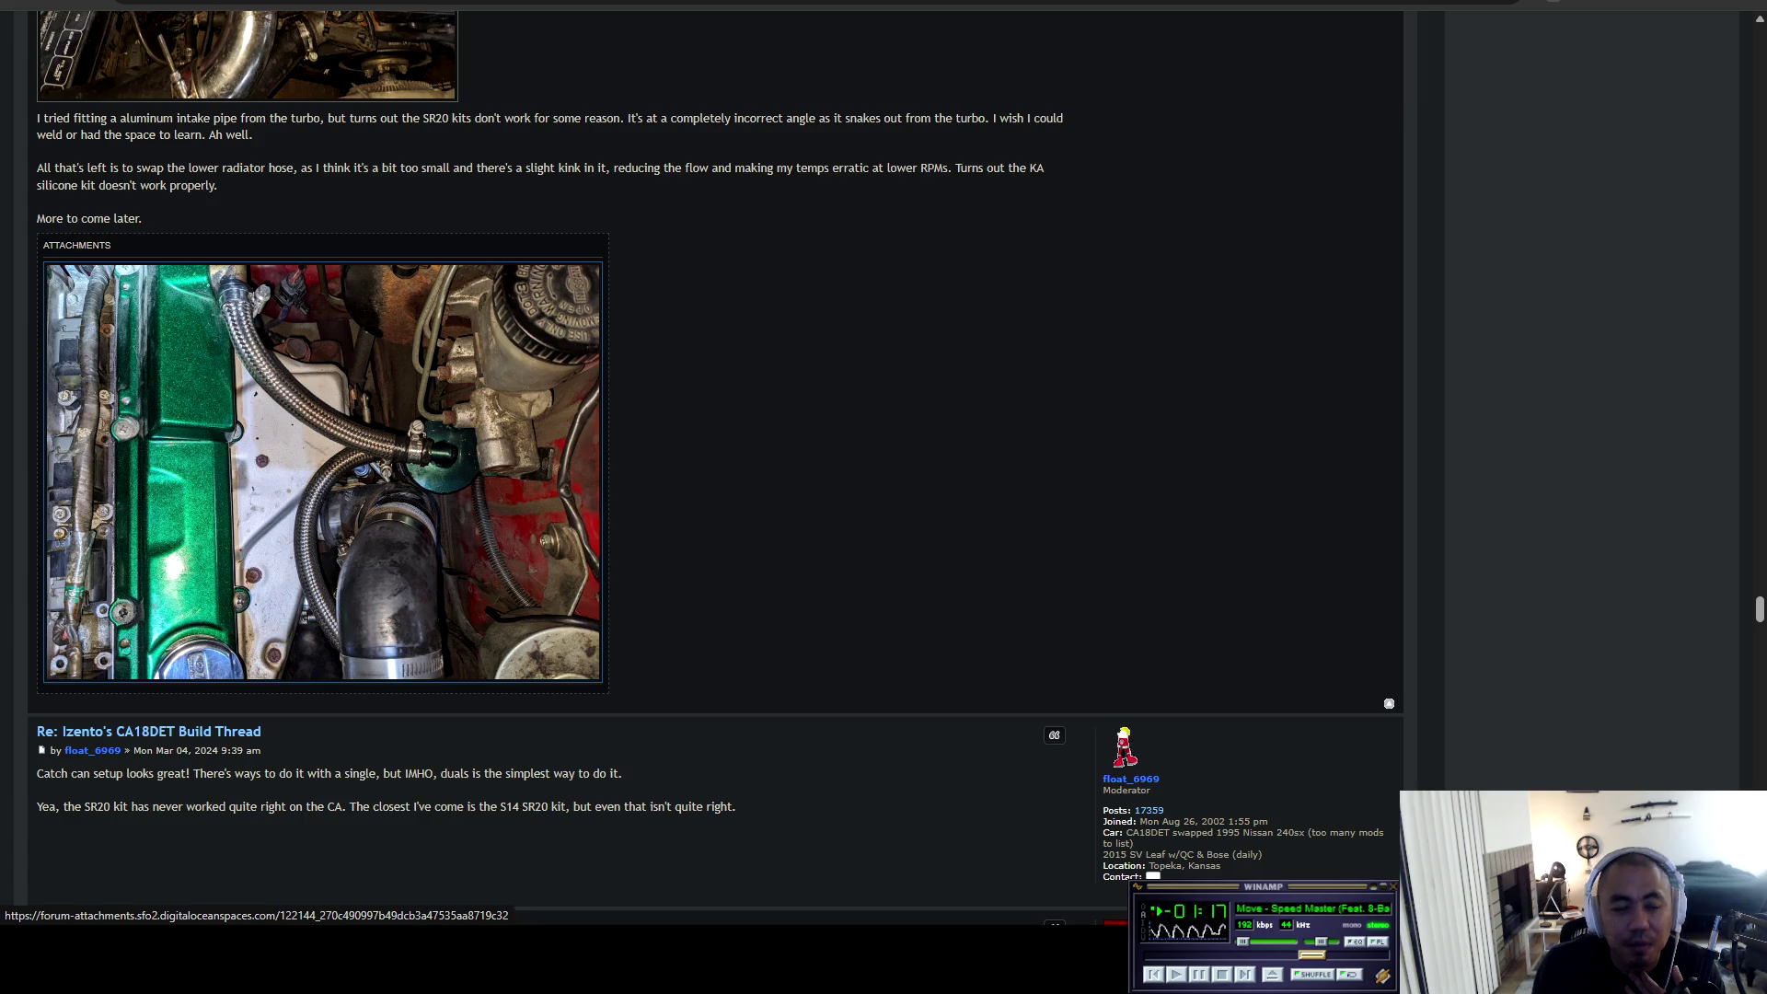
scroll(322, 460, down, 7)
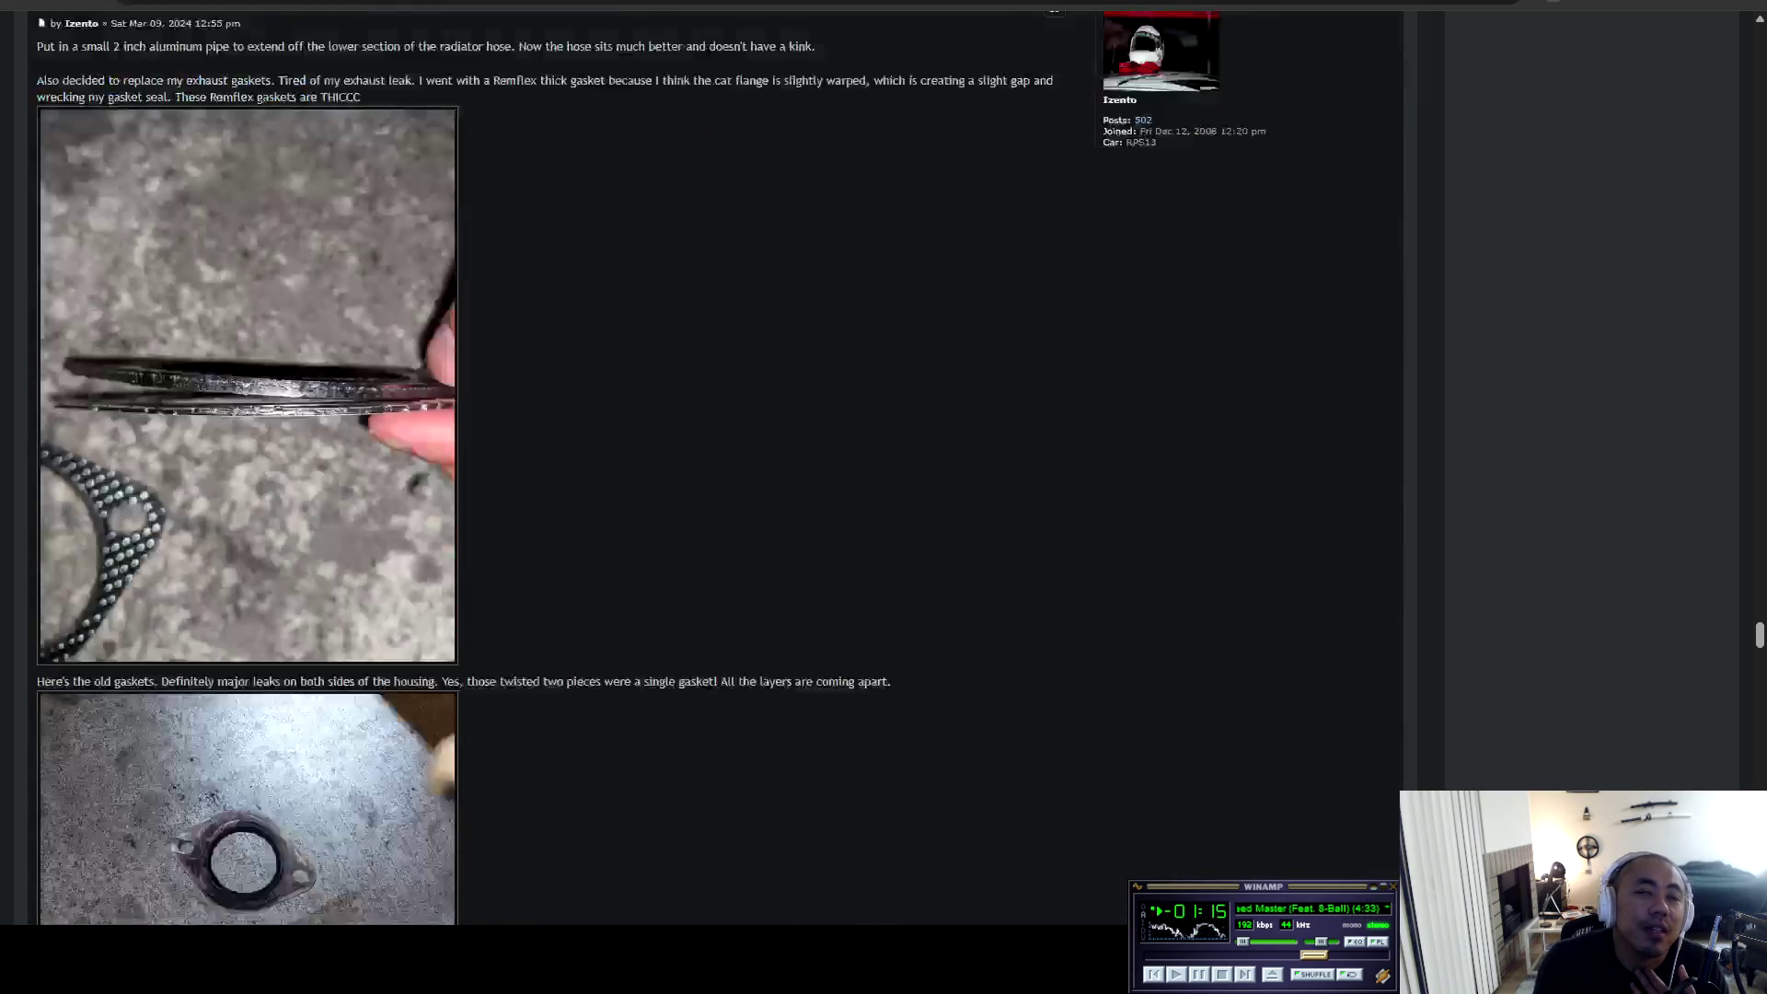
scroll(396, 497, down, 9)
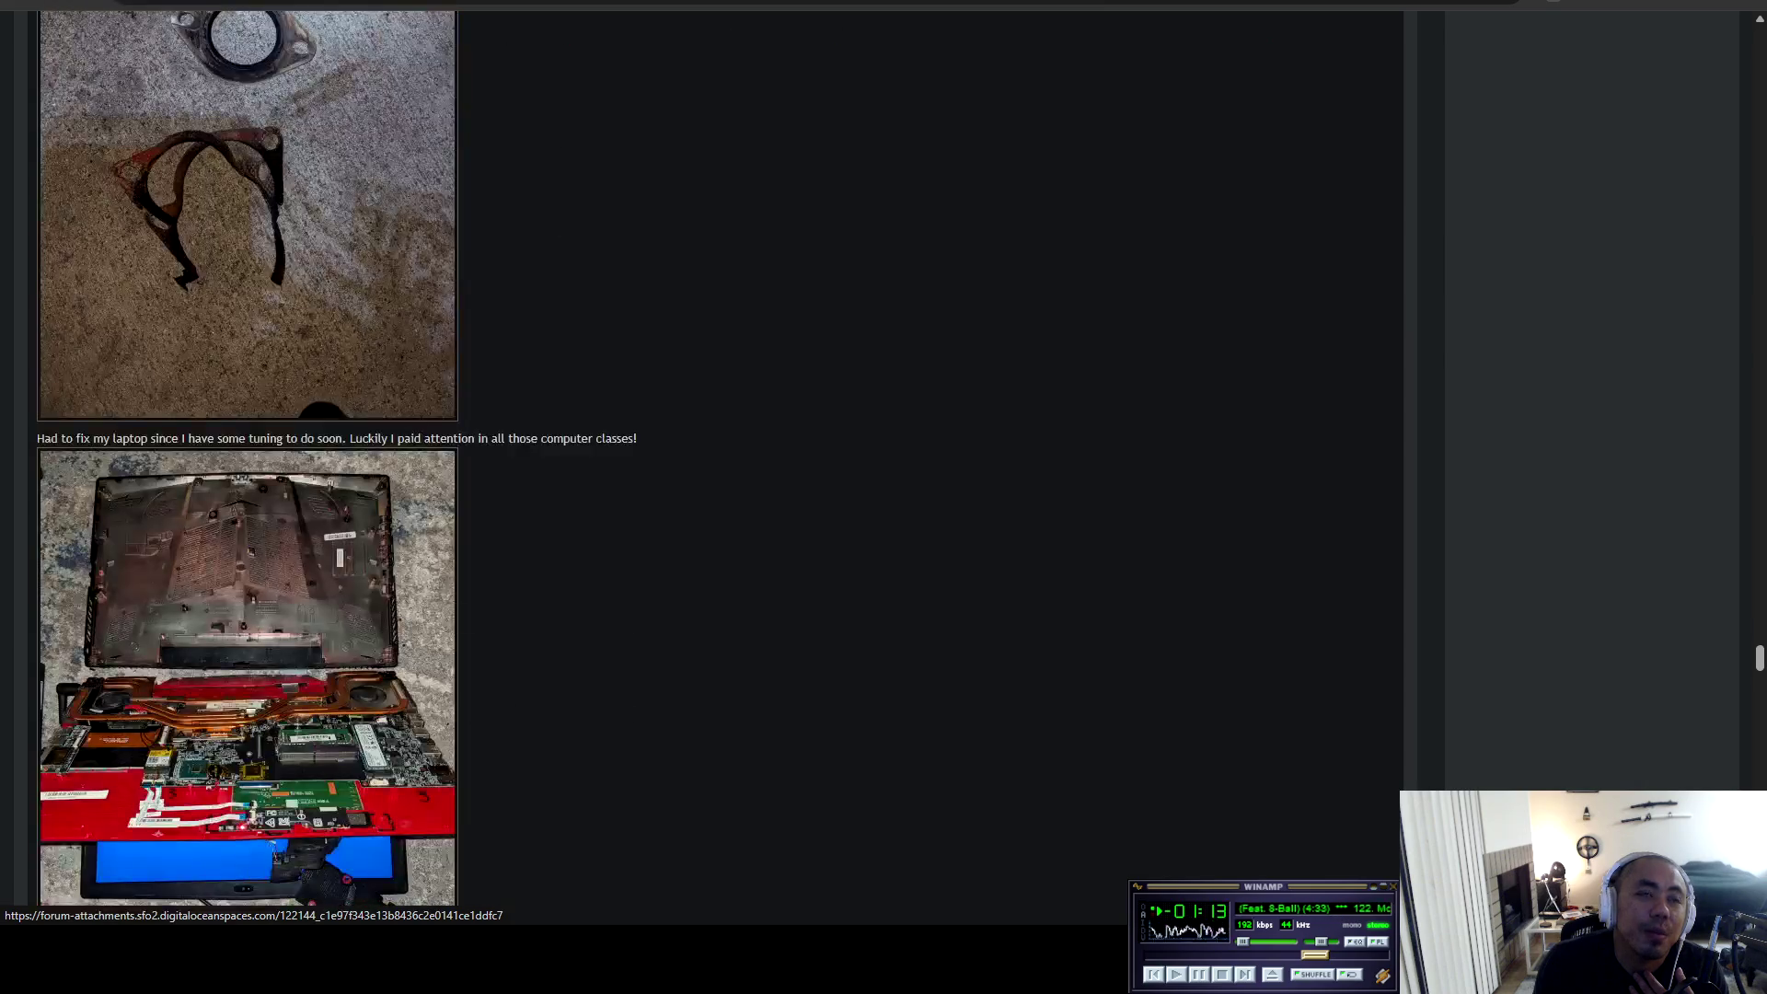
scroll(248, 645, down, 20)
scroll(249, 875, down, 16)
scroll(248, 875, up, 11)
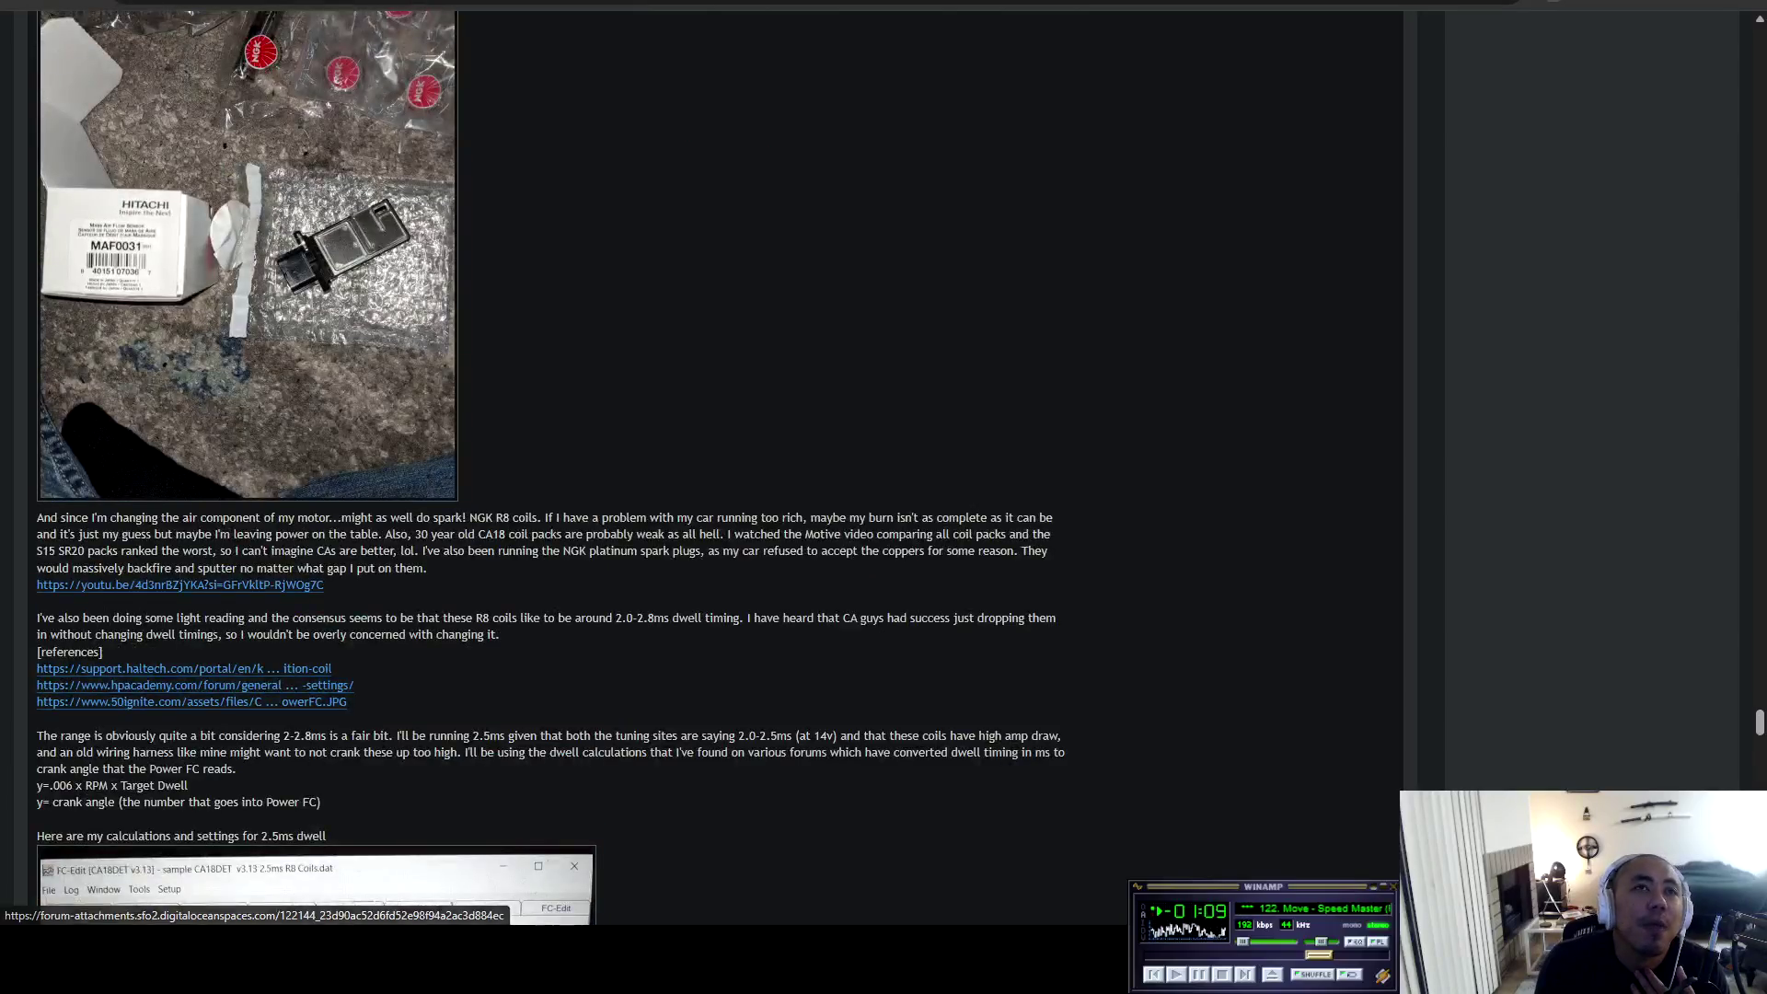
Read past the Tomei turbo outlet post at the end of page 8 and open page 9.
scroll(366, 837, down, 4)
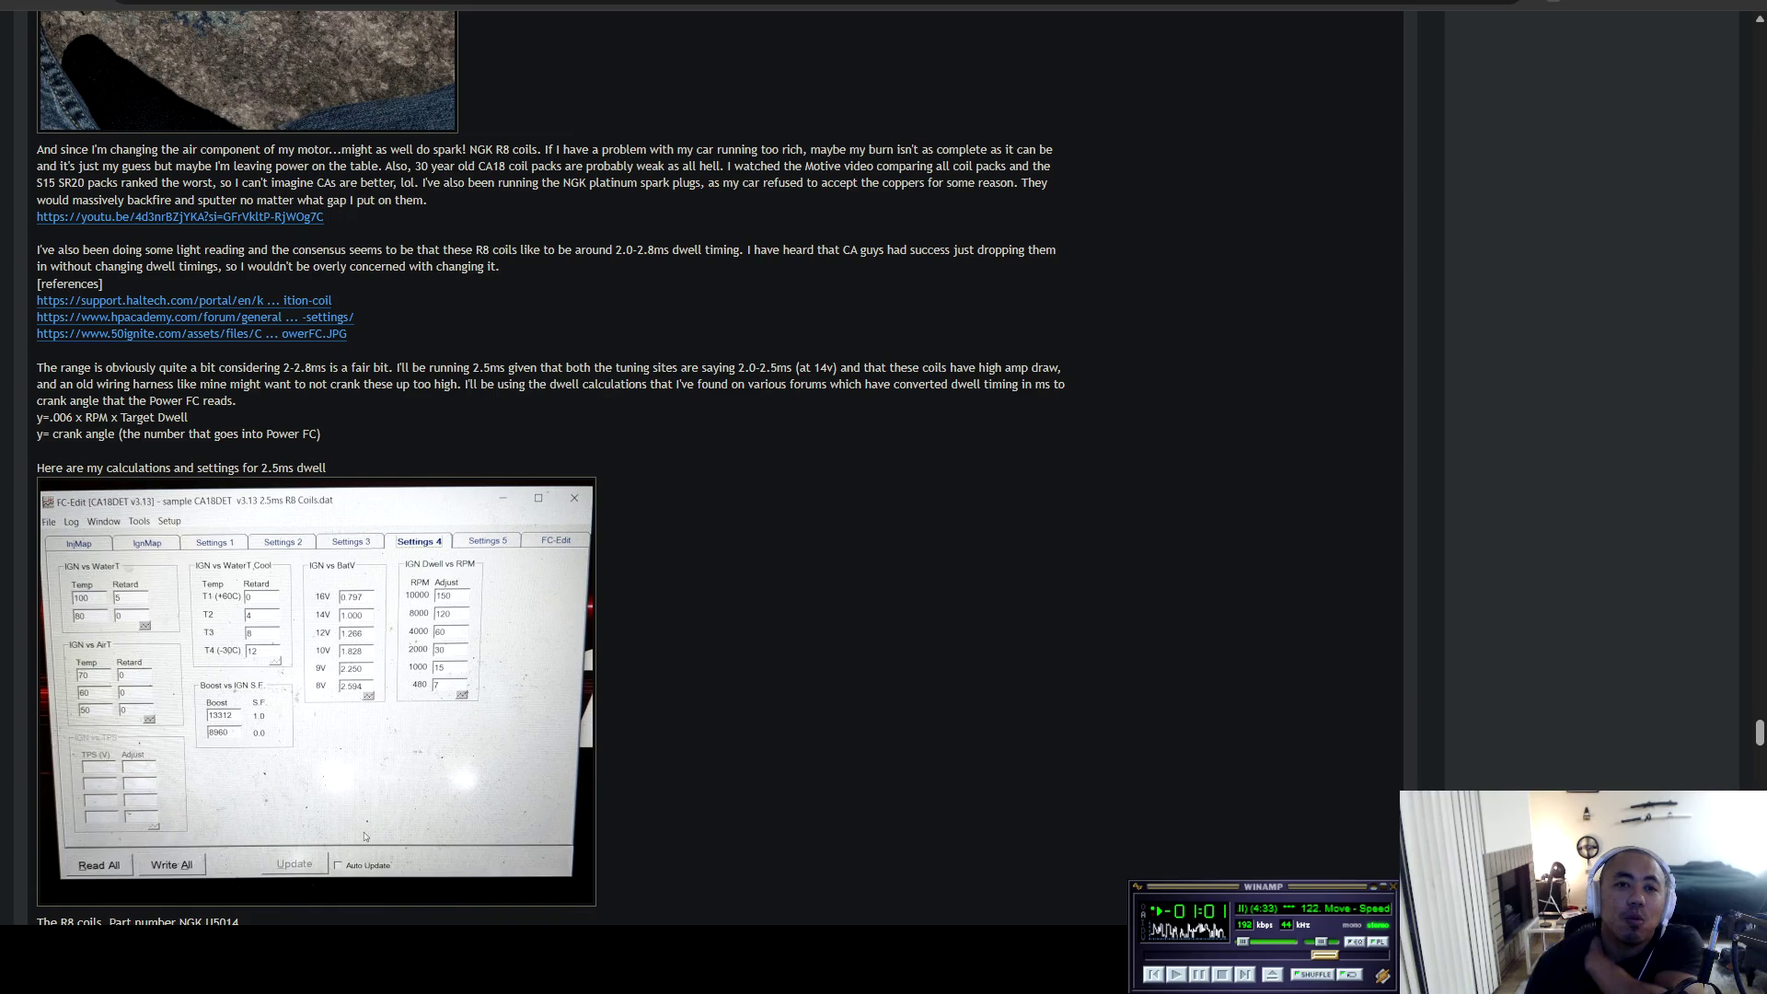
scroll(366, 837, down, 10)
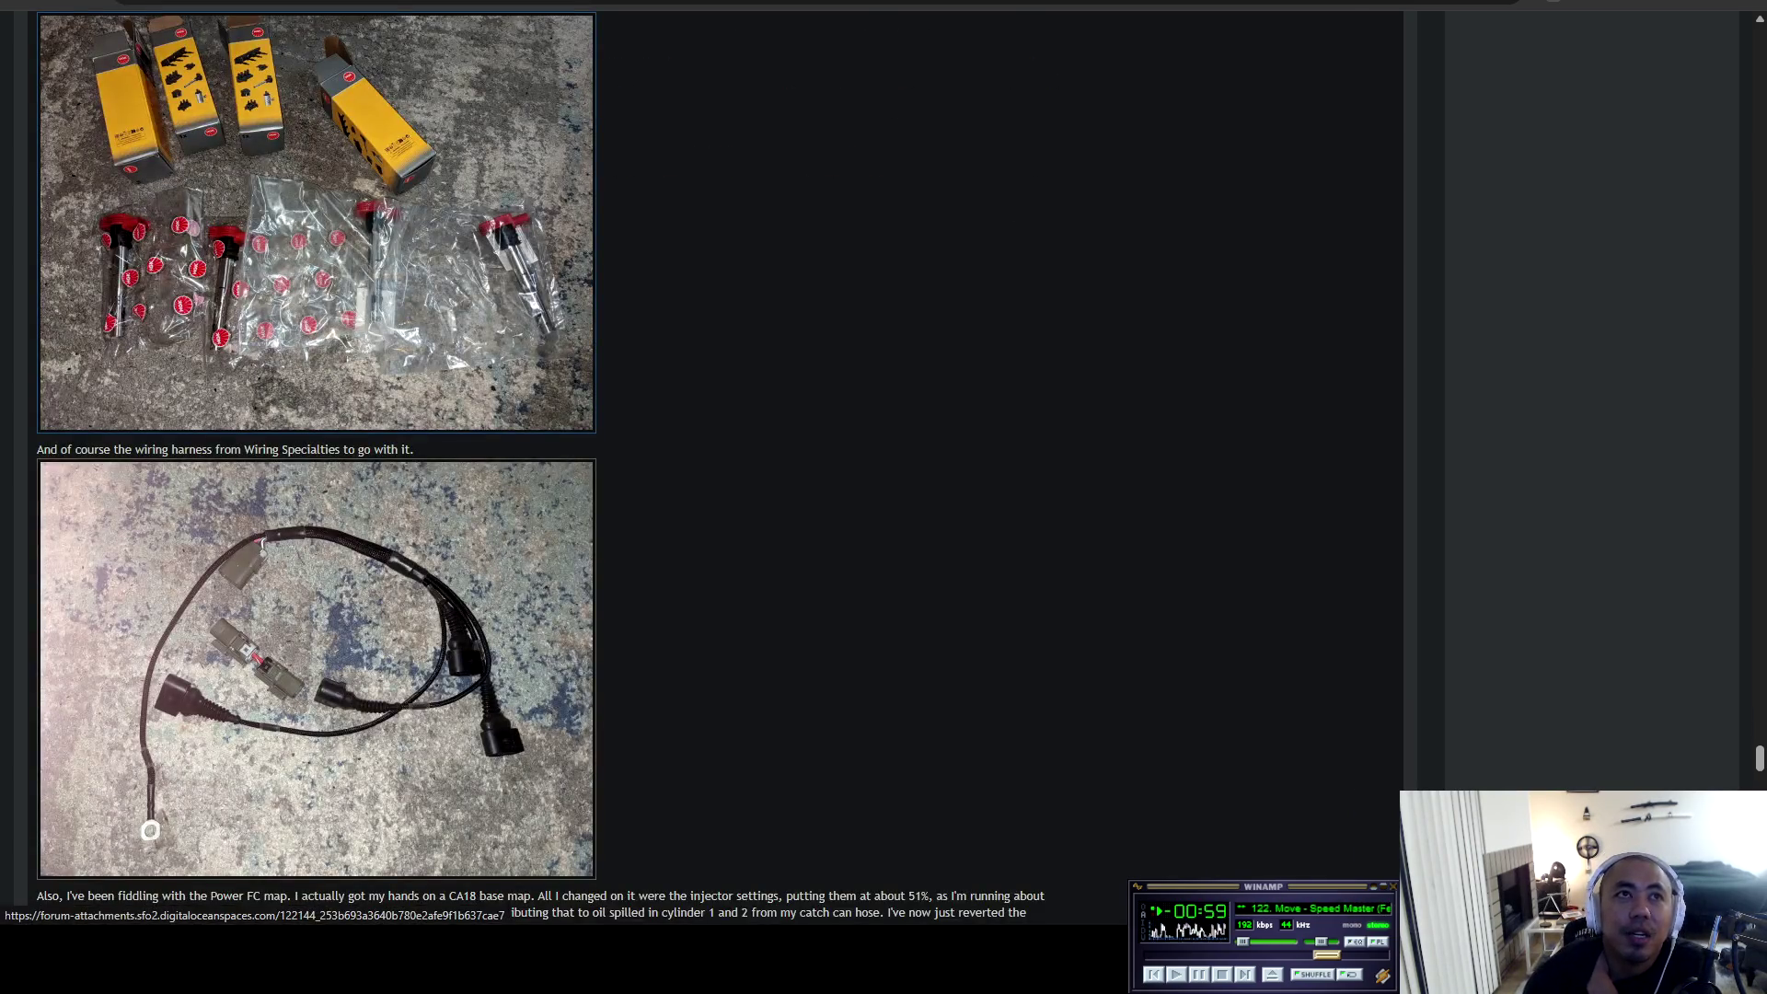
scroll(150, 831, down, 15)
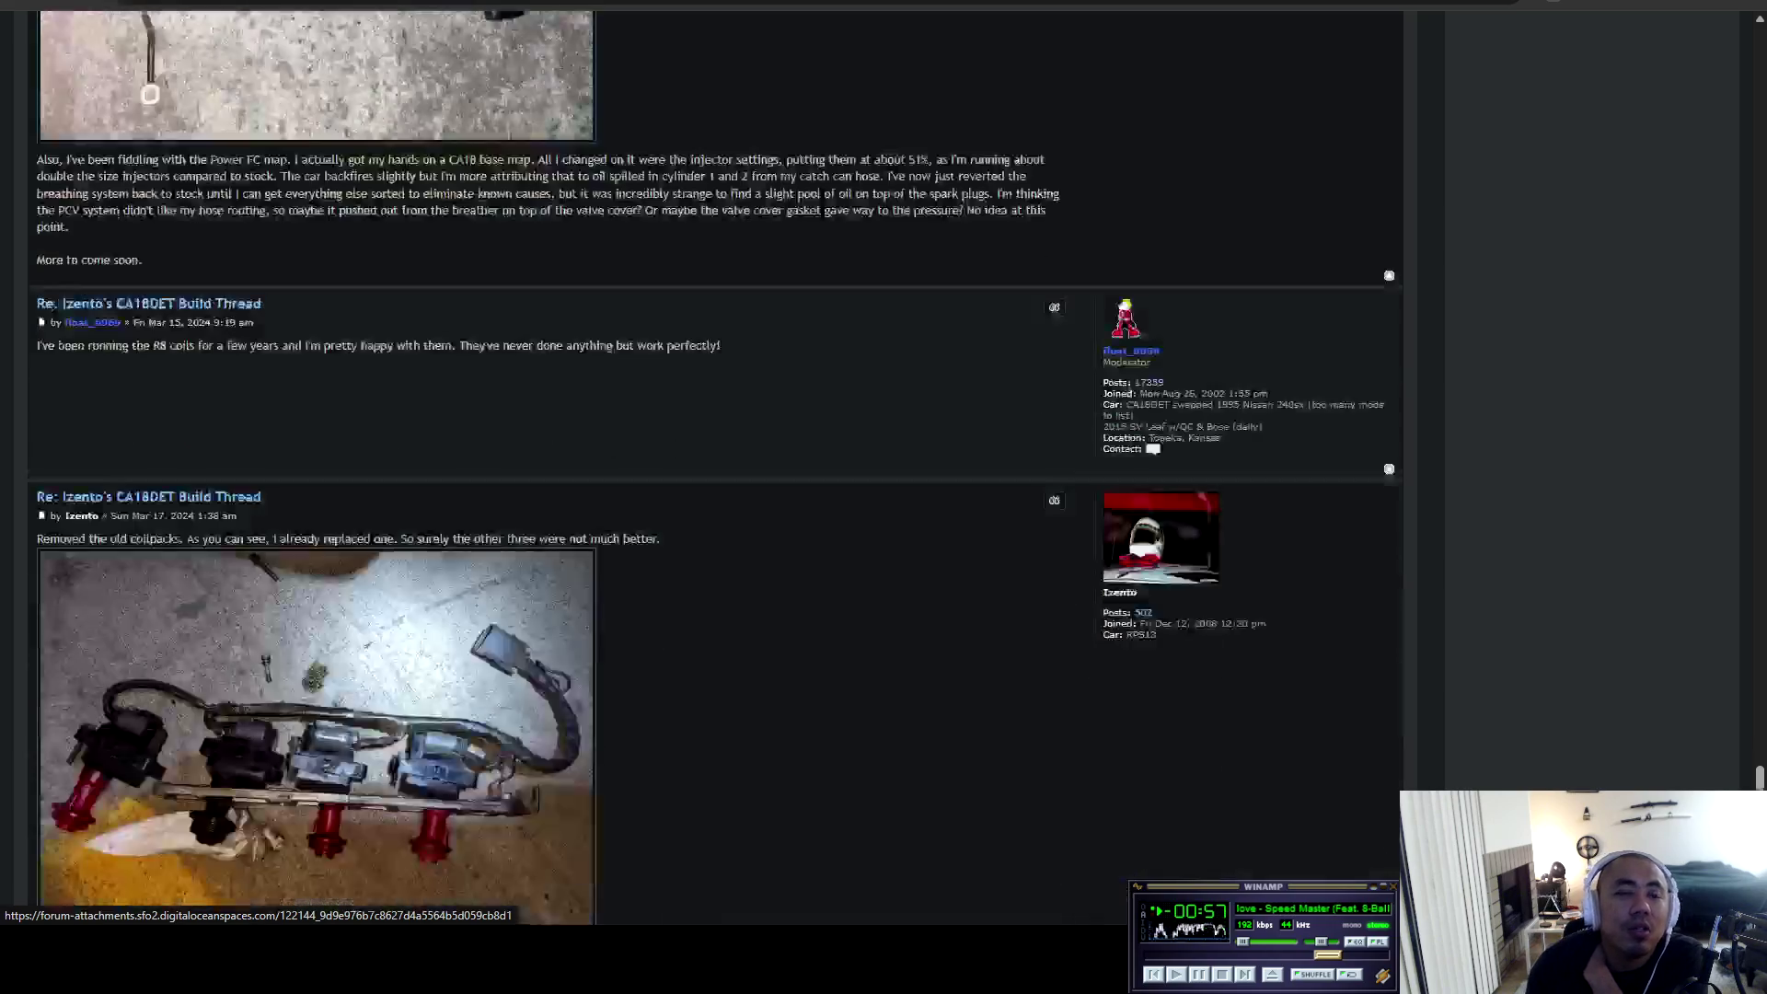
scroll(150, 832, down, 18)
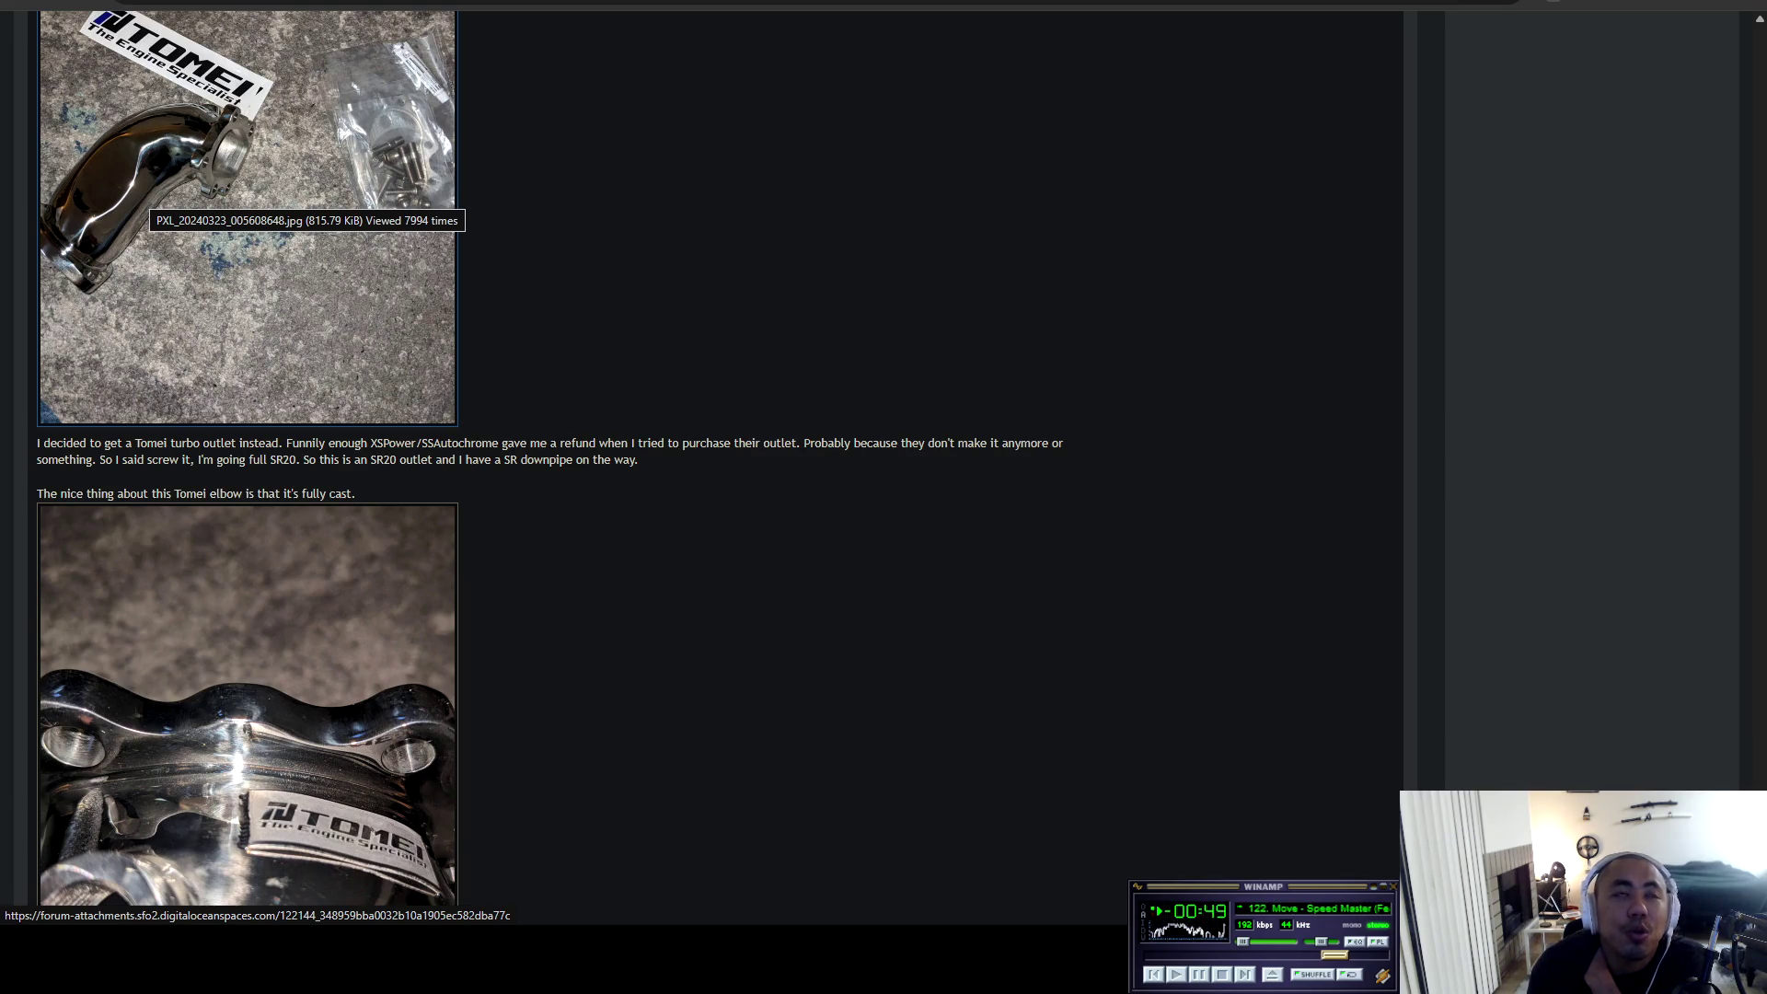
scroll(150, 204, down, 15)
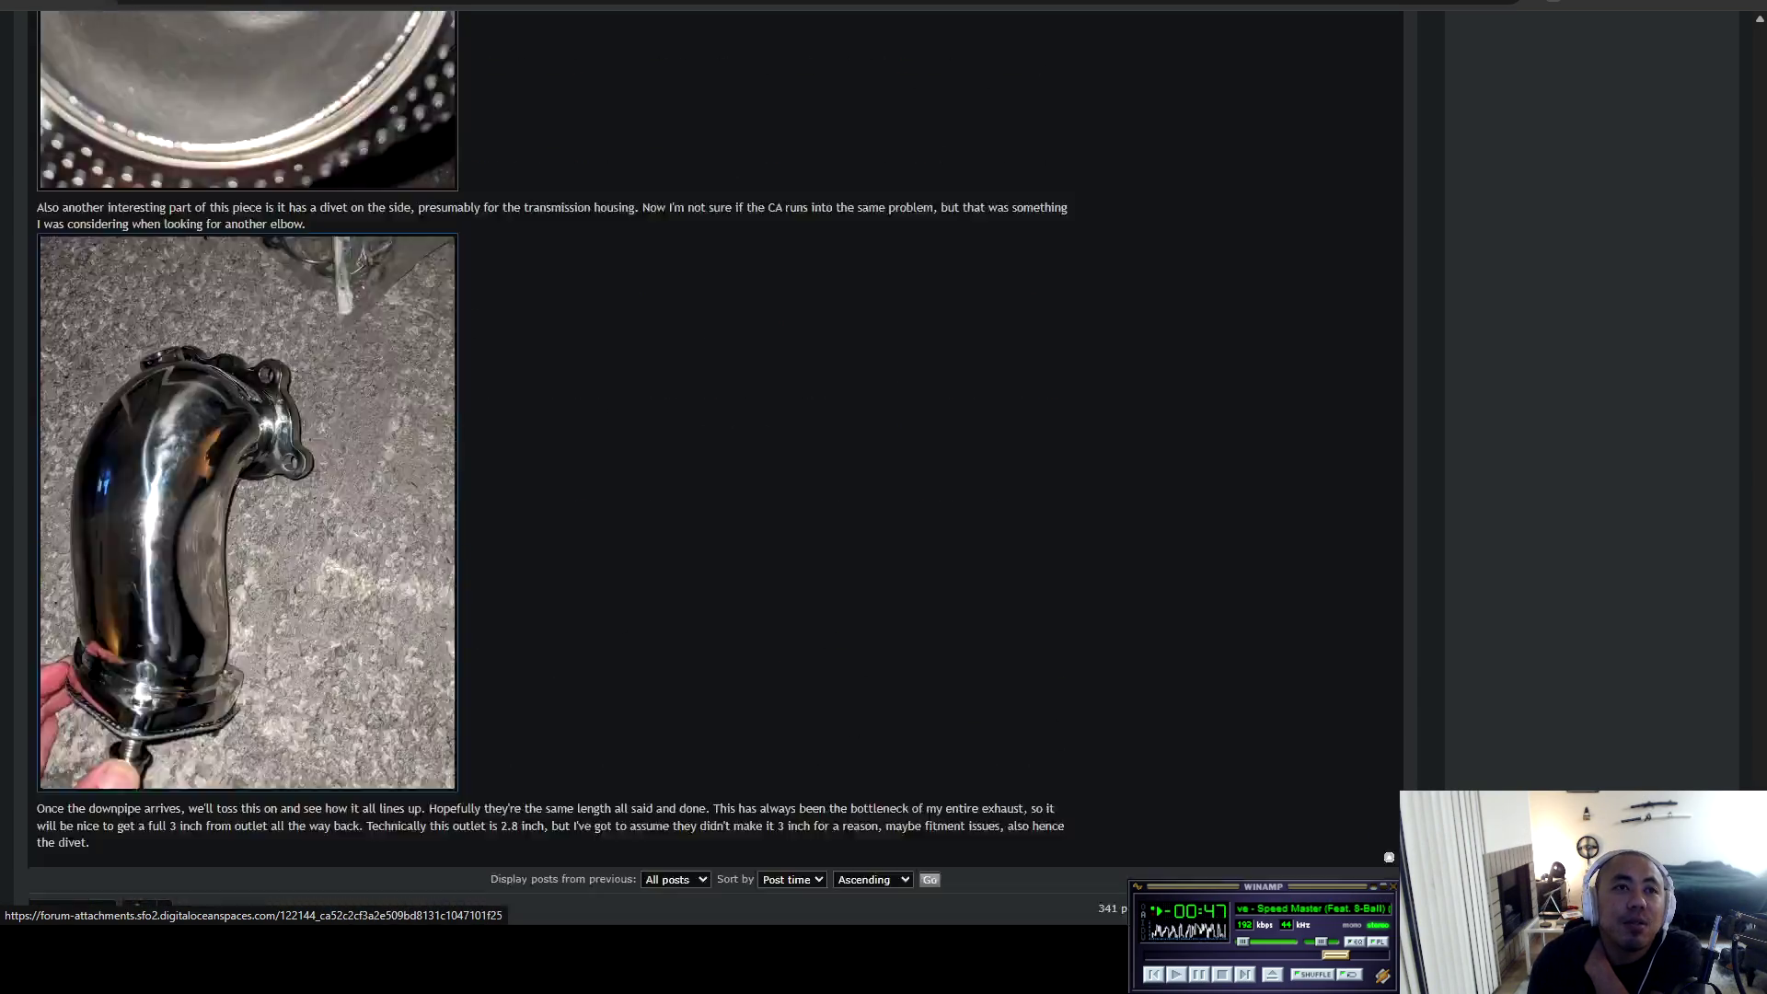
scroll(150, 204, down, 2)
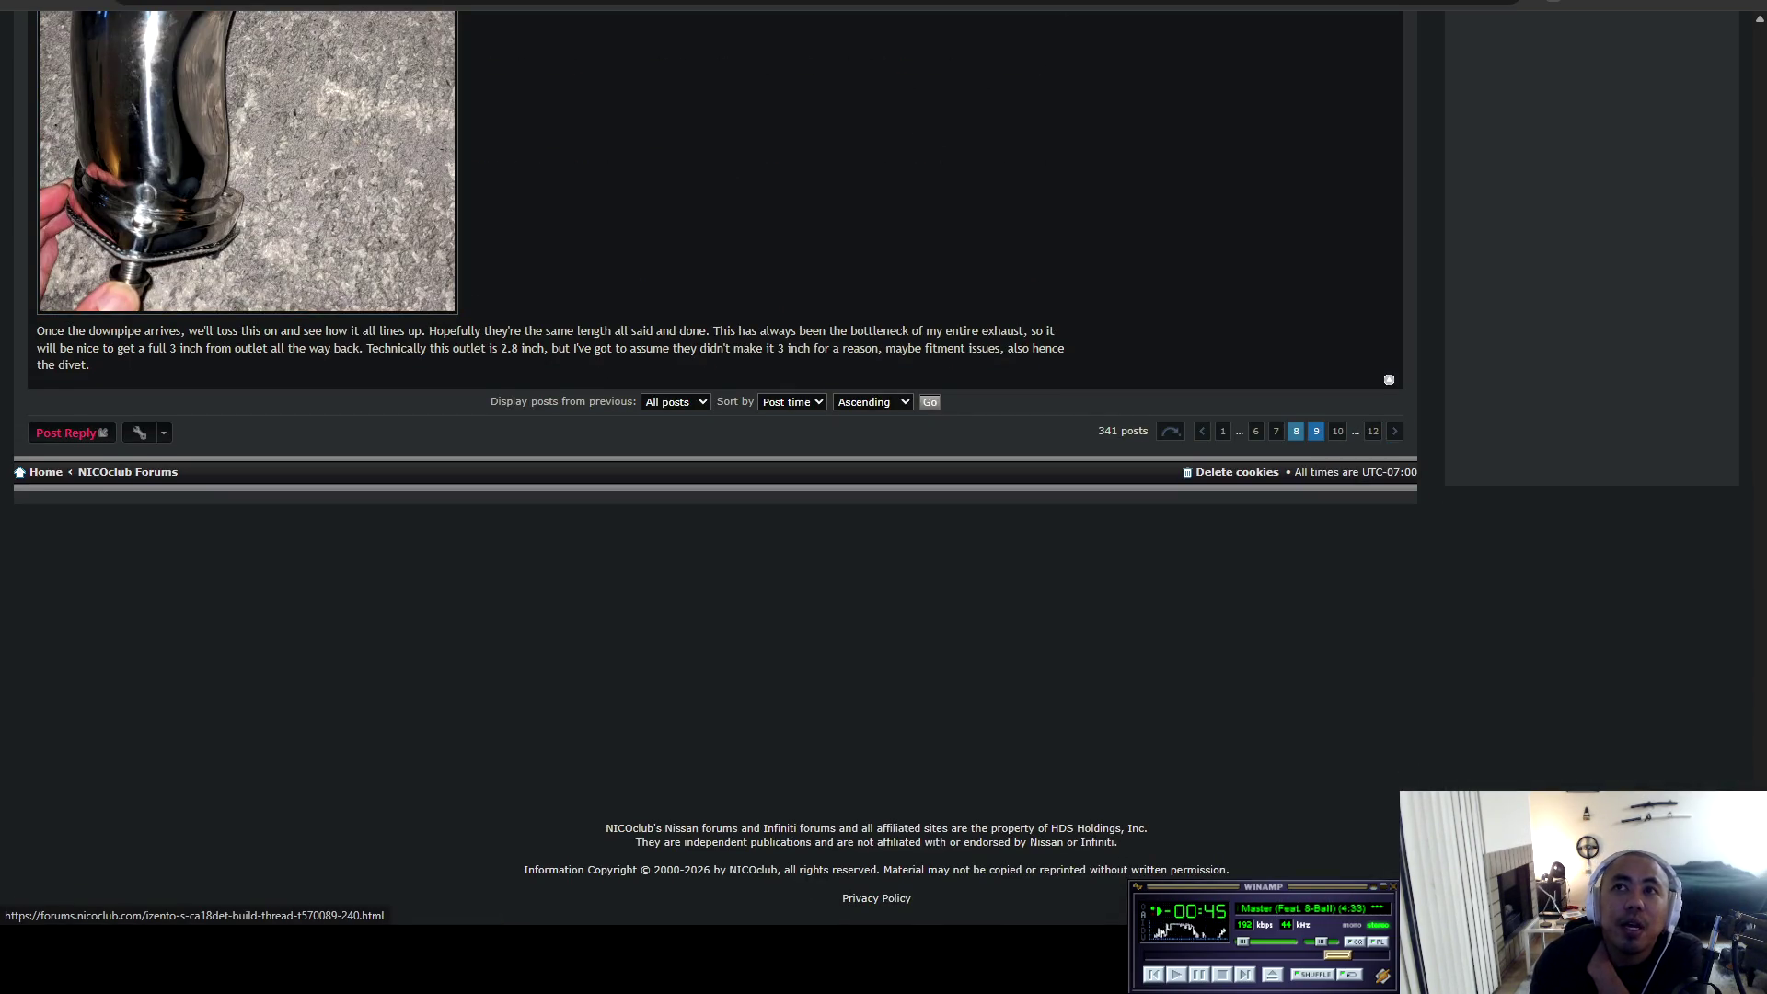
click(1316, 431)
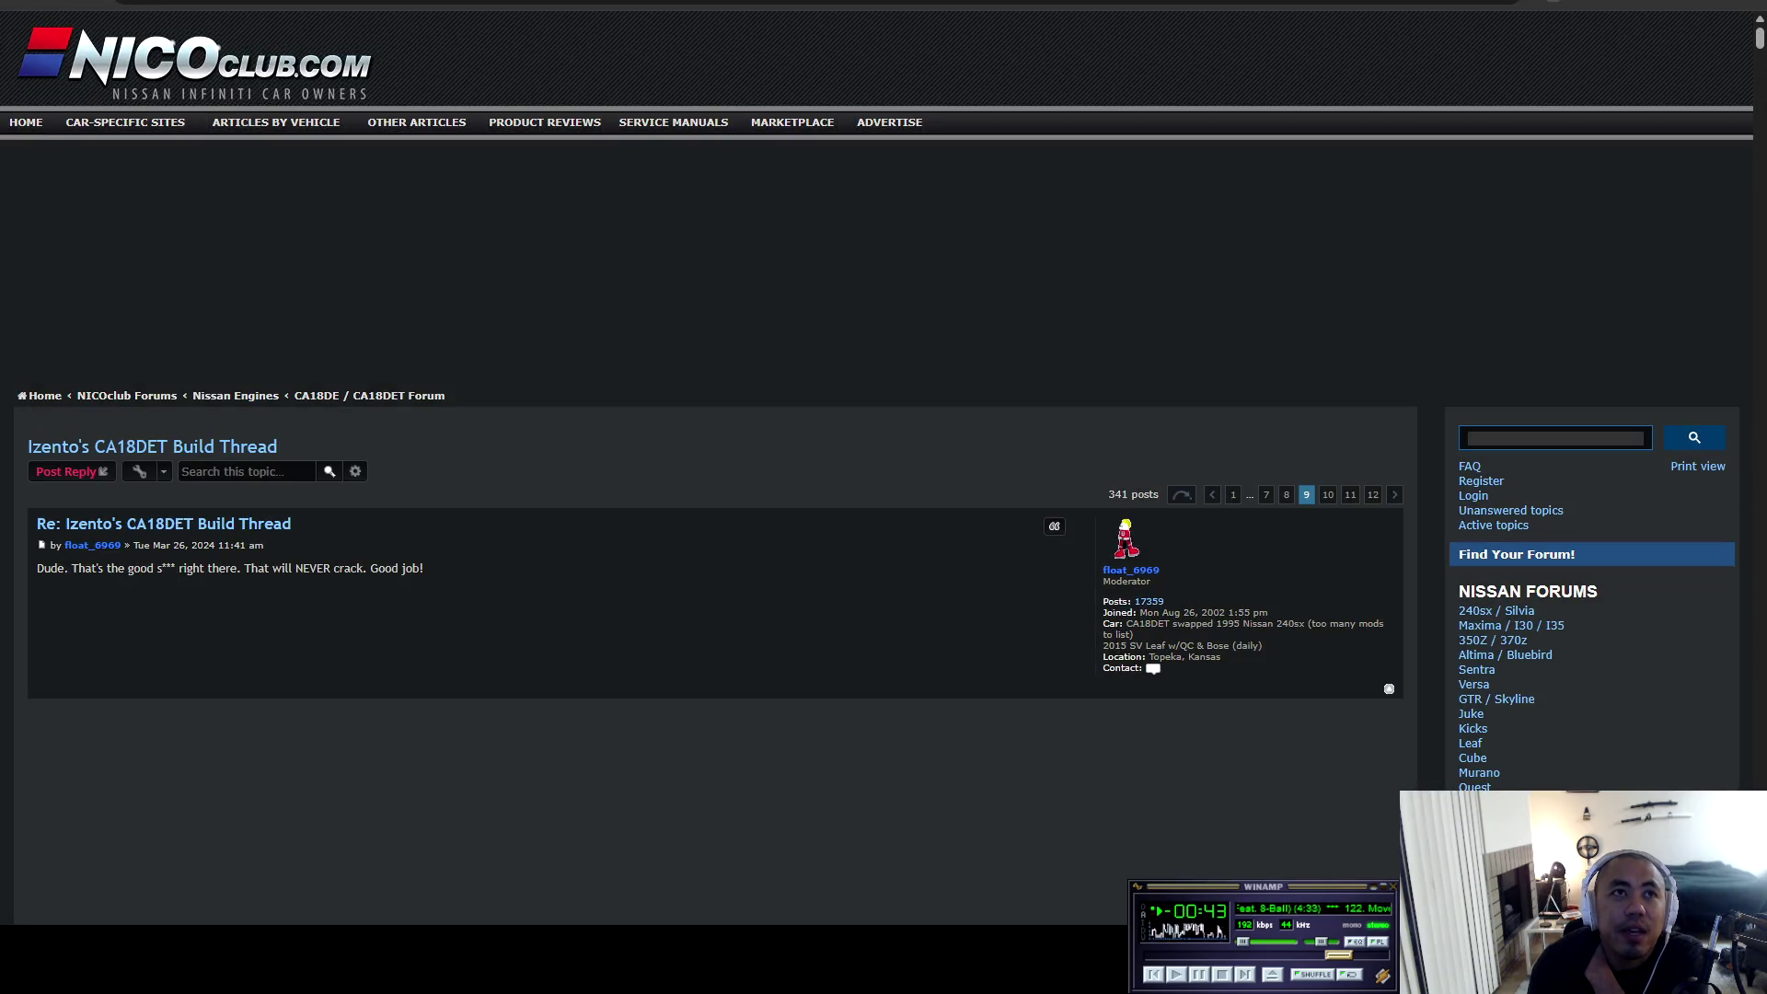
Read page 9 down to the Mar 31, 2024 ISR downpipe photos and the rusty 2.5 inch downpipe.
scroll(188, 353, down, 10)
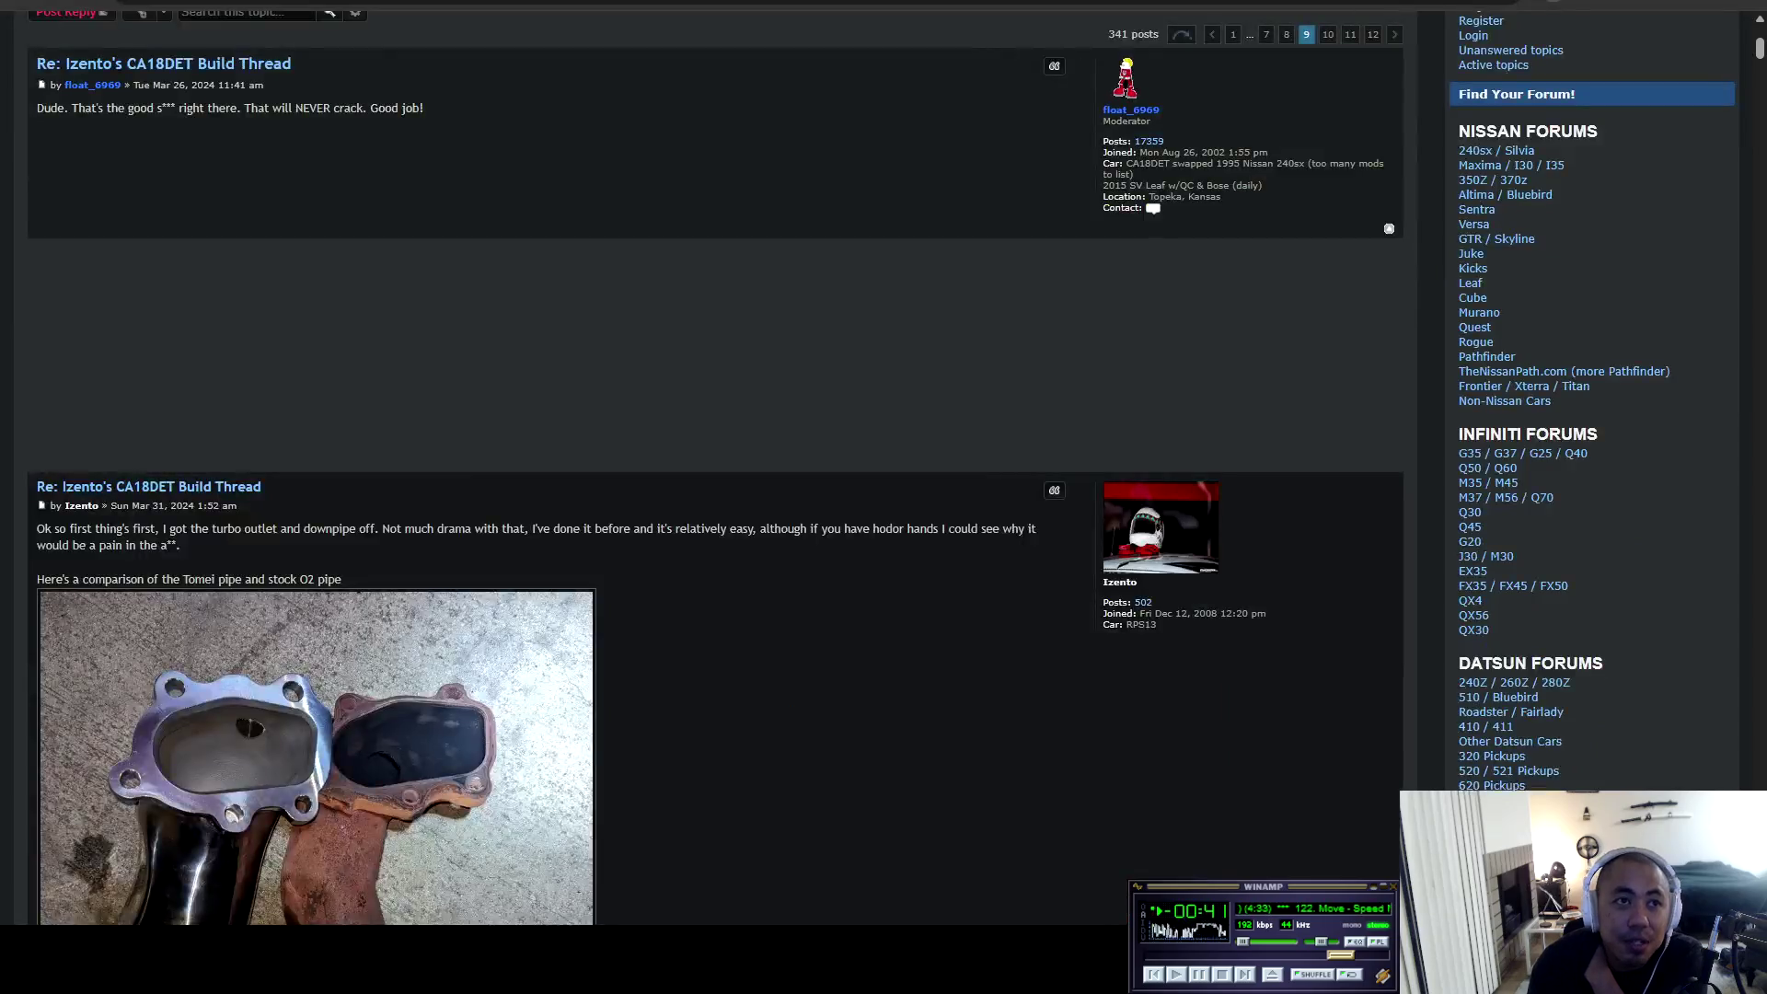
scroll(317, 552, up, 5)
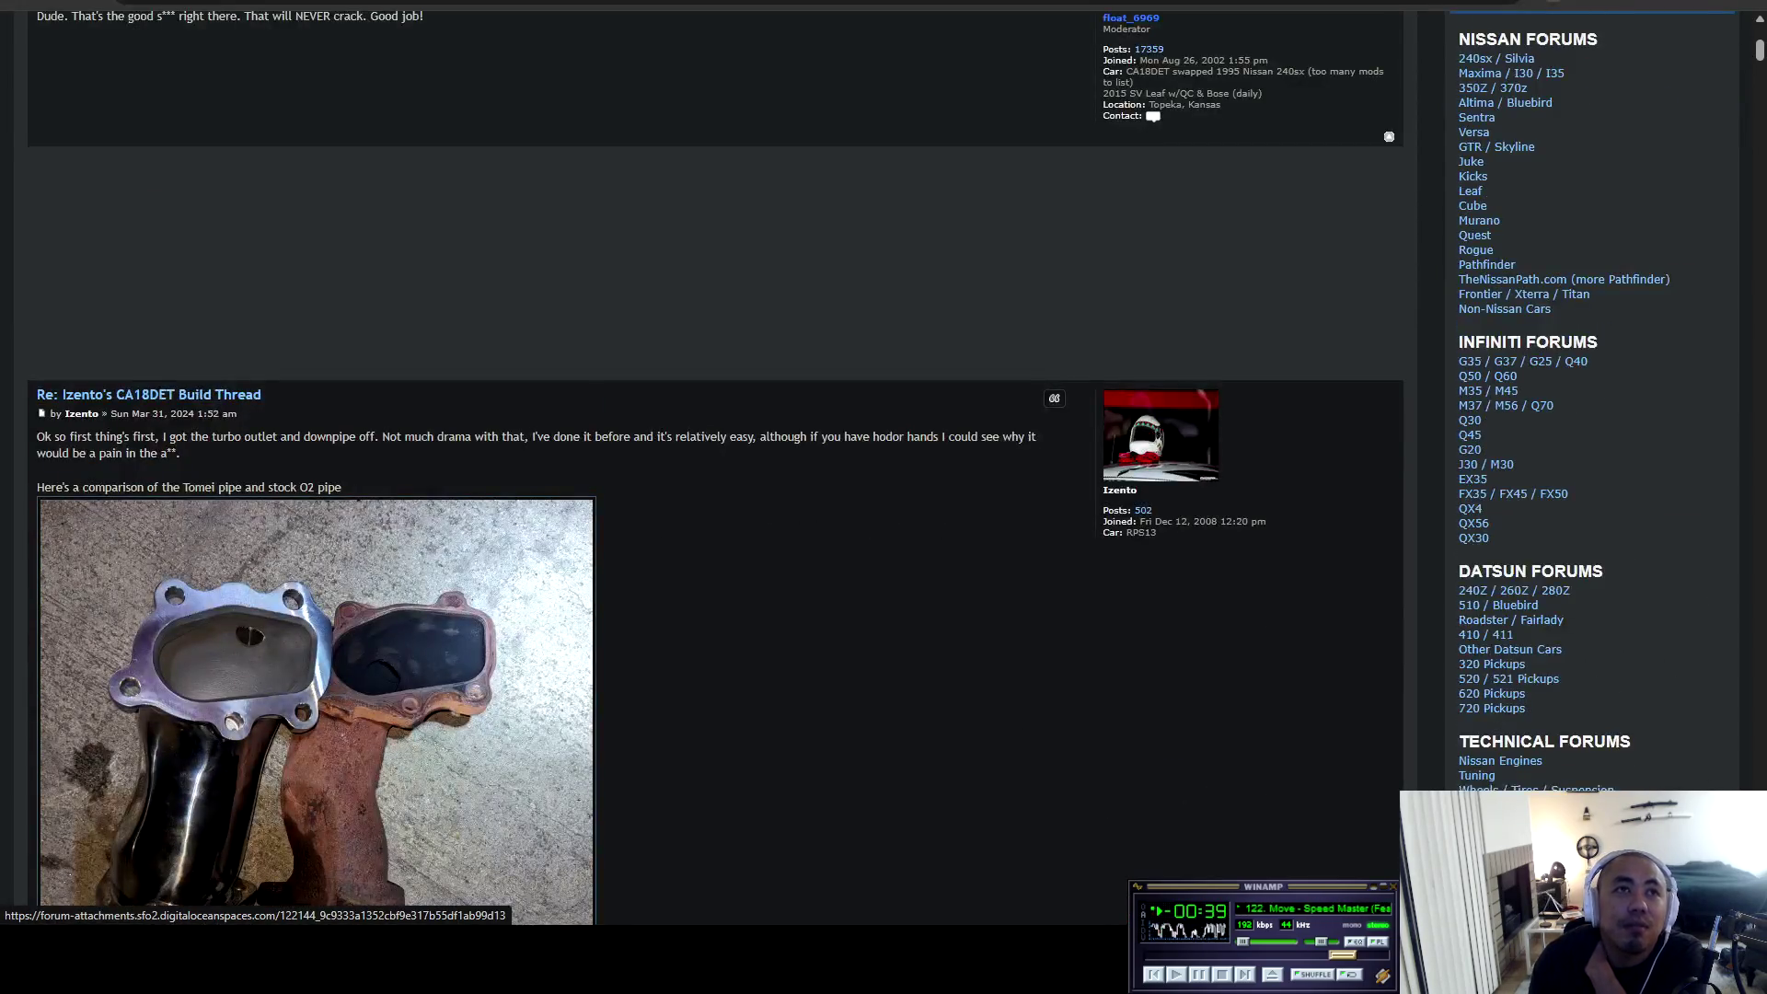
scroll(317, 552, down, 3)
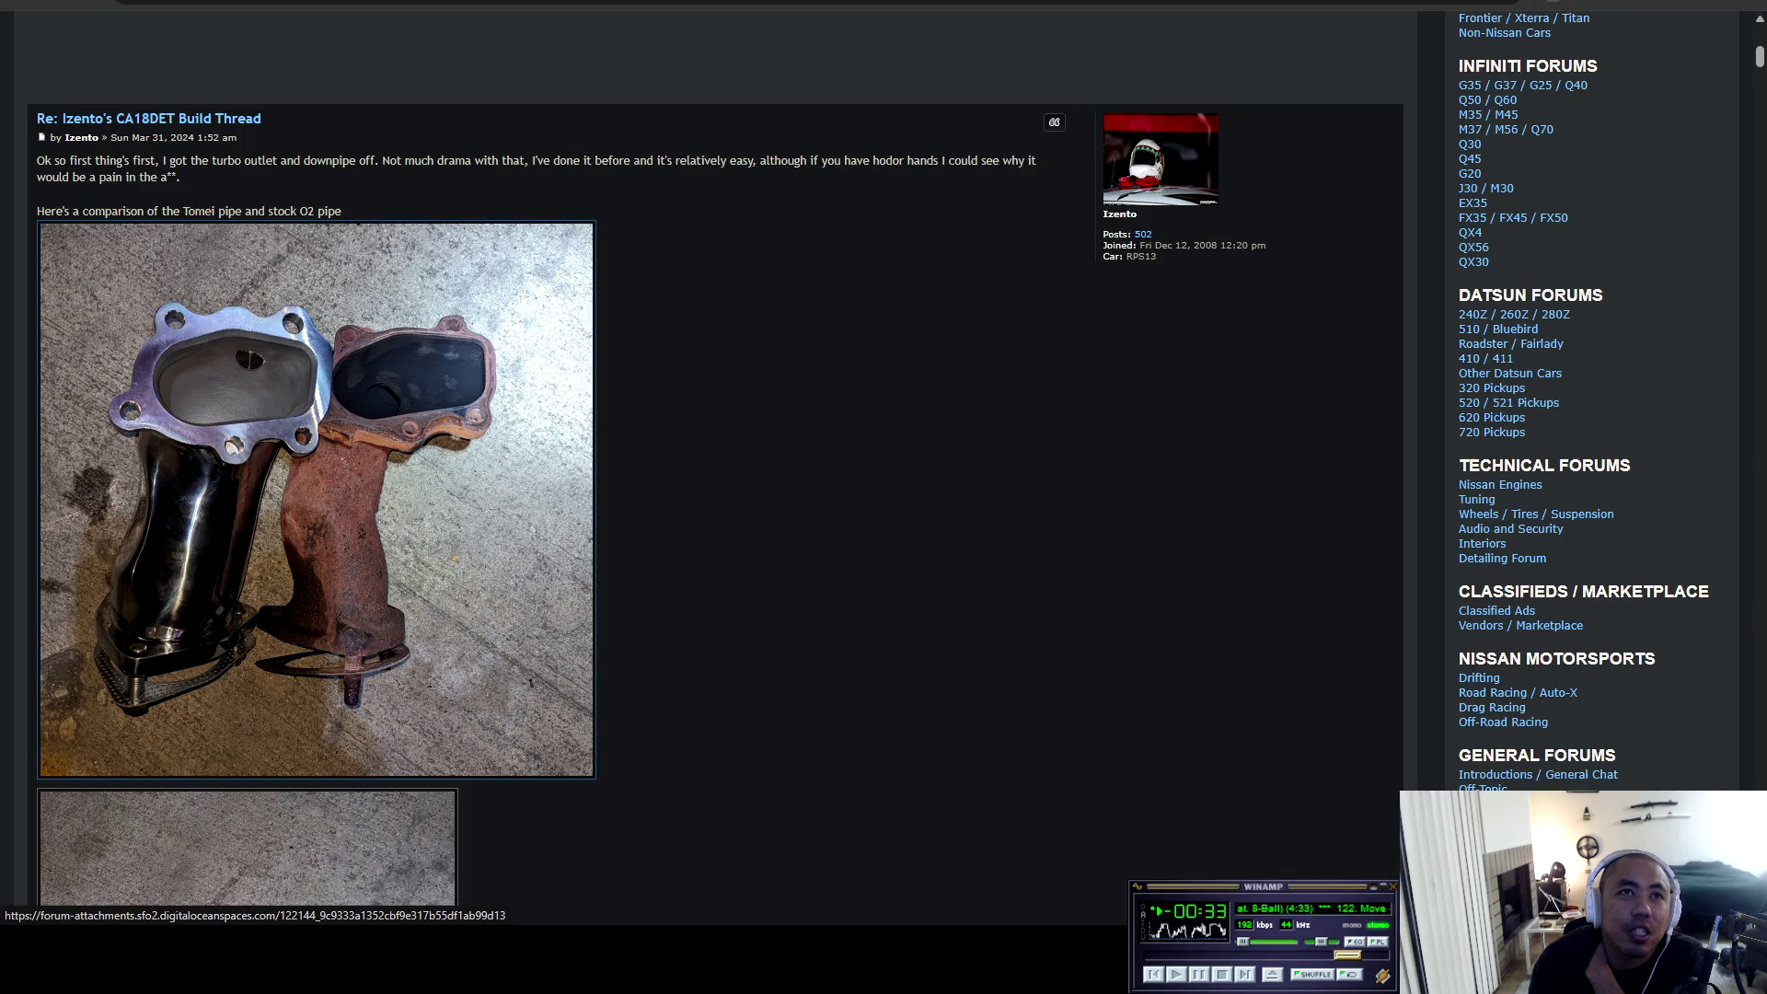
scroll(317, 497, down, 9)
scroll(316, 497, down, 5)
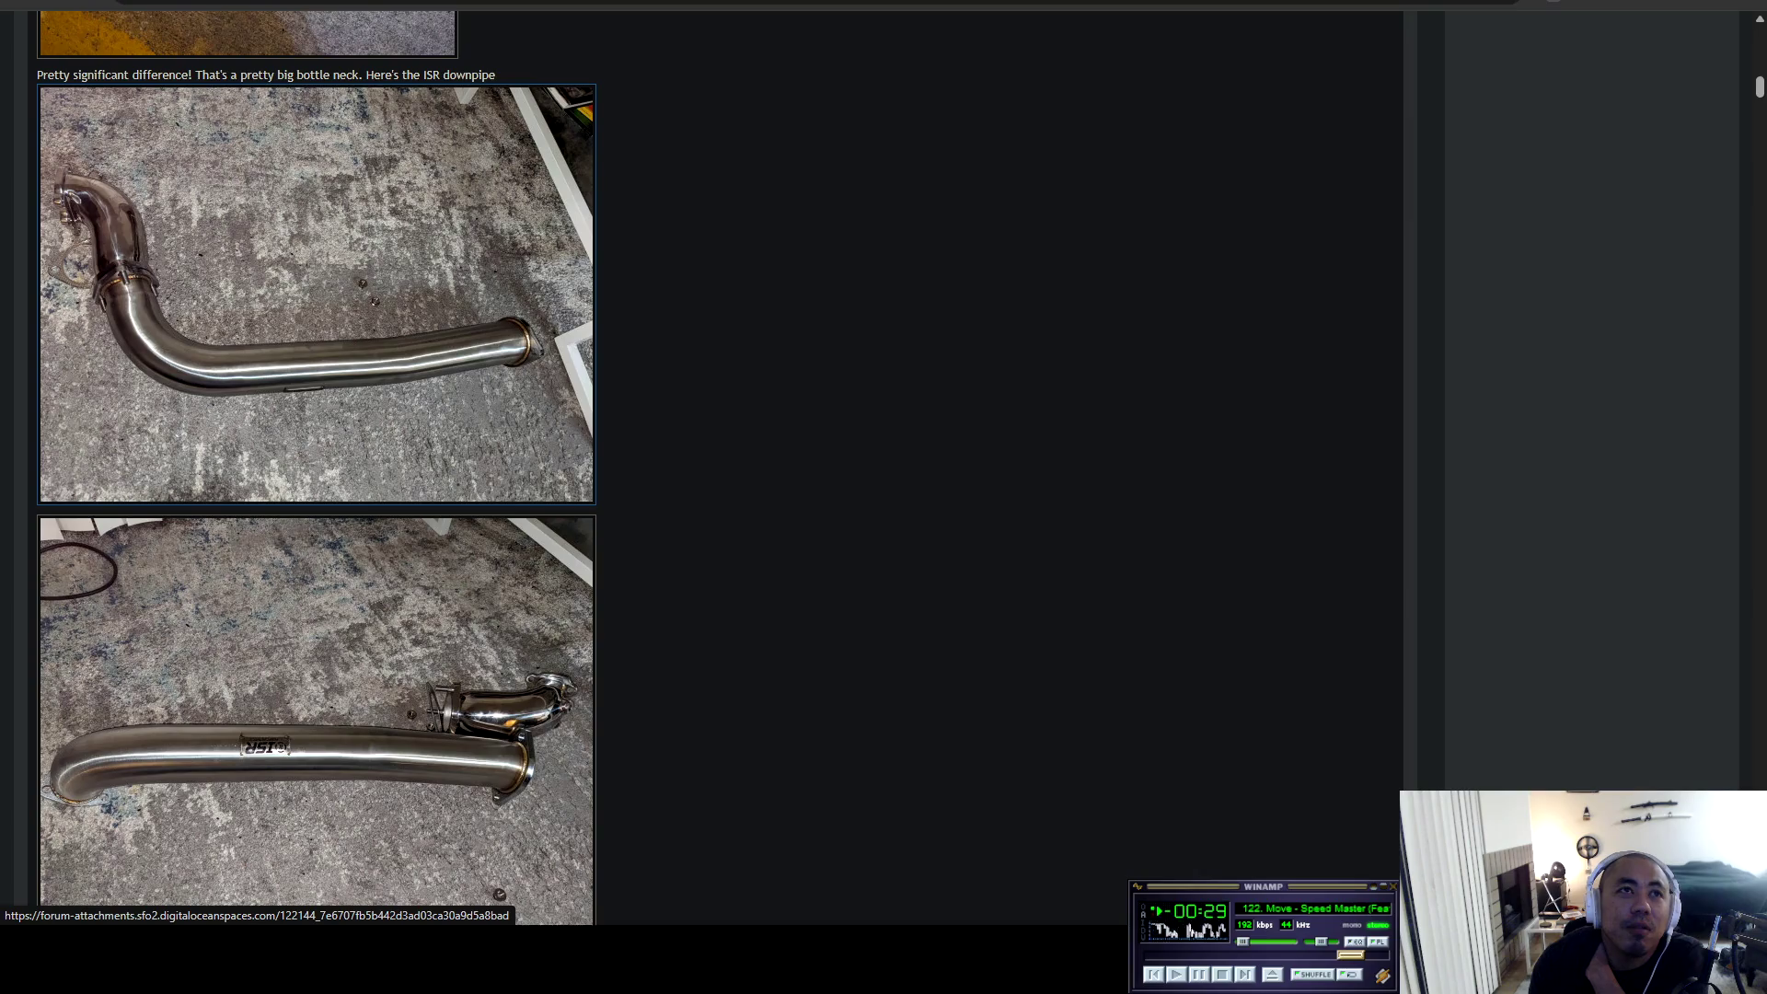
scroll(254, 432, down, 10)
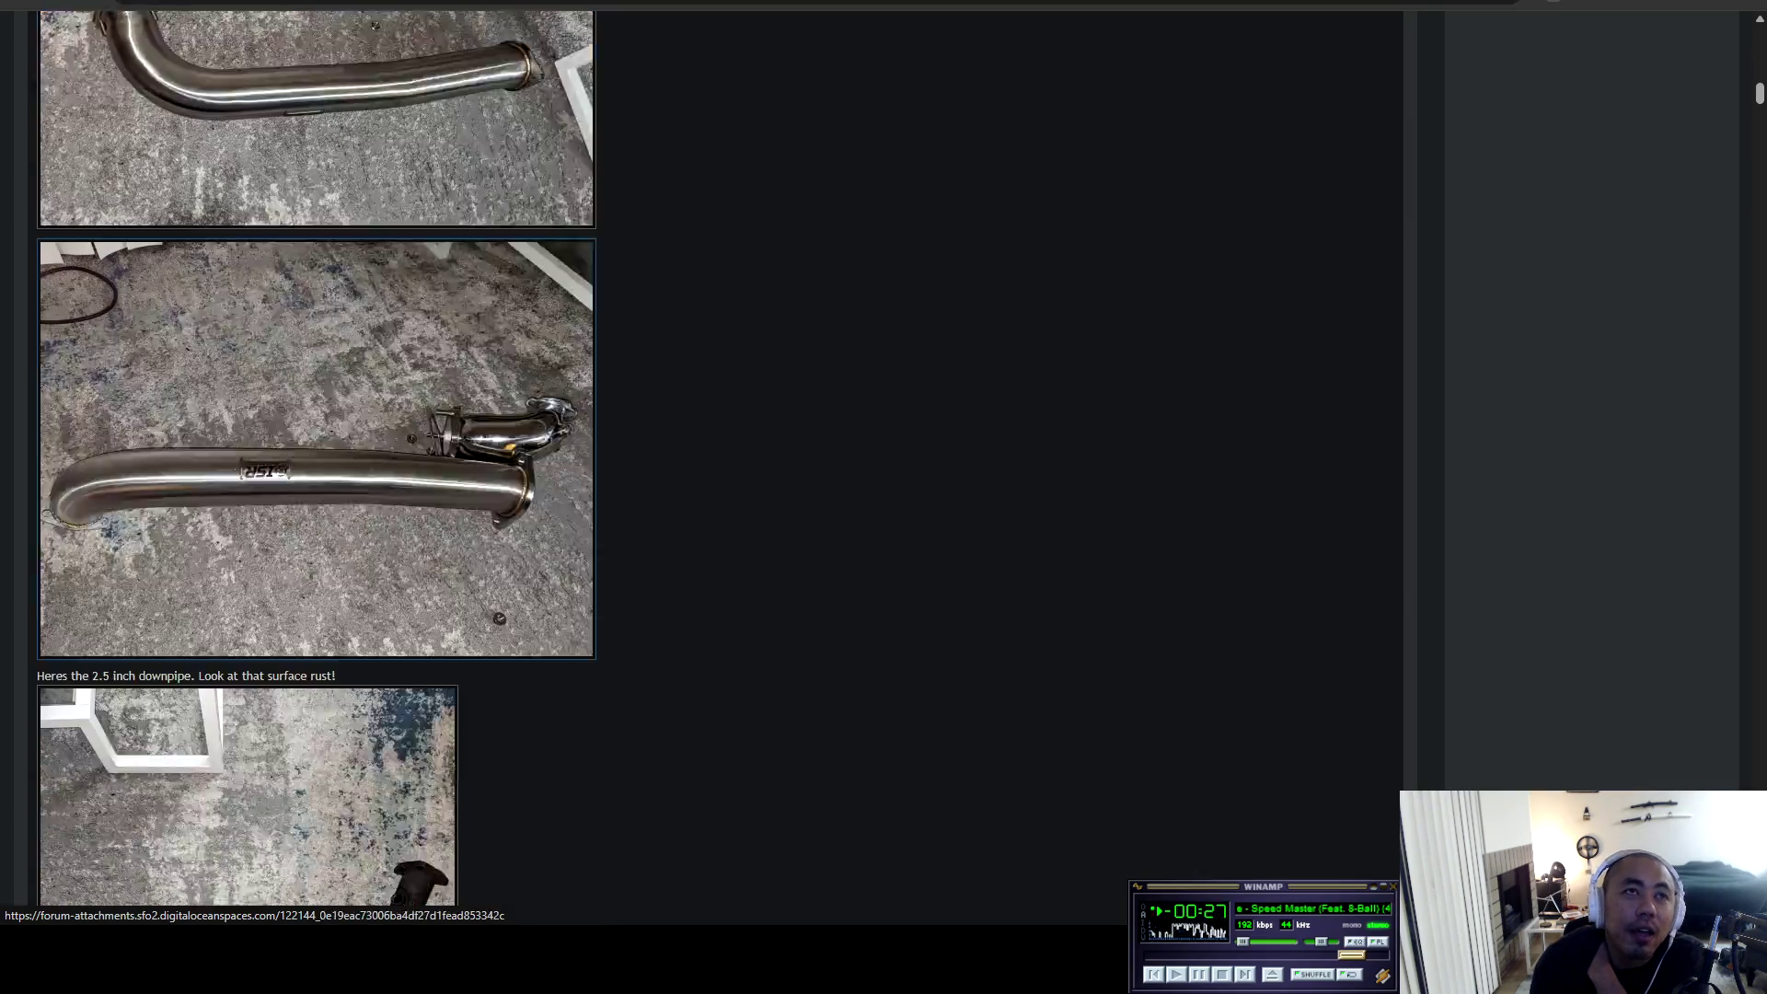
scroll(254, 432, up, 4)
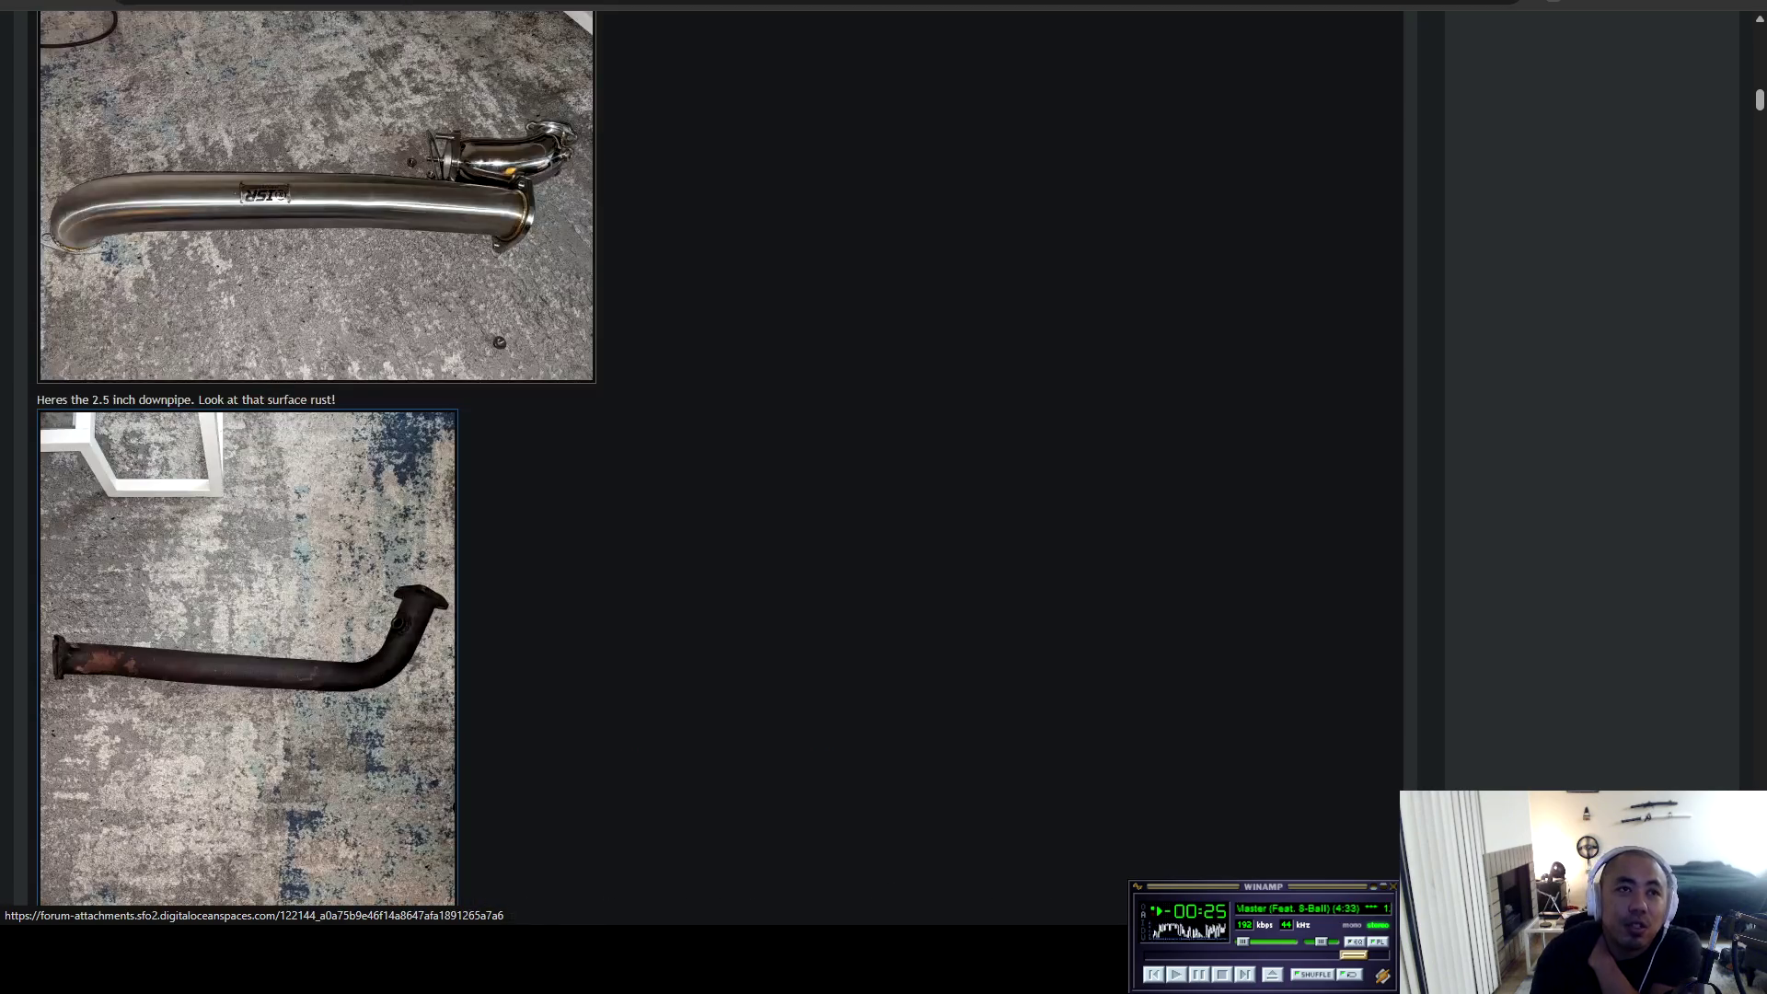
click(254, 432)
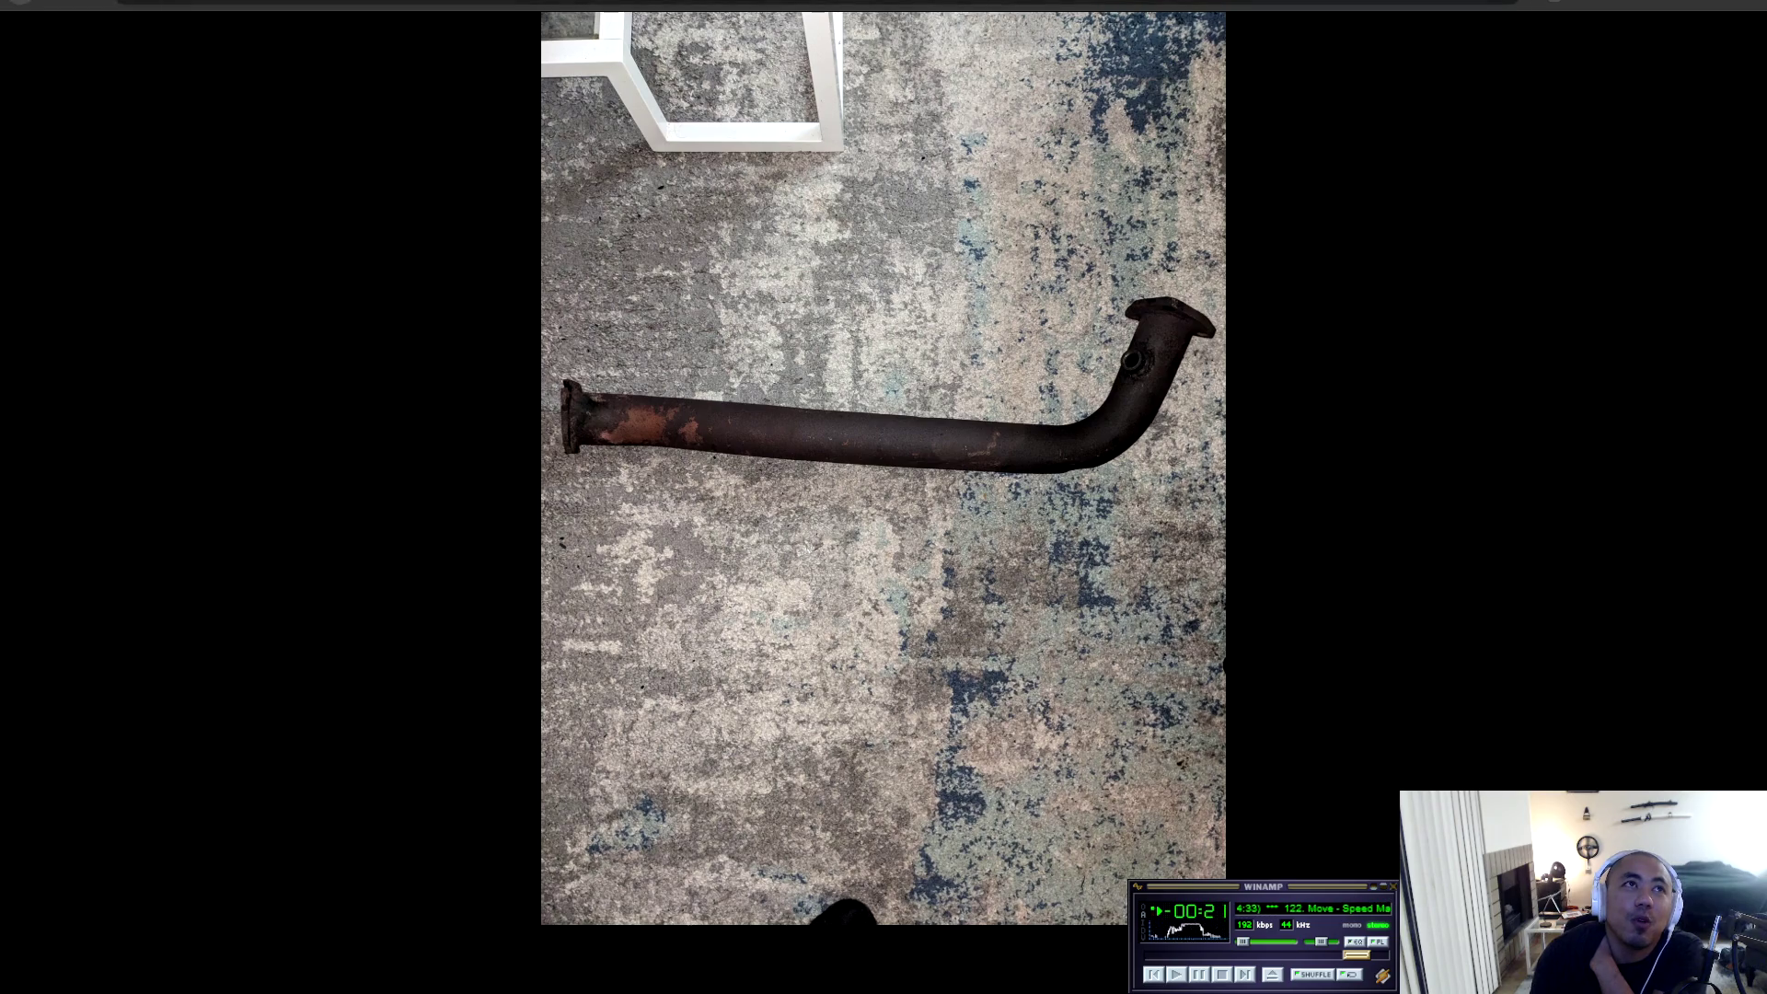
key(Escape)
scroll(254, 433, up, 4)
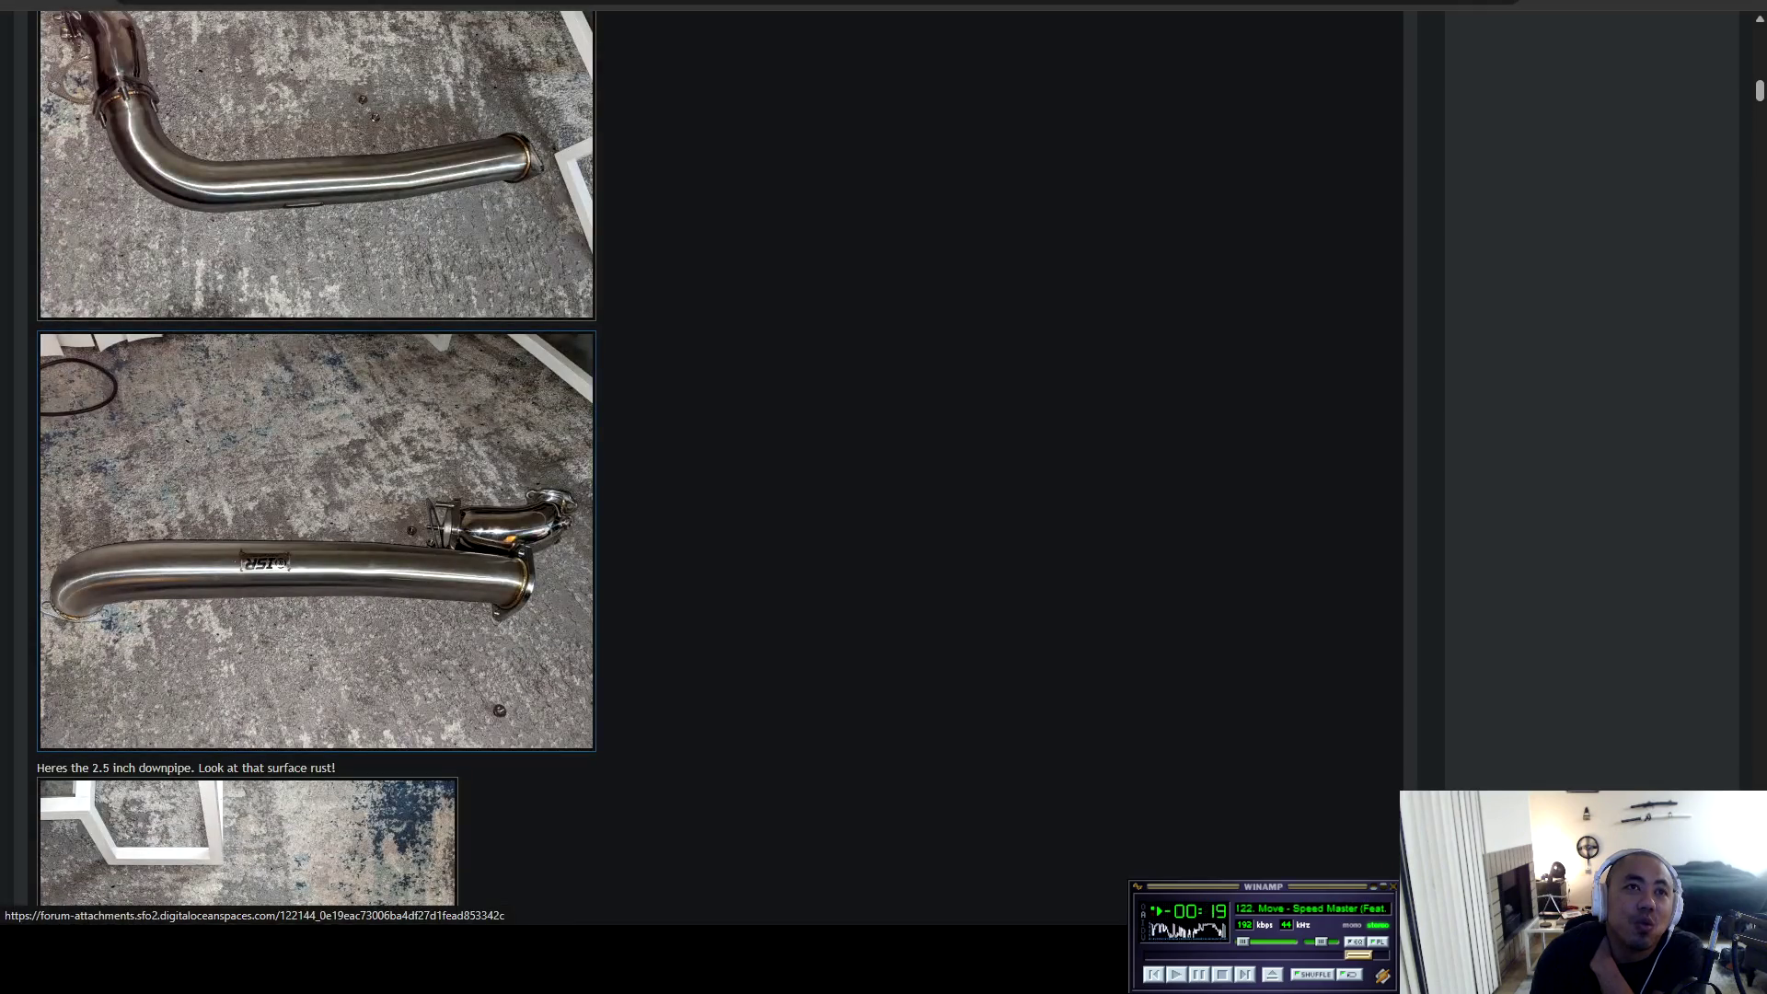
click(254, 433)
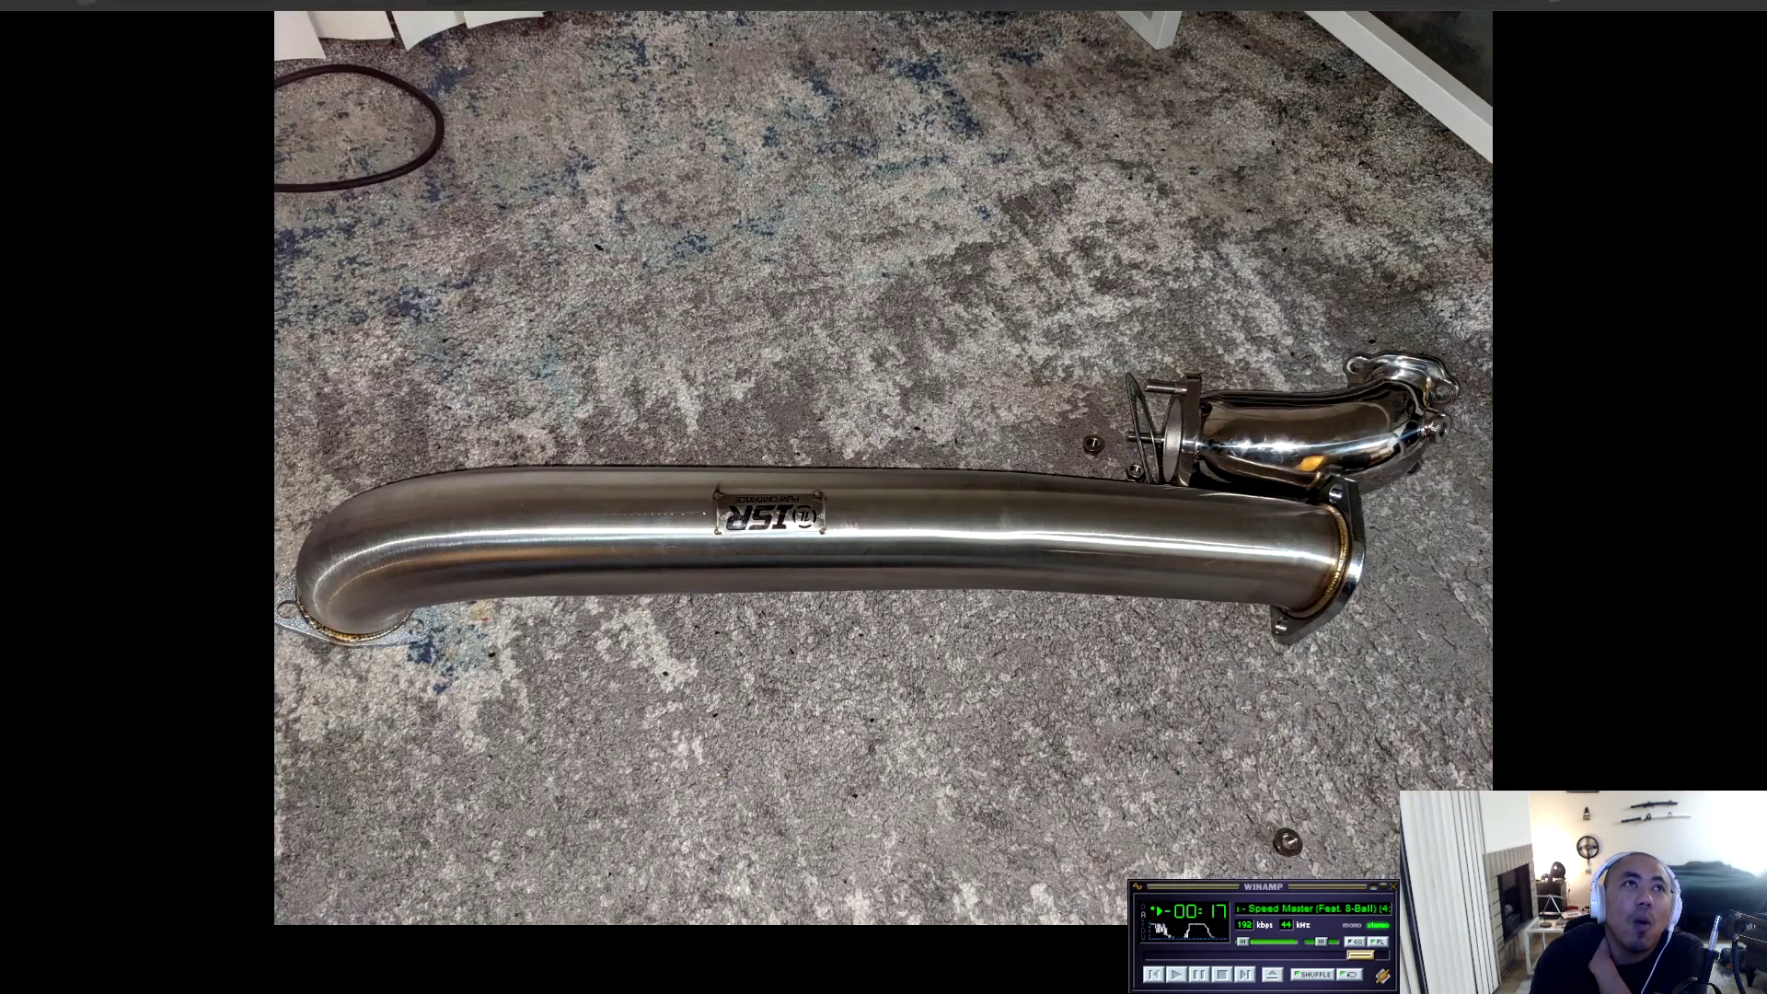
key(Escape)
click(254, 184)
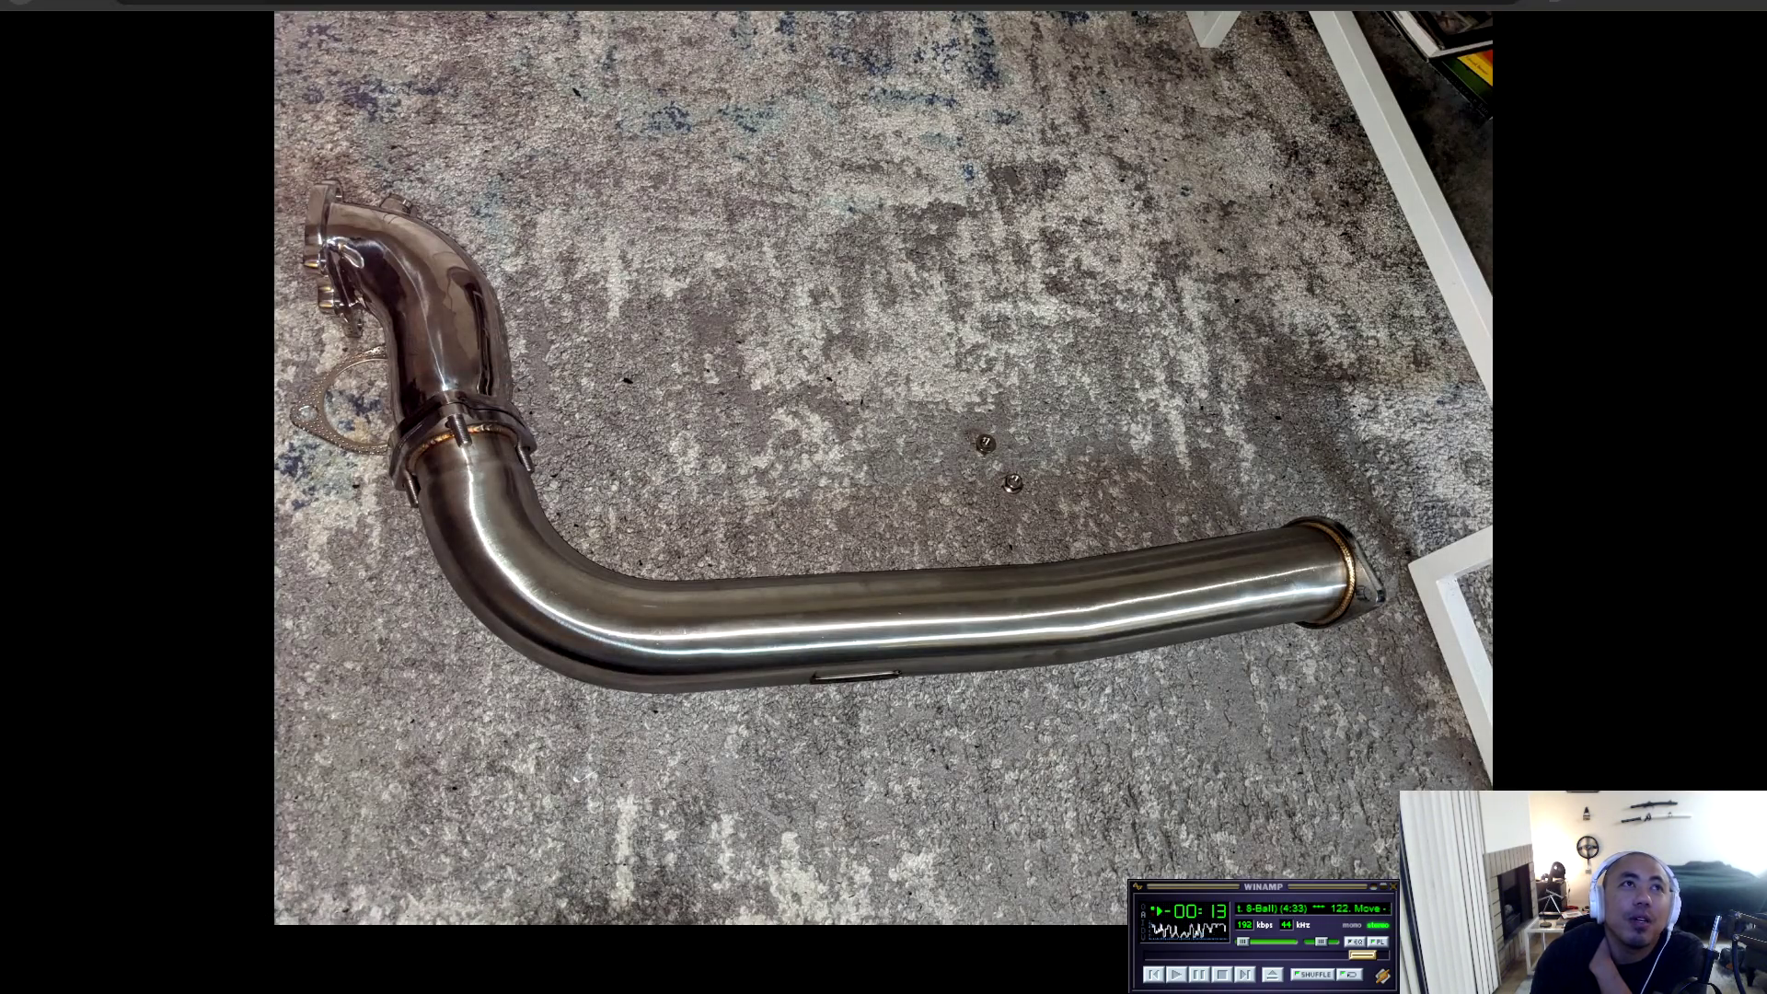
key(Escape)
scroll(254, 552, down, 5)
click(254, 589)
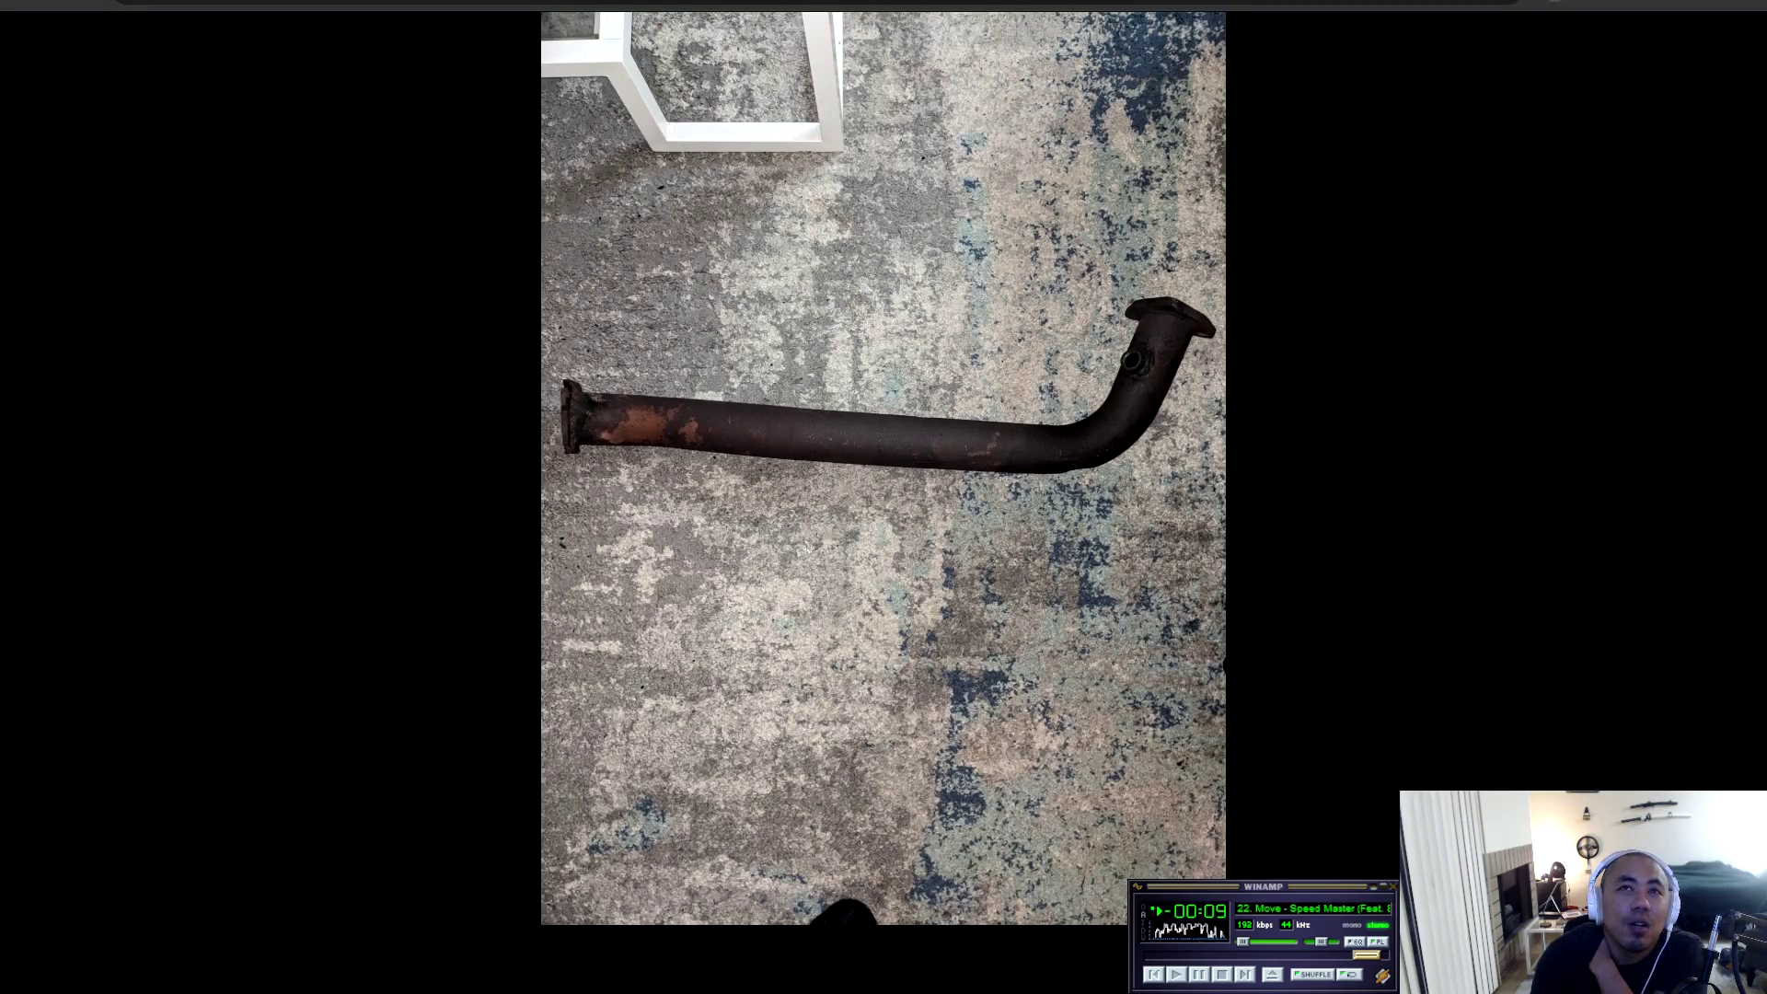
key(Escape)
scroll(700, 460, down, 5)
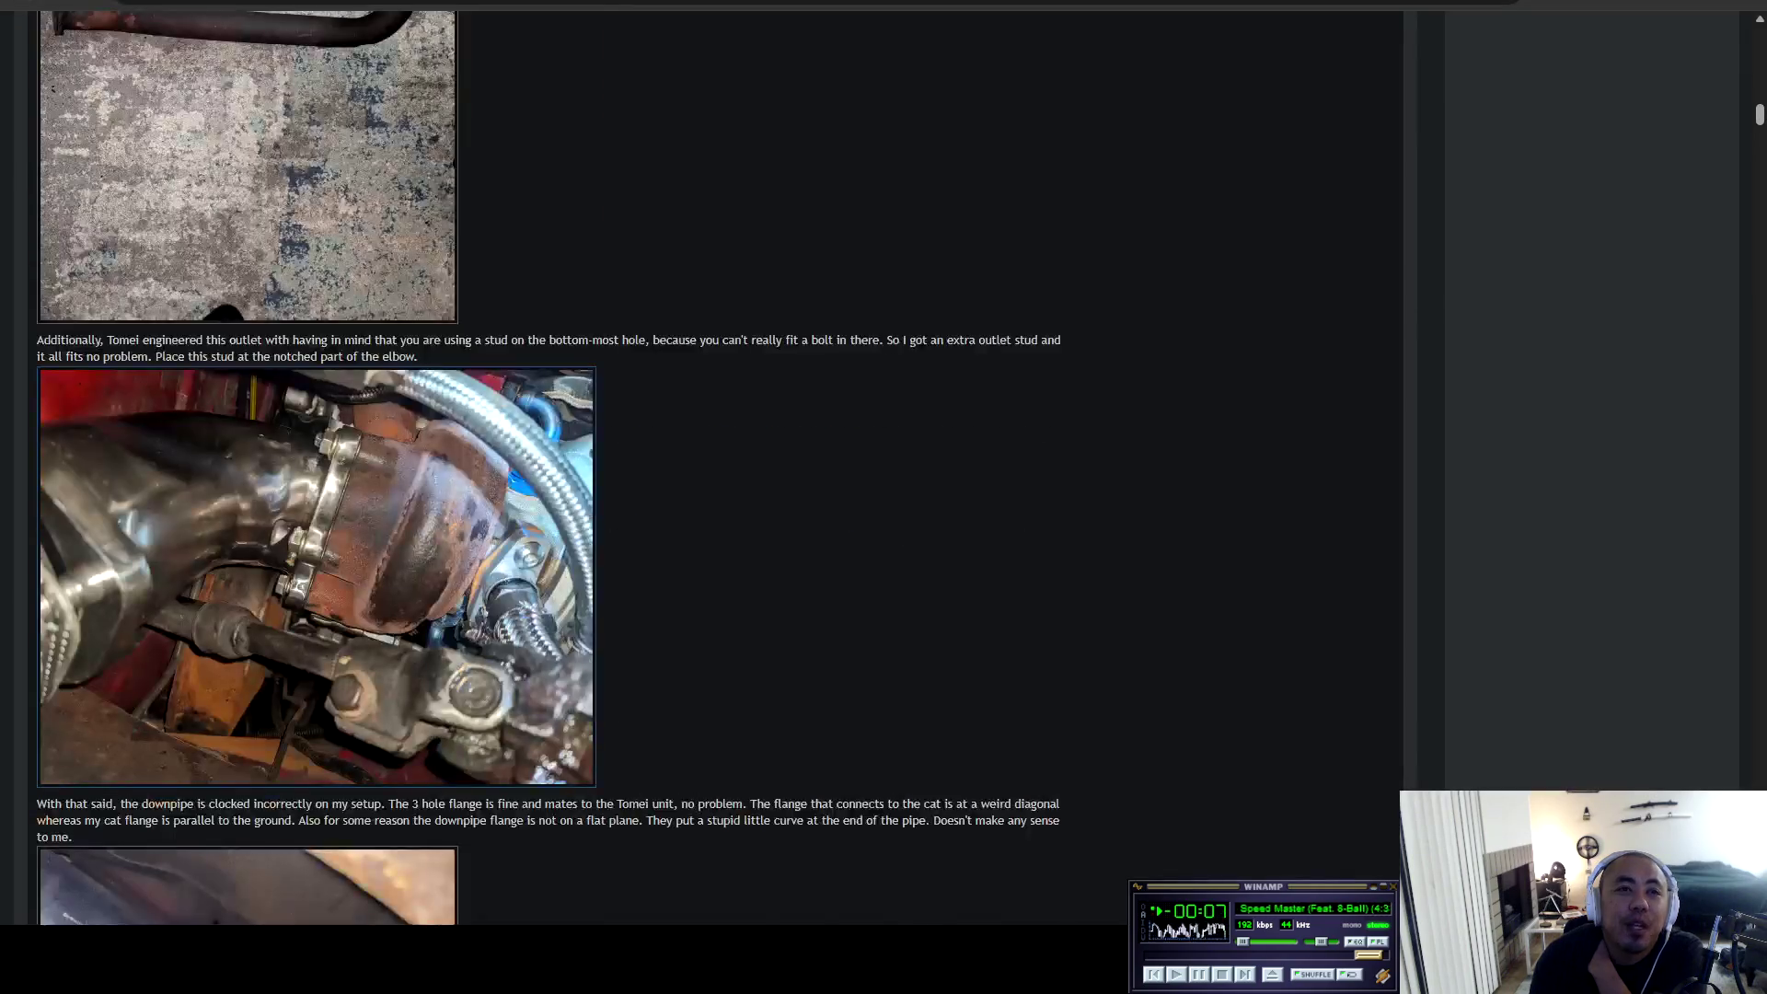
scroll(524, 594, down, 3)
scroll(524, 593, down, 8)
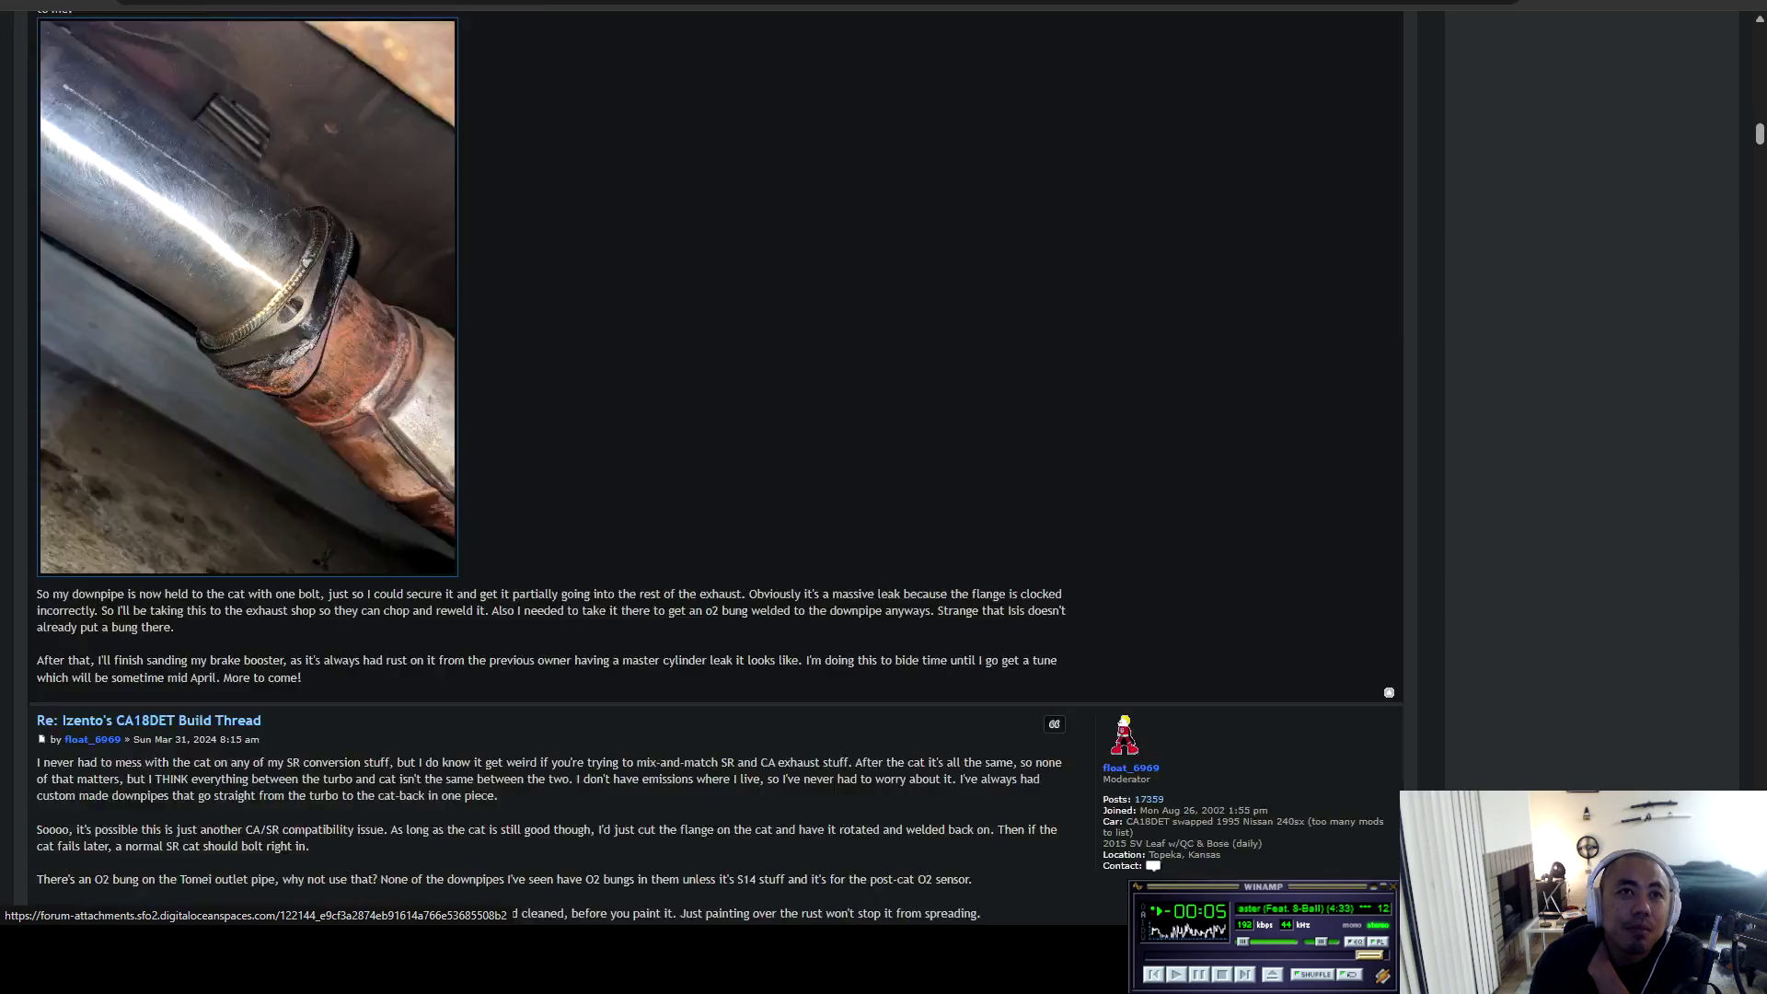
scroll(699, 460, down, 10)
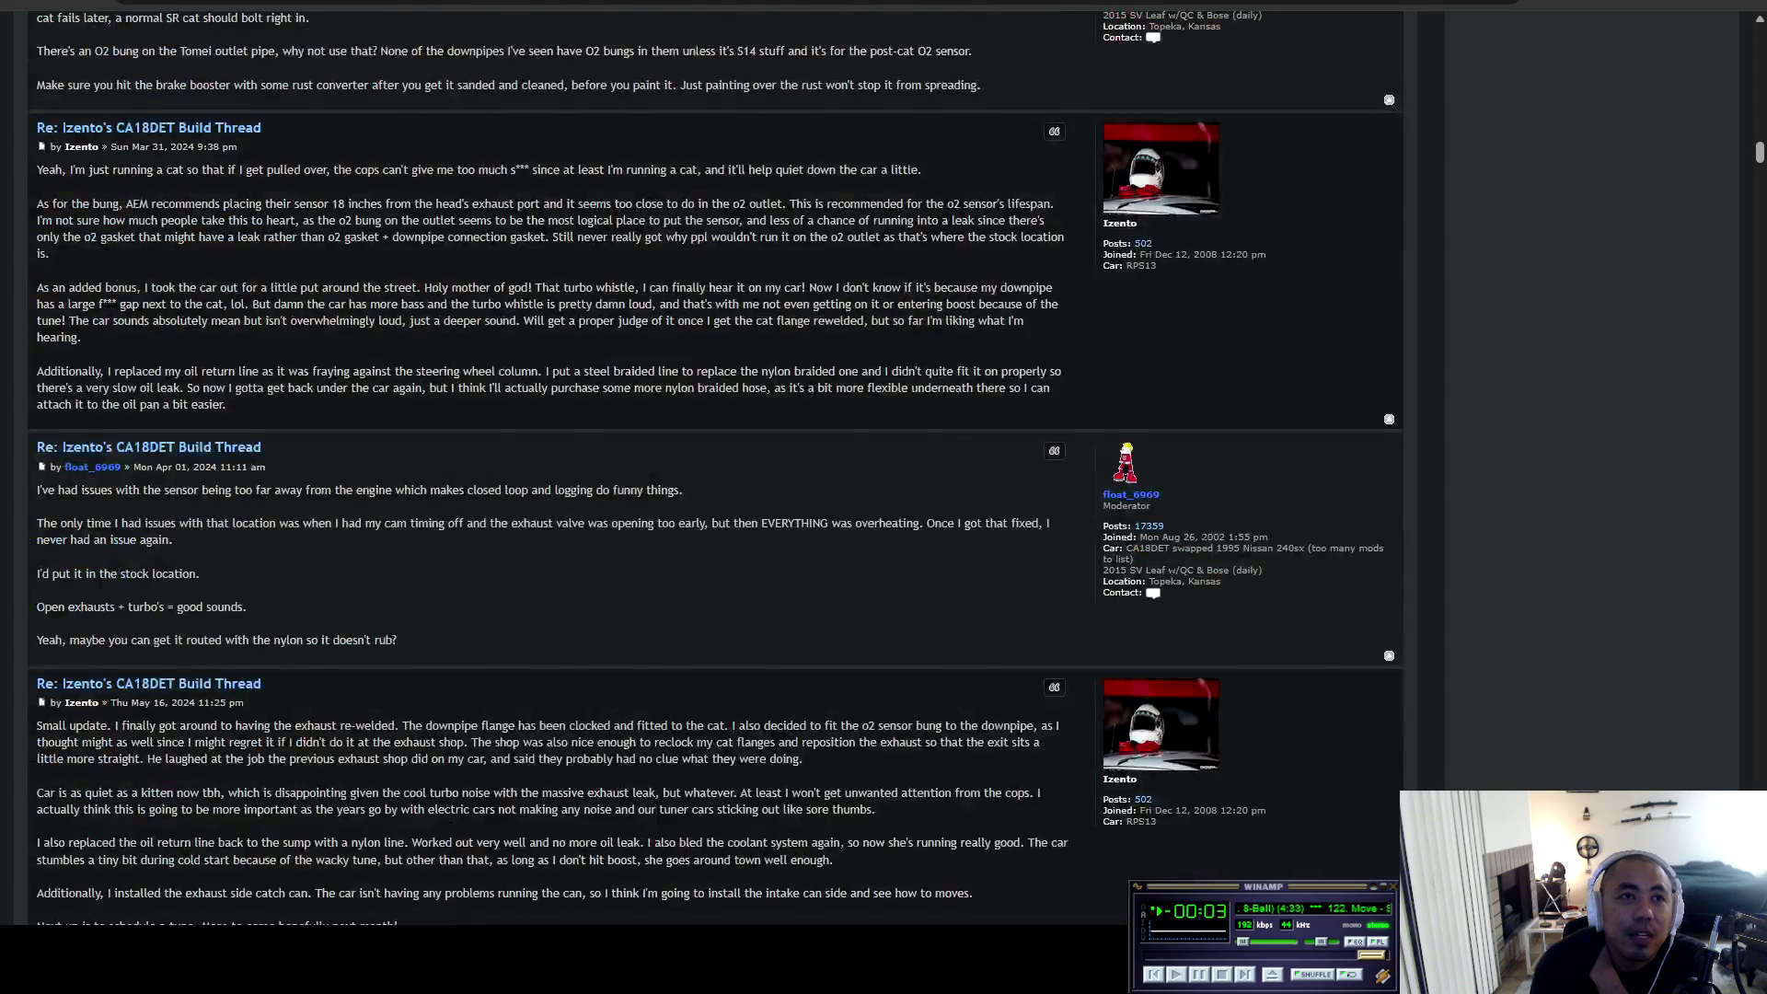
scroll(700, 460, down, 20)
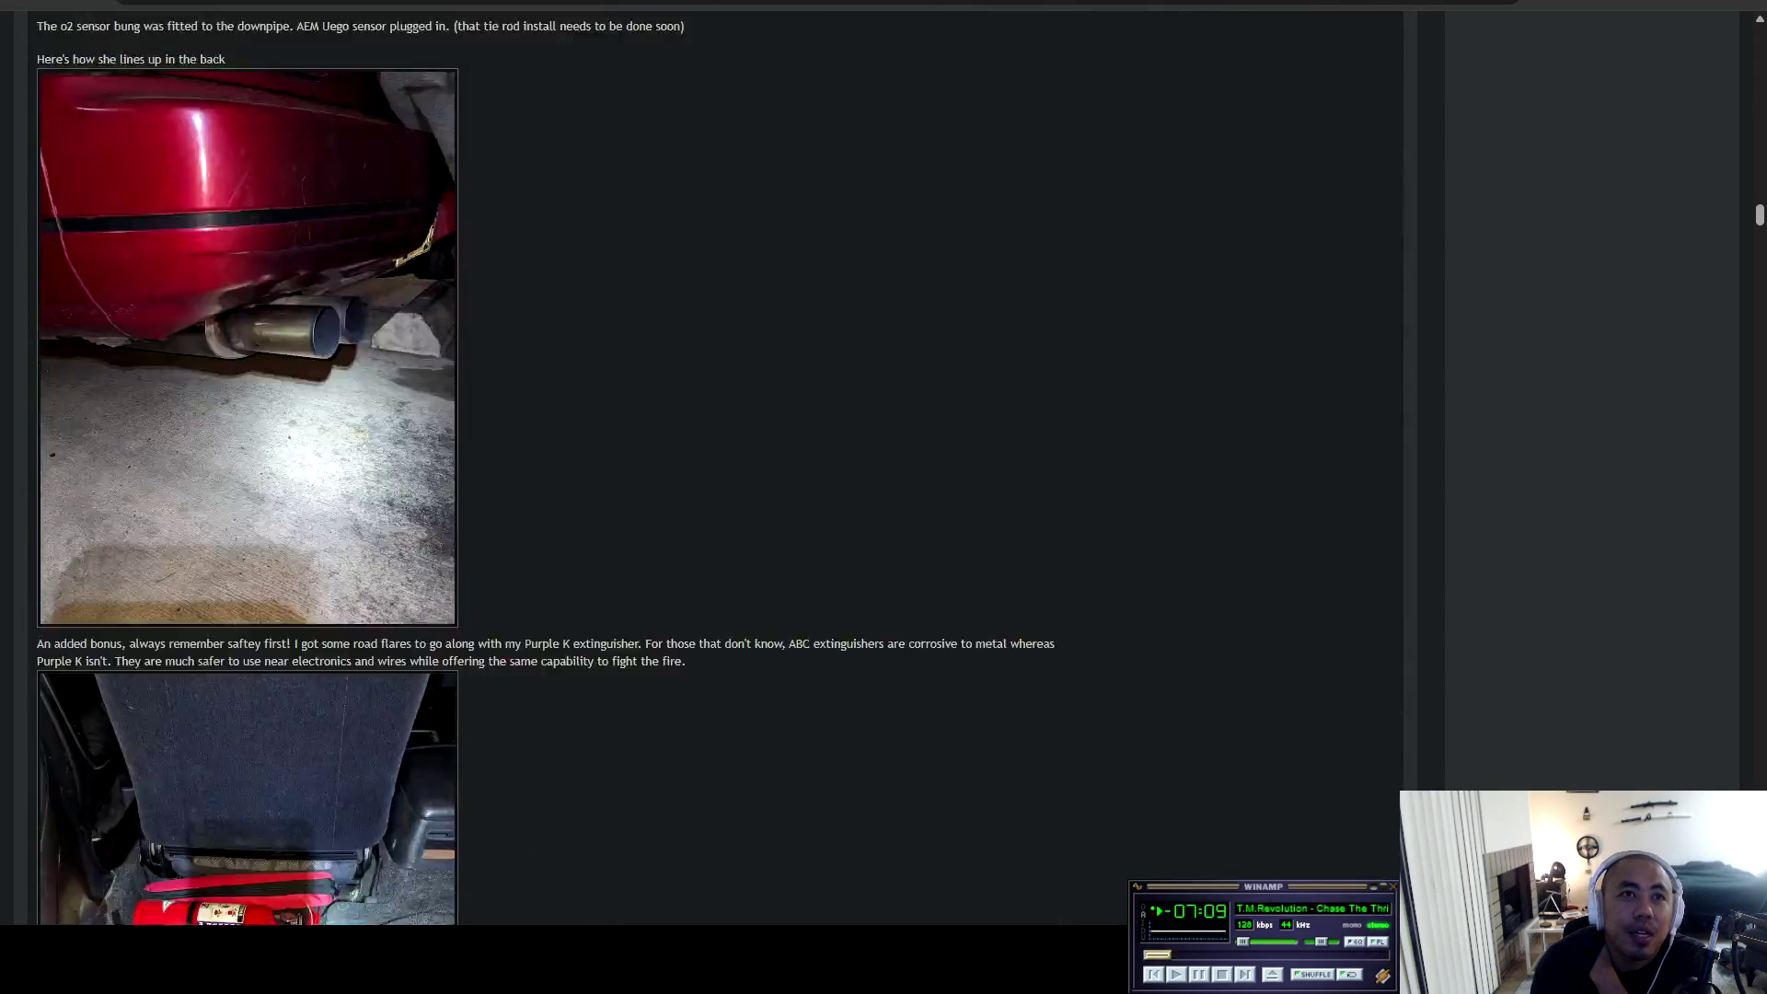
scroll(699, 460, down, 20)
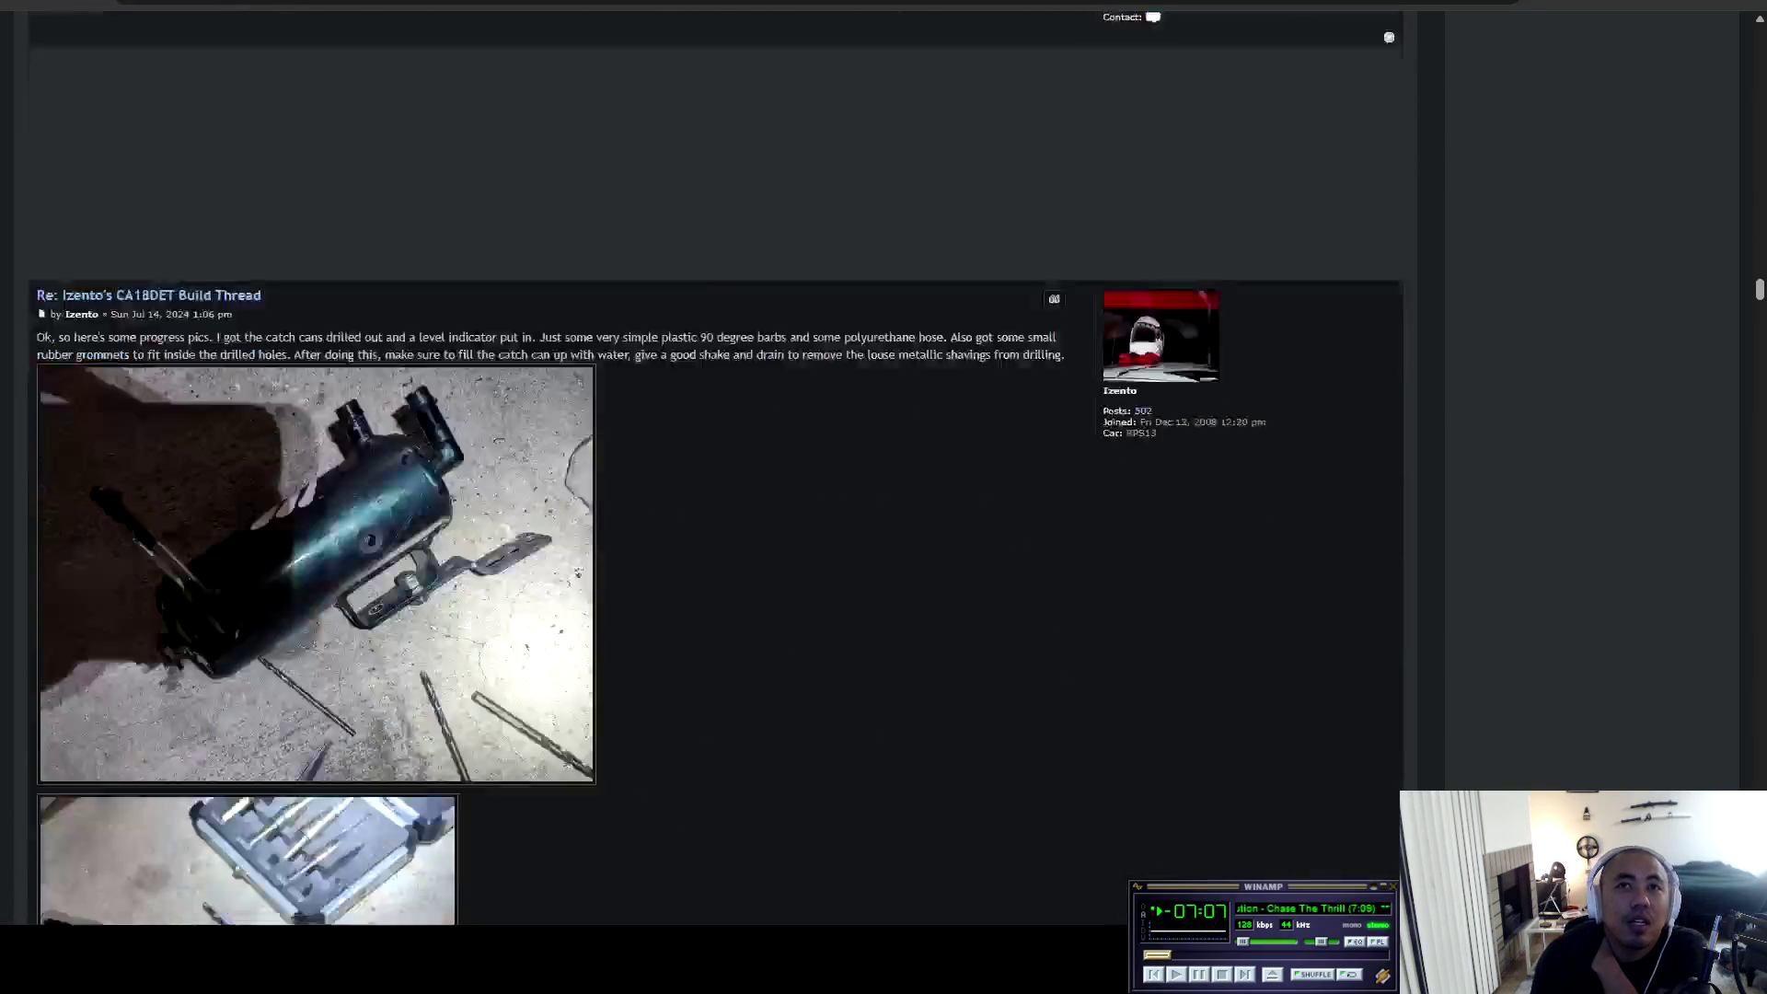
scroll(699, 460, down, 20)
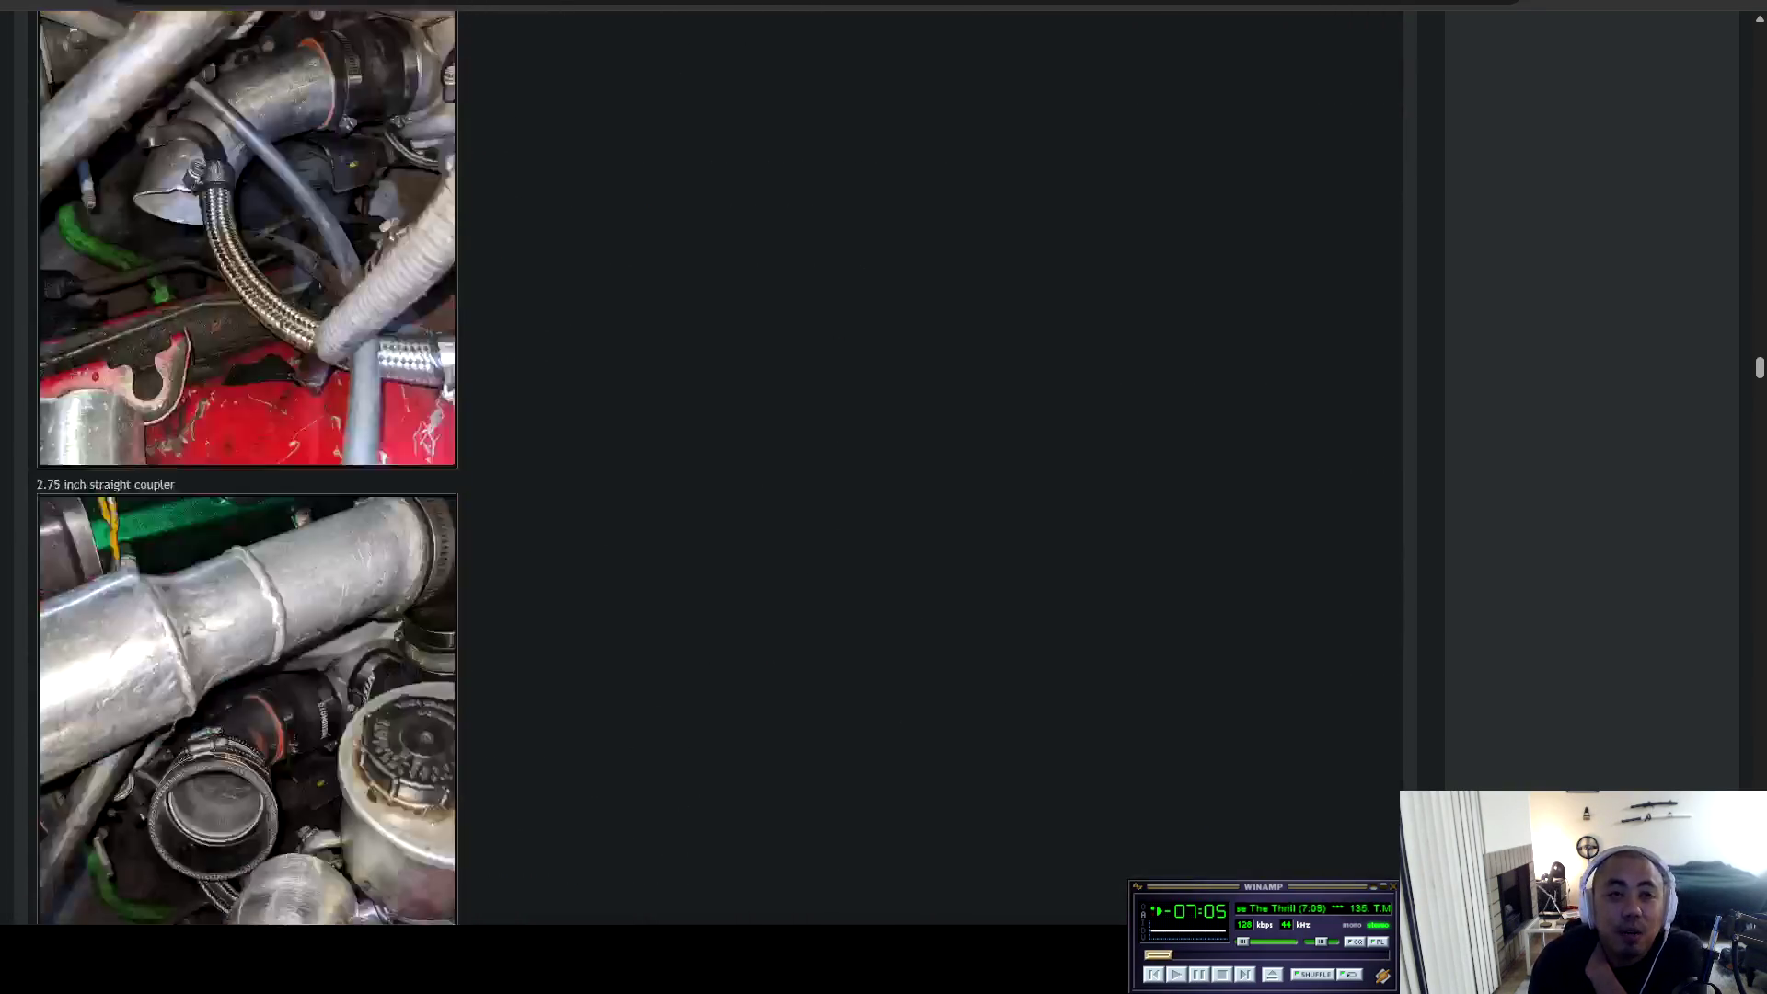
scroll(700, 460, down, 20)
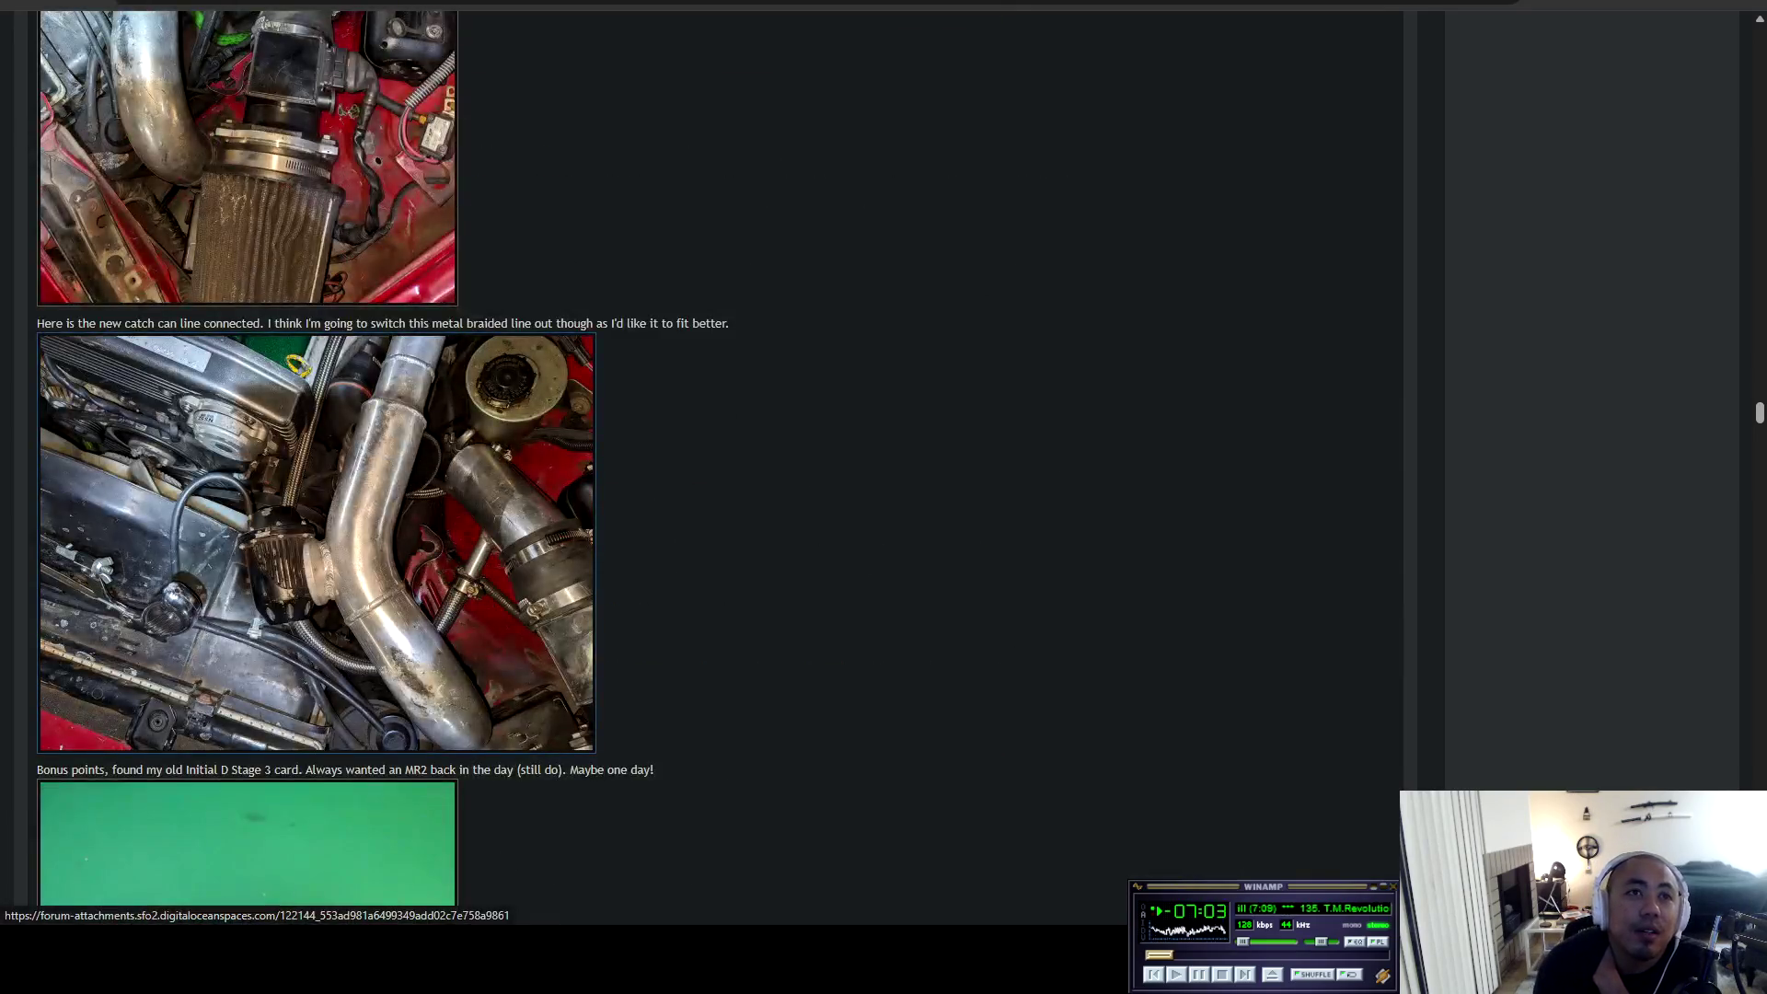
scroll(249, 460, down, 20)
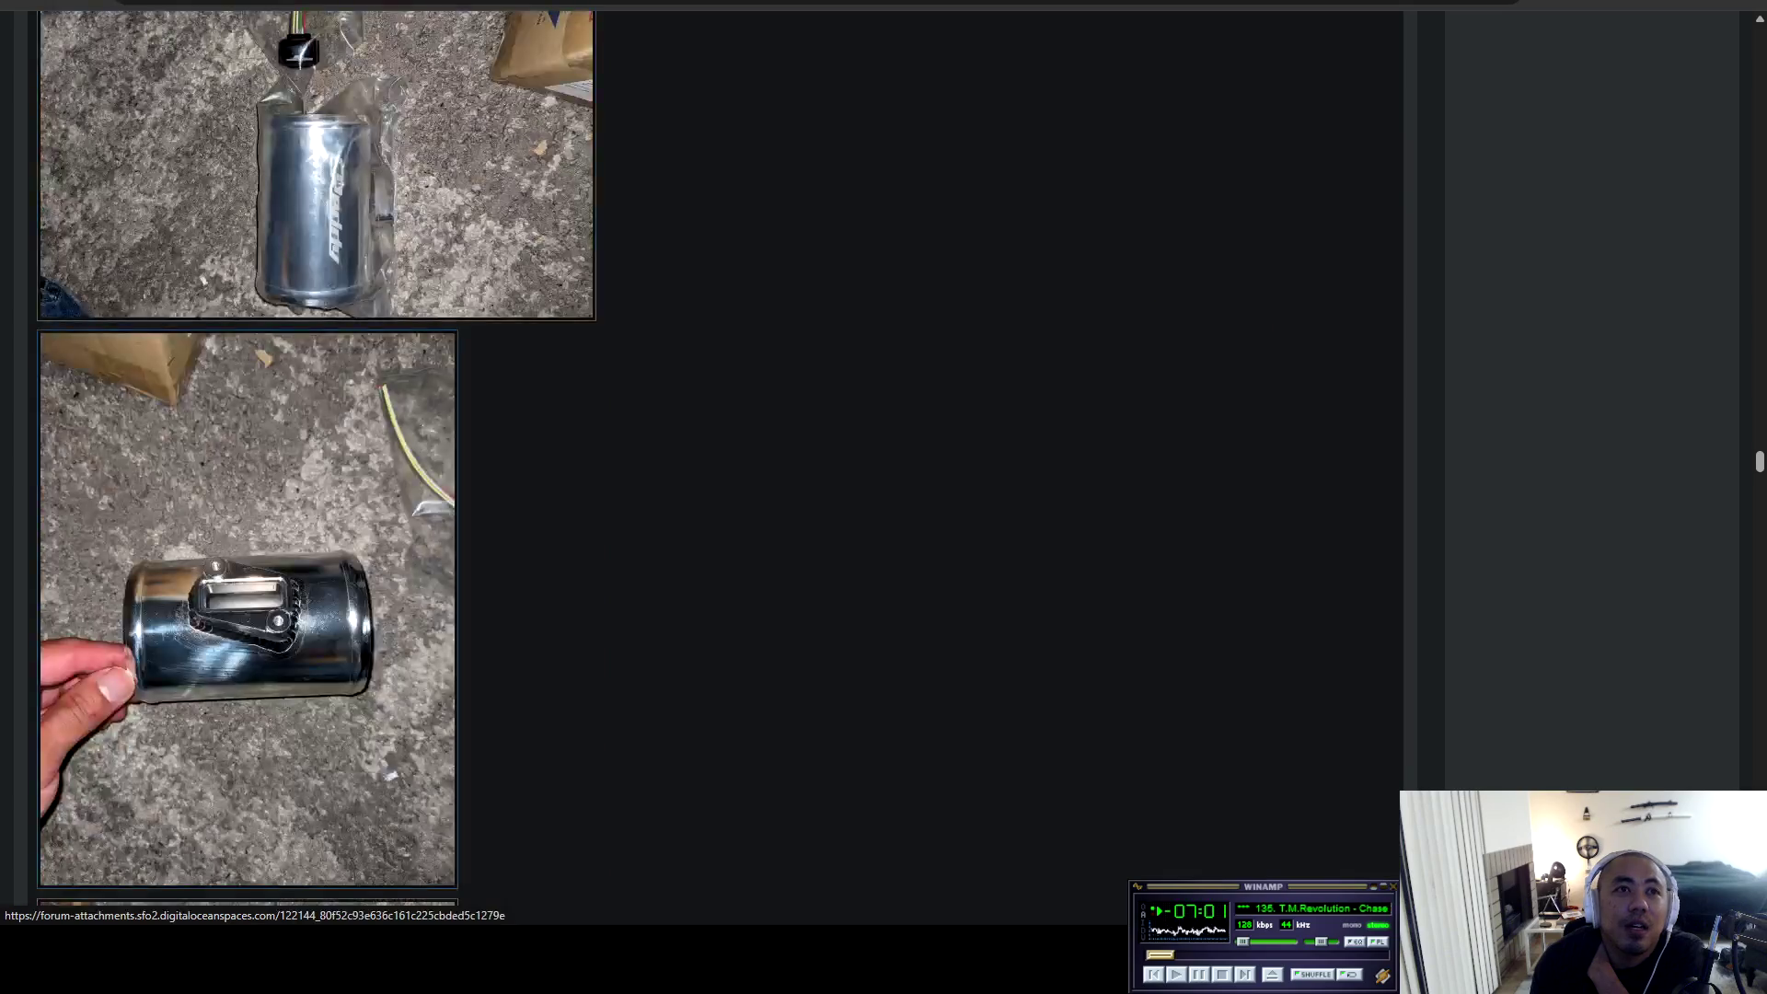
scroll(249, 460, down, 20)
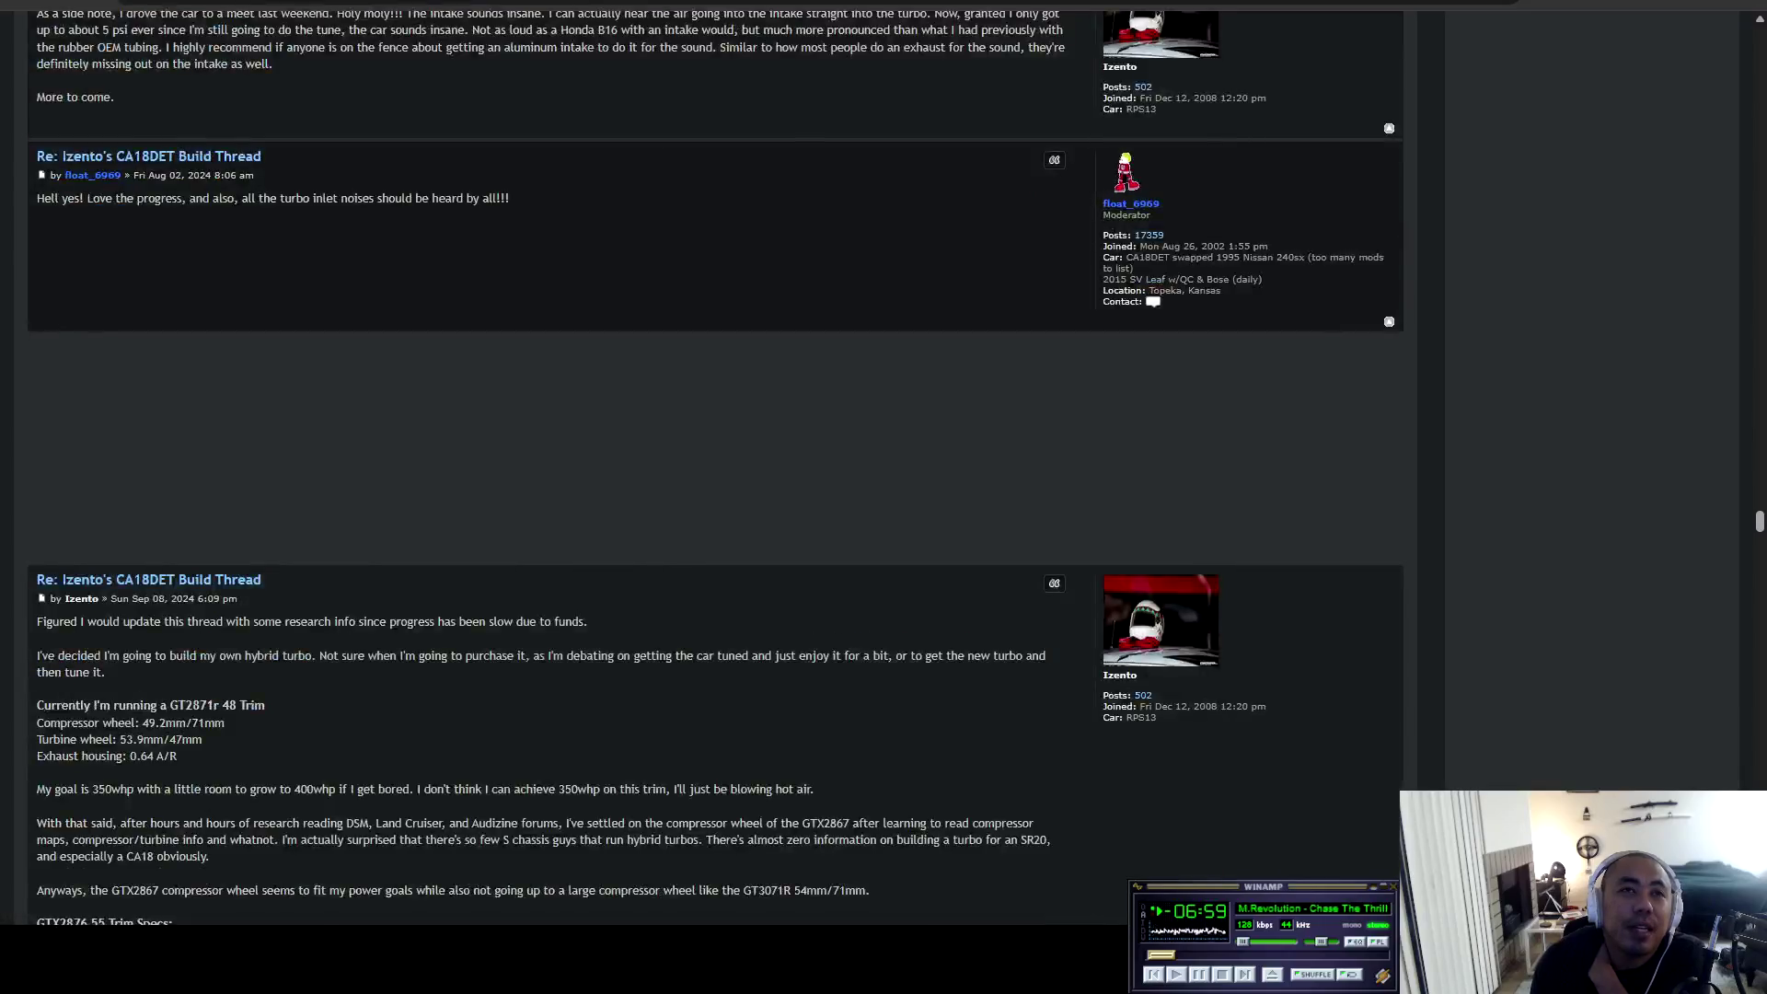
scroll(248, 461, down, 20)
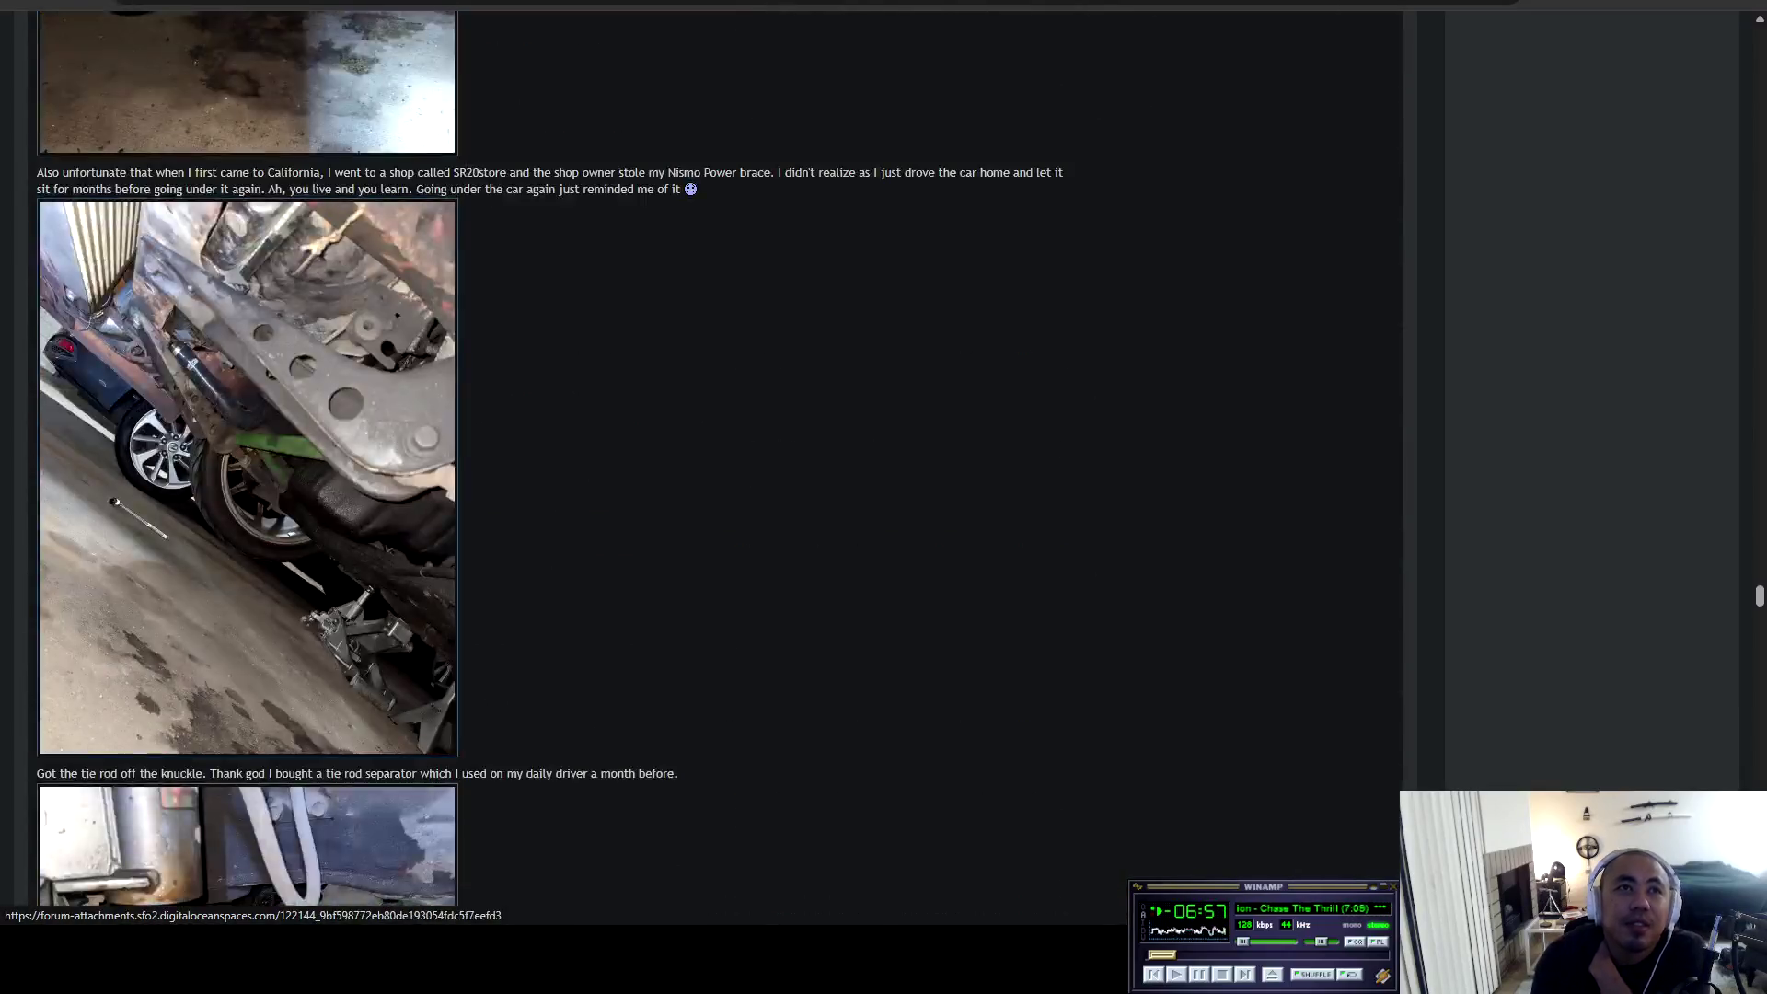
scroll(249, 460, down, 20)
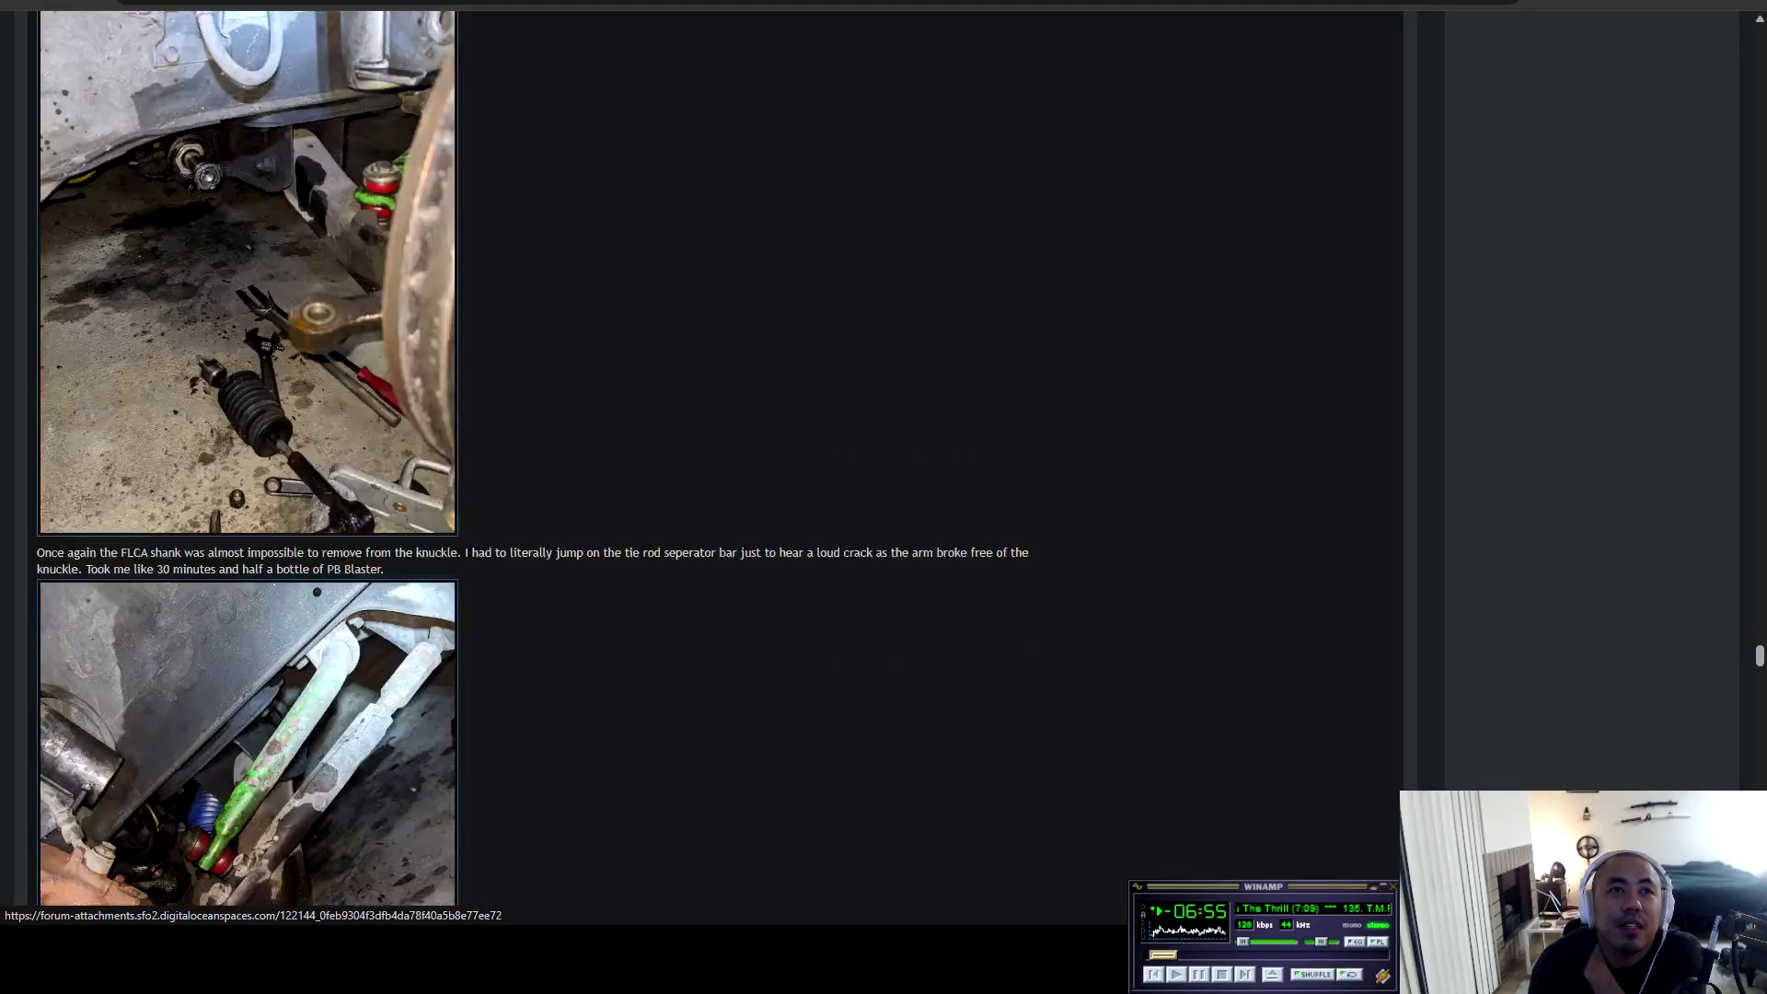
scroll(248, 461, down, 10)
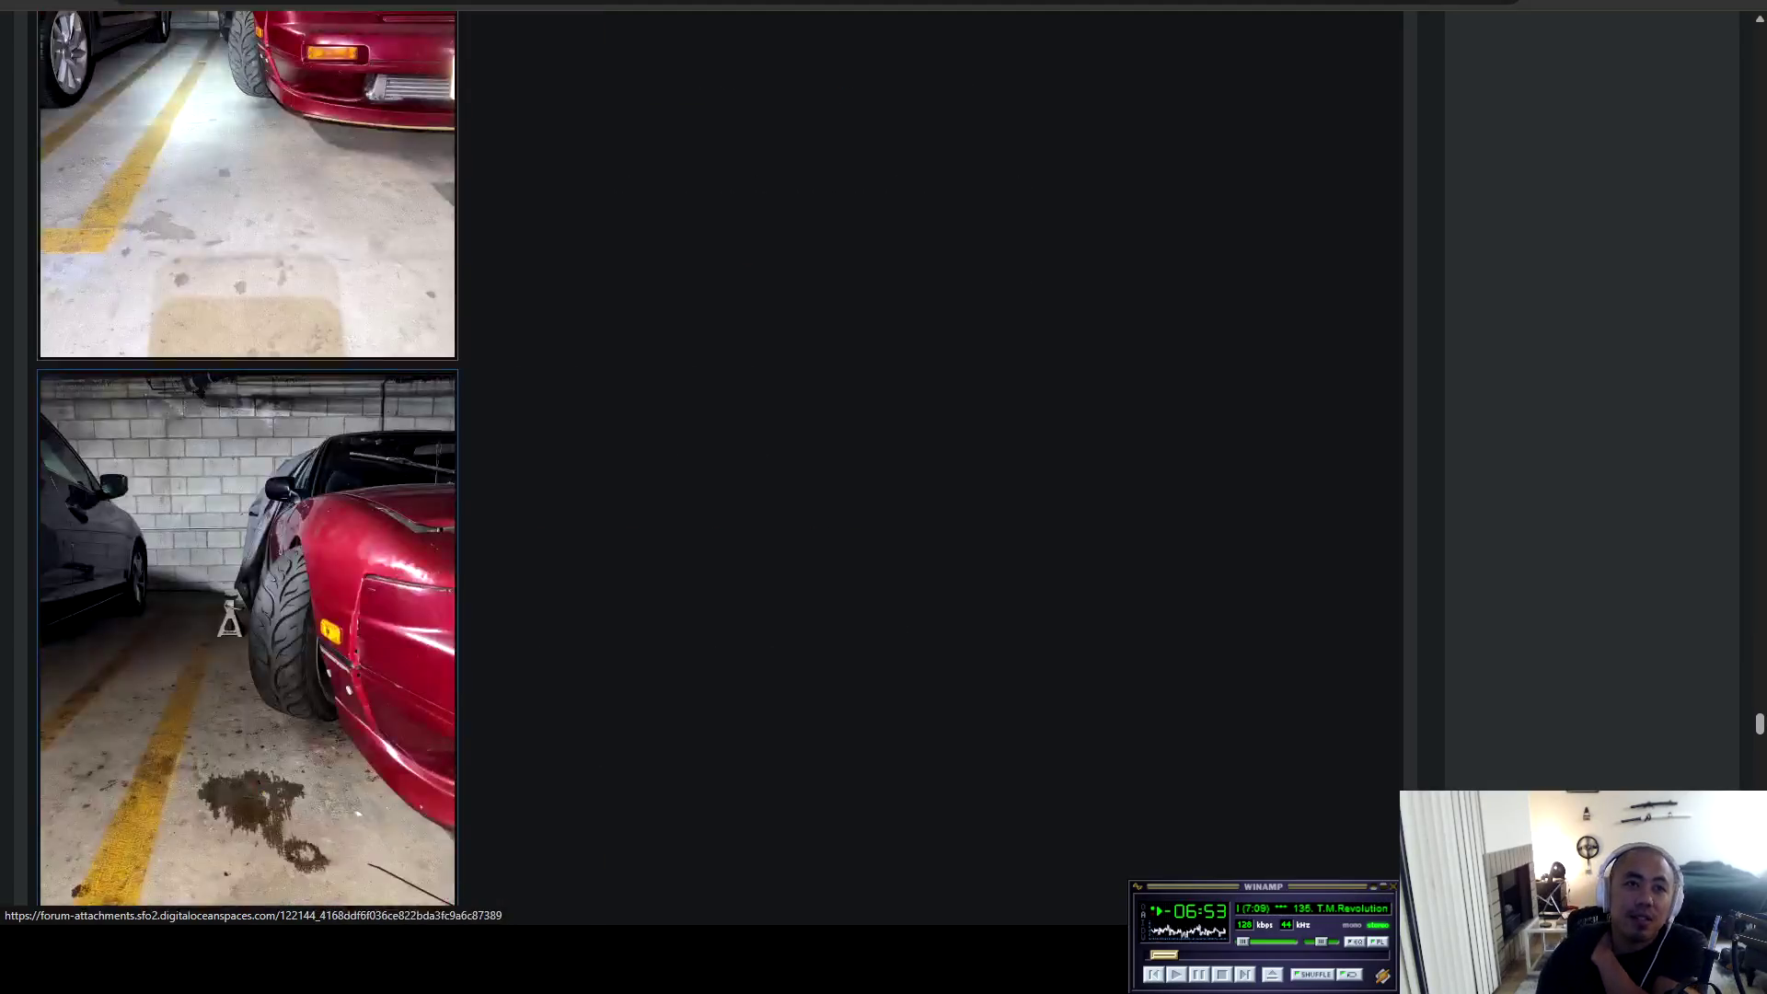
scroll(248, 461, up, 10)
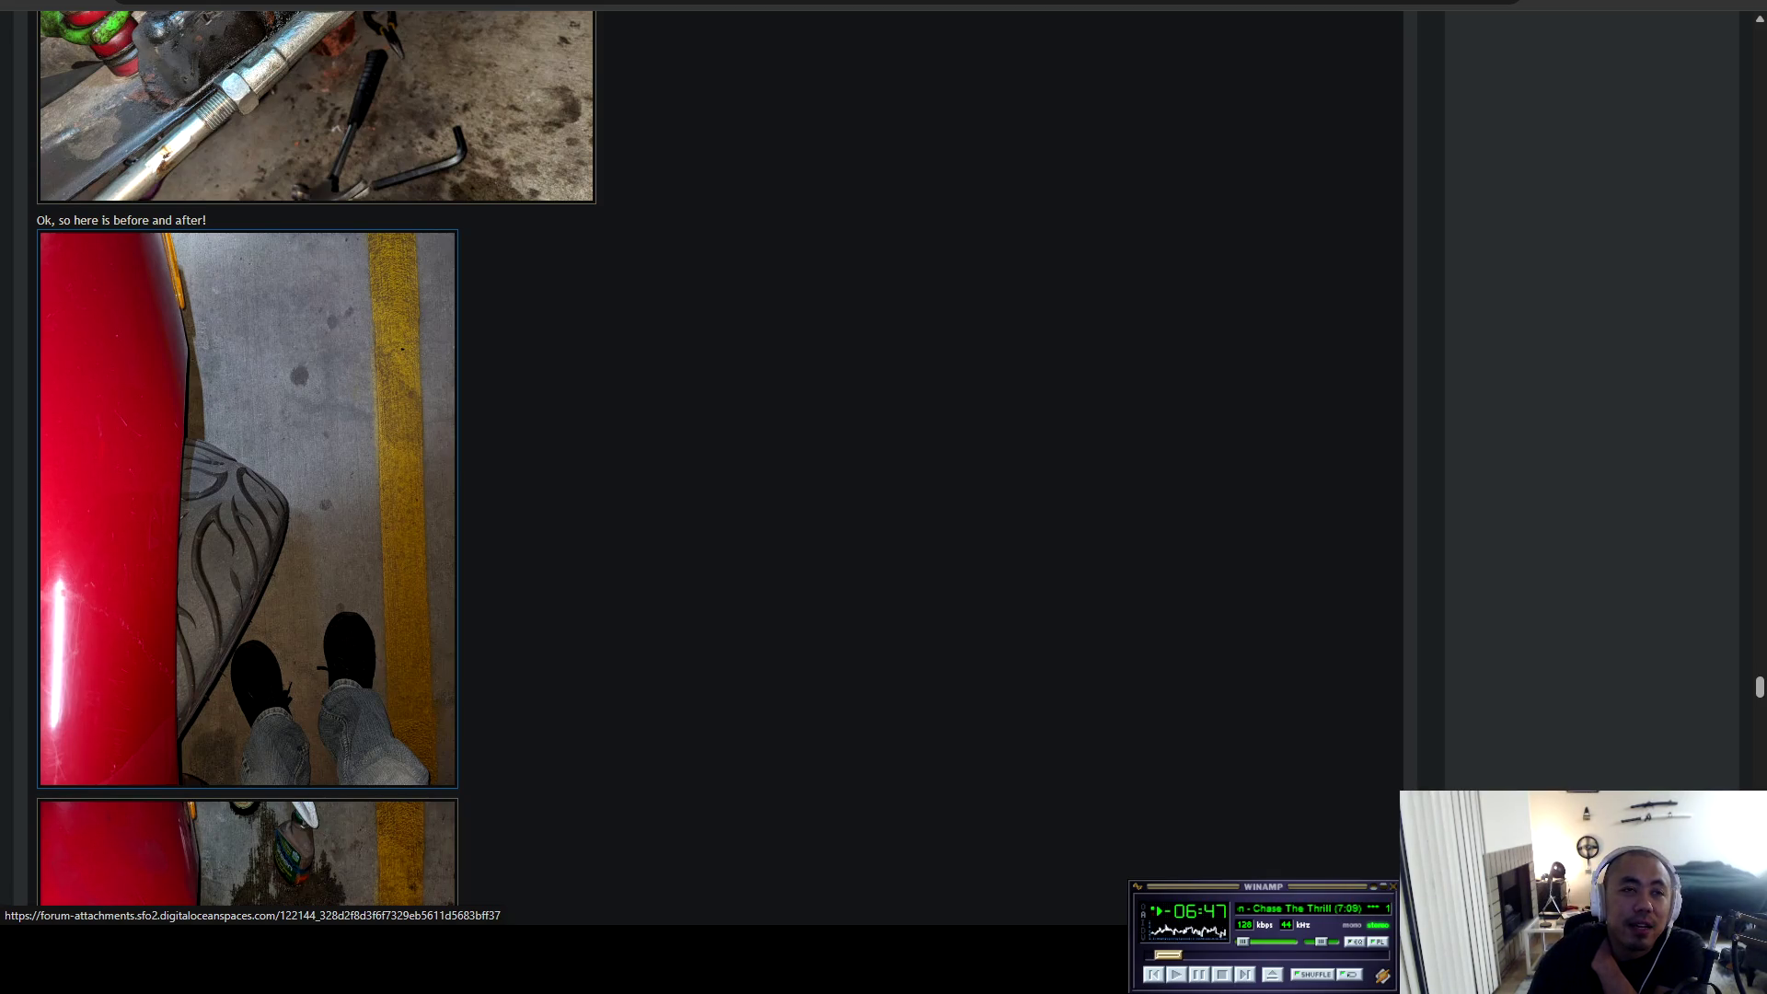
scroll(248, 460, down, 7)
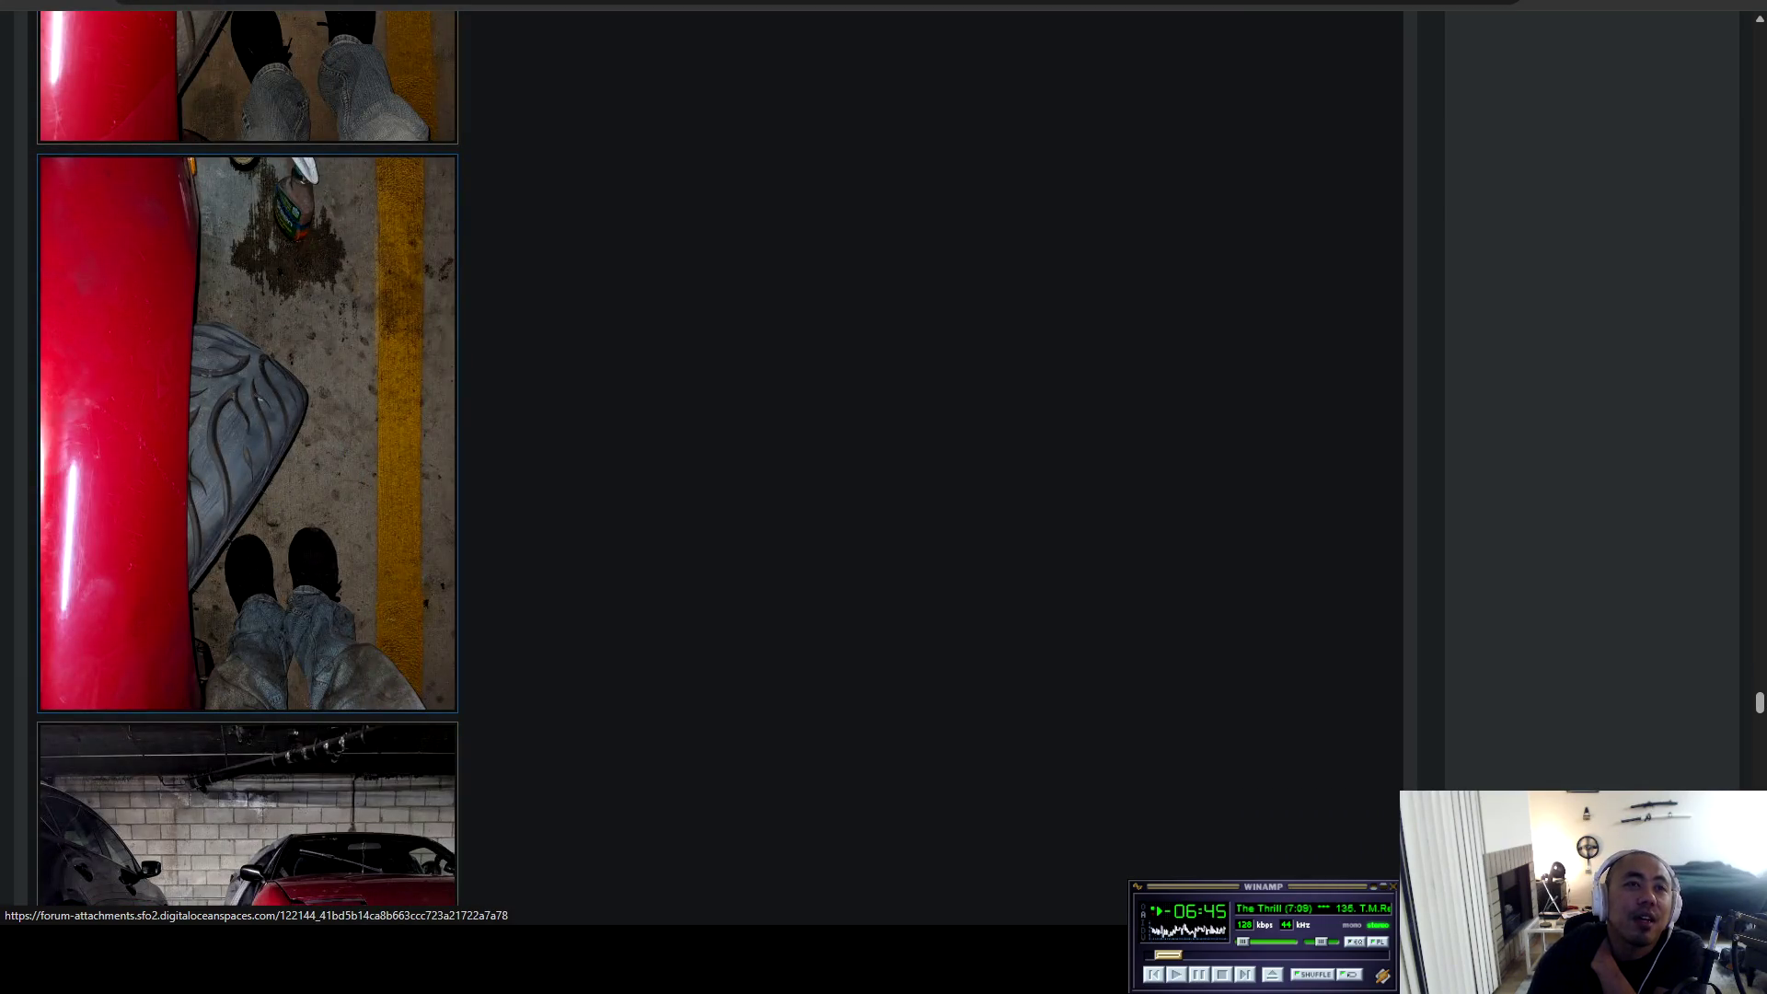
scroll(249, 460, up, 3)
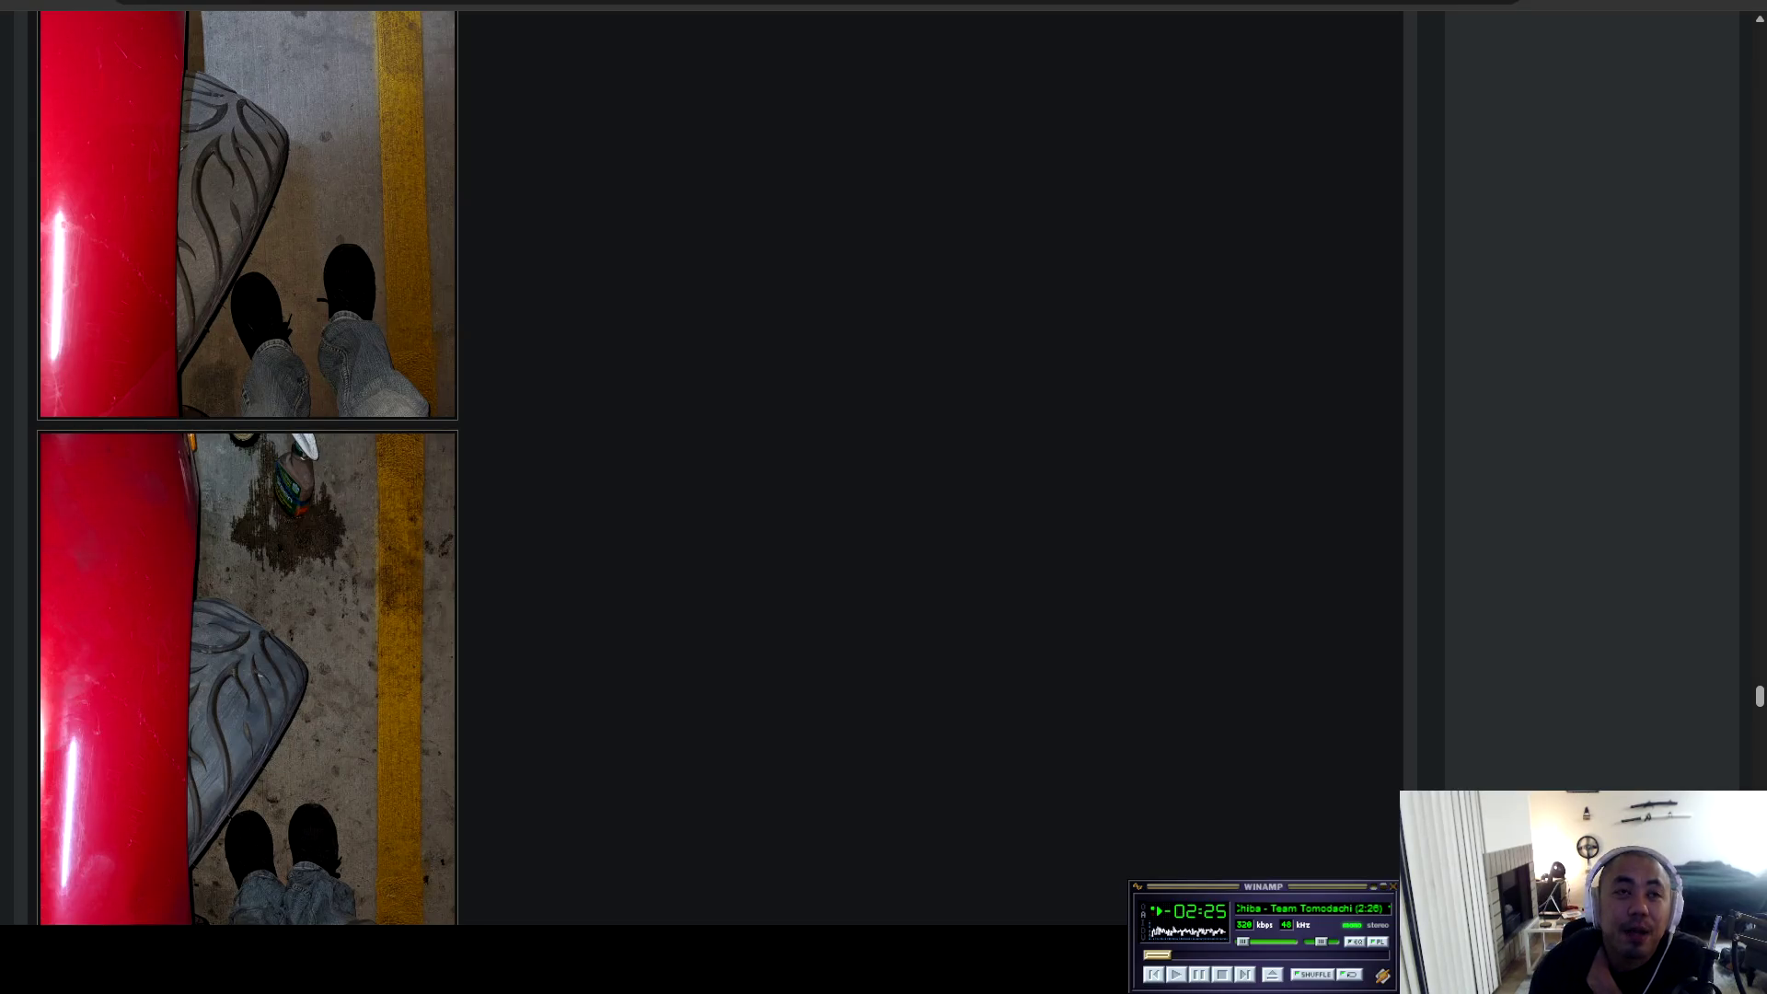
scroll(248, 460, up, 3)
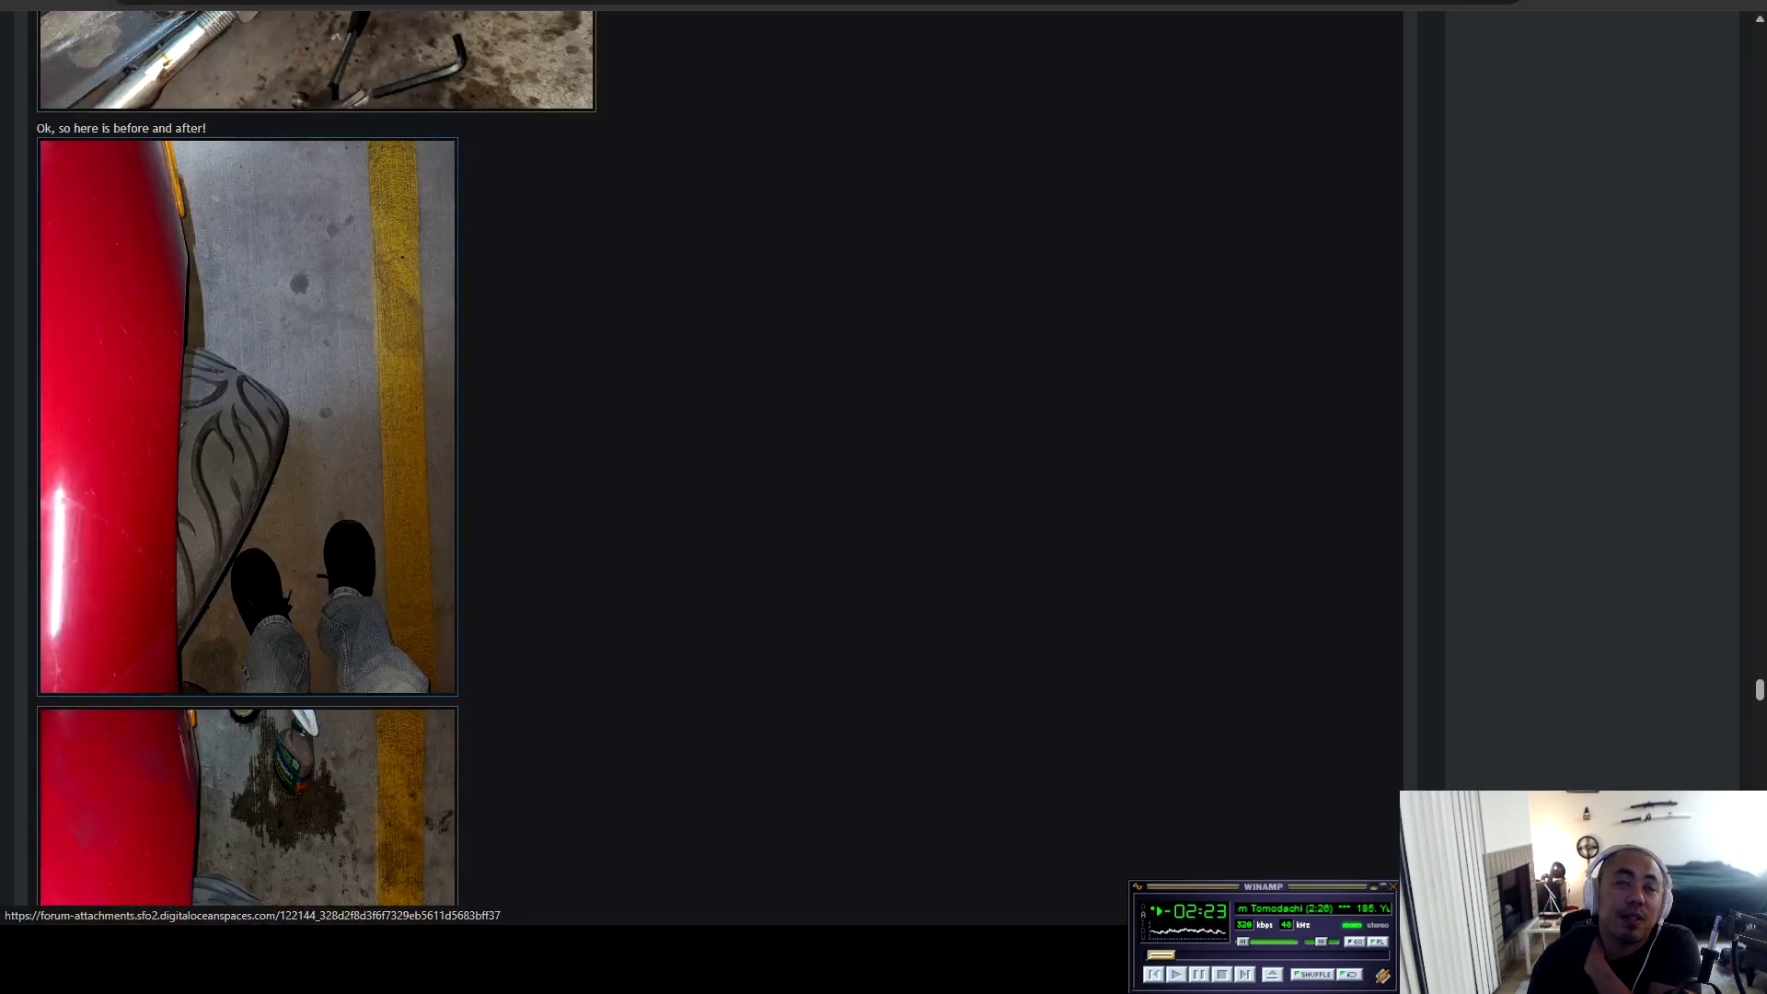
Read page 9 through the control arm photos.
scroll(368, 465, down, 5)
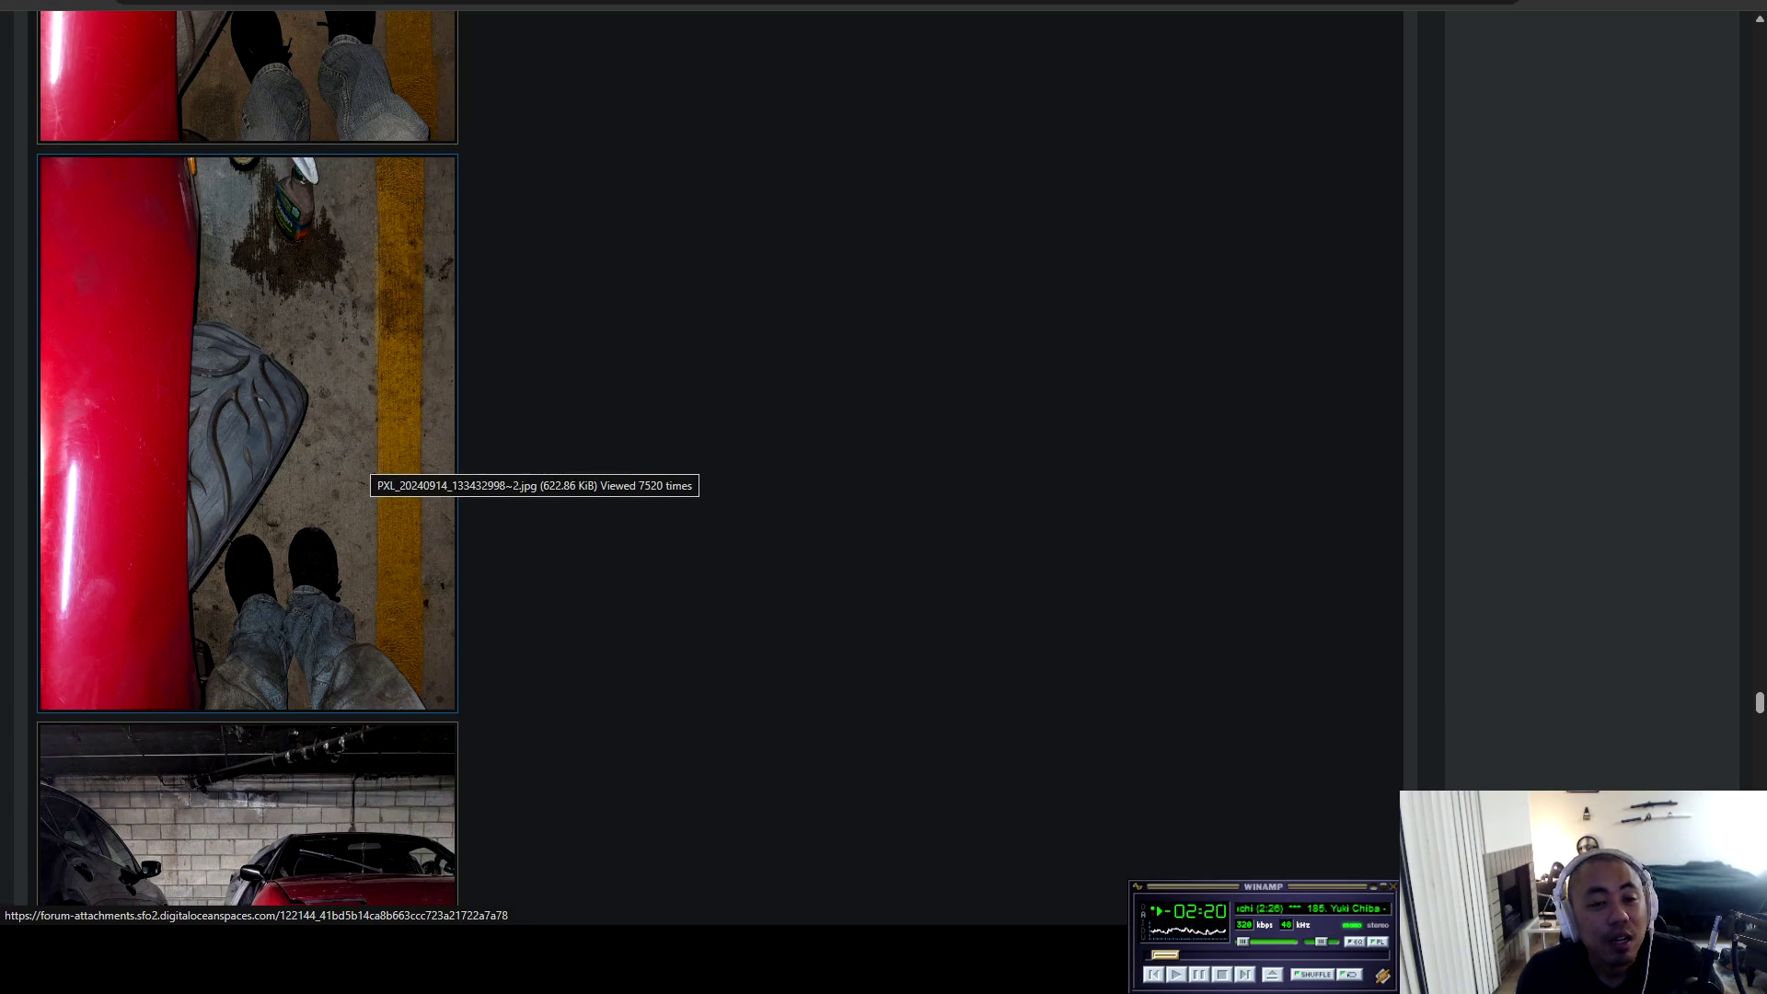
scroll(368, 465, down, 10)
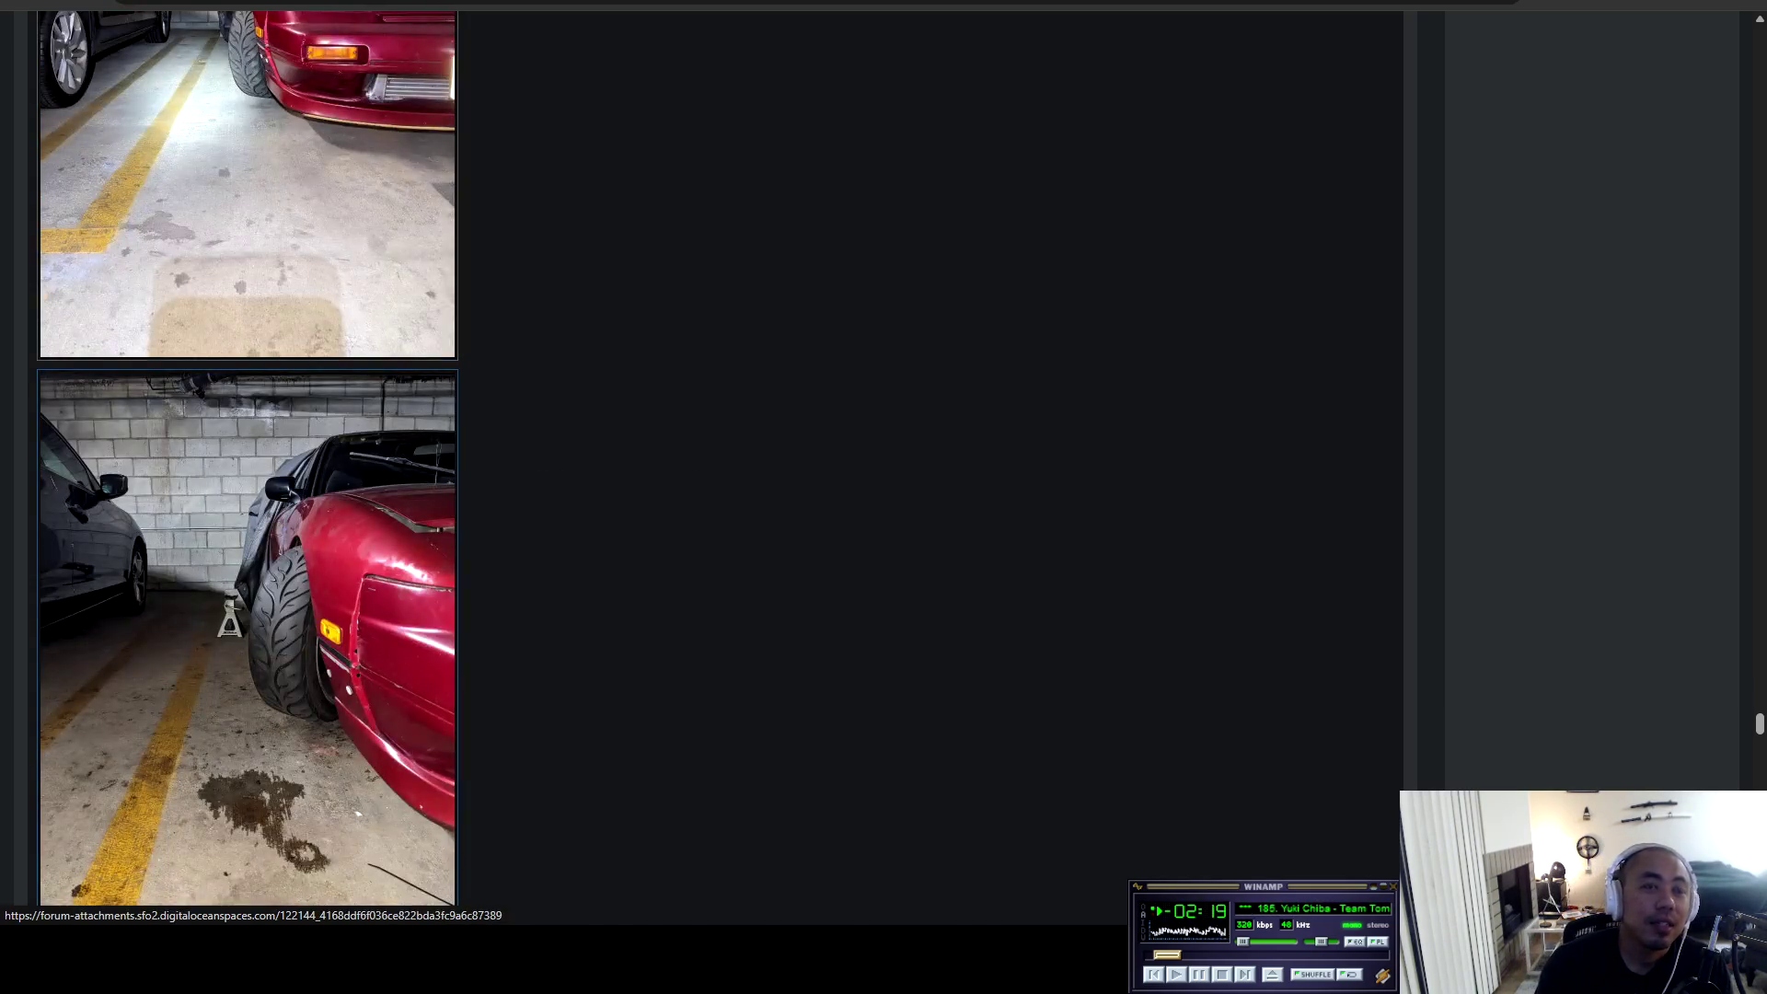
scroll(248, 414, down, 6)
scroll(248, 414, up, 7)
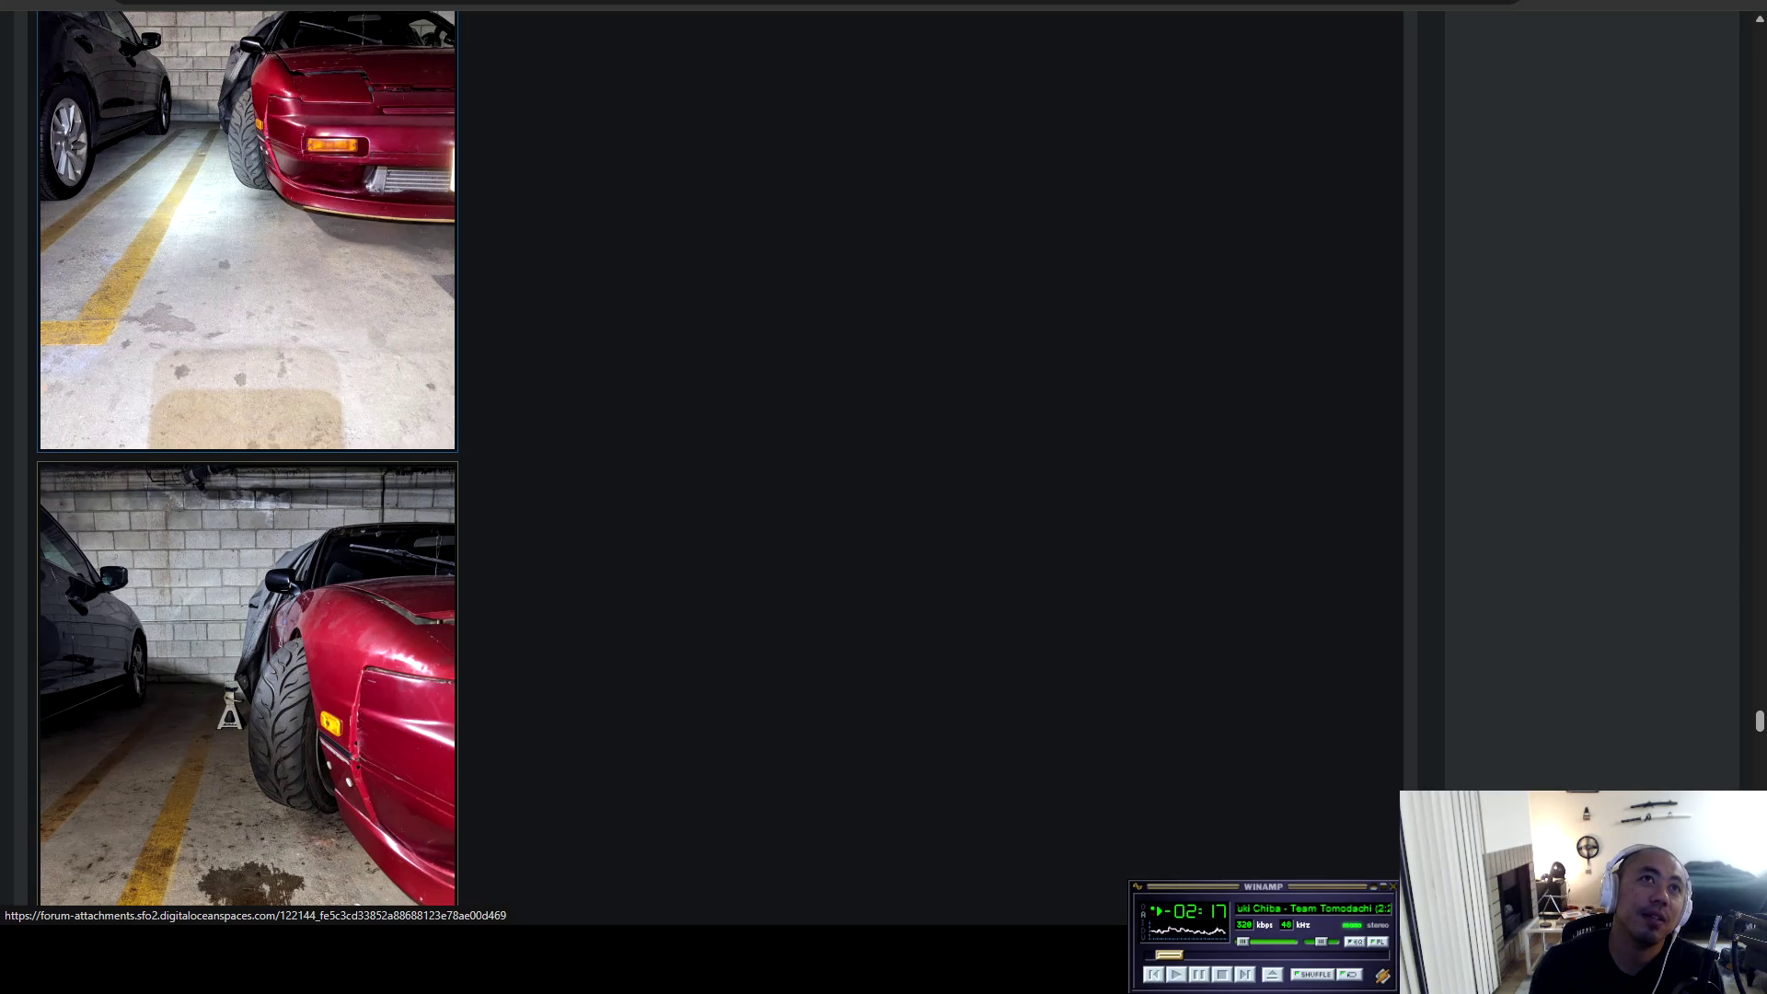
scroll(248, 460, up, 2)
scroll(249, 460, up, 2)
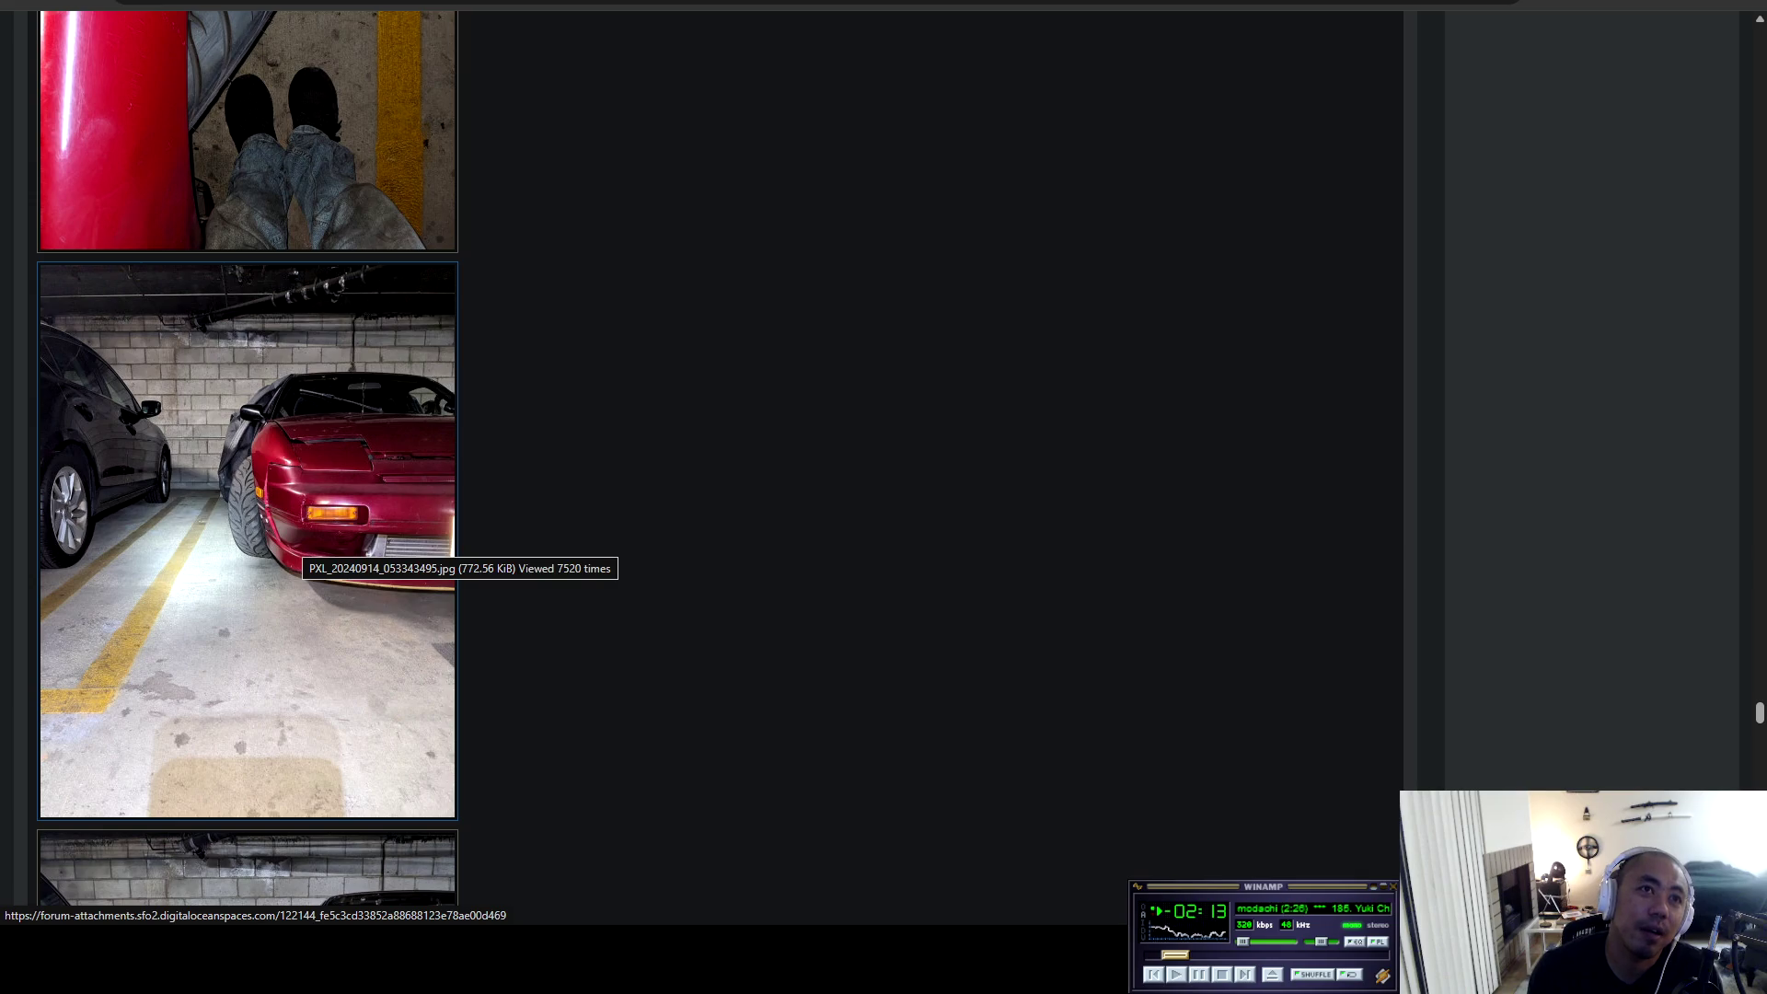
scroll(248, 460, down, 4)
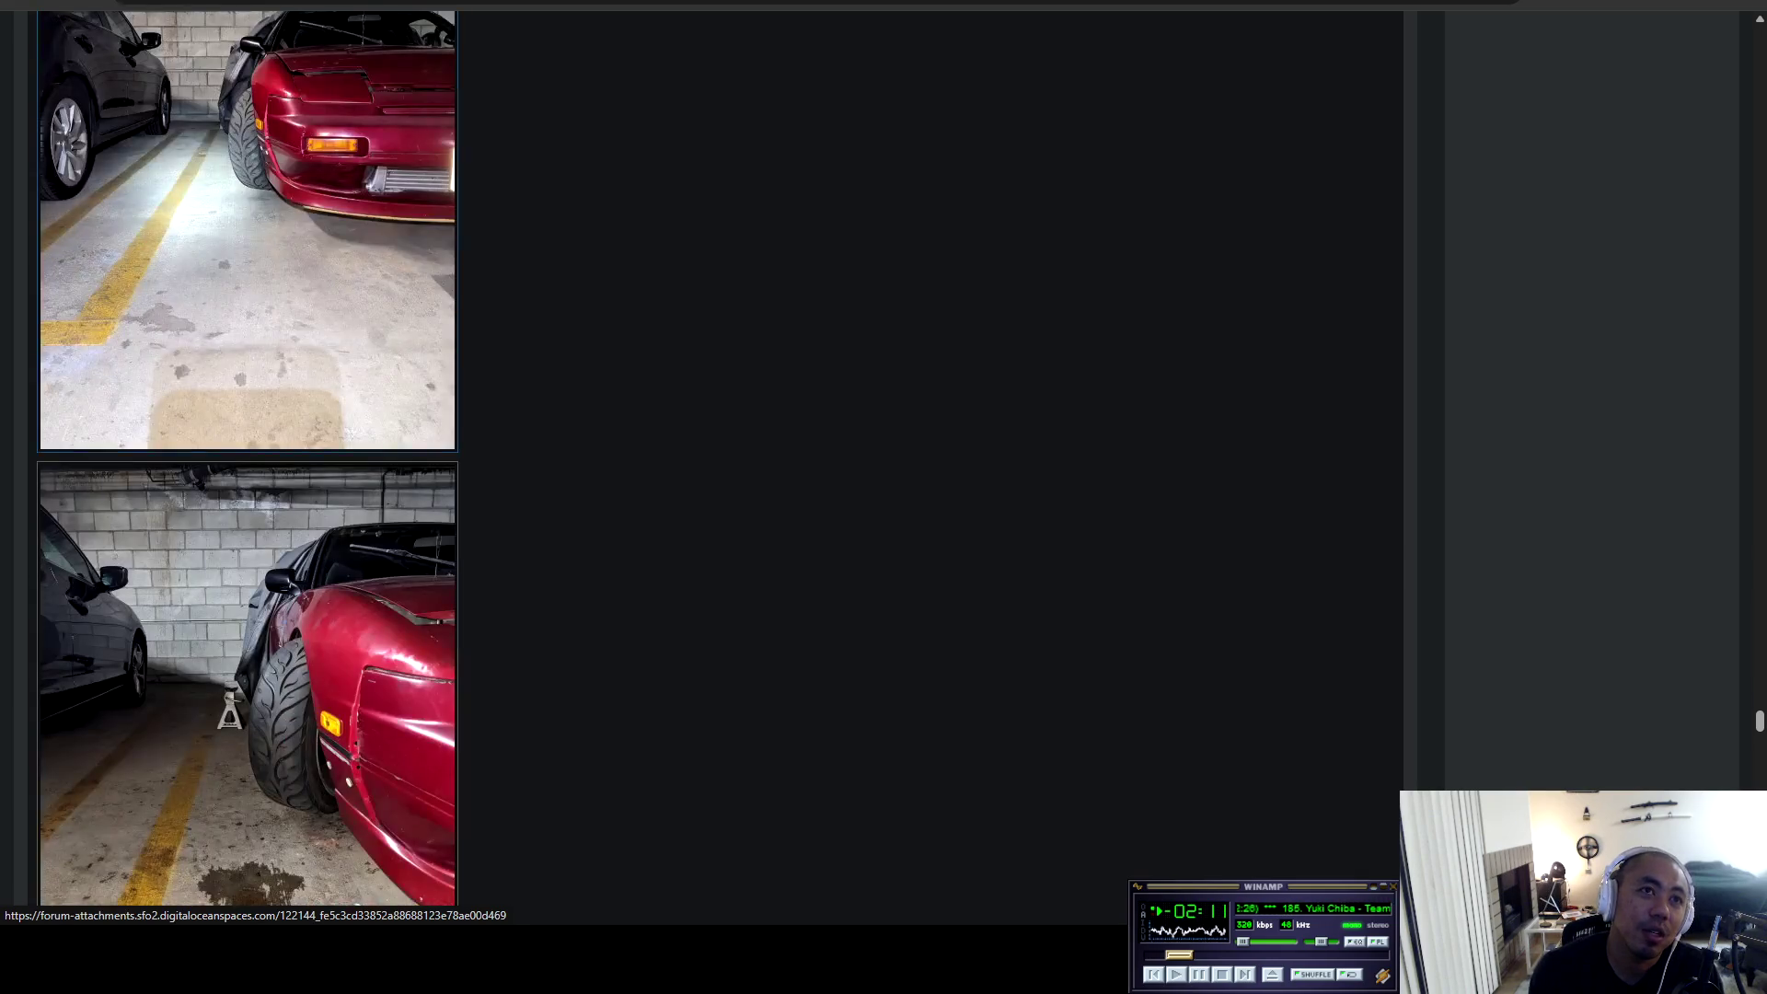
scroll(248, 460, down, 2)
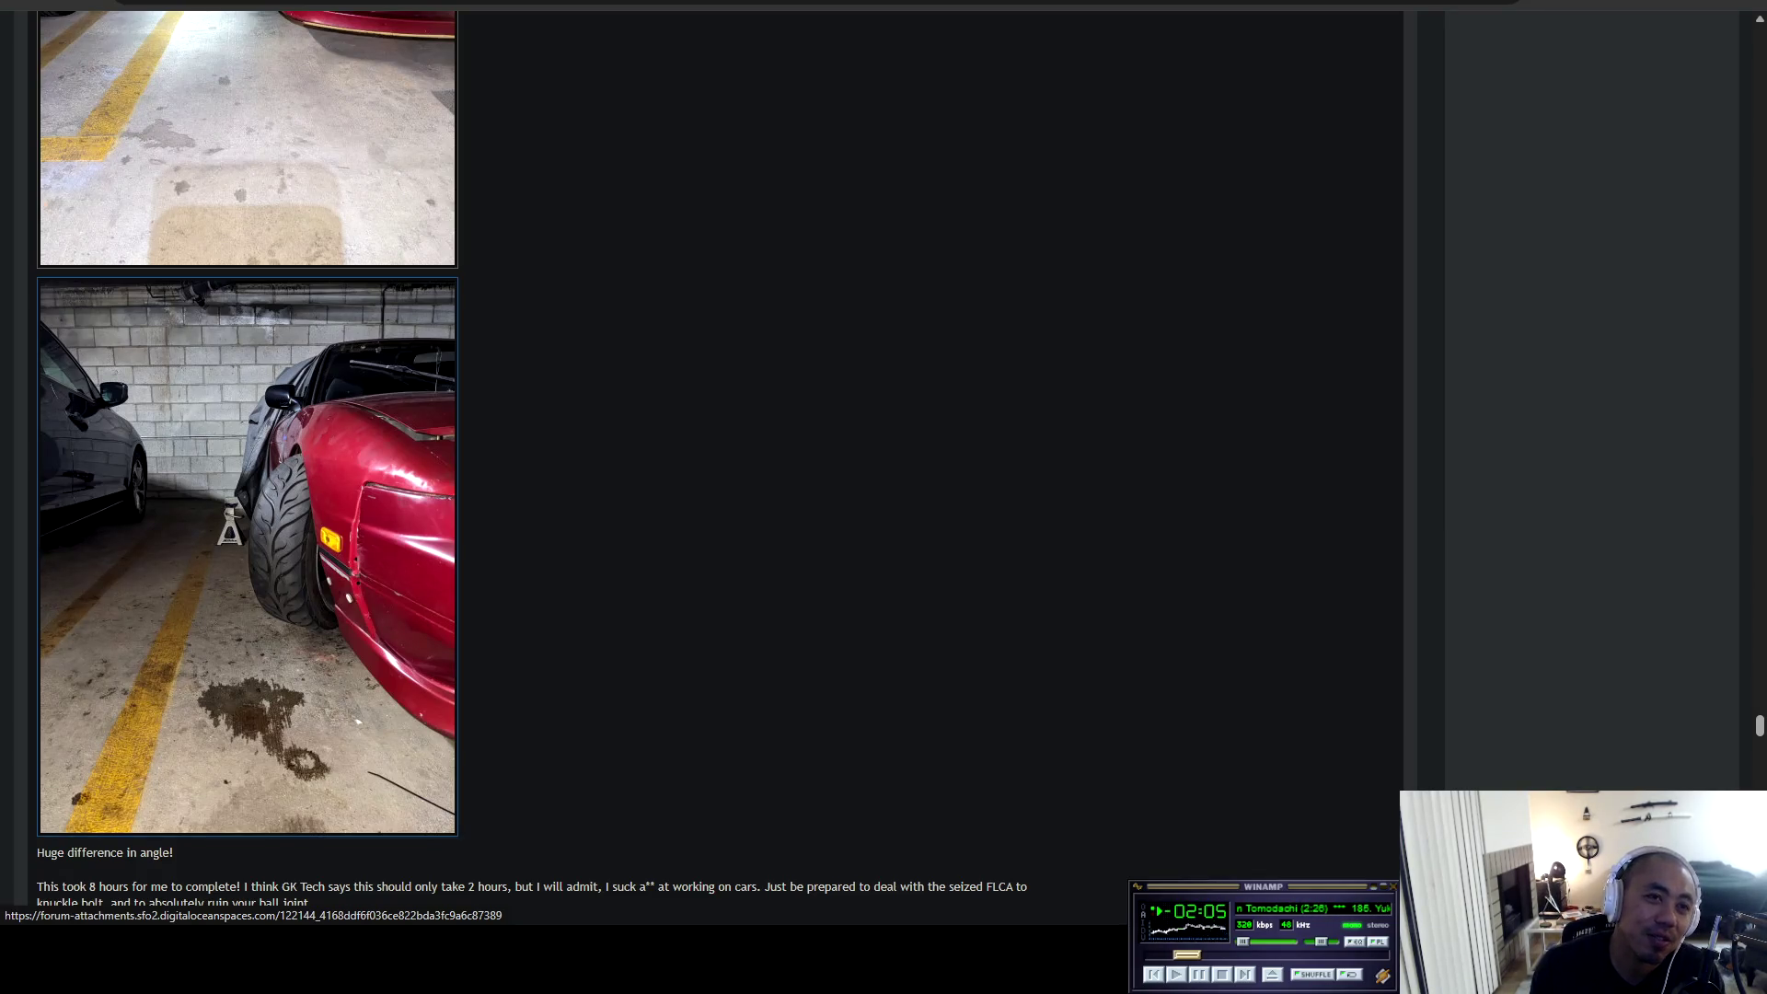
Reach the last post on page 9 and open page 10 of the thread.
scroll(249, 460, down, 5)
scroll(248, 460, down, 4)
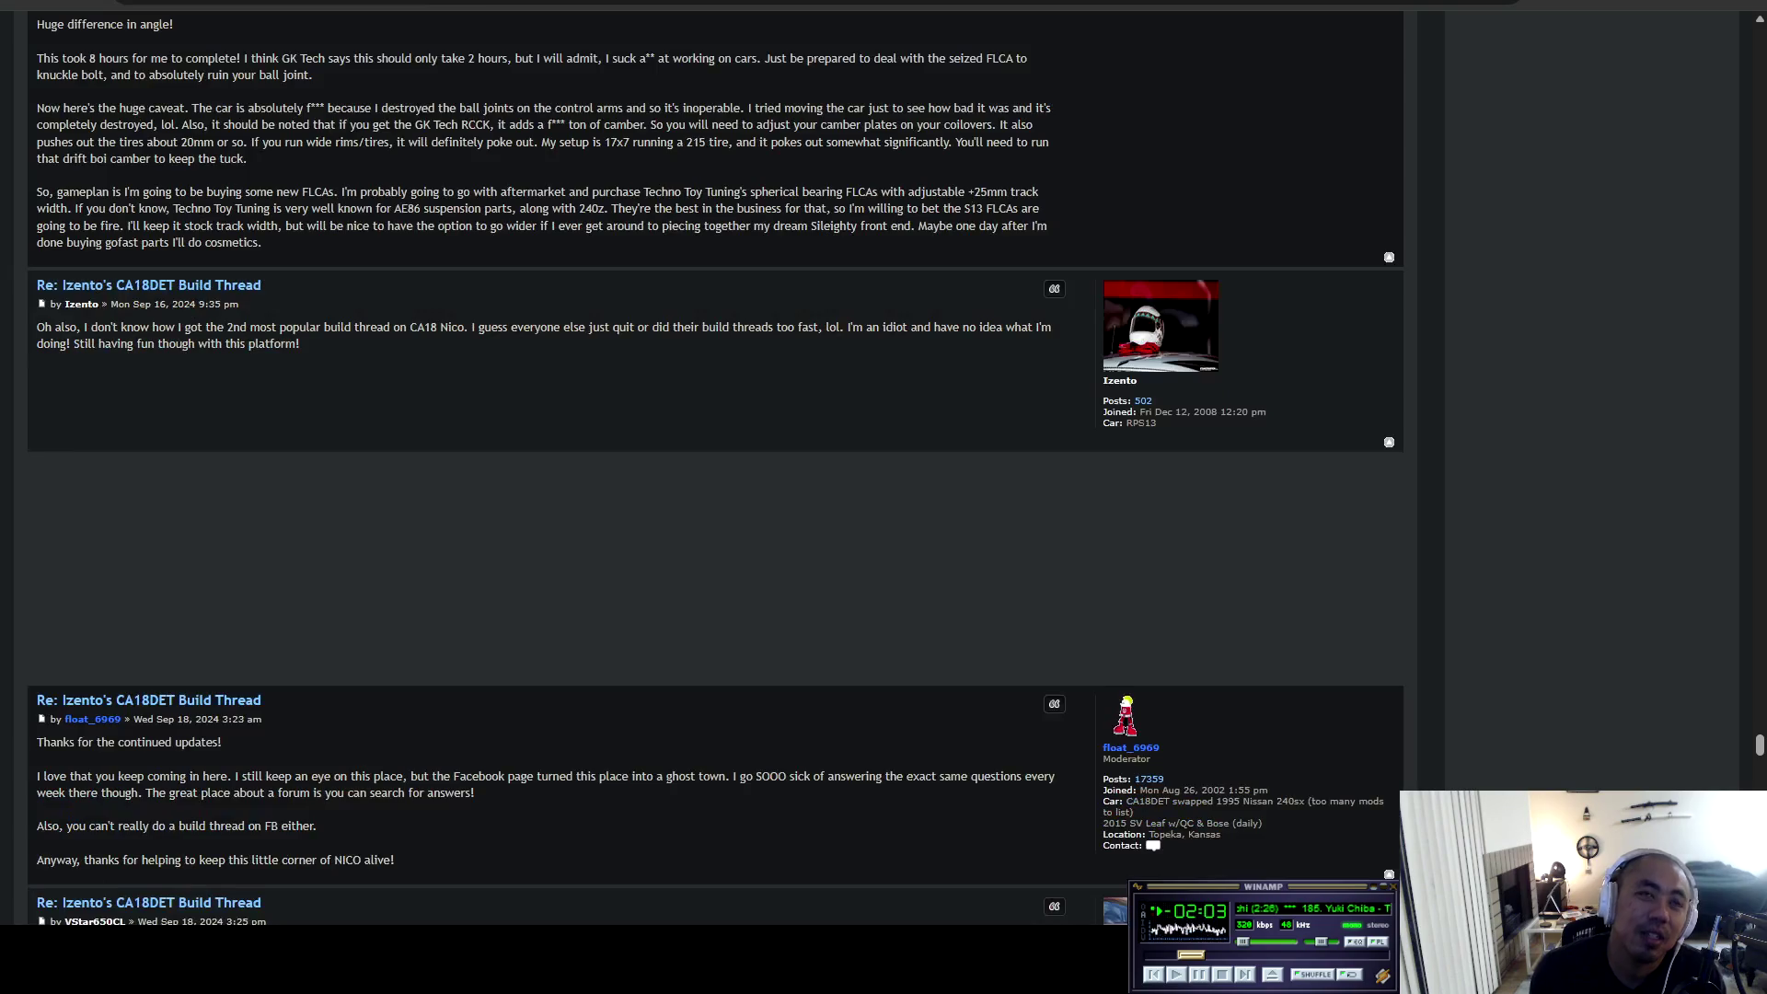
scroll(709, 460, down, 15)
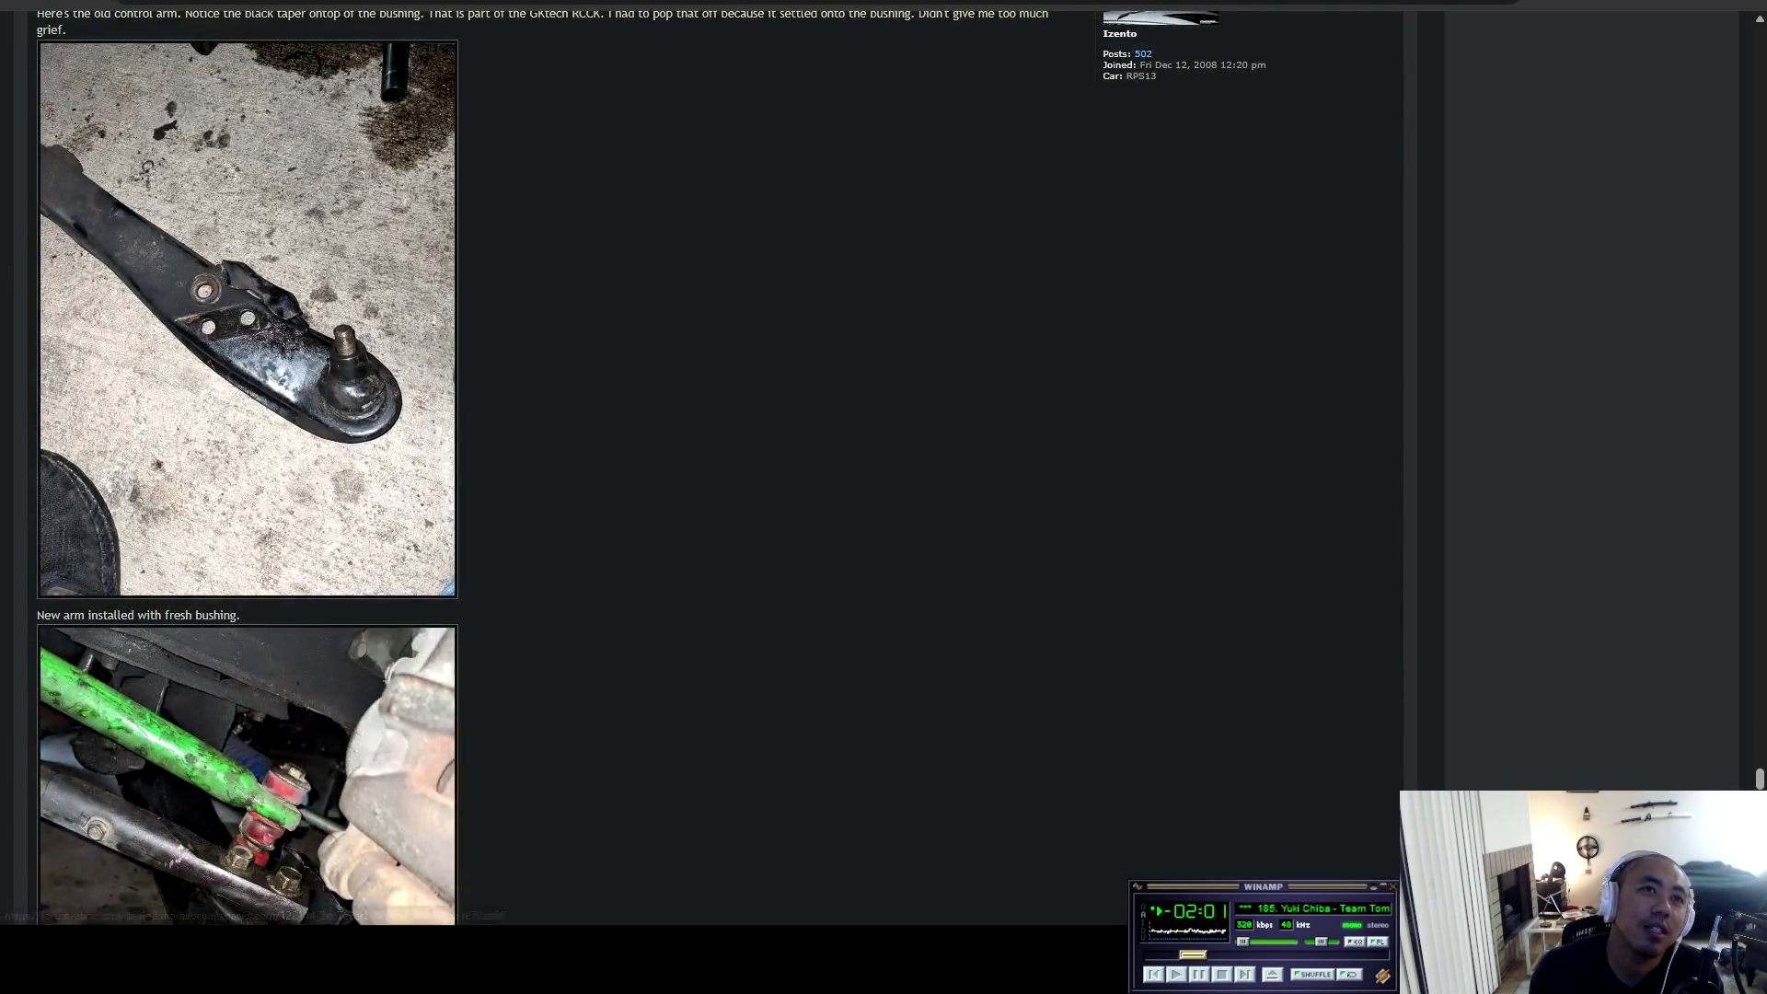
scroll(312, 460, down, 20)
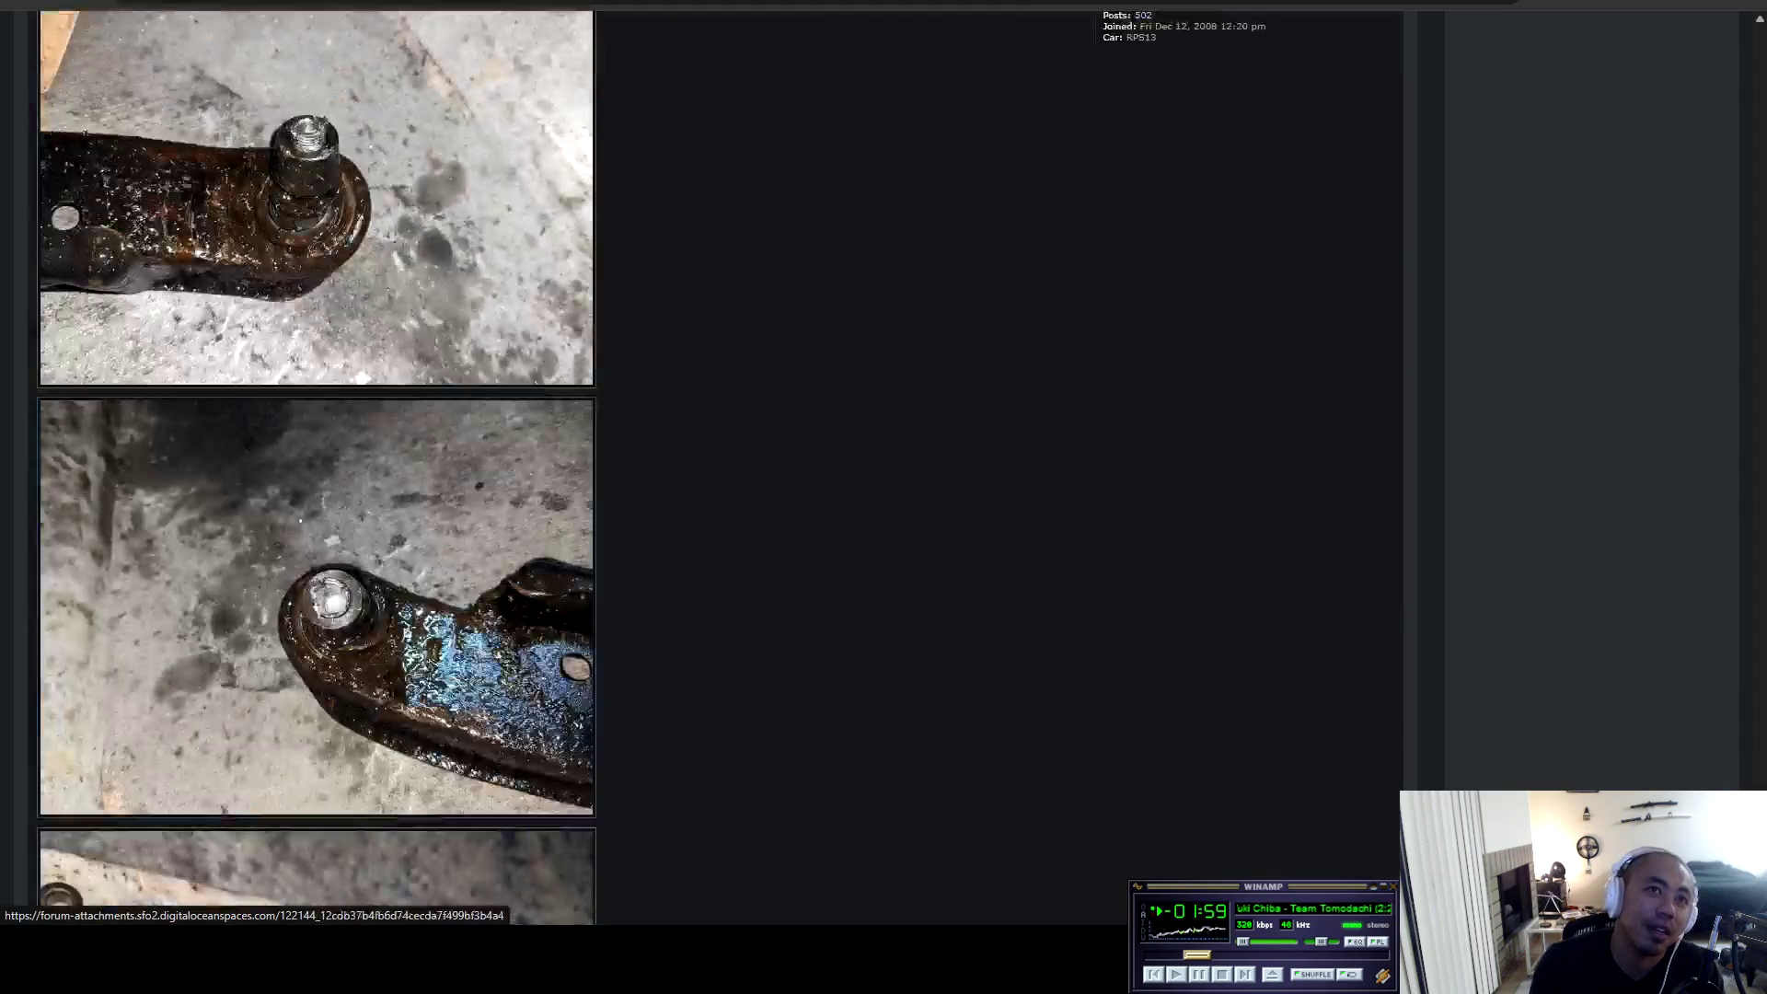
scroll(313, 460, down, 15)
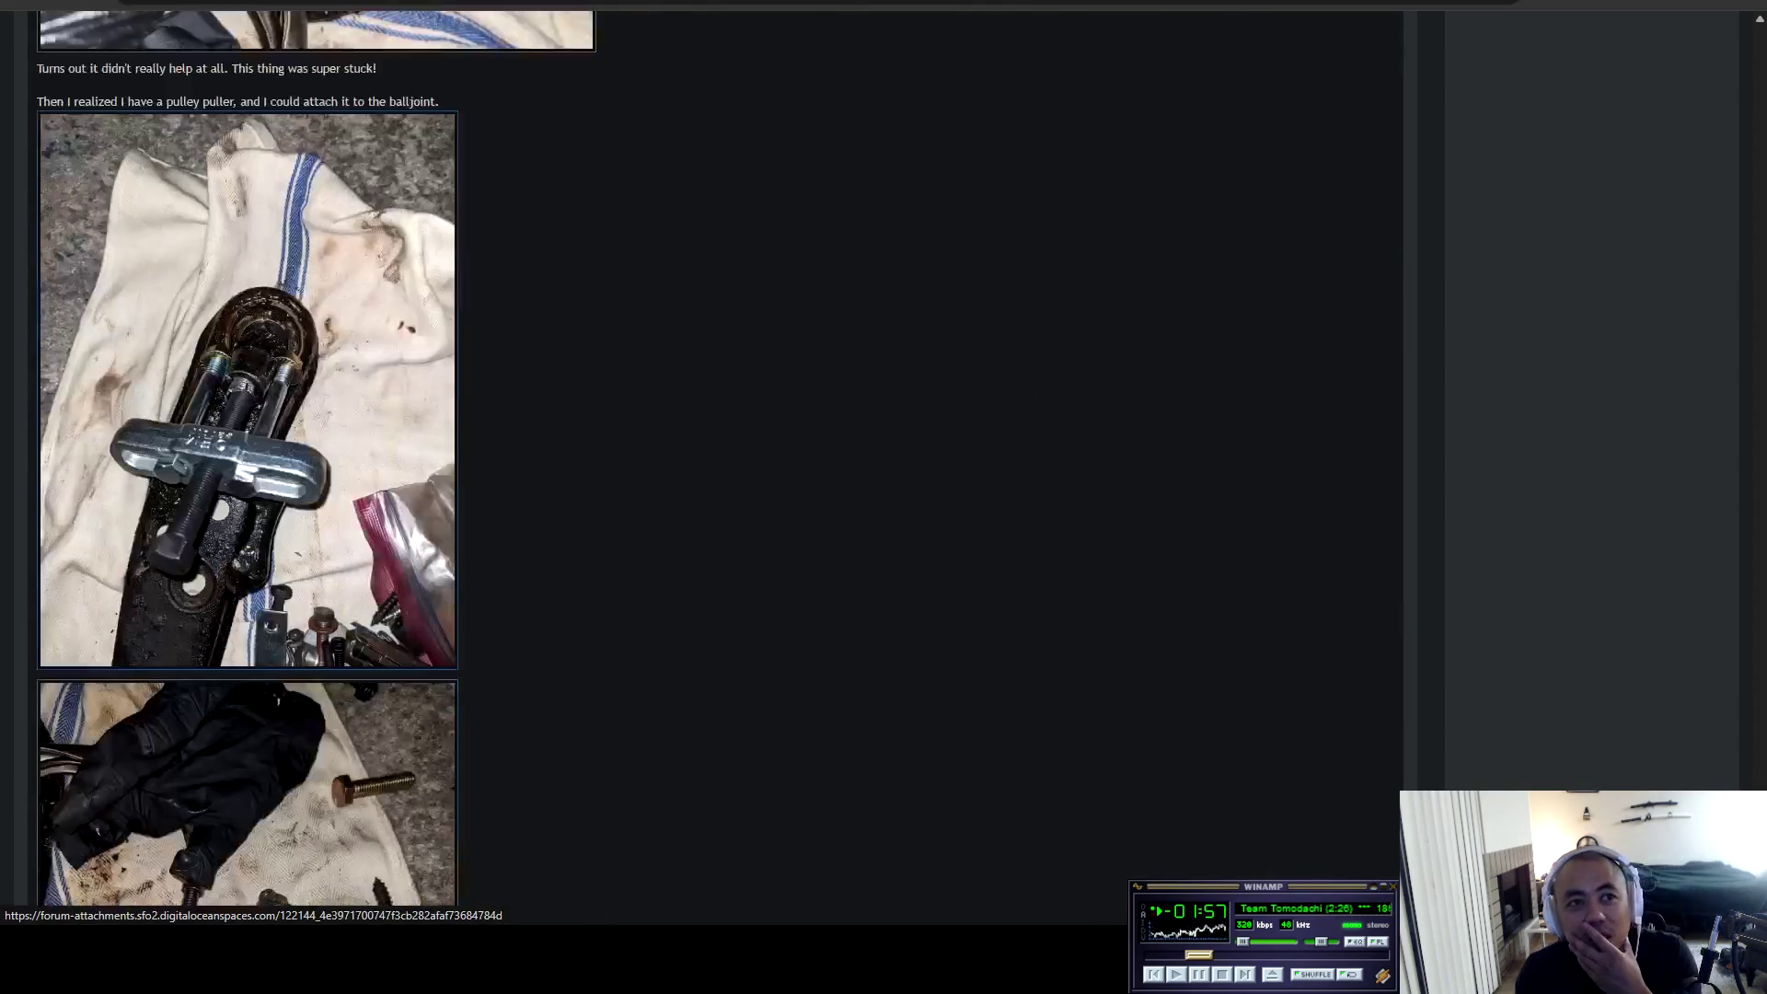
scroll(248, 461, down, 6)
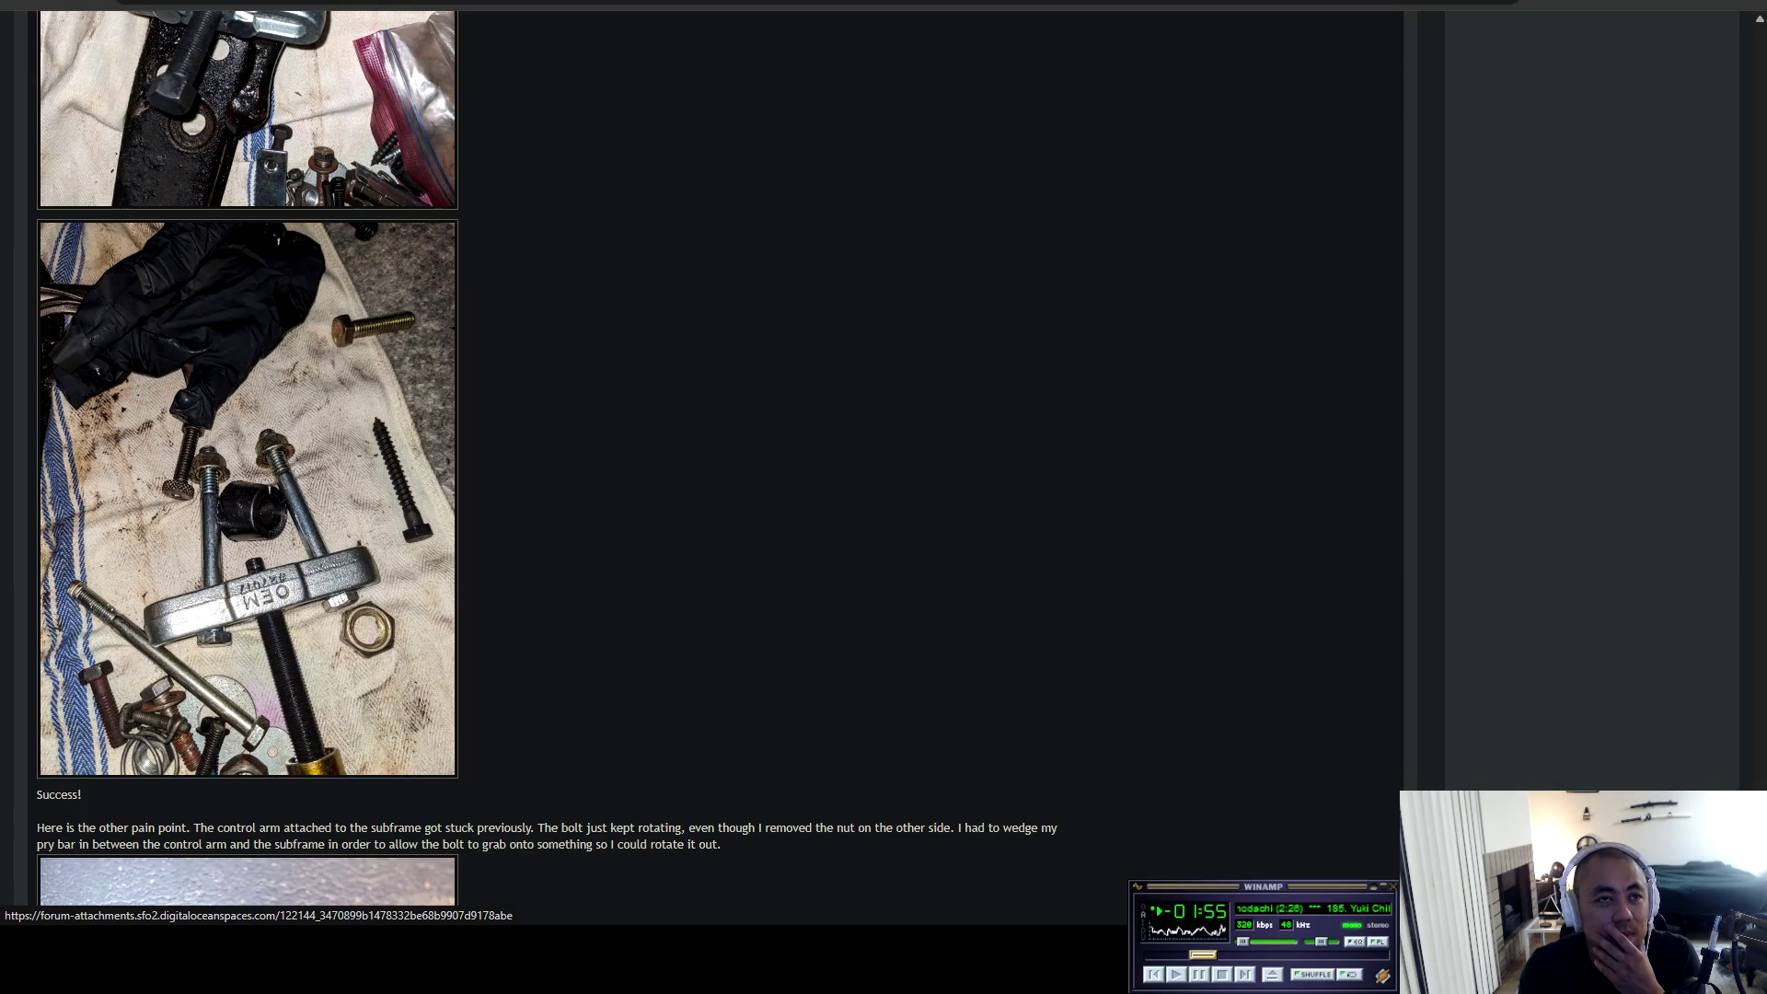
scroll(249, 460, down, 20)
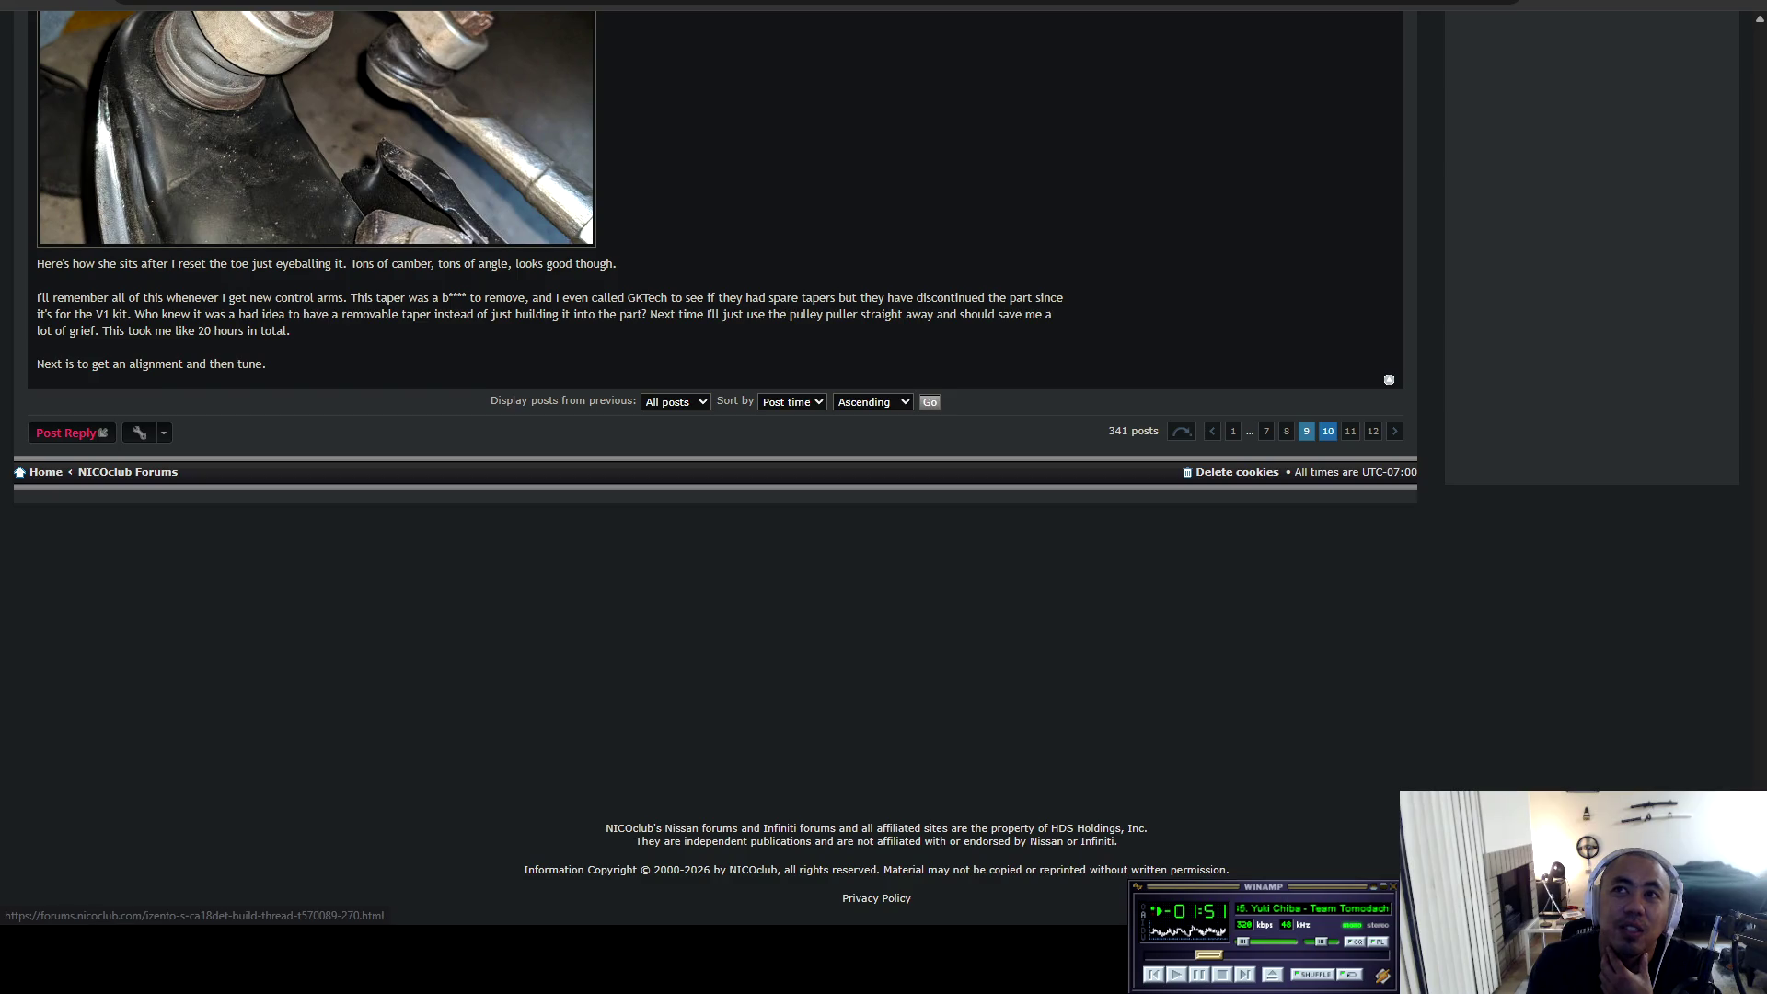
click(1328, 431)
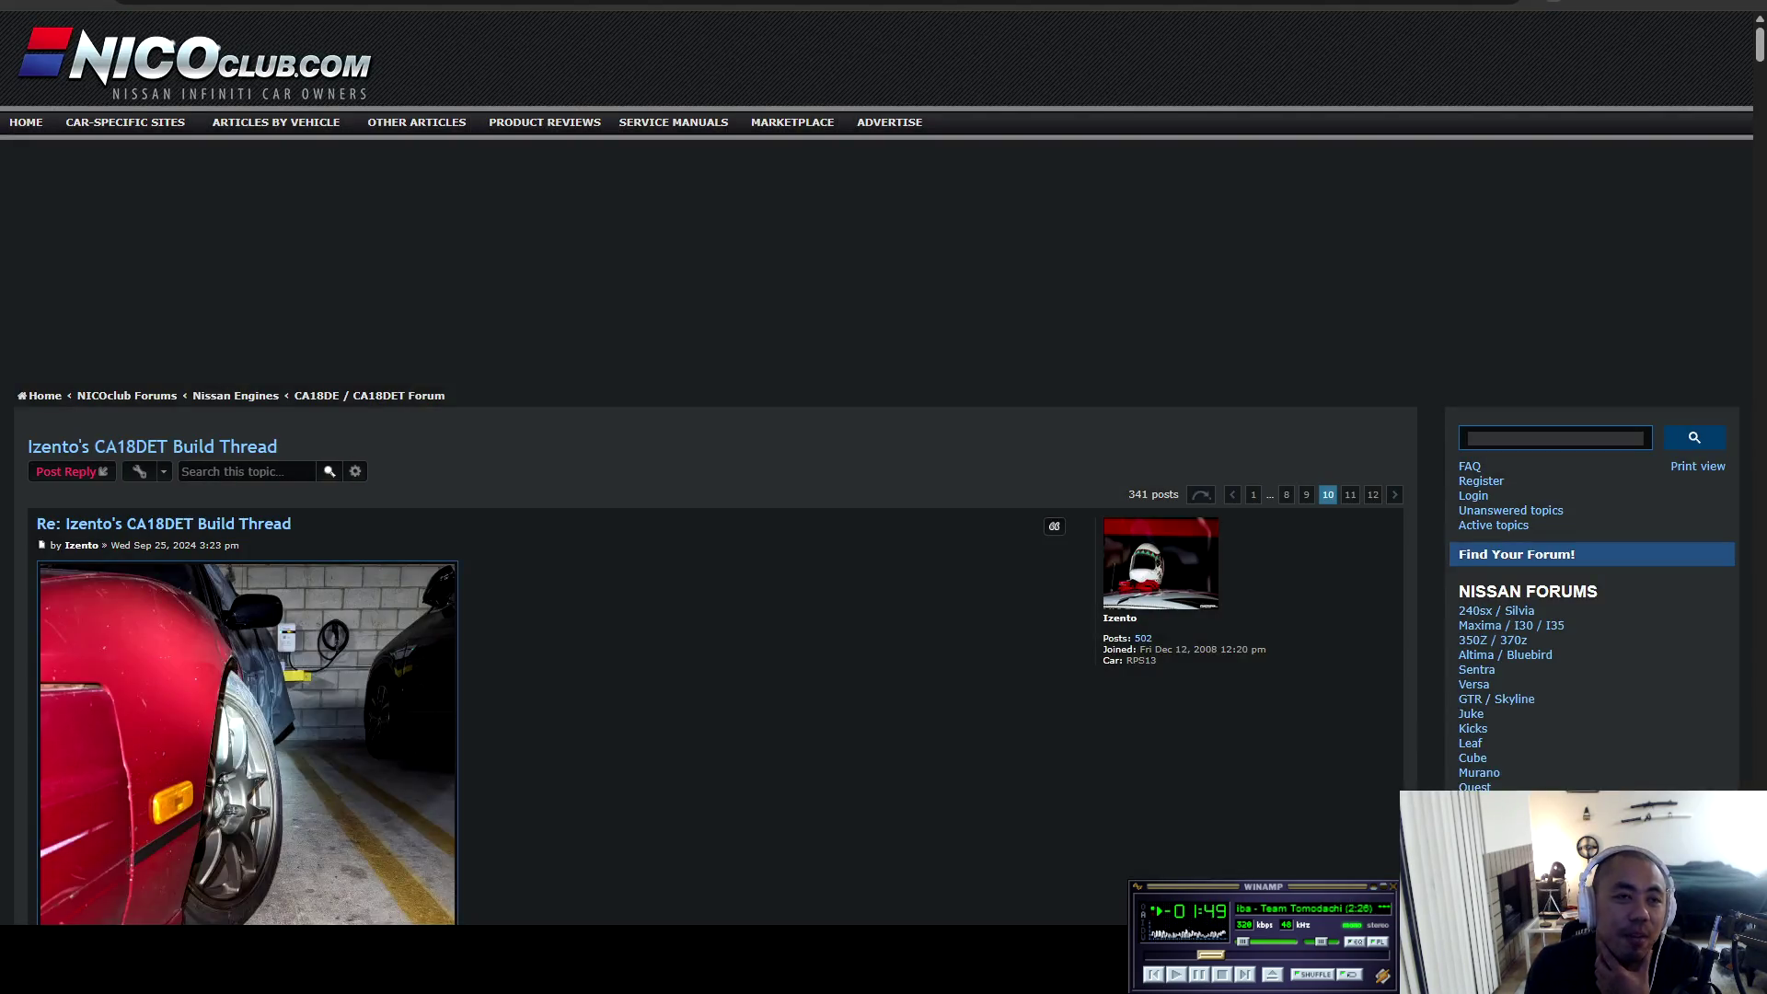
scroll(249, 460, down, 6)
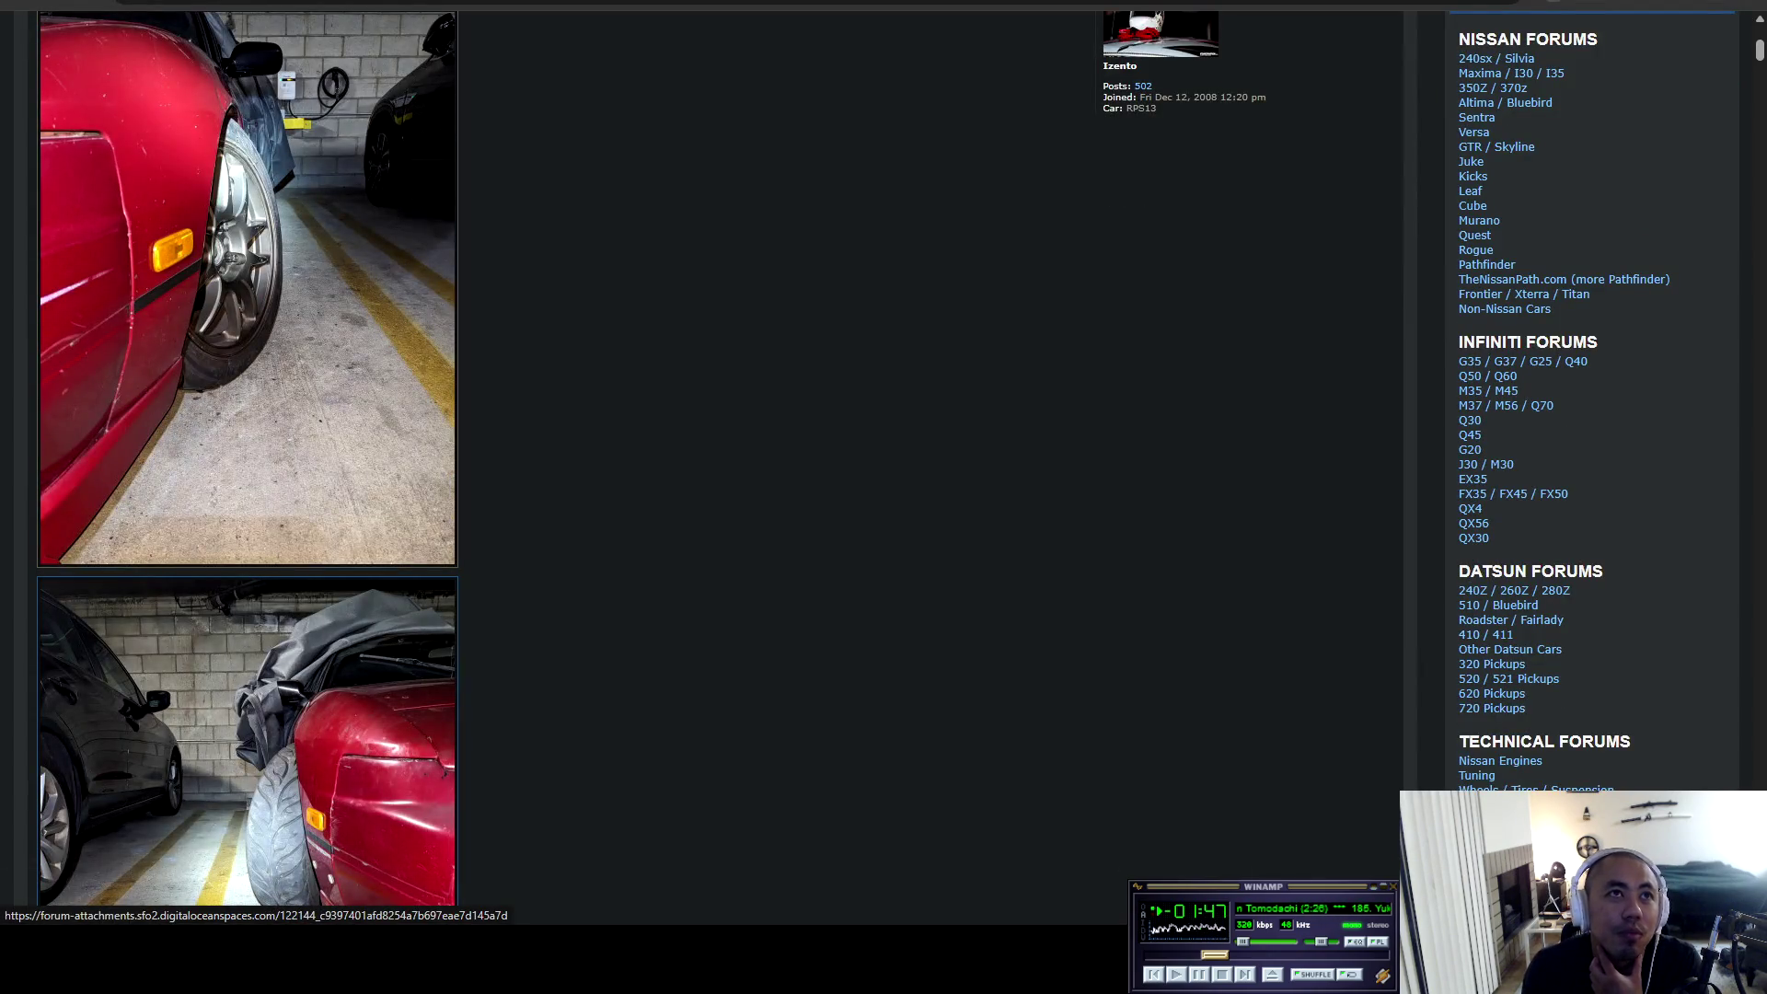
scroll(248, 644, down, 4)
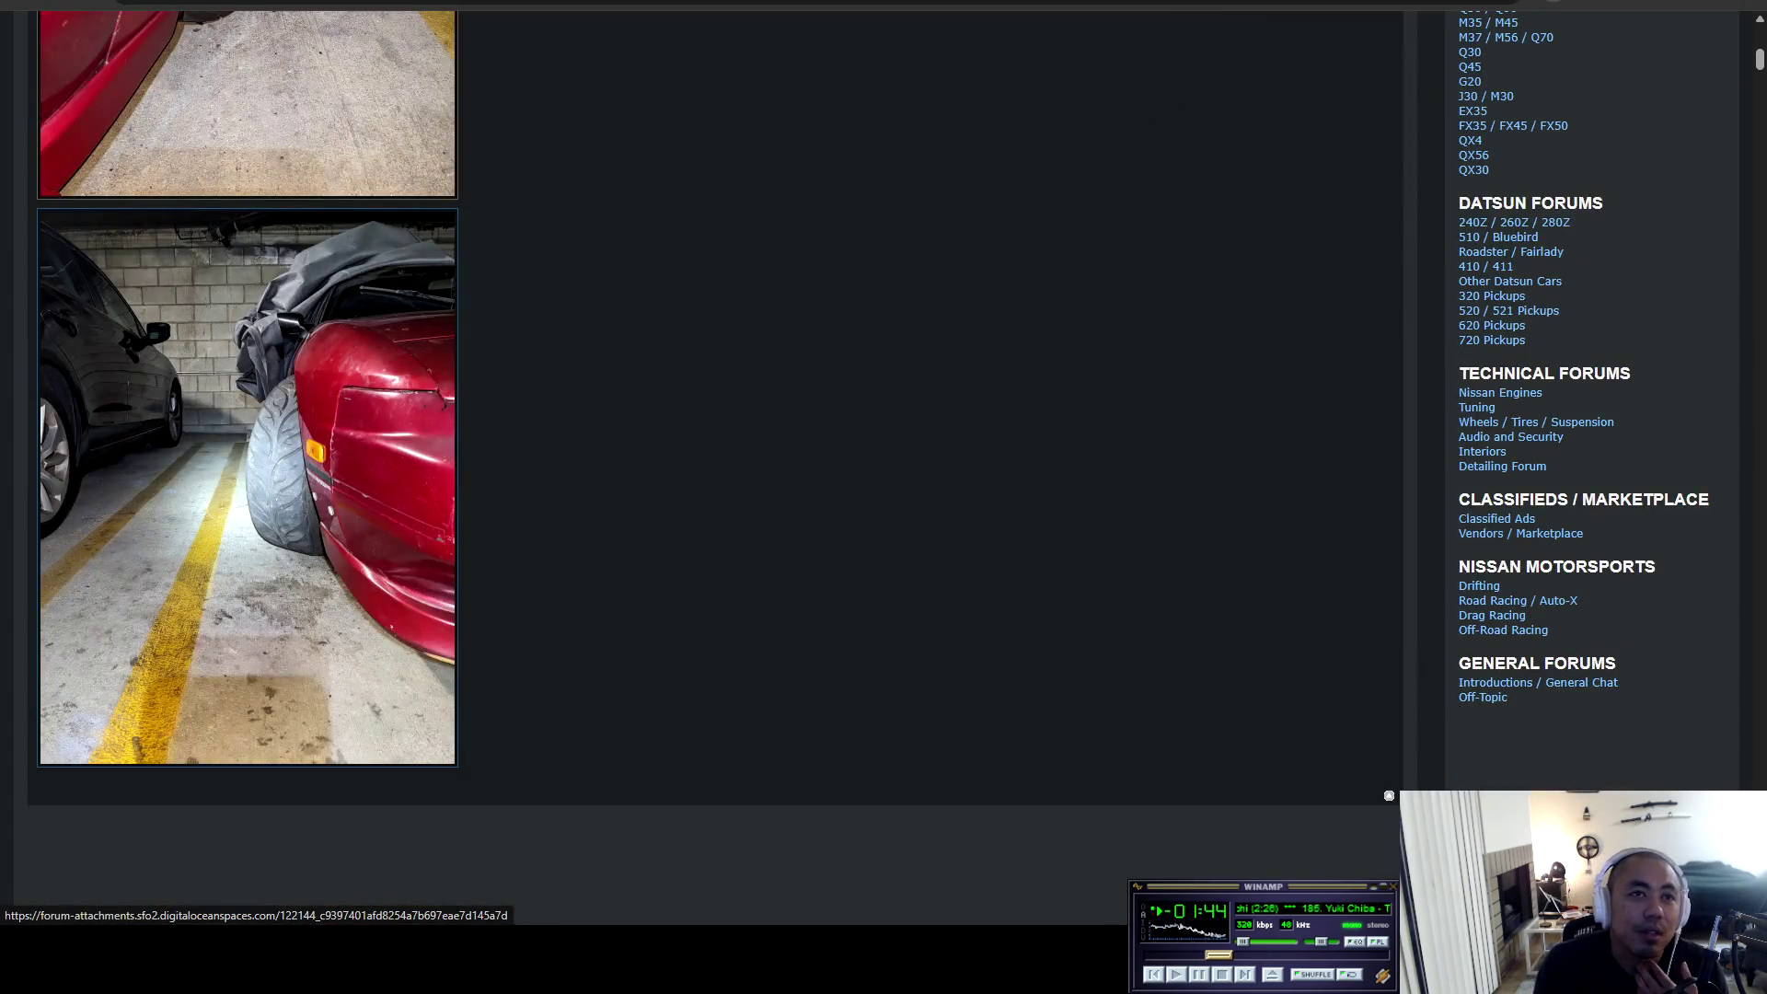
scroll(267, 649, down, 3)
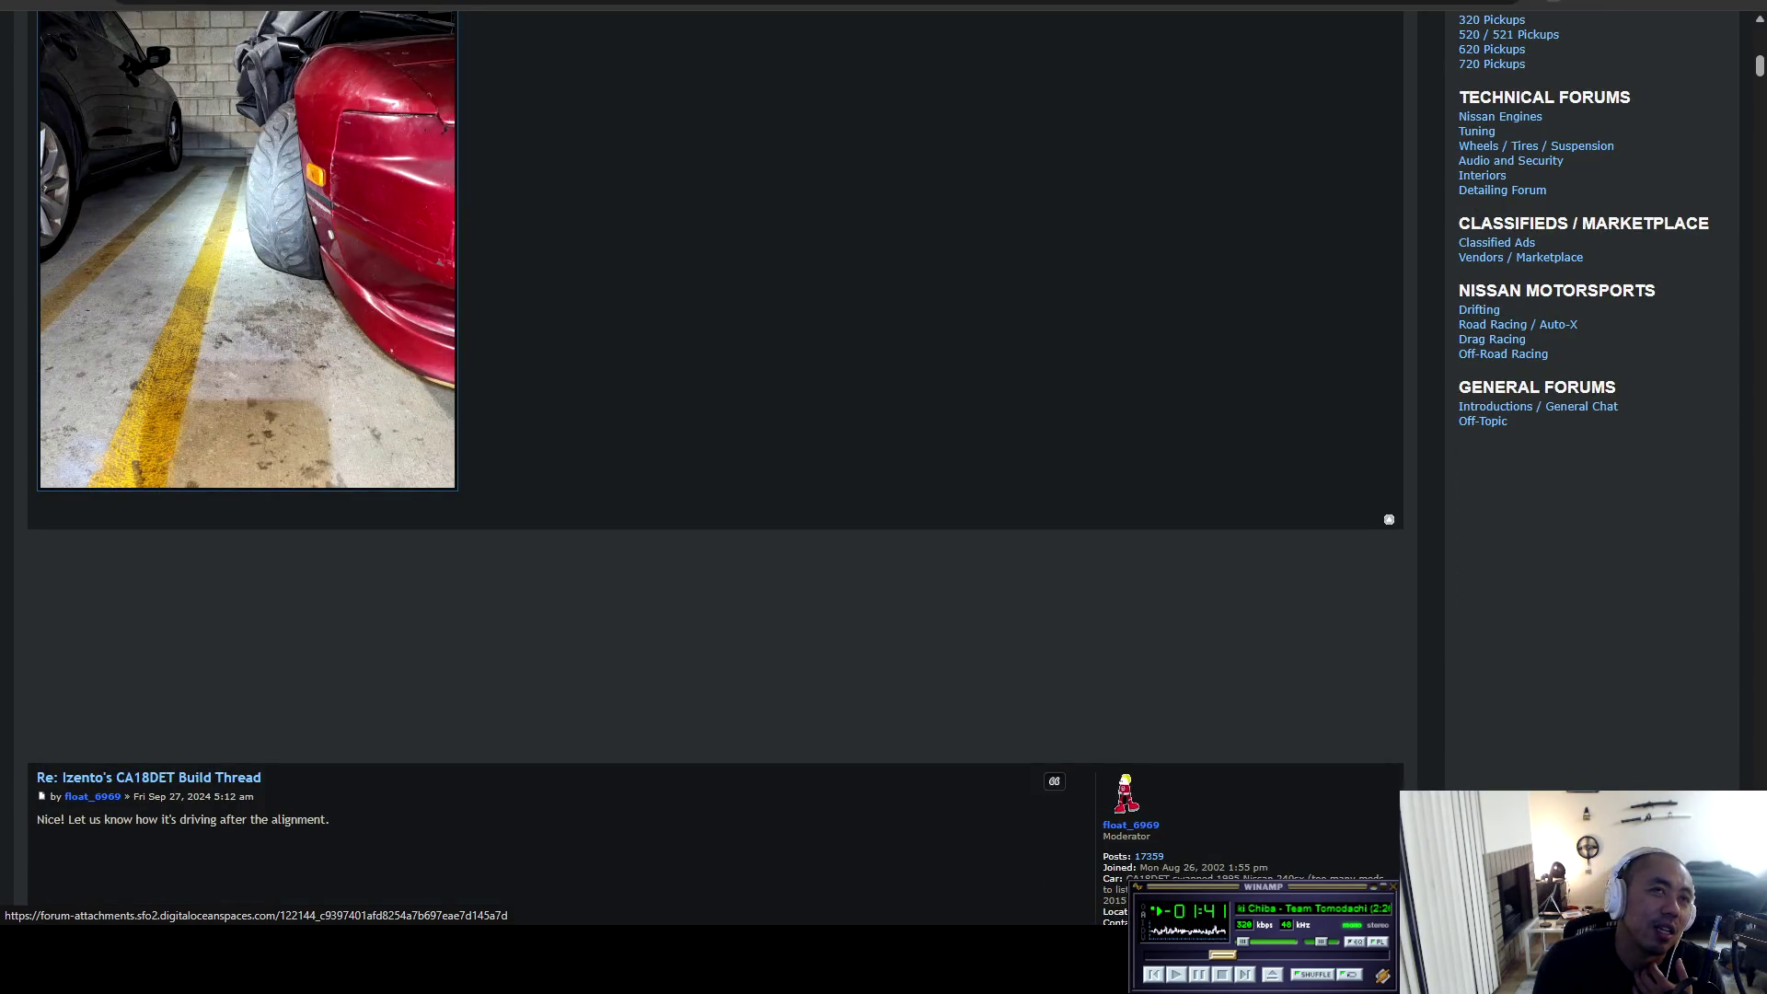
scroll(715, 362, up, 2)
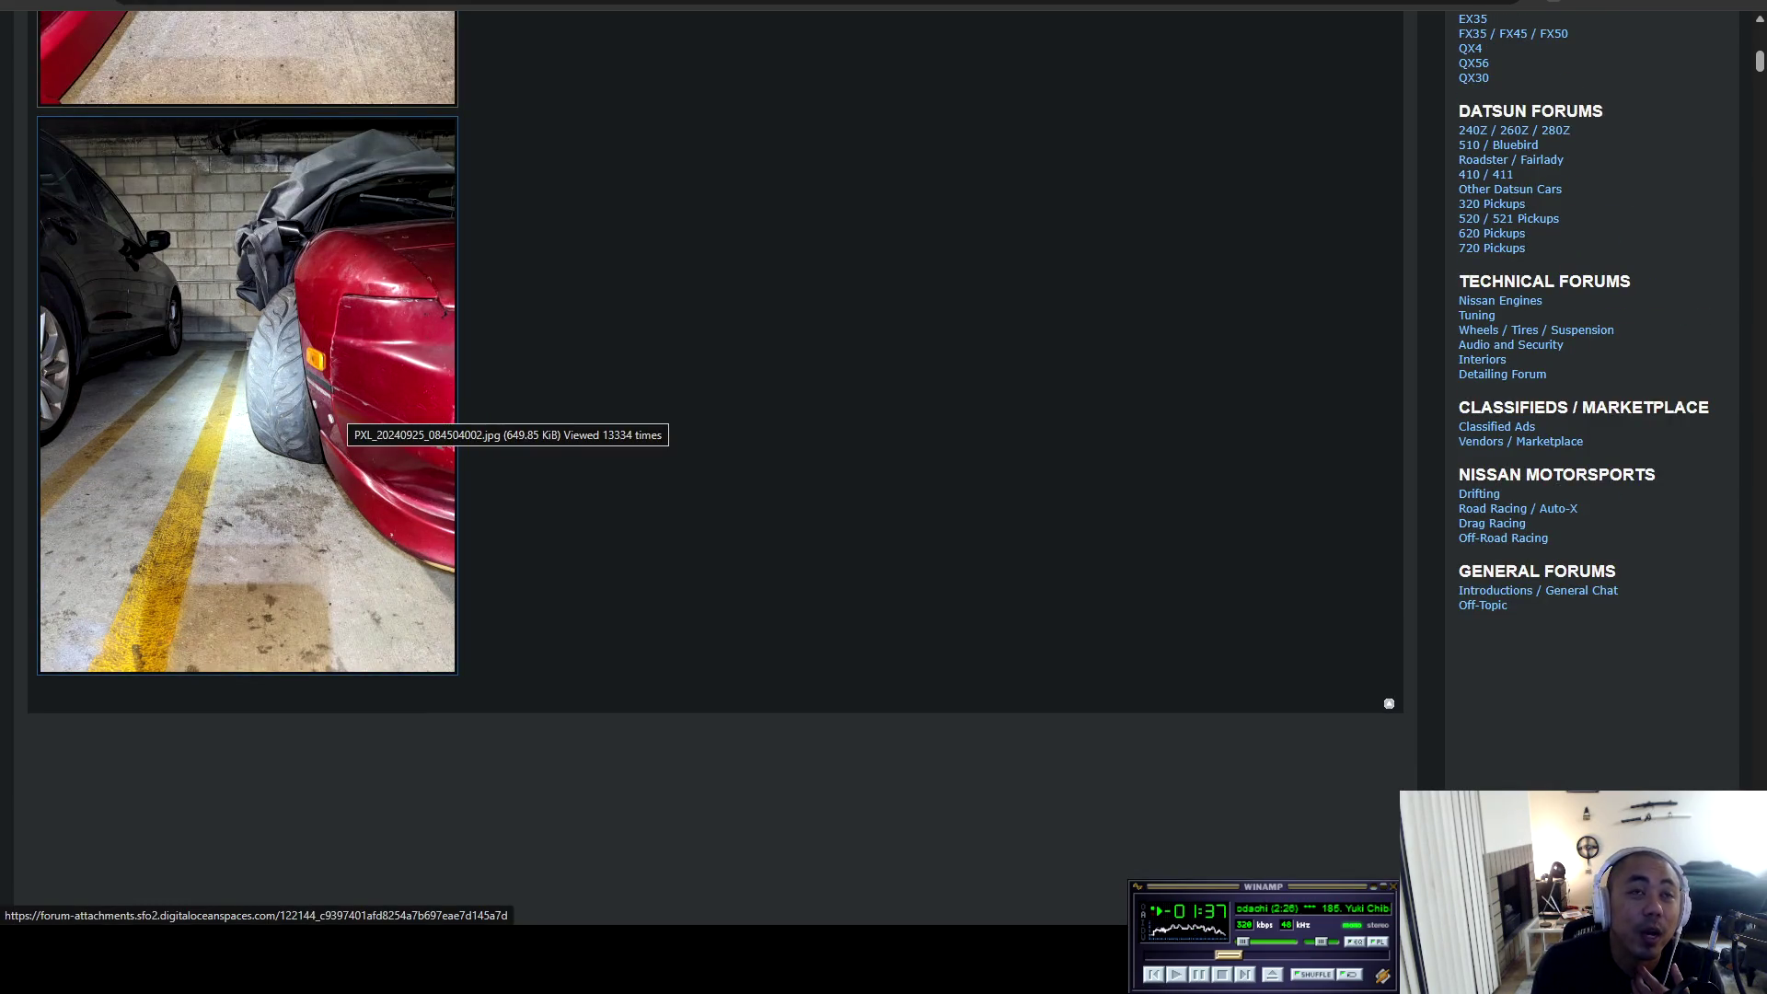
scroll(350, 418, down, 15)
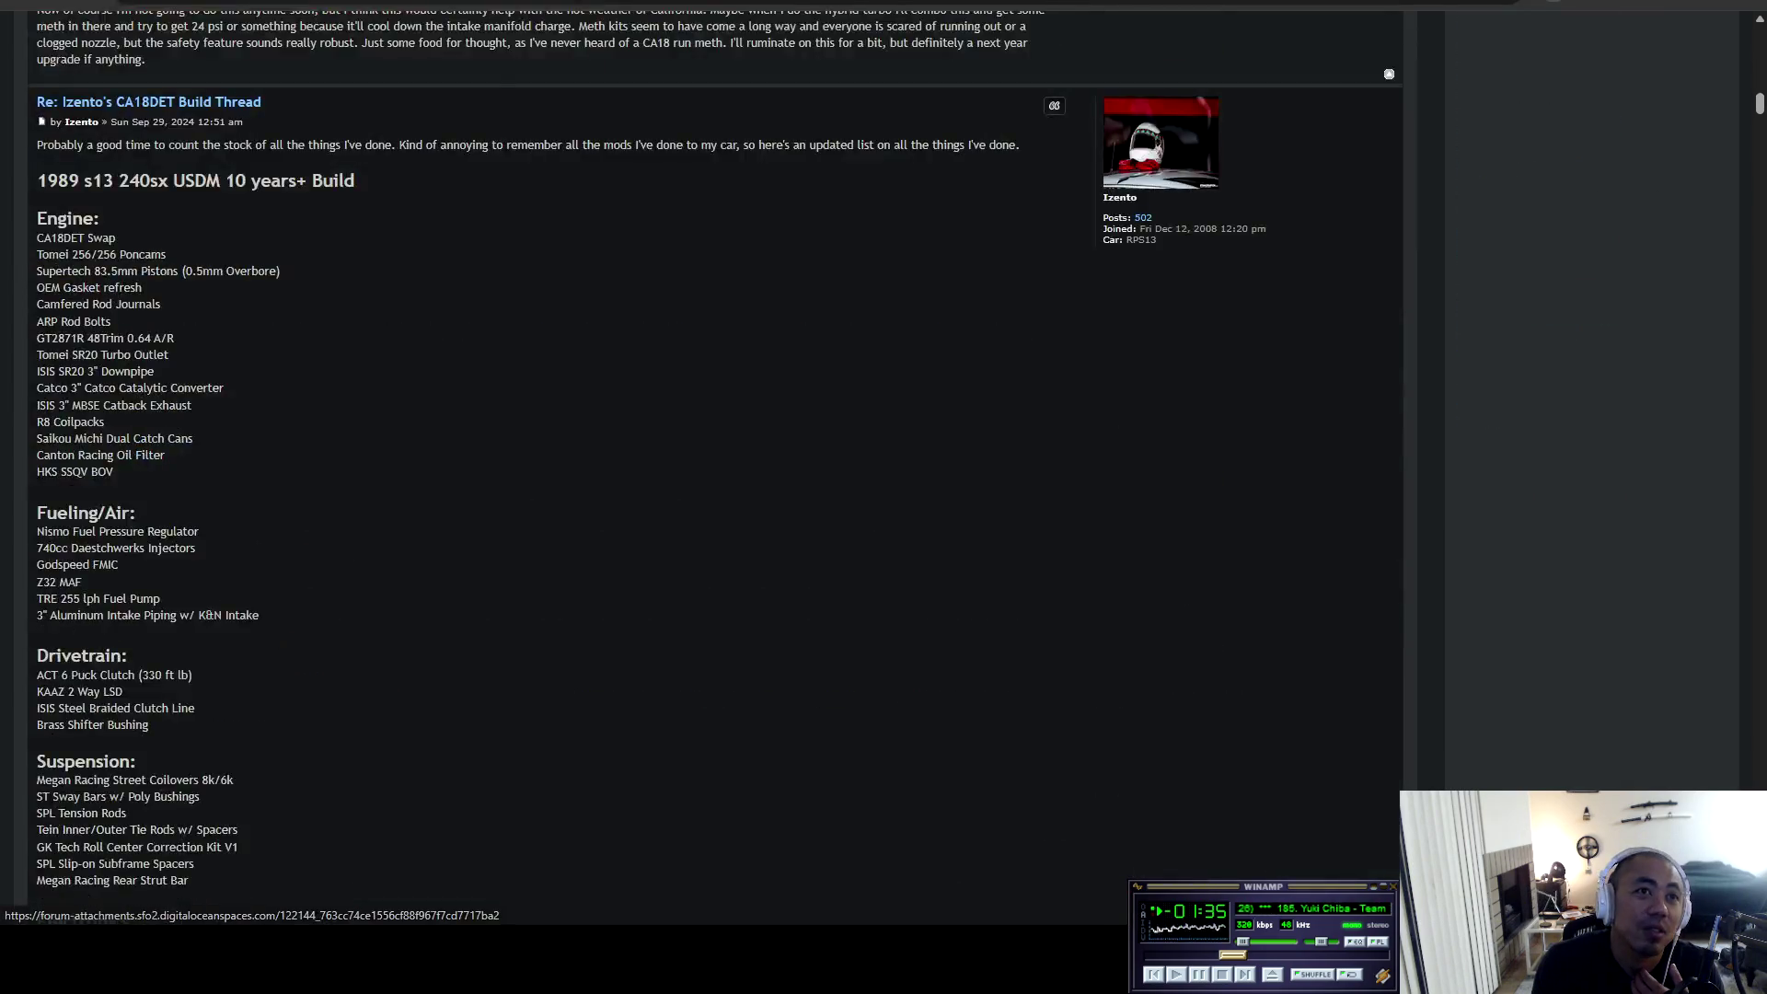
scroll(715, 460, down, 20)
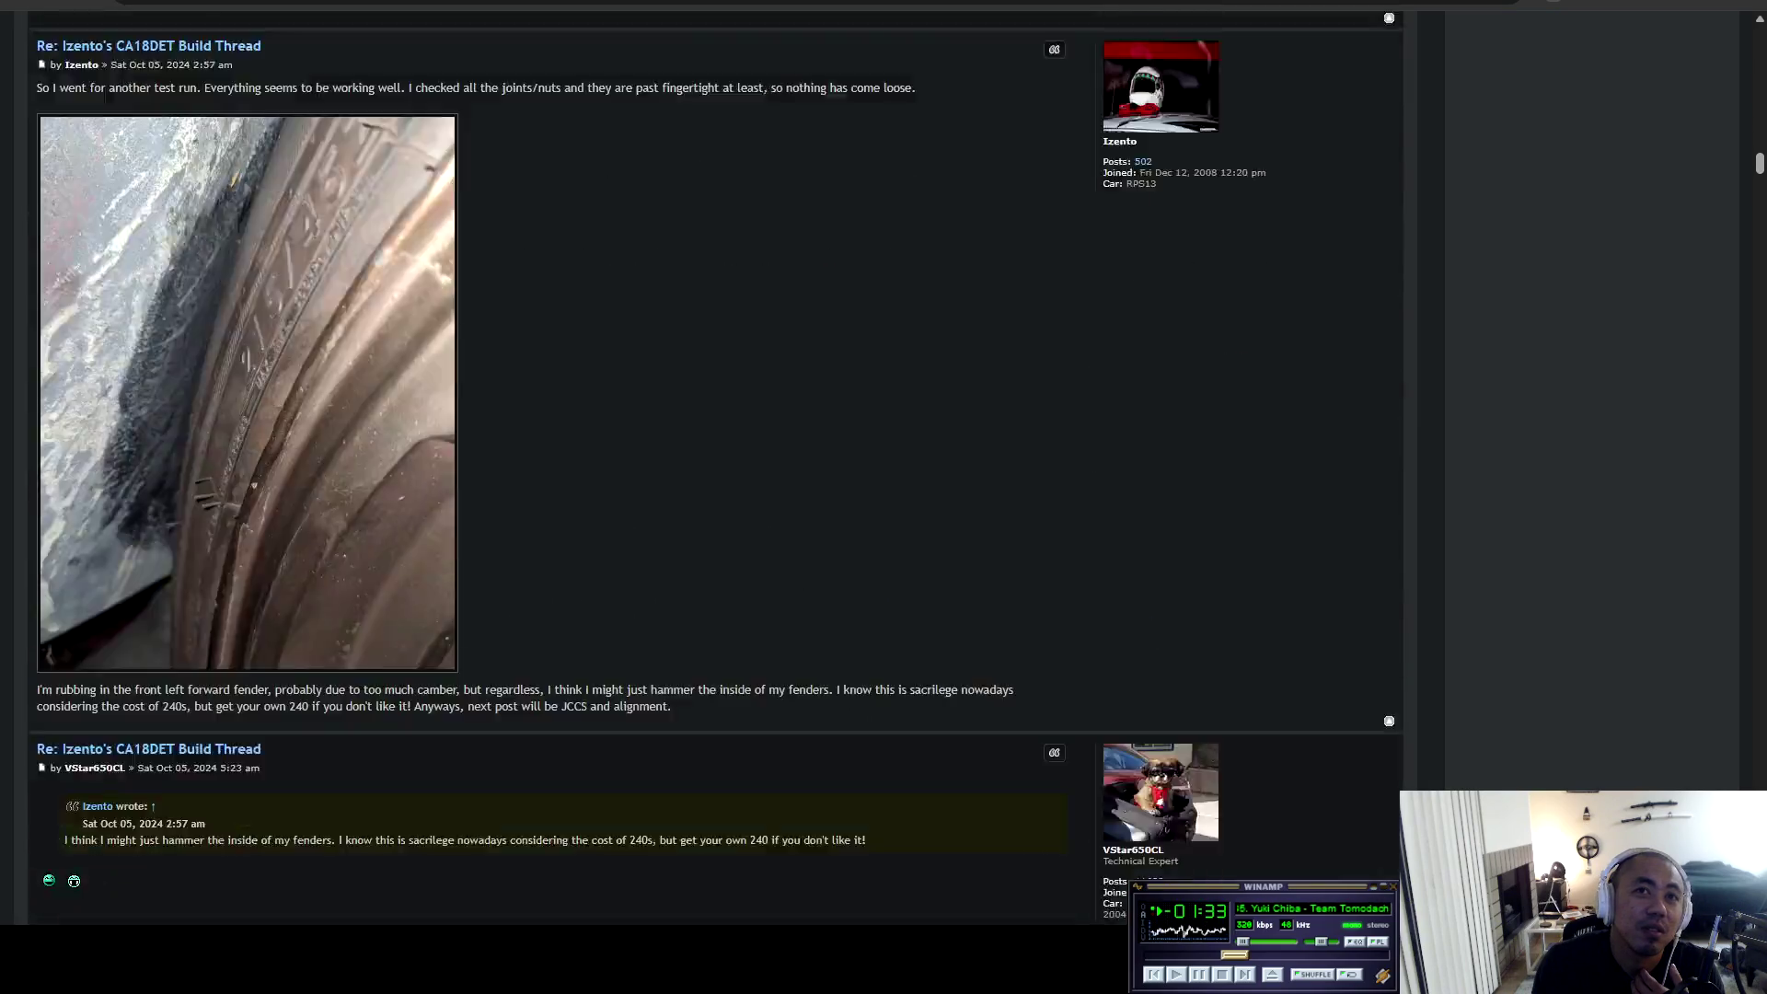
scroll(715, 460, down, 20)
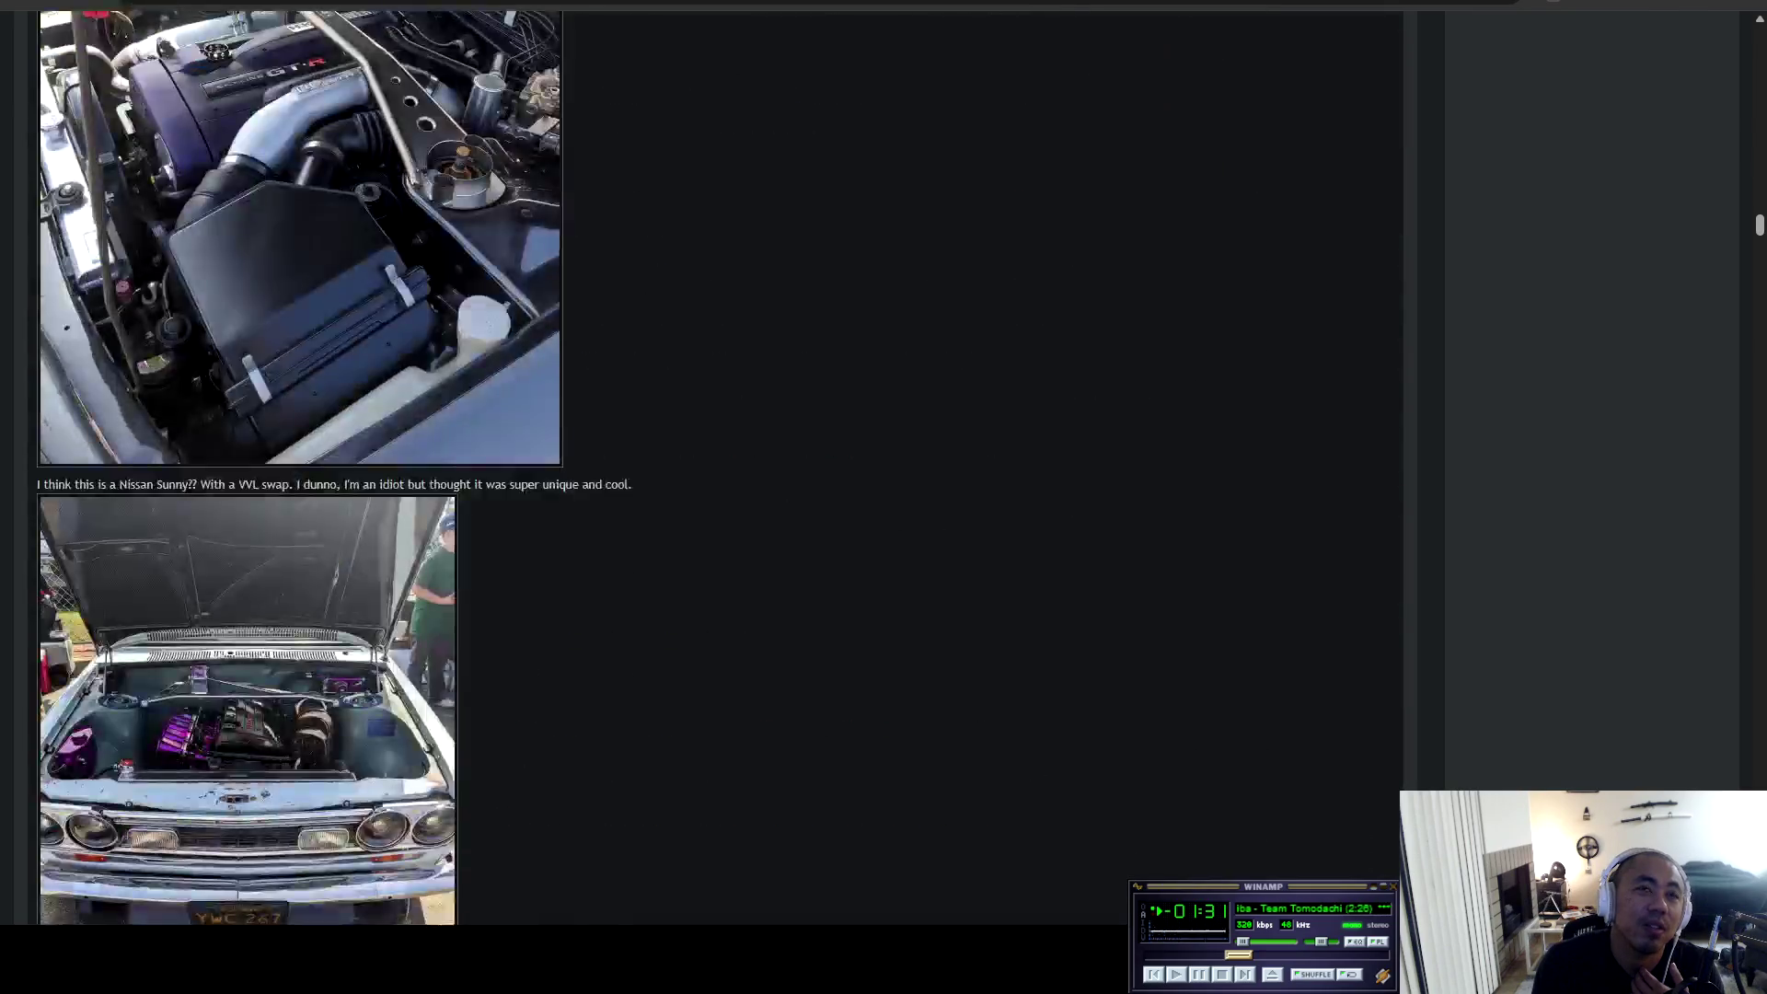
scroll(254, 468, down, 5)
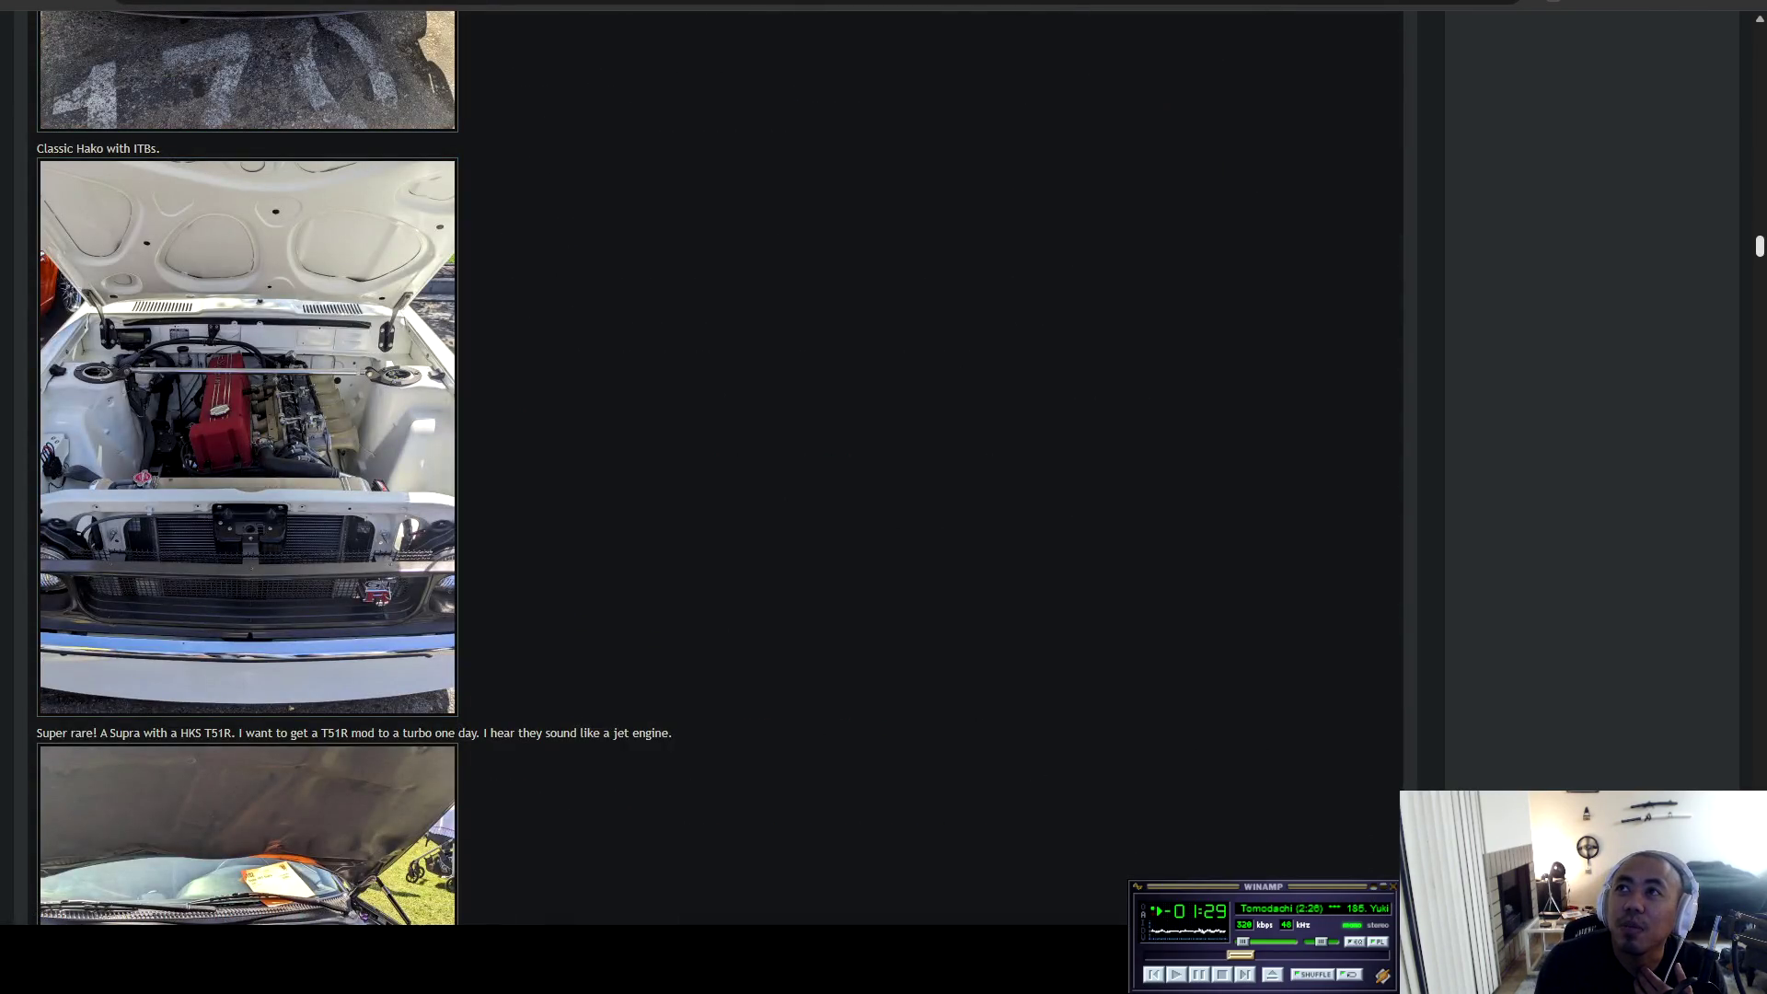
scroll(715, 460, down, 20)
scroll(715, 460, up, 7)
scroll(318, 467, down, 5)
scroll(318, 468, down, 10)
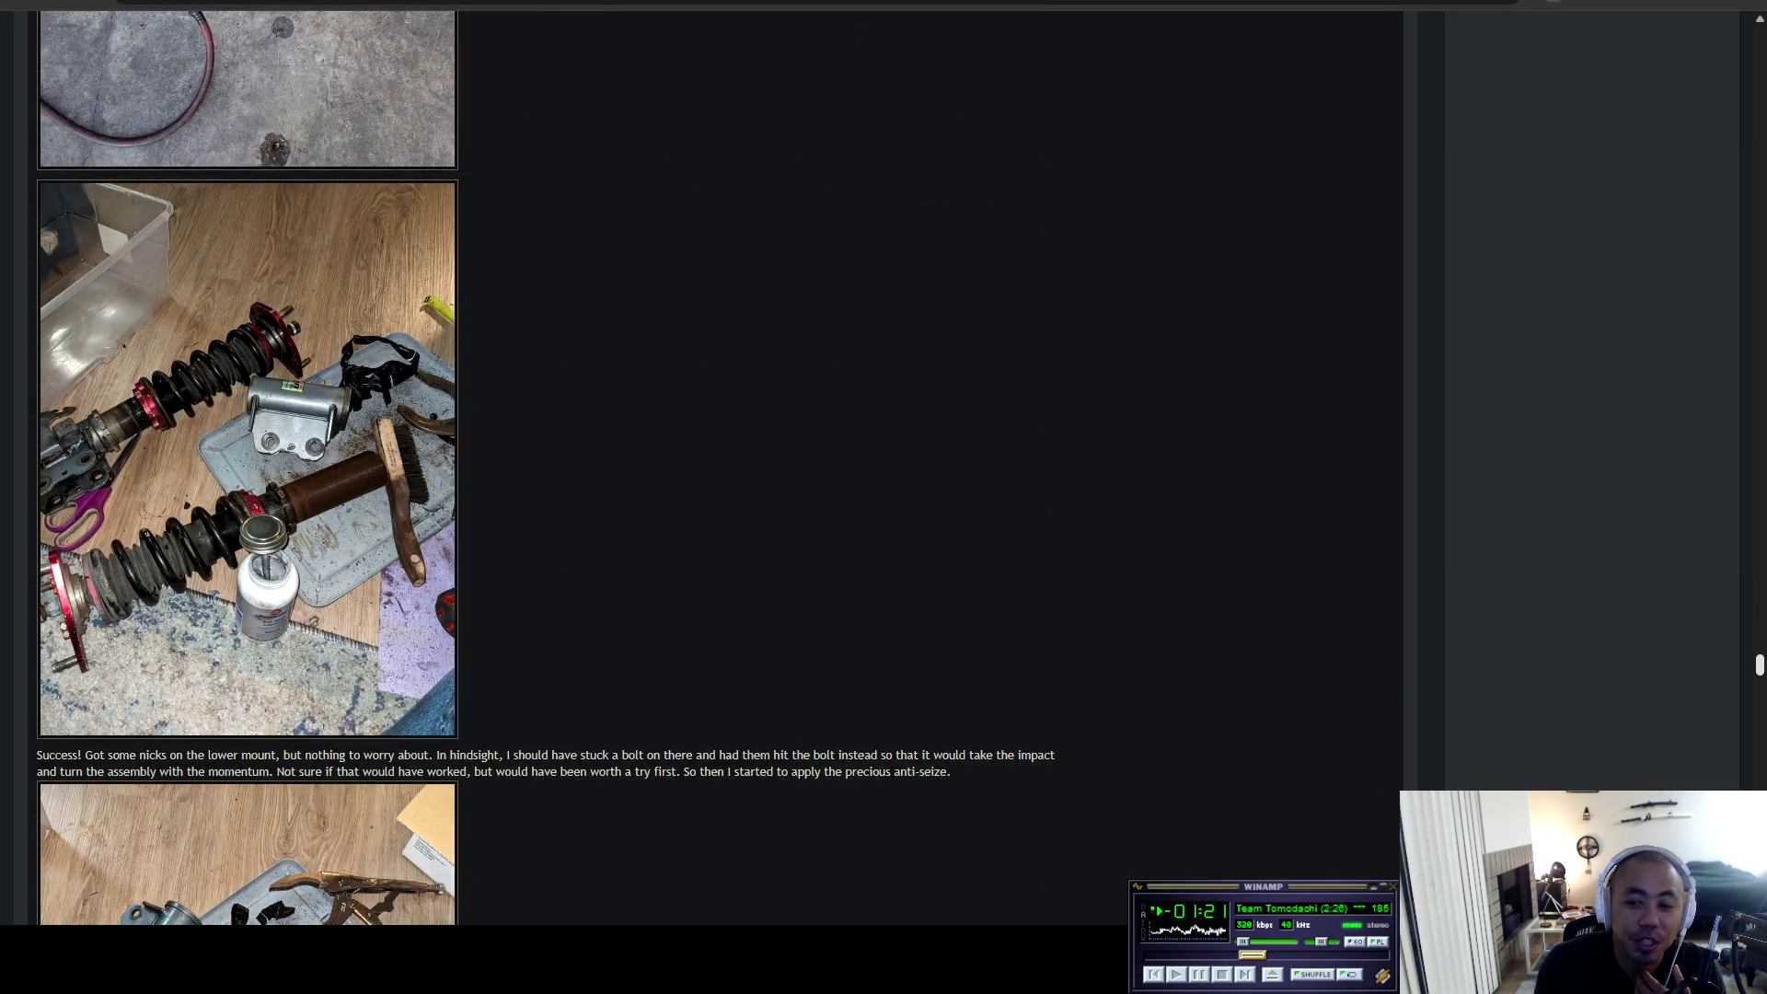
scroll(699, 468, down, 5)
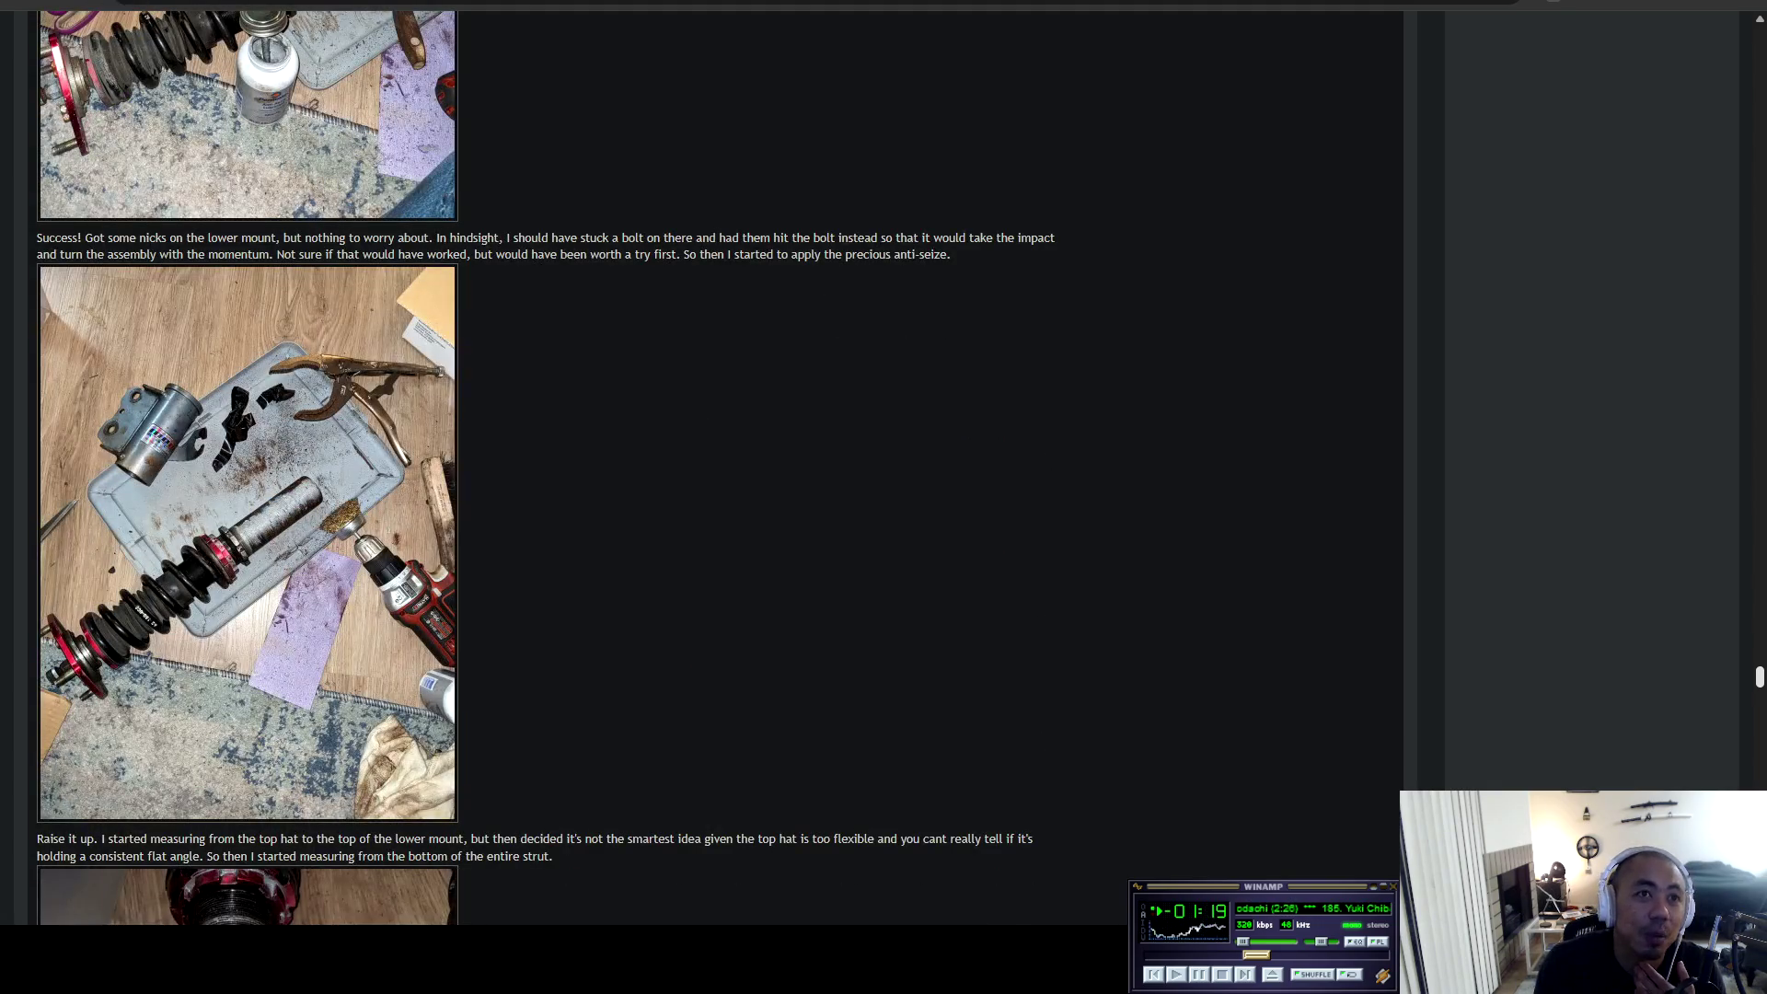
scroll(699, 467, down, 3)
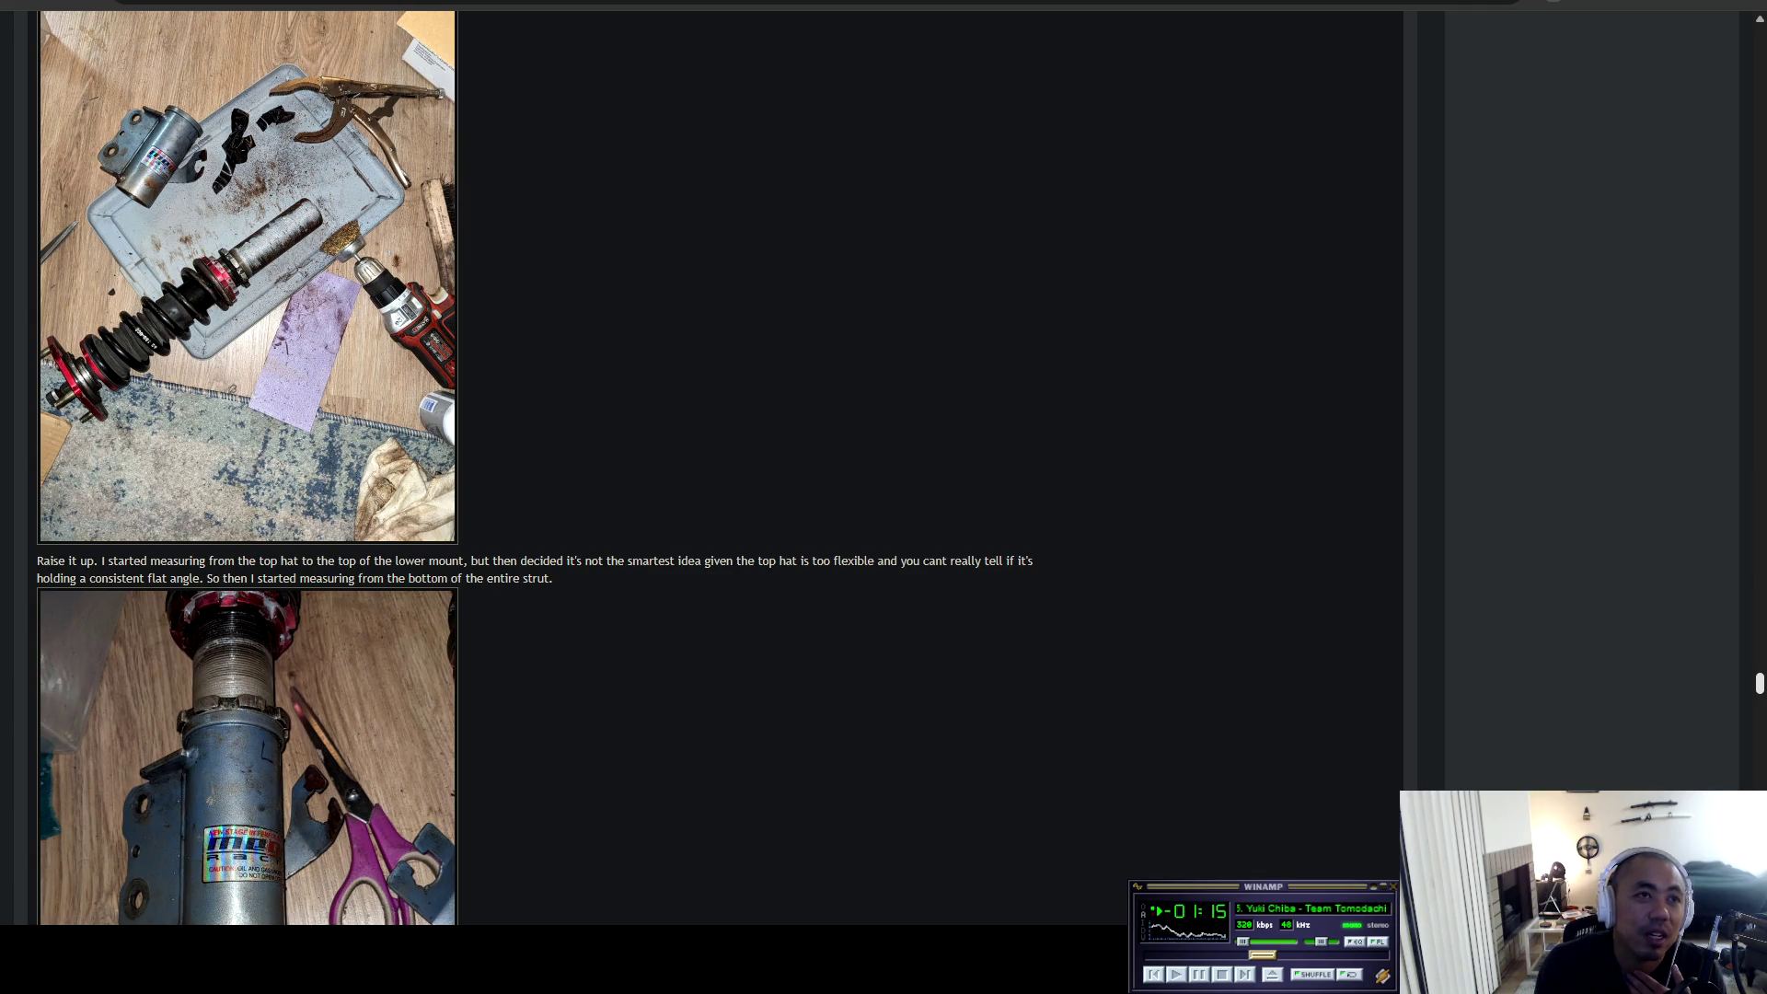
scroll(699, 468, down, 4)
scroll(700, 467, up, 13)
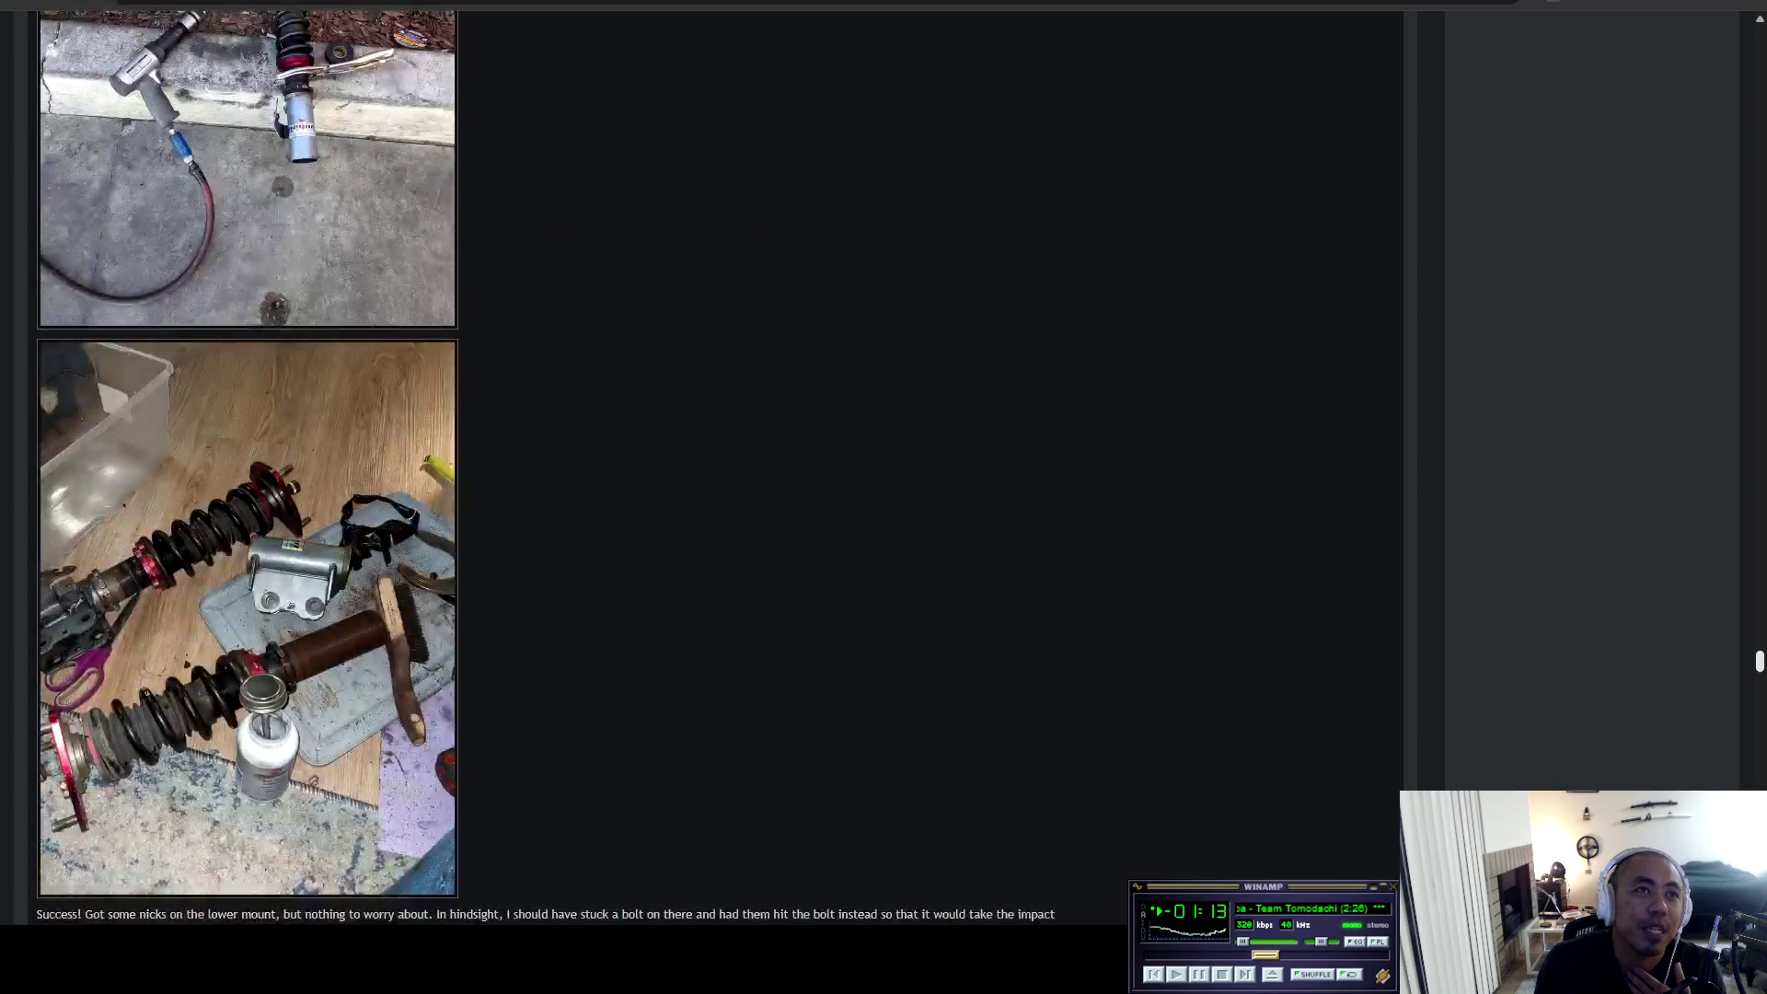
scroll(700, 467, down, 4)
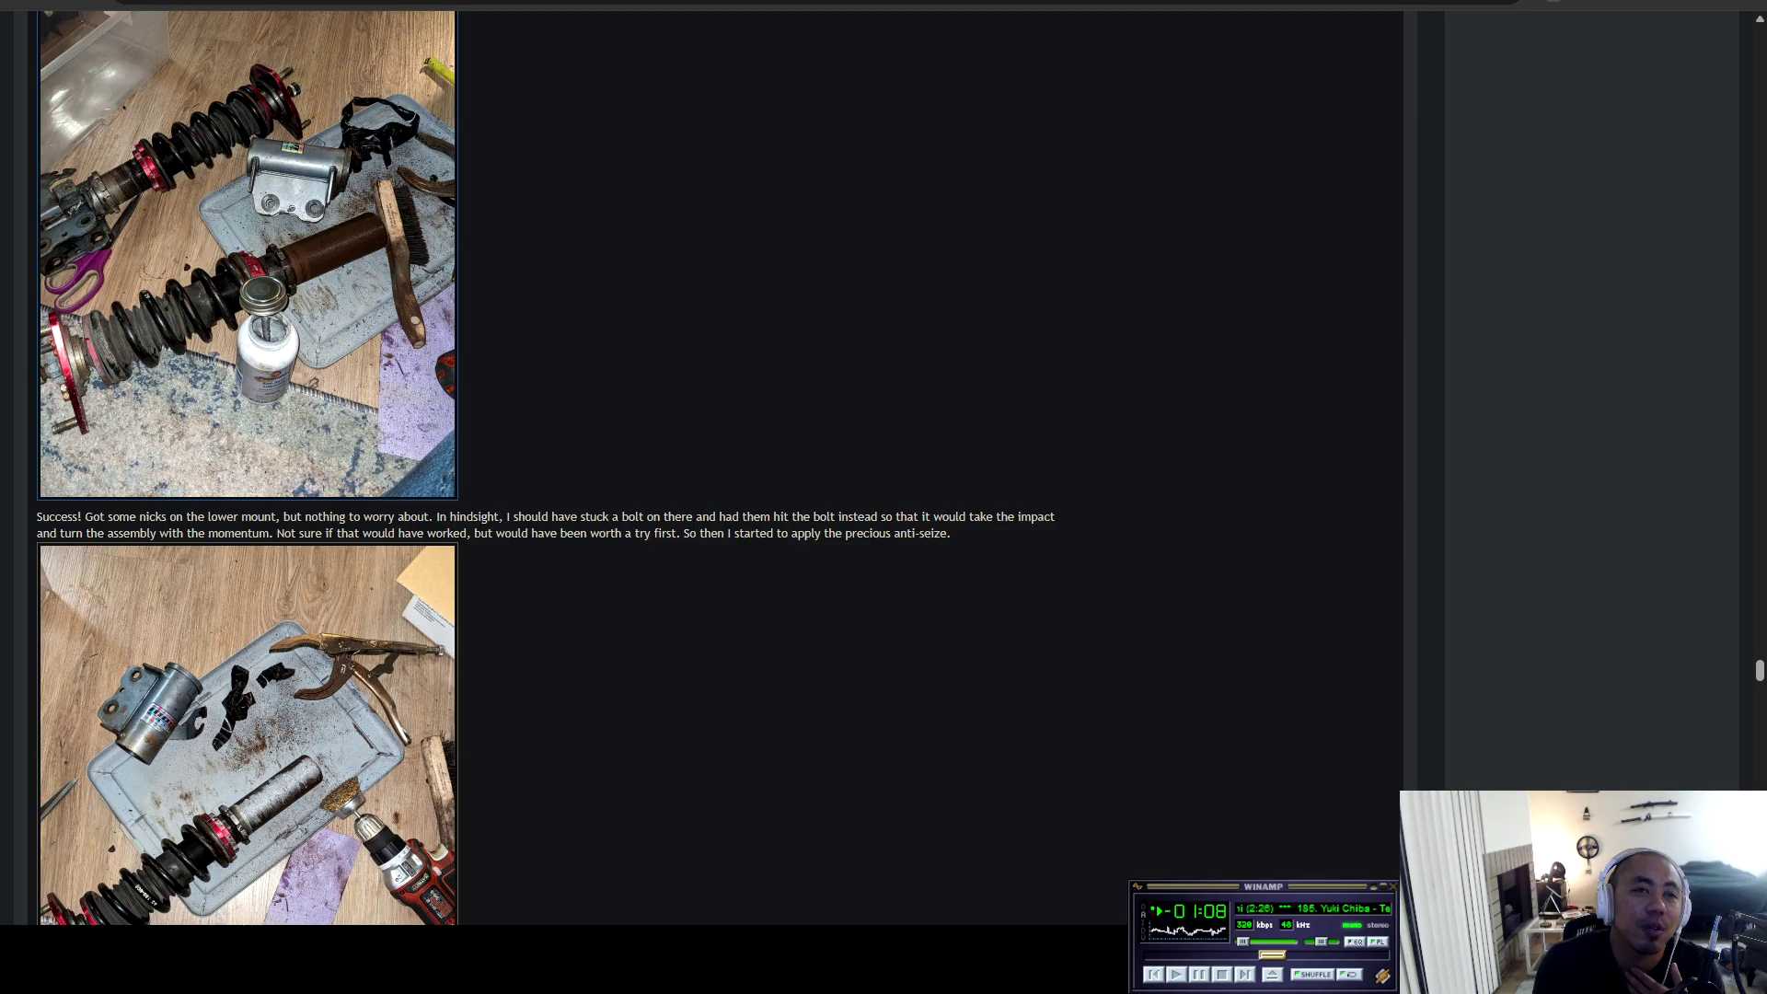
scroll(699, 467, down, 20)
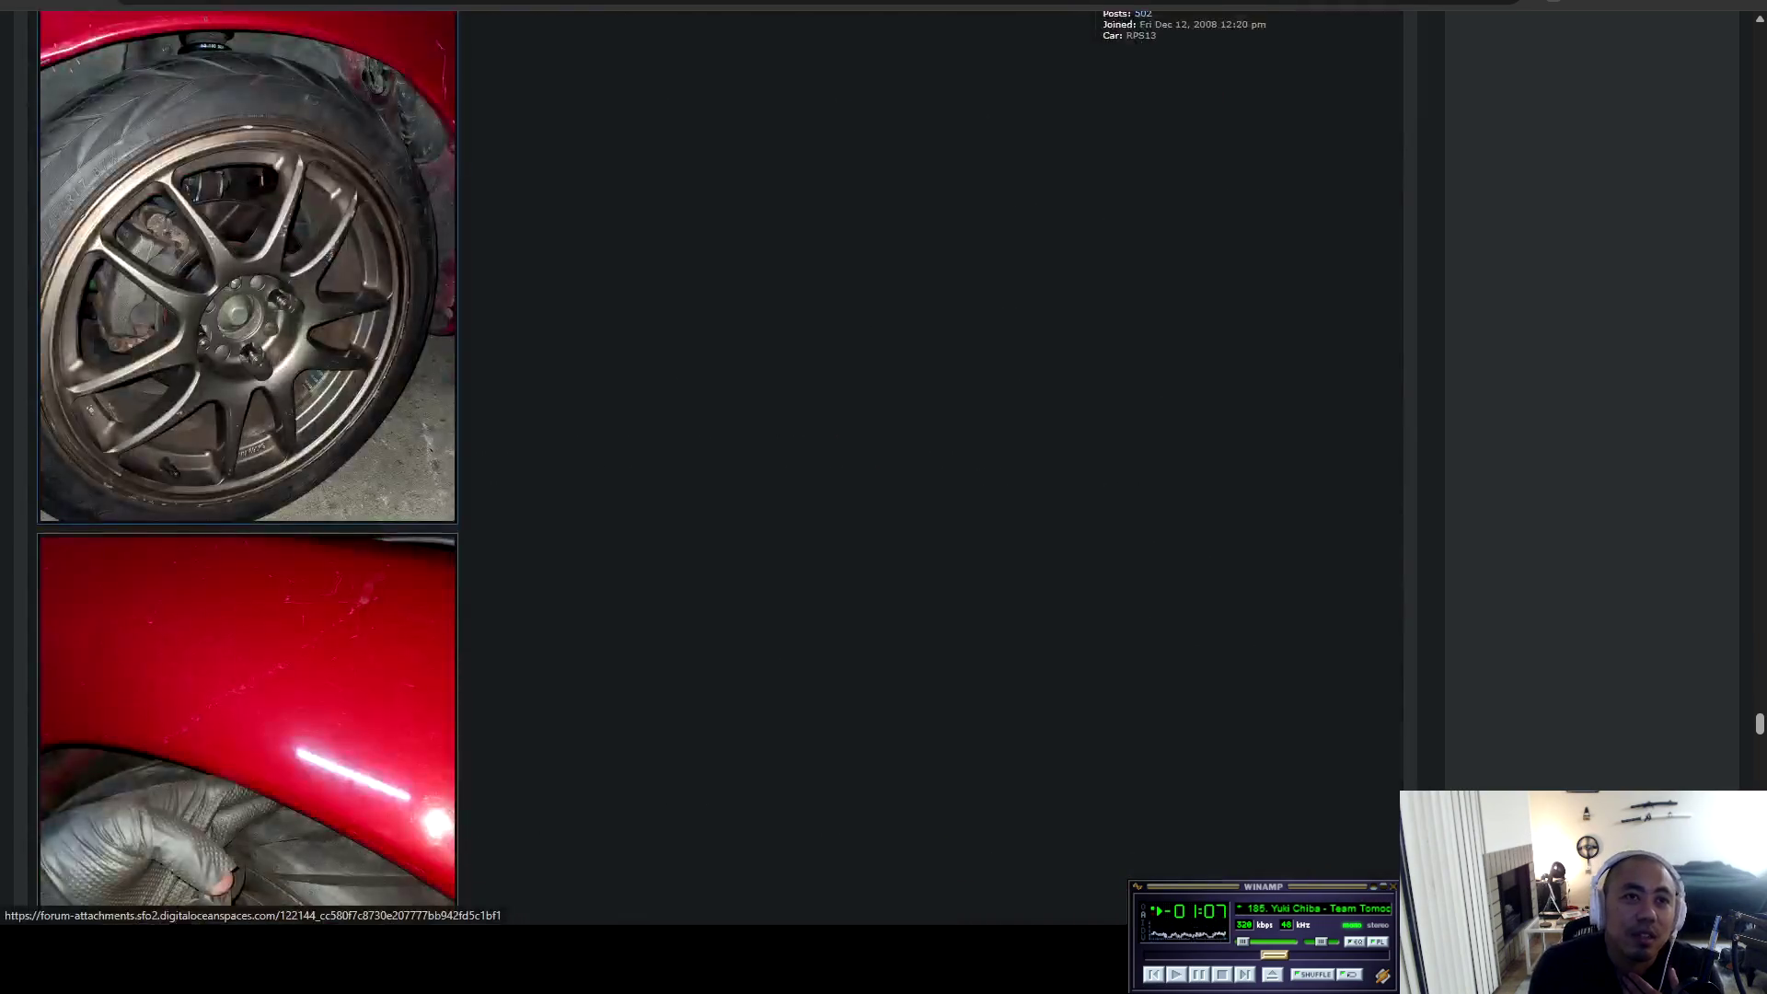
scroll(700, 468, down, 20)
scroll(699, 467, down, 18)
scroll(700, 467, down, 20)
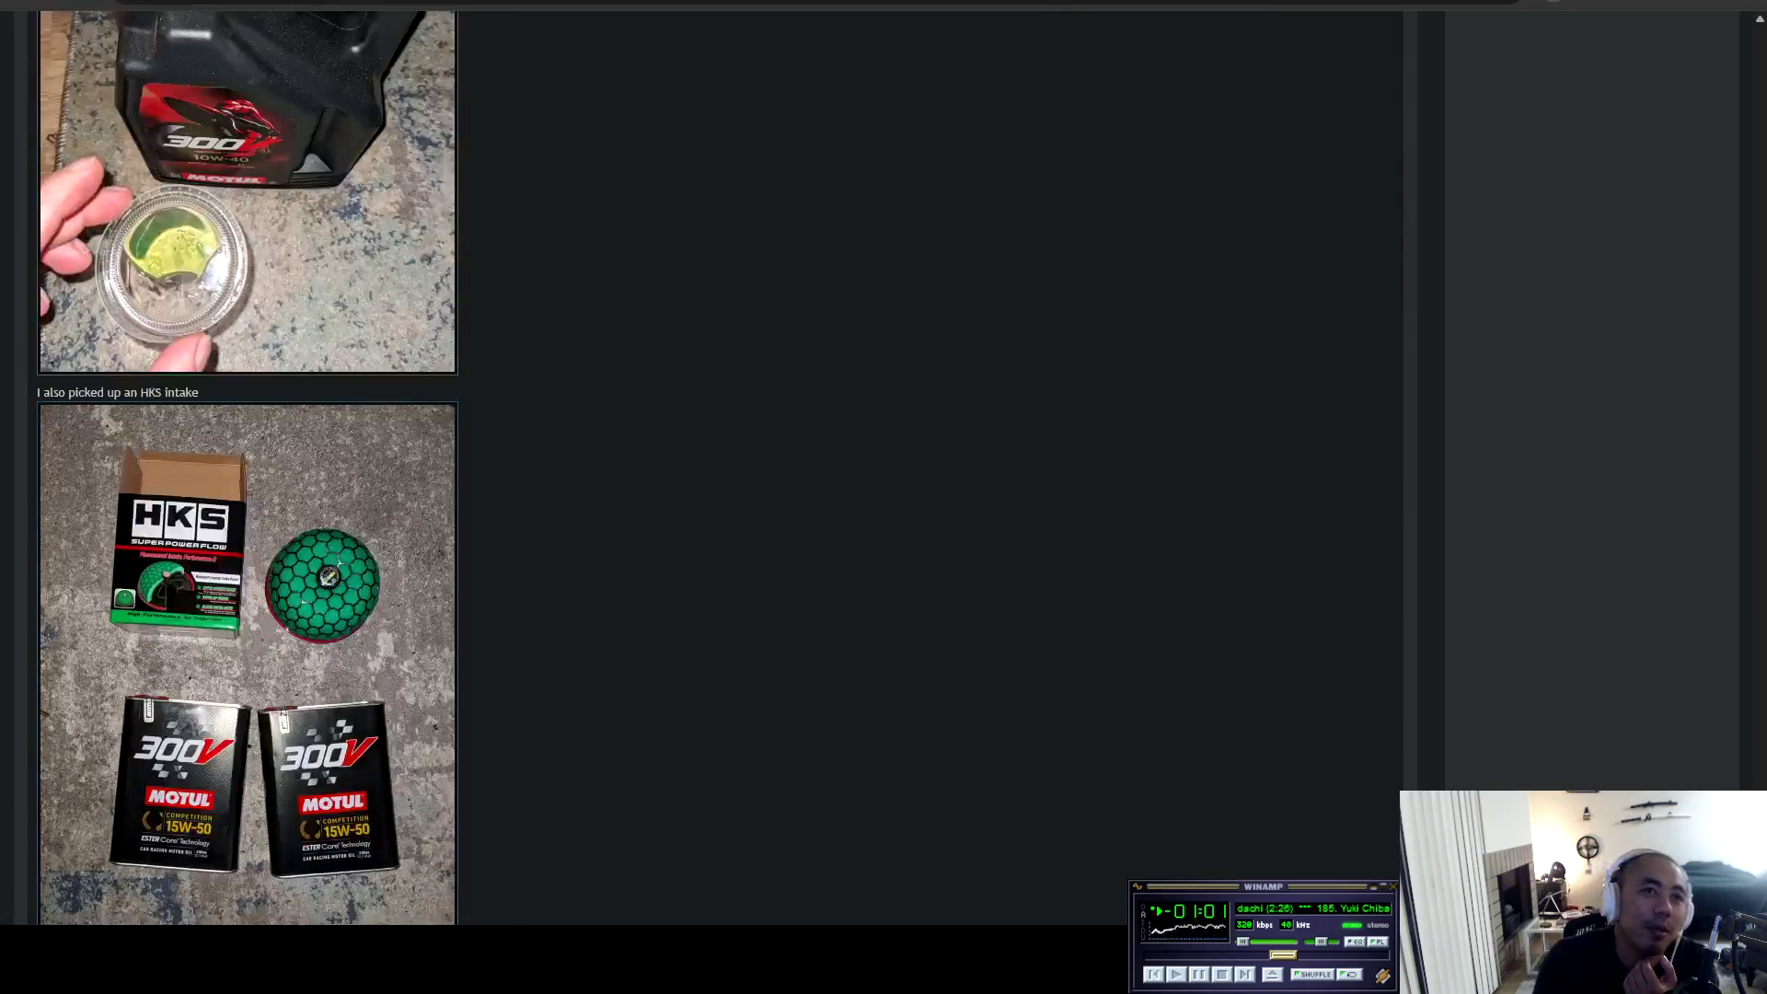
scroll(700, 467, down, 6)
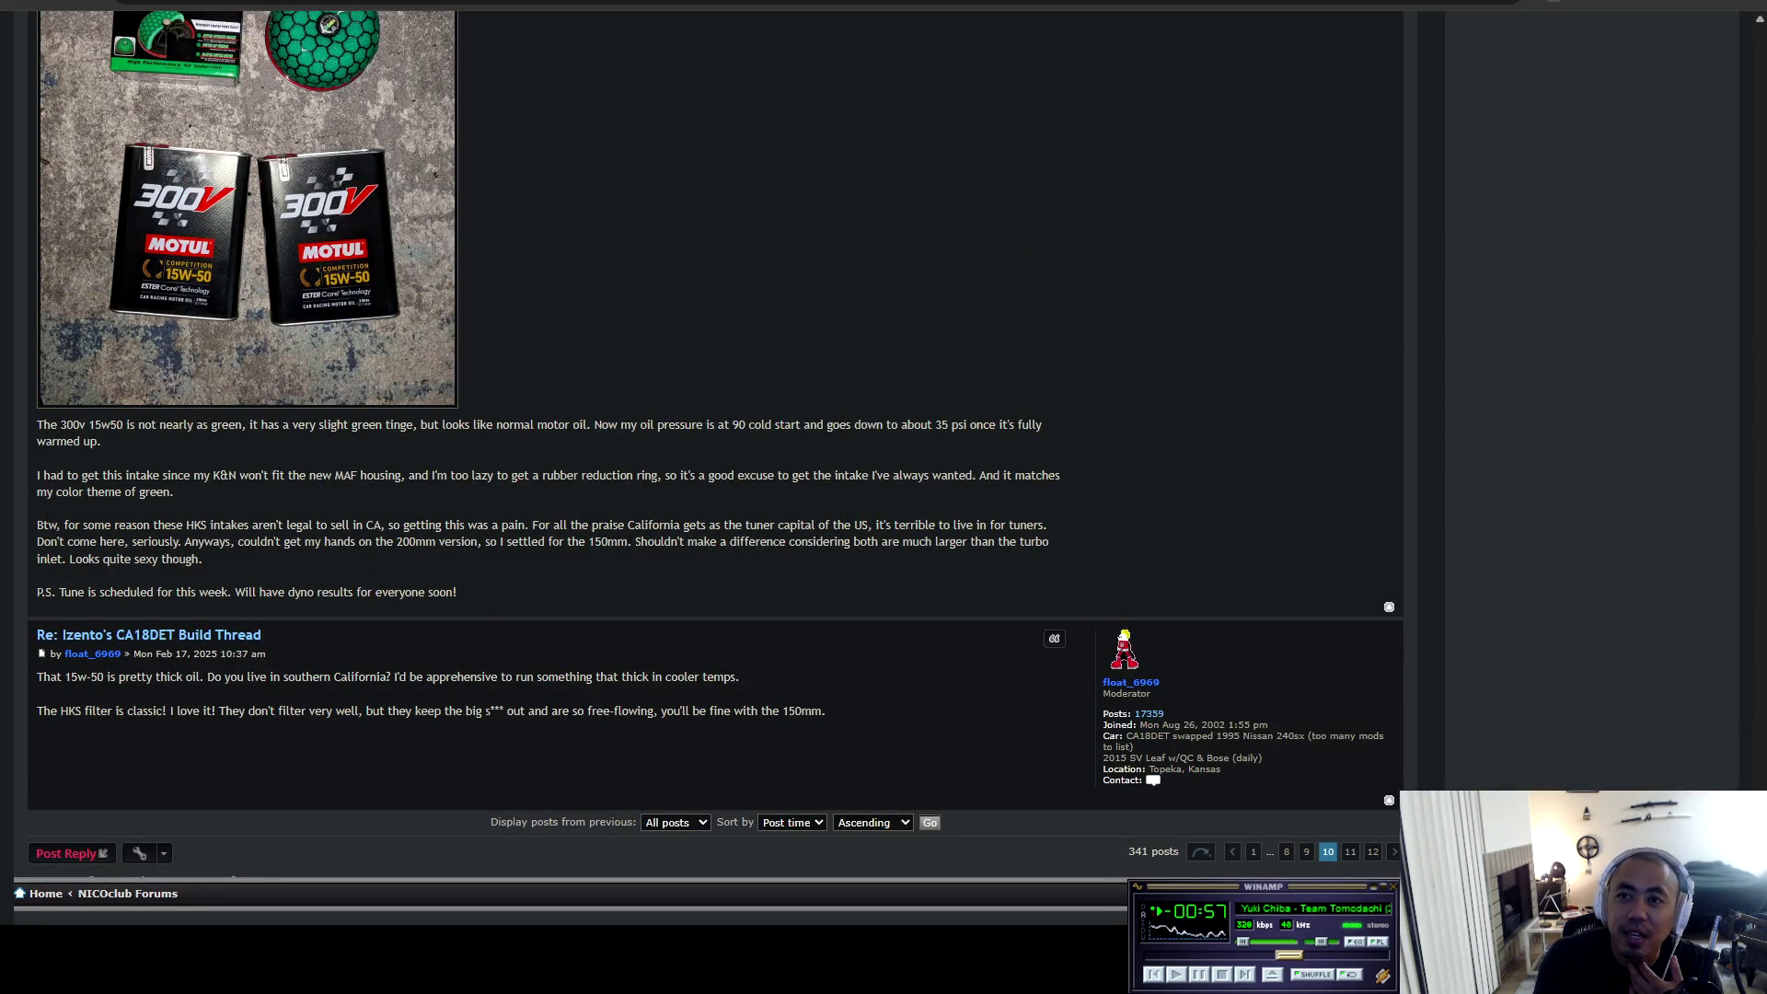
Go to page 11 of the CA18DET thread and read down to the Nismo shifter impressions post.
click(1350, 852)
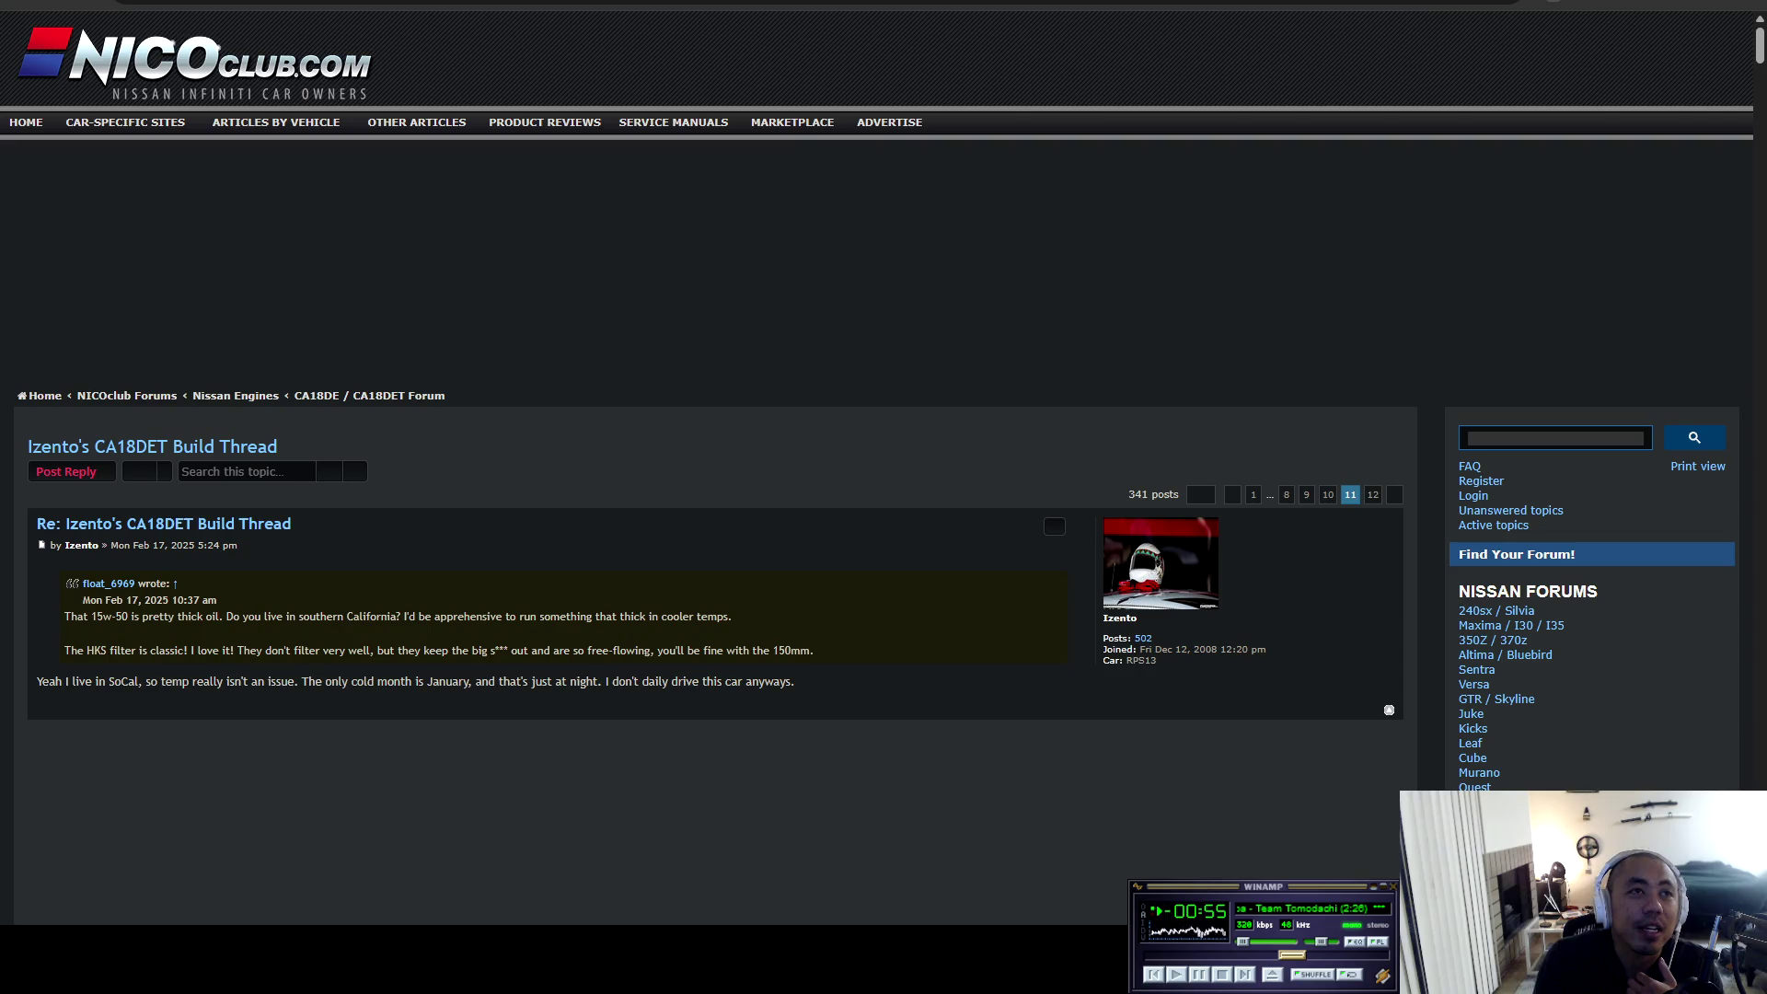
scroll(700, 461, down, 15)
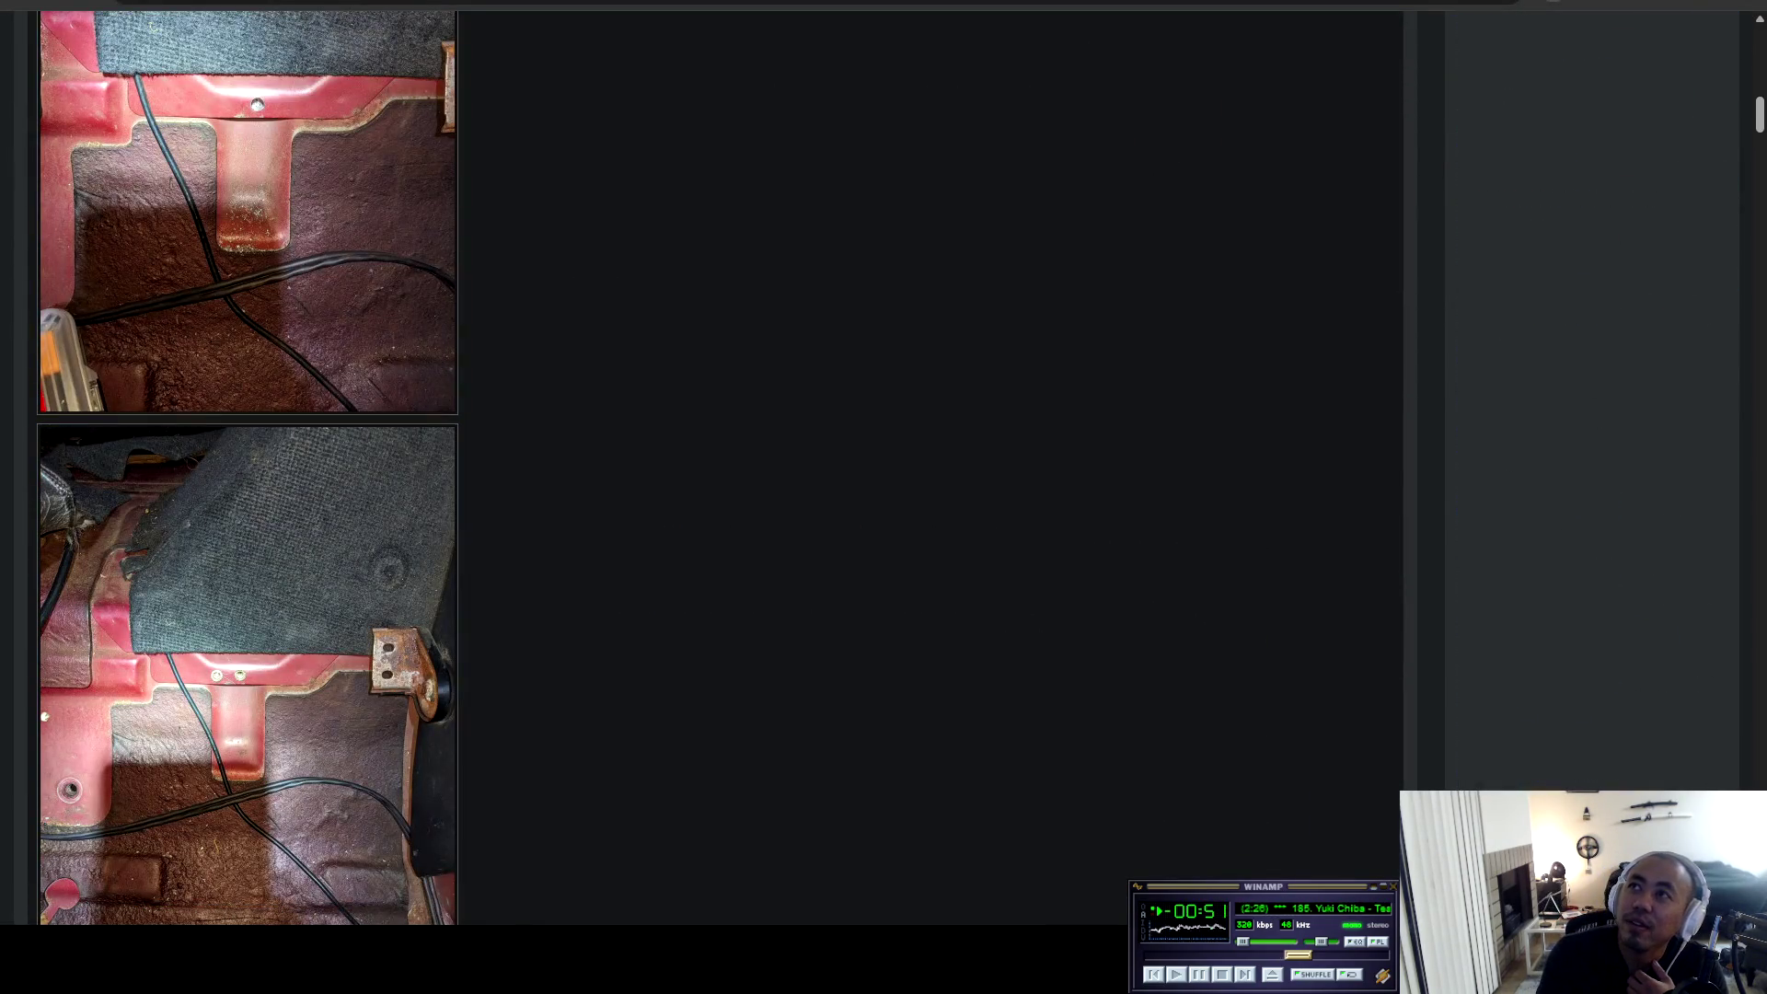
scroll(700, 460, down, 15)
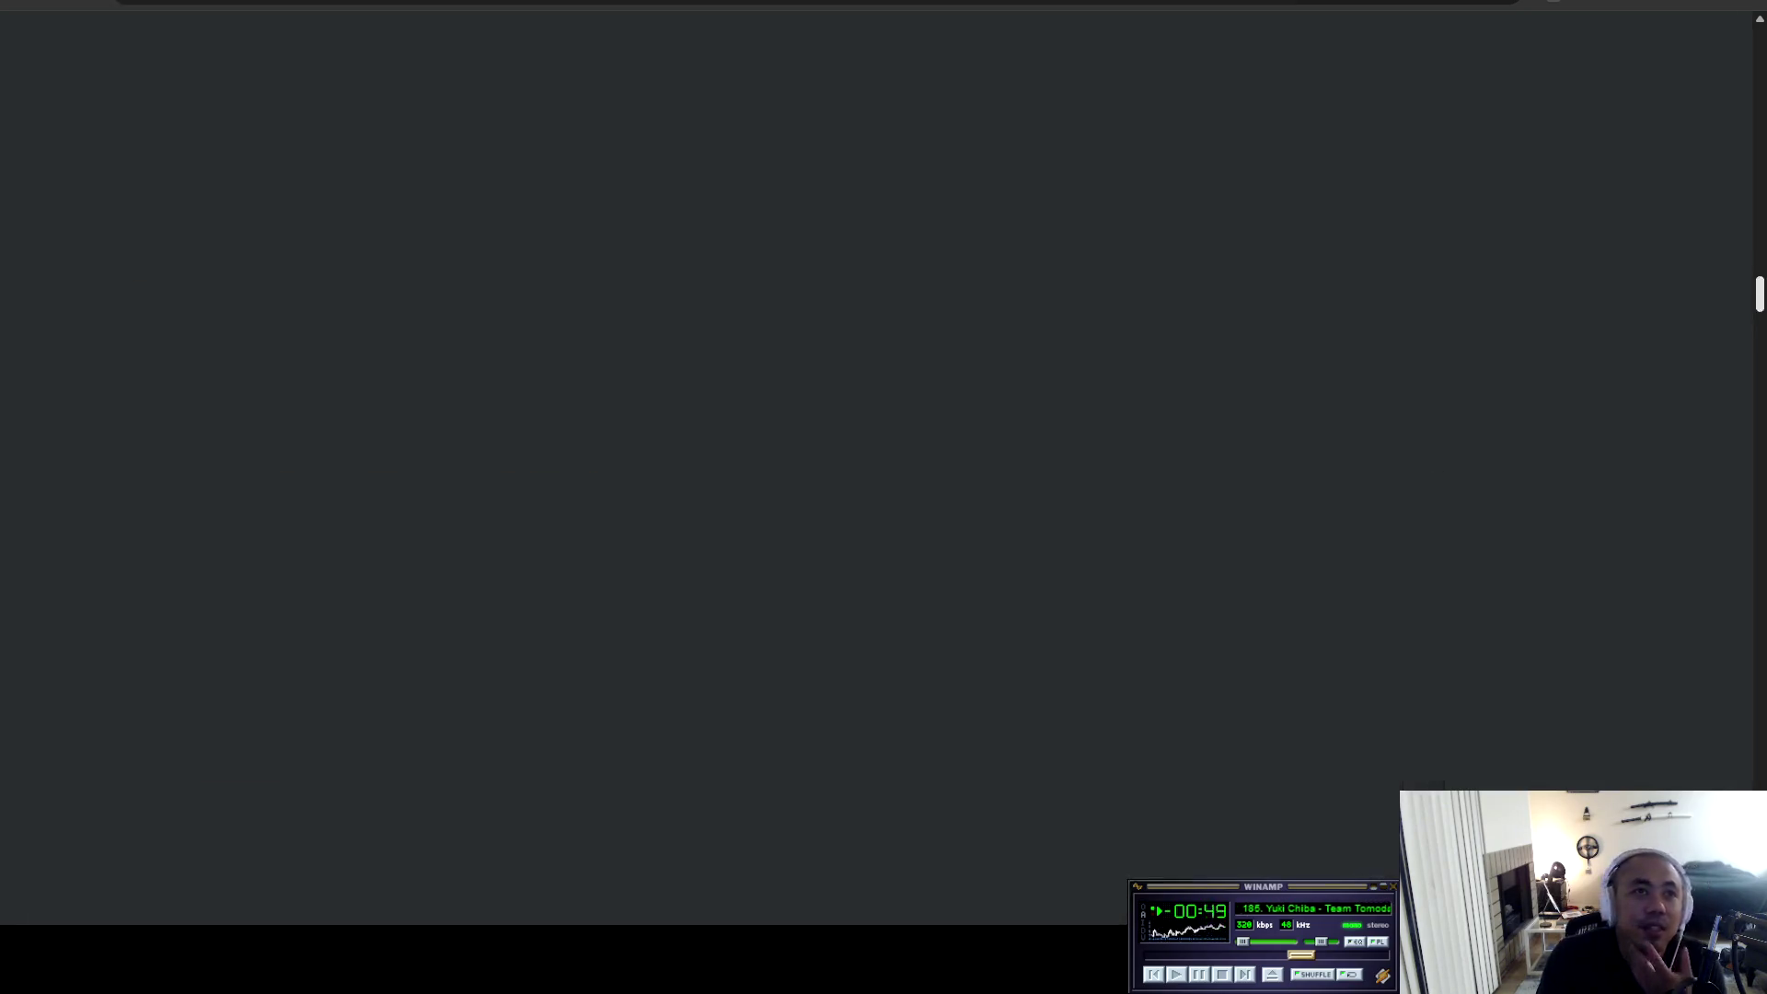
scroll(700, 460, up, 15)
scroll(699, 460, down, 10)
scroll(700, 460, up, 5)
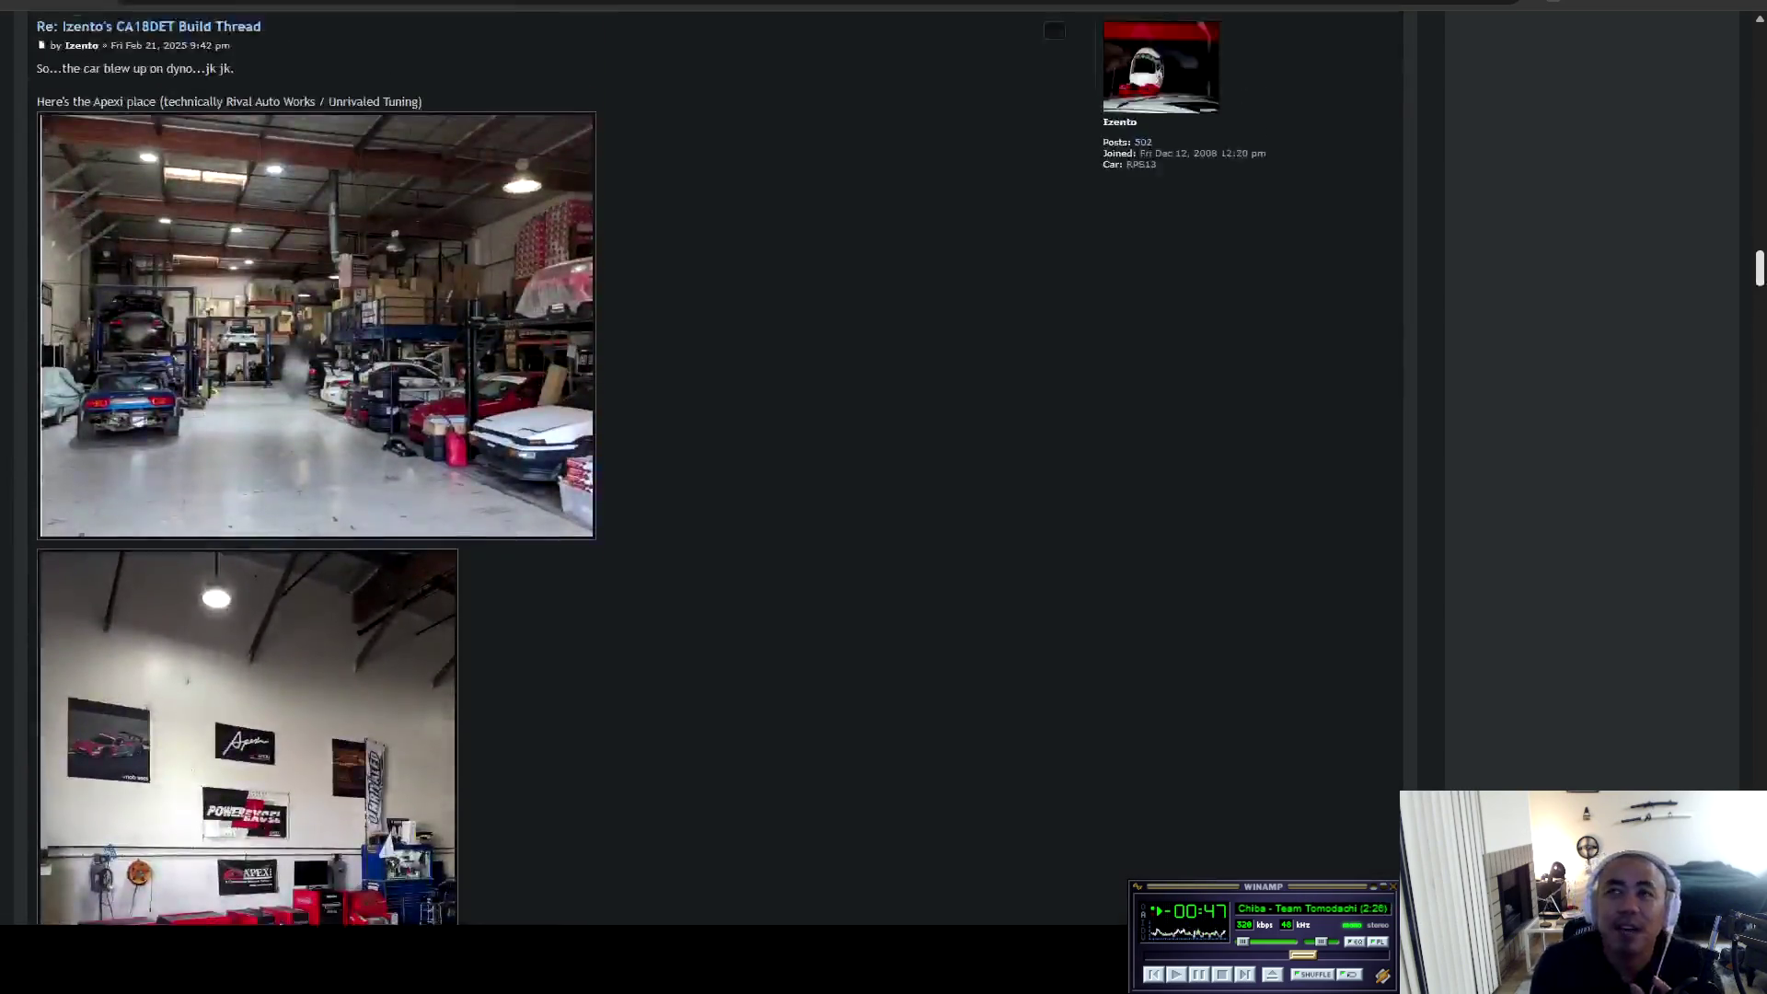
scroll(699, 460, down, 15)
scroll(699, 461, down, 20)
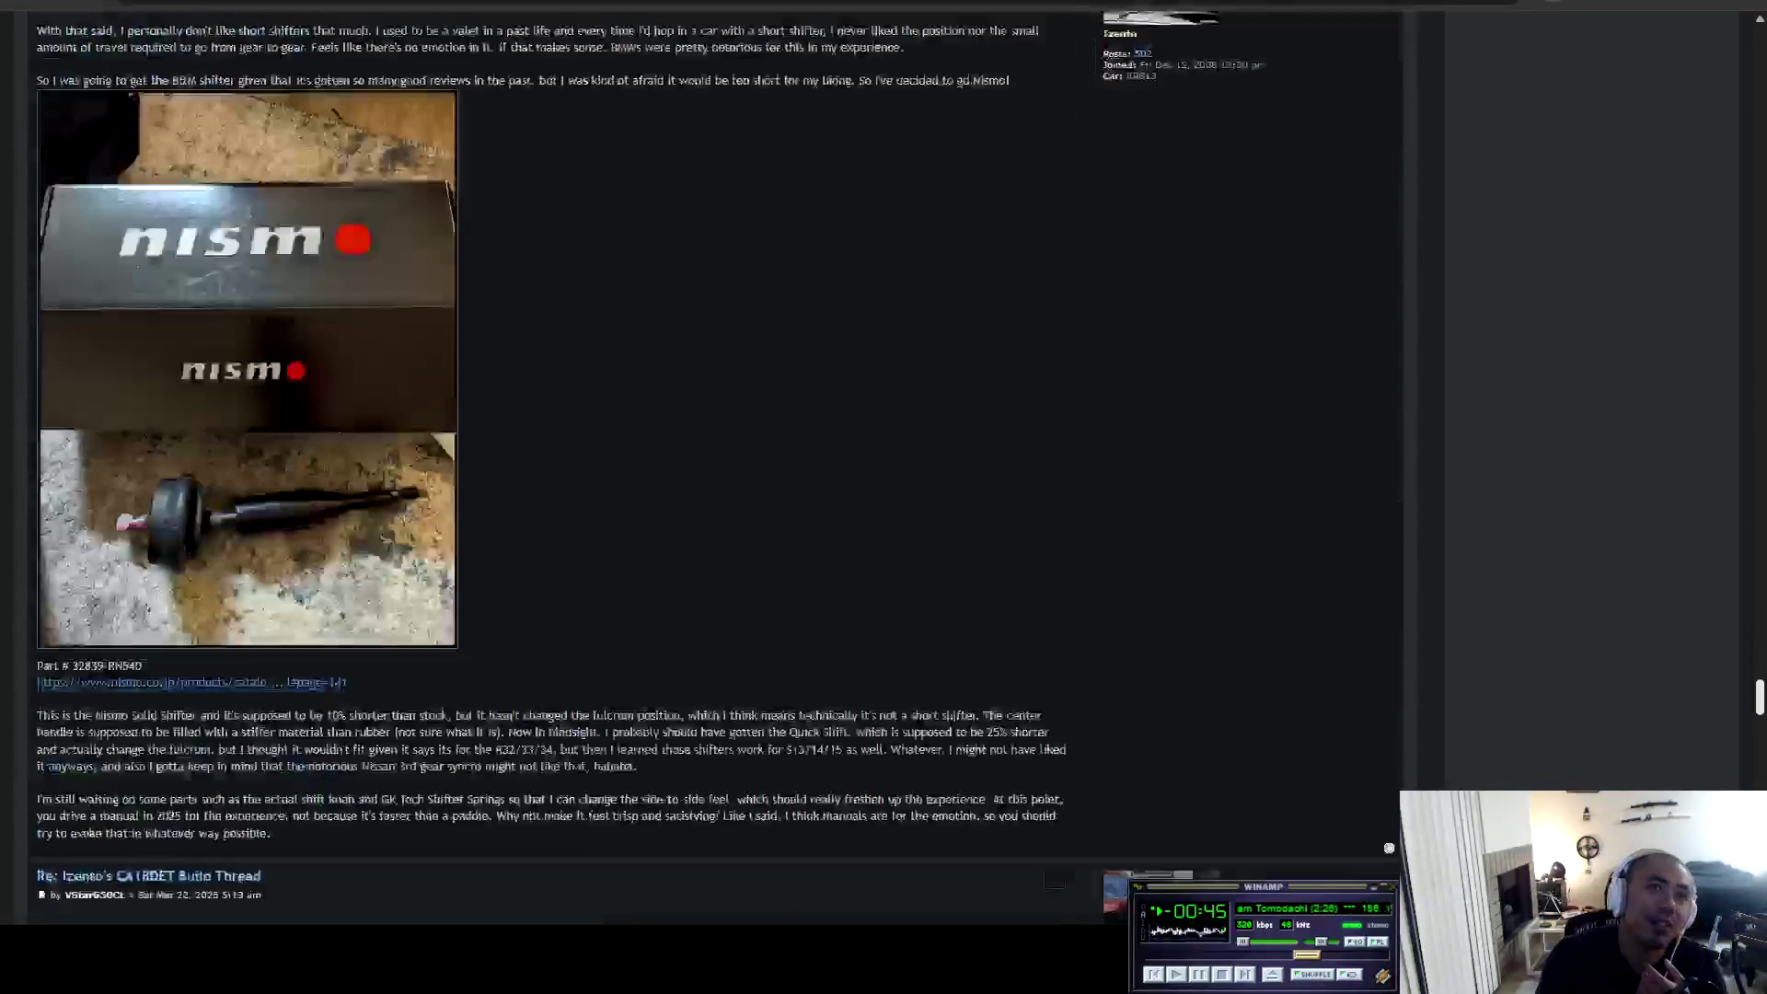
scroll(699, 460, down, 20)
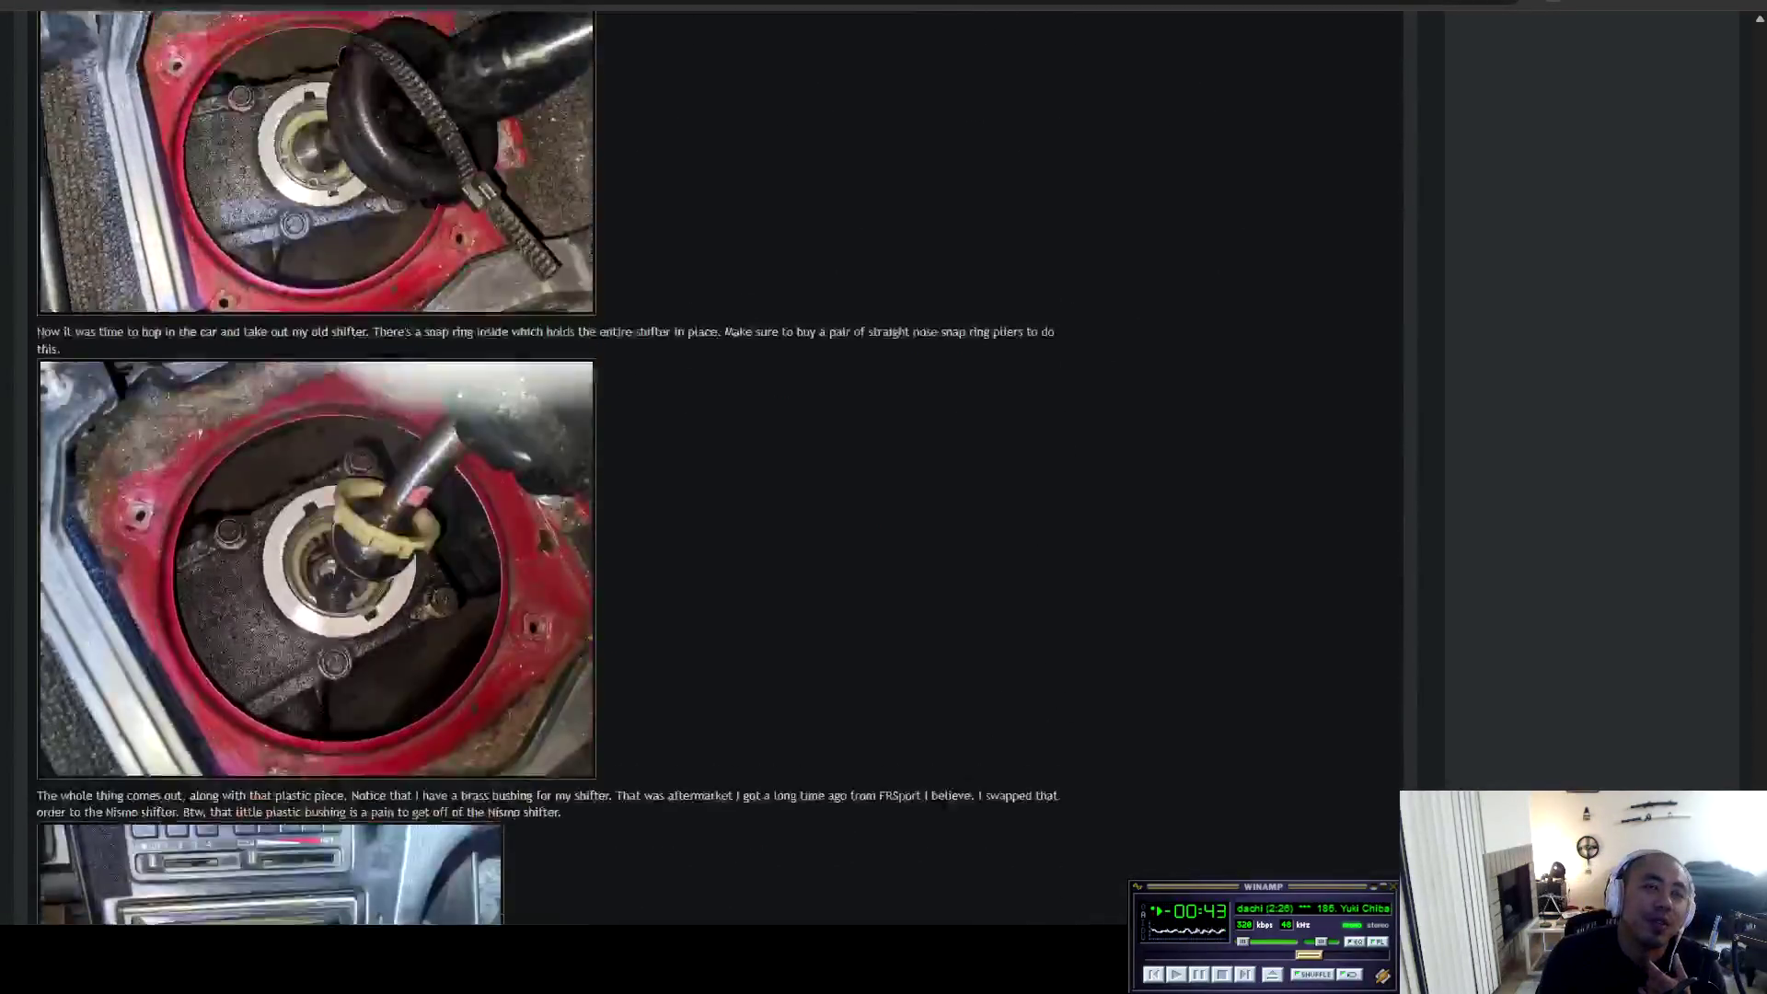
scroll(700, 460, up, 5)
scroll(699, 461, down, 15)
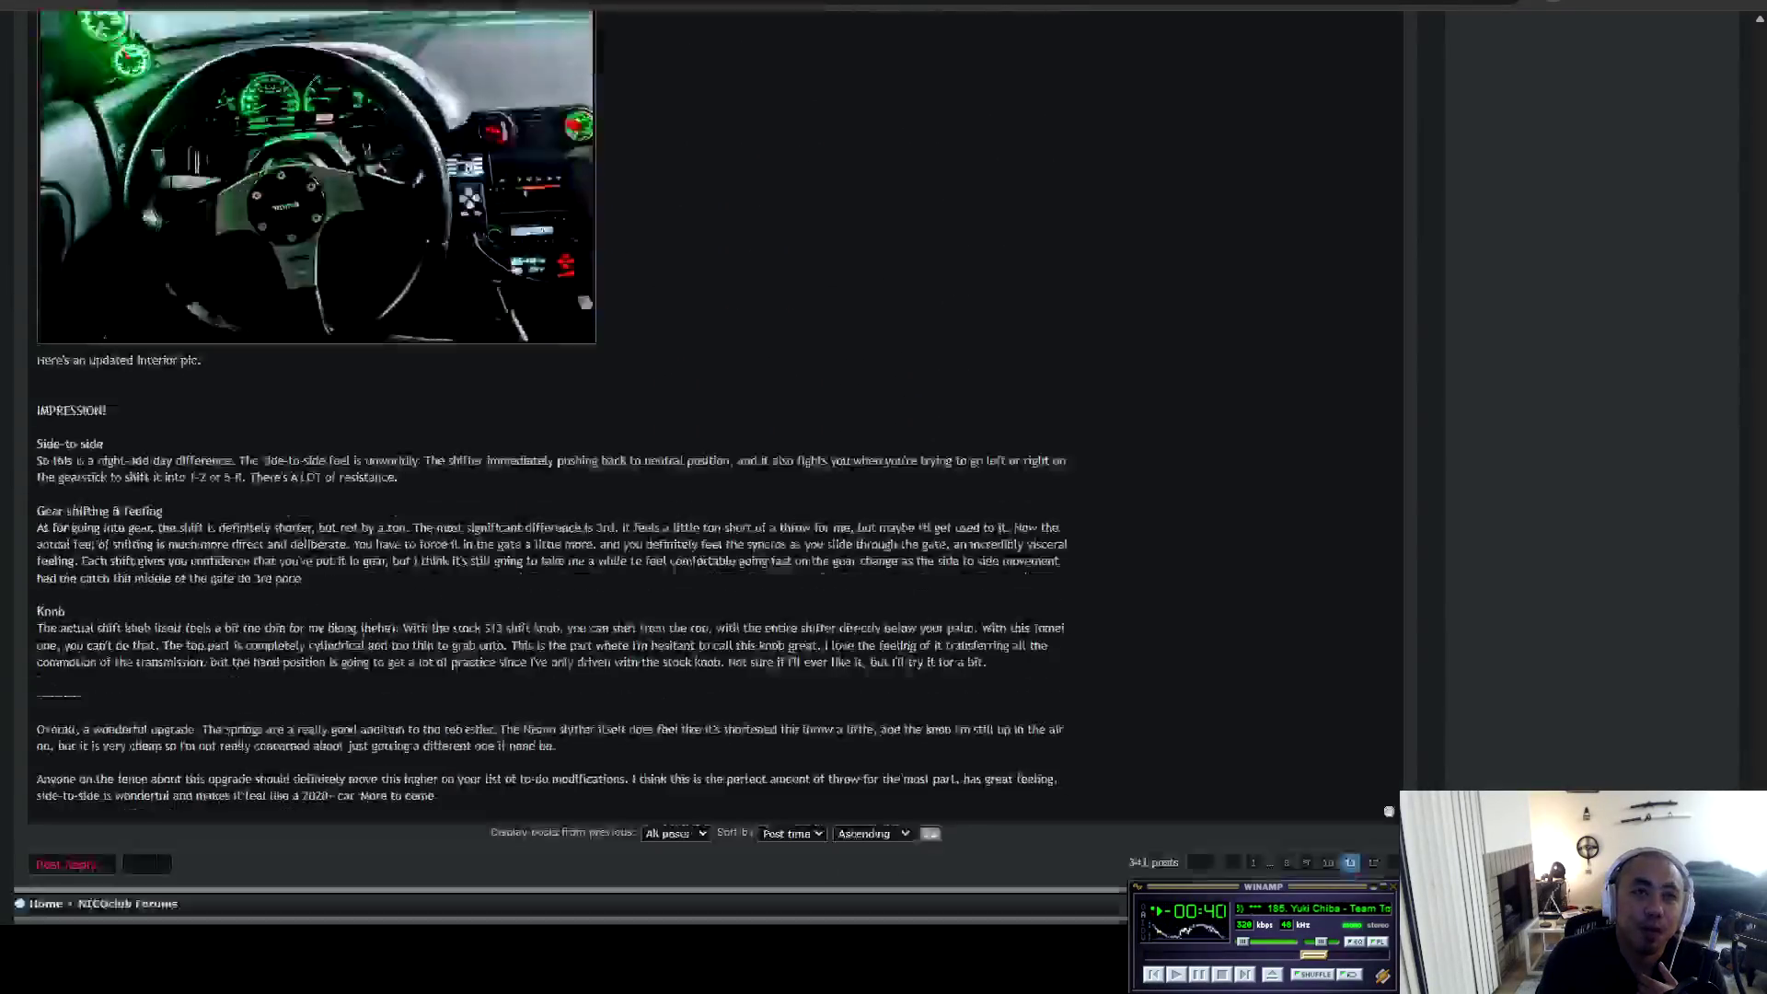
scroll(460, 461, up, 15)
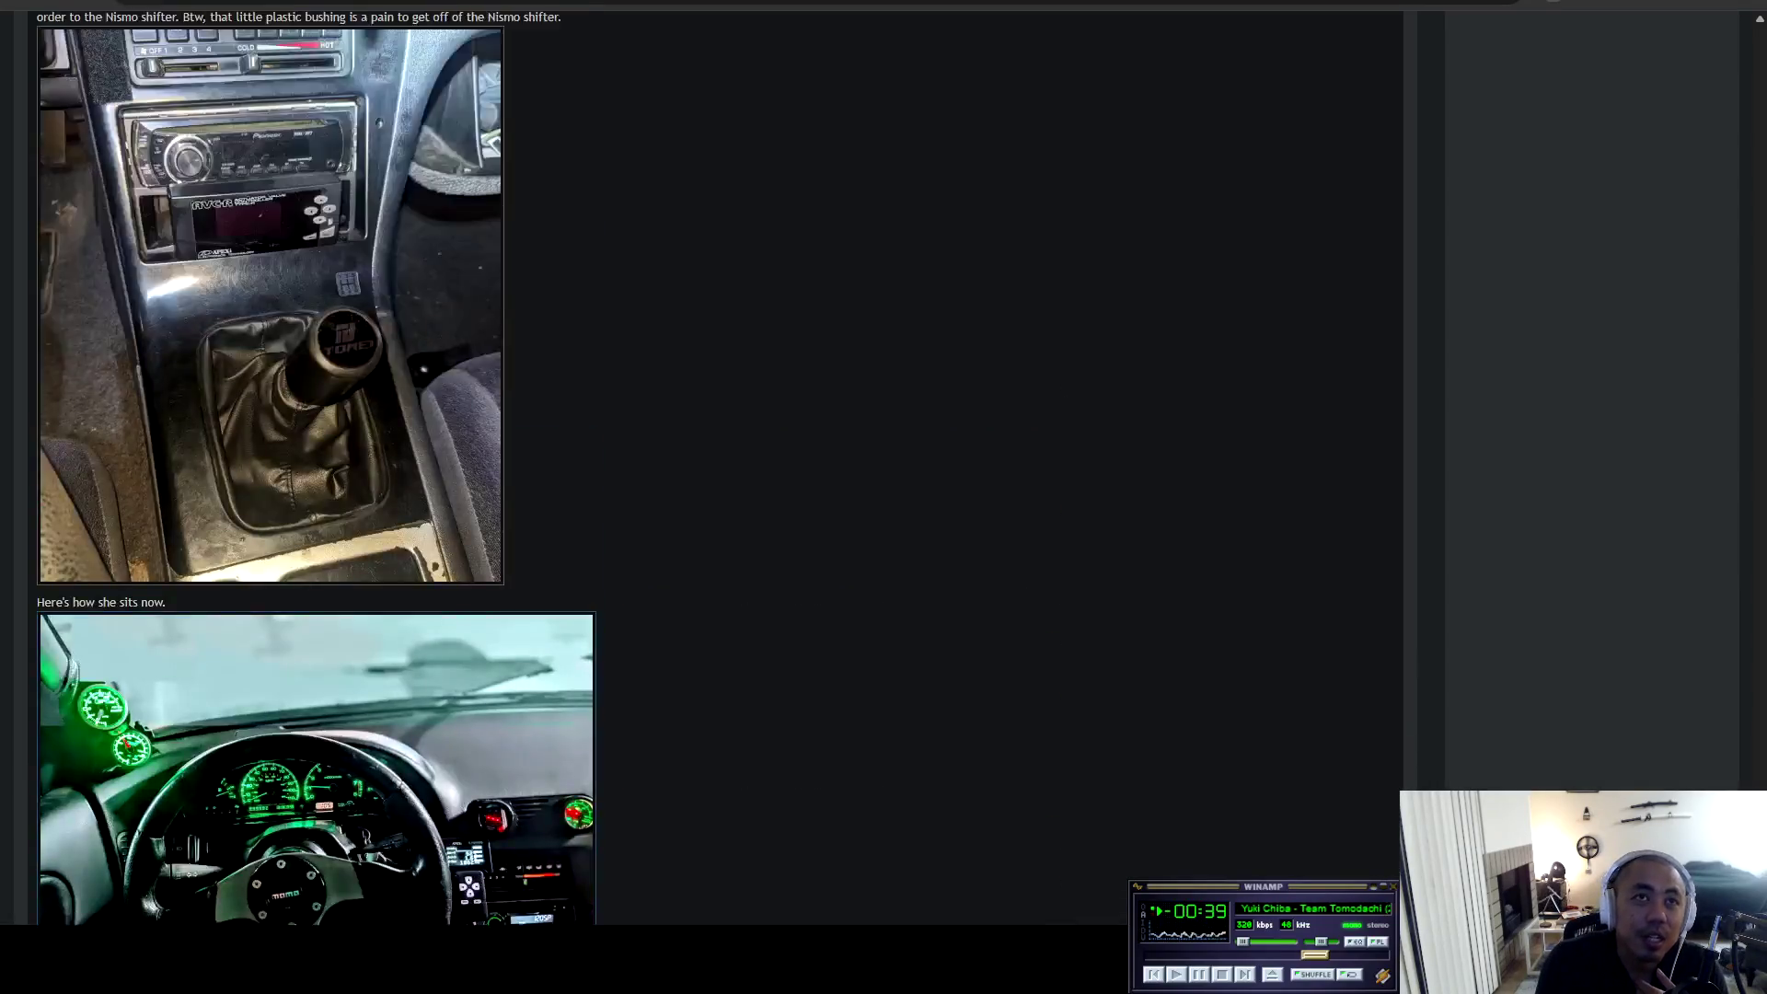
scroll(461, 460, up, 15)
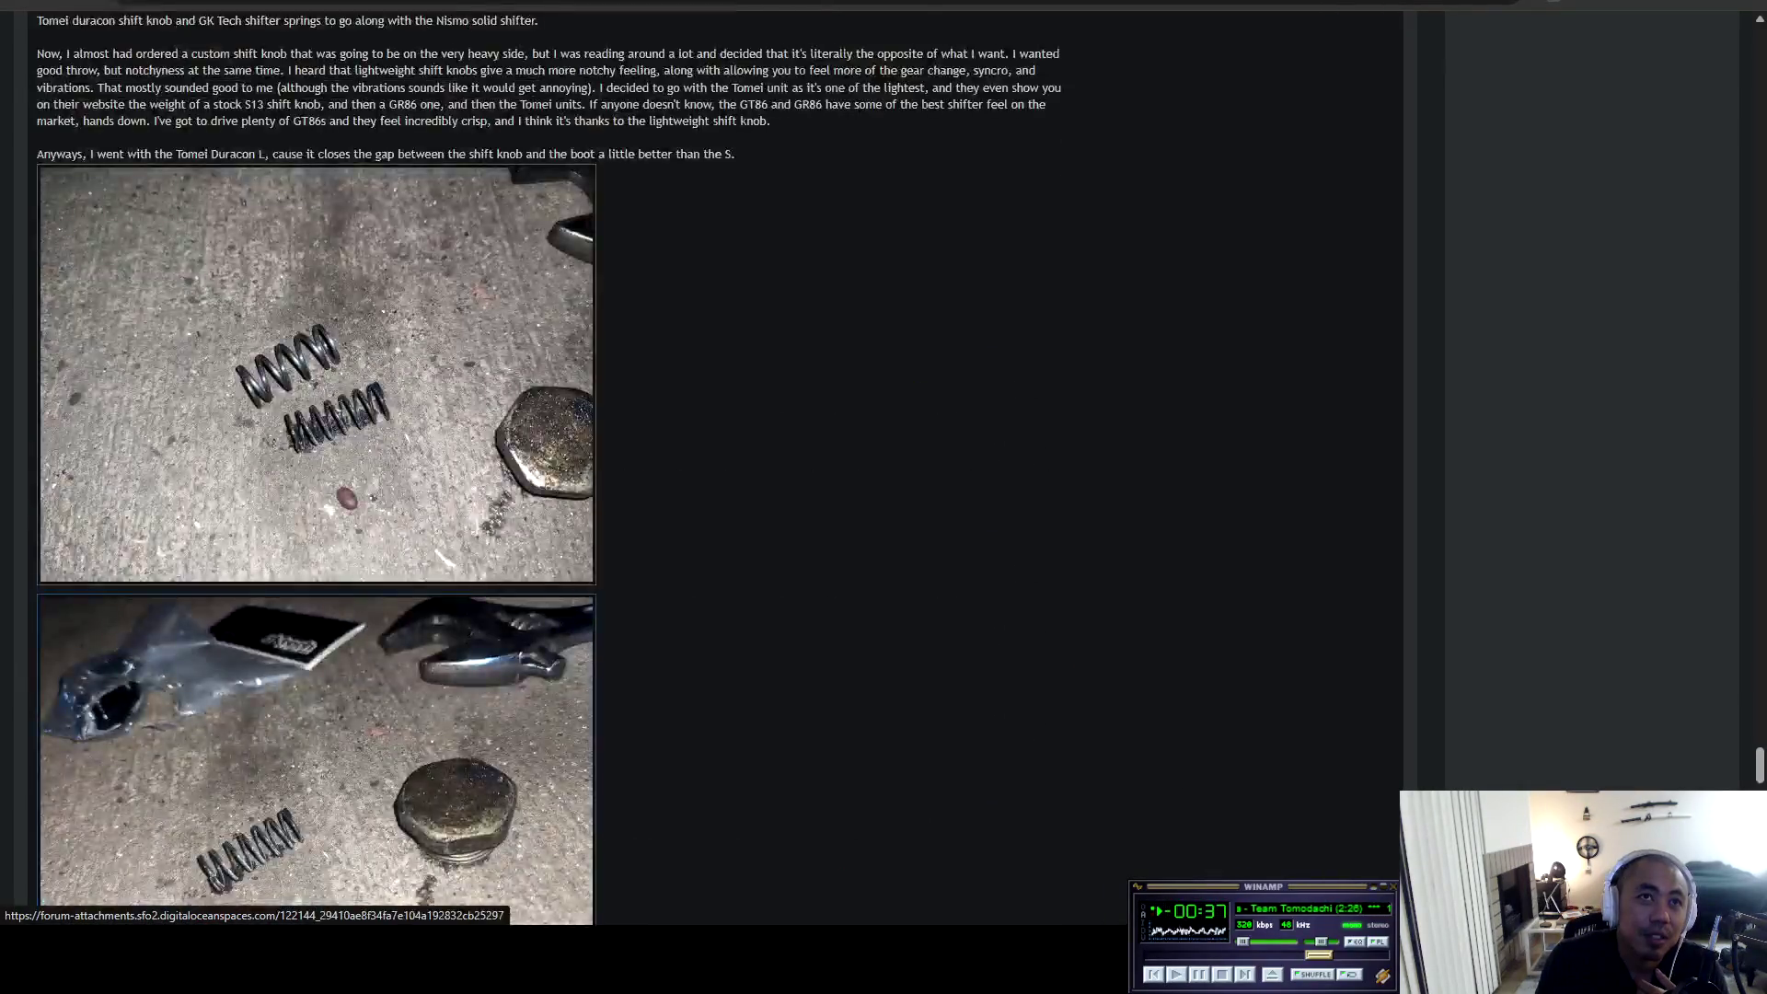
scroll(460, 460, down, 15)
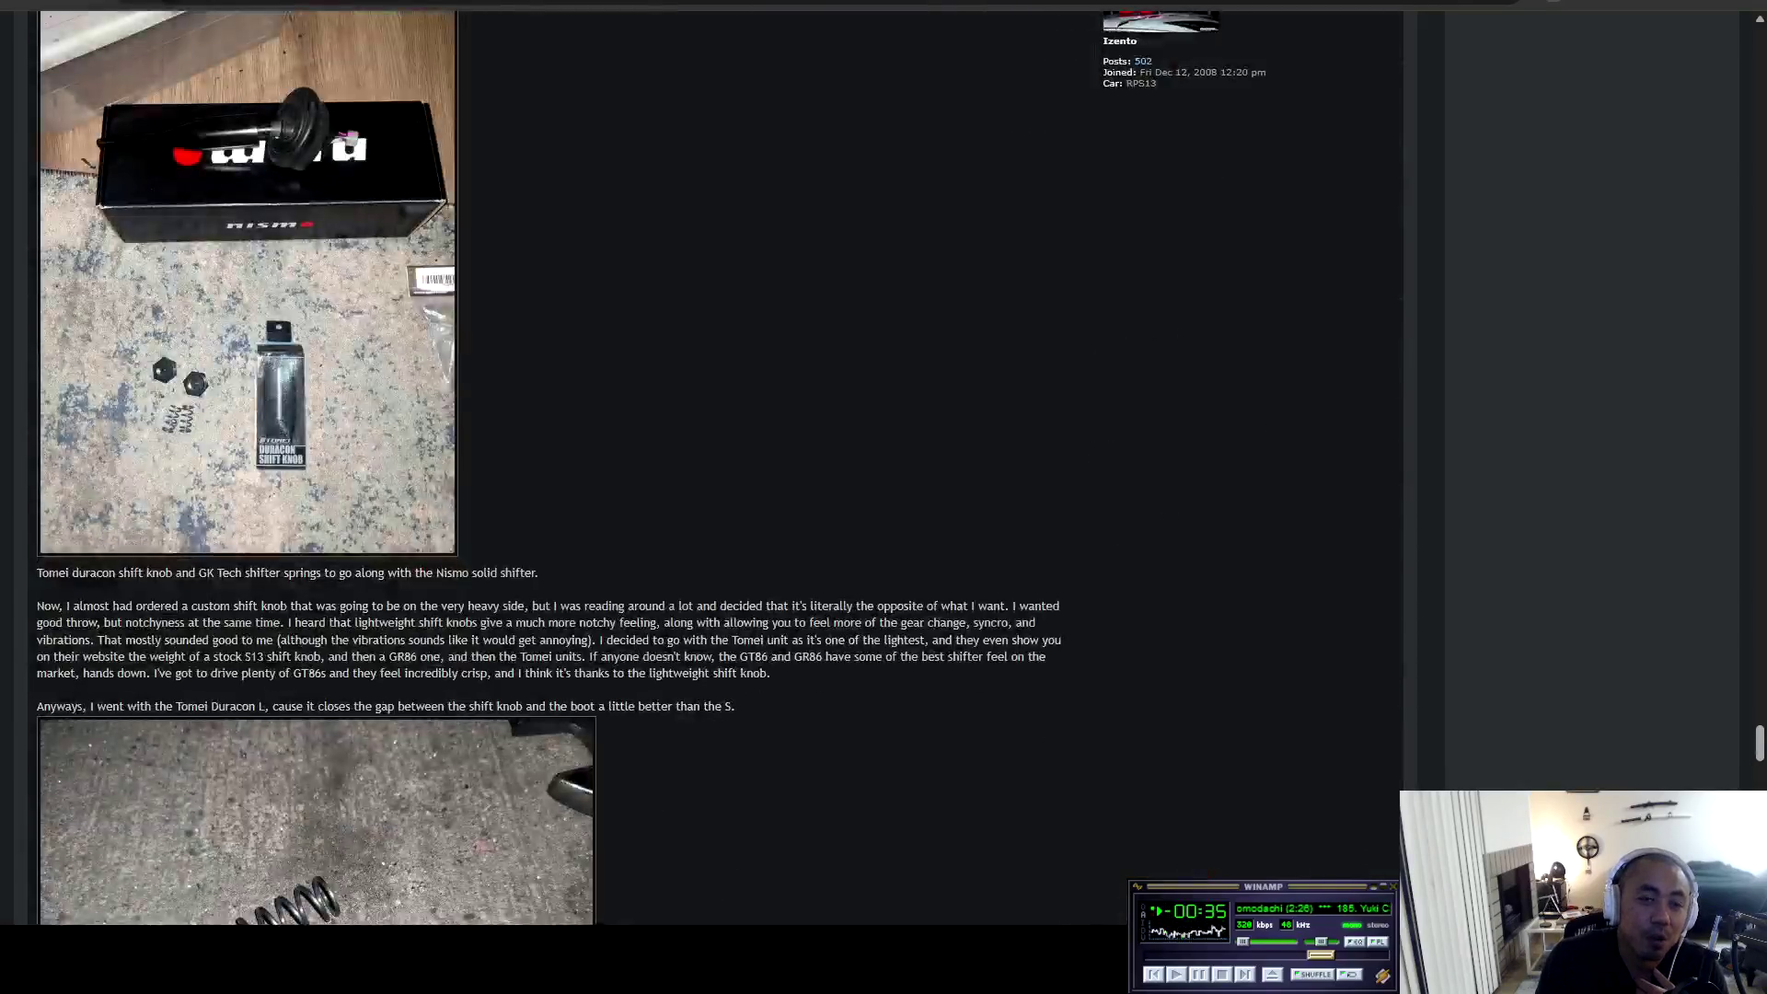
scroll(718, 461, down, 20)
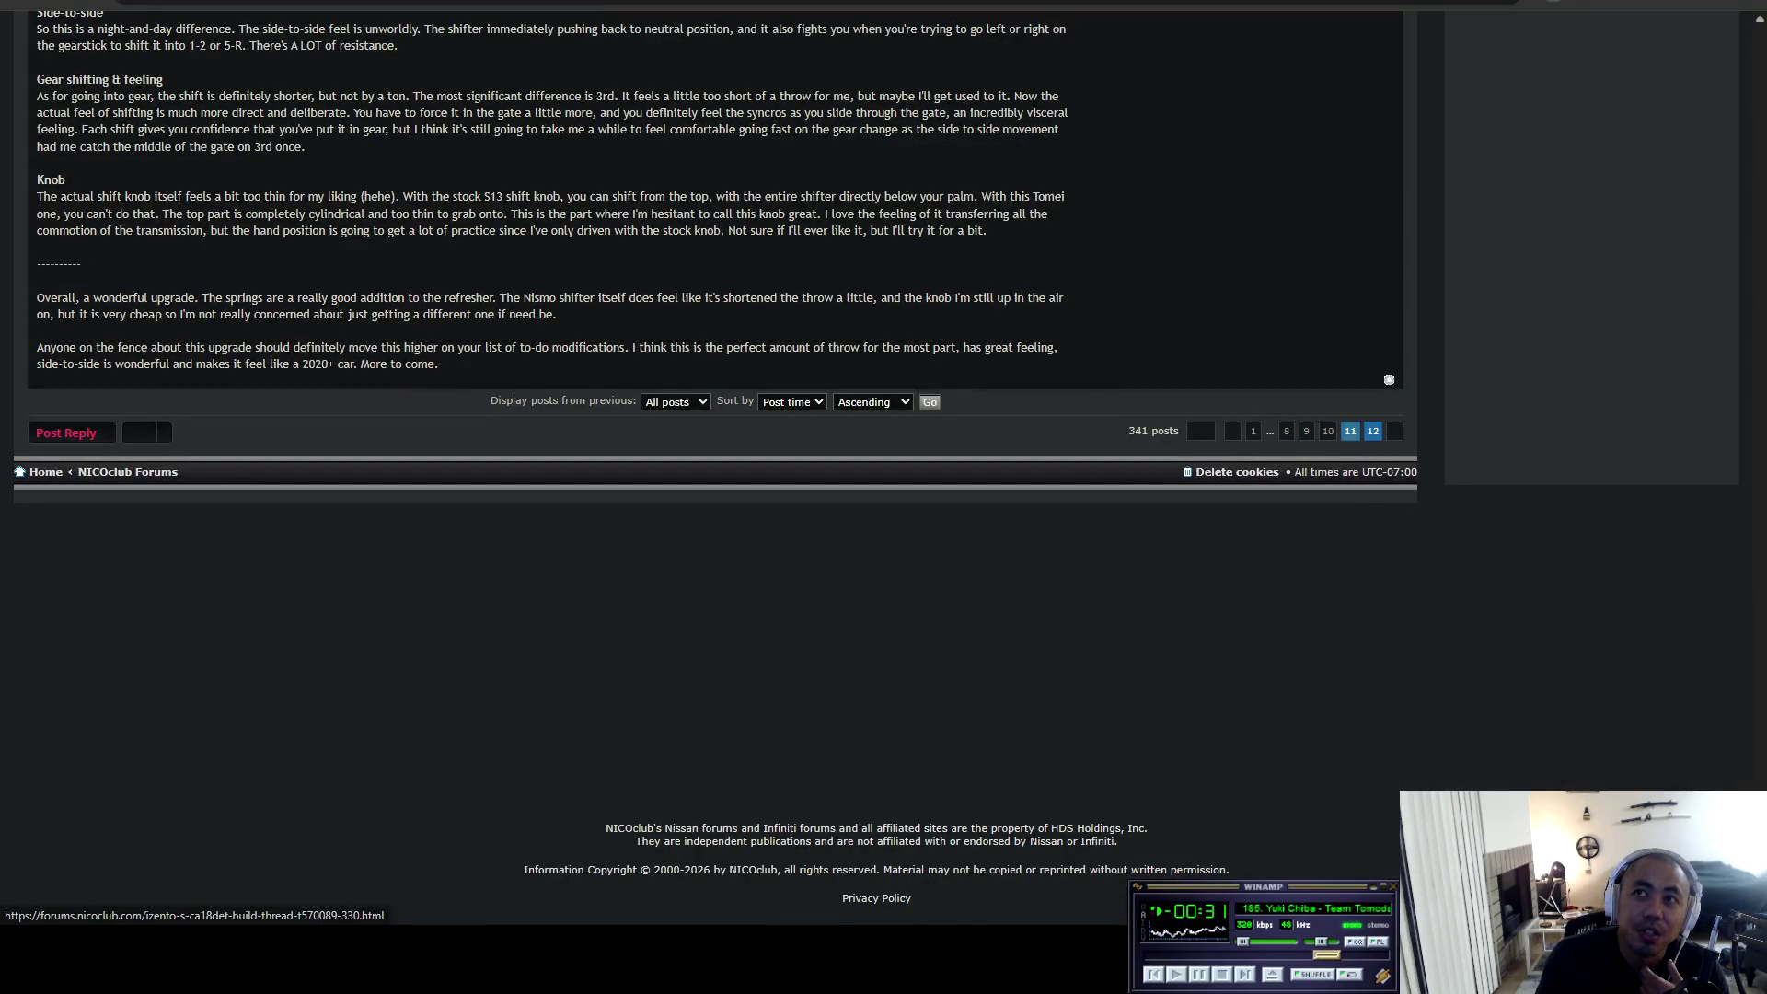
Go to page 12 and read down to the final Dec 13, 2025 moderator reply.
click(1372, 431)
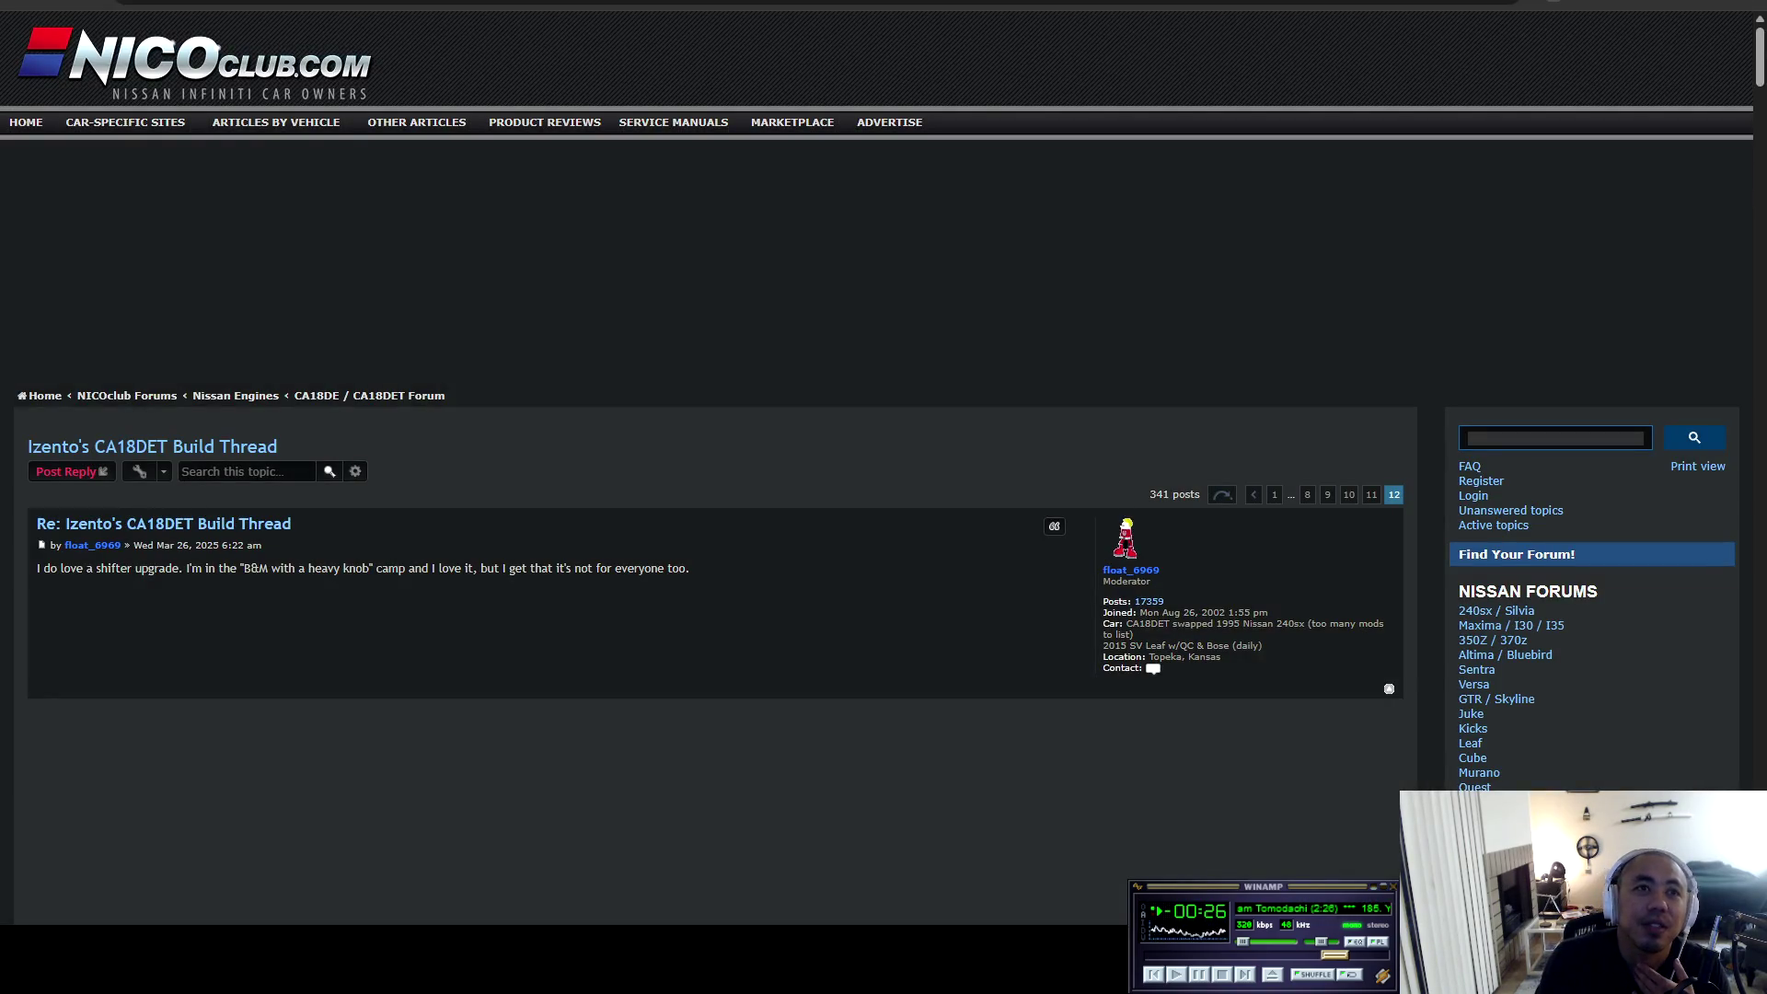
scroll(717, 460, down, 10)
scroll(718, 460, down, 10)
scroll(718, 460, up, 6)
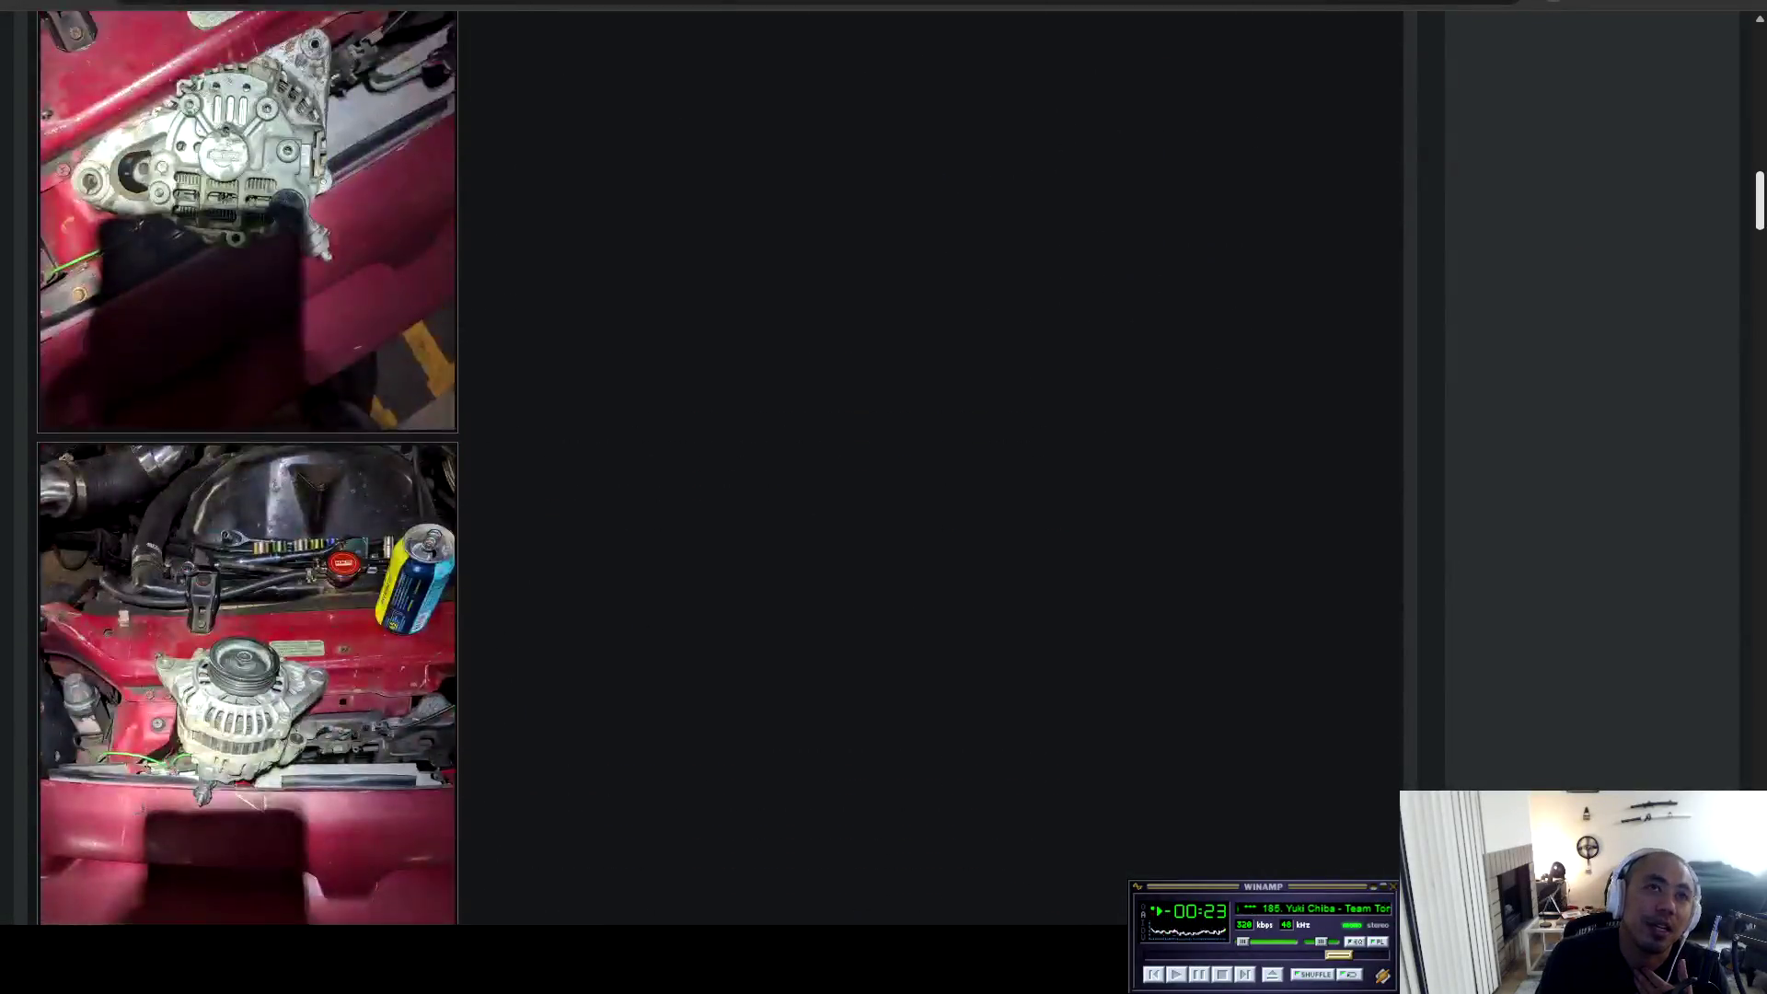
scroll(718, 460, down, 10)
scroll(718, 460, up, 4)
scroll(718, 460, up, 4)
scroll(718, 460, down, 3)
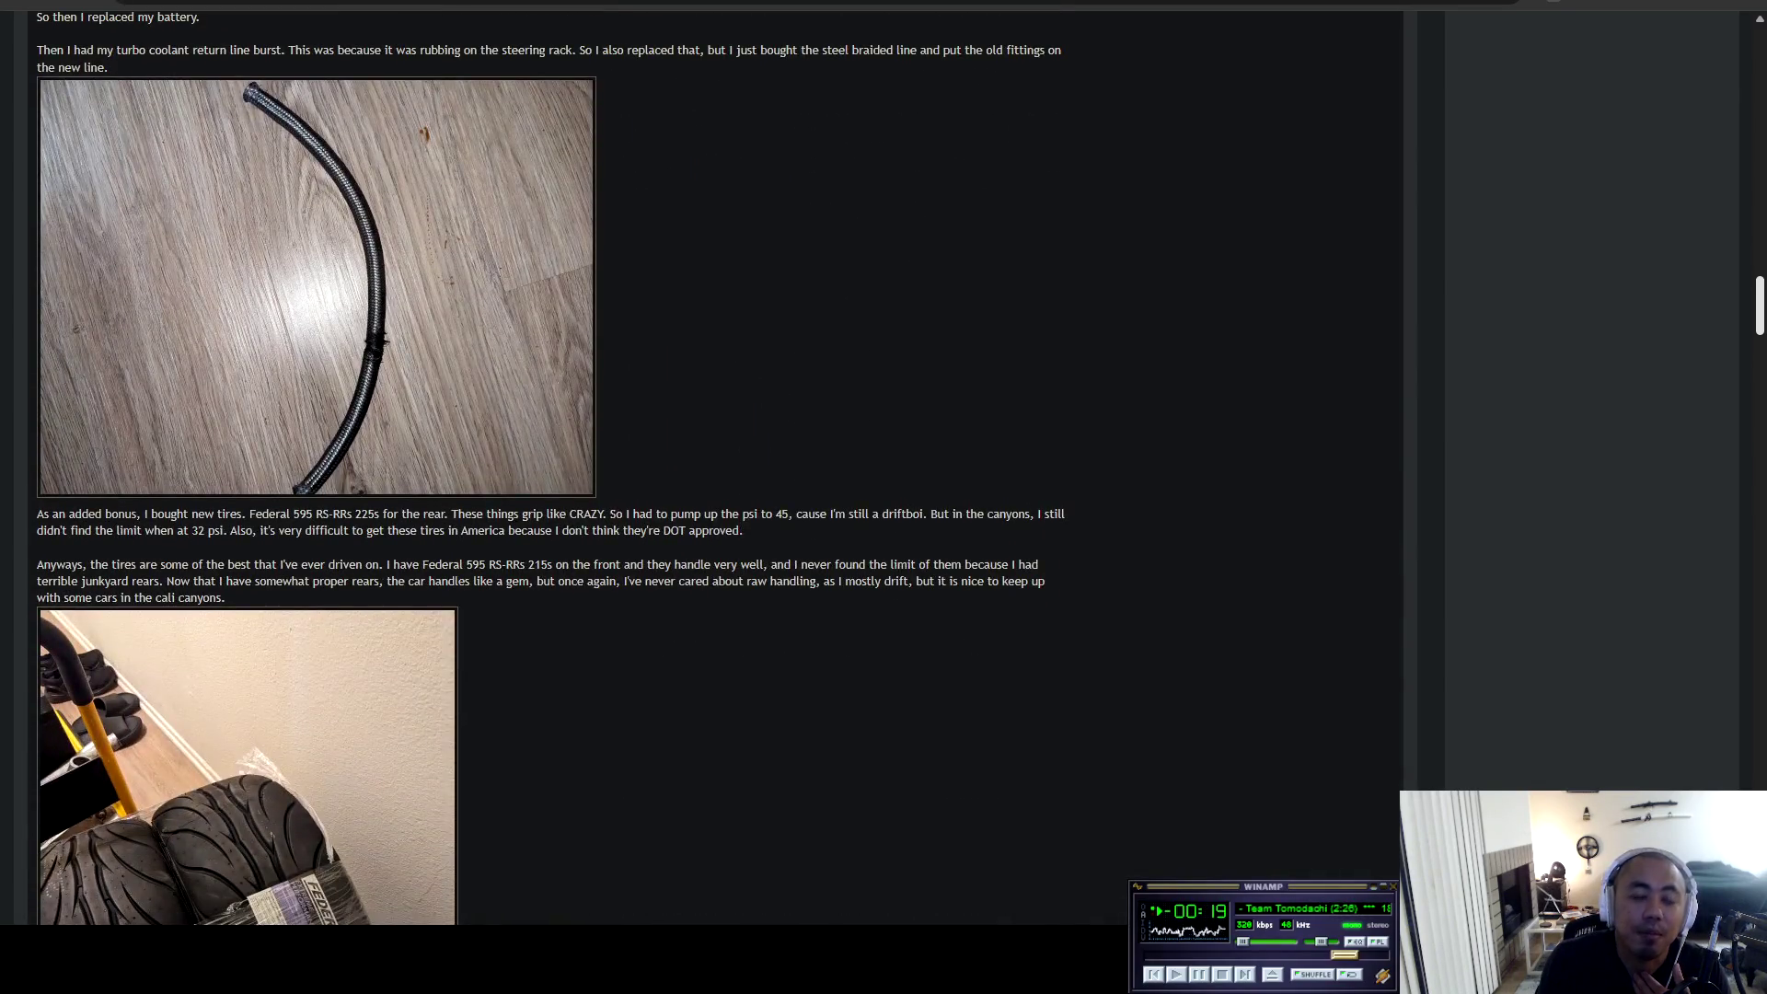
scroll(718, 460, up, 3)
scroll(718, 460, down, 5)
scroll(552, 460, up, 2)
scroll(552, 460, down, 6)
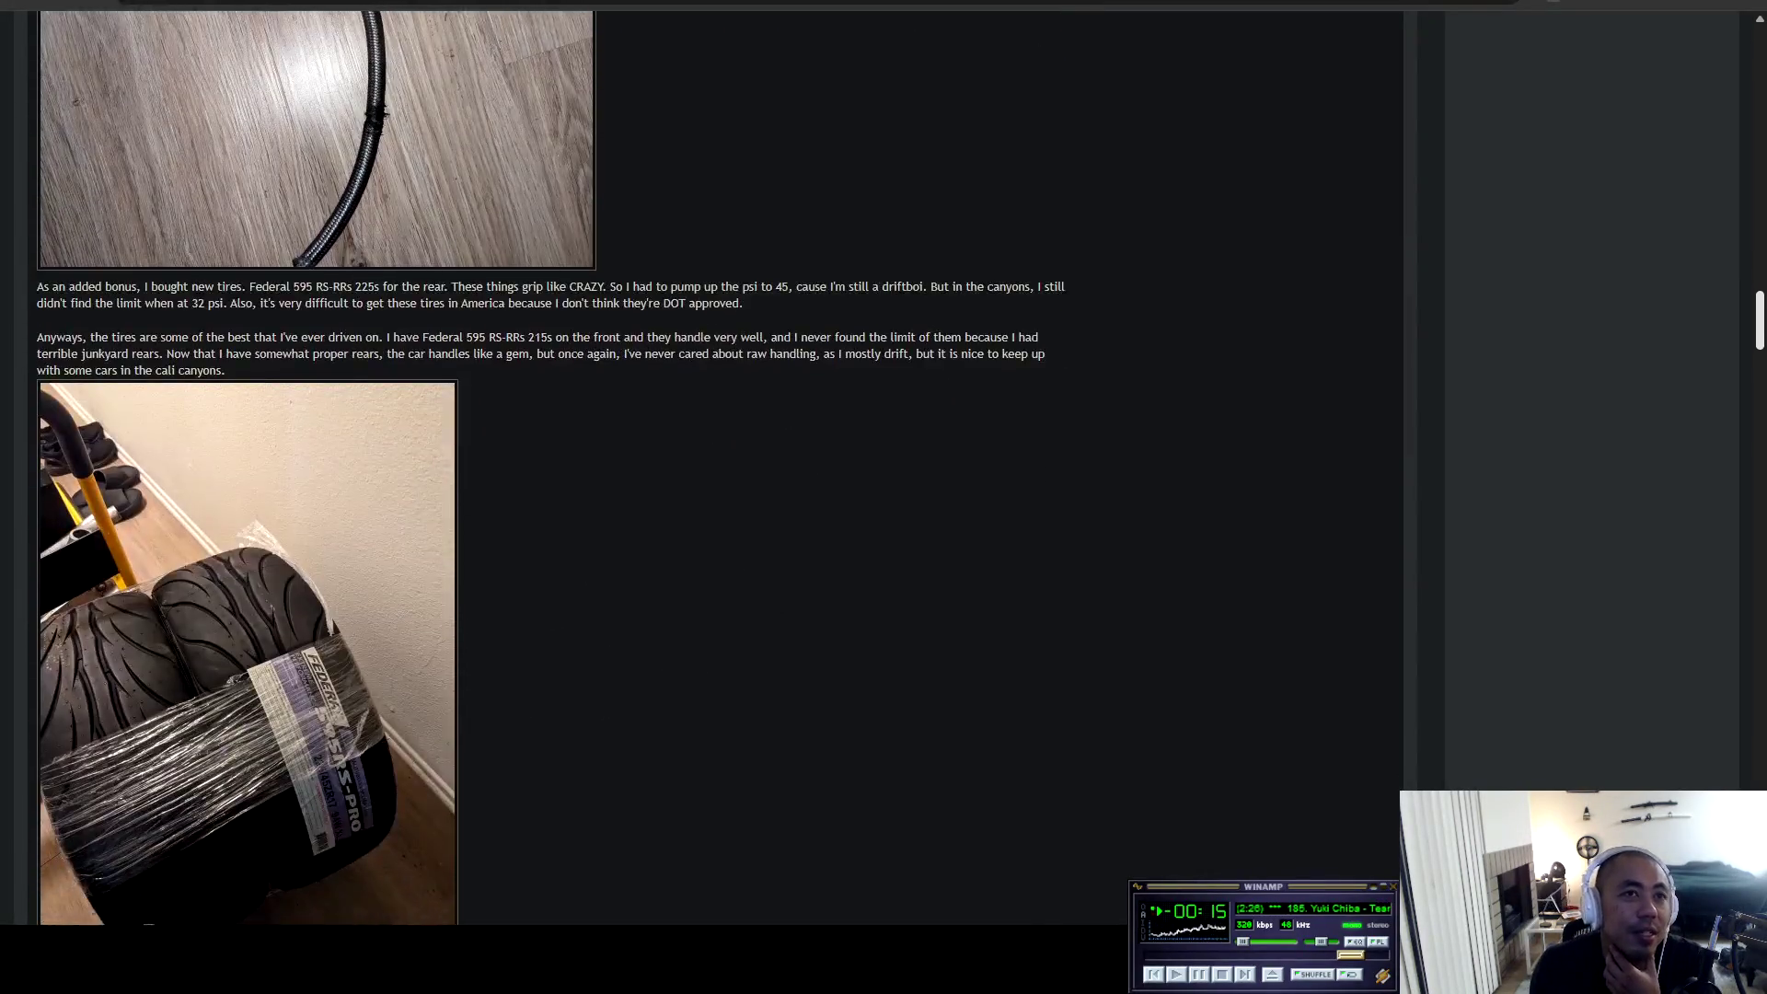
scroll(552, 460, down, 15)
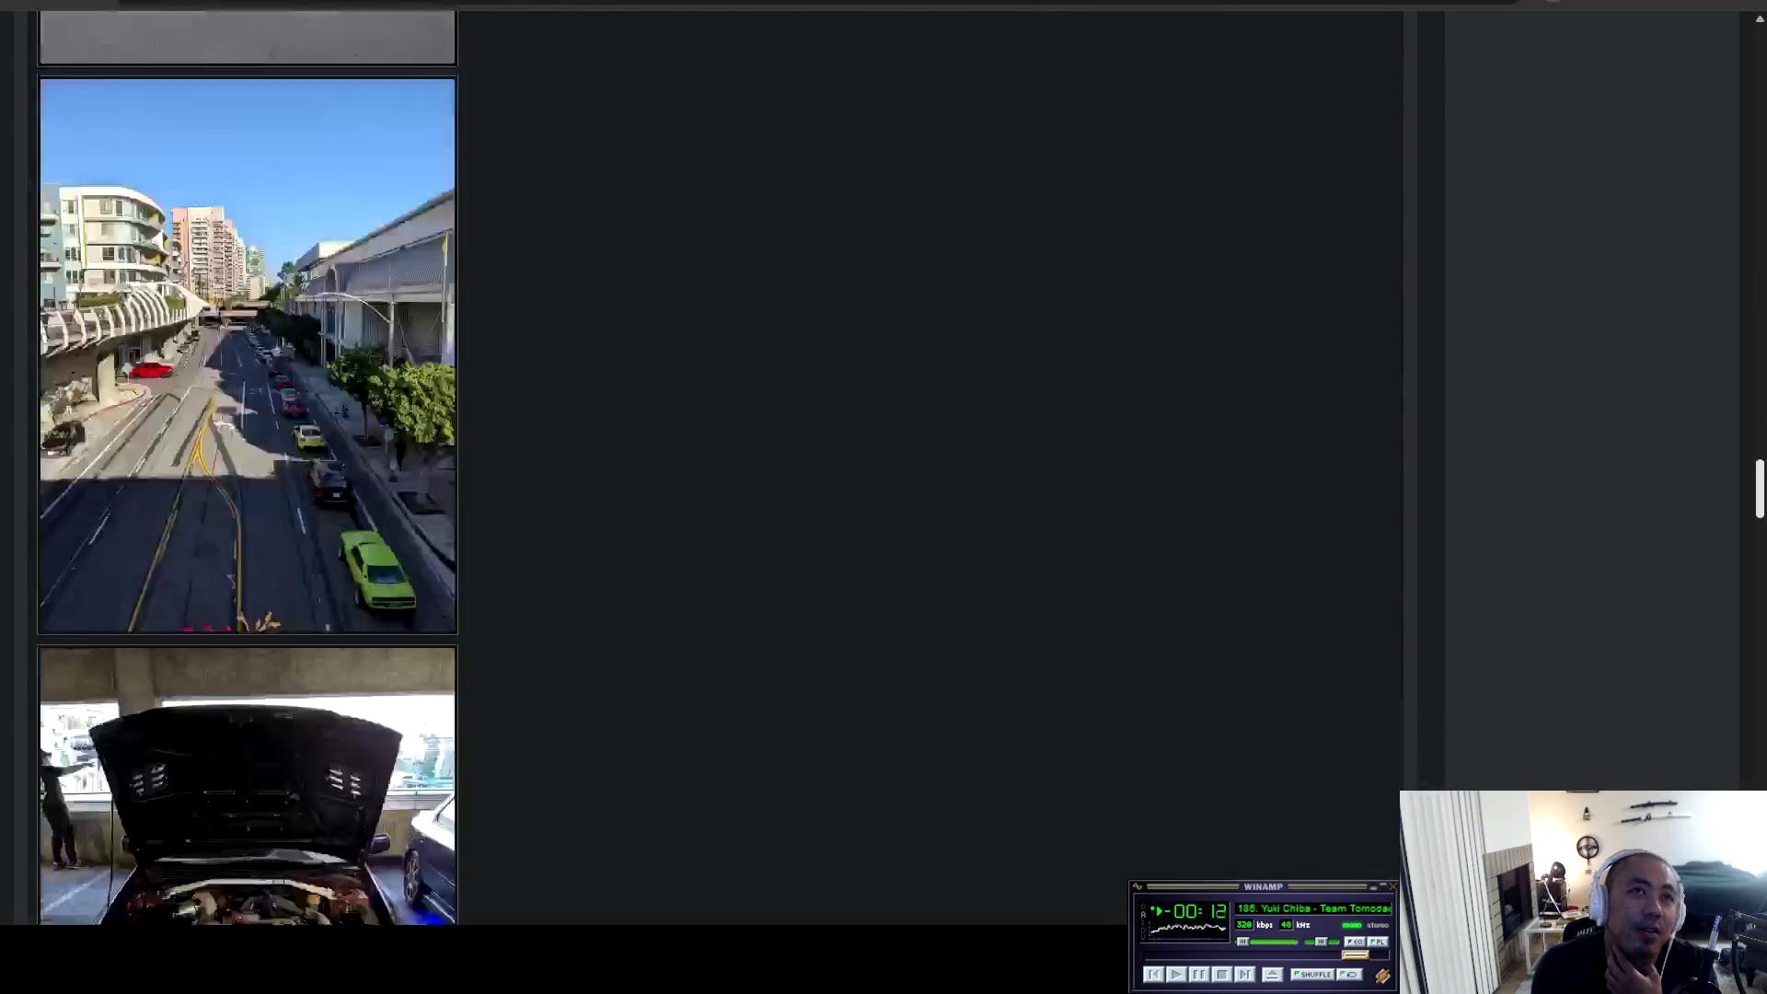
scroll(718, 461, down, 15)
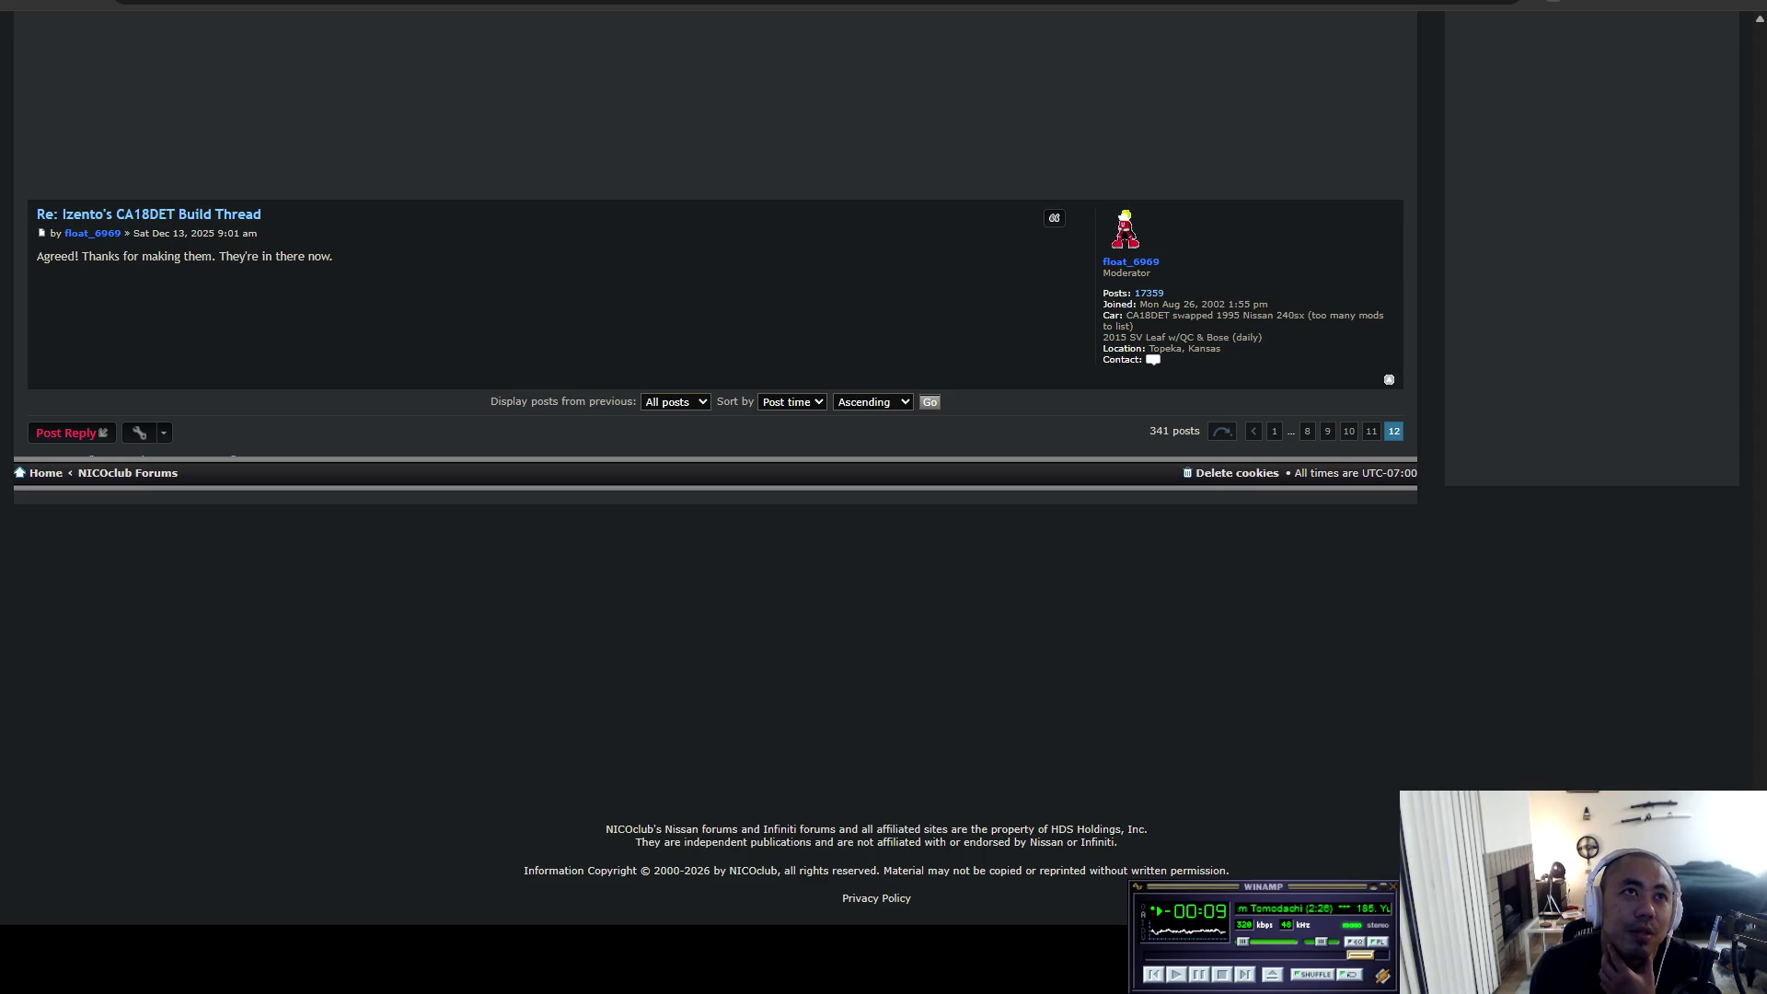
Switch to the Sub7erra site's contact section and skip ahead two songs in Winamp.
key(ctrl+Tab)
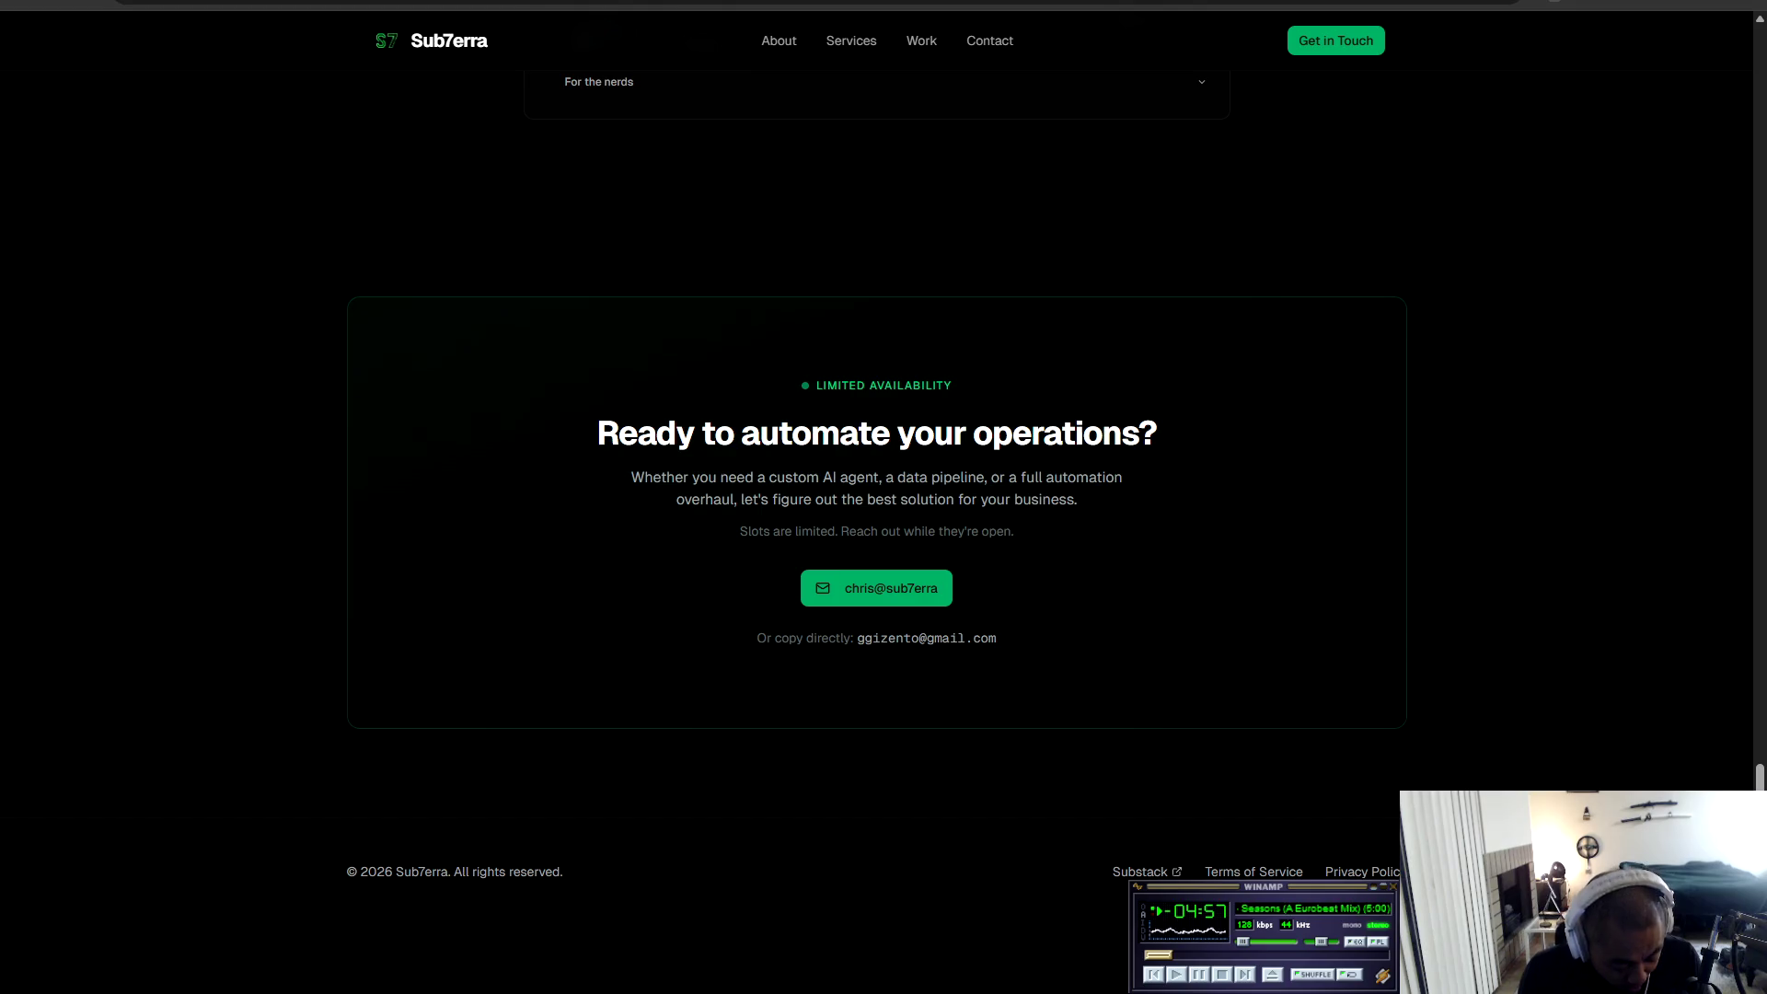
key(XF86AudioNext)
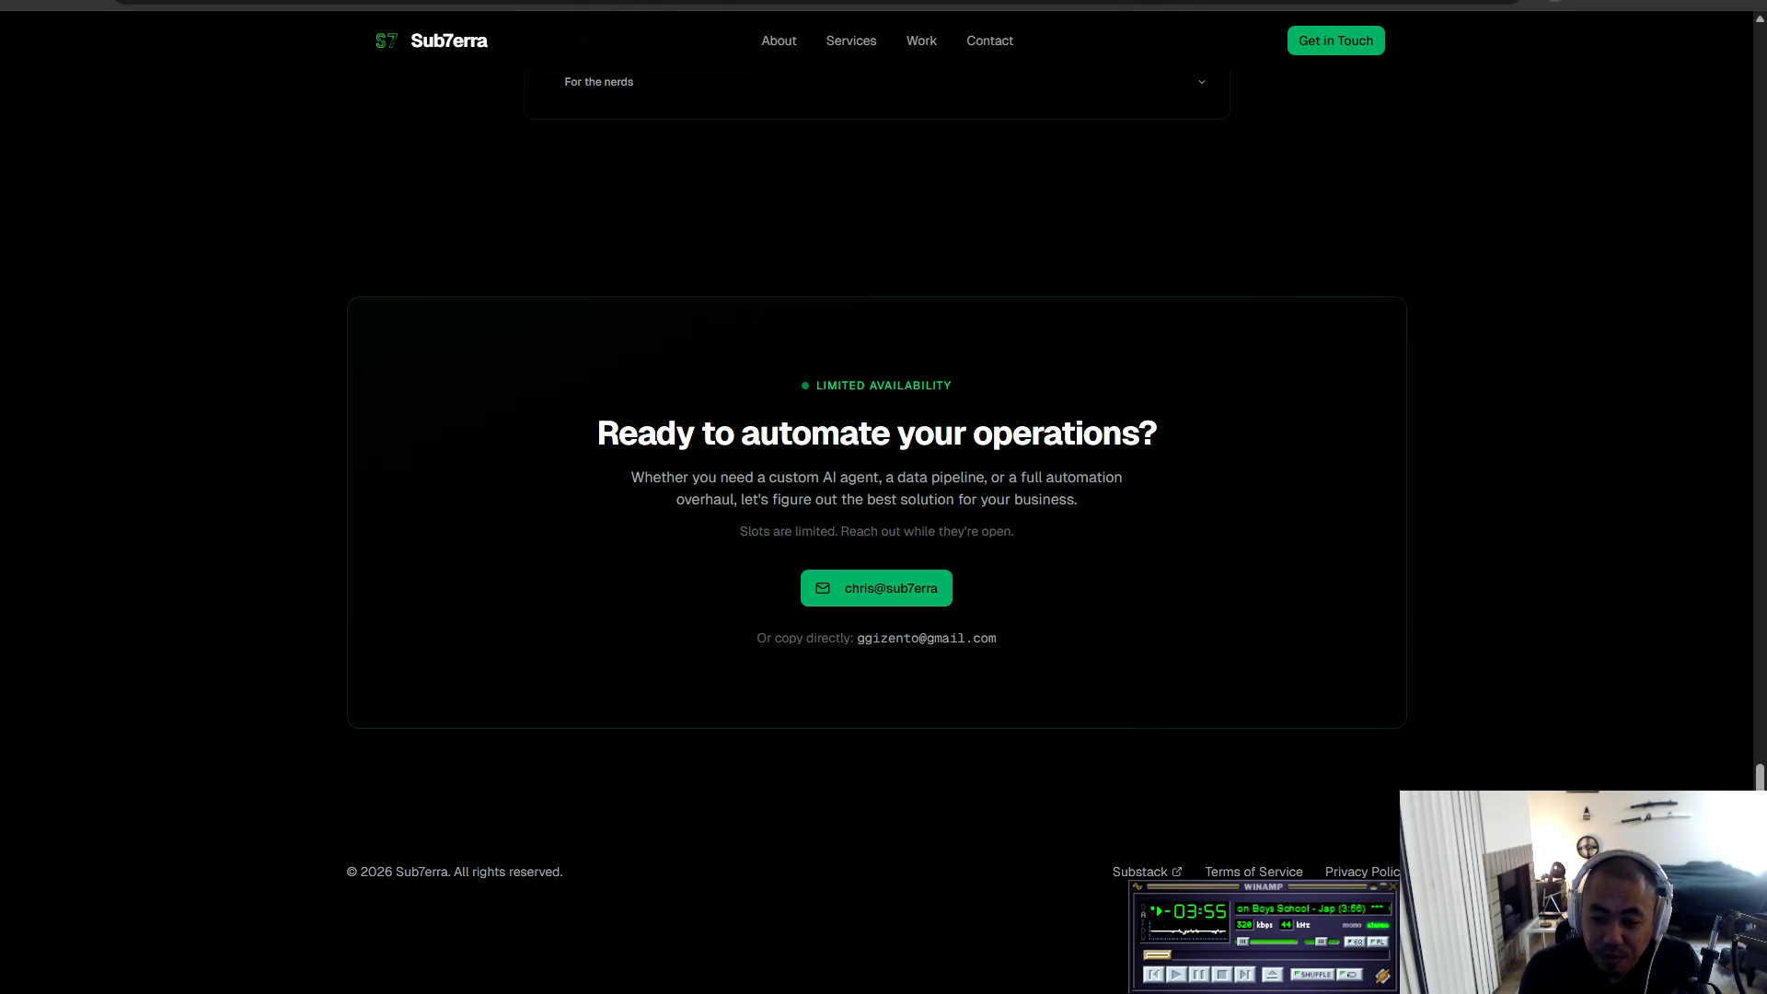
key(XF86AudioNext)
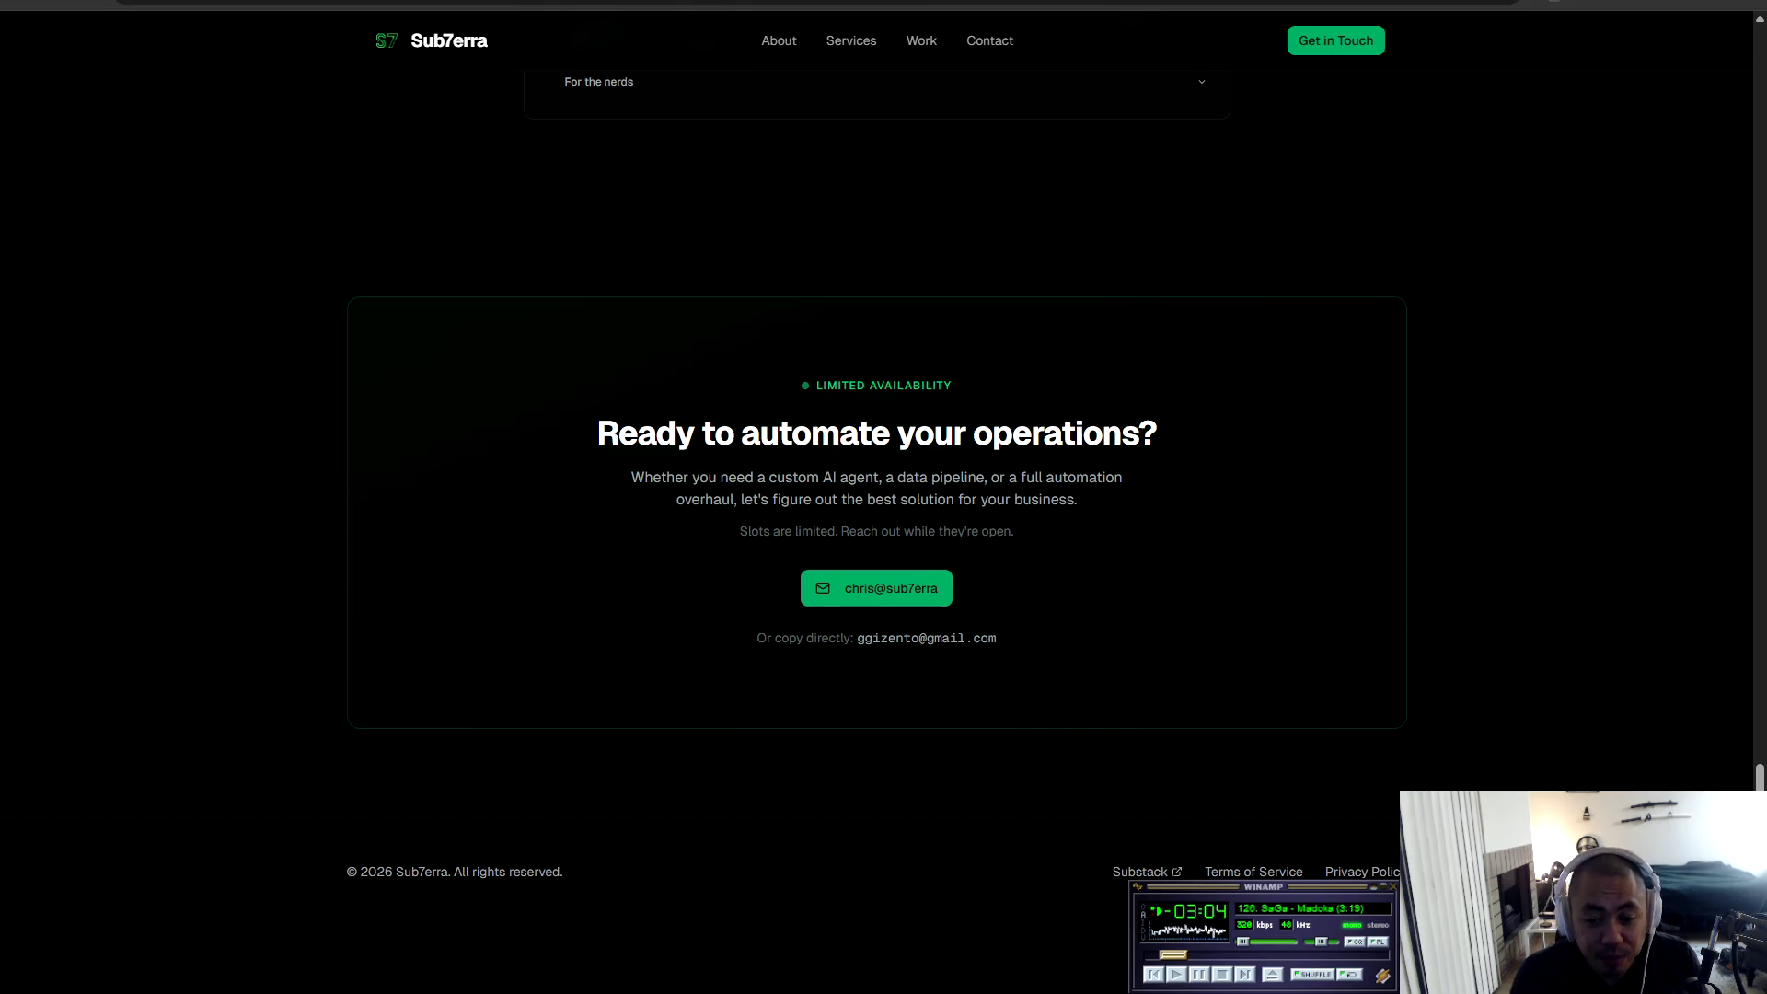
Push Winamp's volume briefly to full, then settle it at about 65%.
click(1347, 899)
scroll(1347, 898, down, 2)
scroll(1349, 905, up, 10)
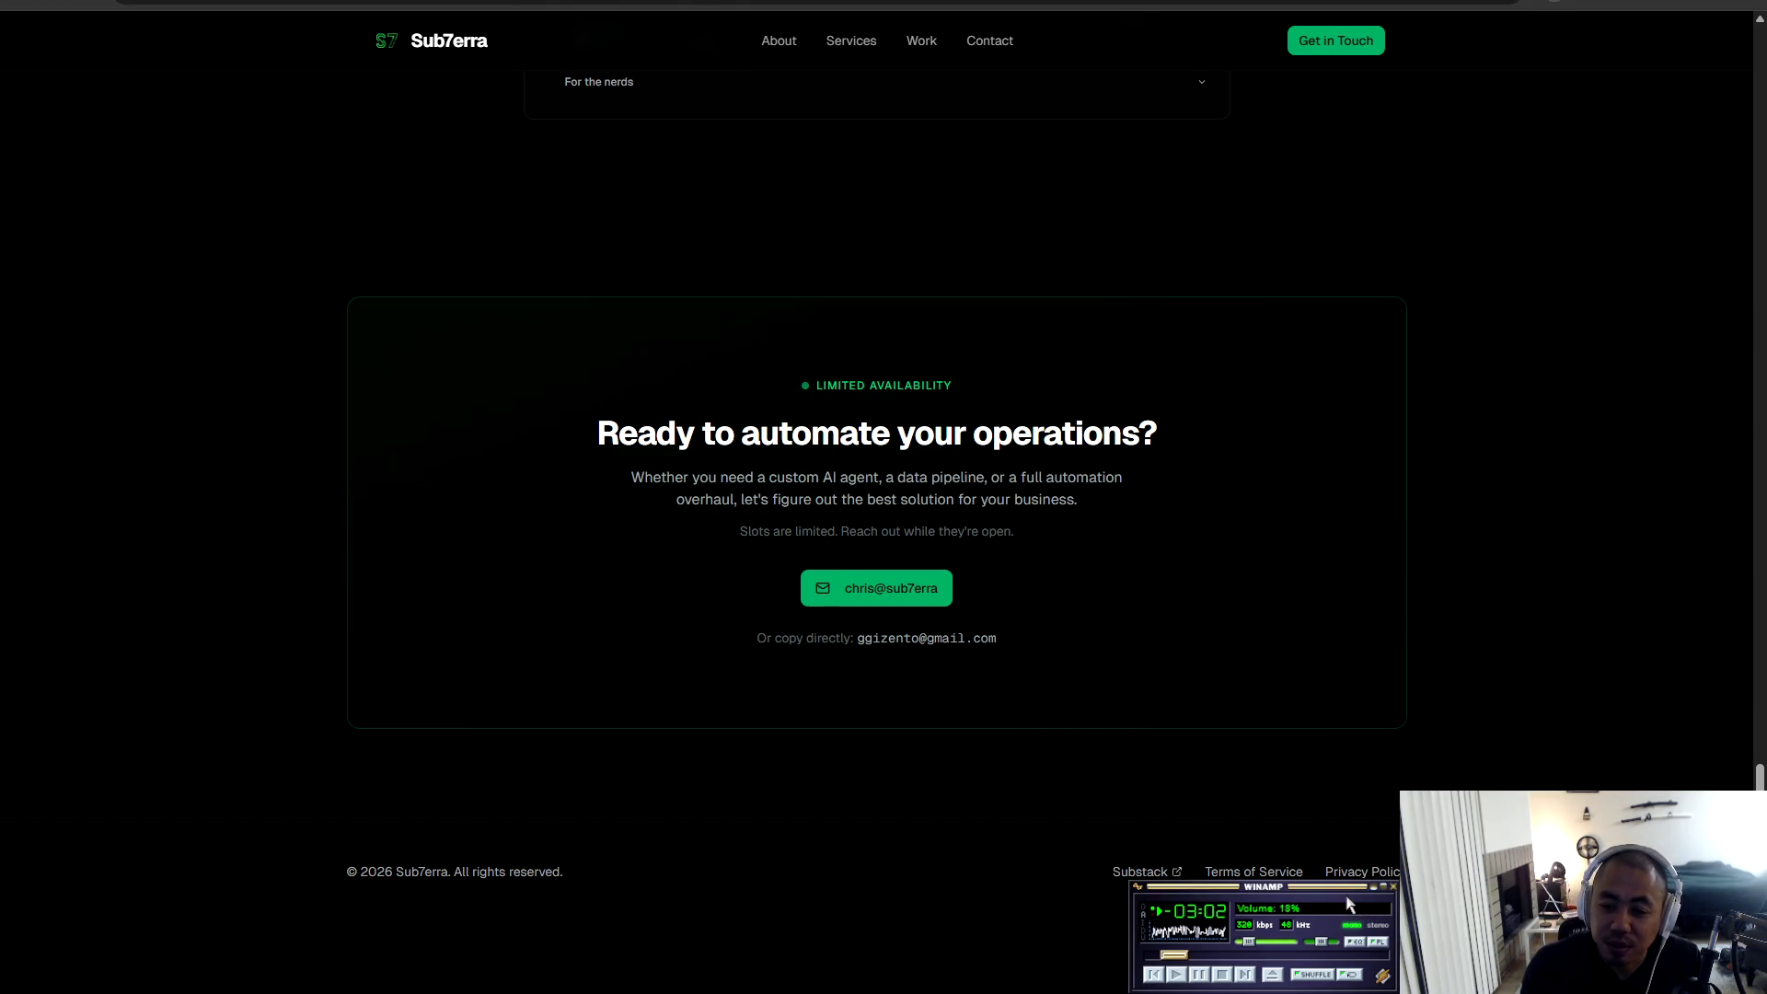
scroll(1347, 905, down, 2)
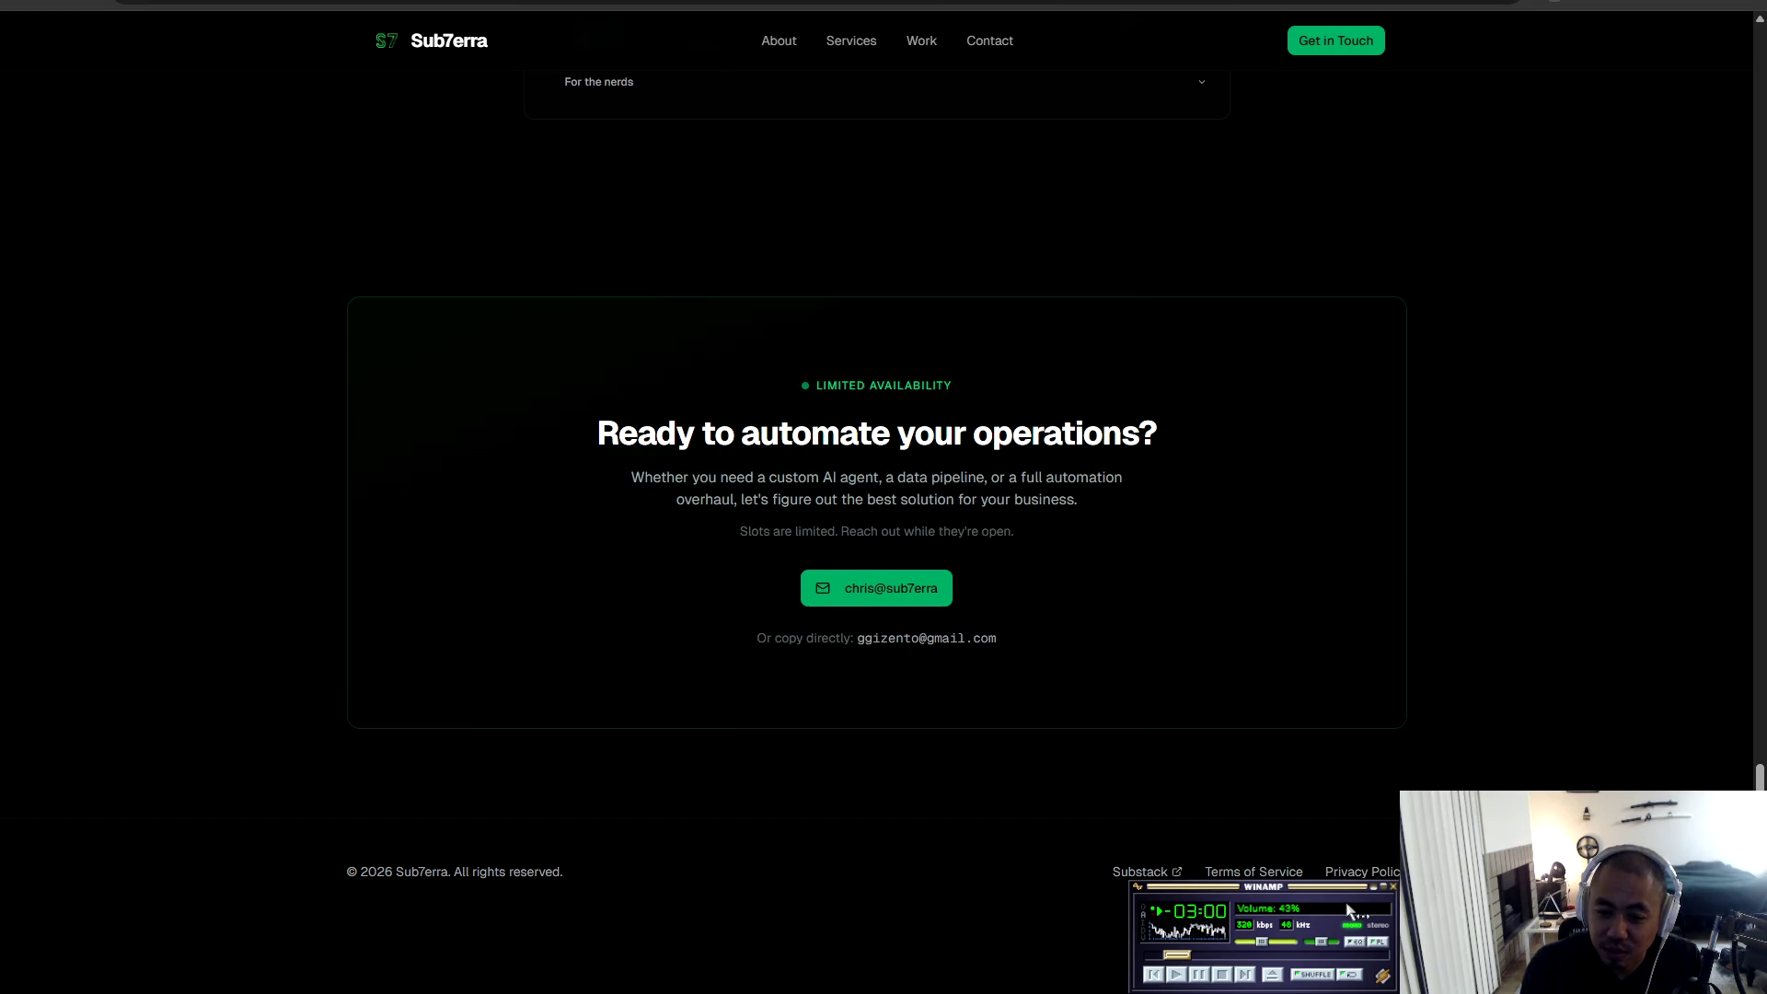
scroll(1341, 921, down, 2)
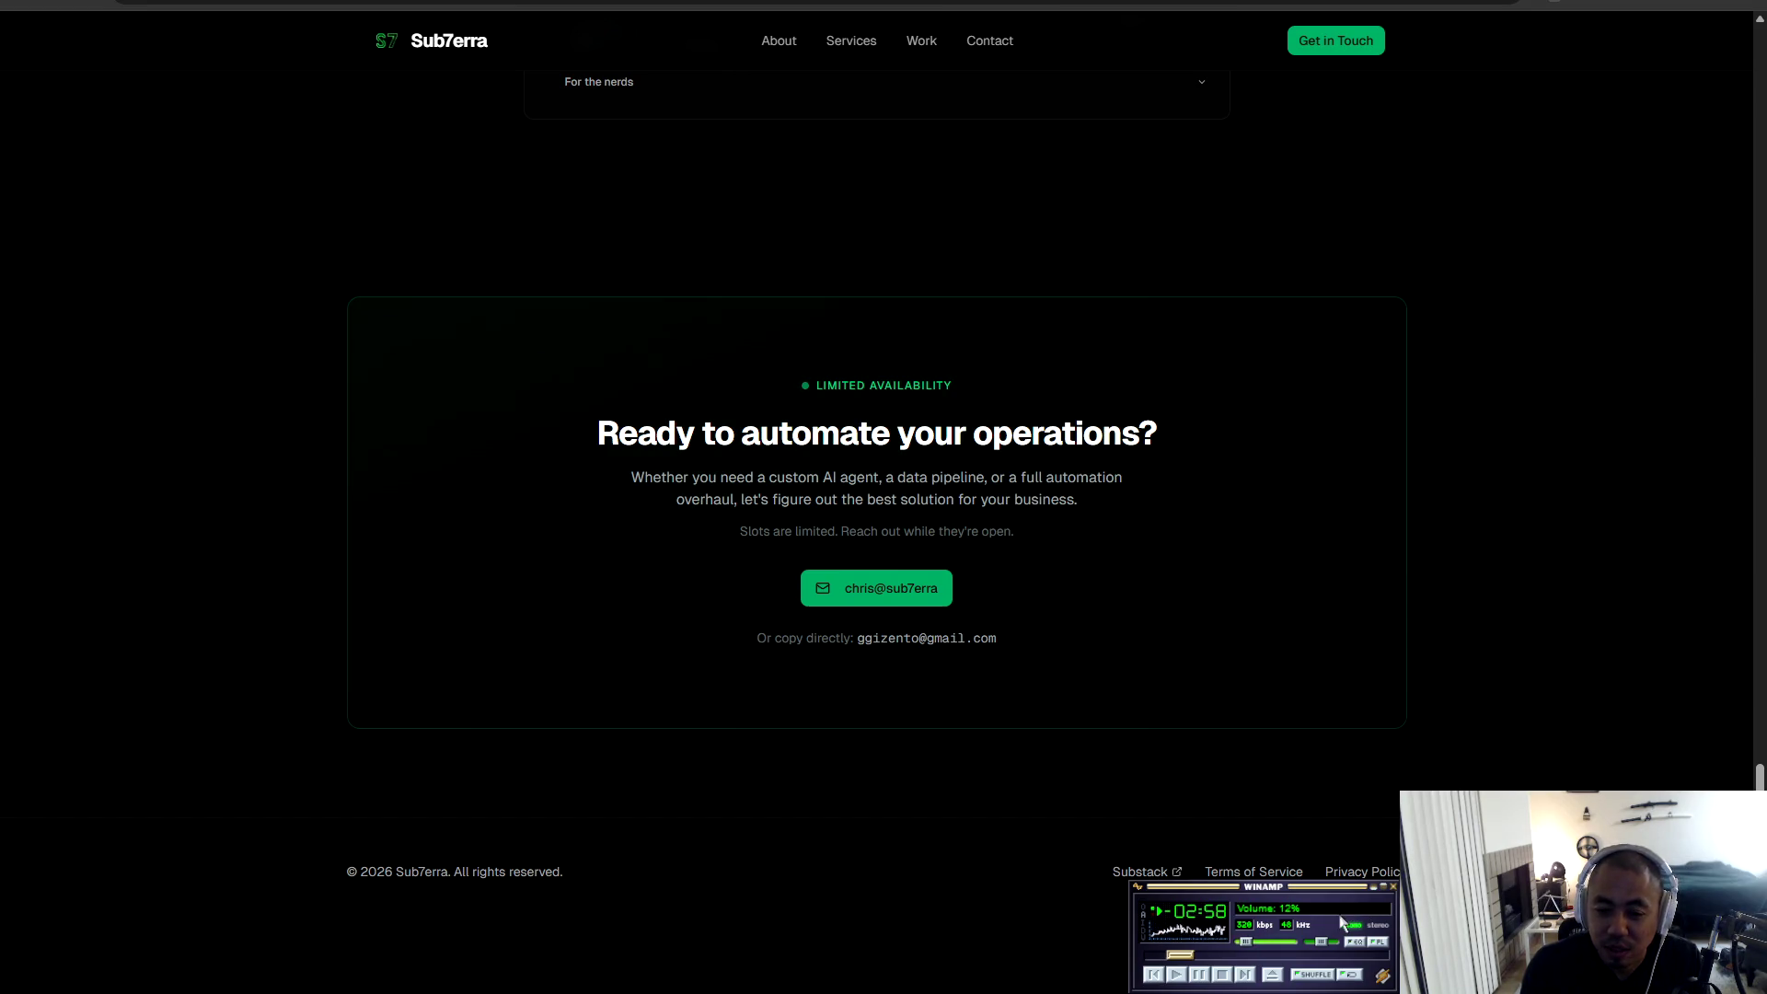
scroll(1353, 911, up, 3)
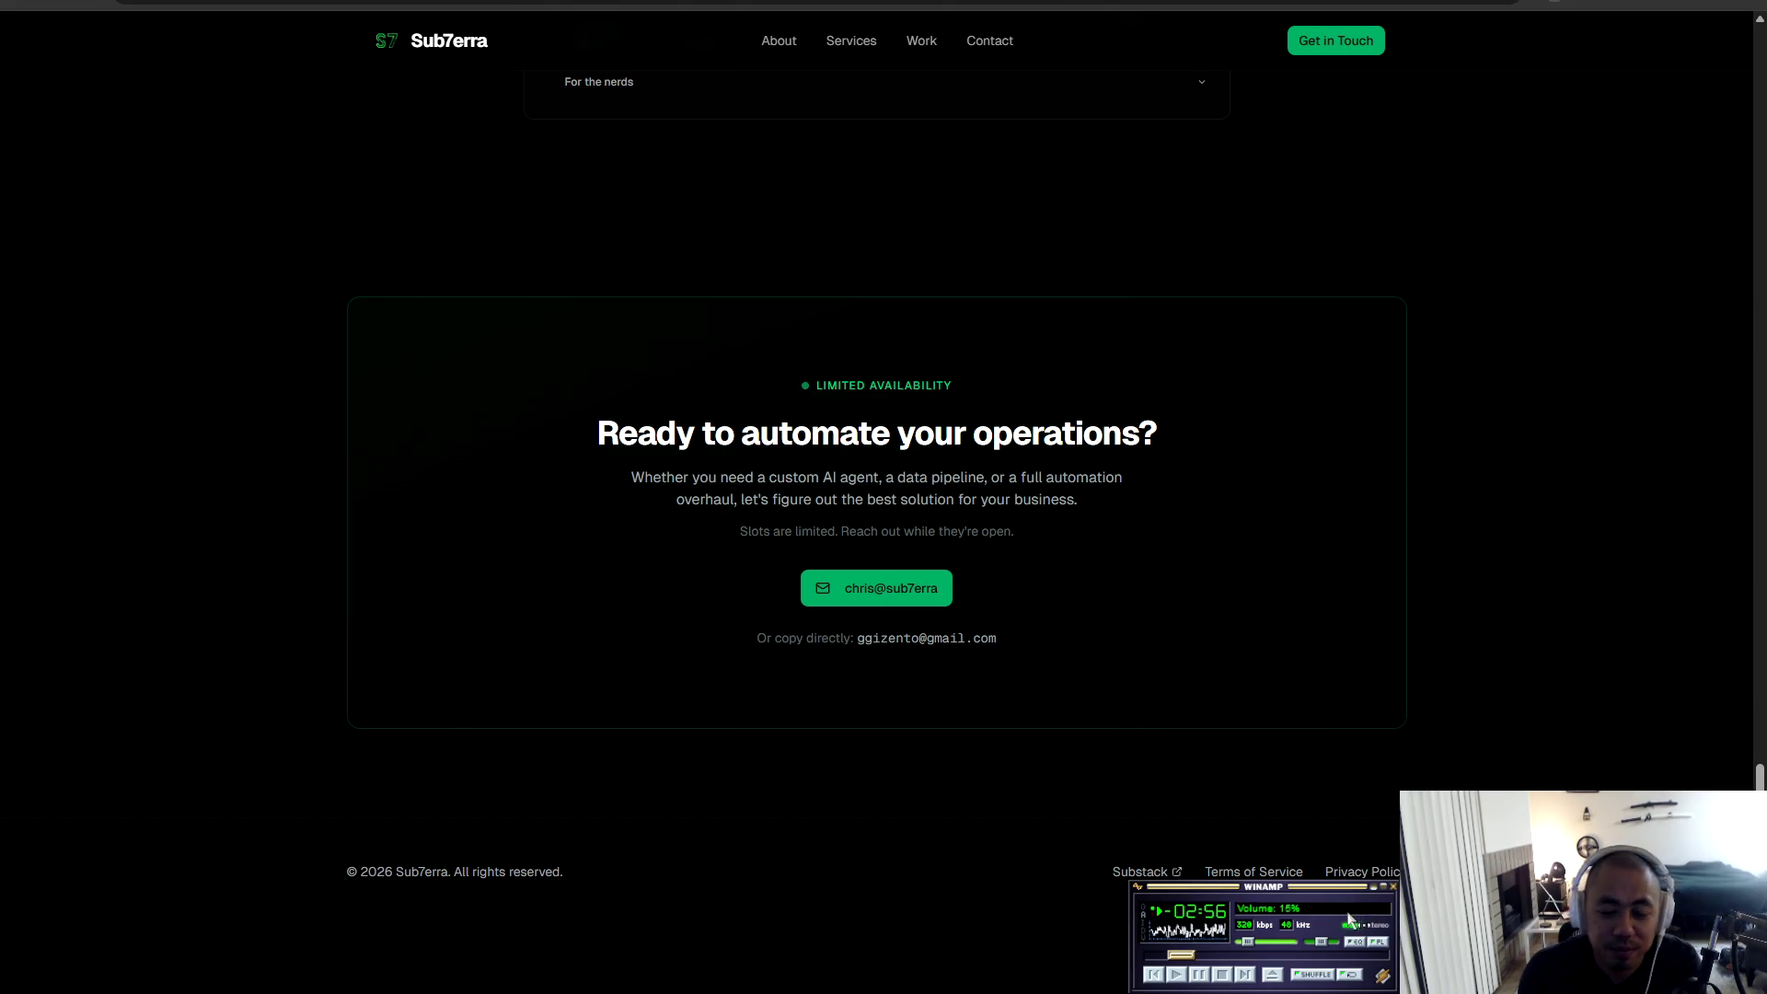
scroll(1350, 916, up, 15)
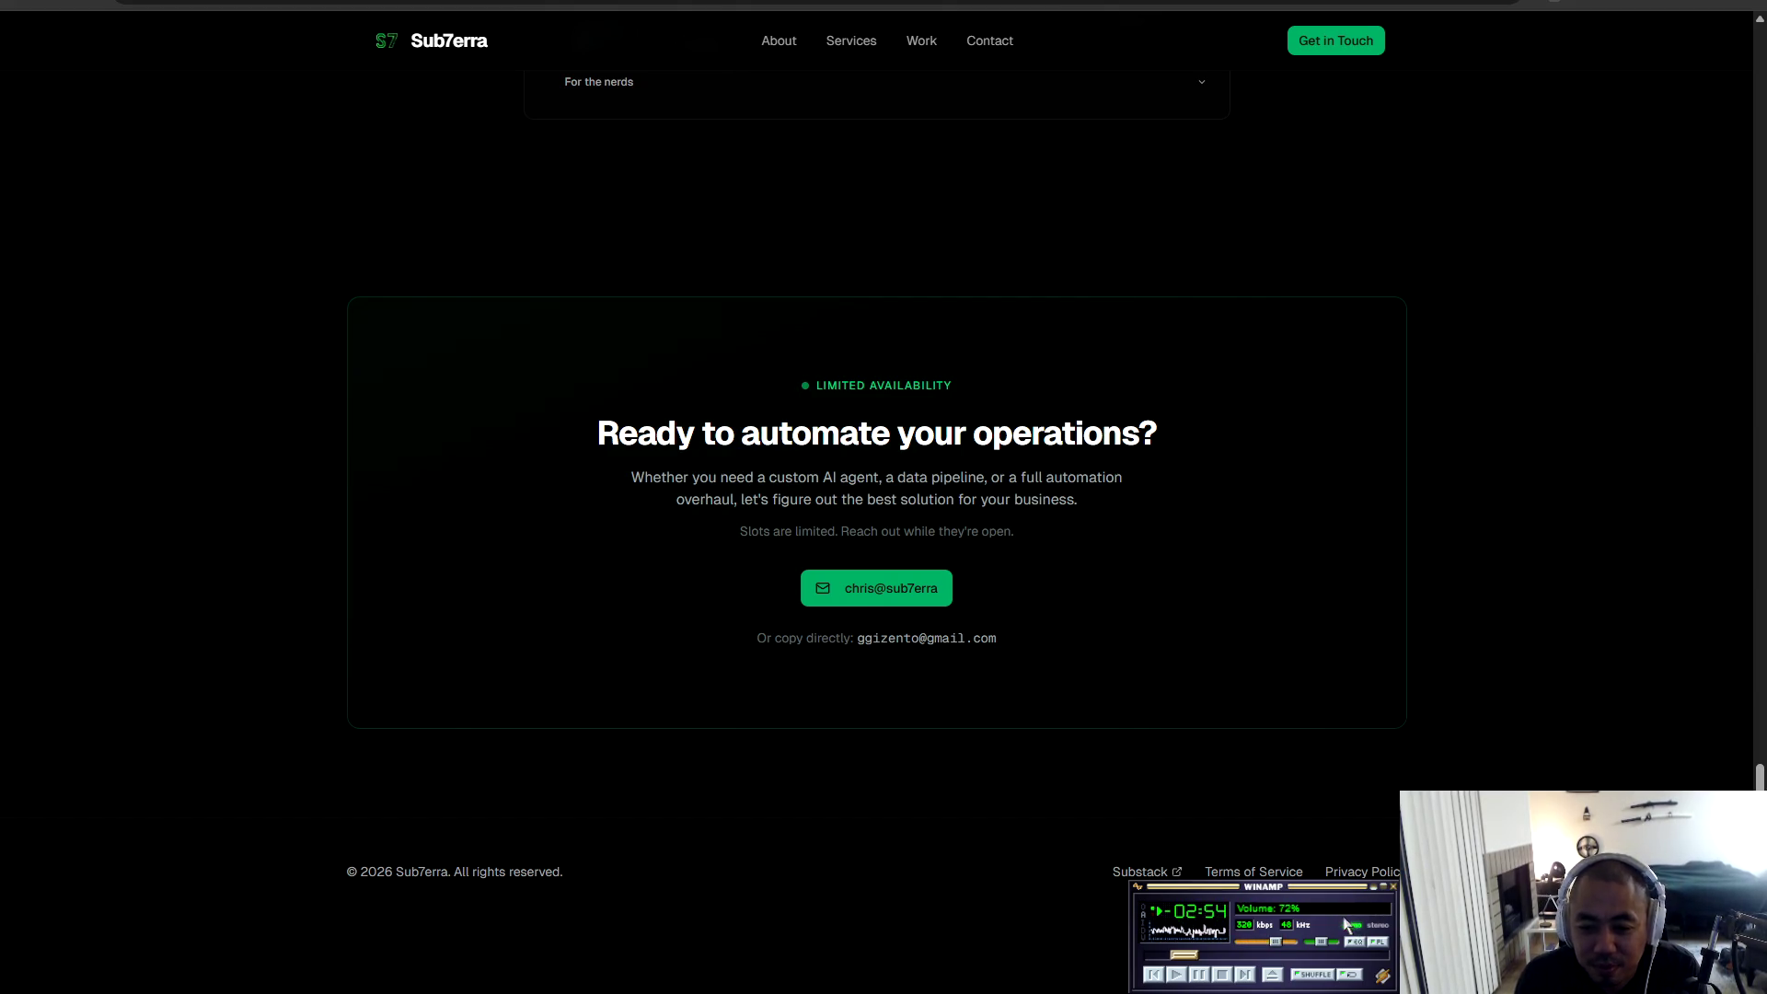
scroll(1323, 946, down, 5)
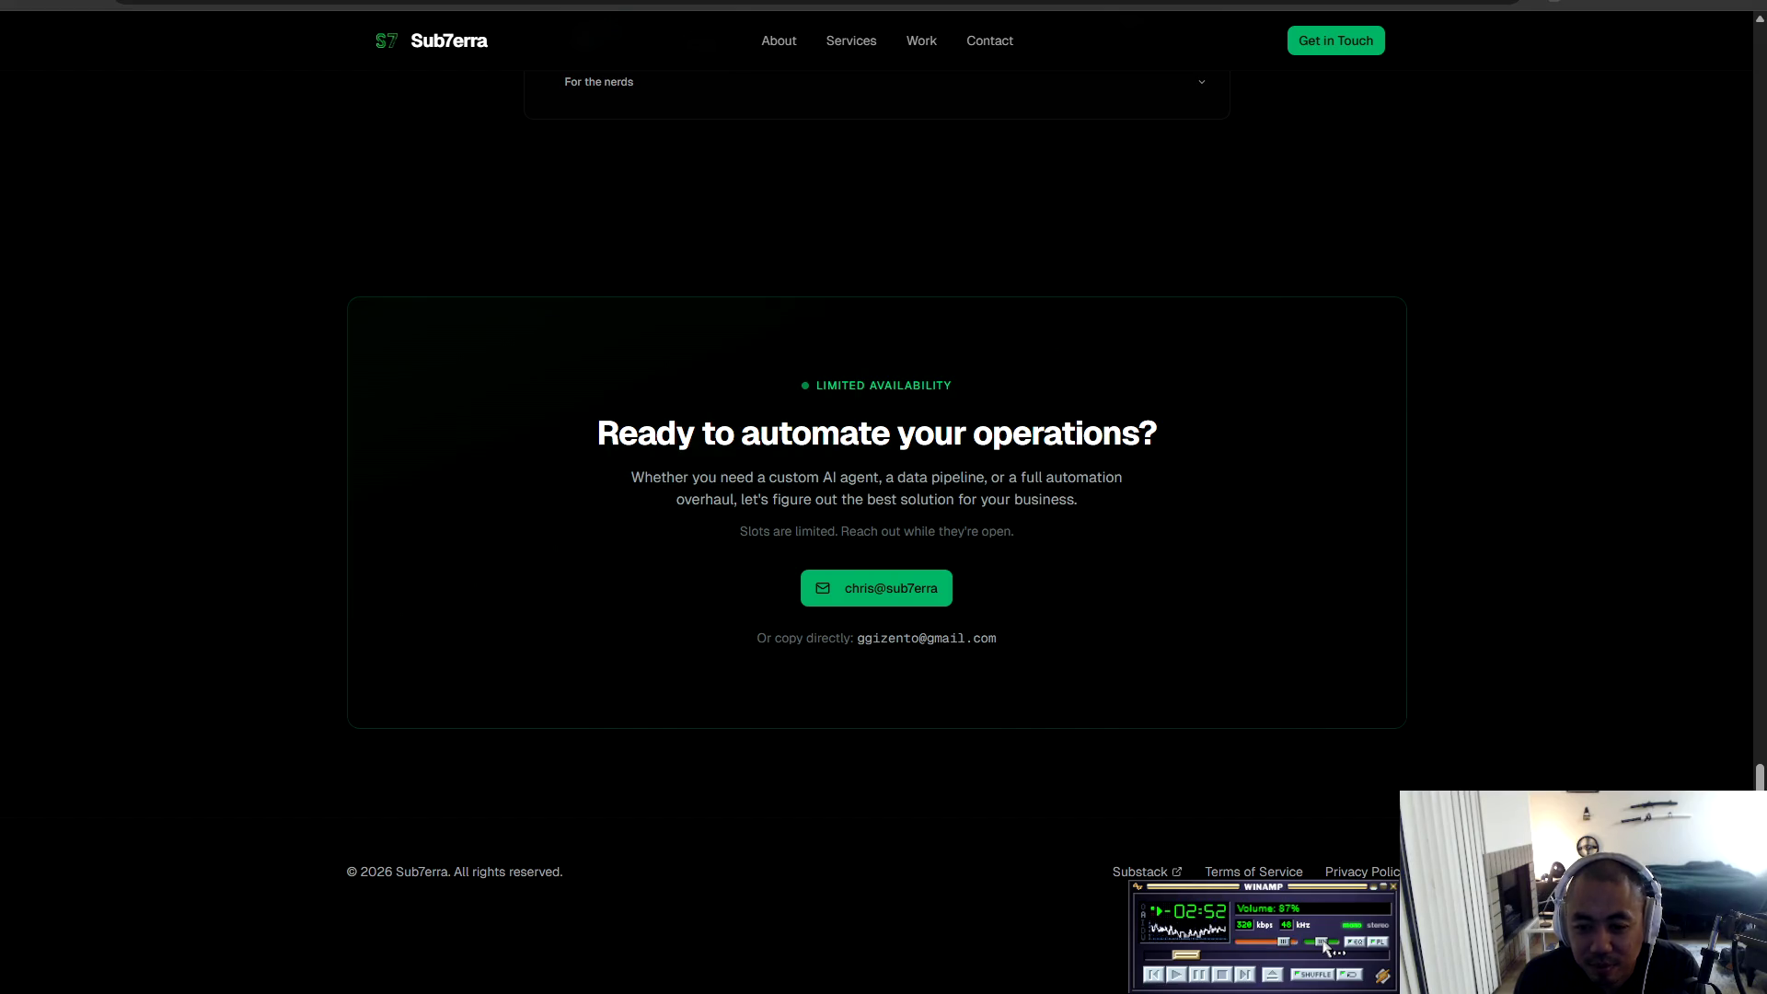
scroll(1324, 945, down, 3)
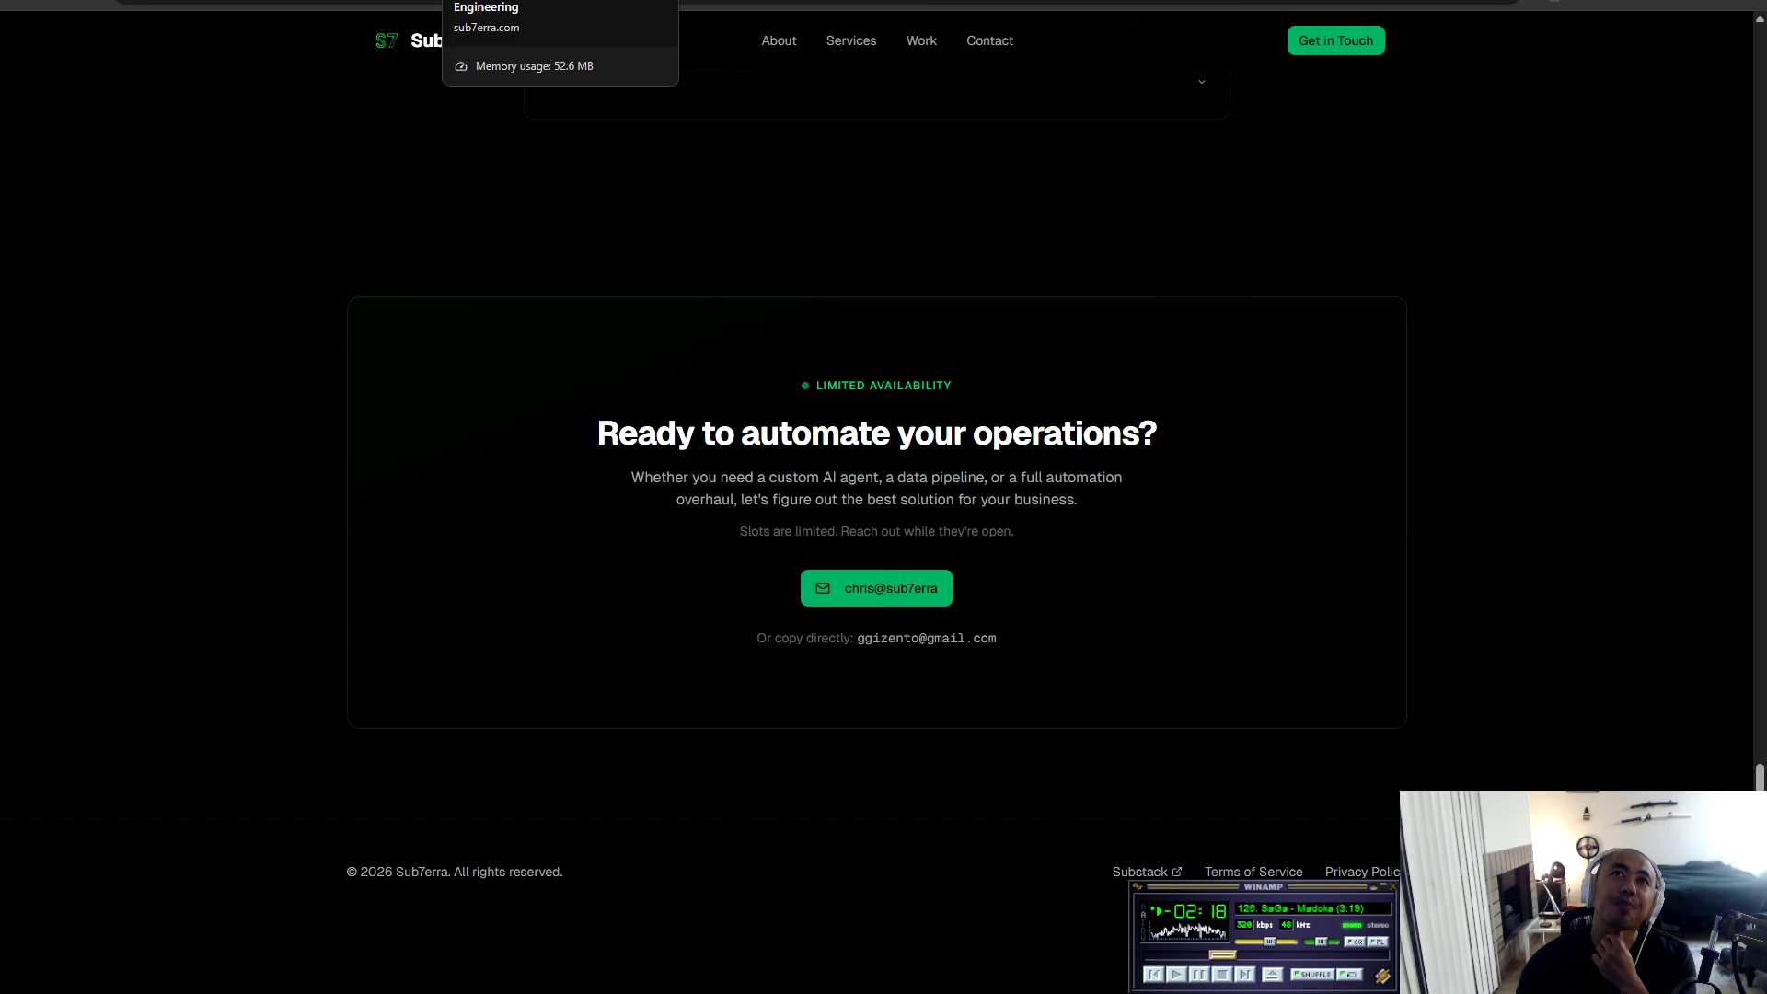
right_click(464, 2)
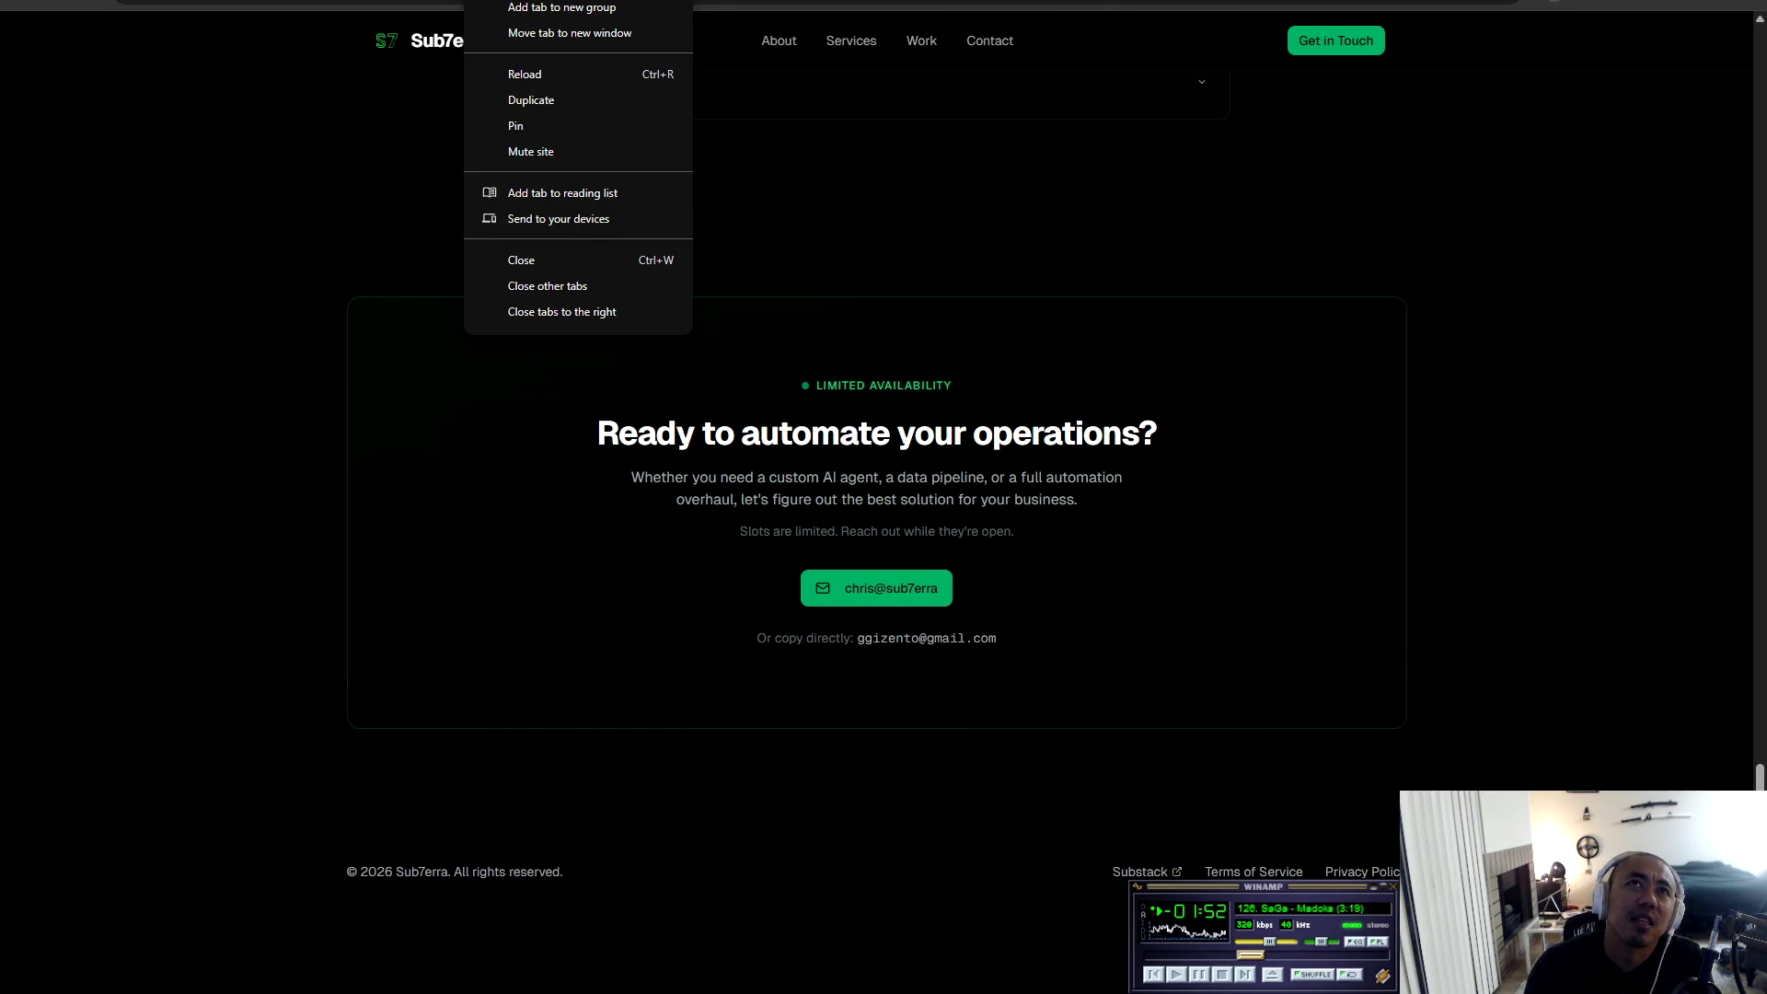
key(Escape)
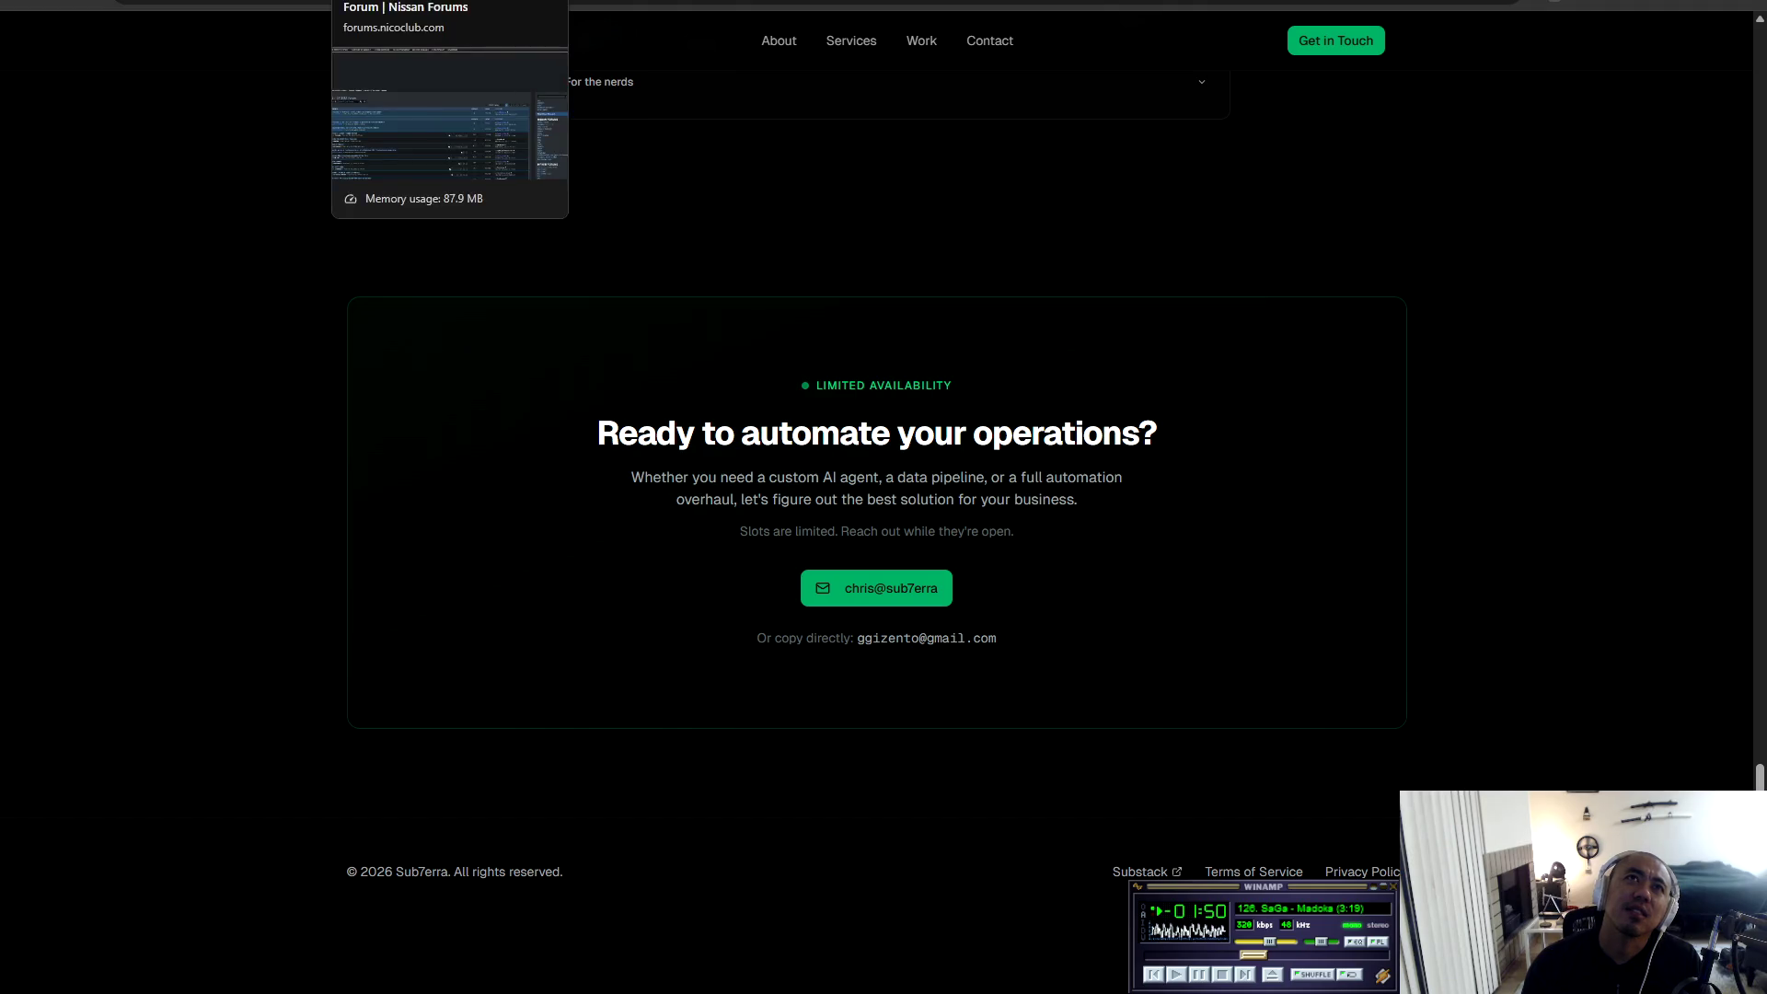
right_click(267, 2)
key(Escape)
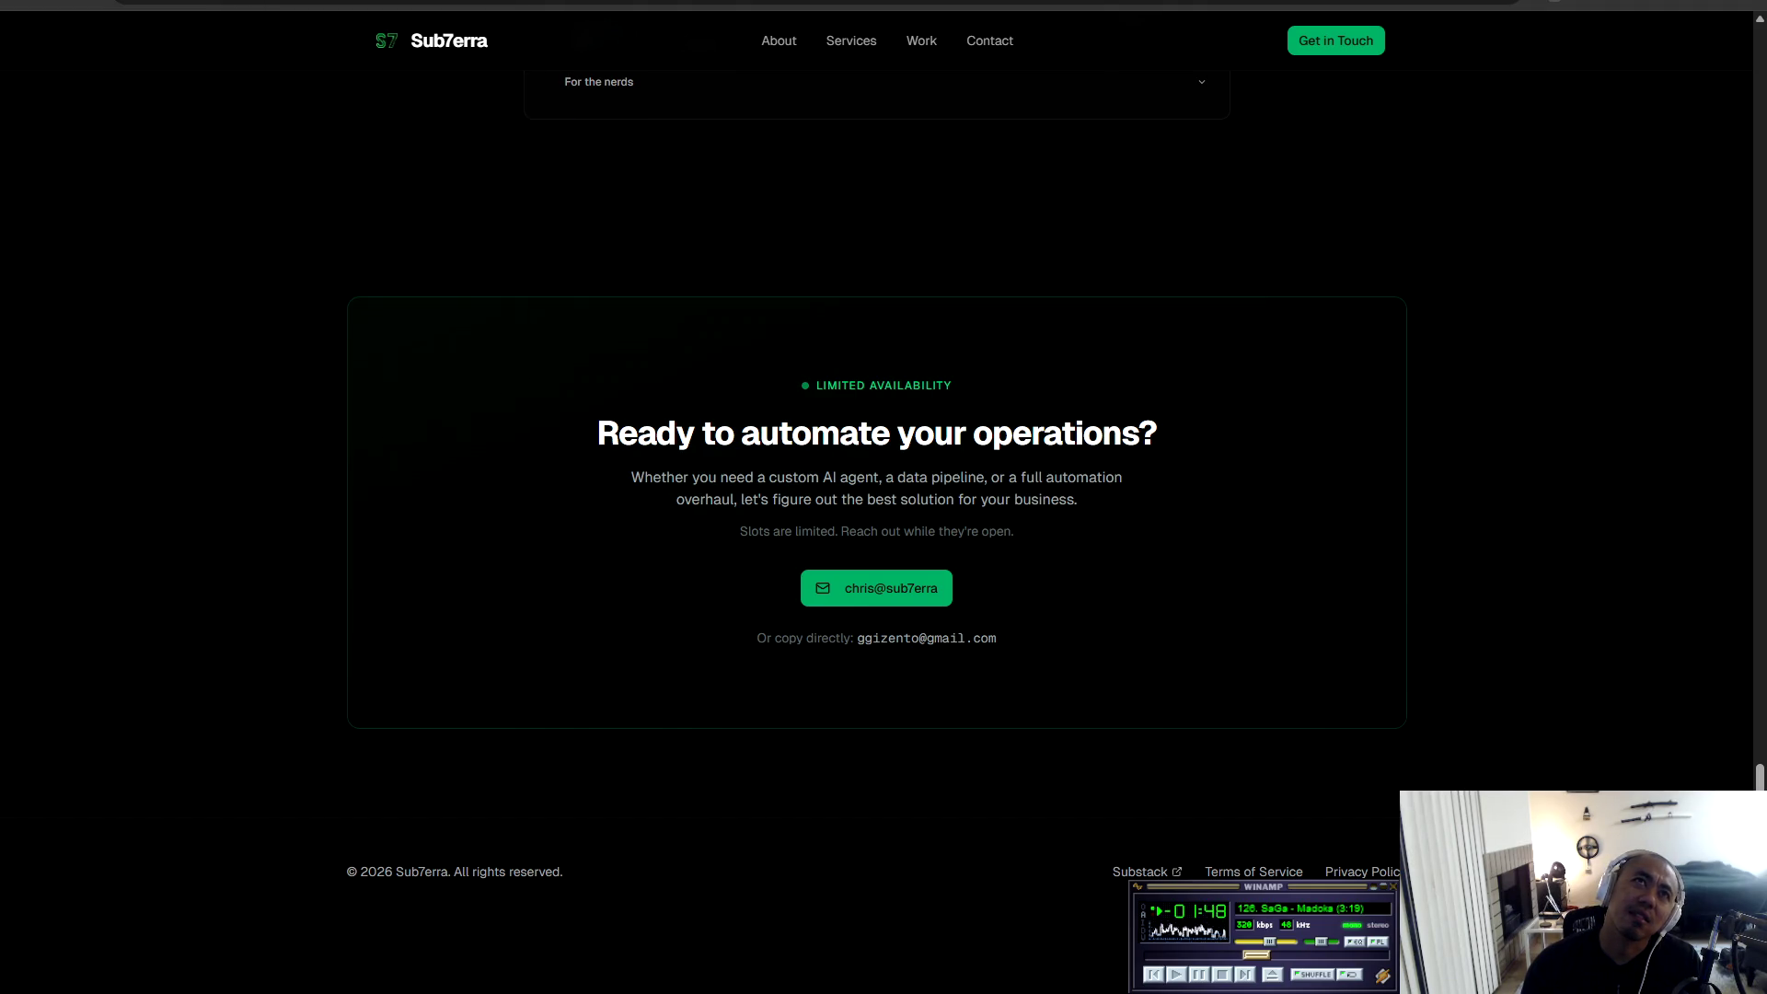
Cycle from the Render Dashboard tab through the research tabs to the Lonestar Oyster3 tracker page.
click(221, 3)
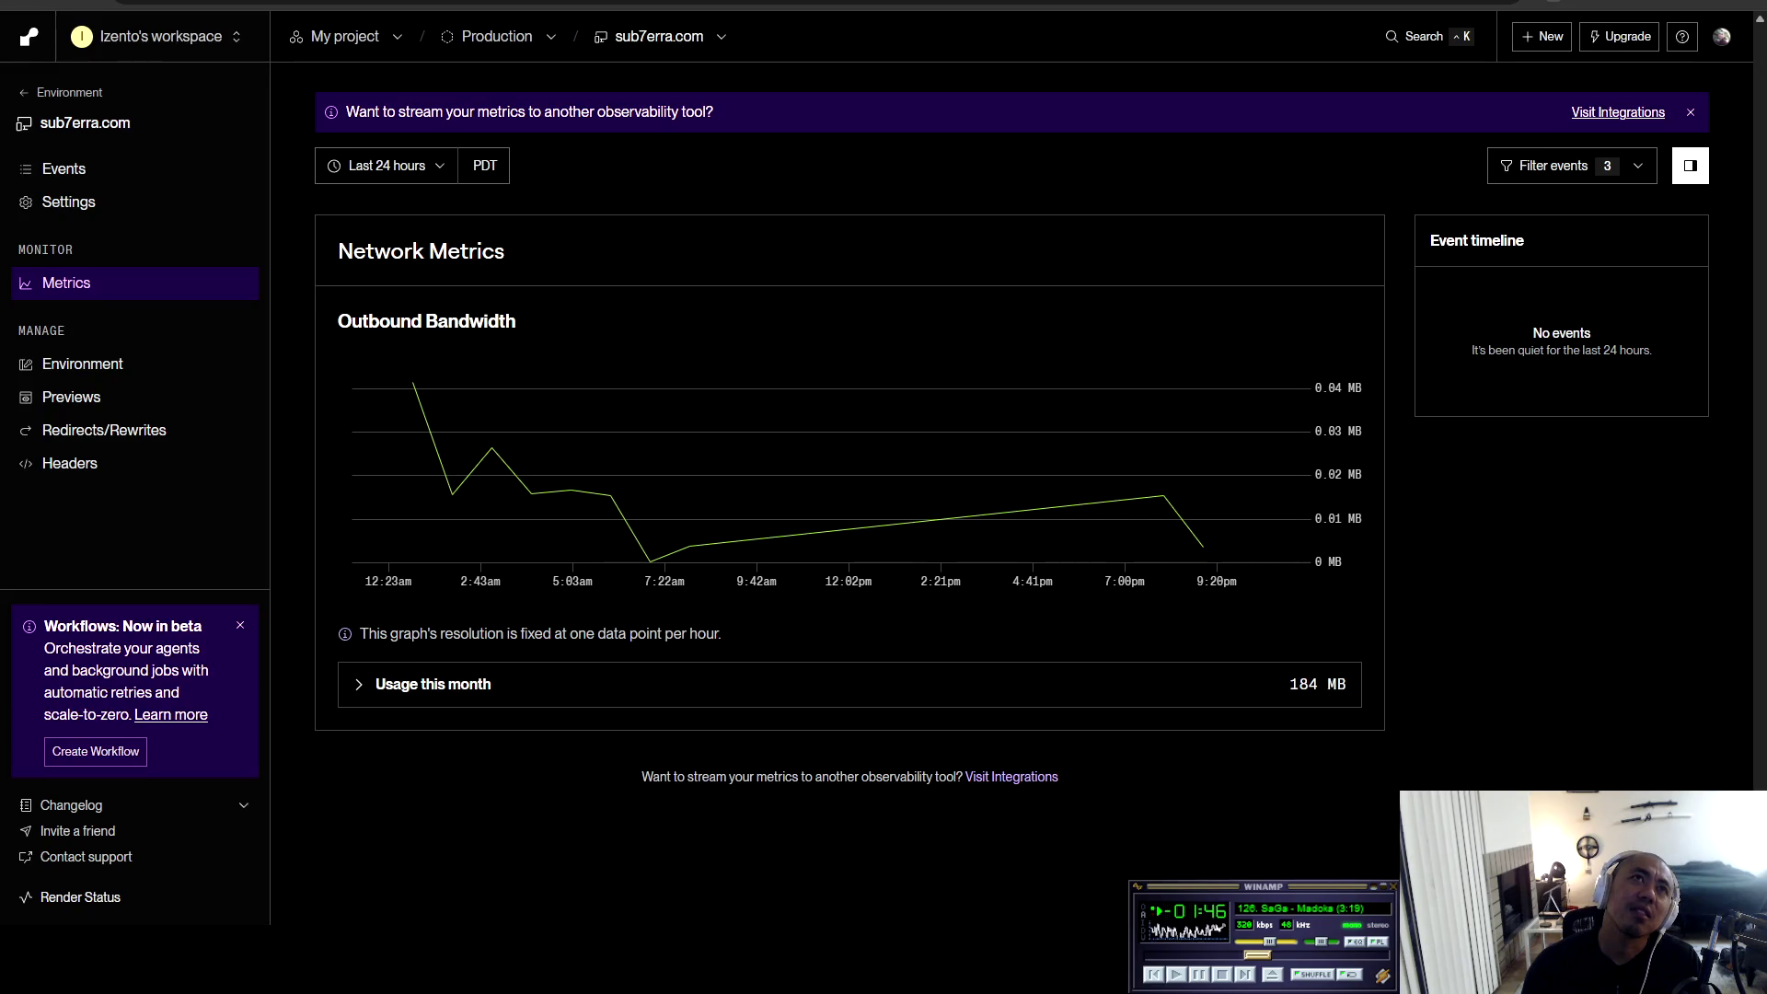
key(ctrl+Tab)
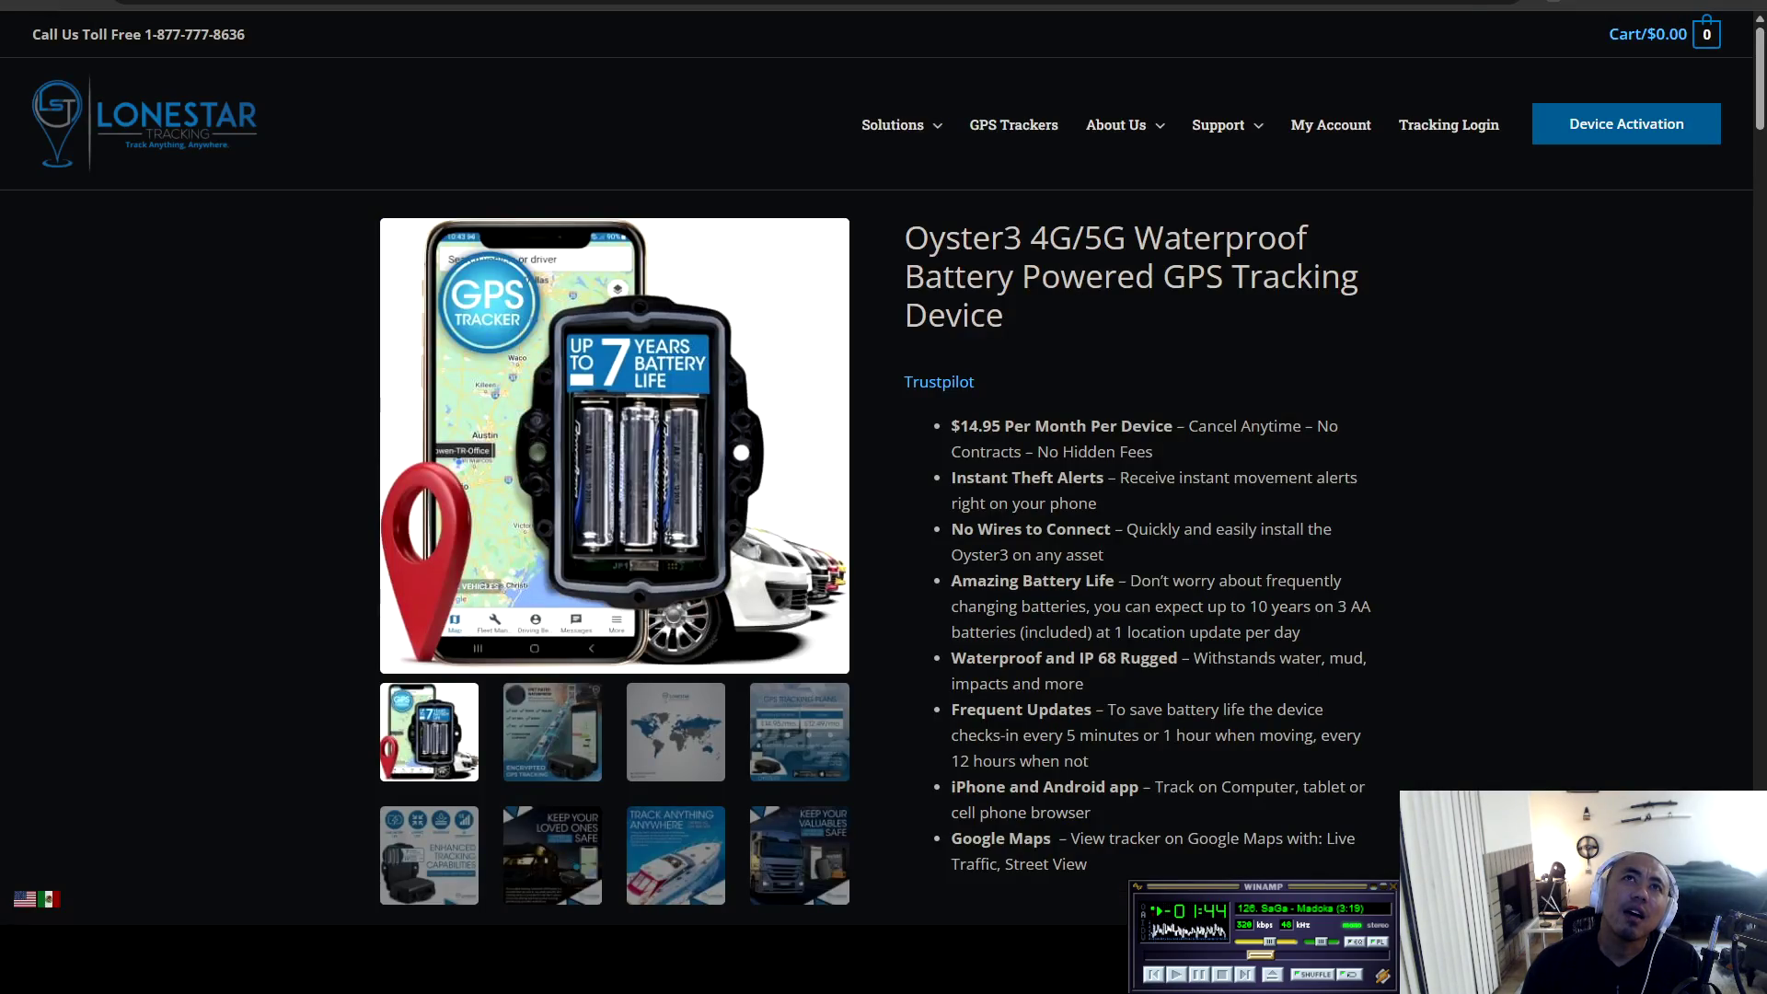
key(ctrl+Tab)
key(ctrl+Tab)
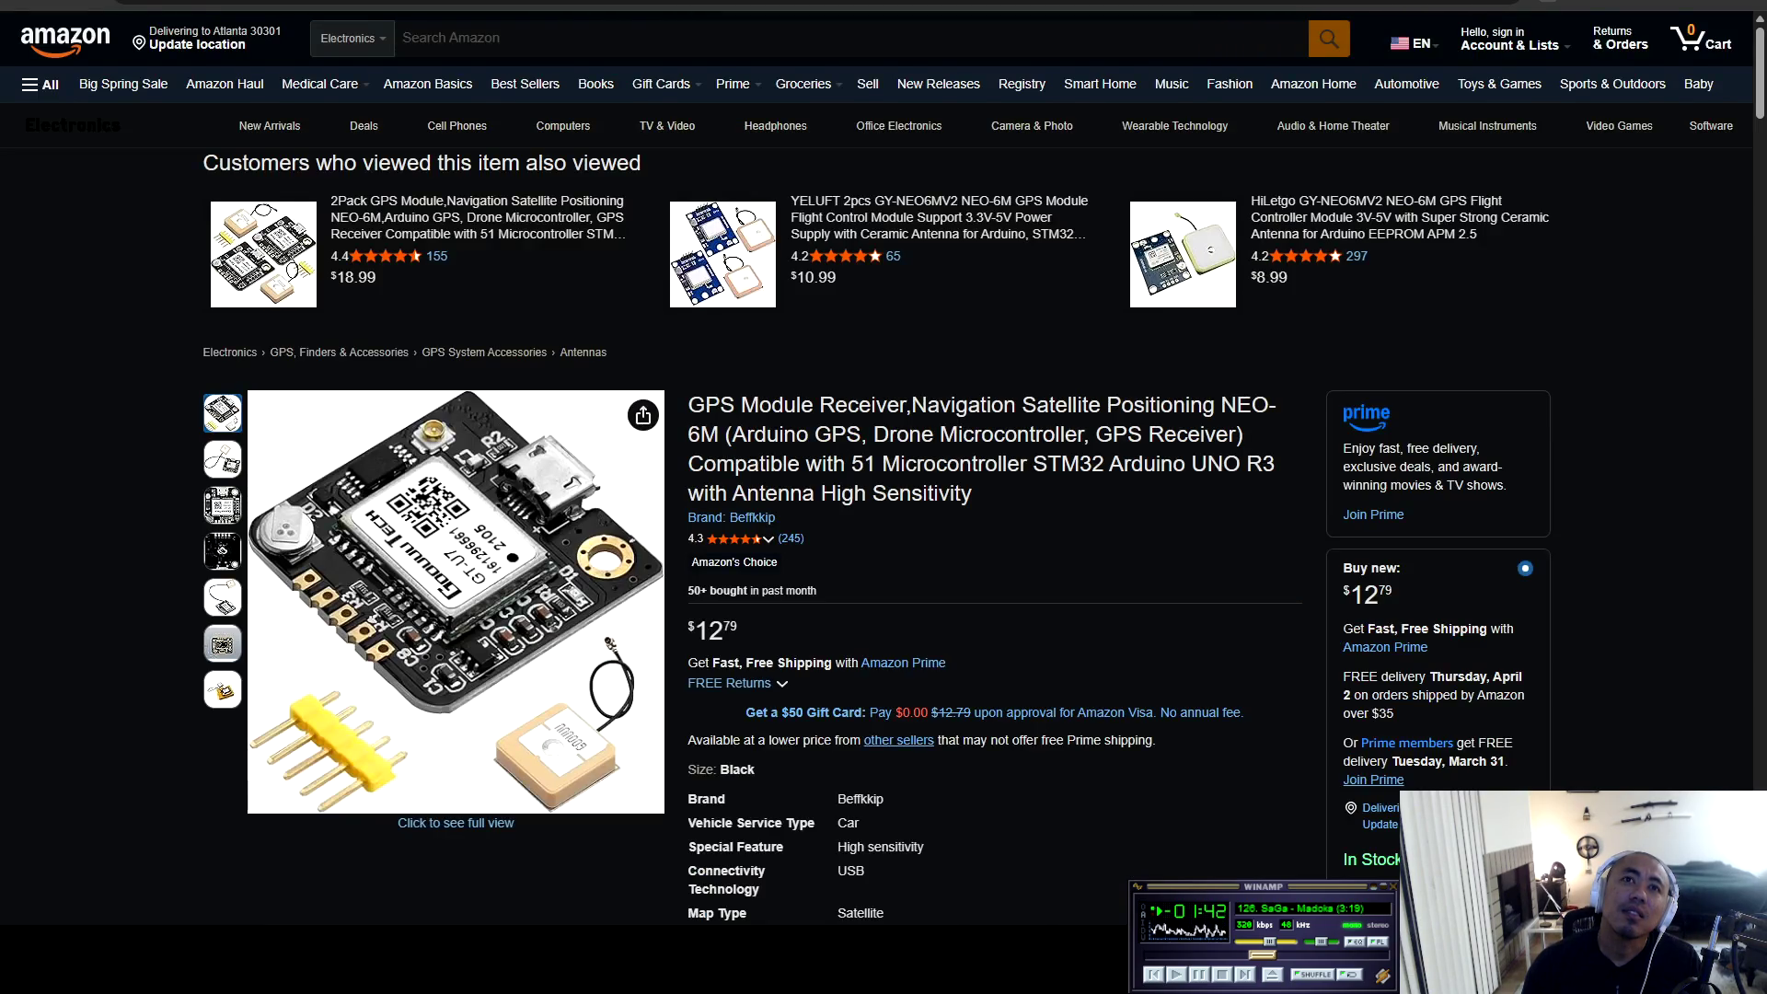
key(ctrl+Tab)
key(ctrl+Tab)
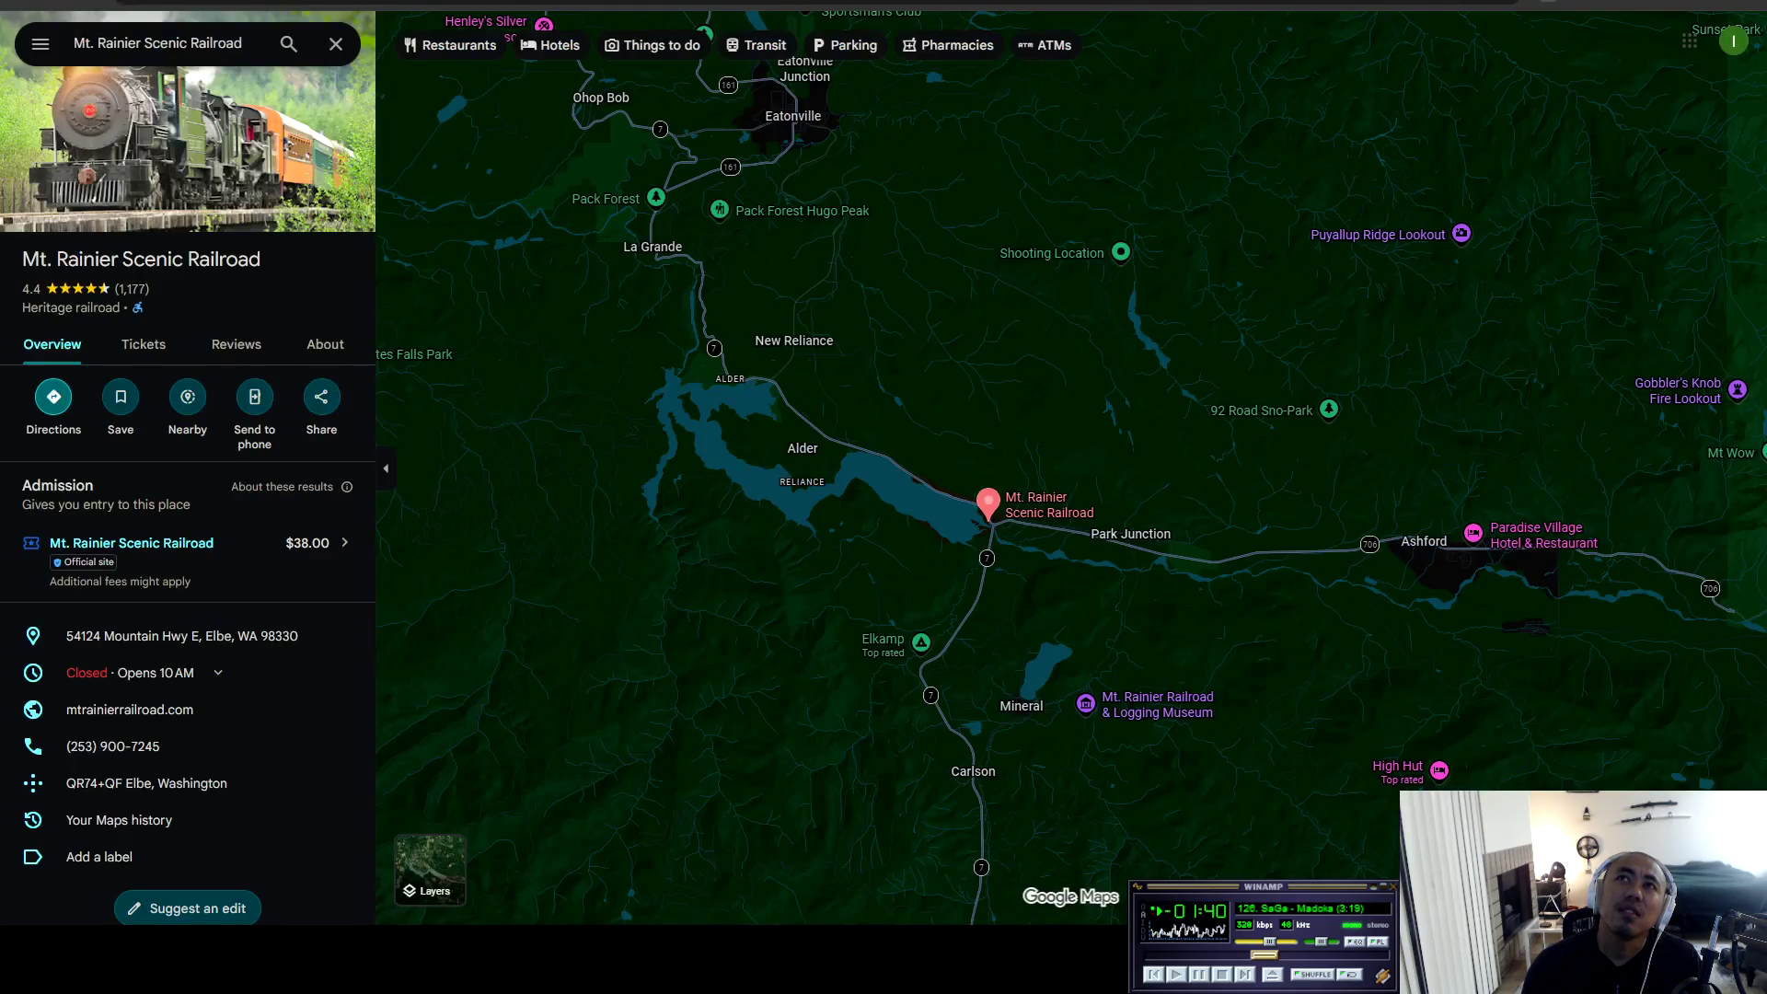
key(ctrl+Tab)
key(ctrl+Tab)
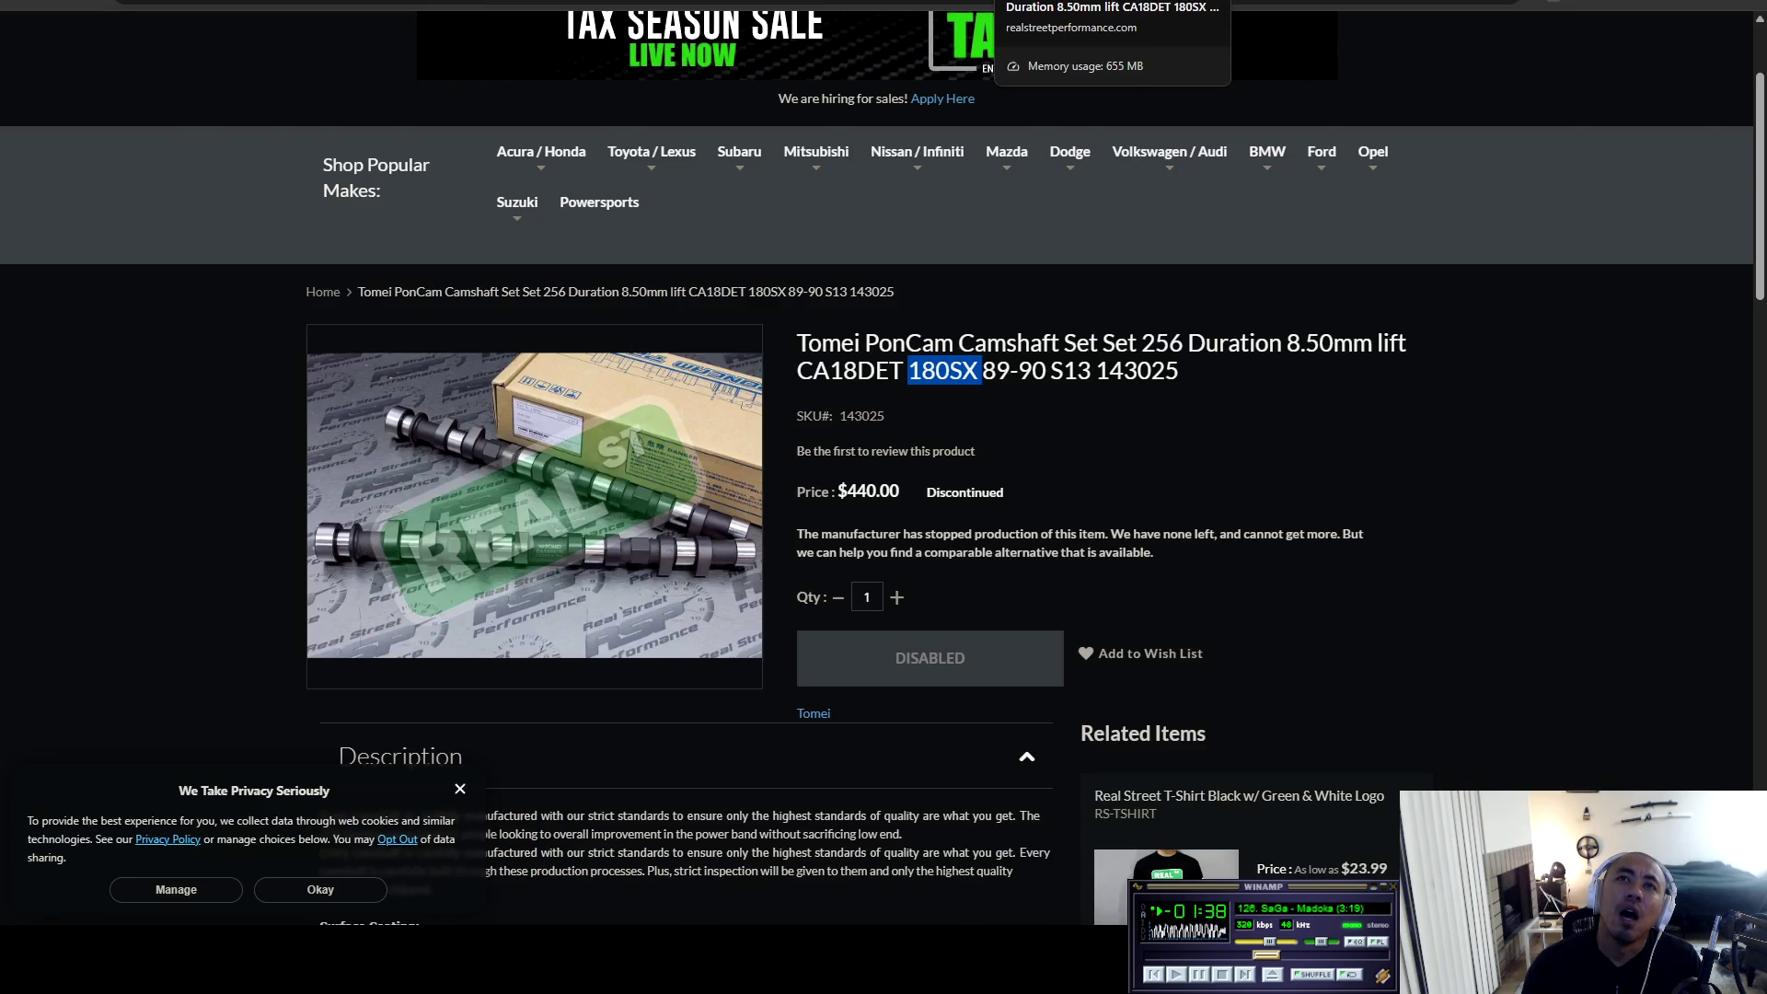
key(ctrl+Tab)
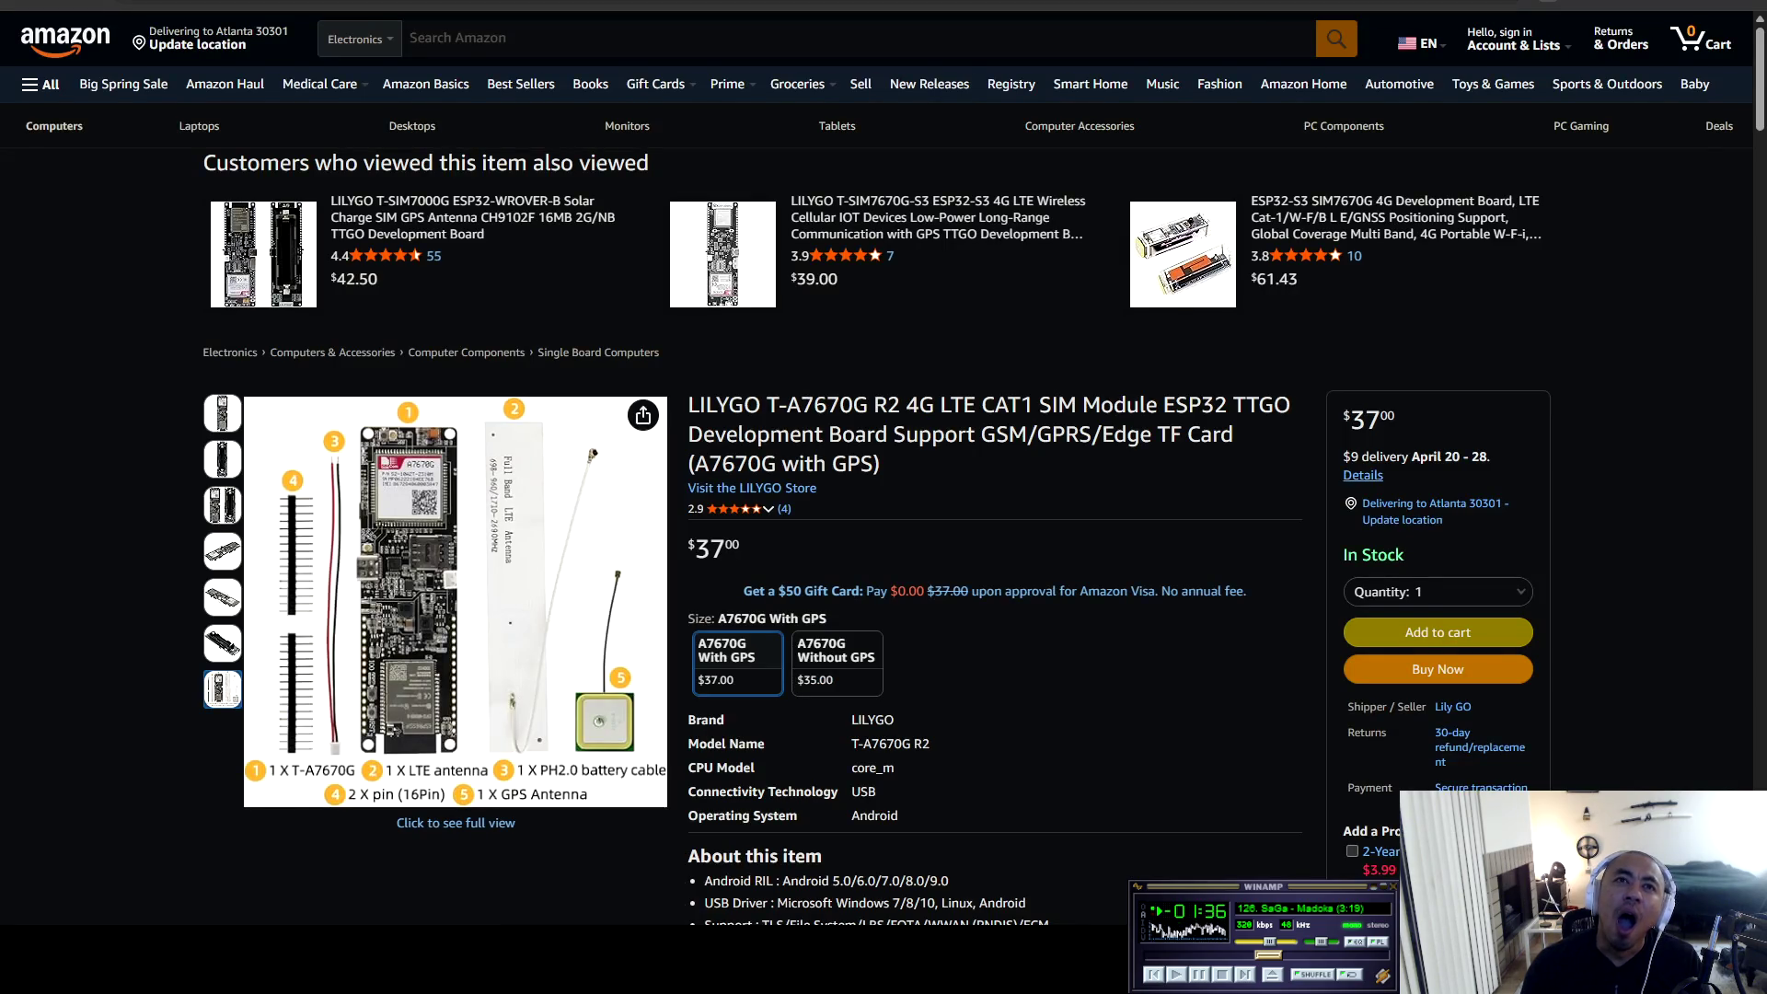
key(ctrl+Tab)
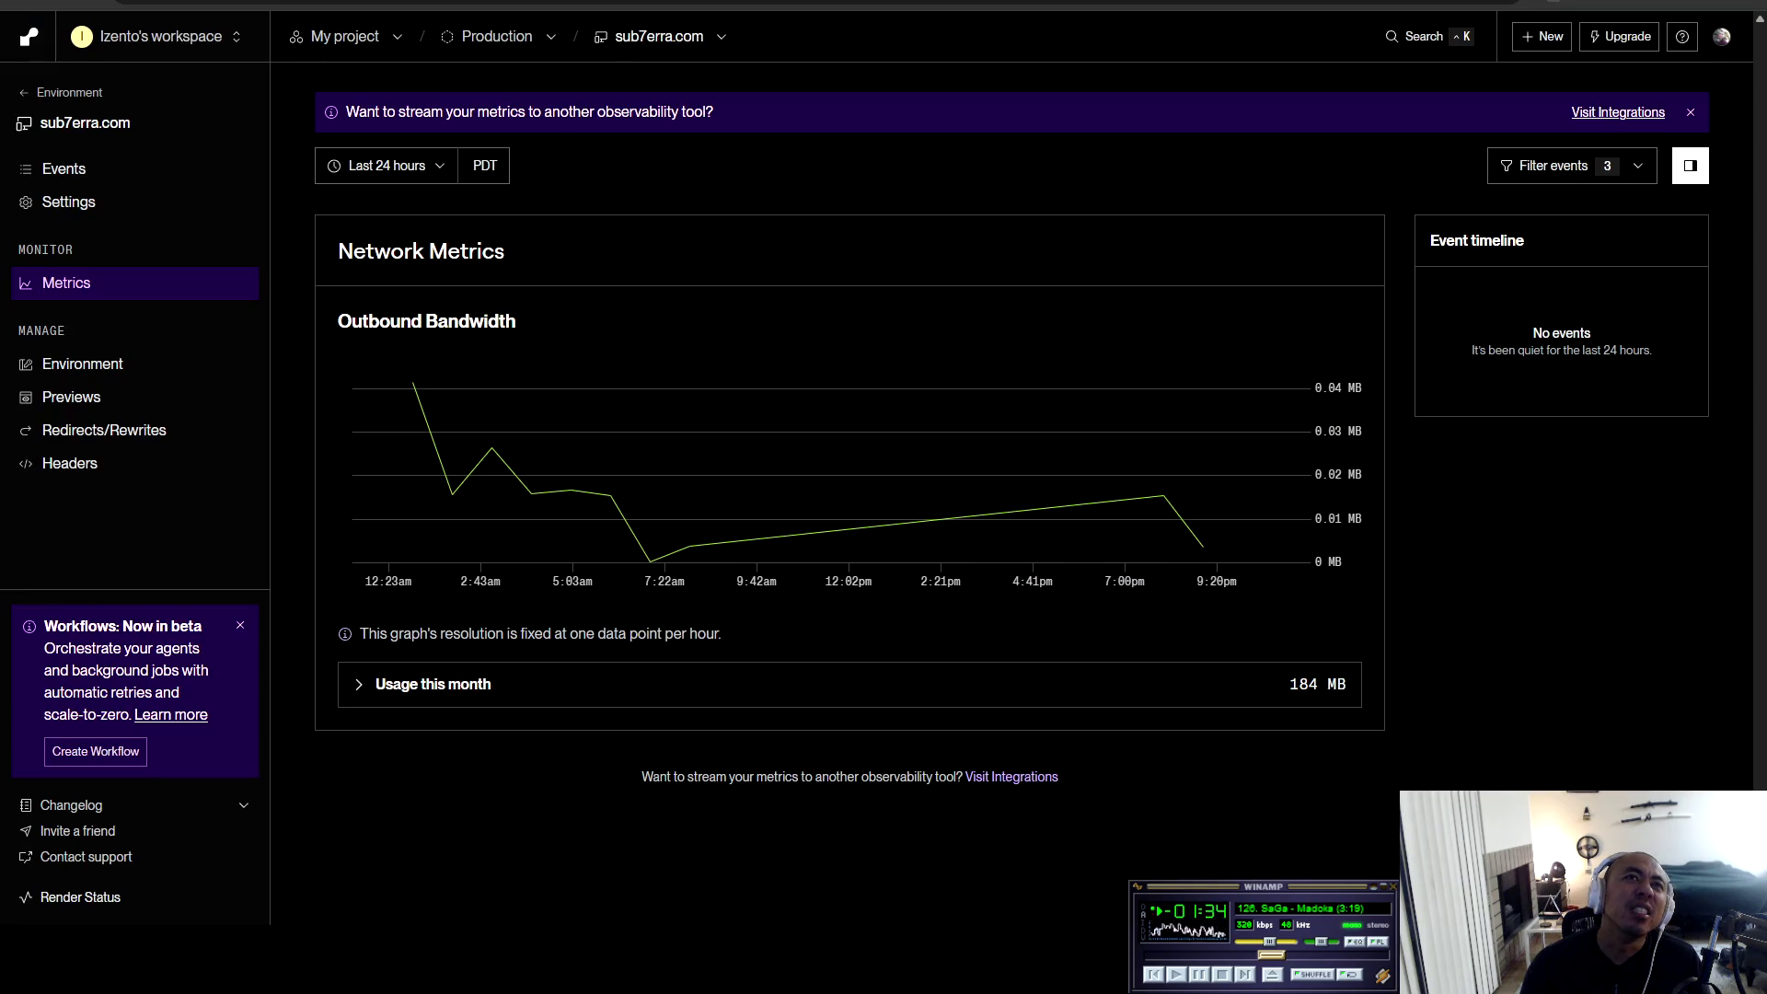
key(ctrl+Tab)
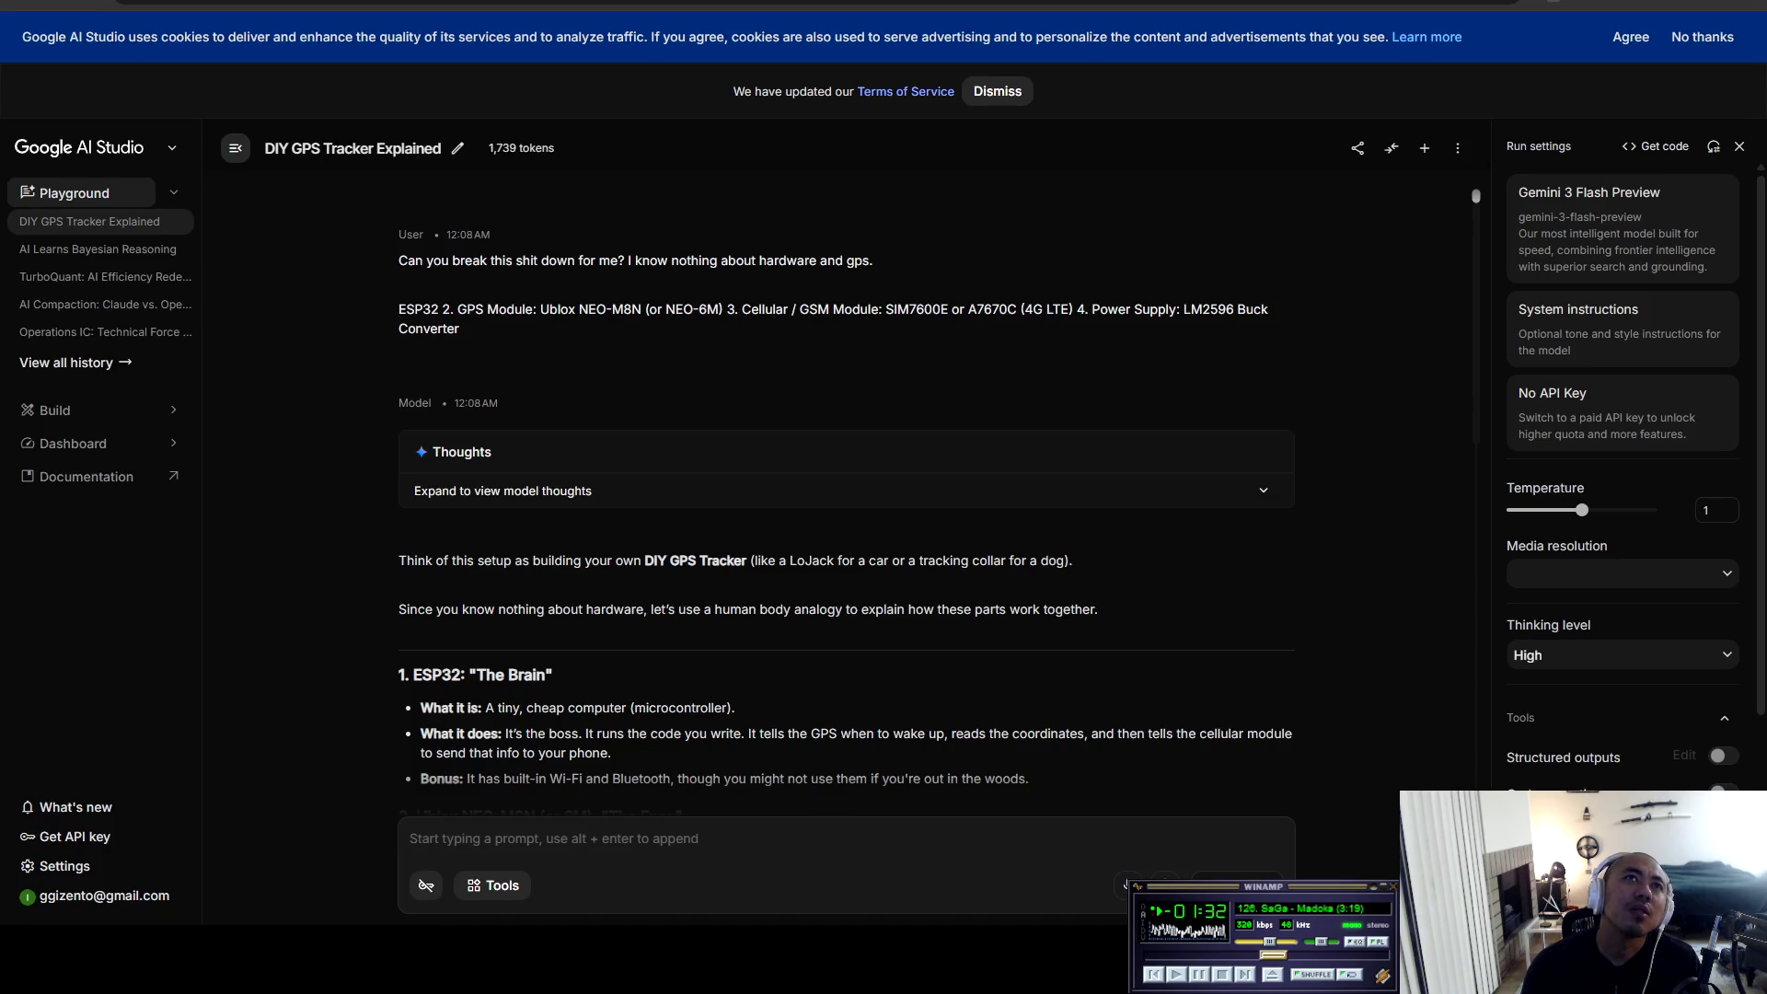
key(ctrl+Tab)
key(ctrl+Tab)
key(ctrl+Tab)
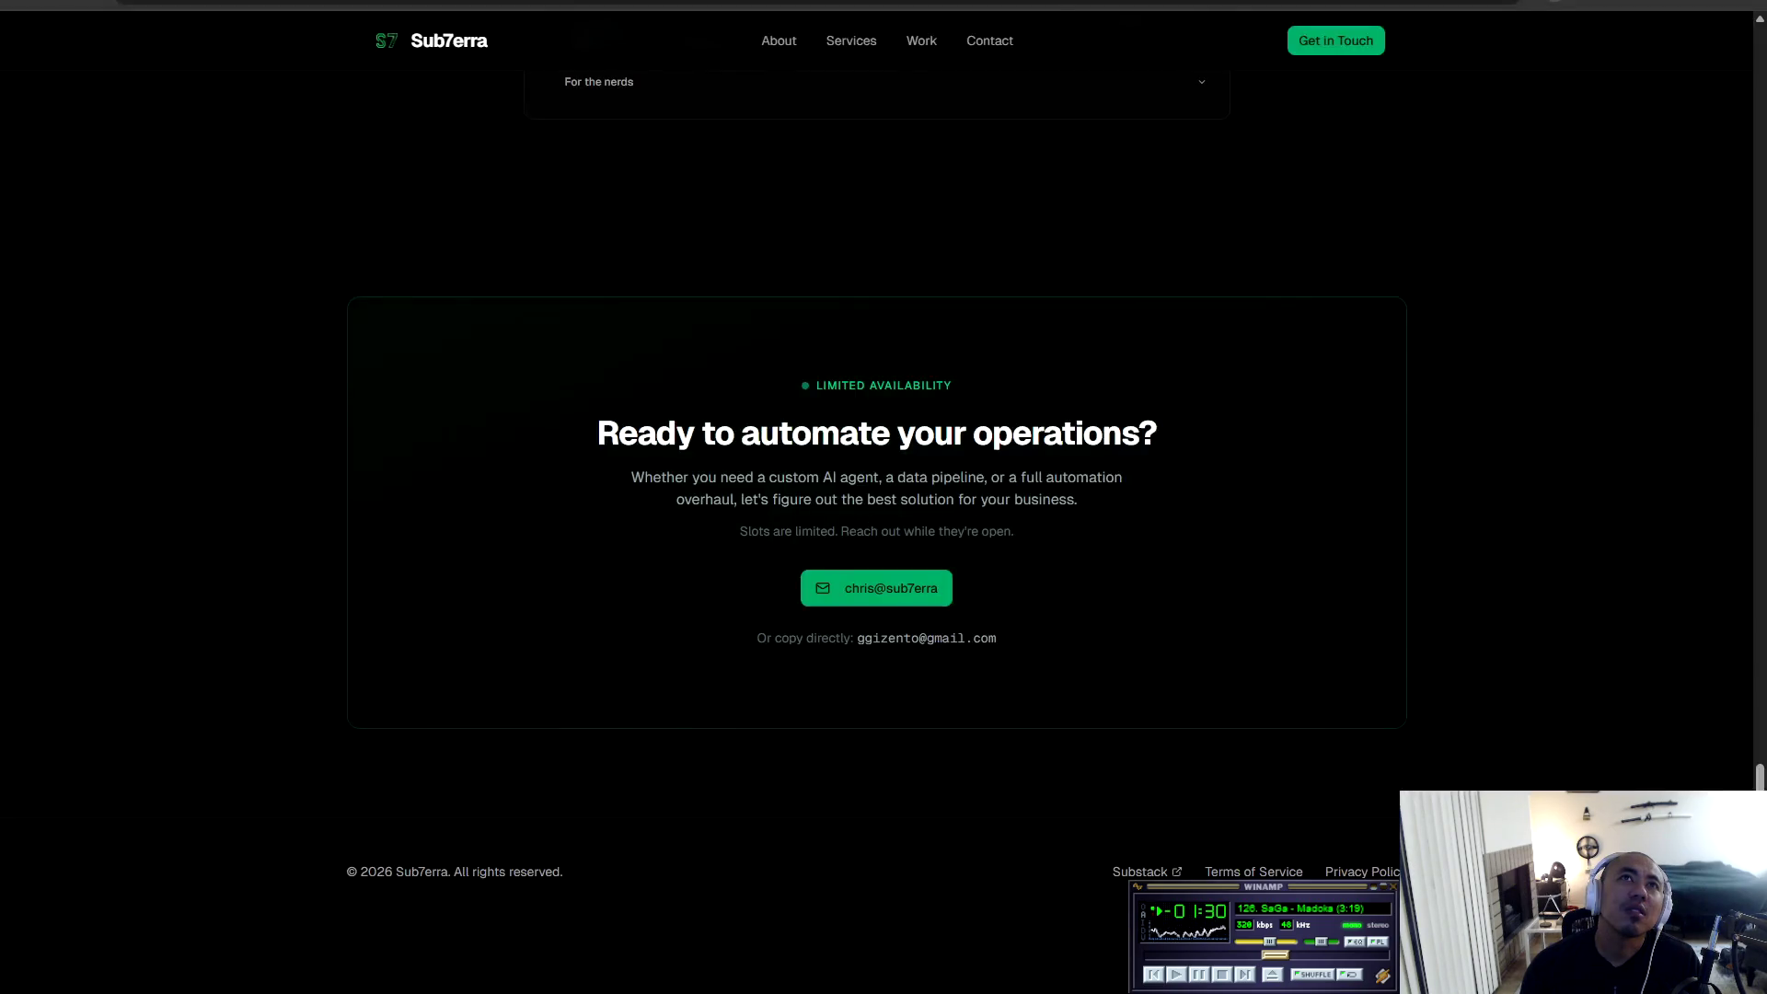
key(ctrl+Tab)
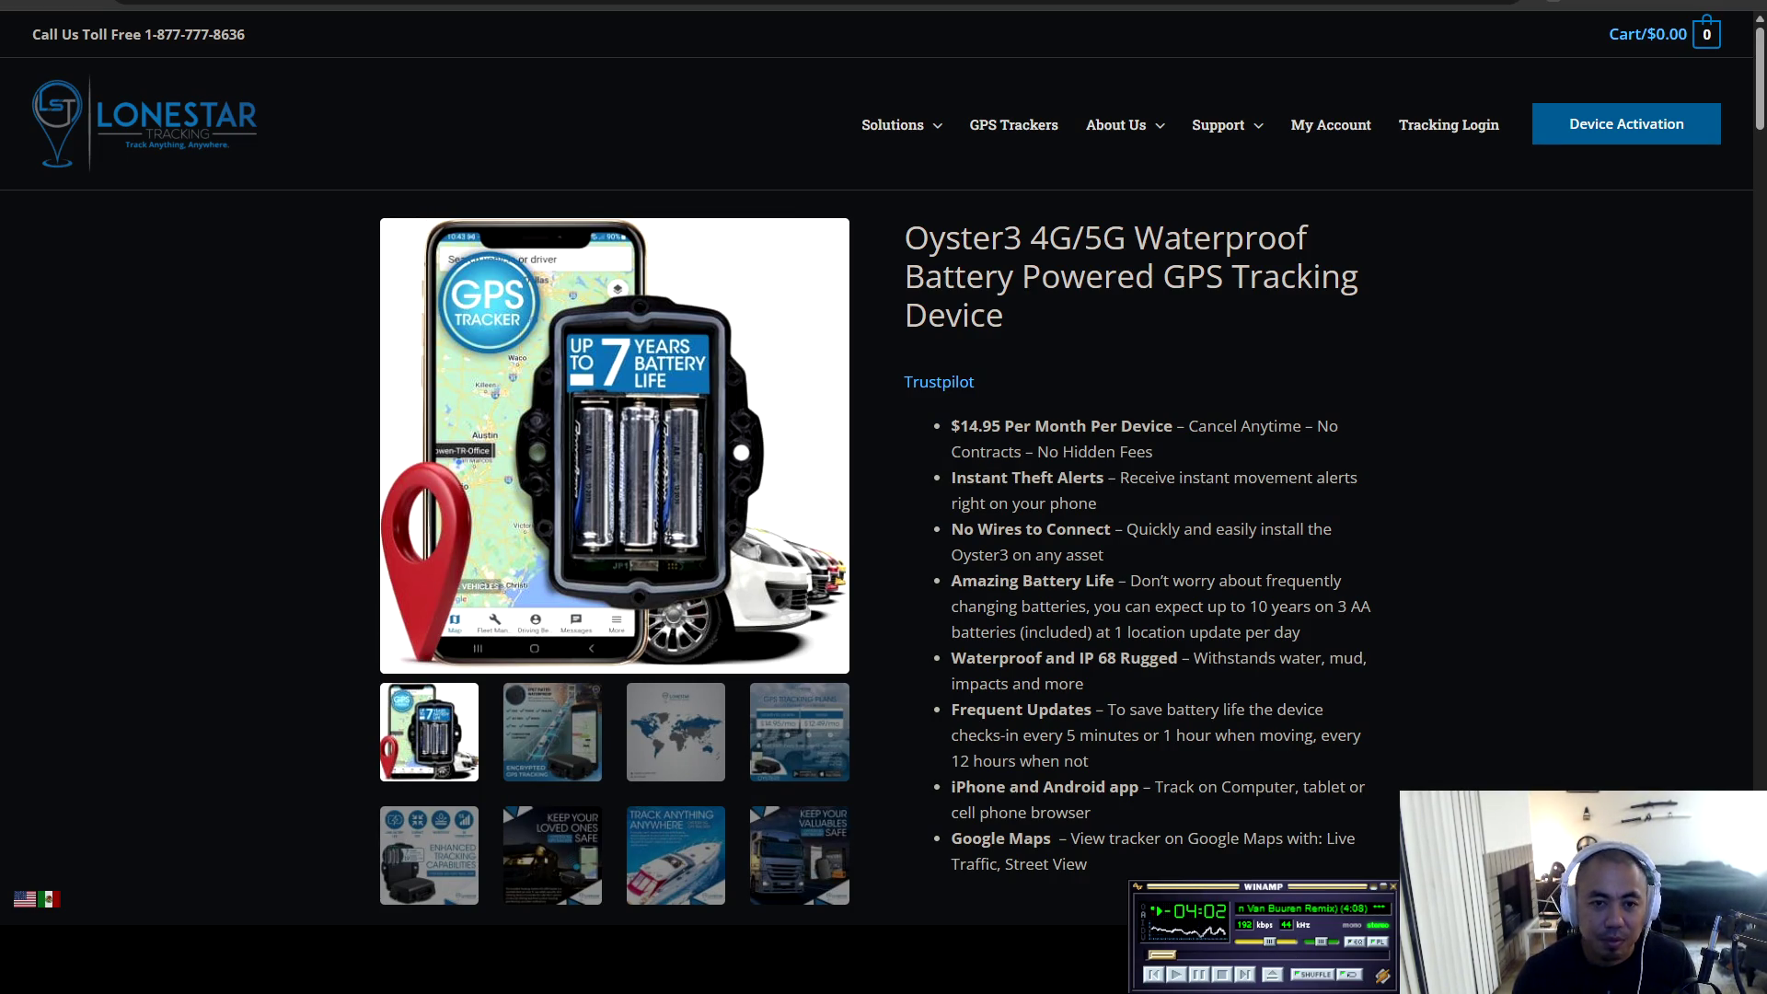
Skip to the next song, then reach the $41.30 Arduino MKR GPS Shield product page.
click(1244, 974)
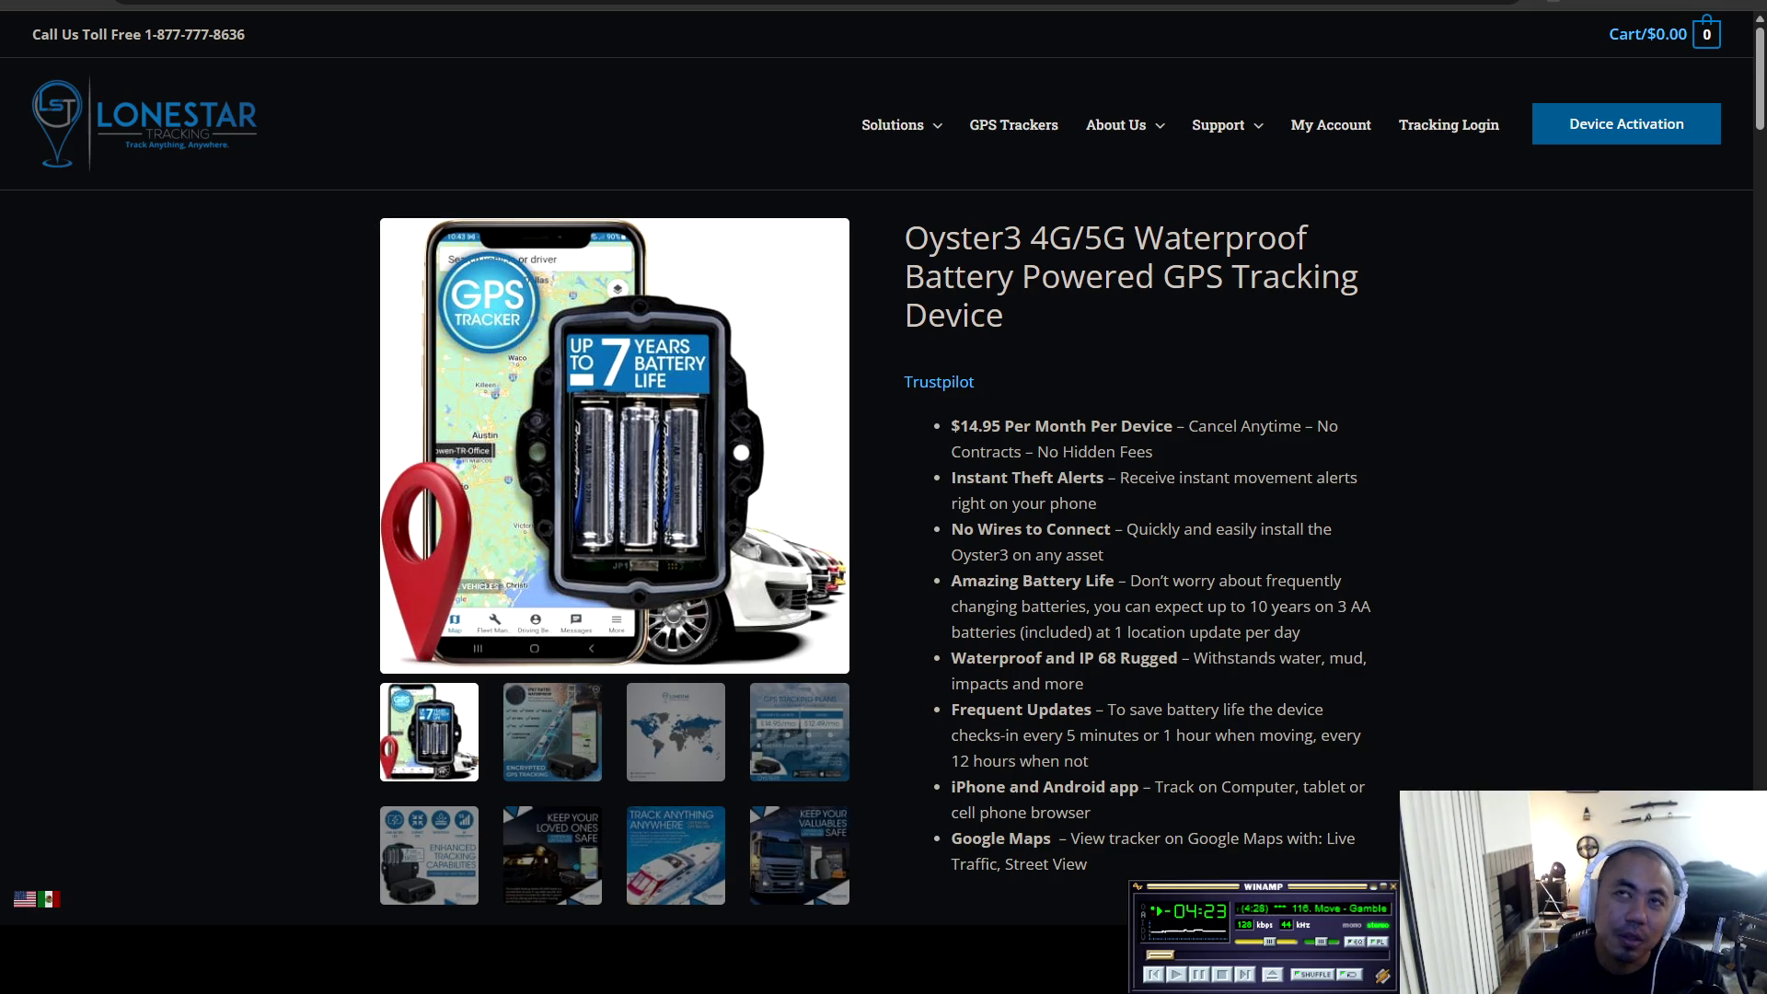
key(ctrl+Tab)
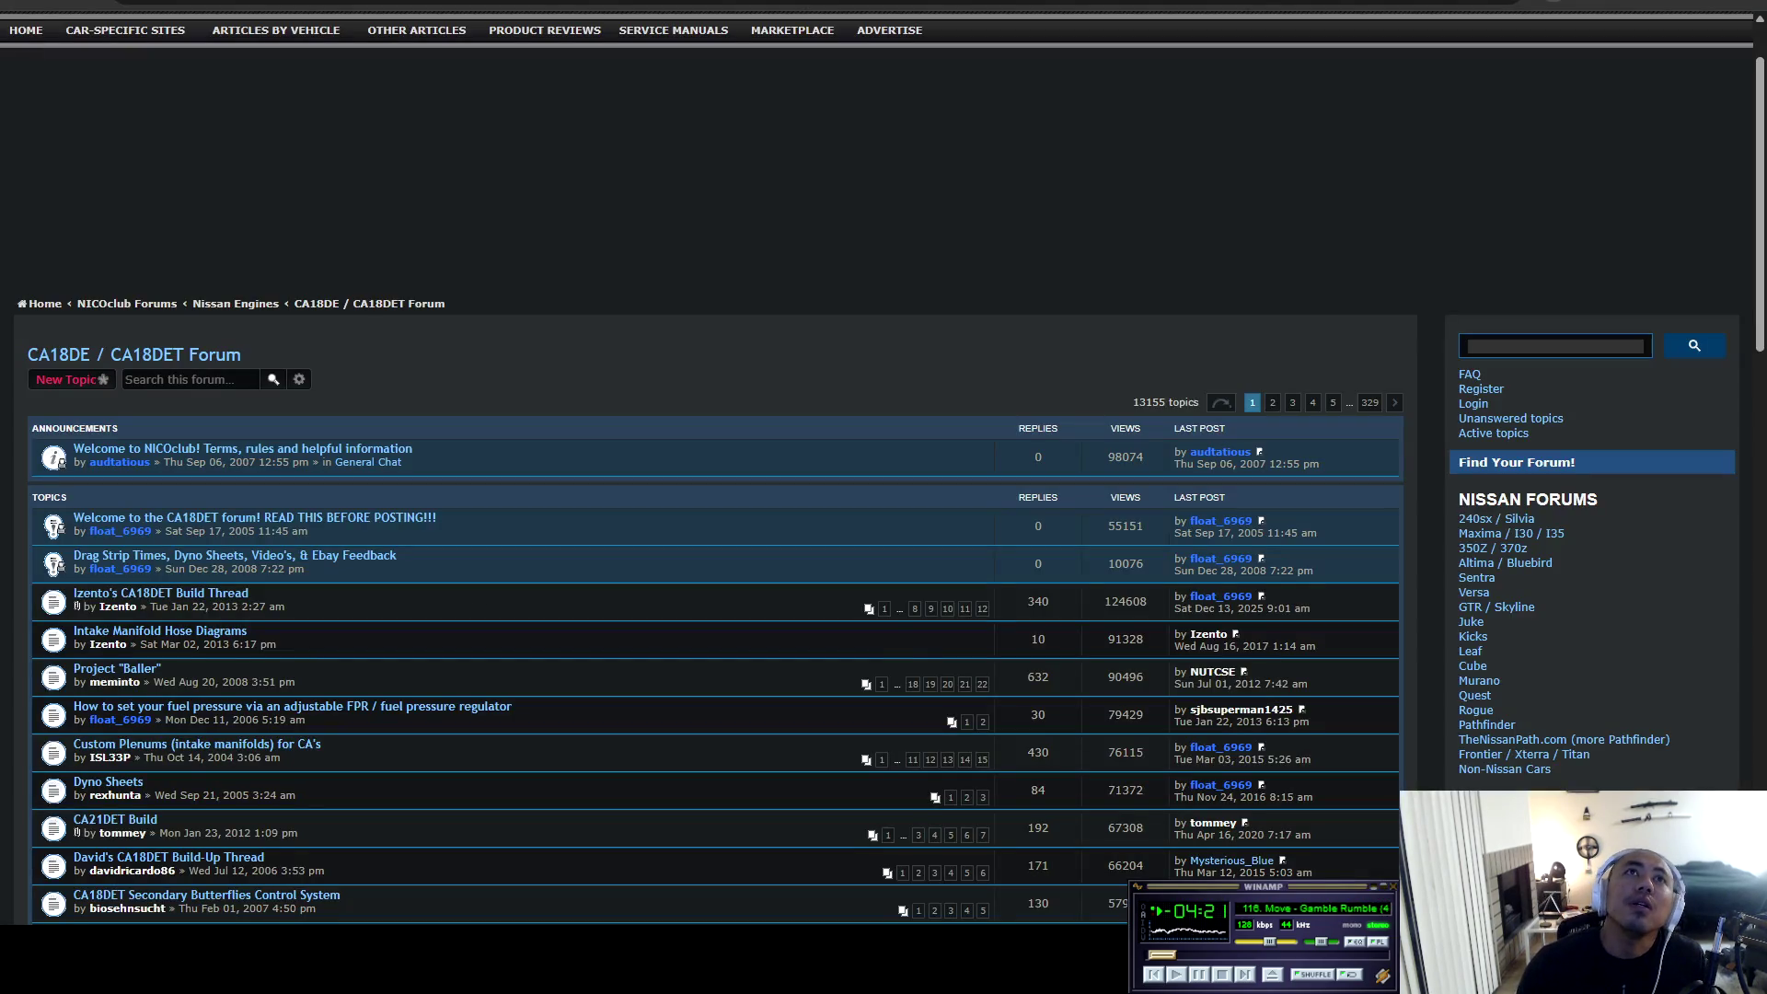
key(ctrl+Tab)
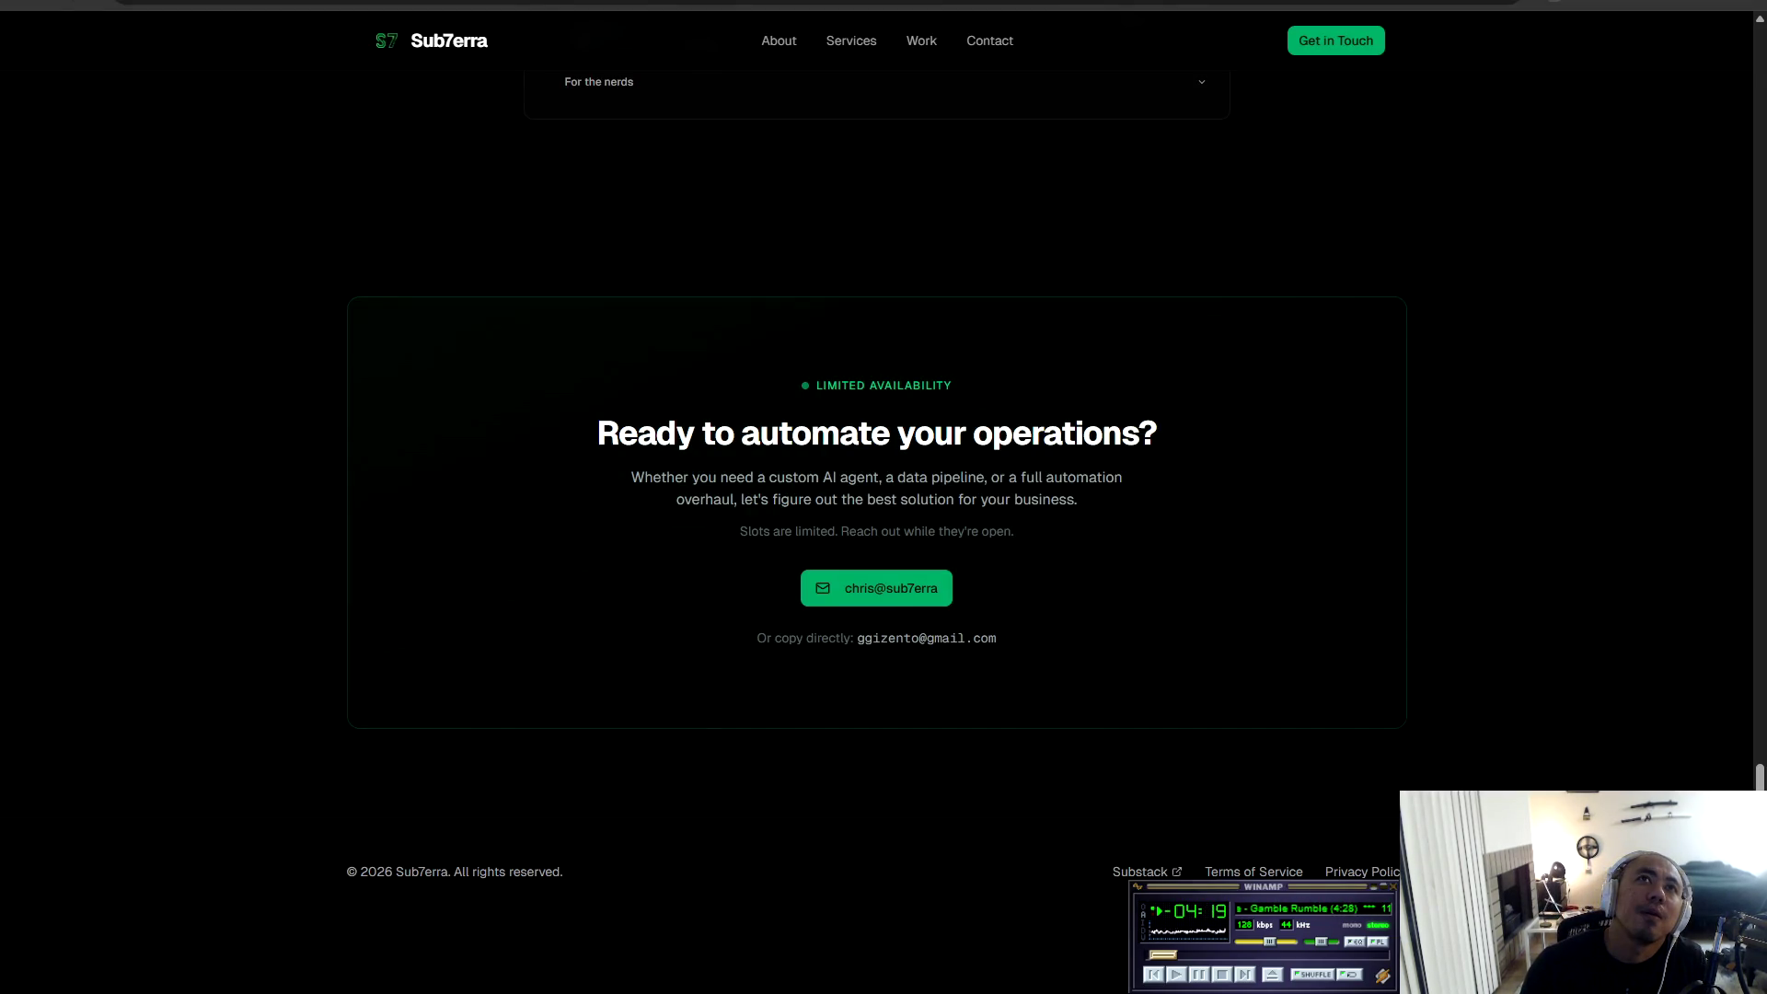
key(ctrl+Tab)
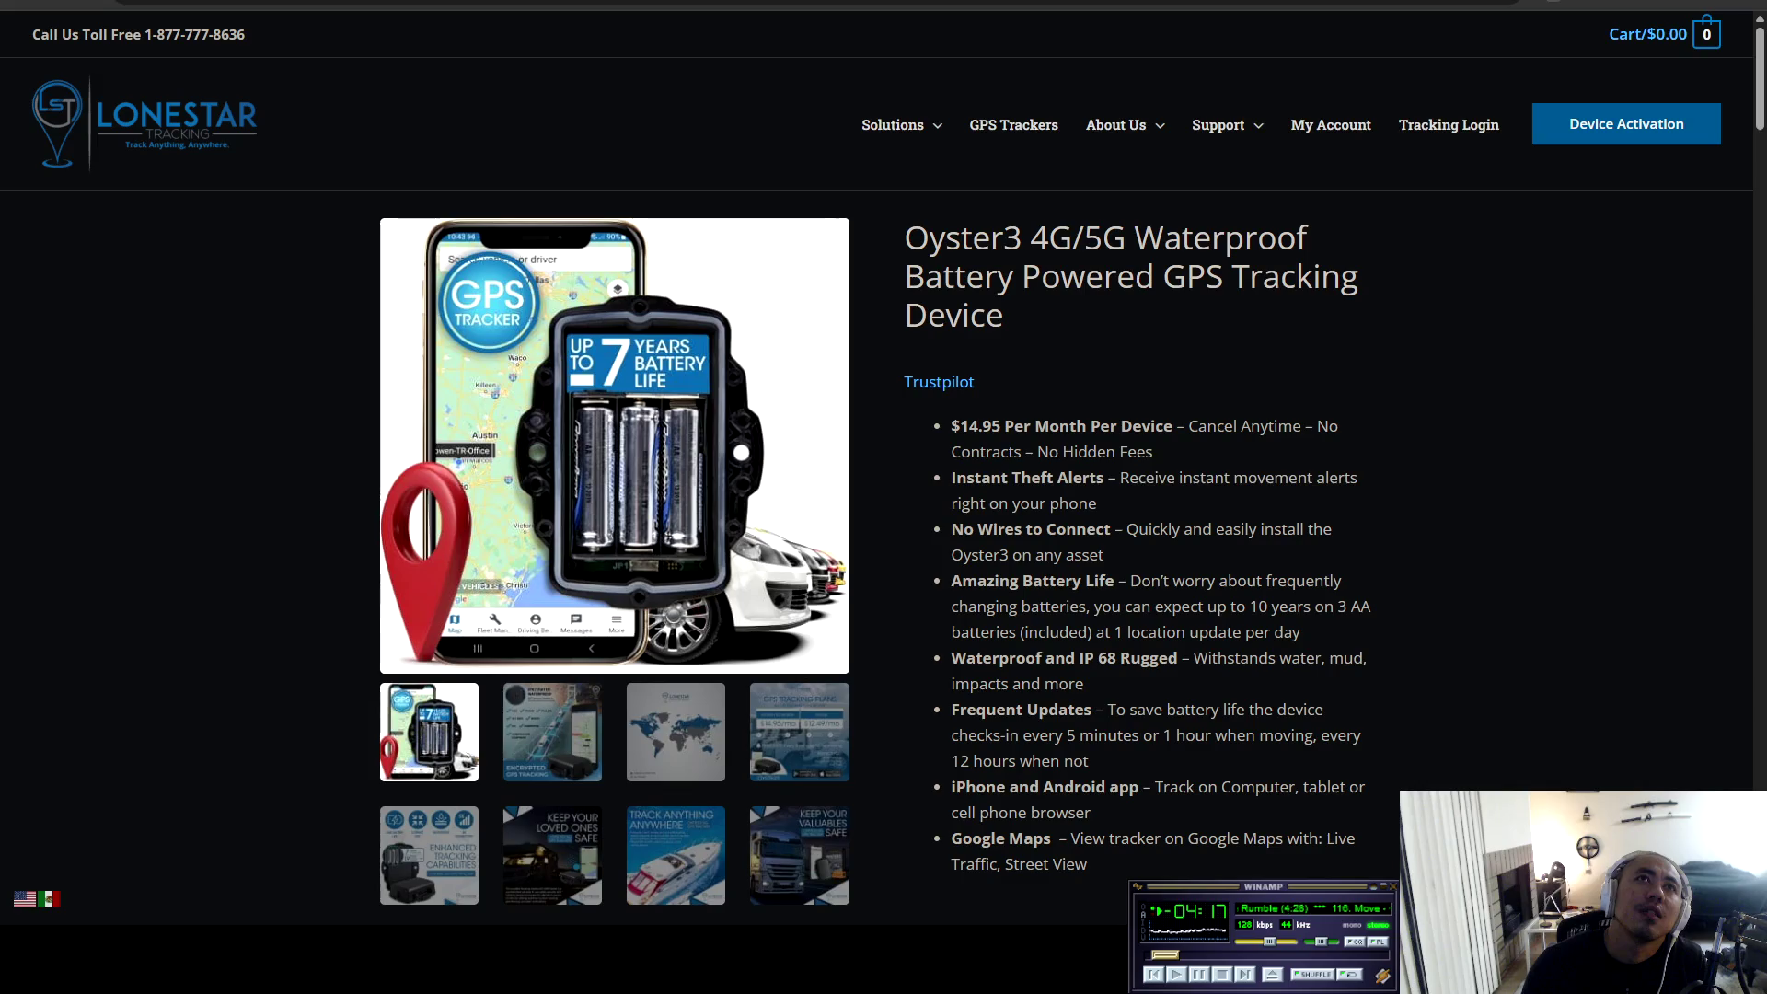
key(ctrl+Tab)
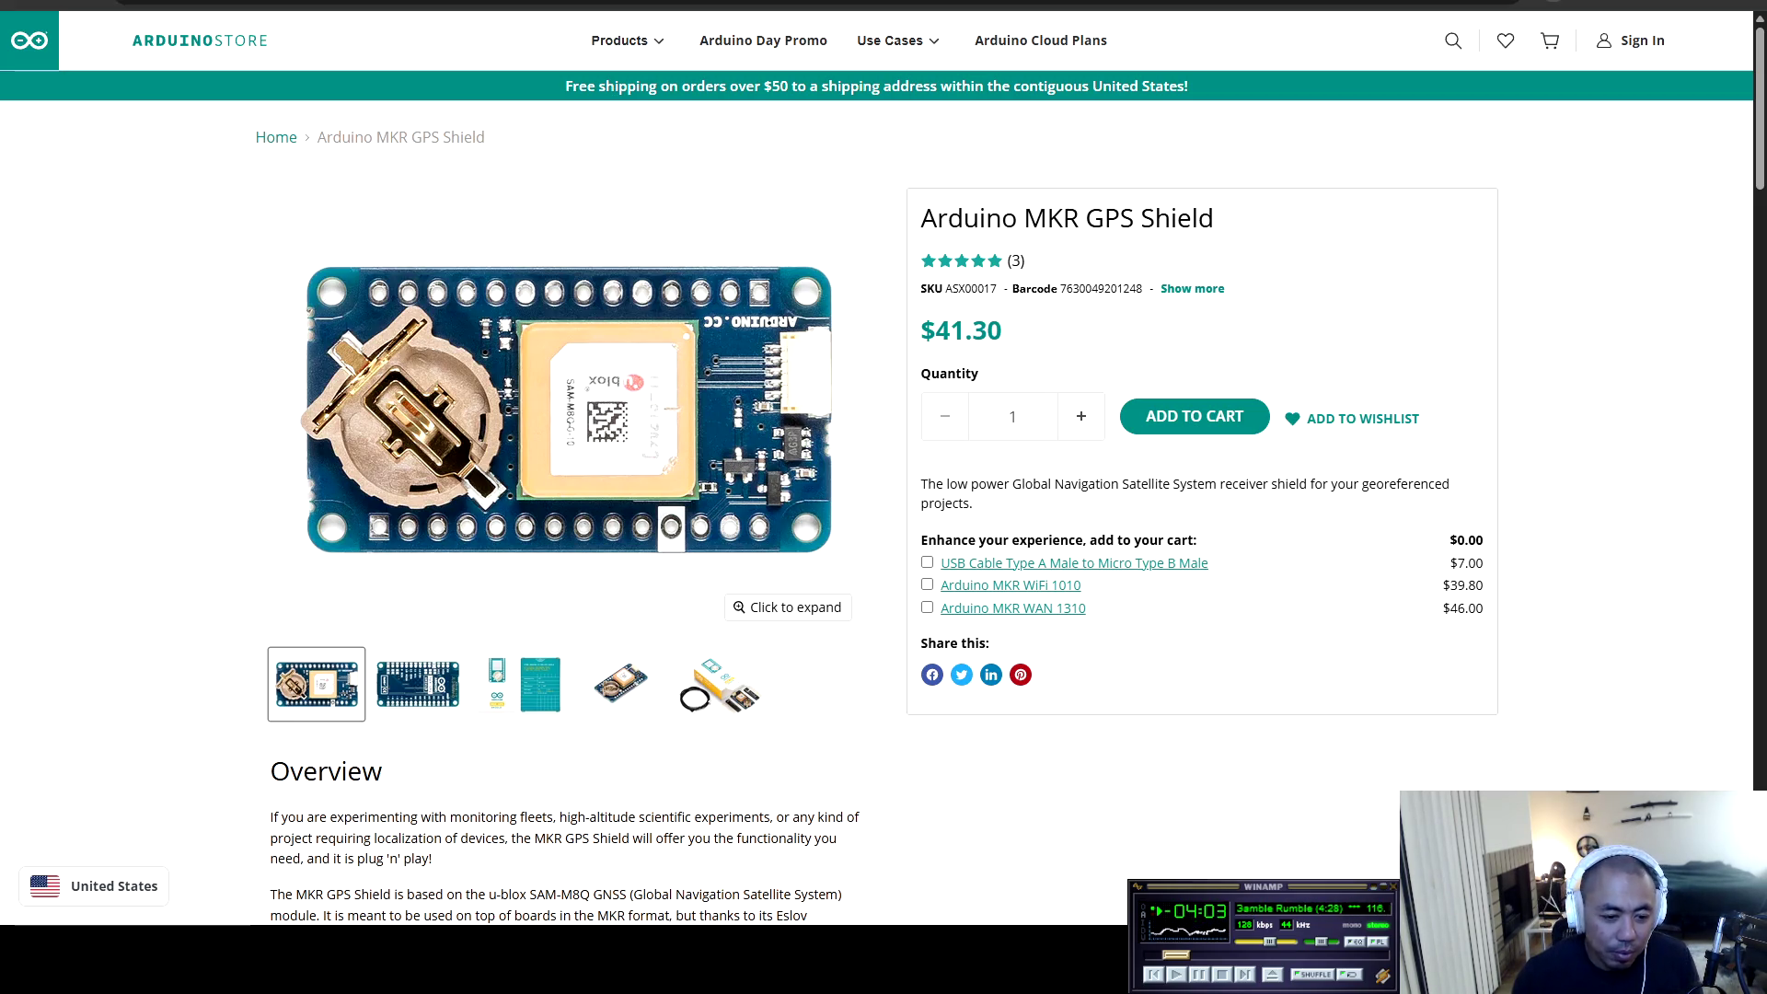
Hide Cursor's file sidebar and paste the Arduino MKR GPS Shield link into the agent chat.
key(alt+Tab)
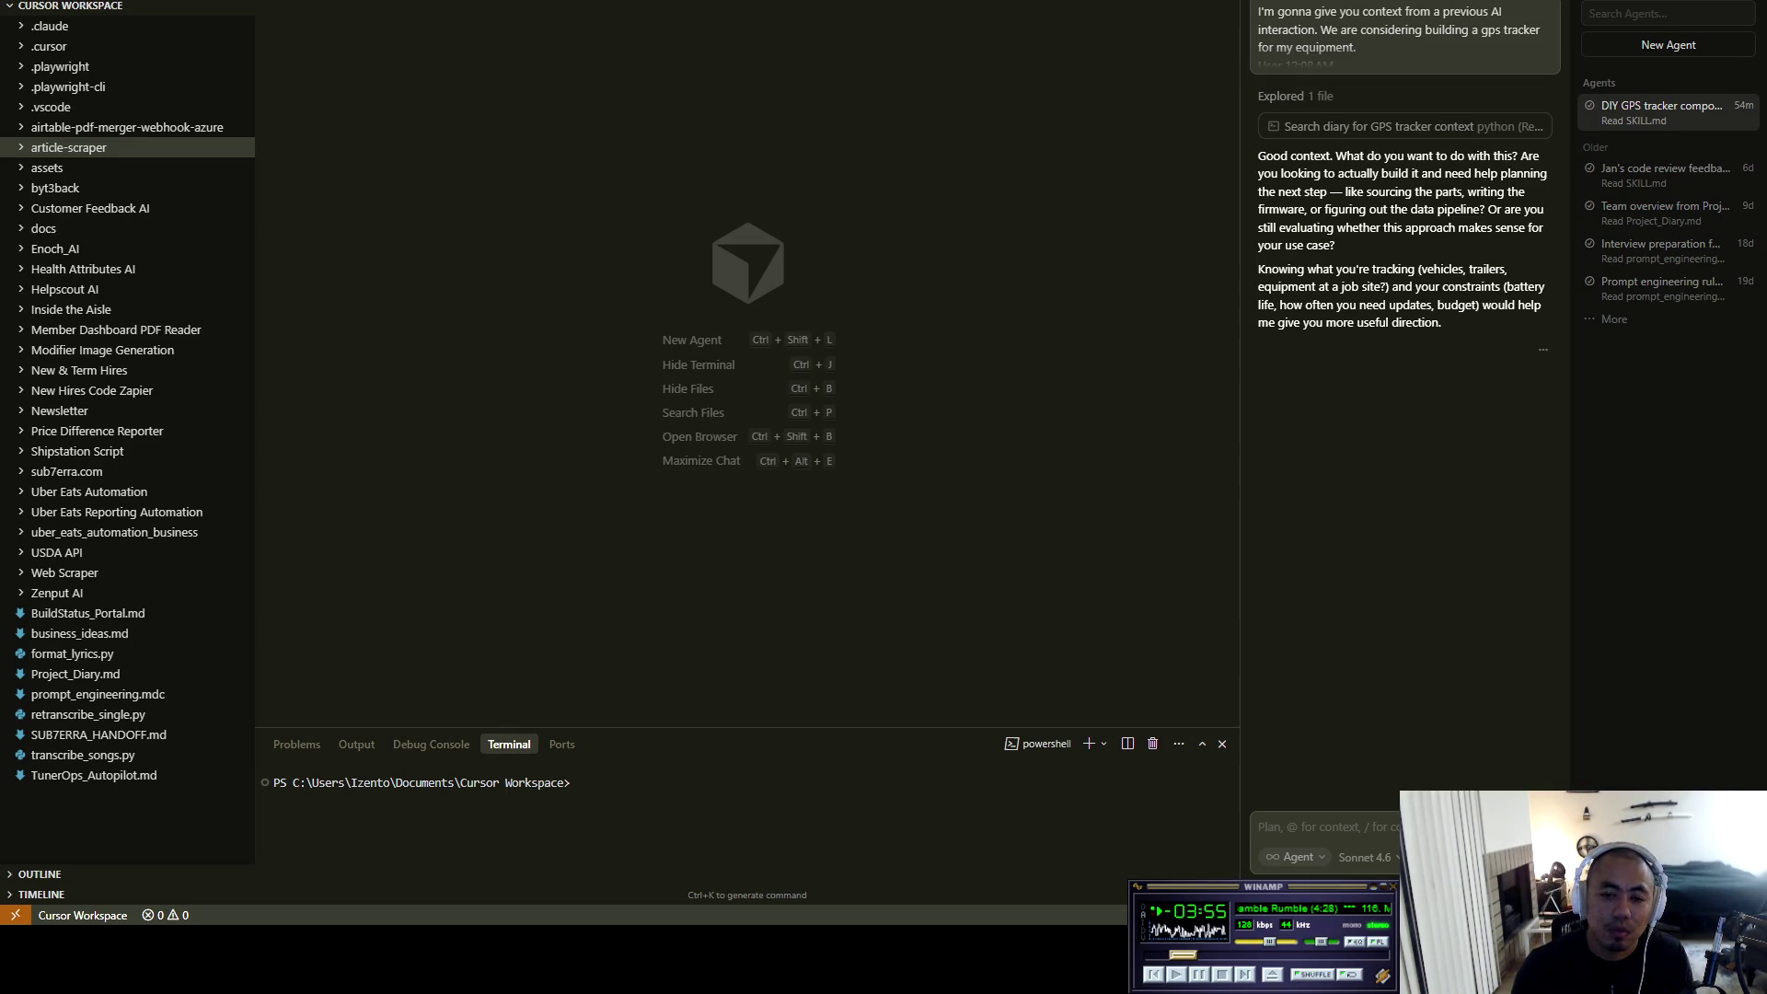
key(alt+Tab)
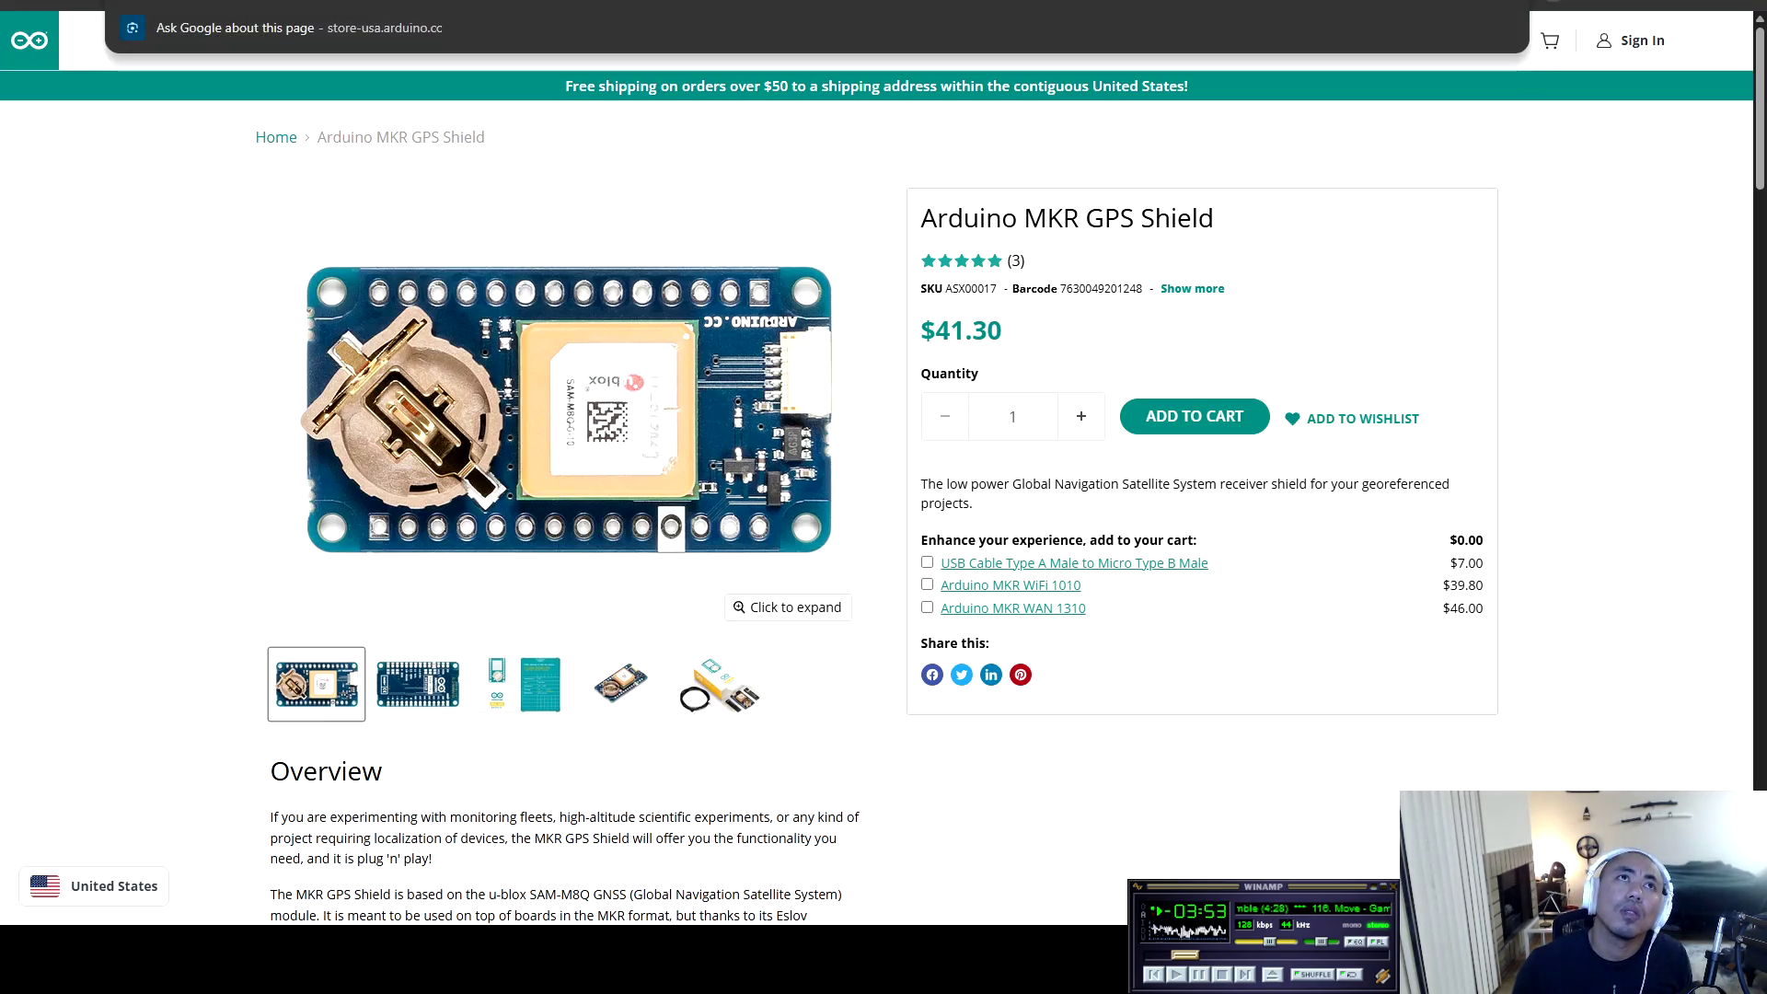
key(alt+Tab)
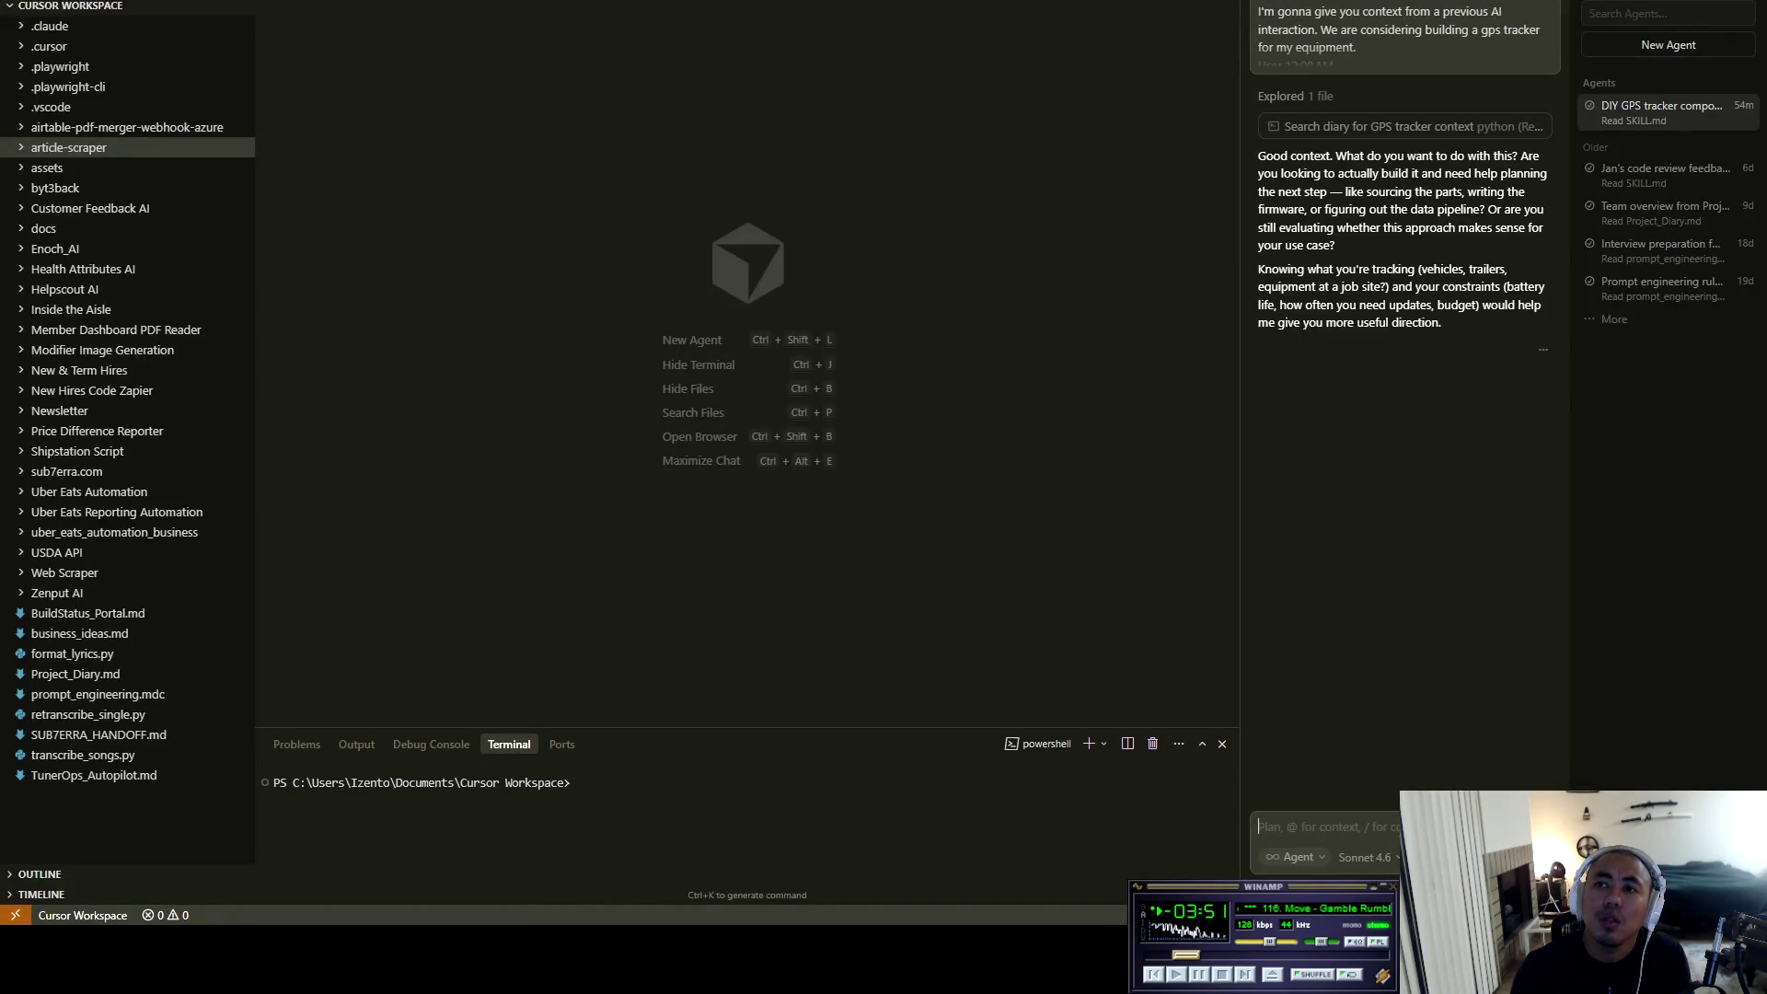
key(ctrl+b)
key(ctrl+v)
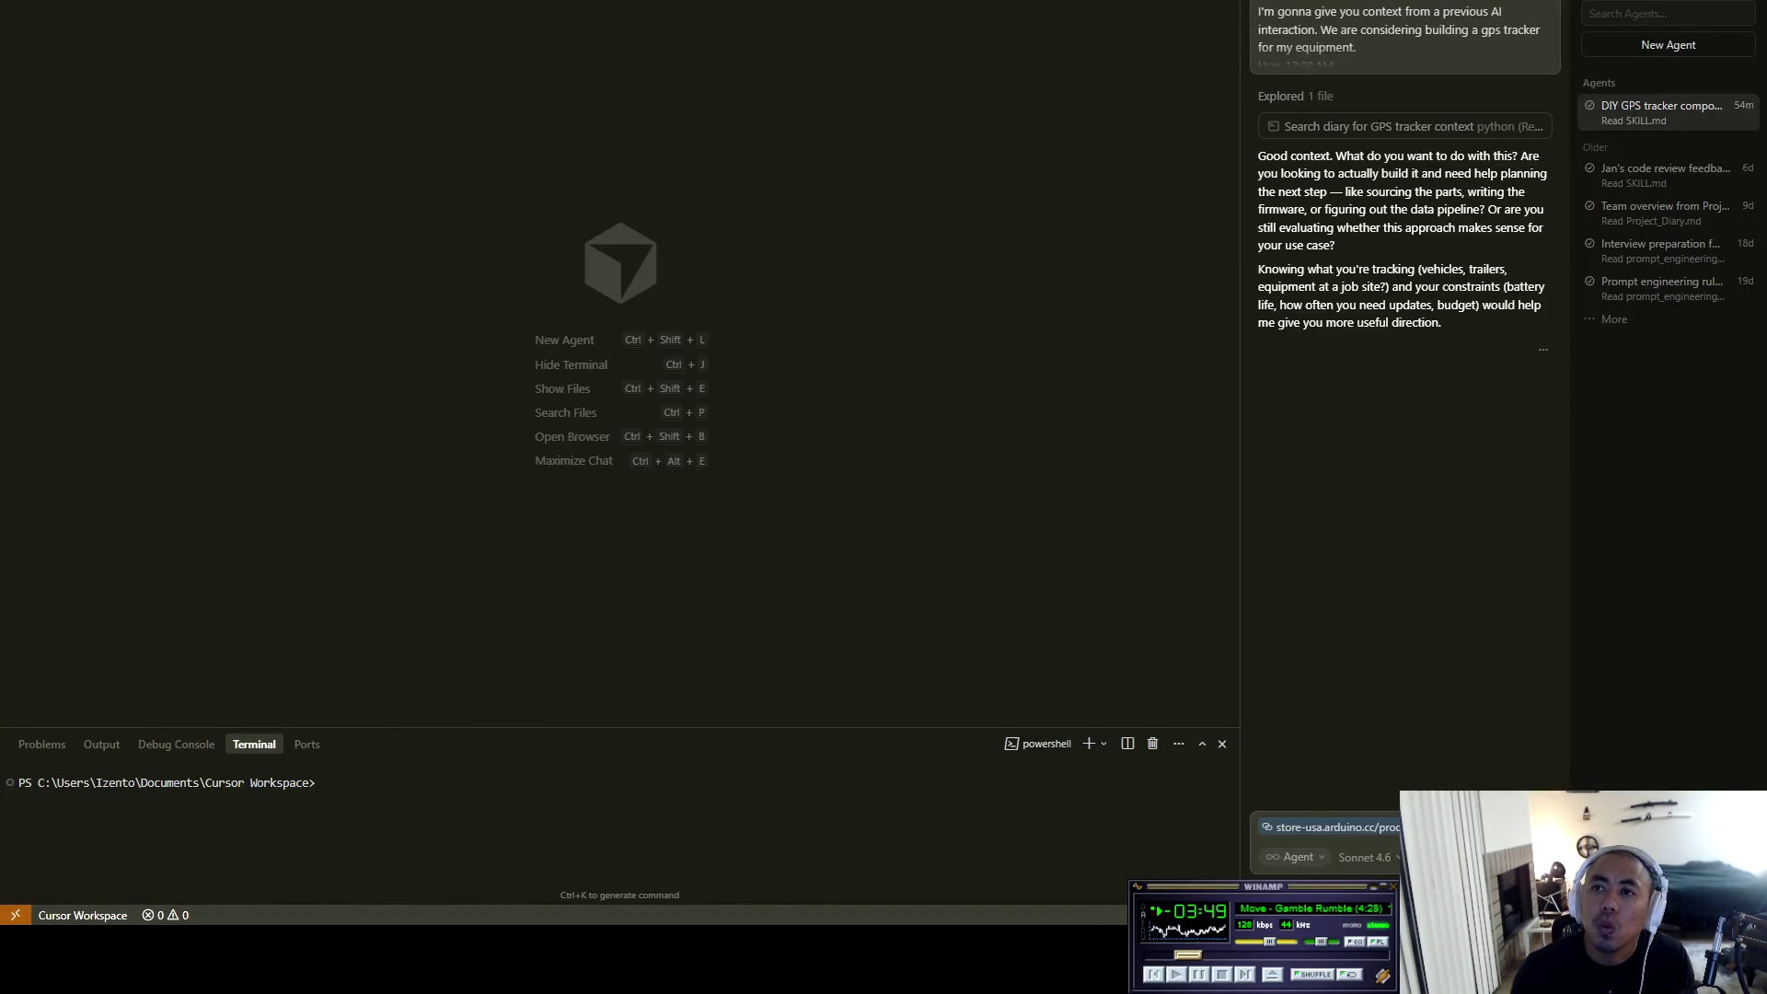
Copy the Adafruit GPS Breakout page address and paste it into the agent chat.
key(alt+Tab)
key(ctrl+Tab)
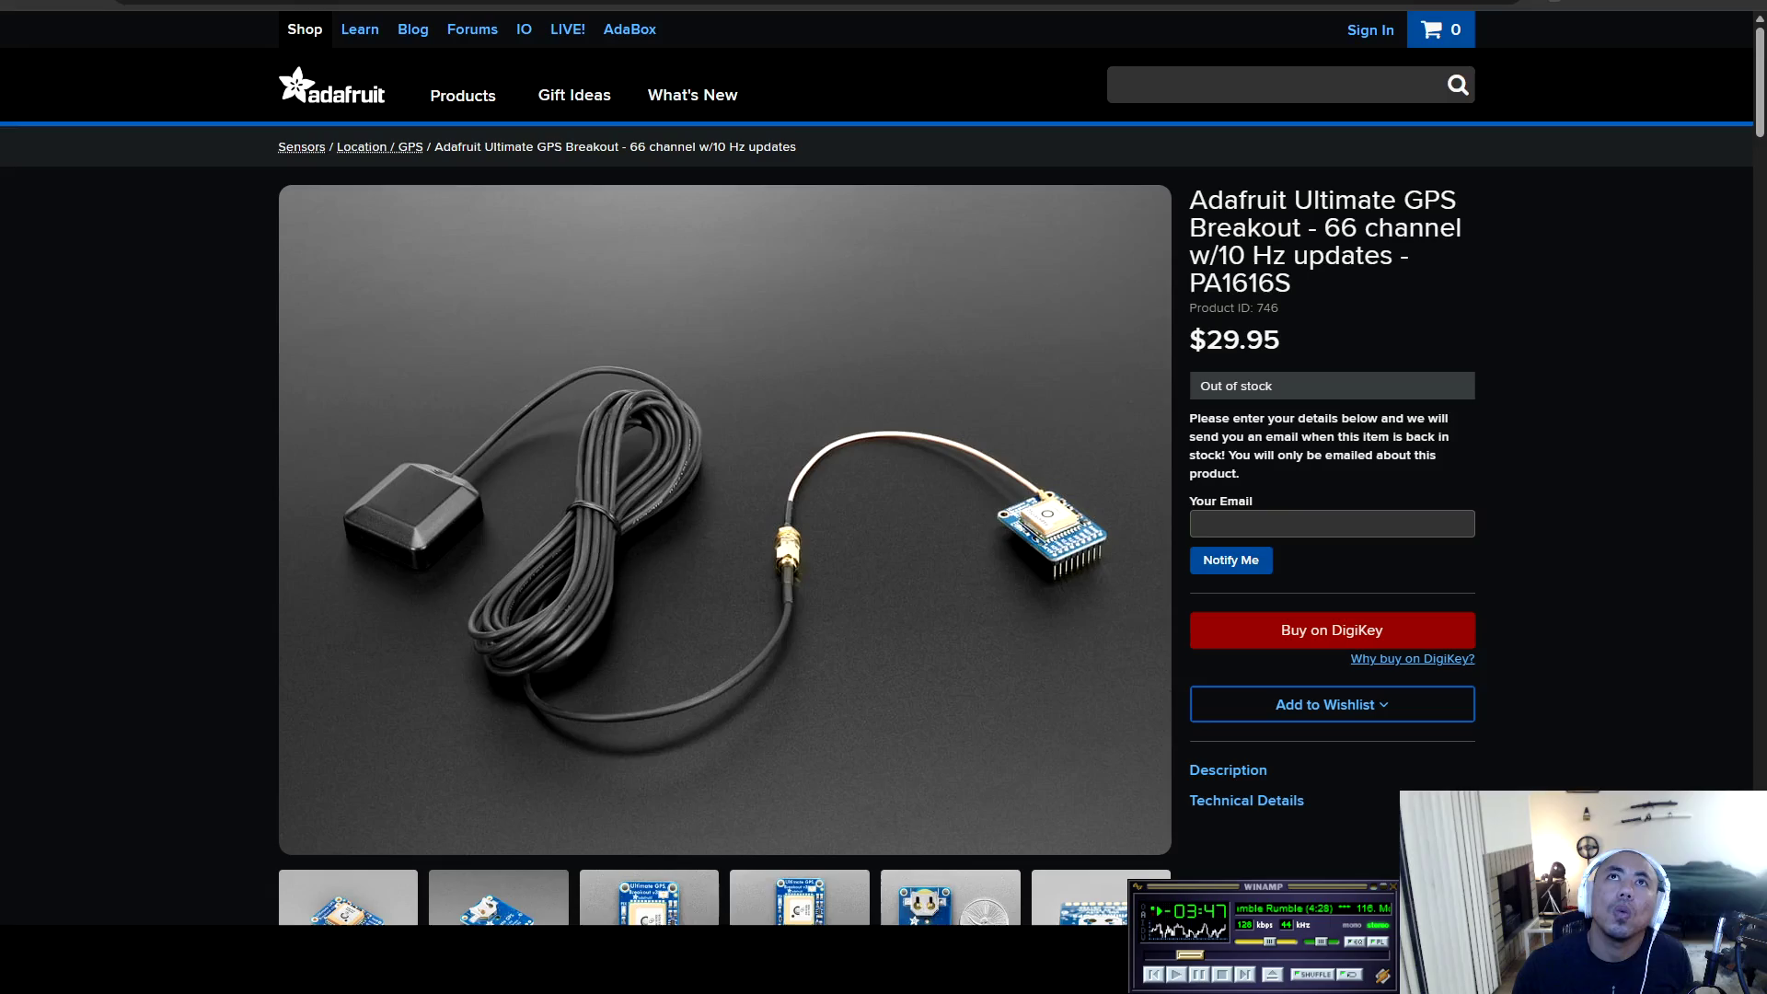
key(ctrl+l)
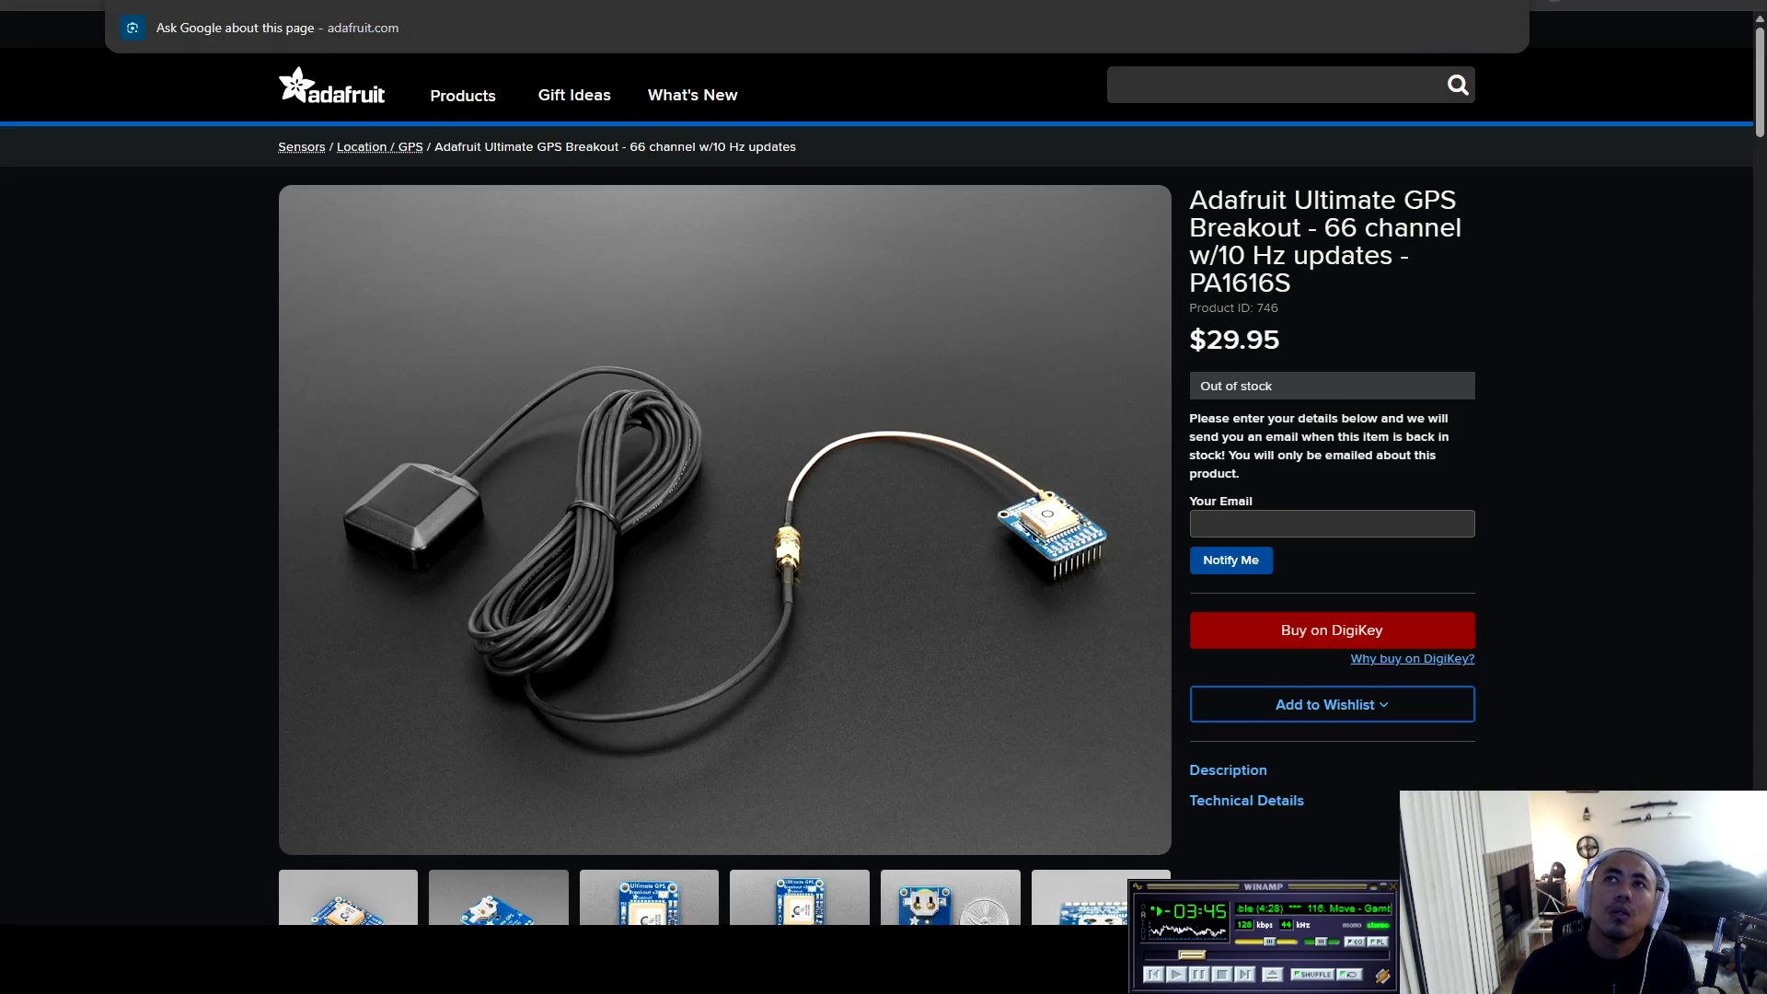
key(alt+Tab)
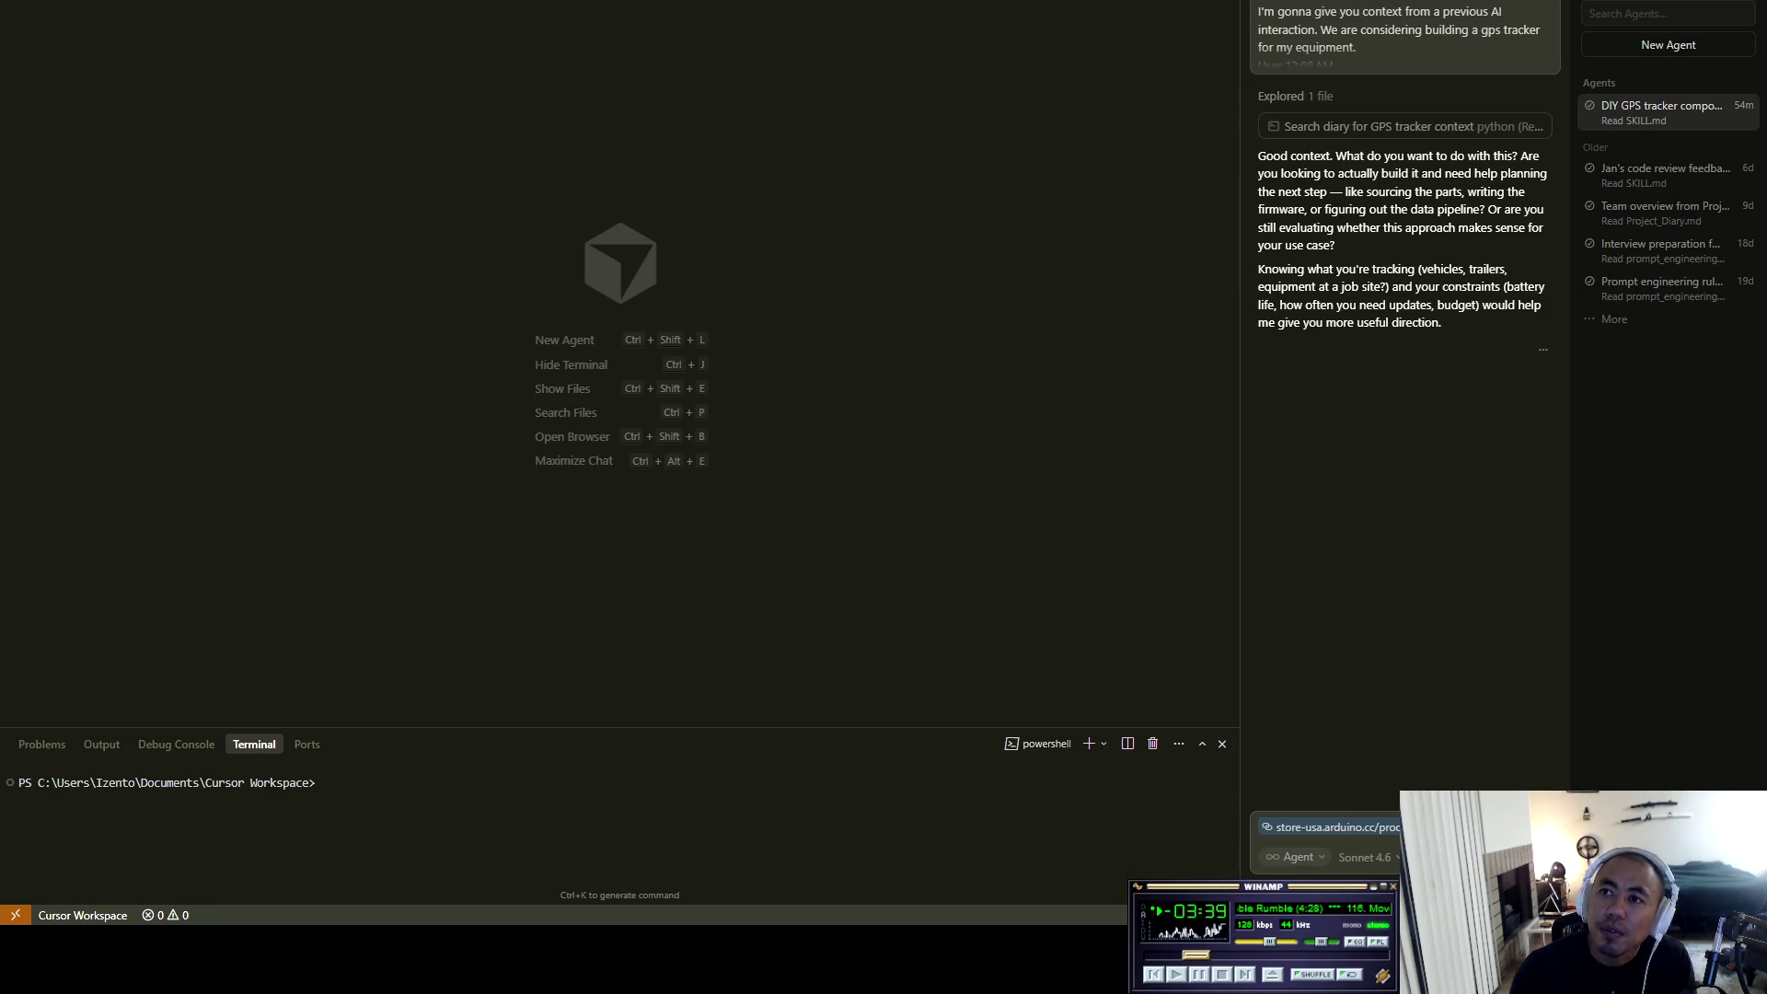
key(ctrl+v)
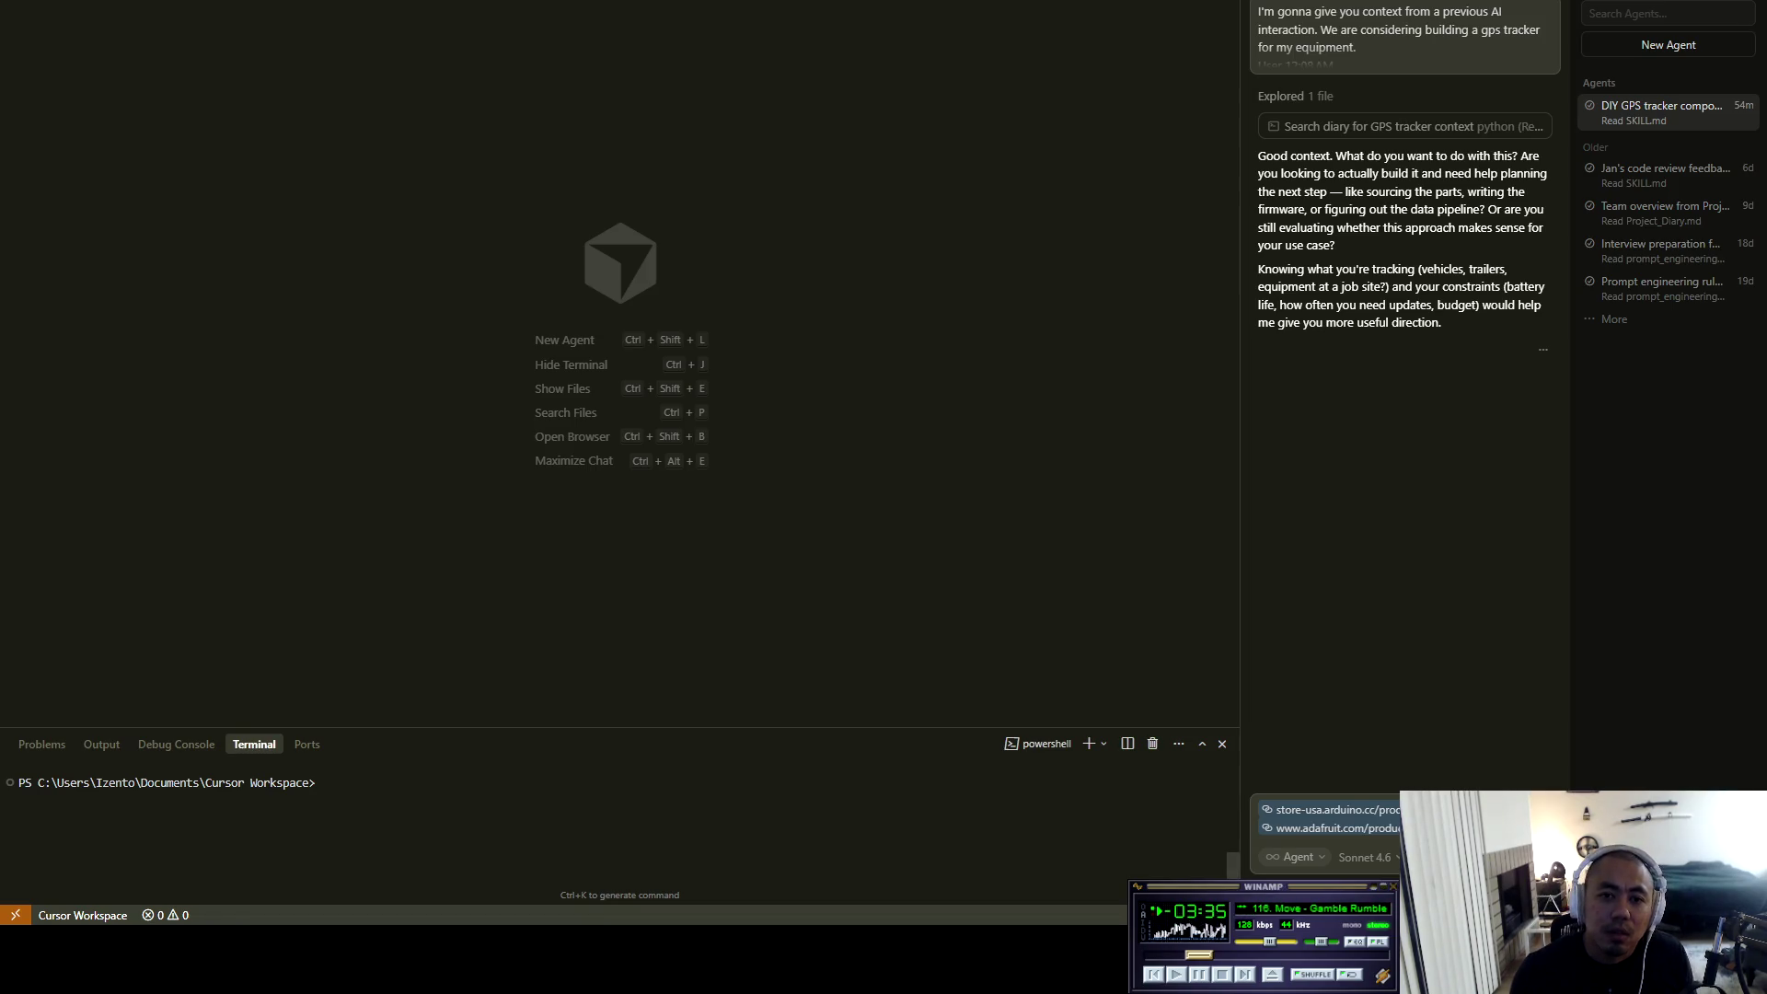
Copy the Amazon GPS module page address and bring it into the agent chat.
key(alt+Tab)
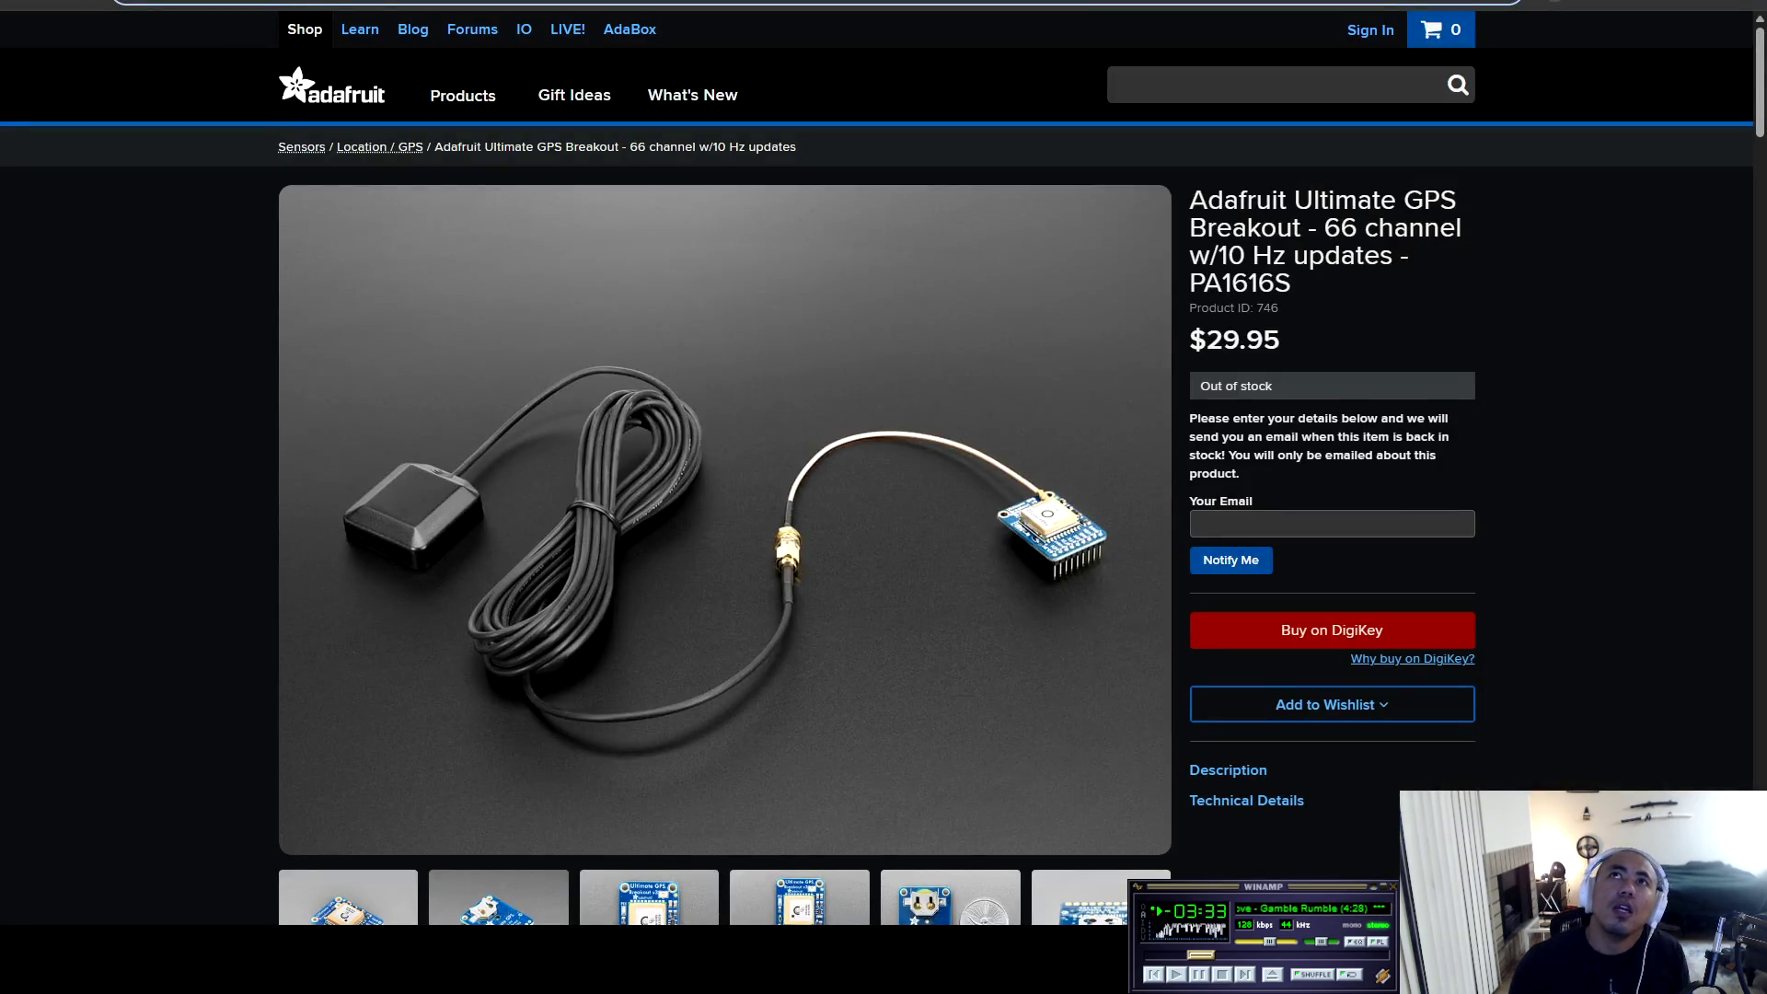
key(ctrl+Tab)
key(ctrl+l)
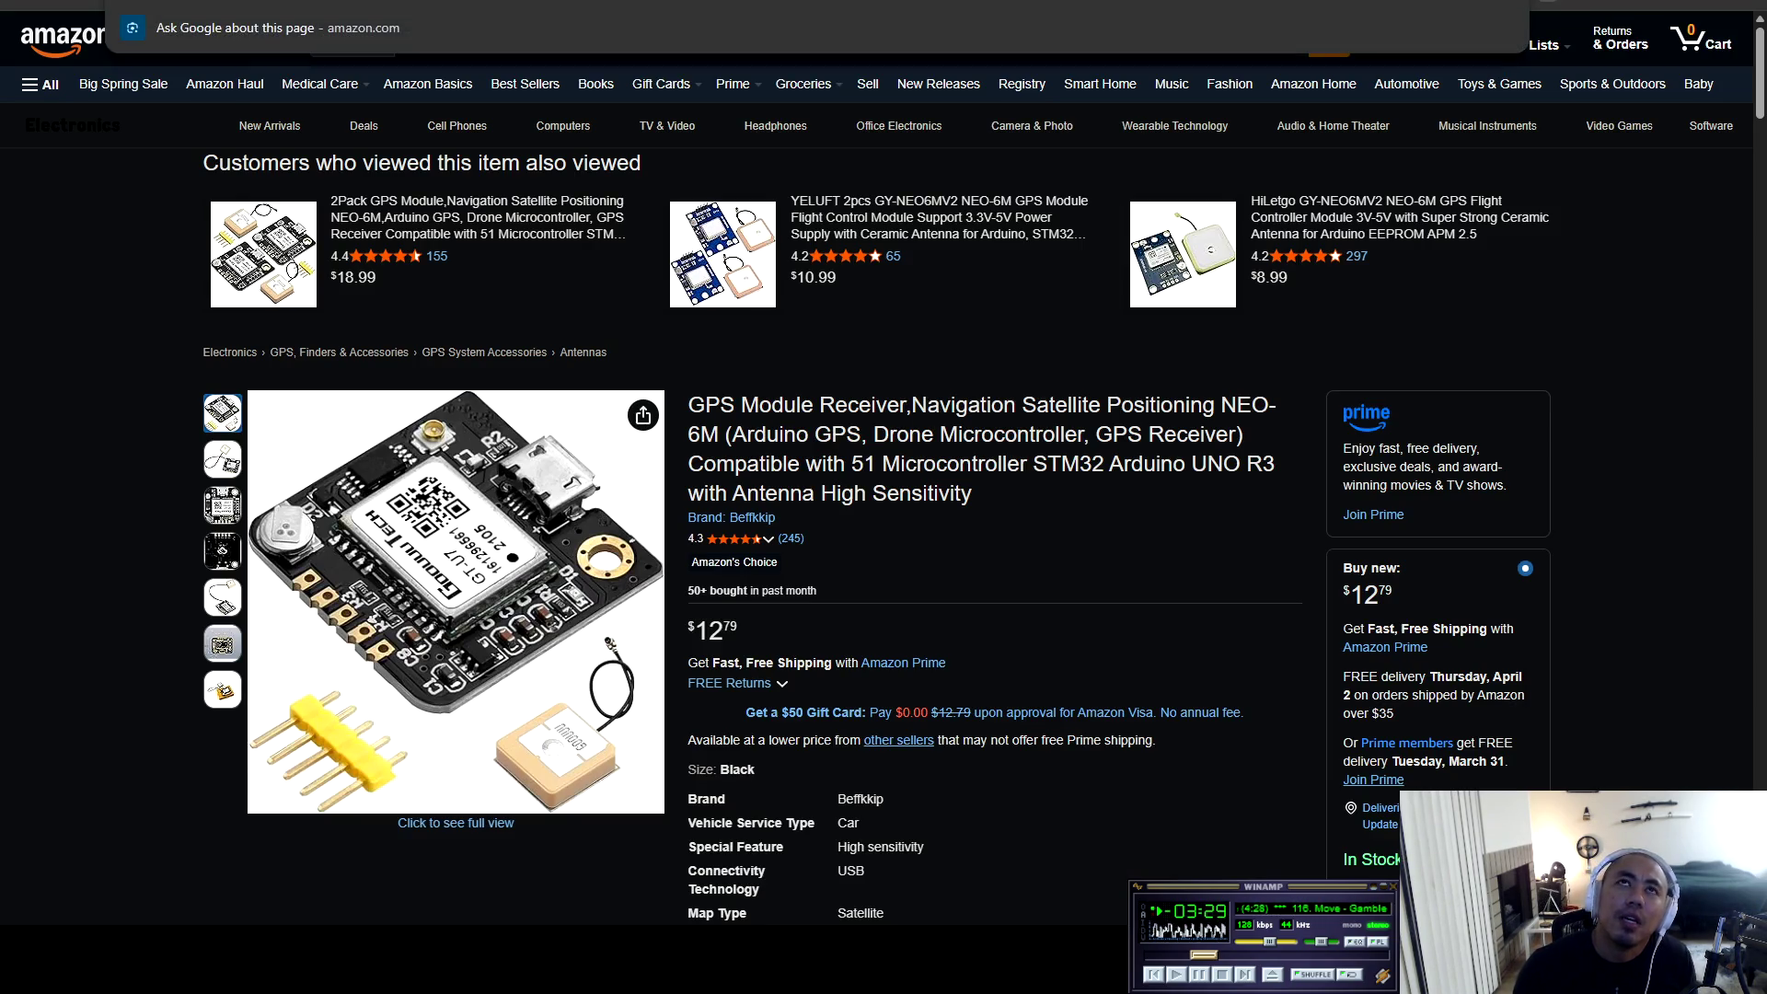
key(alt+Tab)
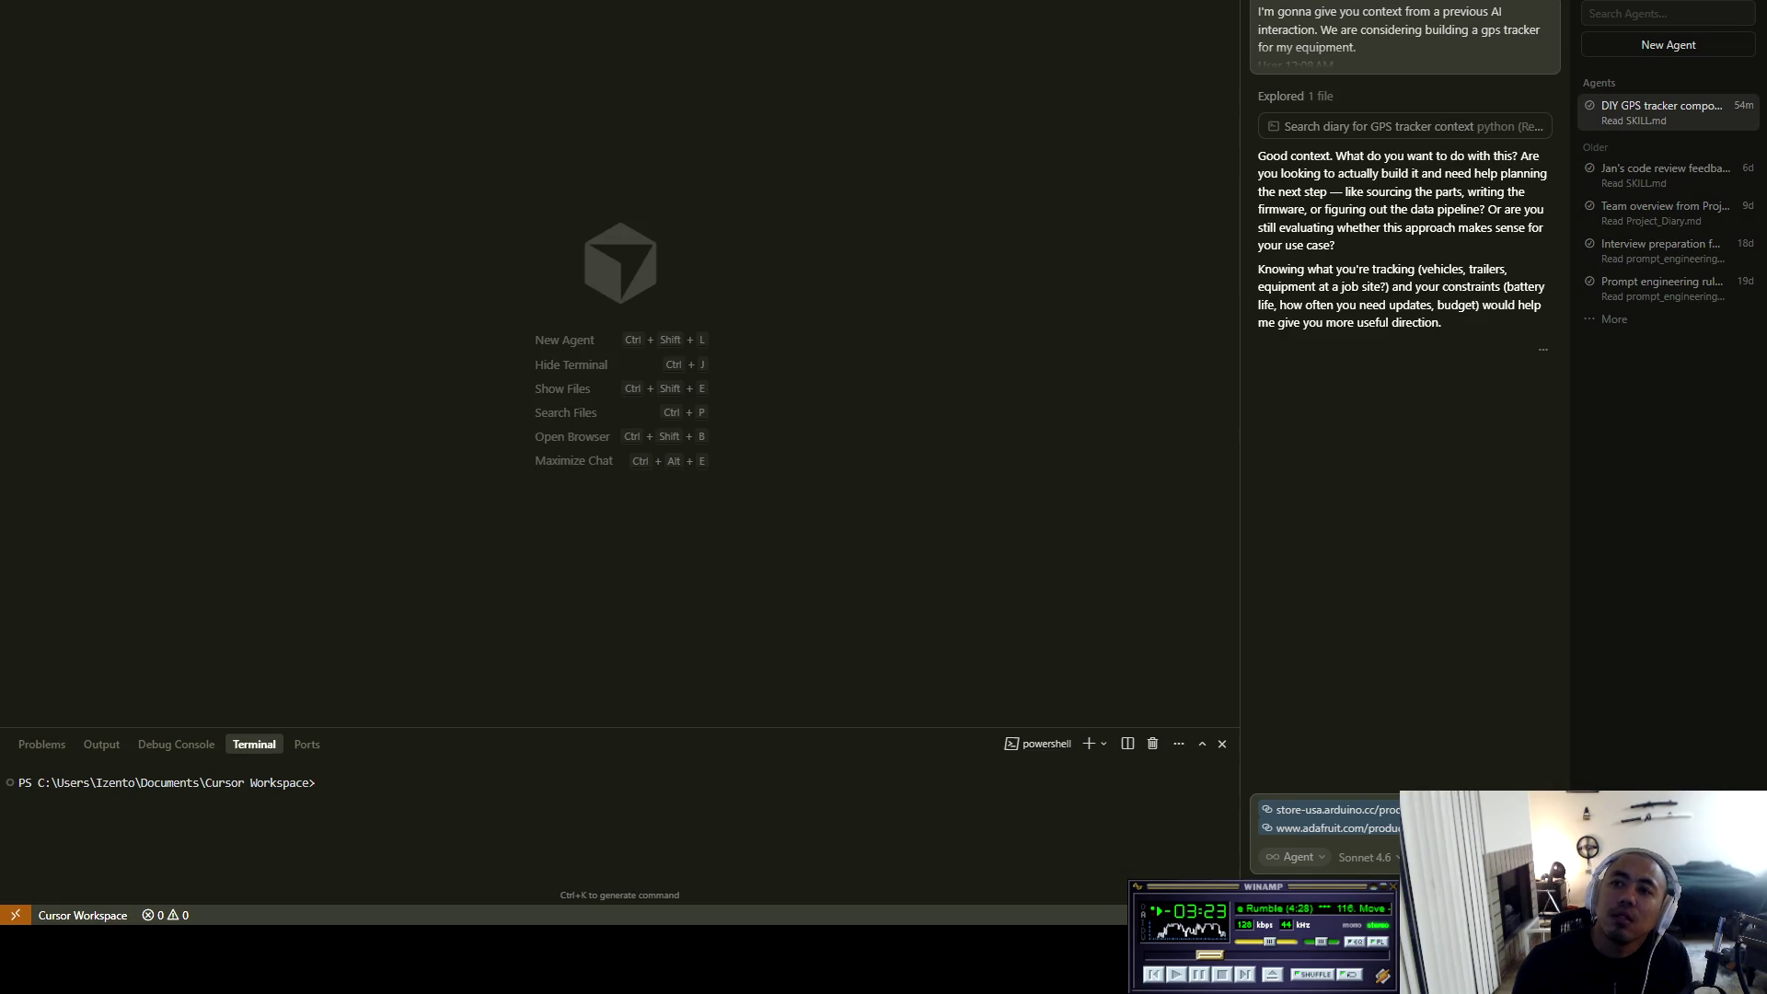
Copy the LILYGO T-A7670G page address and add it to the chat message.
key(alt+Tab)
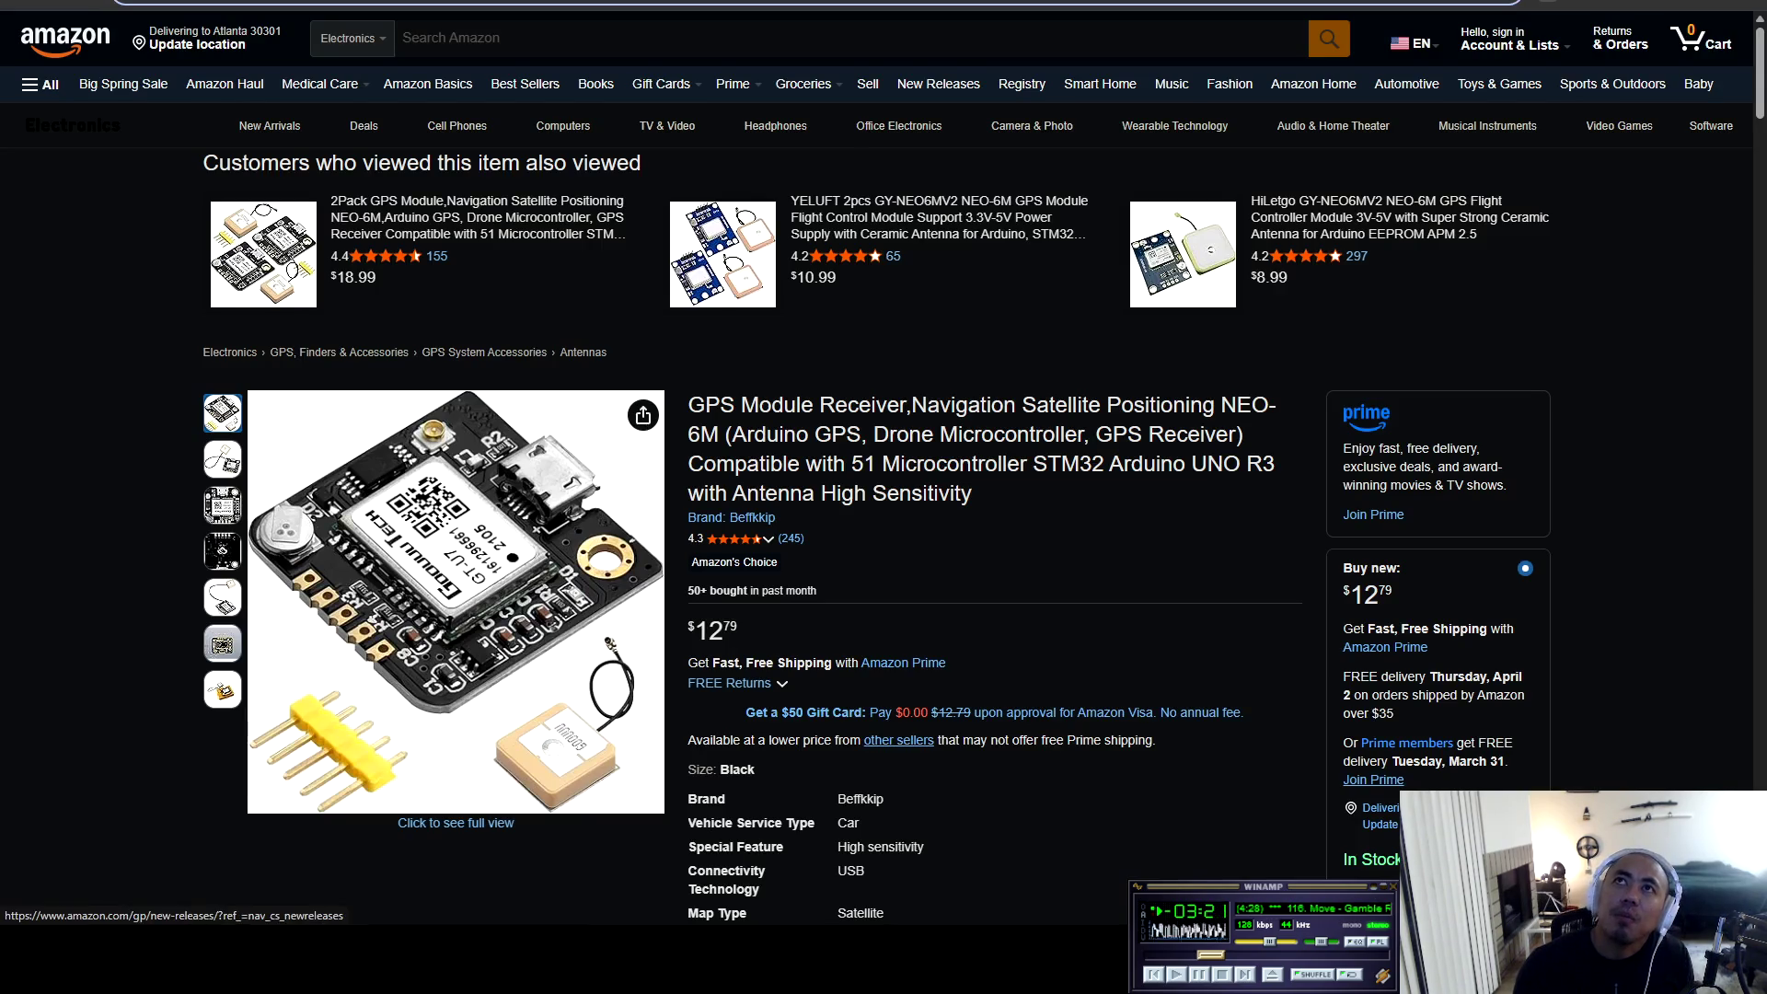
key(ctrl+Tab)
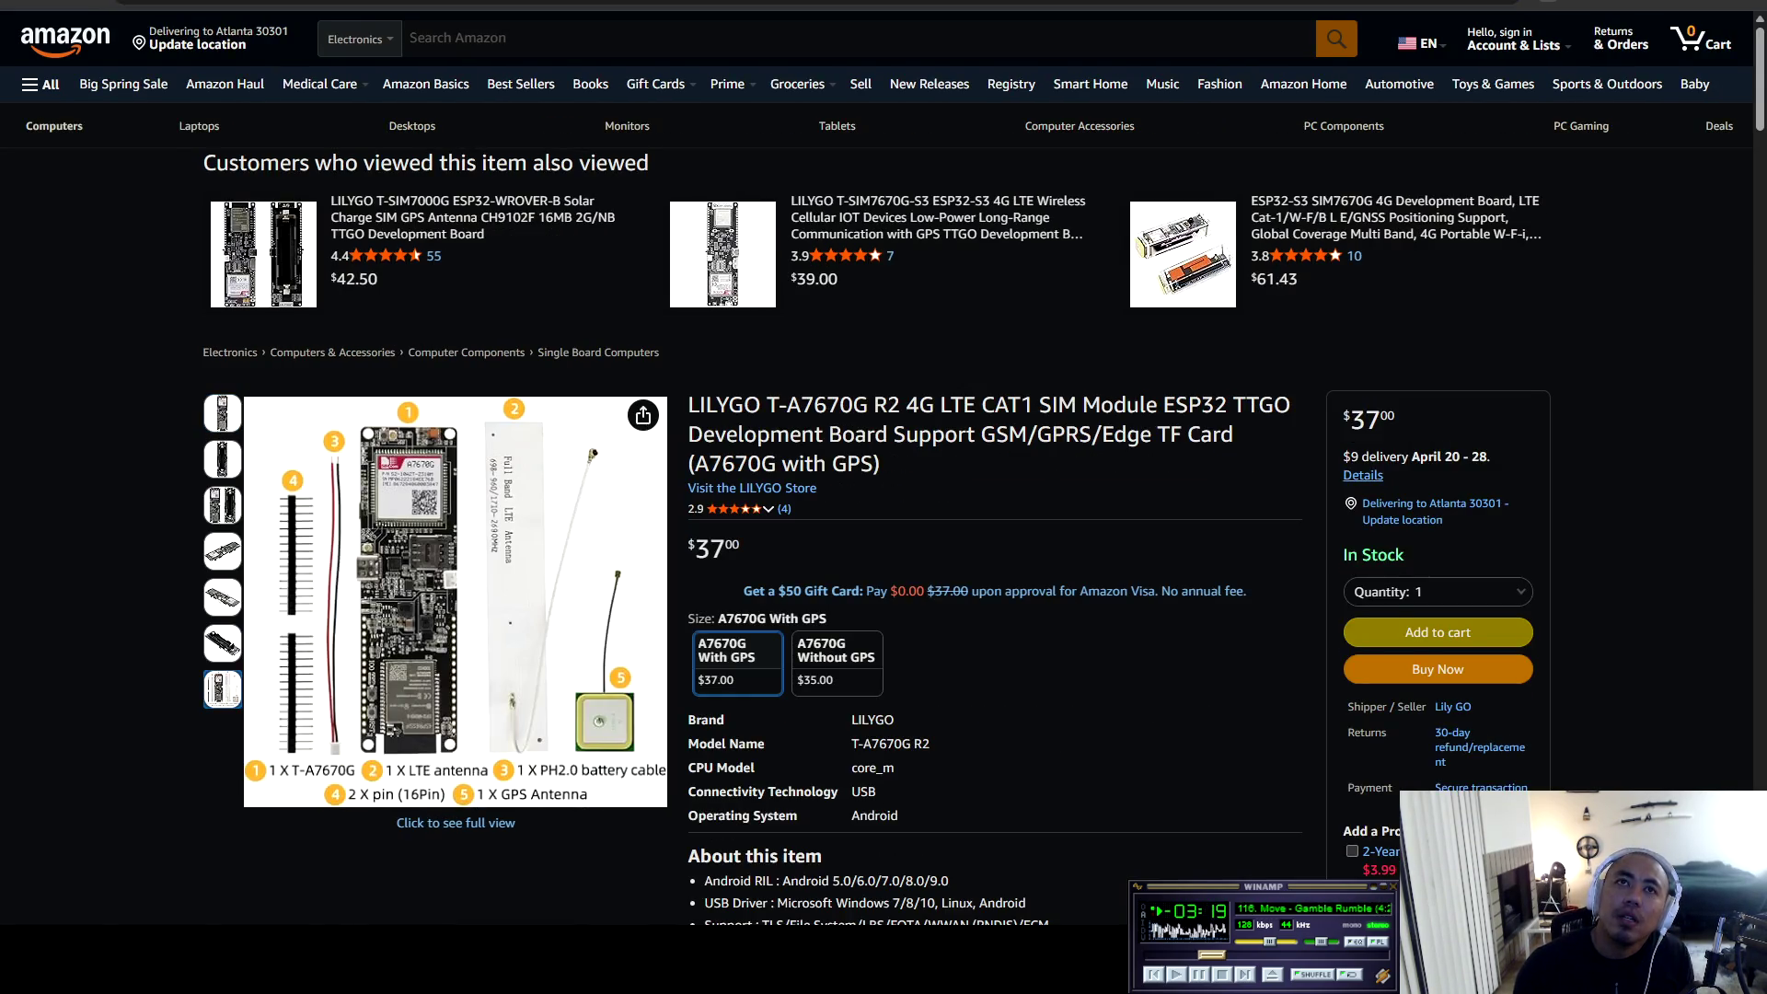
key(ctrl+l)
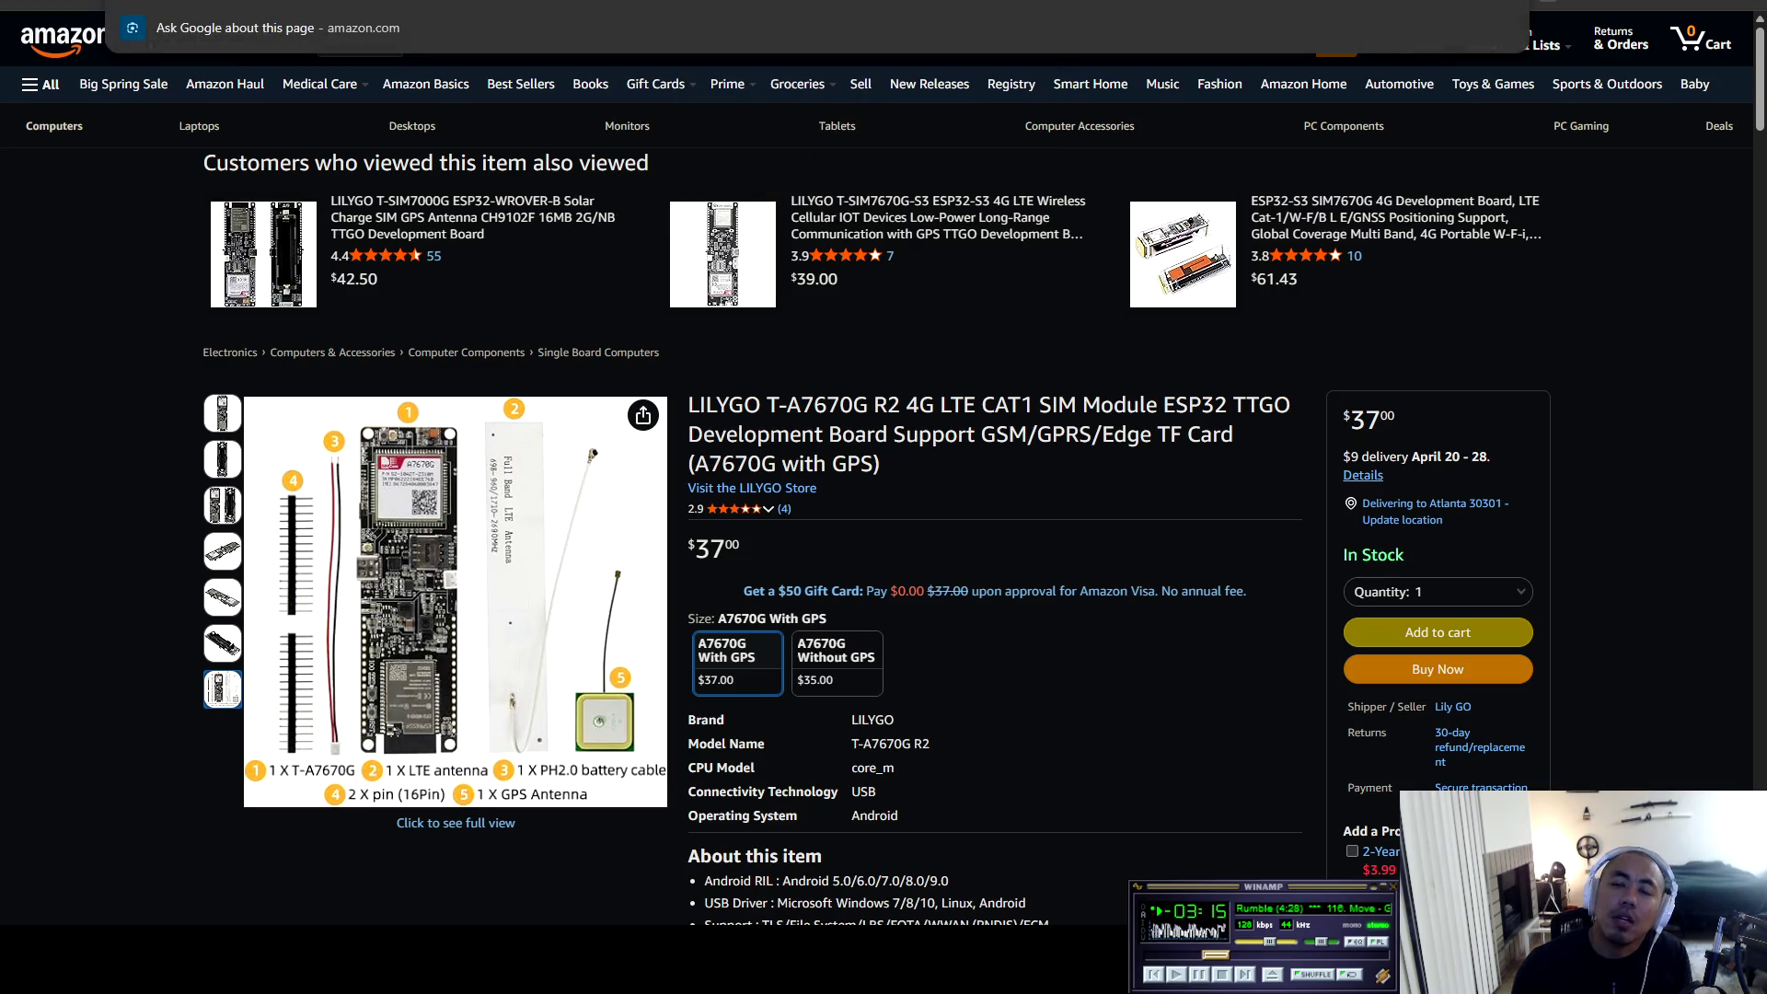
key(alt+Tab)
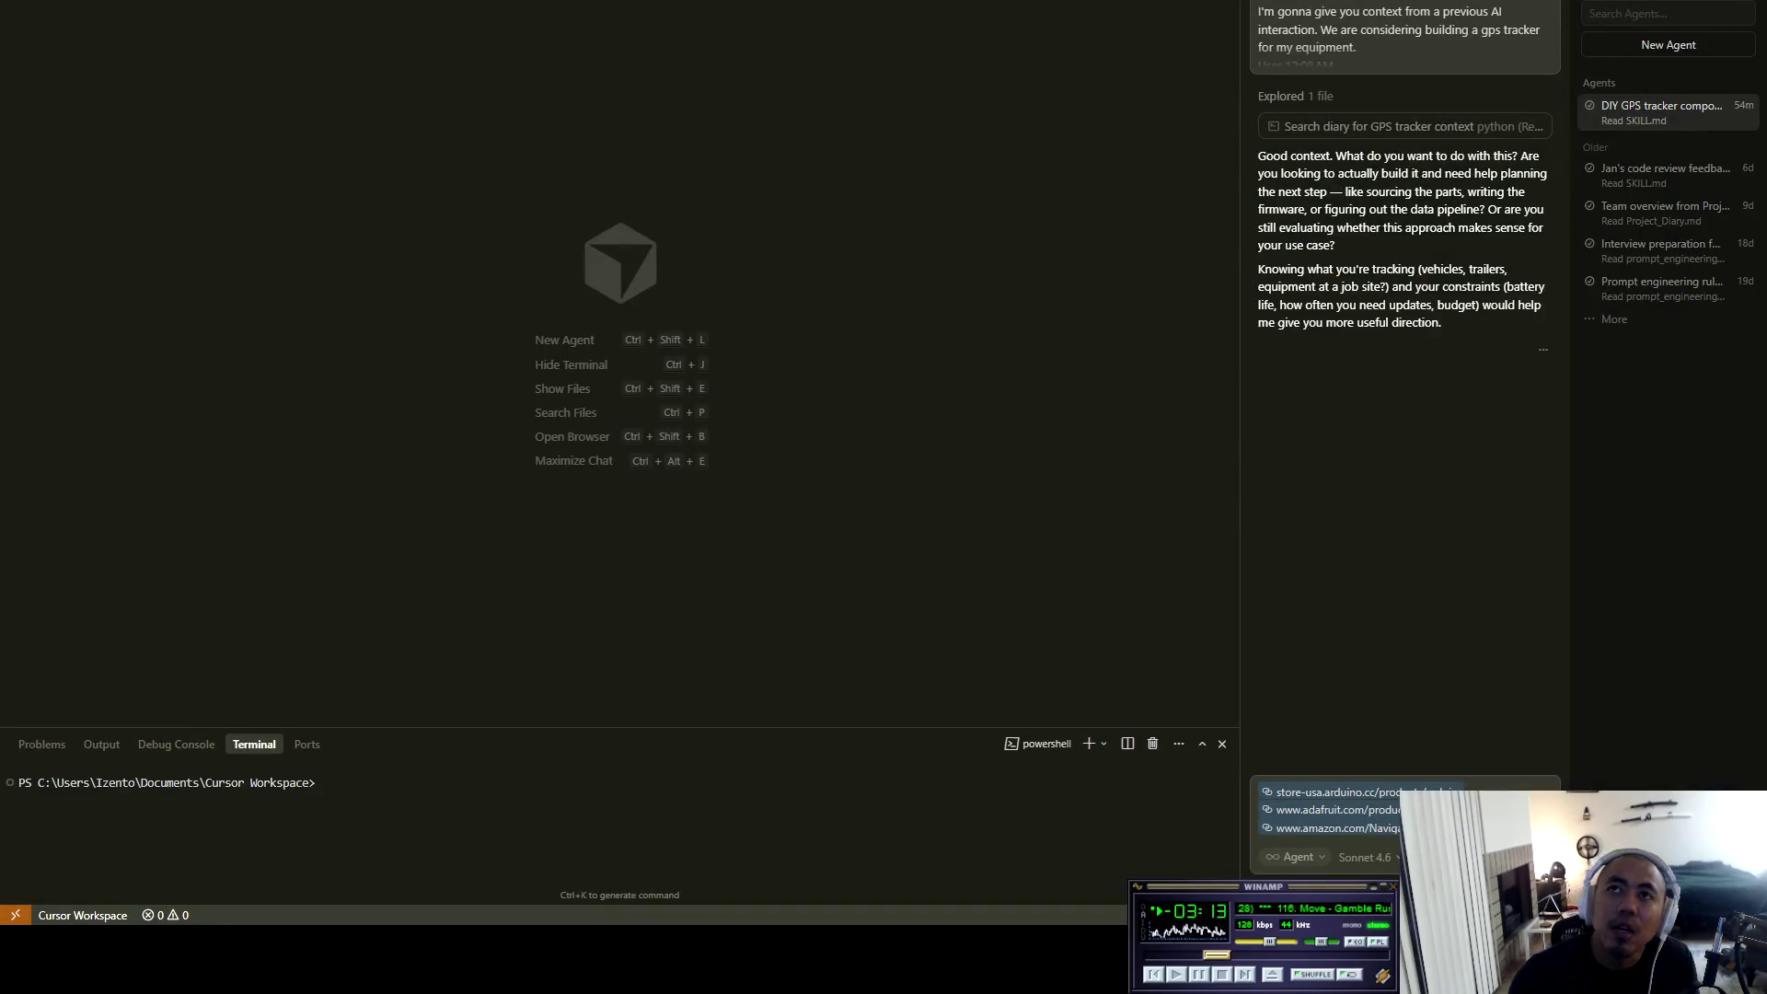
key(ctrl+v)
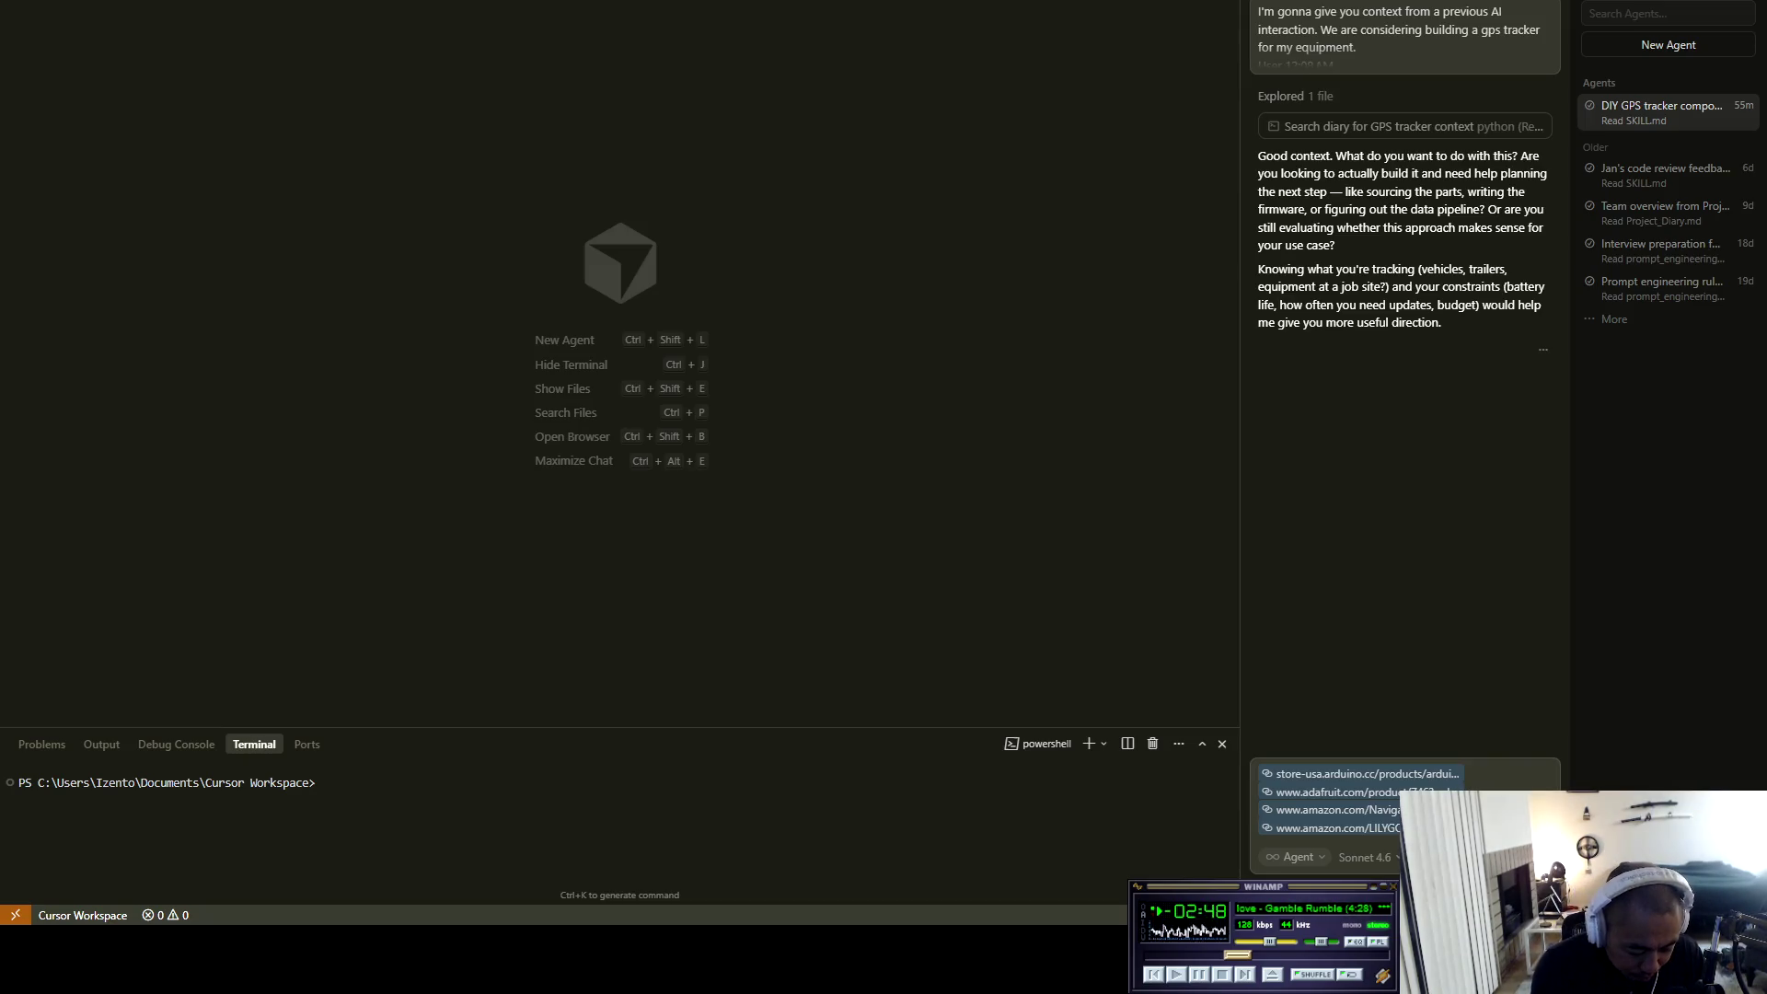
Send the four links with the note 'these links, this is what is p how we build out our gps'.
text(these link)
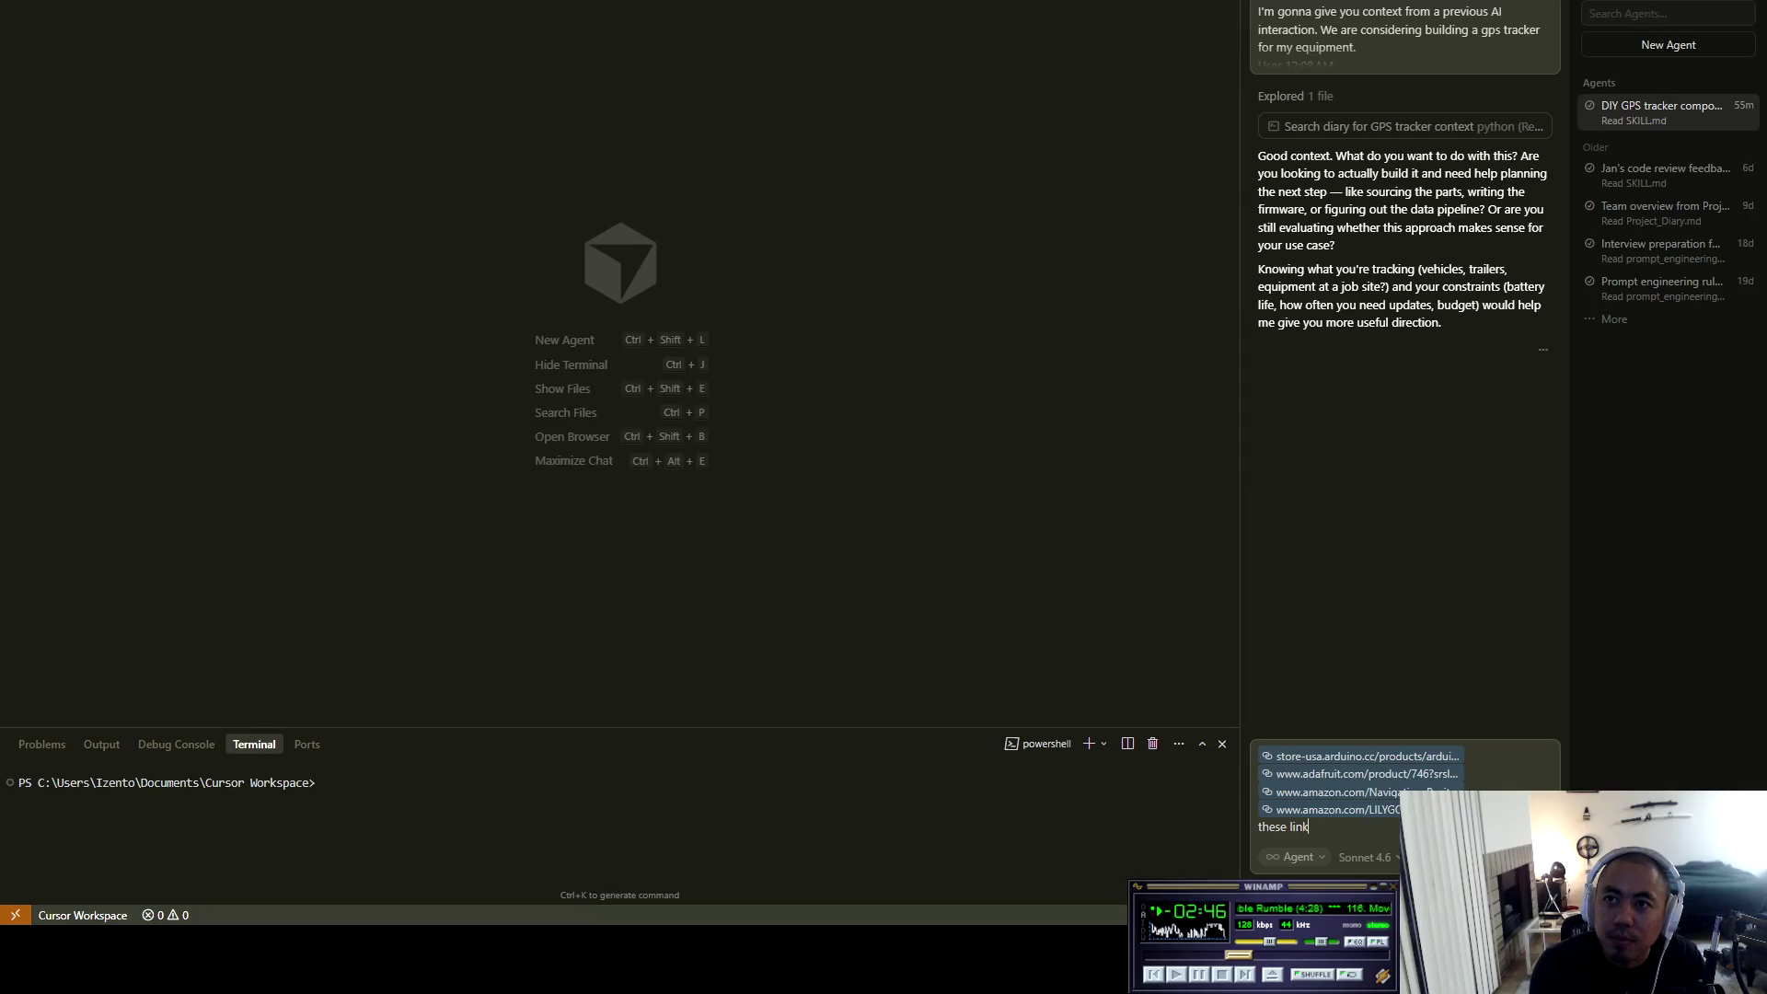
text(s, th)
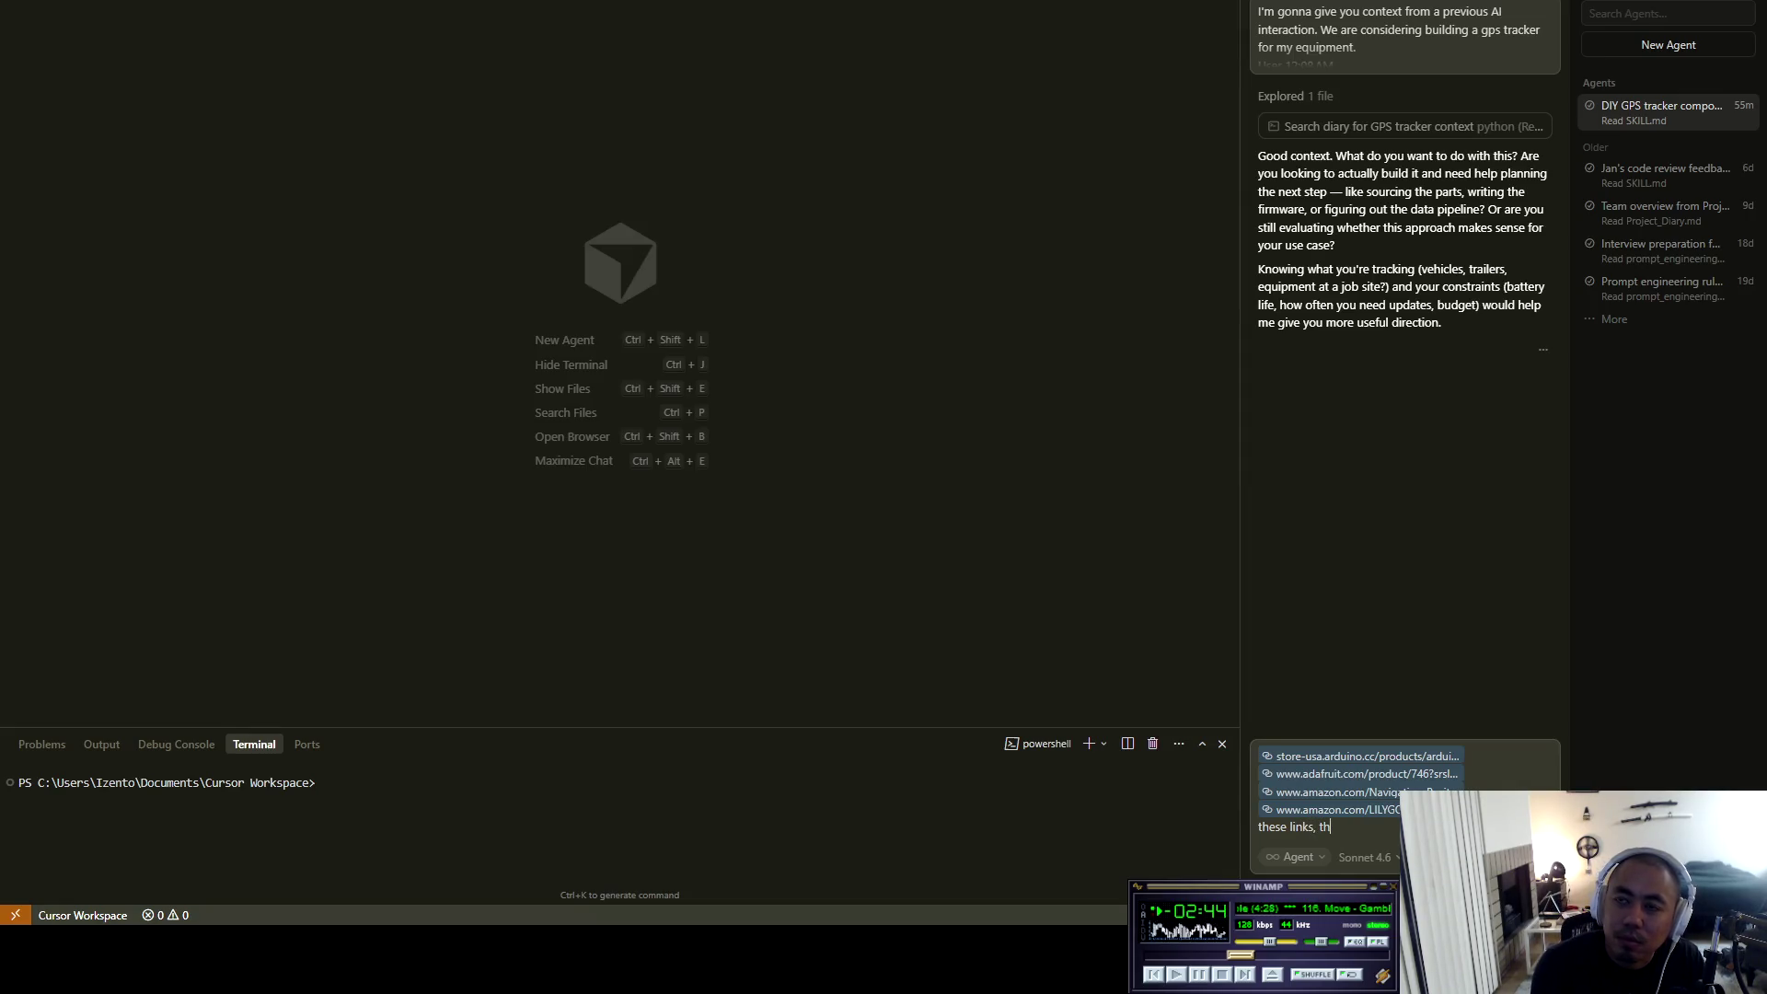
text(is is what )
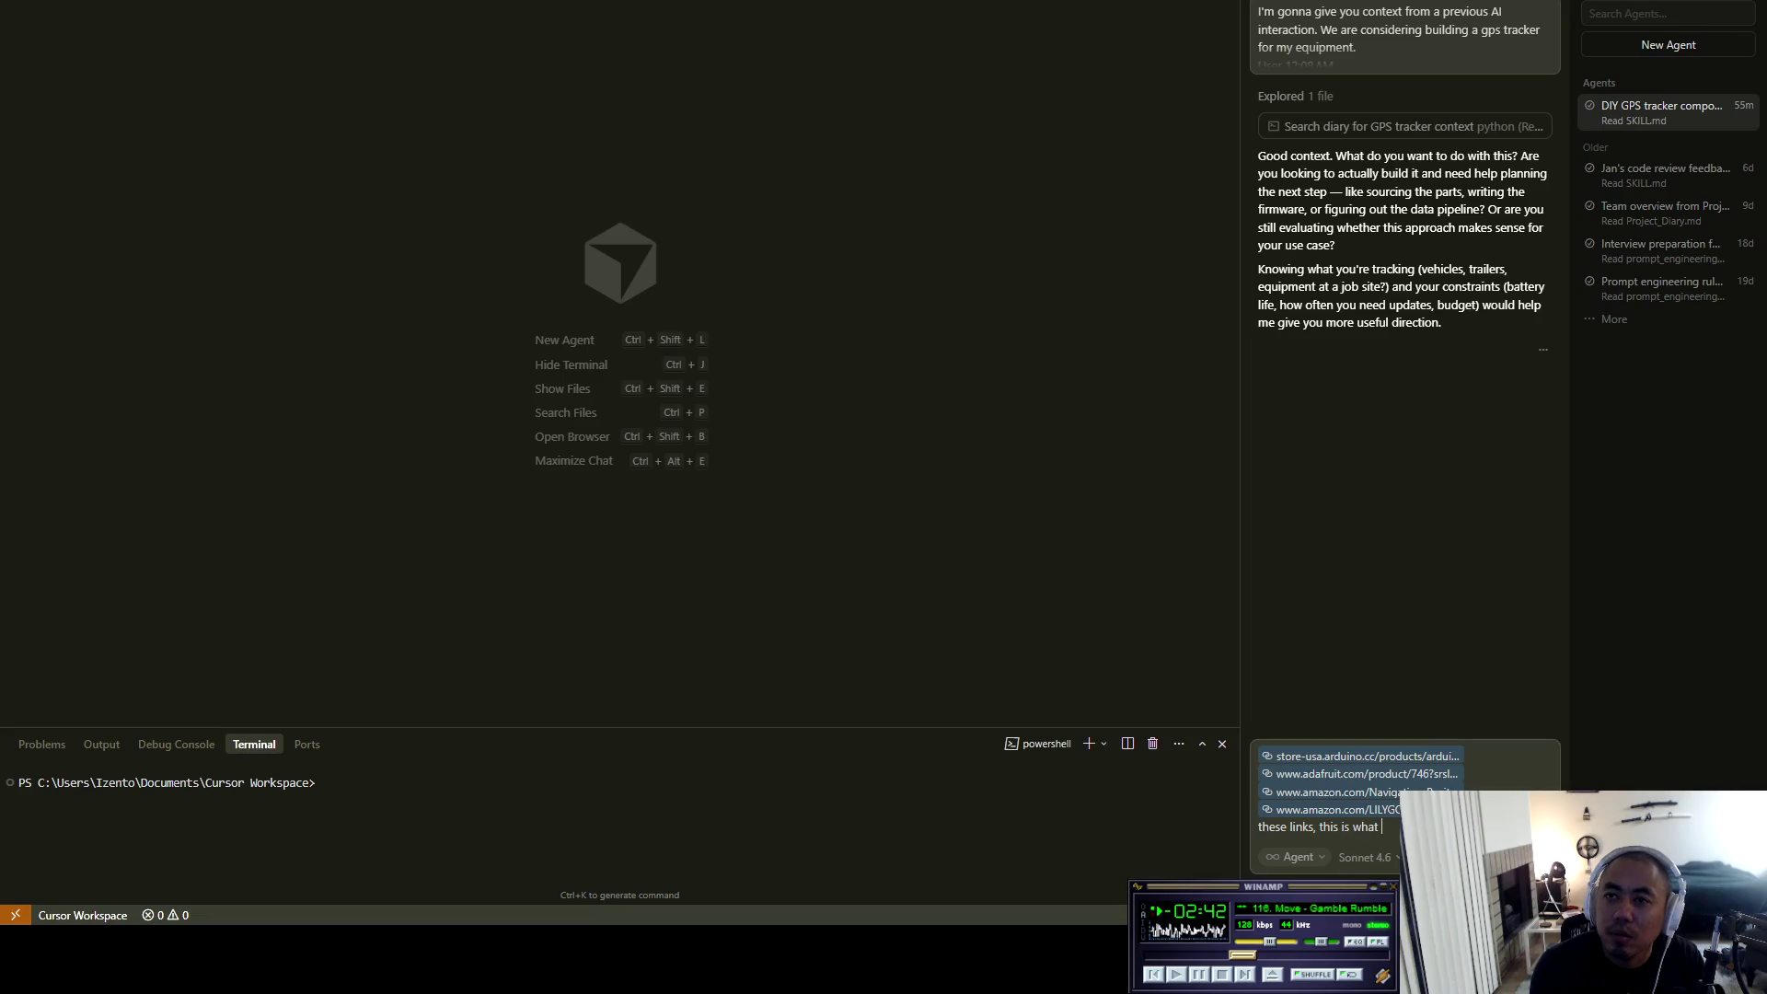
text(is p )
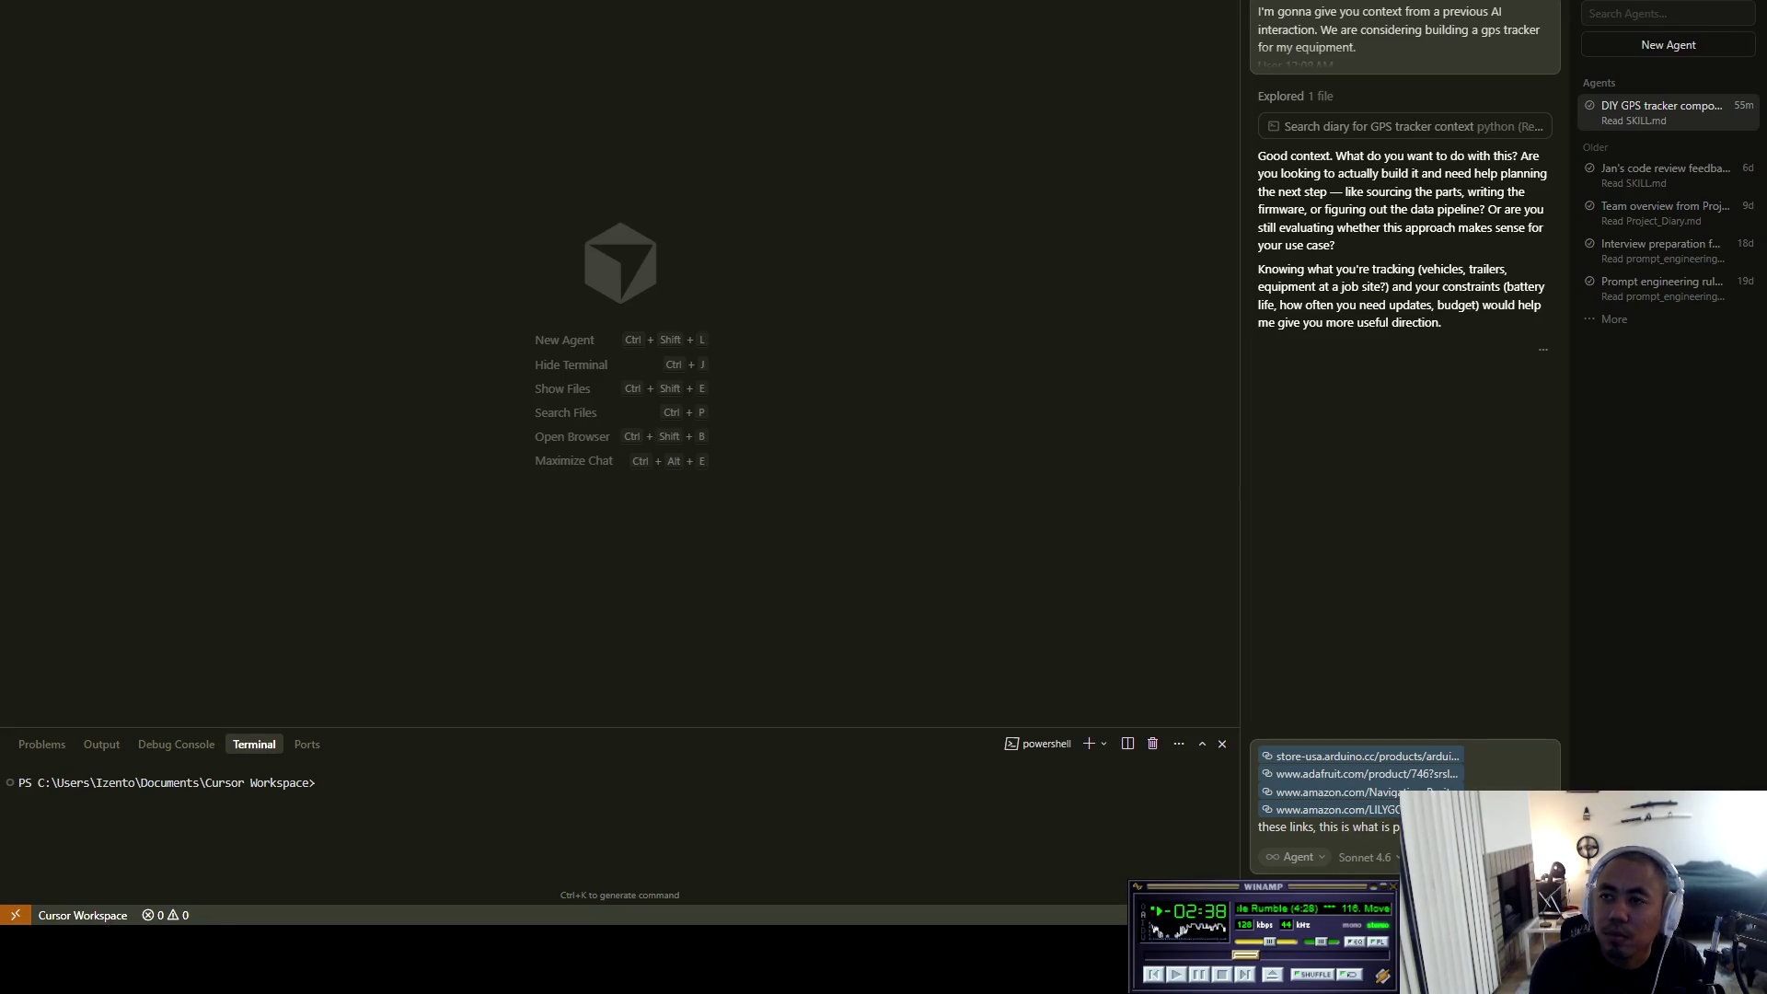
text(how we )
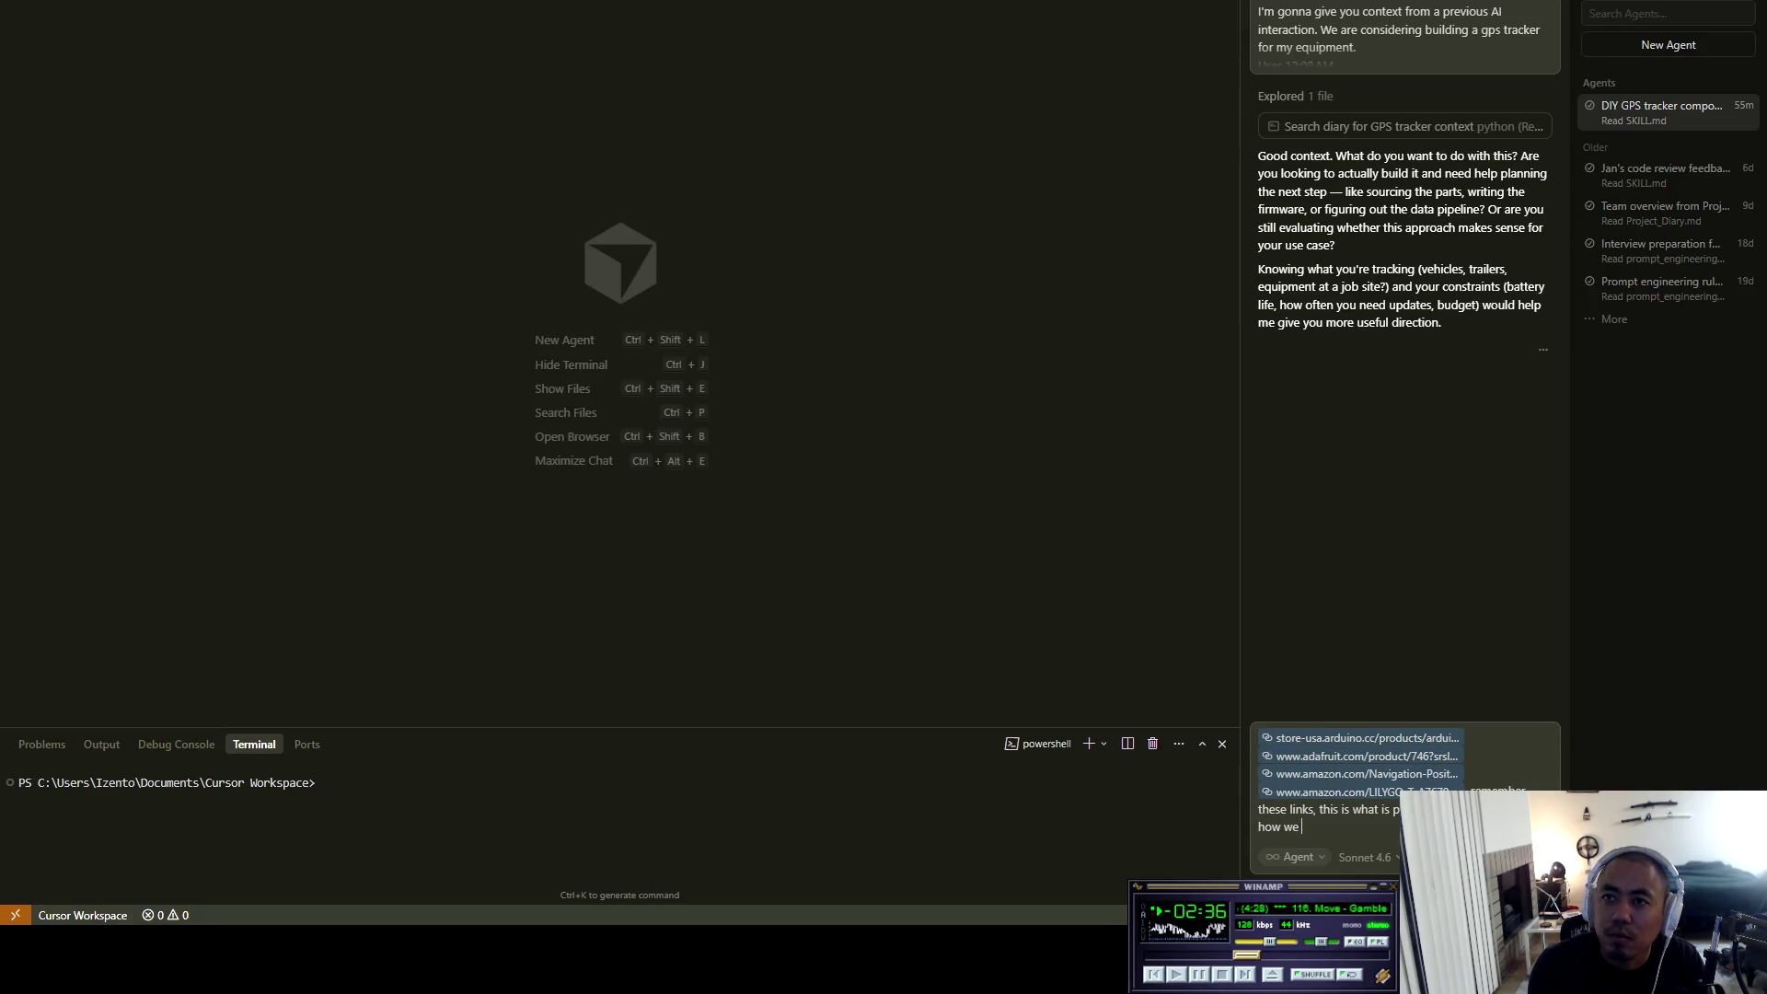
text(build out our )
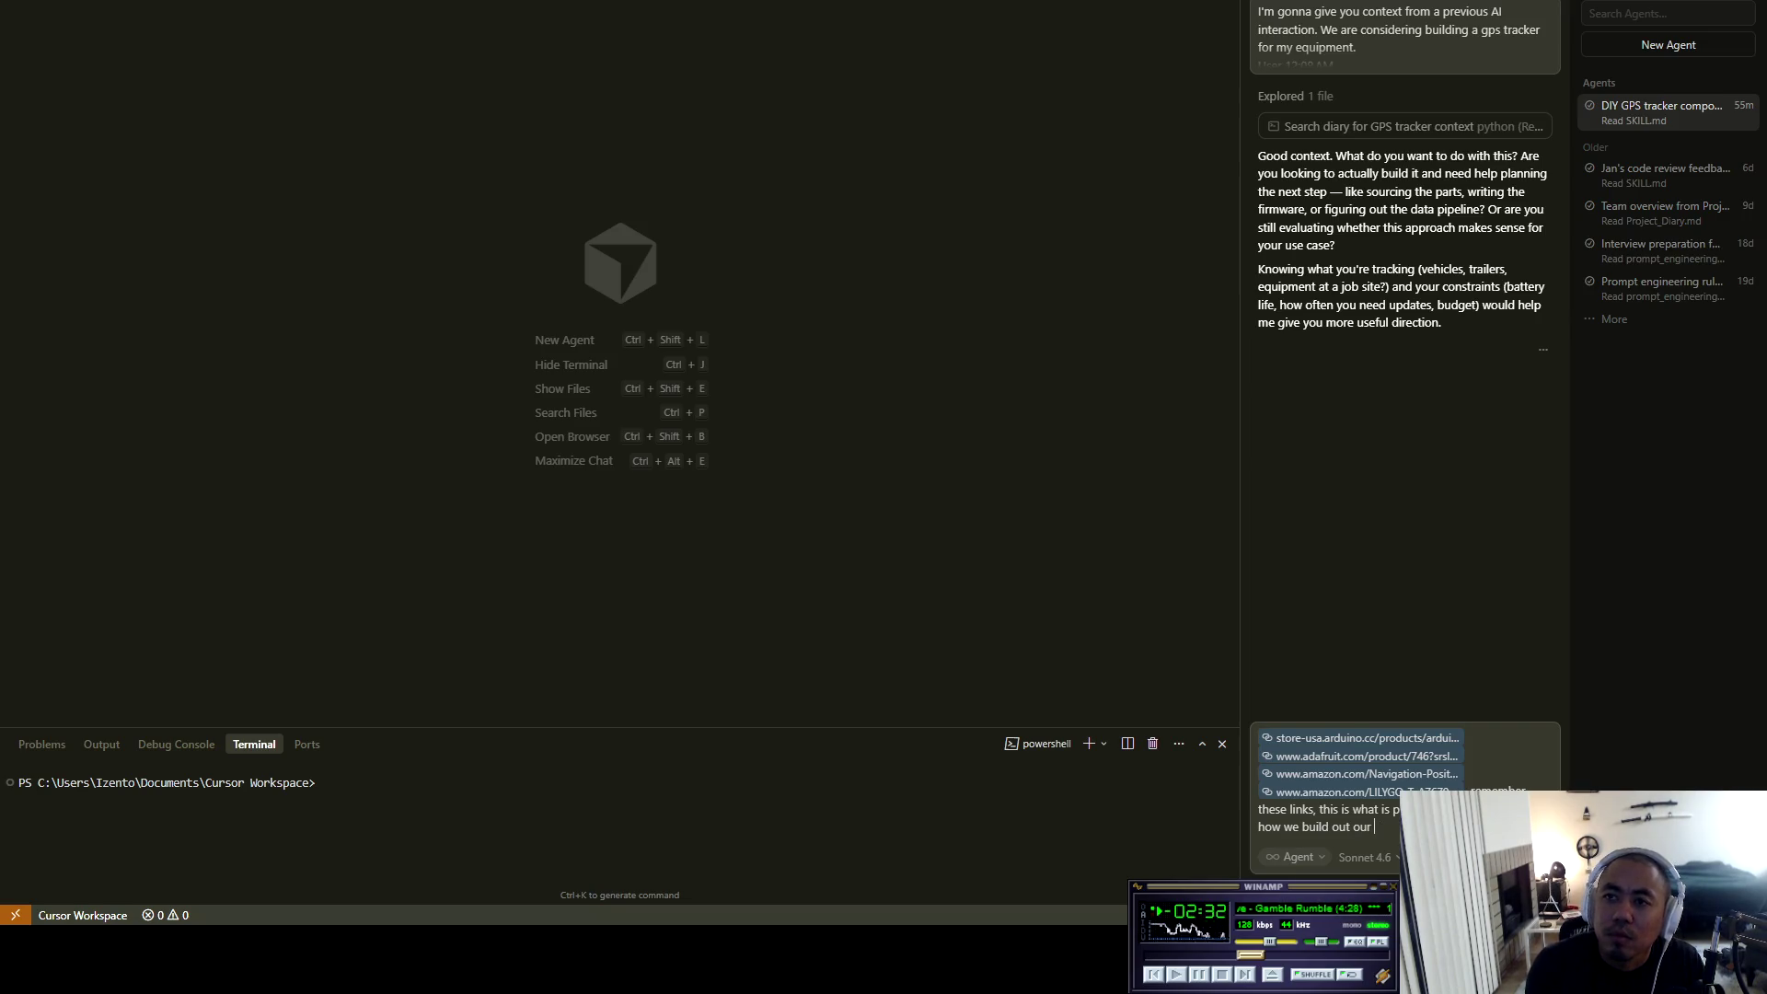
text(gps t)
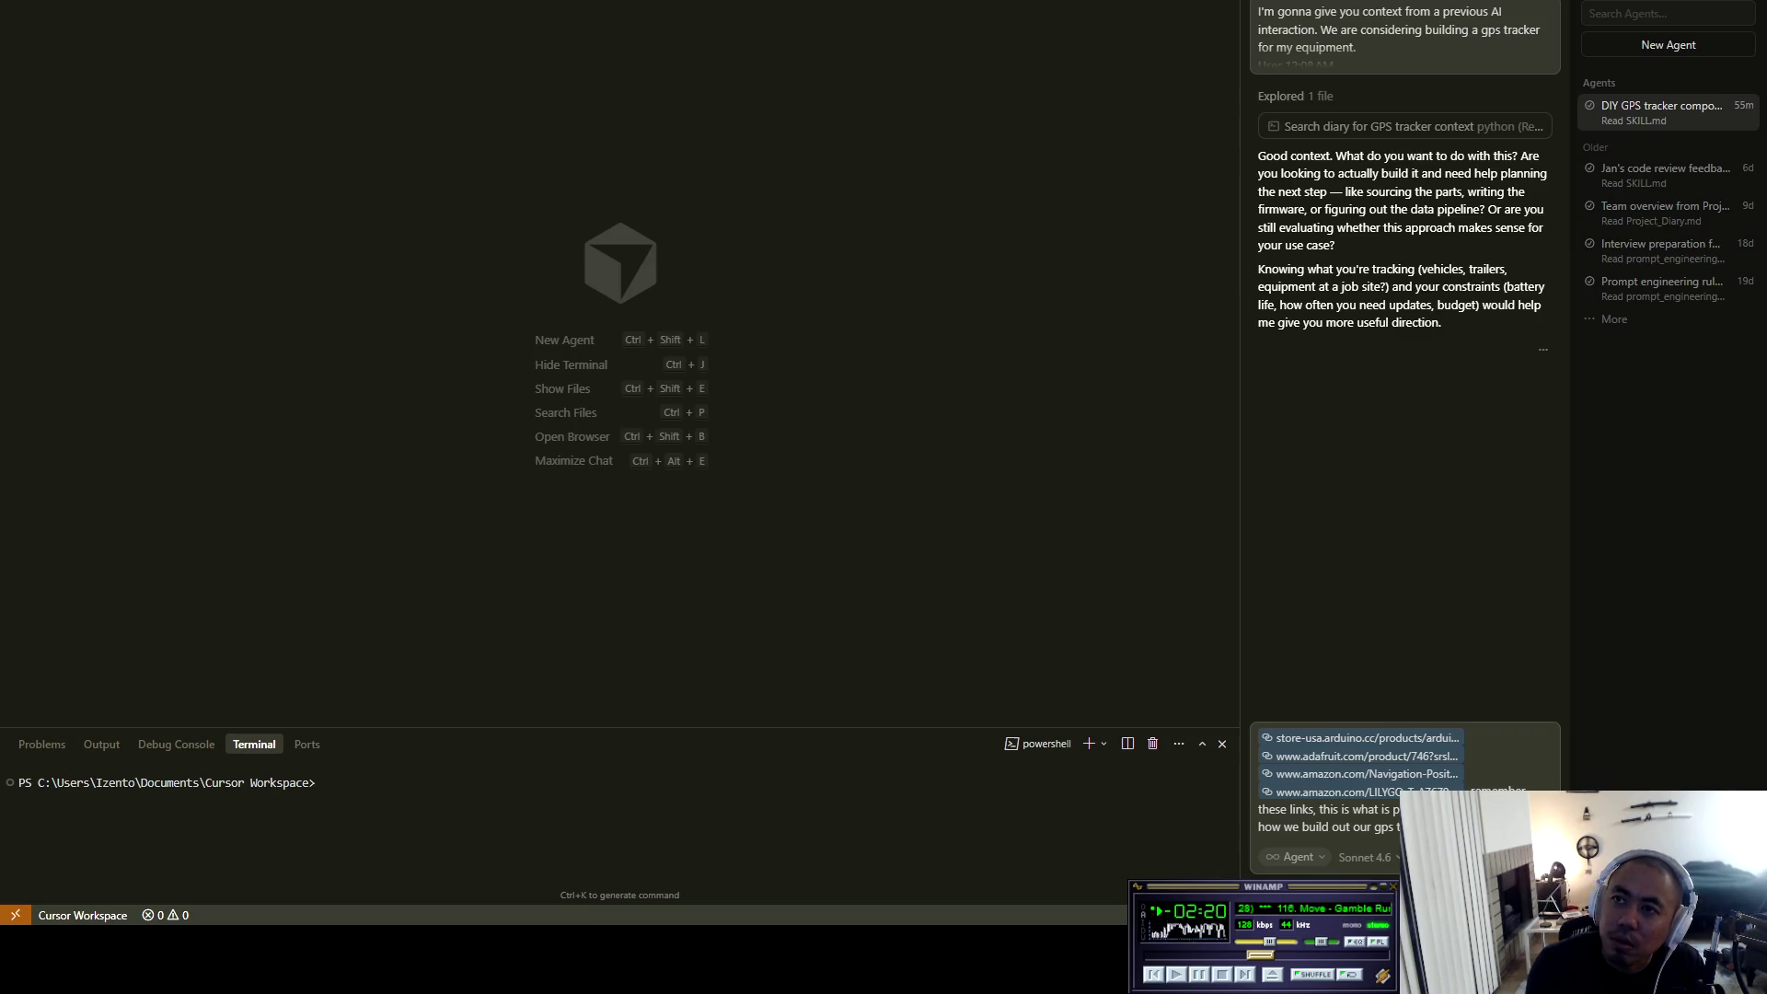
key(Return)
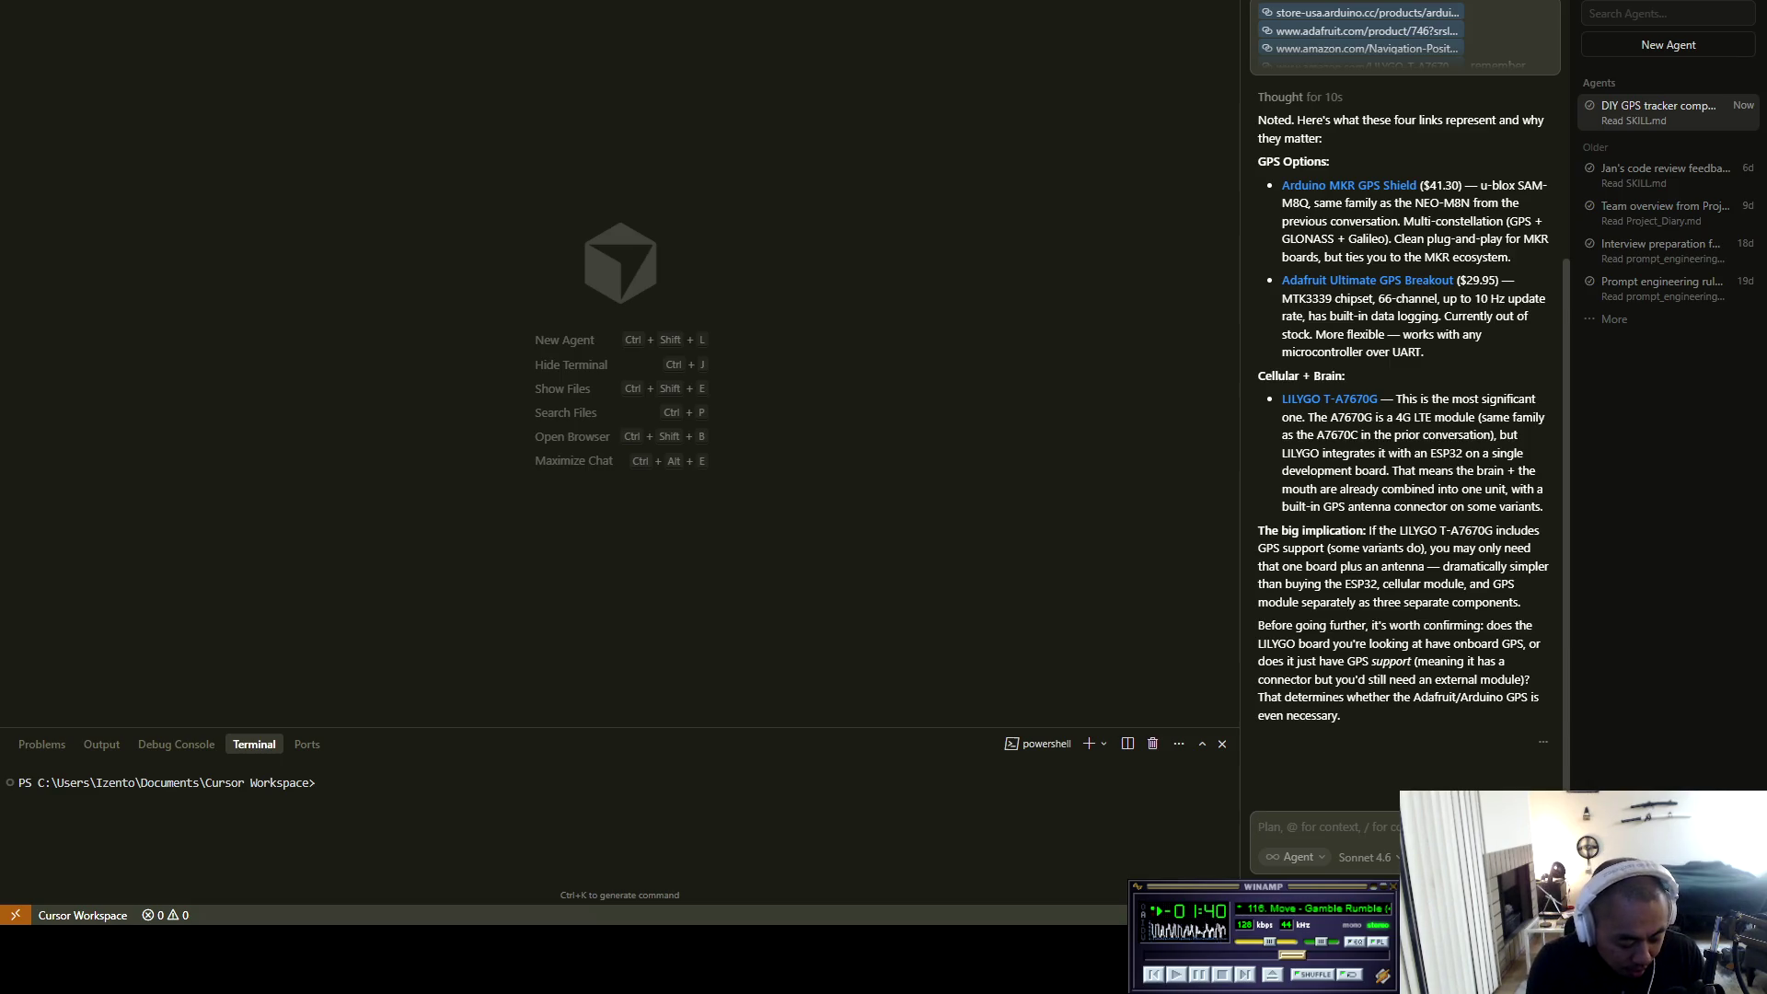
Ask the agent to write the research as an md file, approve its ls, and show the Explorer.
text(Write this an)
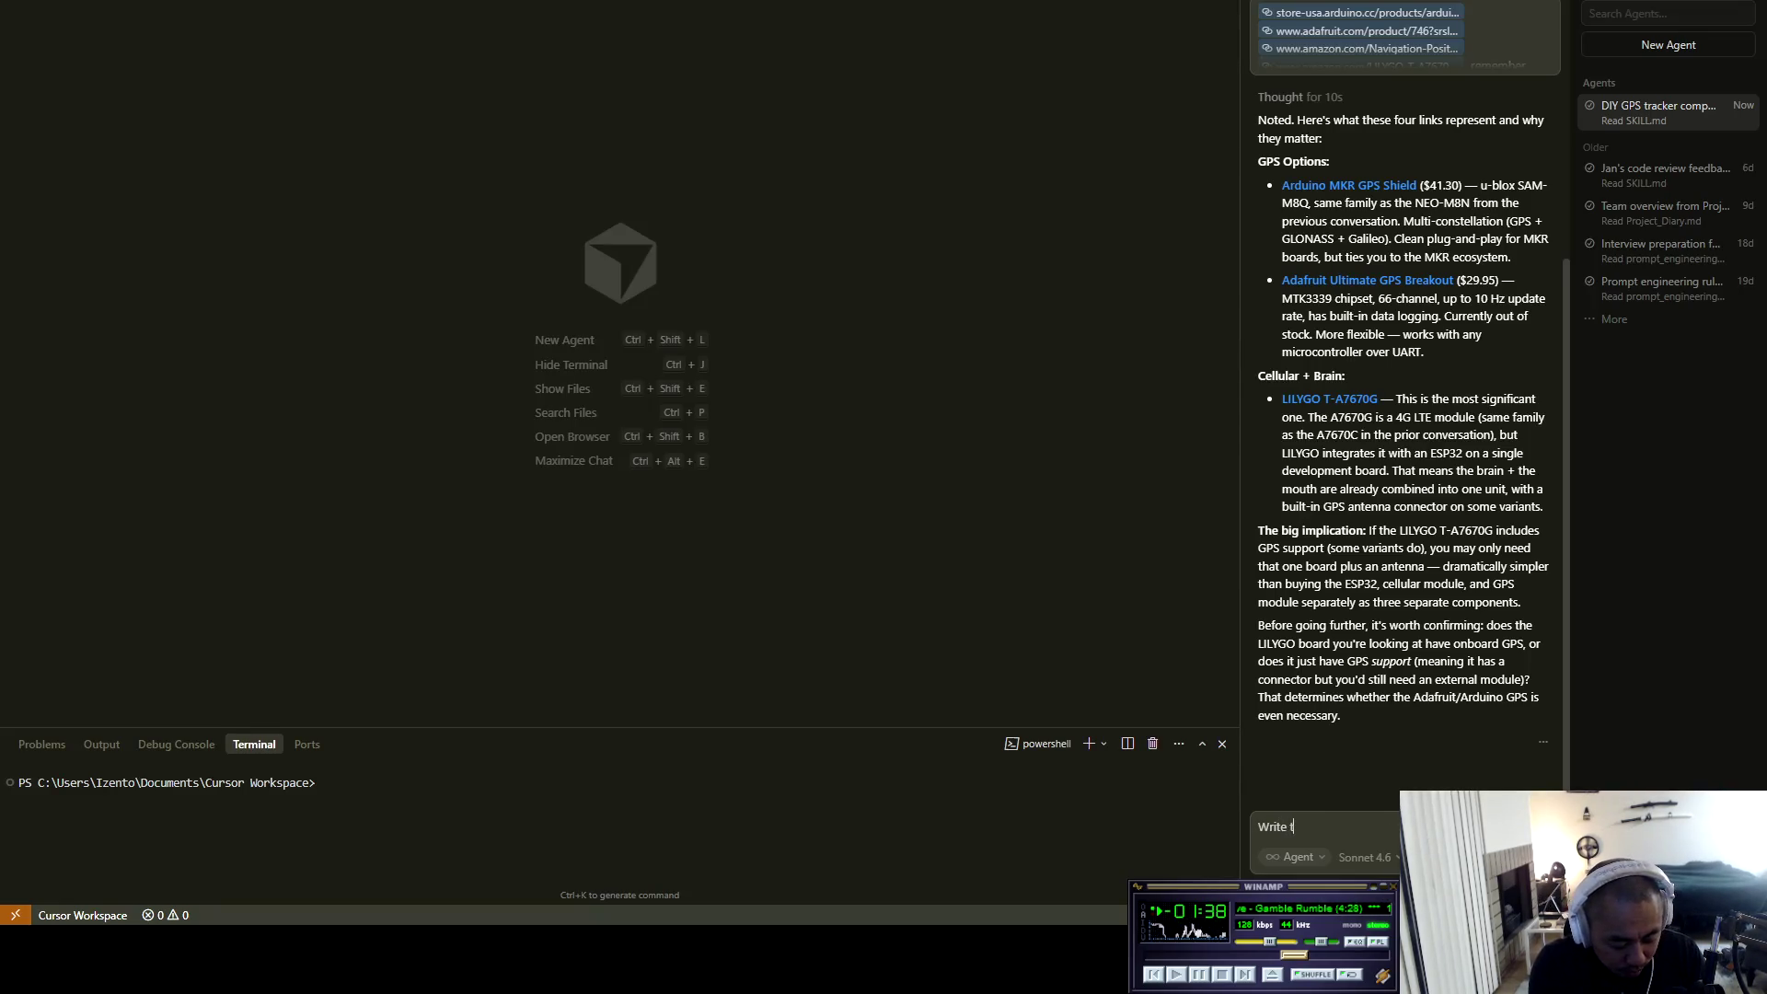
key(BackSpace)
key(BackSpace)
text(s an md so that)
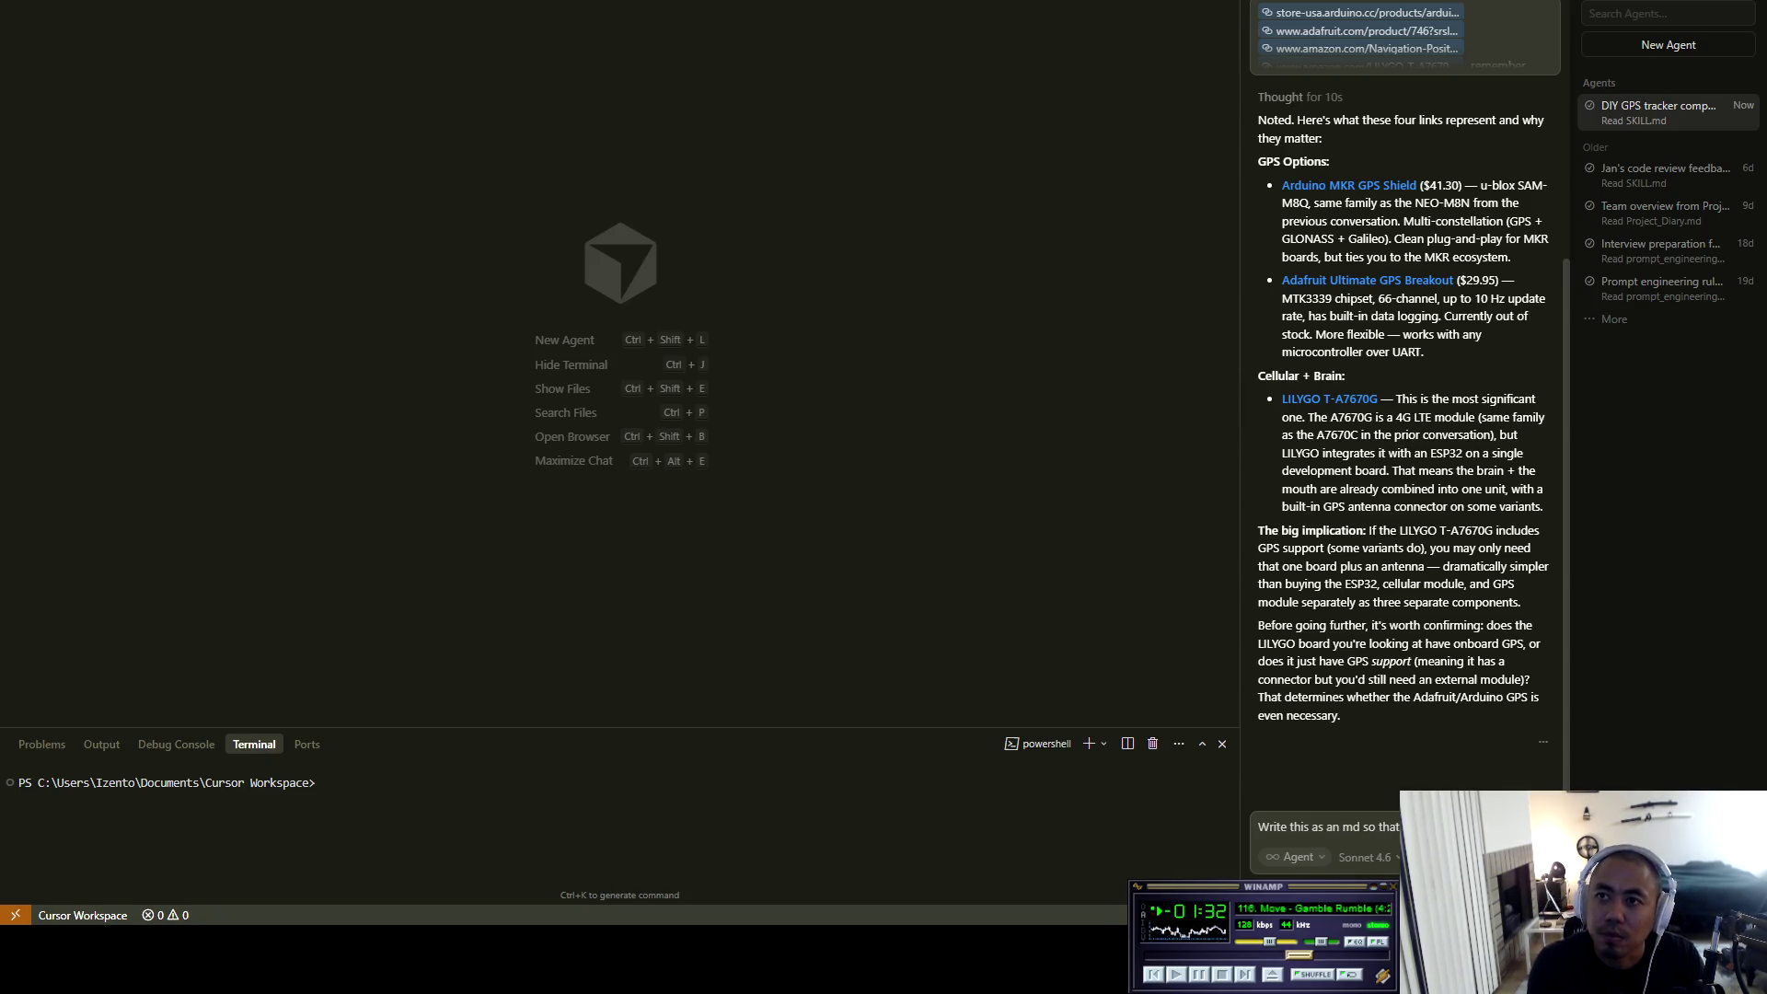
key(Return)
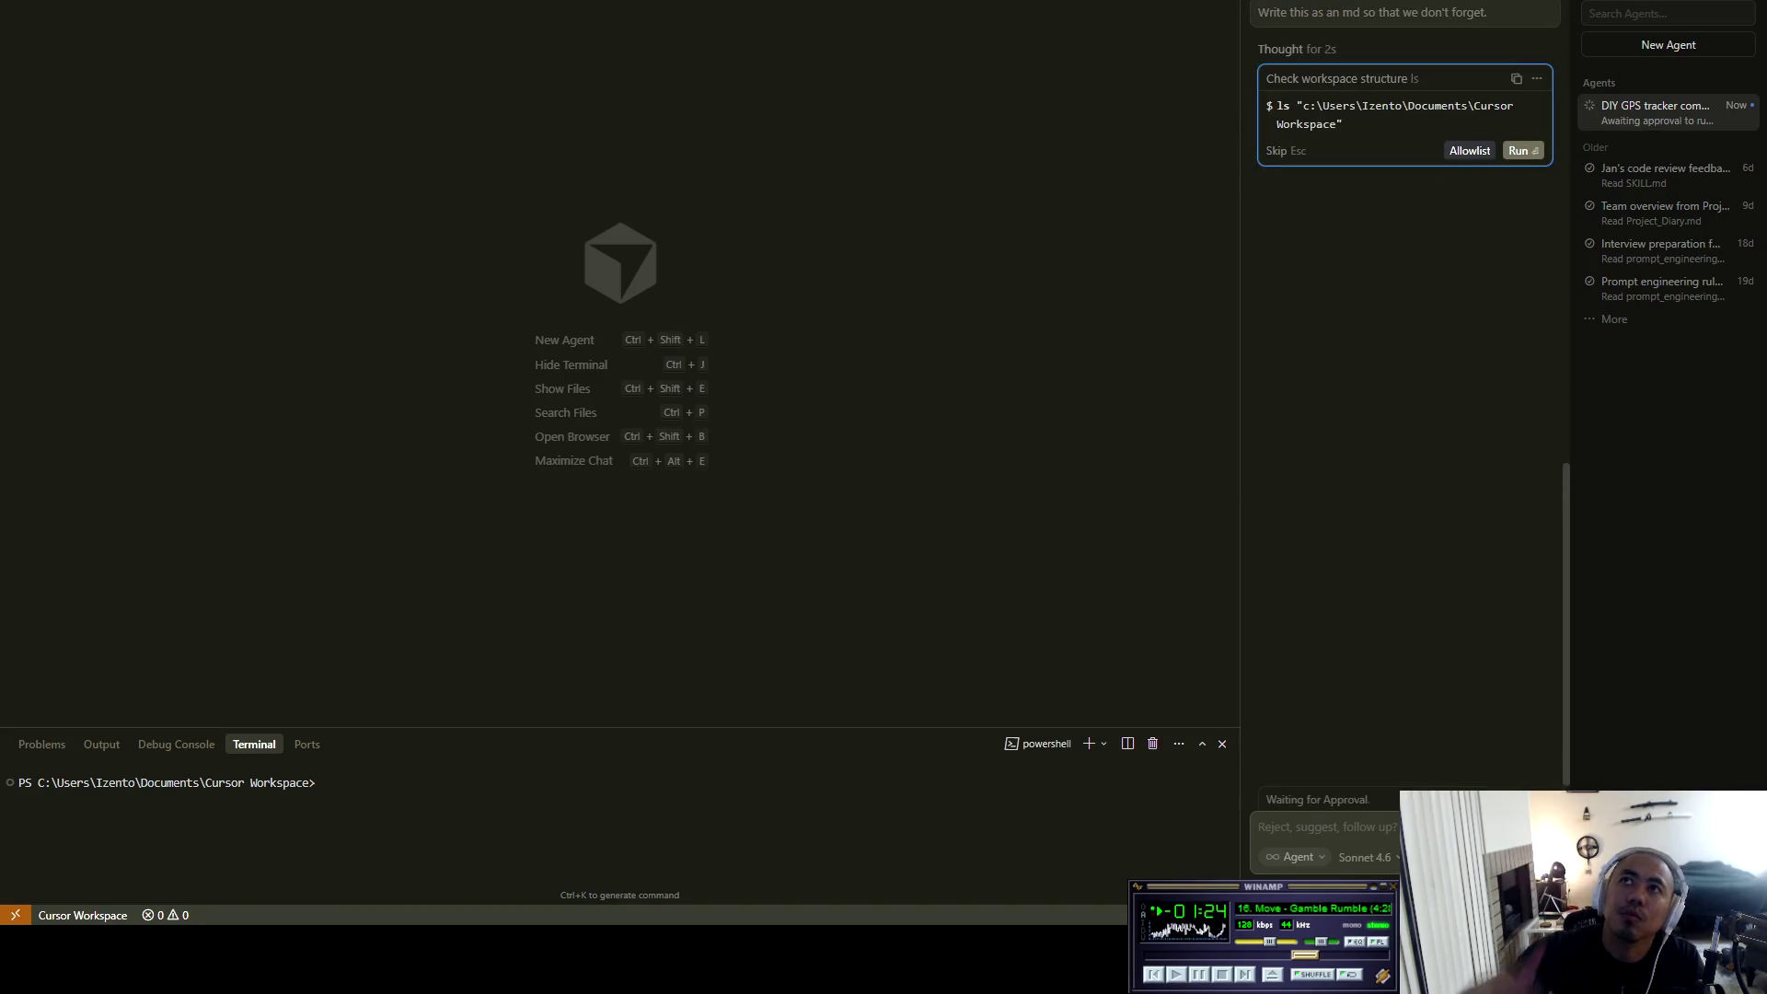
key(Return)
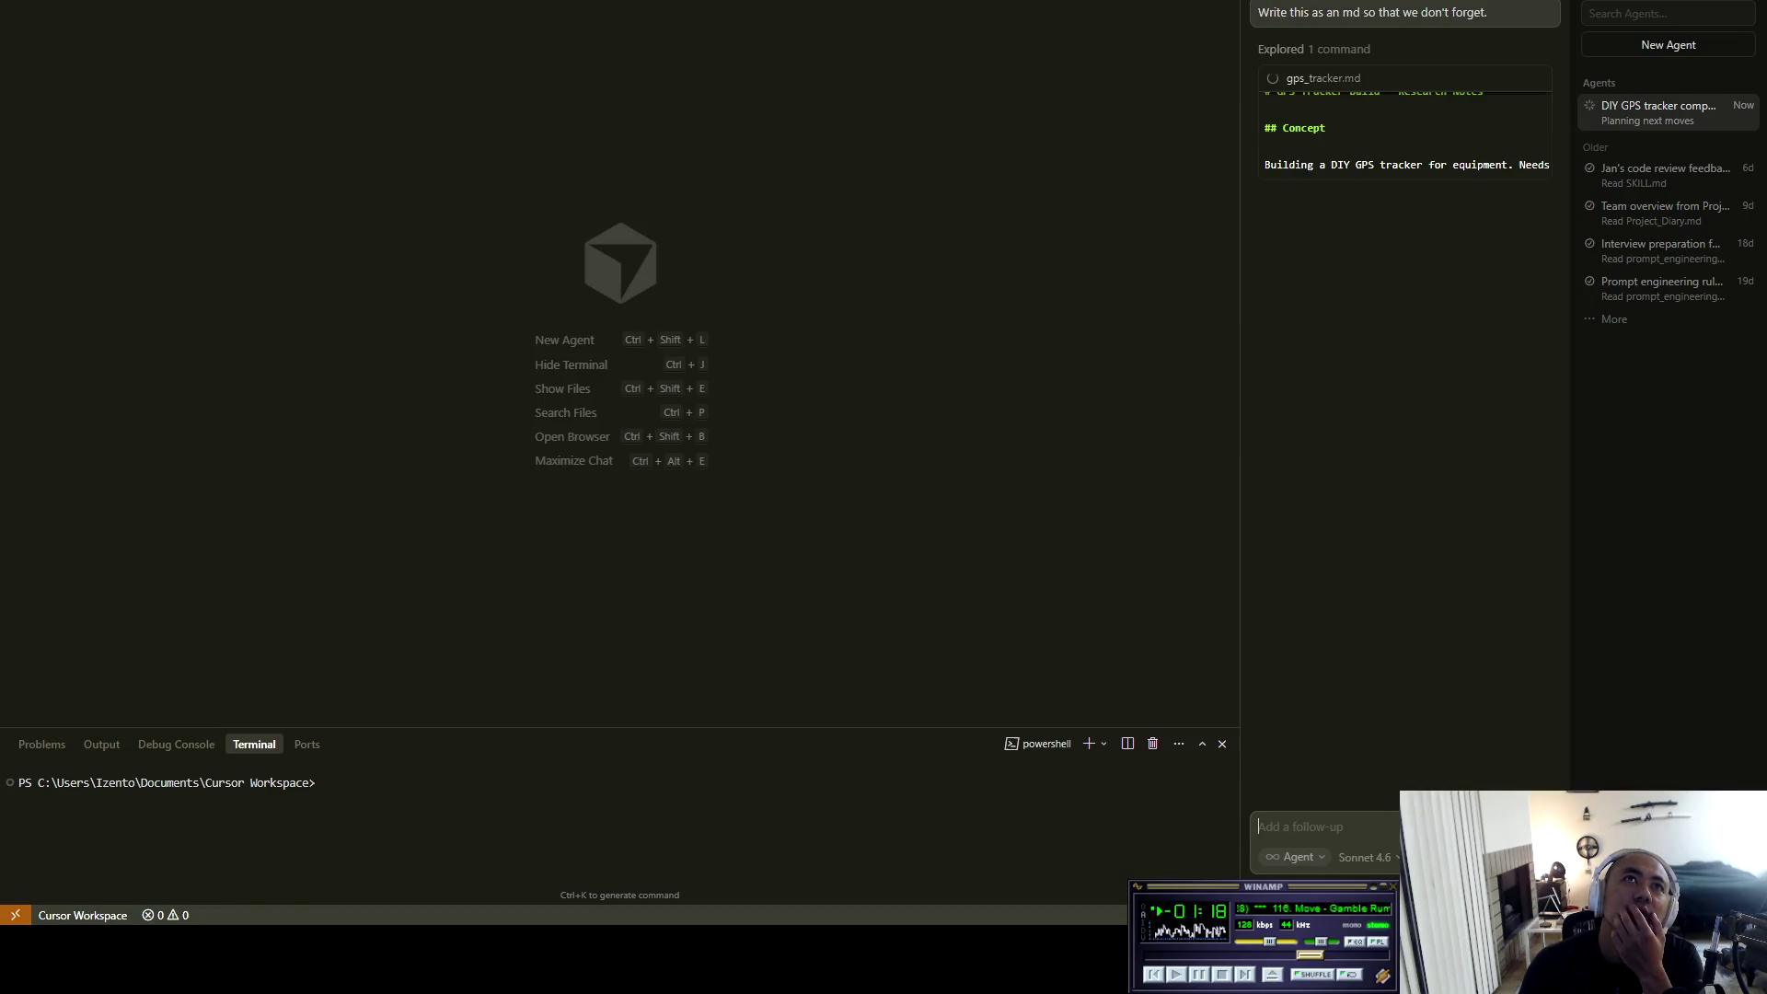
key(ctrl+shift+e)
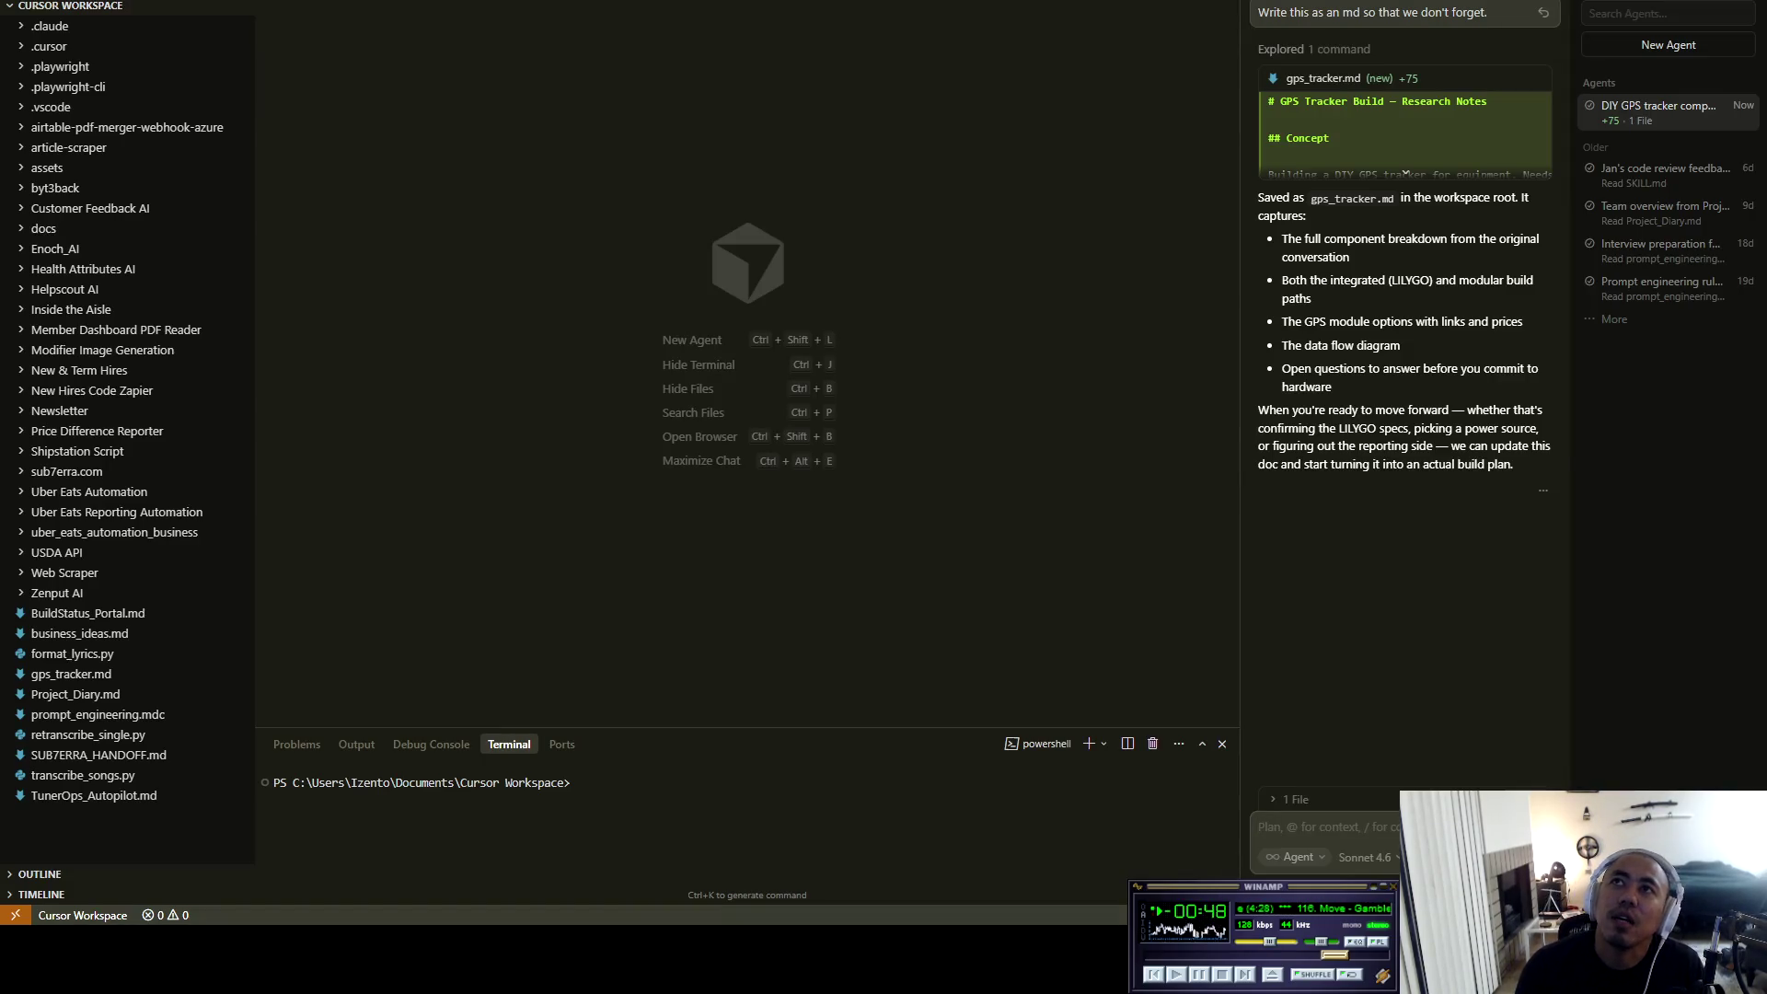
Open gps_tracker.md from the Explorer and keep all of the agent's edits with Ctrl+Enter.
click(1405, 173)
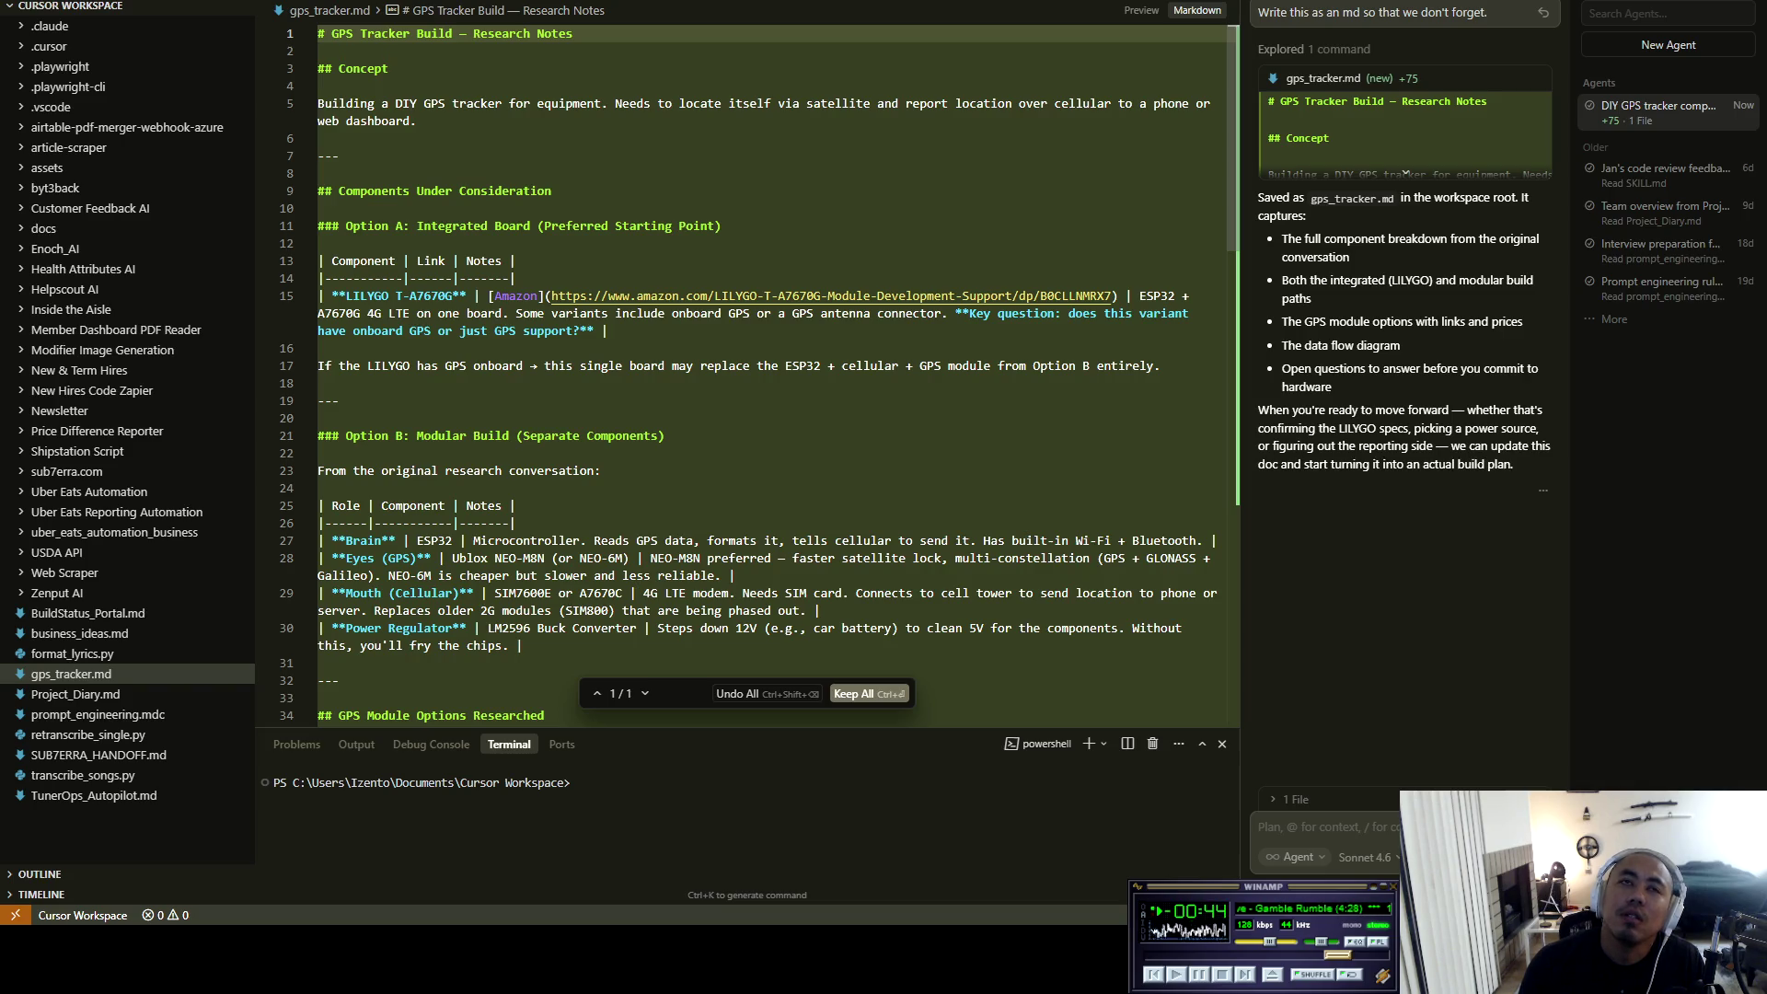
key(Down)
key(Down)
key(Down)
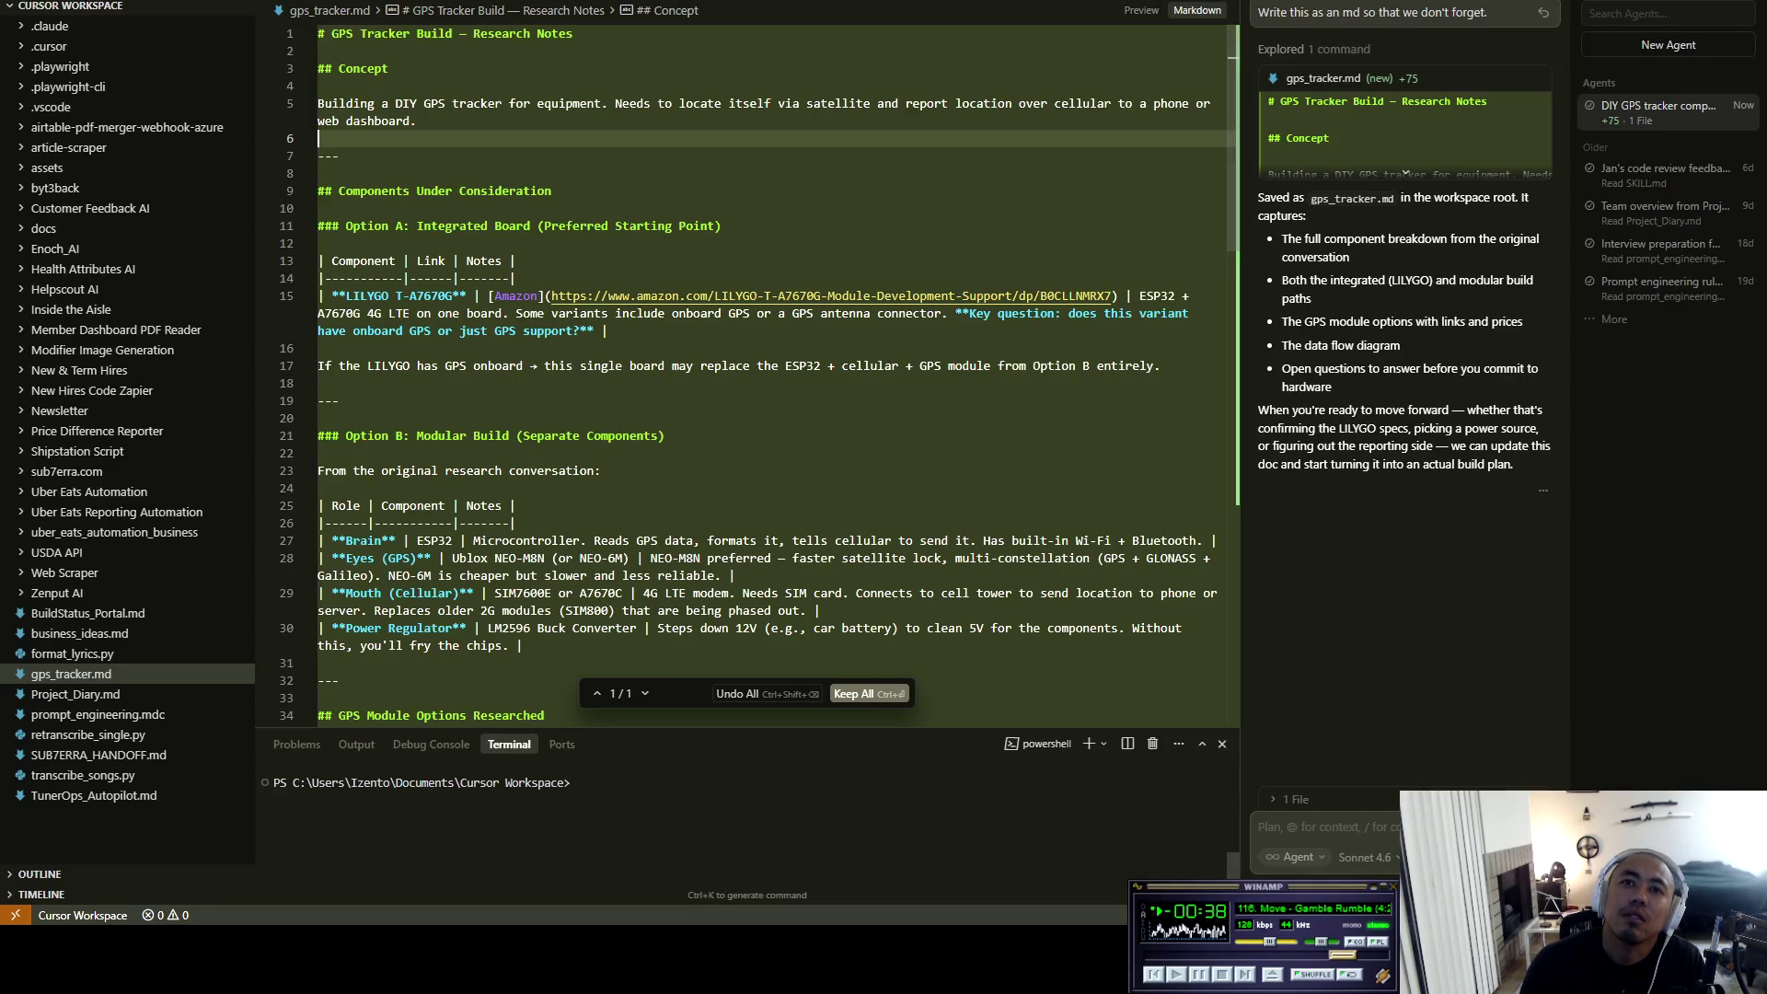
key(ctrl+Return)
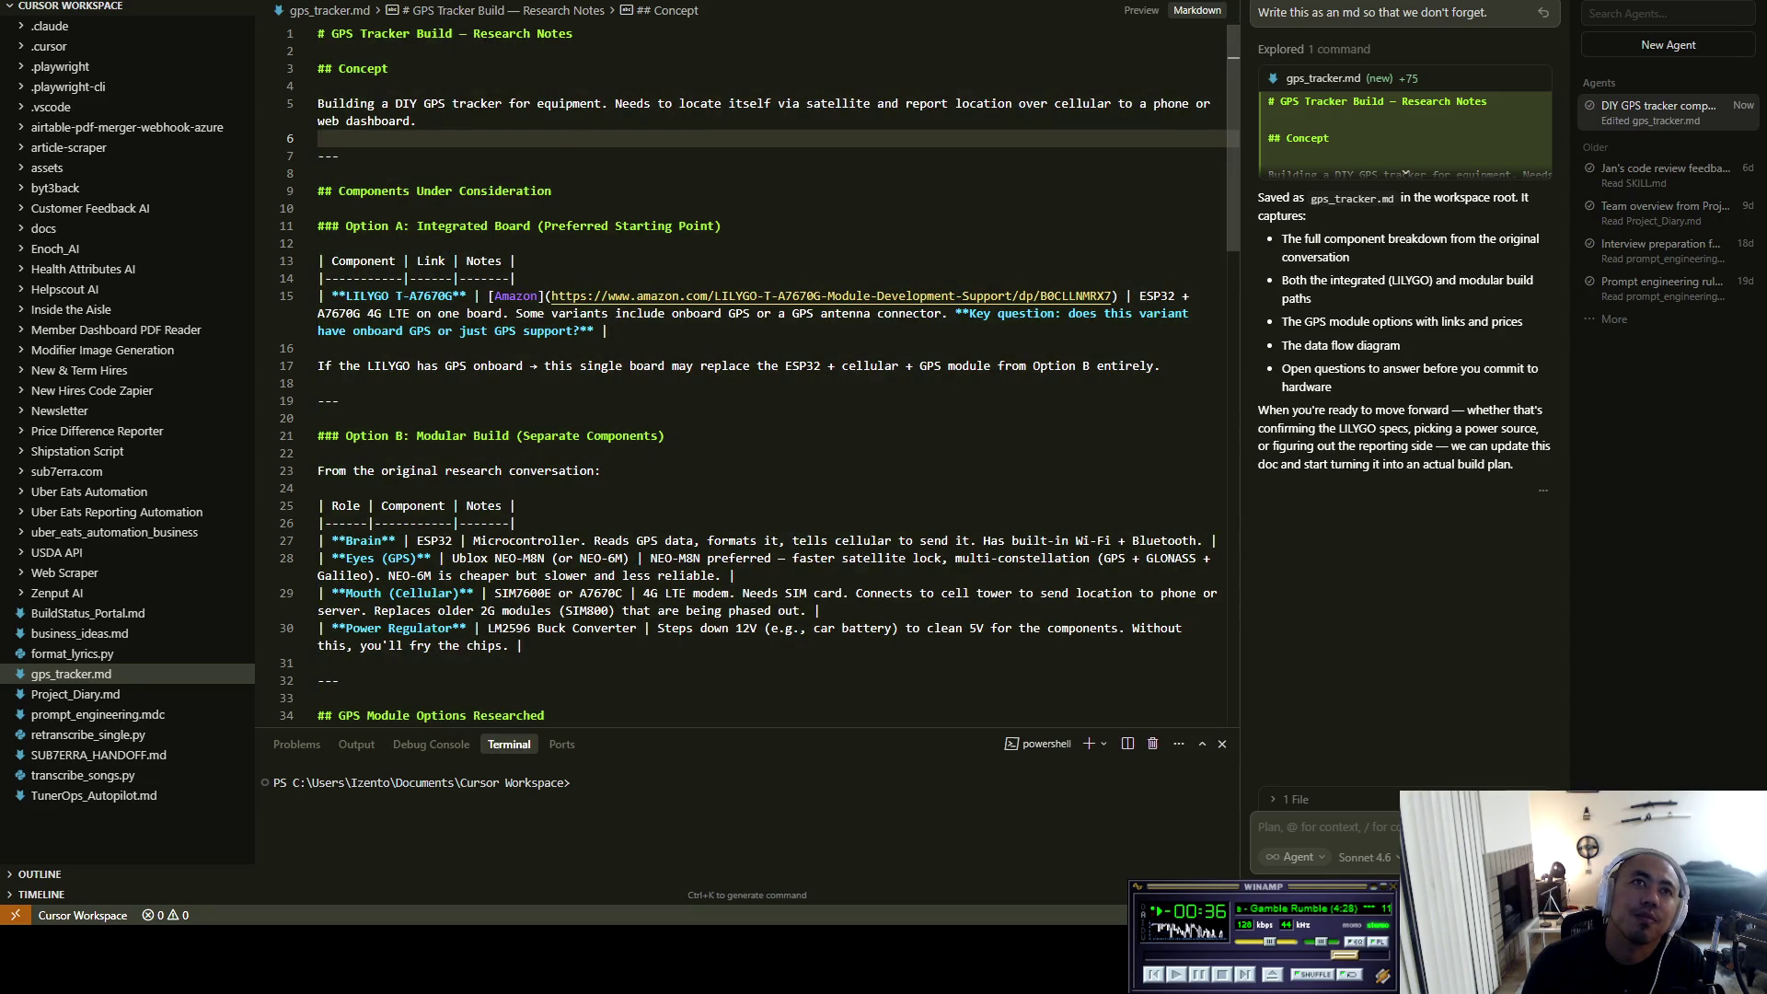
Read past the LILYGO row, modular build, and data flow to the Open Questions, then return to chat.
key(Down)
key(Down)
key(Down)
key(Down)
key(Down)
key(Down)
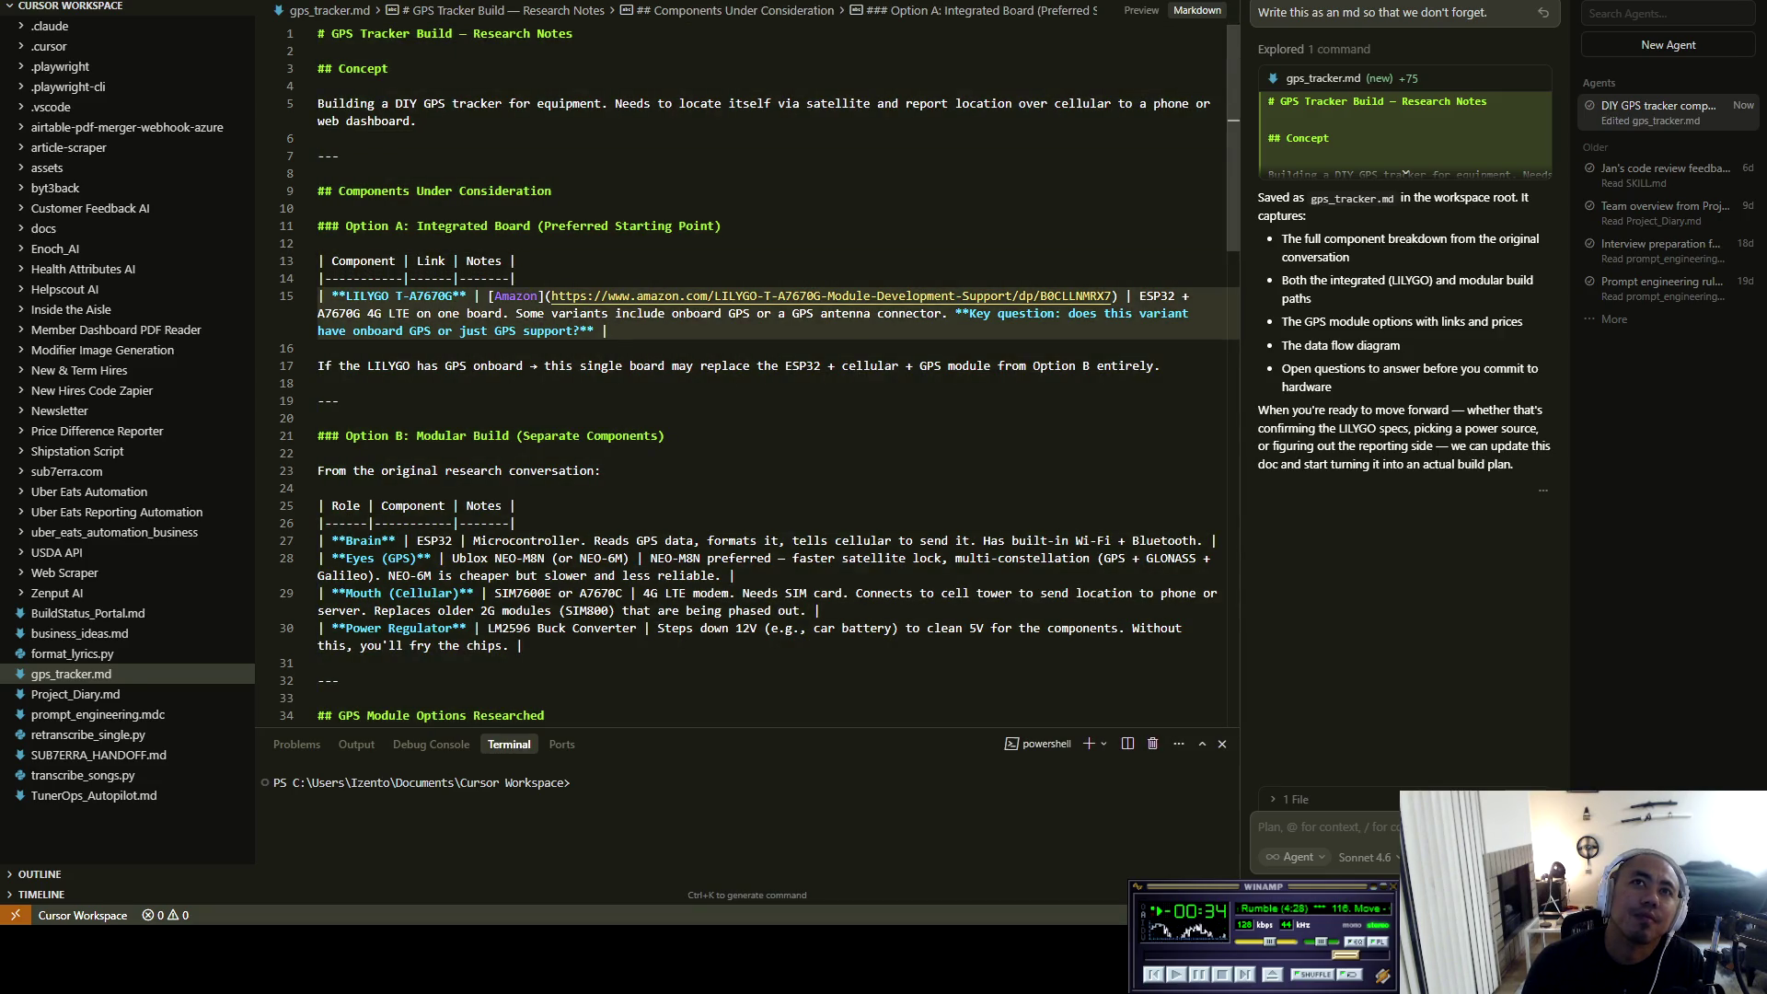
key(Down)
key(Down)
key(Down)
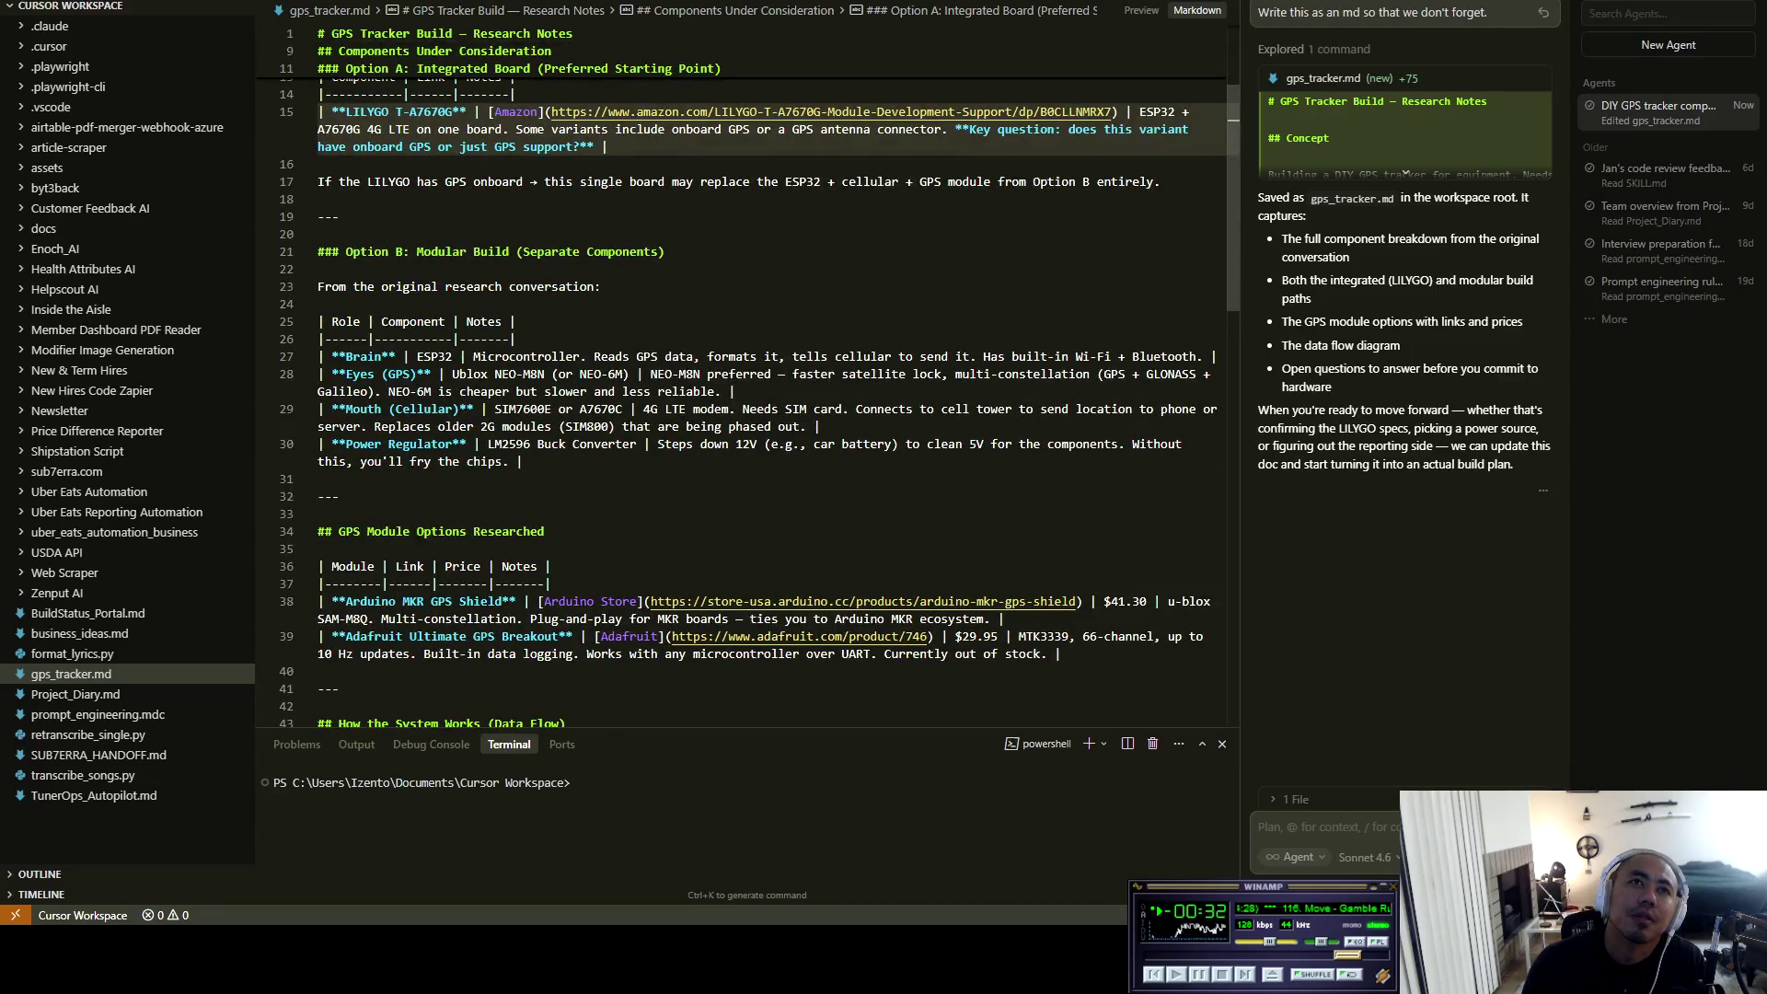
key(Down)
key(Down)
key(Down)
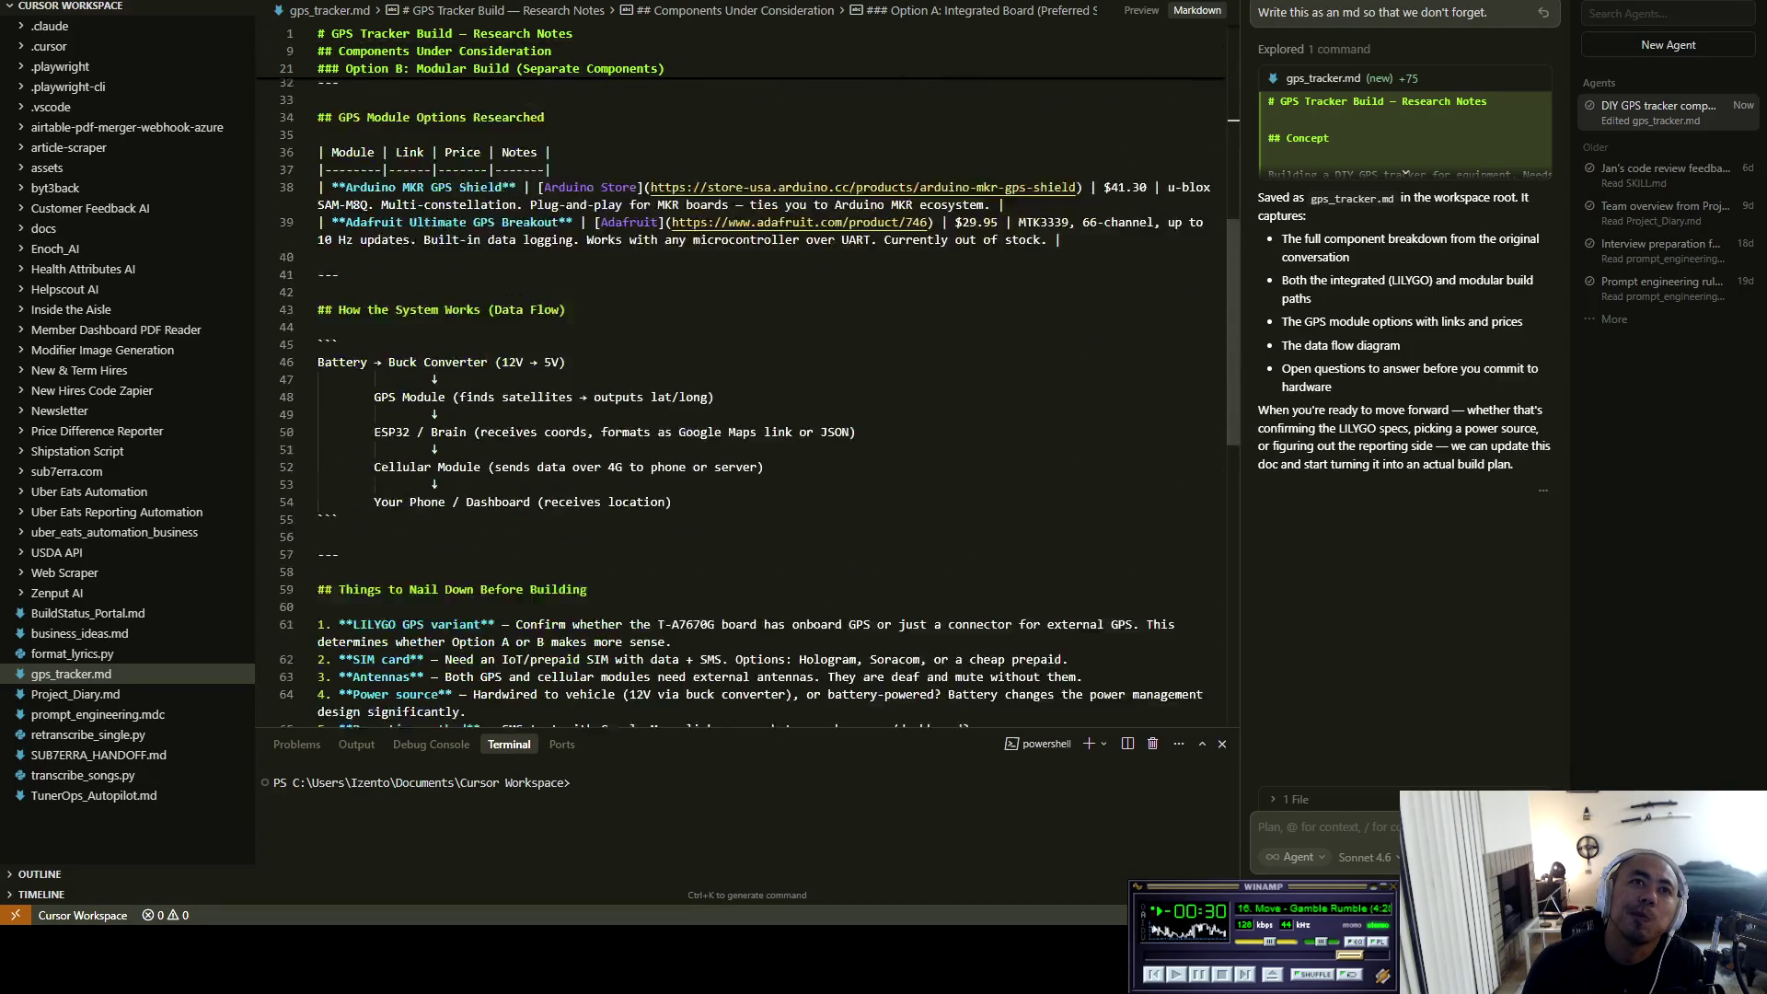
key(Down)
key(Down)
key(Down)
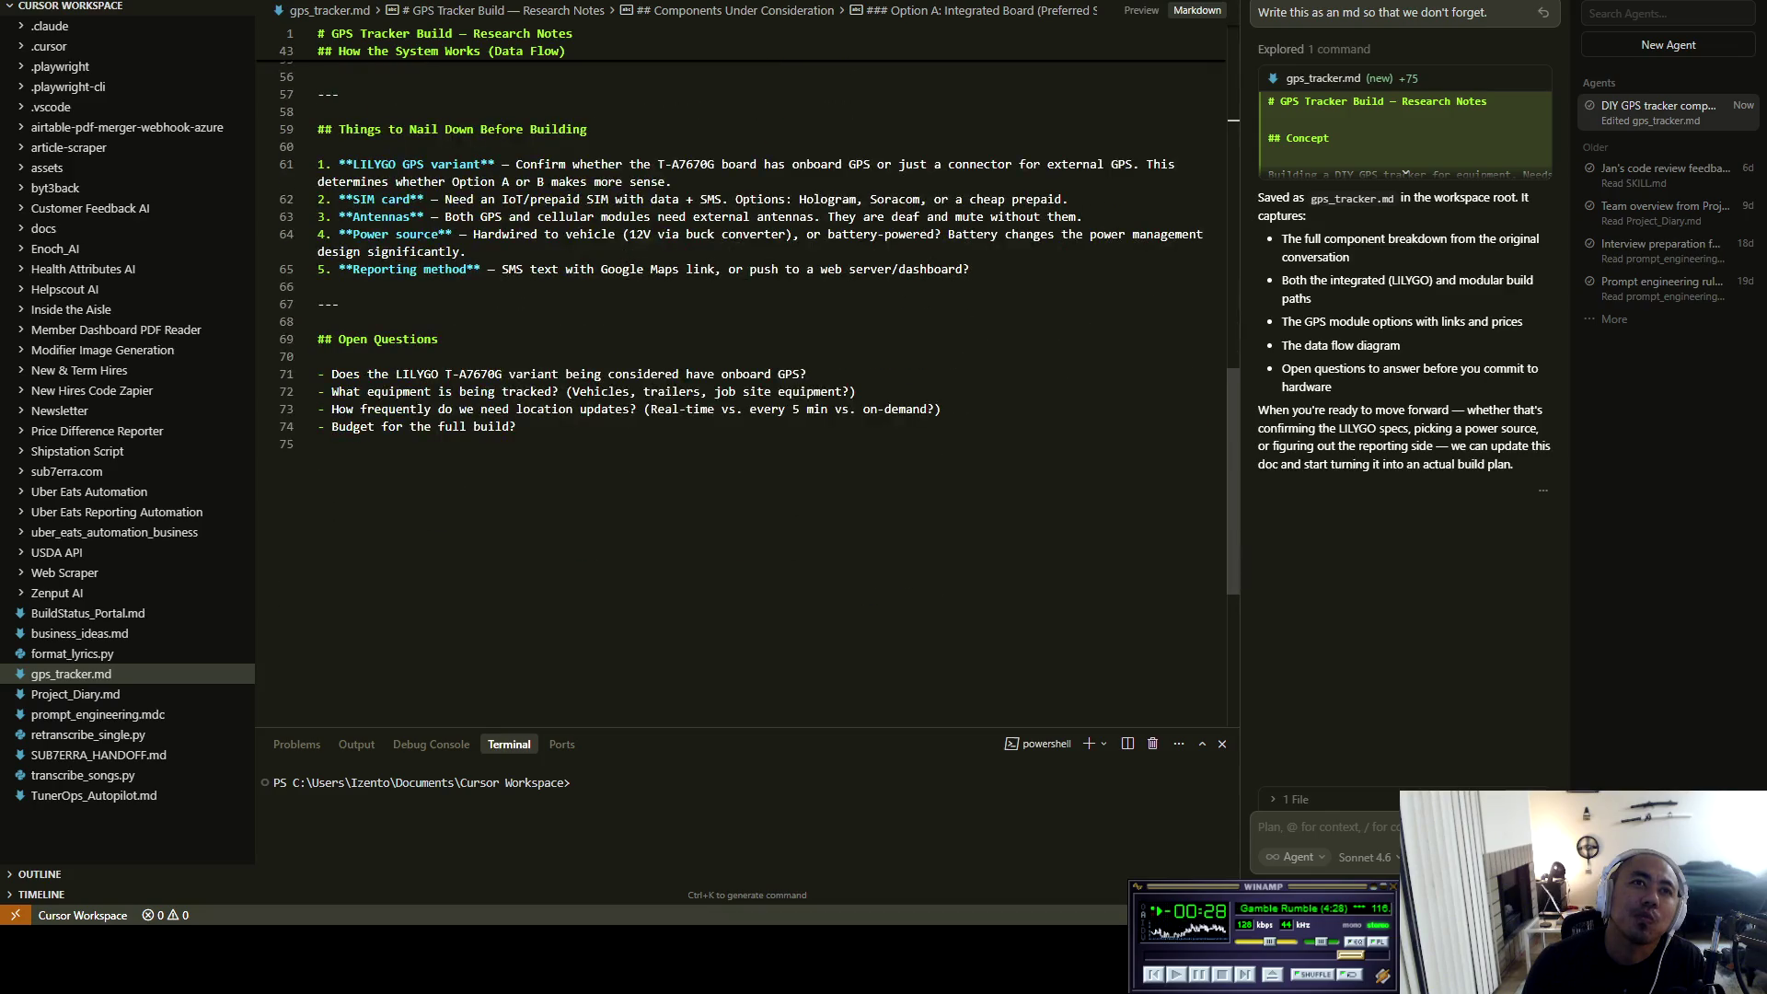
key(Down)
key(Down)
key(Down)
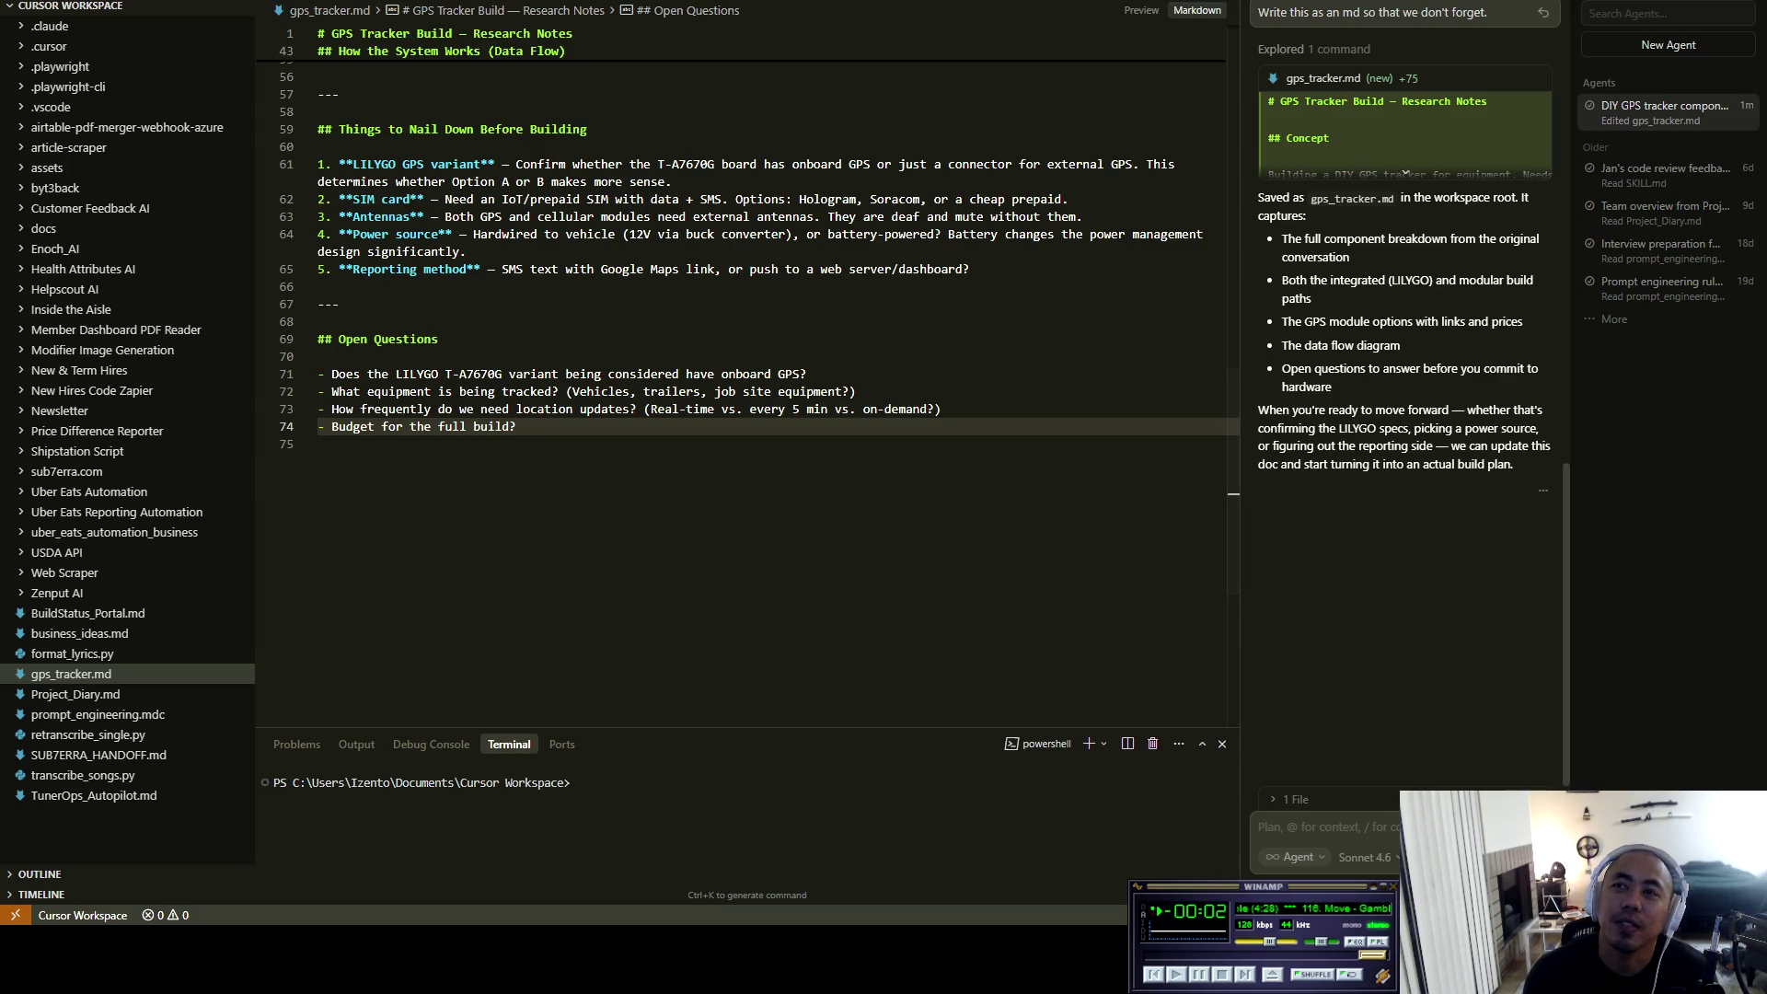
click(1259, 826)
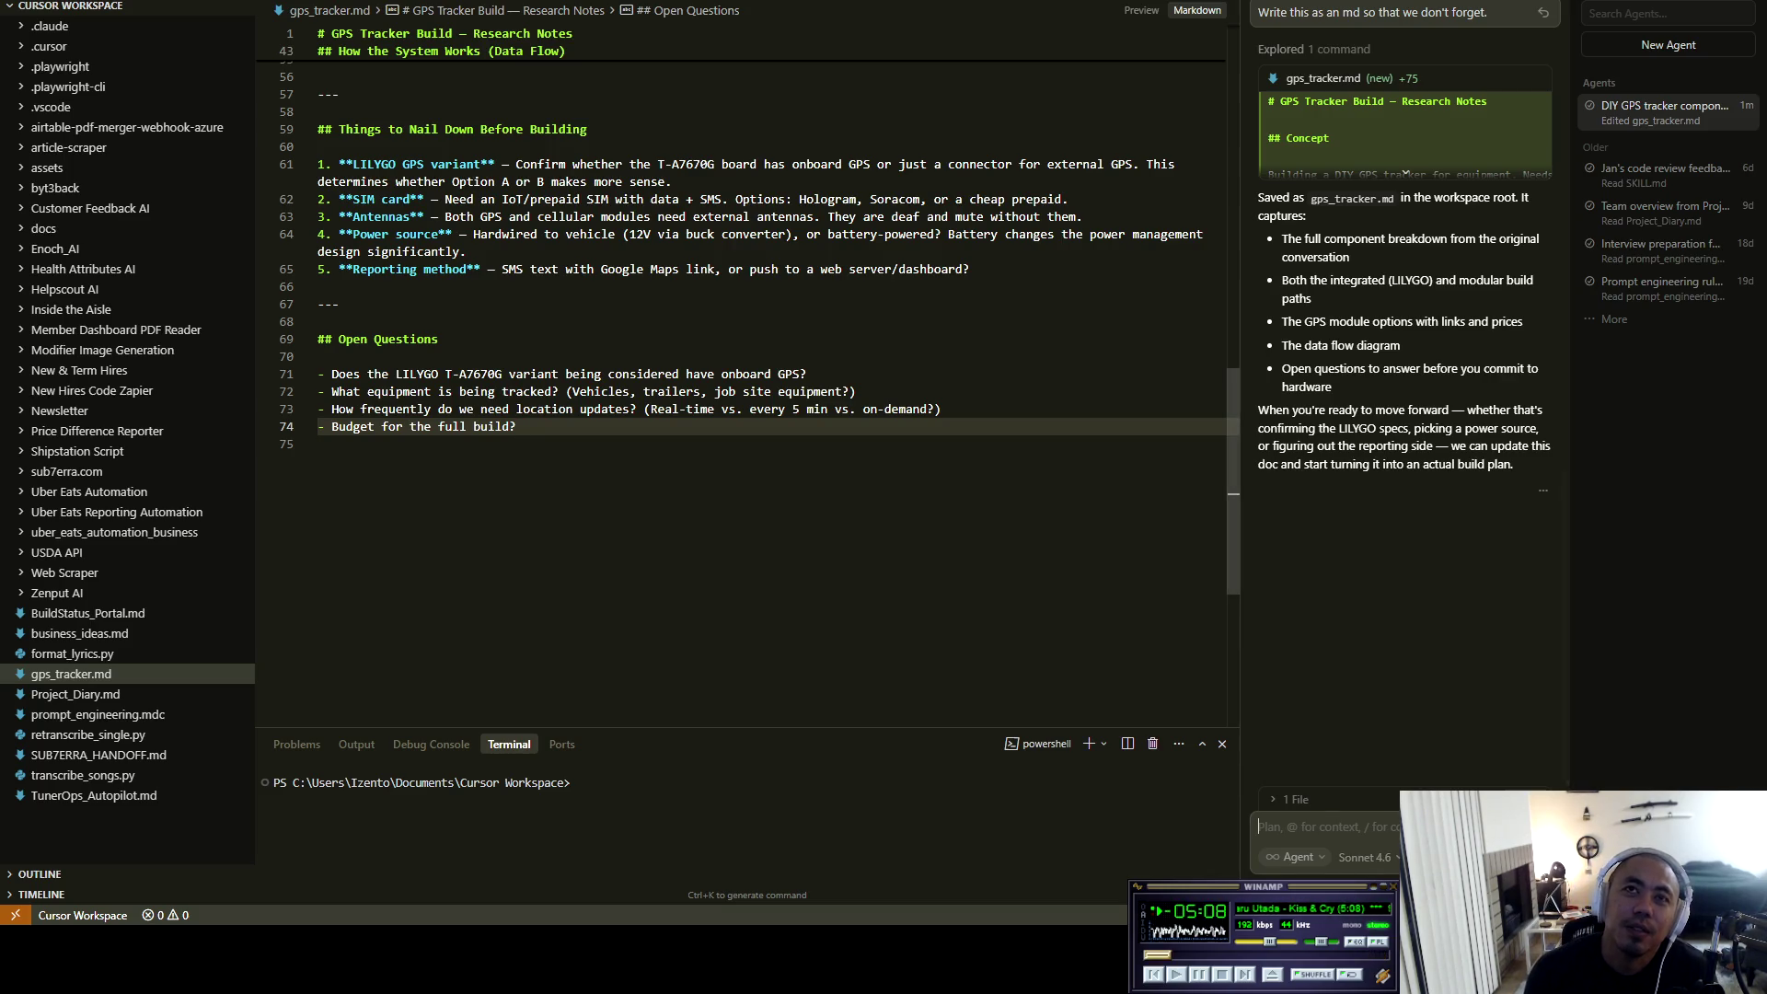
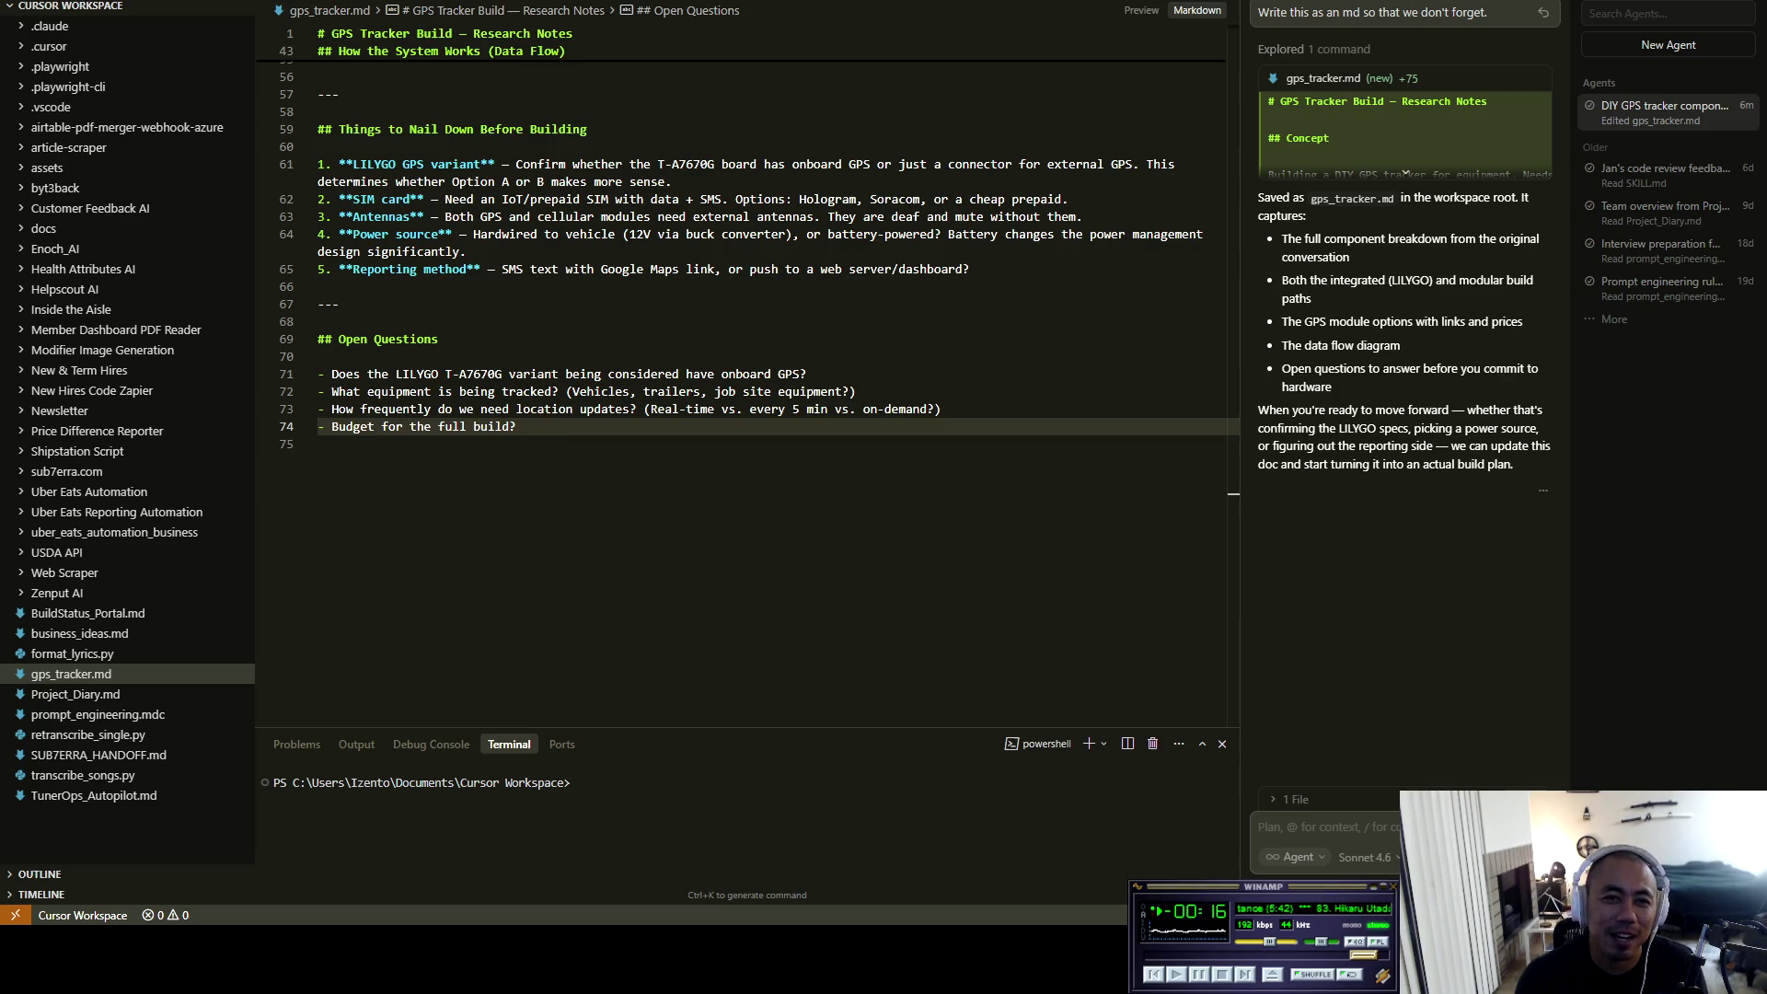
Rewind the track playing in Winamp to a couple of seconds from its start.
click(1297, 923)
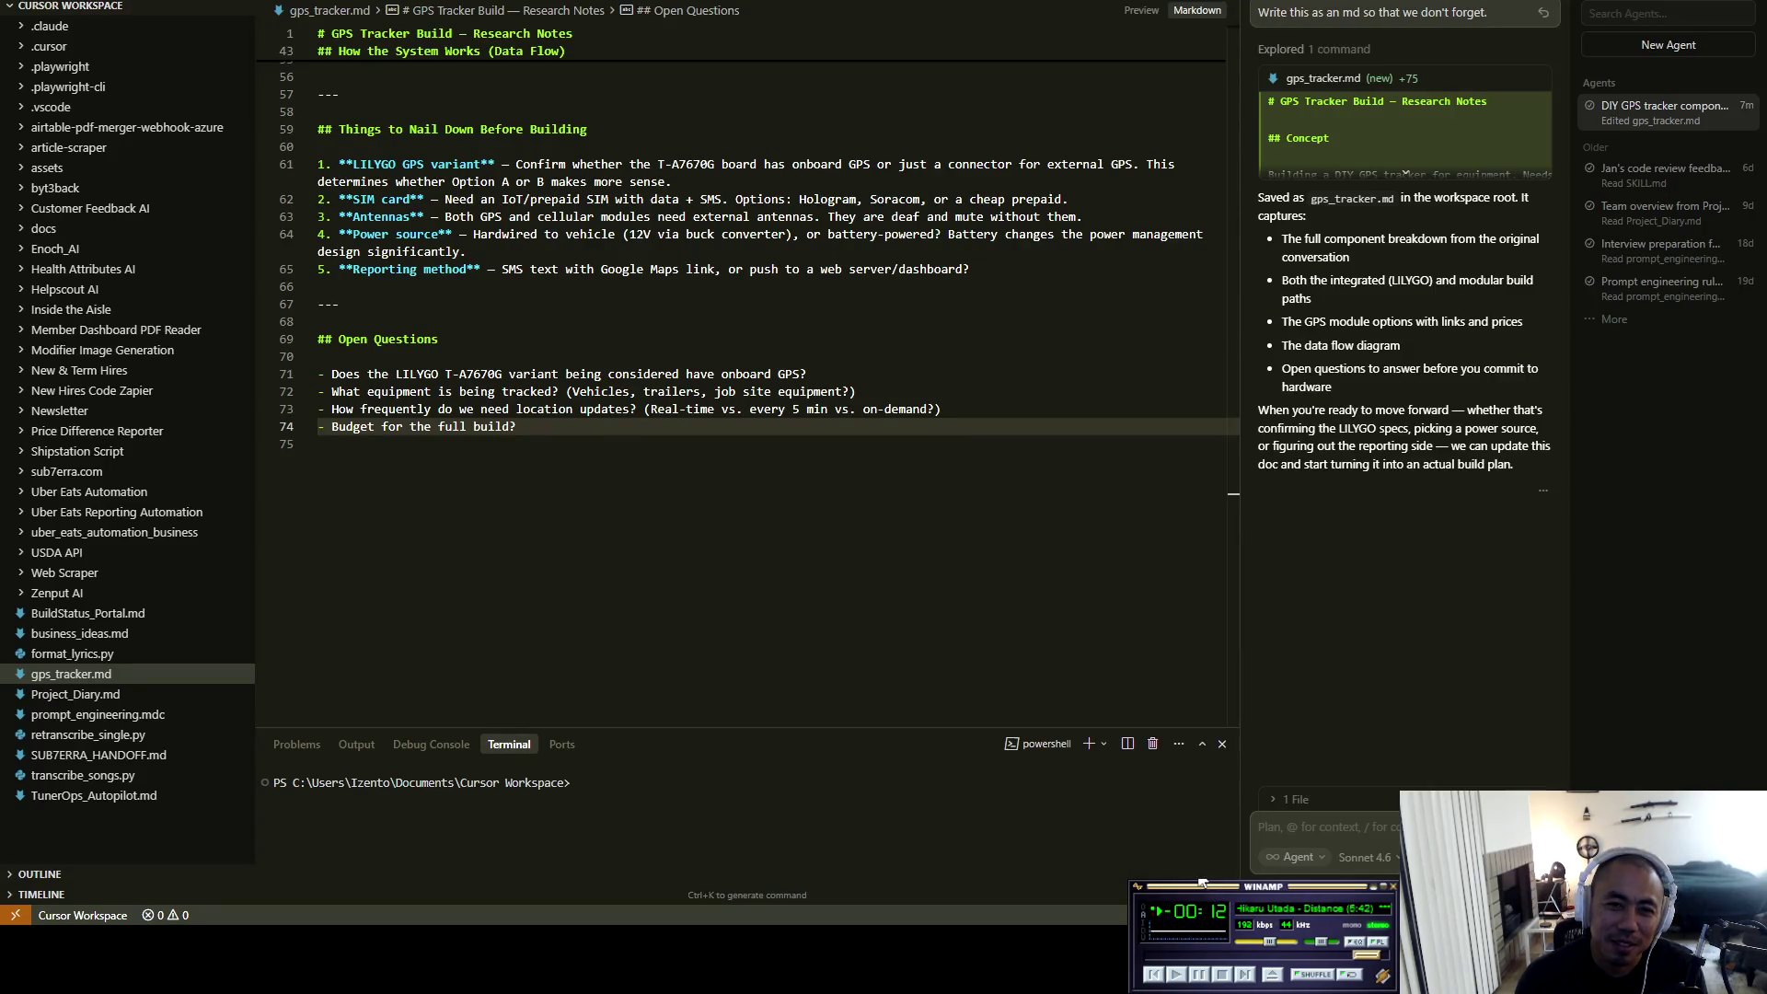
key(Left)
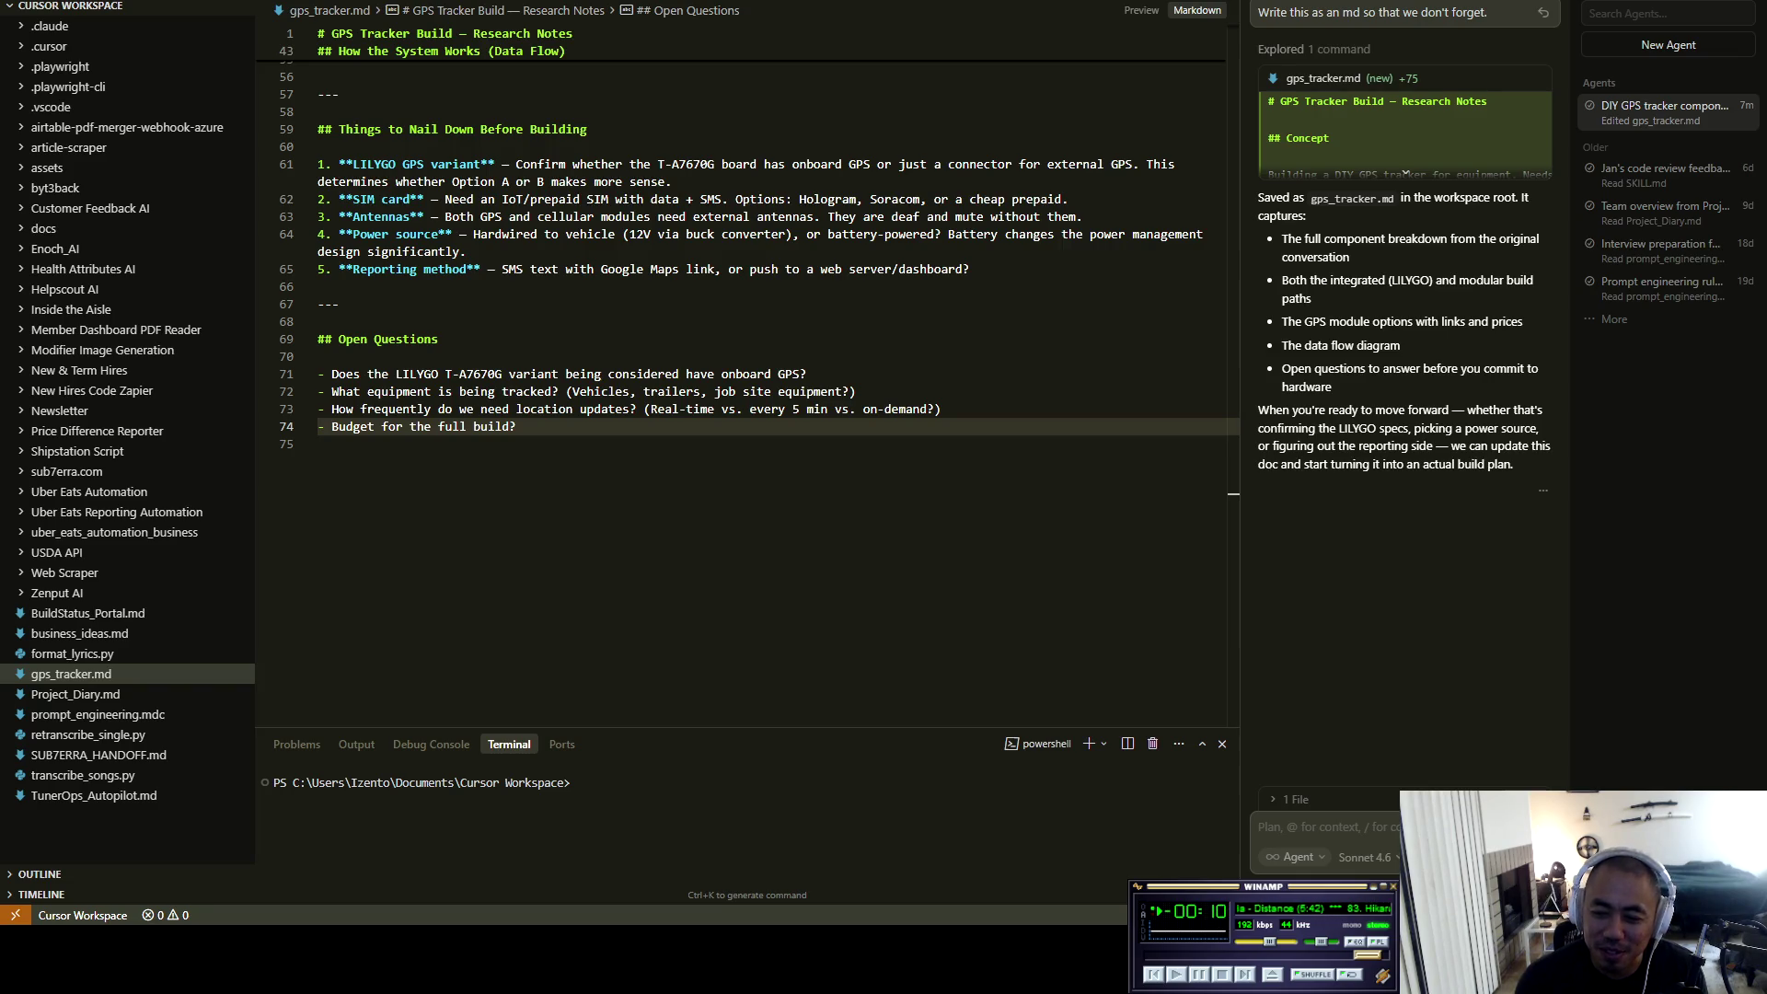
key(Left)
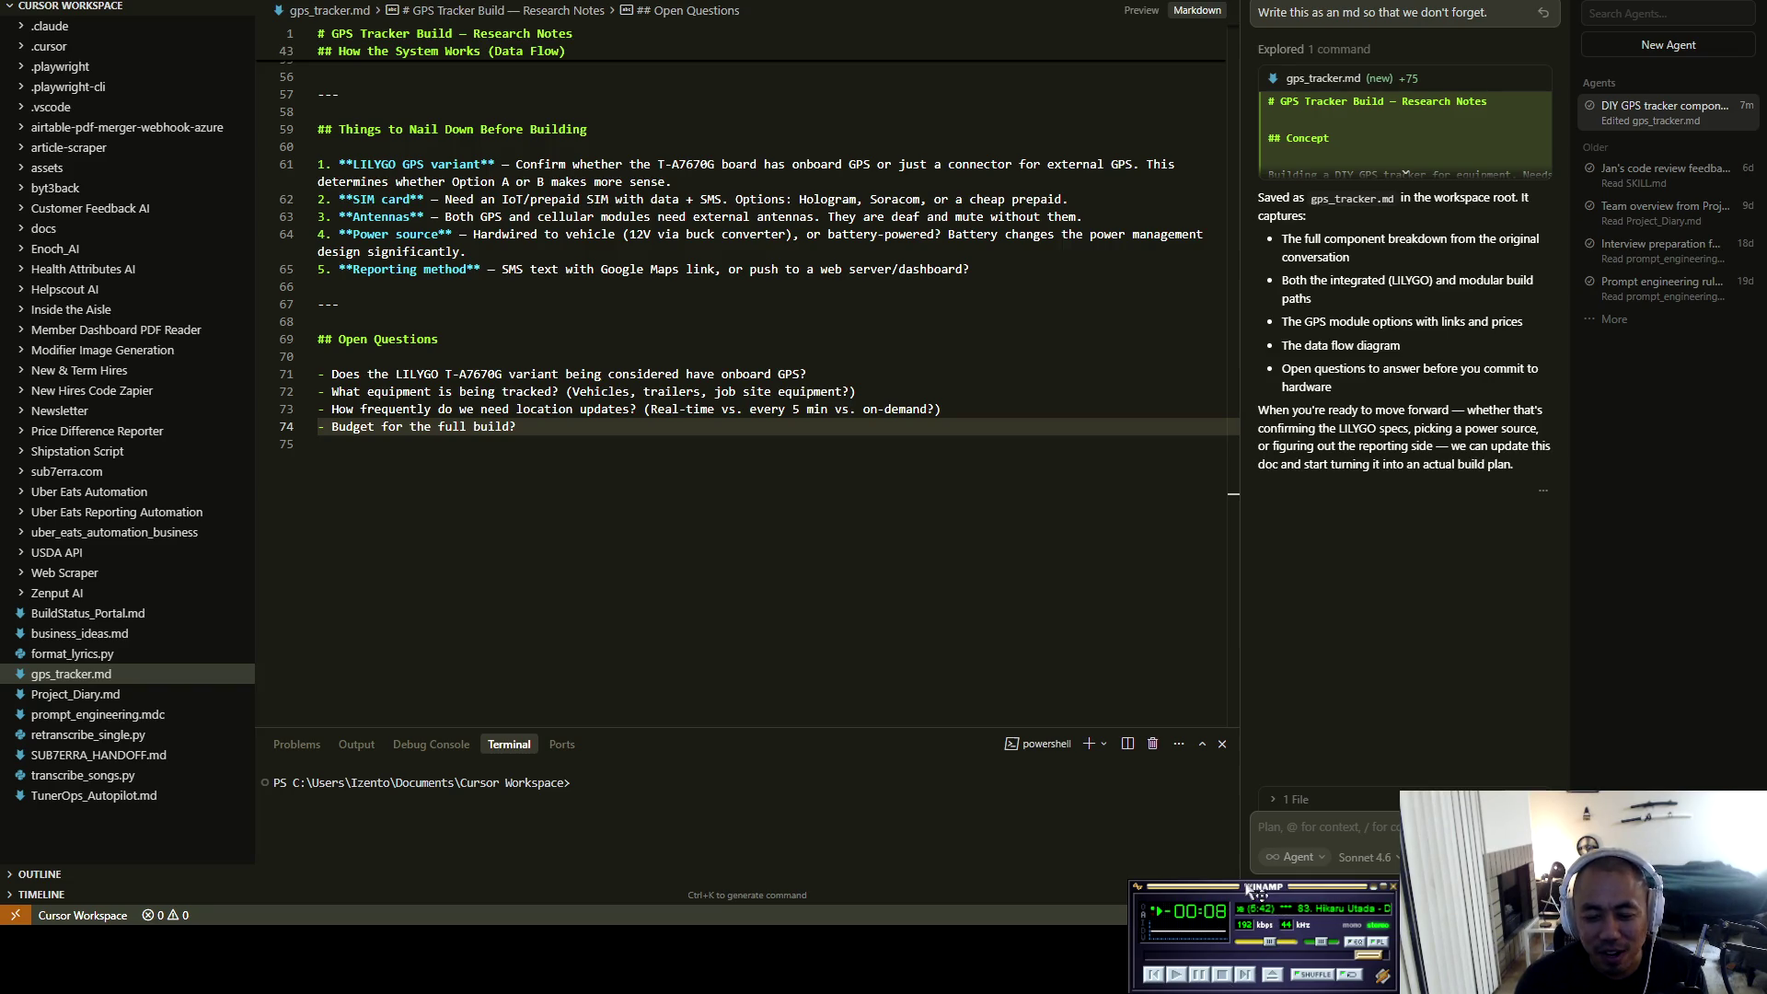
key(Left)
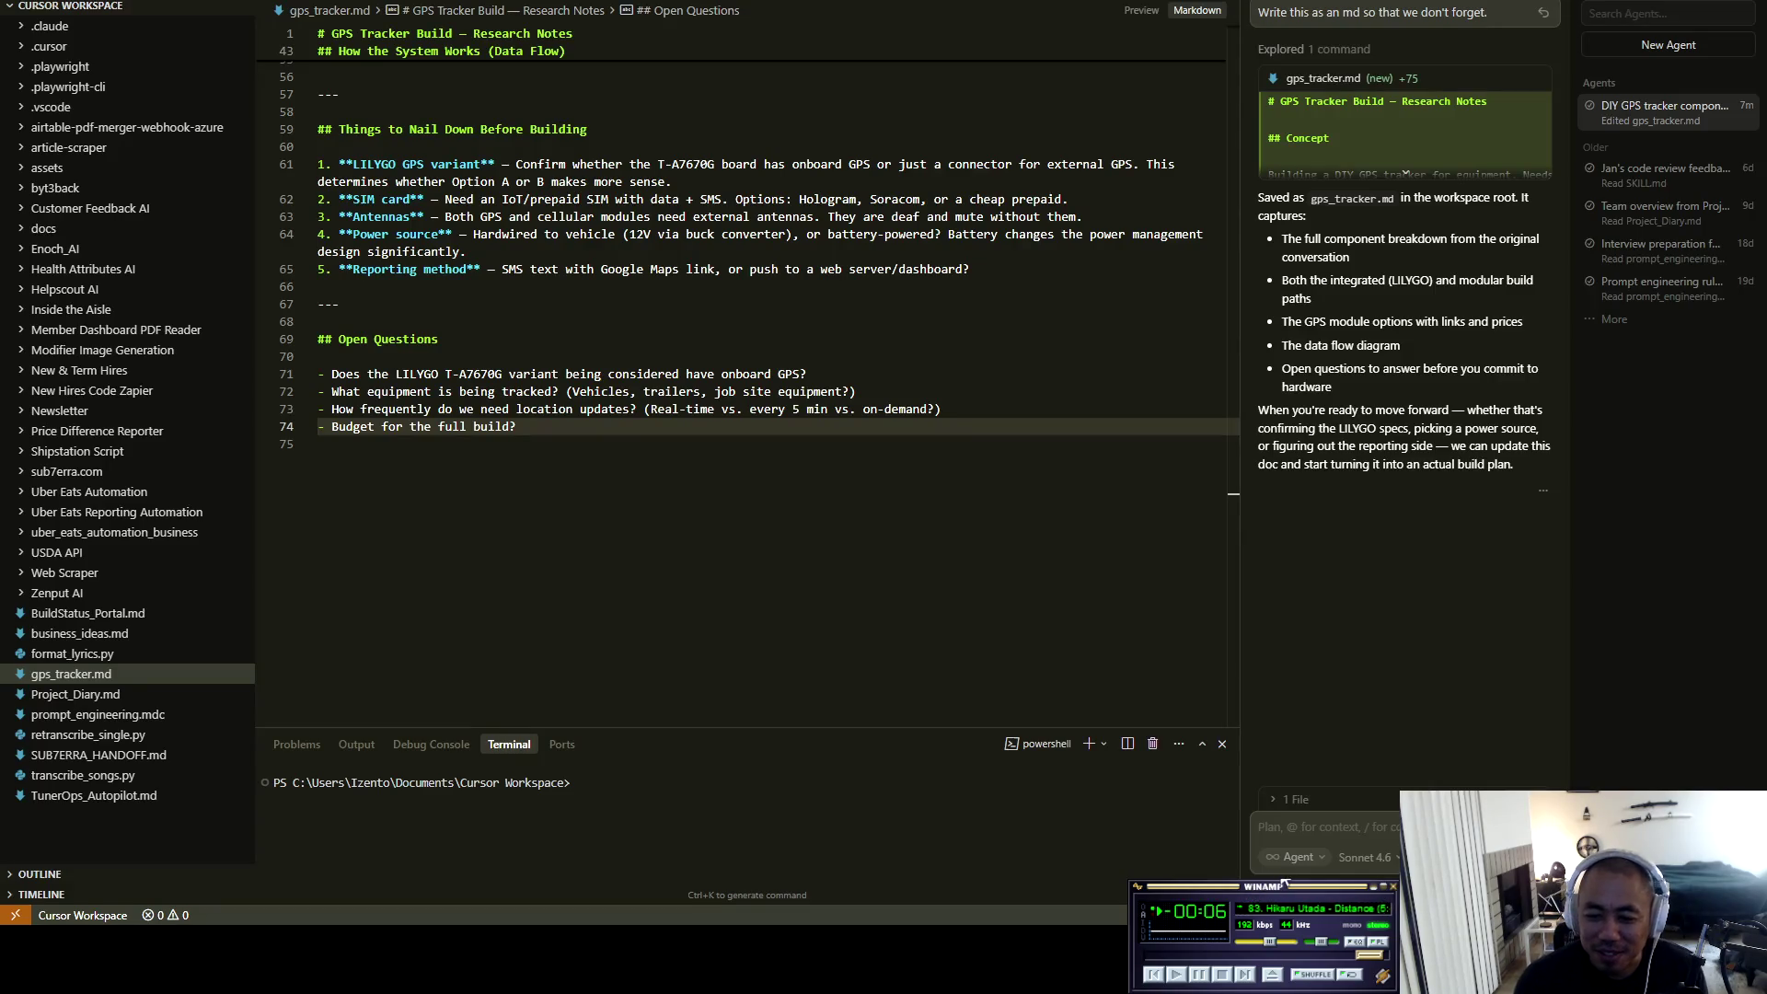
key(Left)
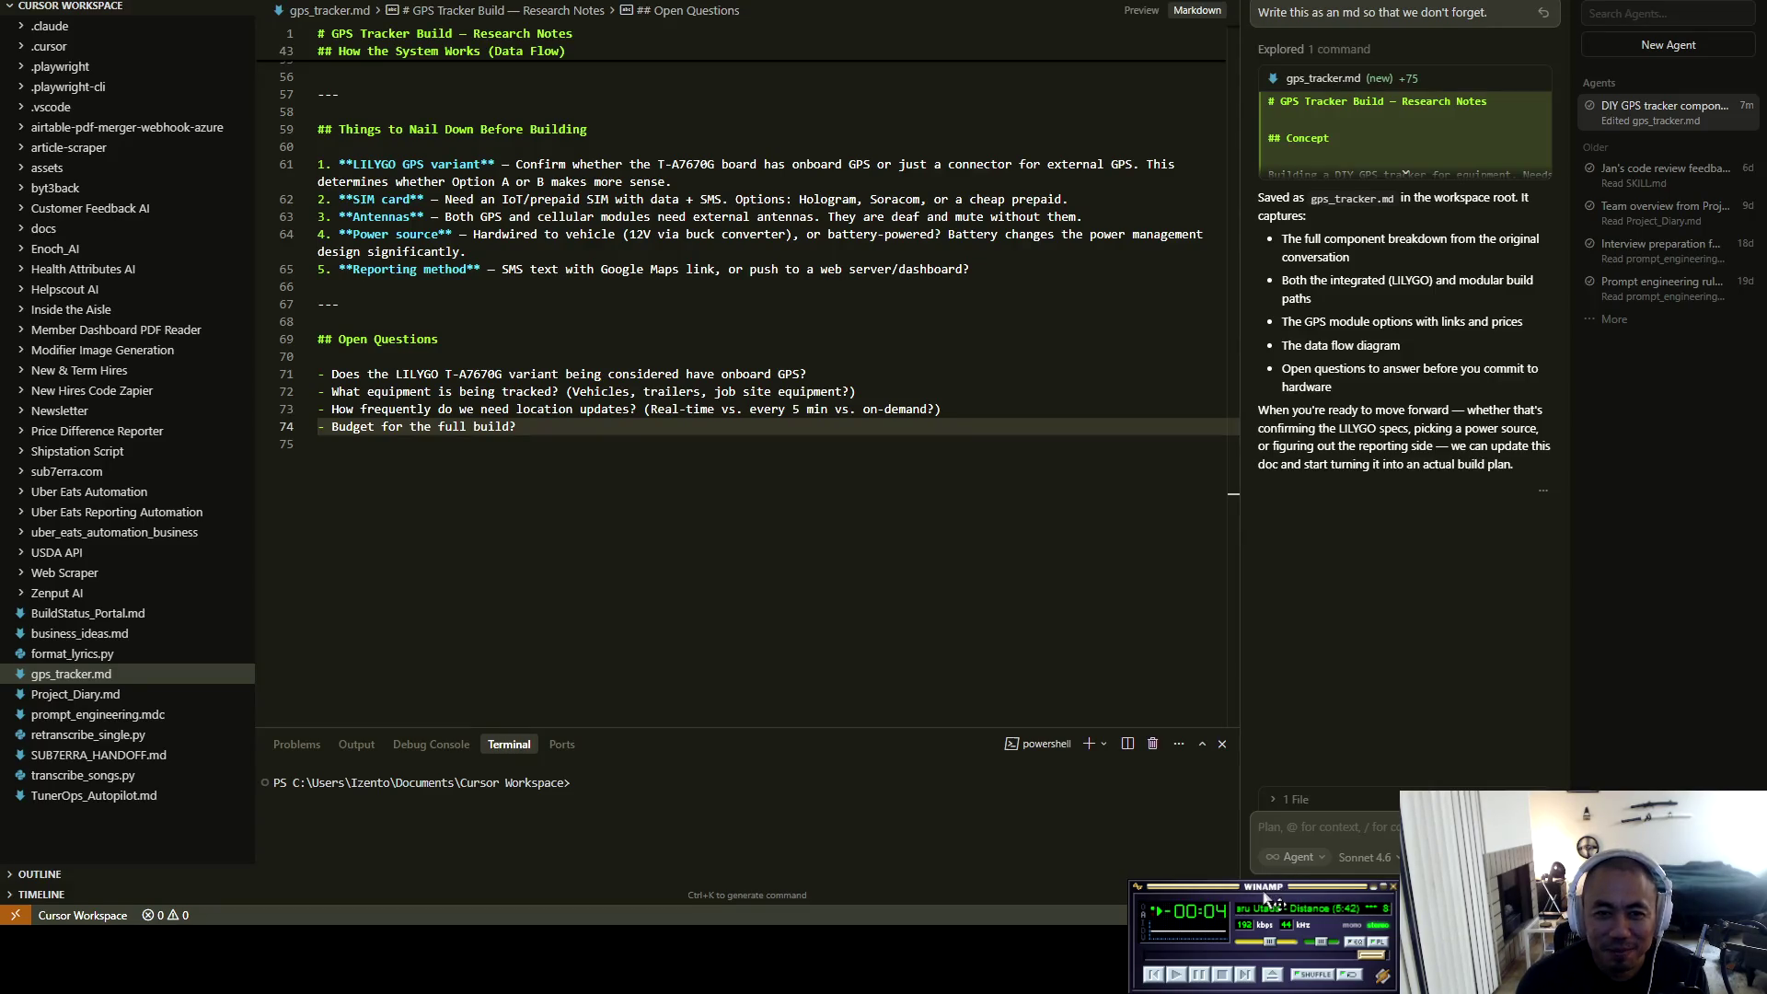
key(Left)
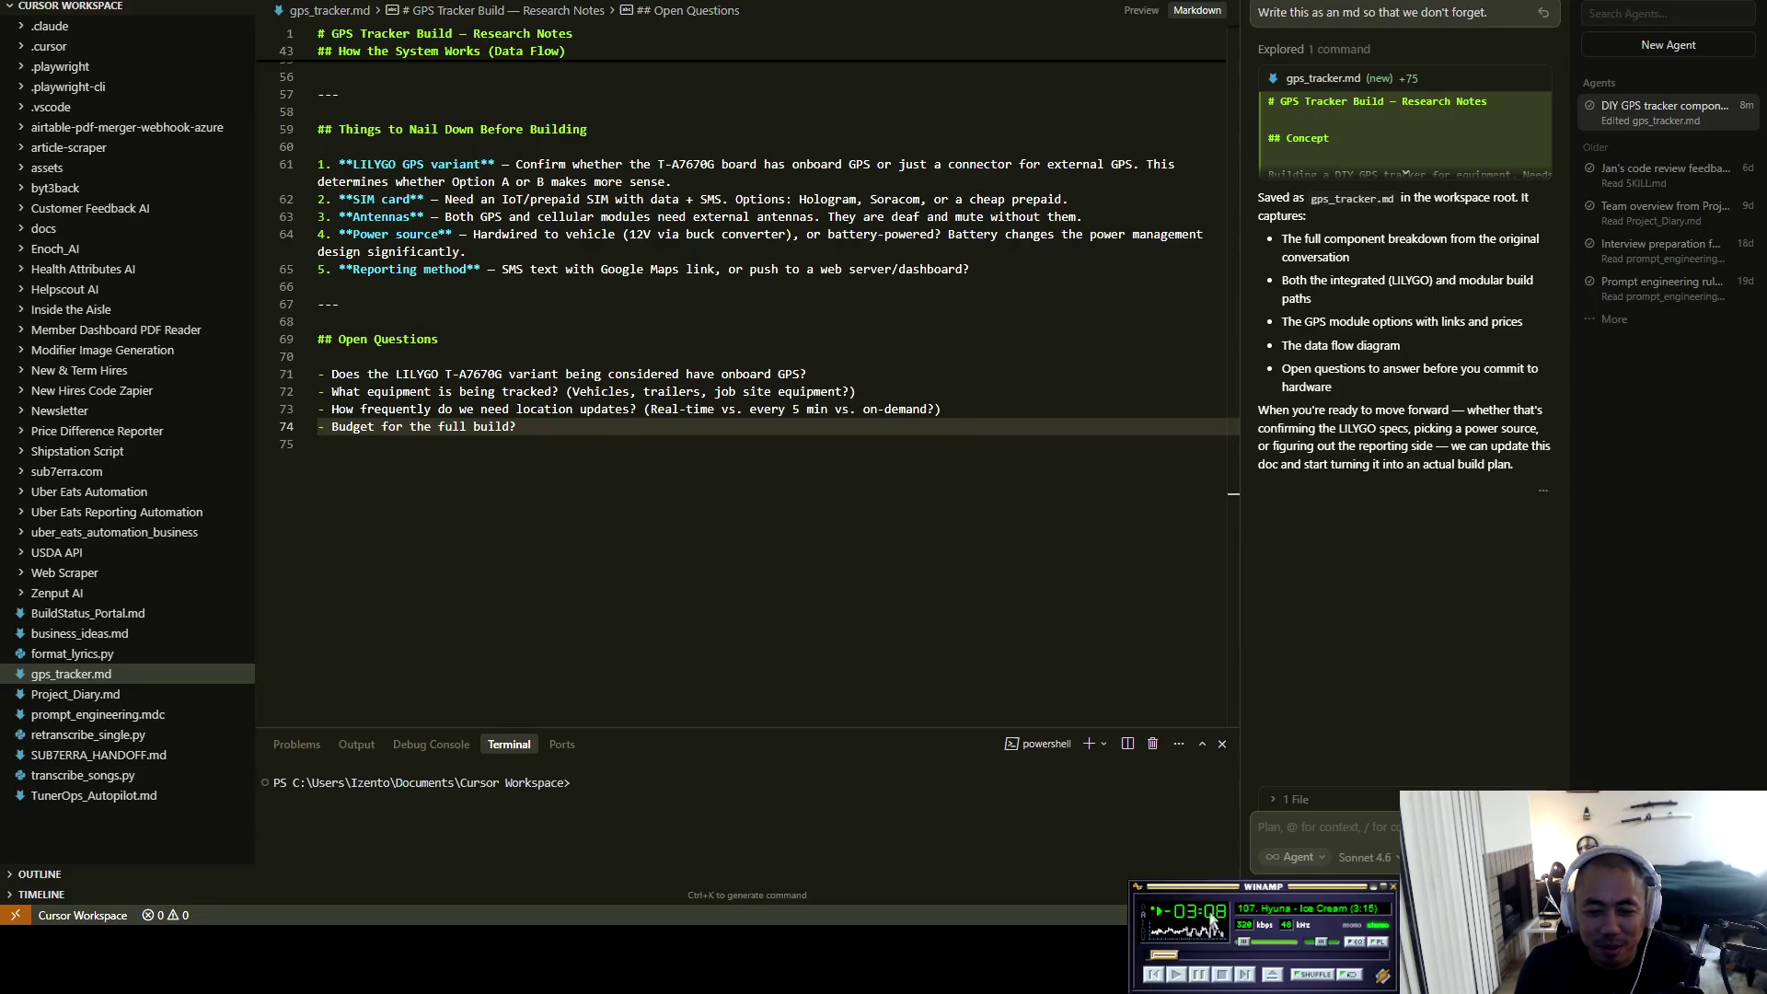
Lower Winamp's volume to 40% and switch to the browser's LILYGO T-A7670G R2 listing.
drag(1276, 937, 1274, 943)
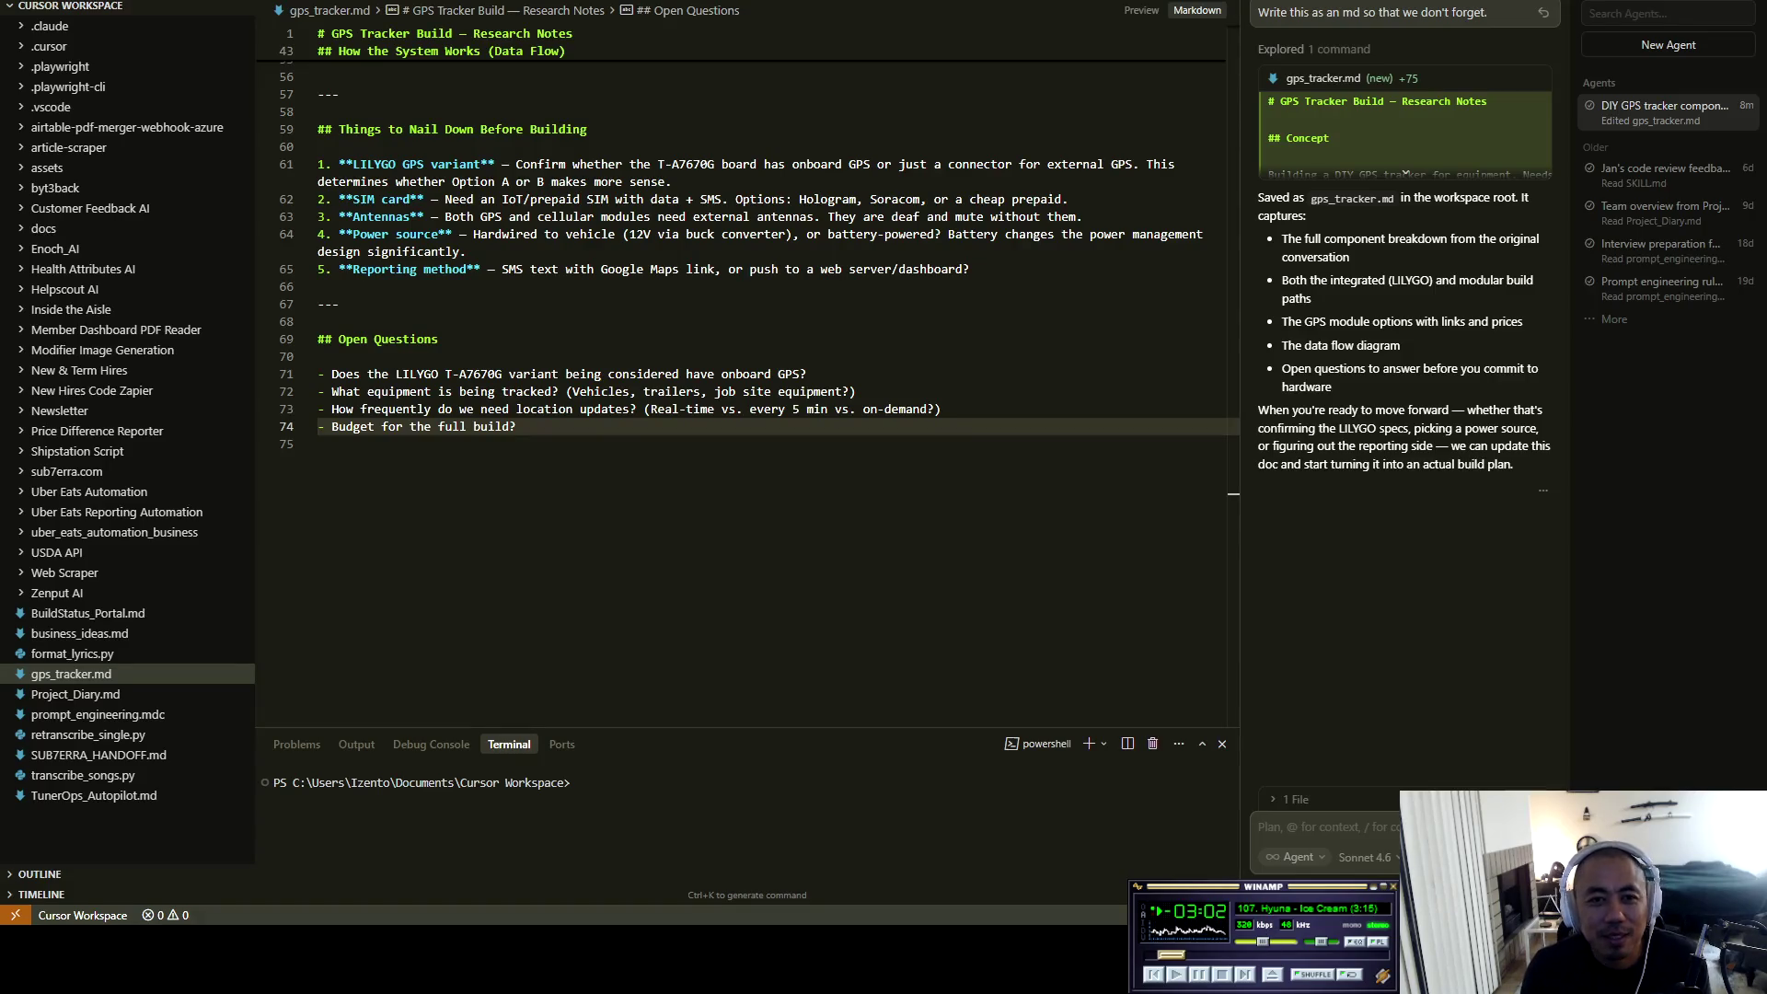
click(1259, 826)
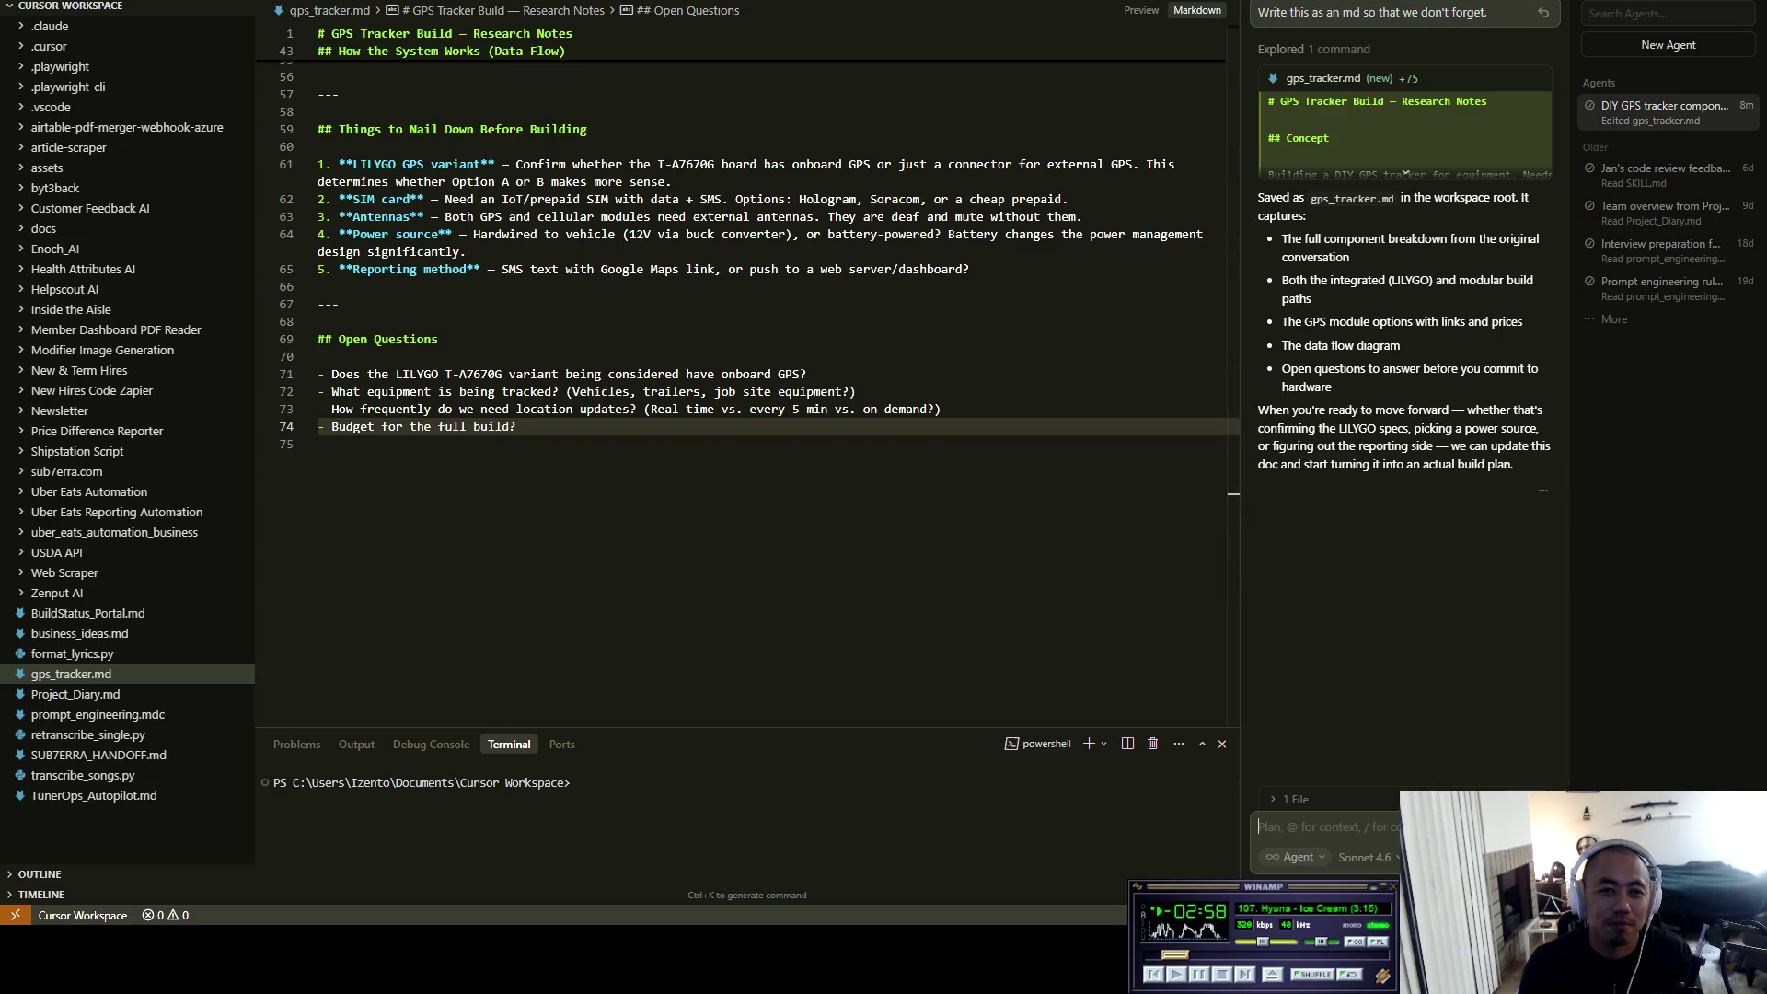
key(alt+Tab)
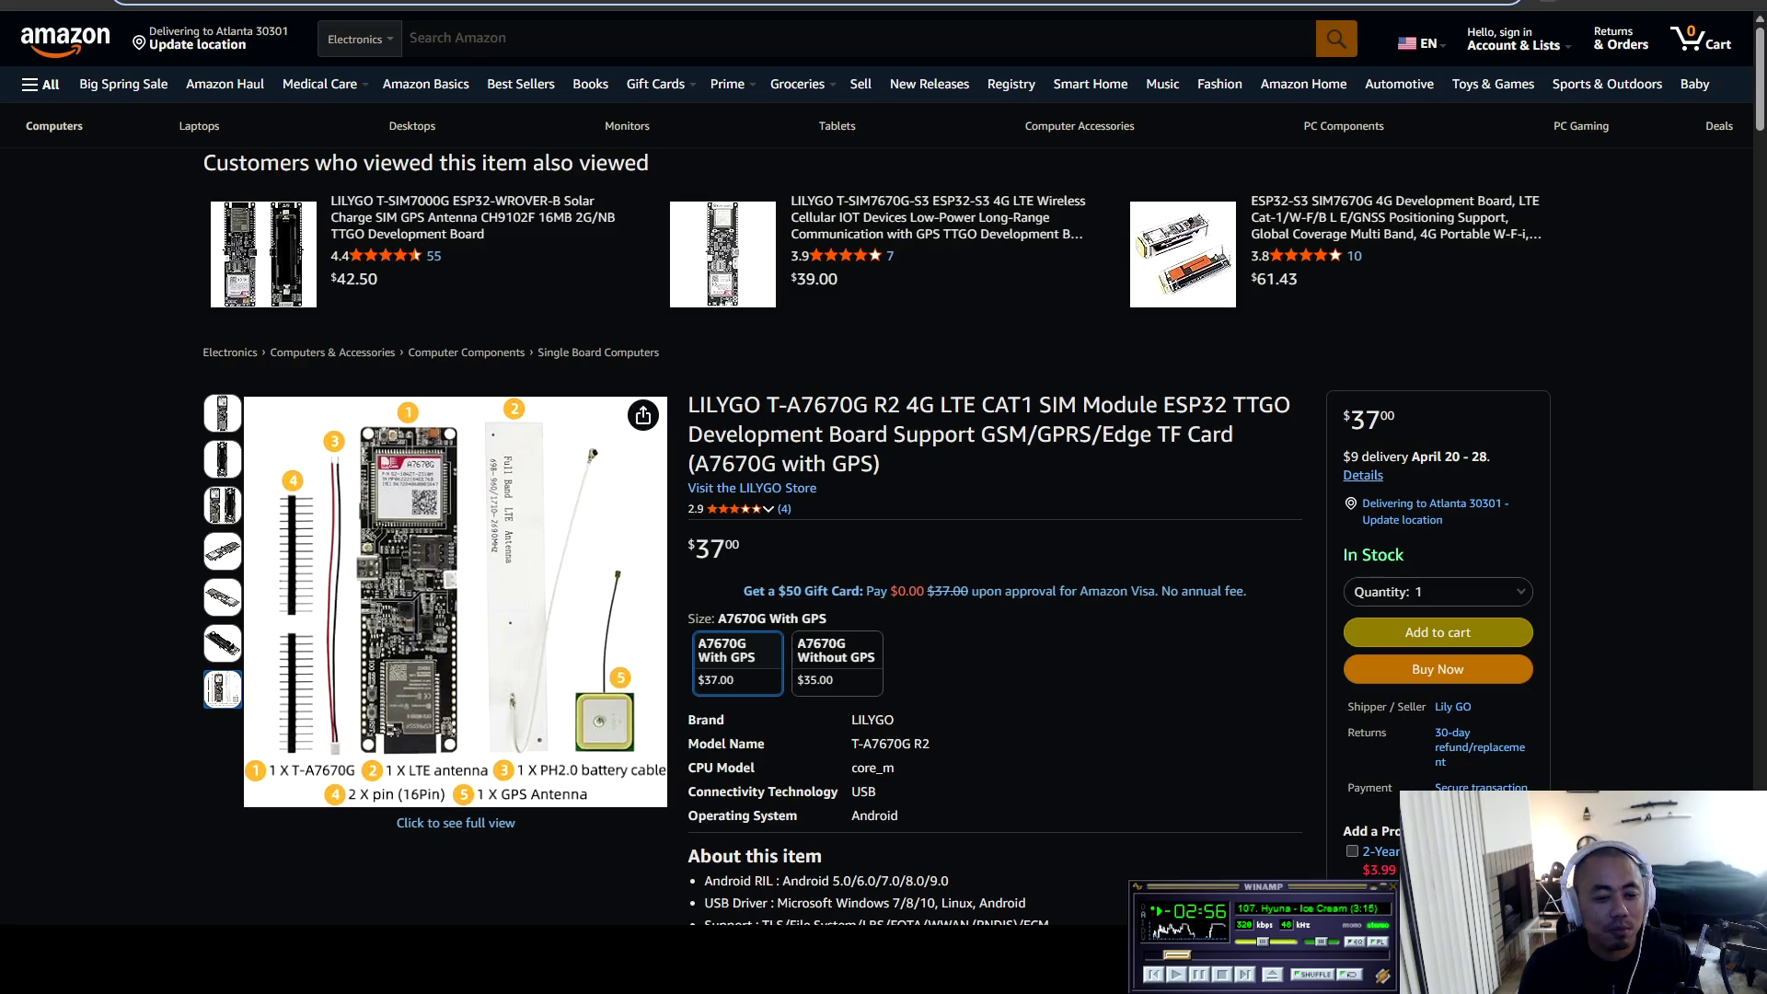
Search Google for 'hyuna ice cream' in a new tab.
key(ctrl+t)
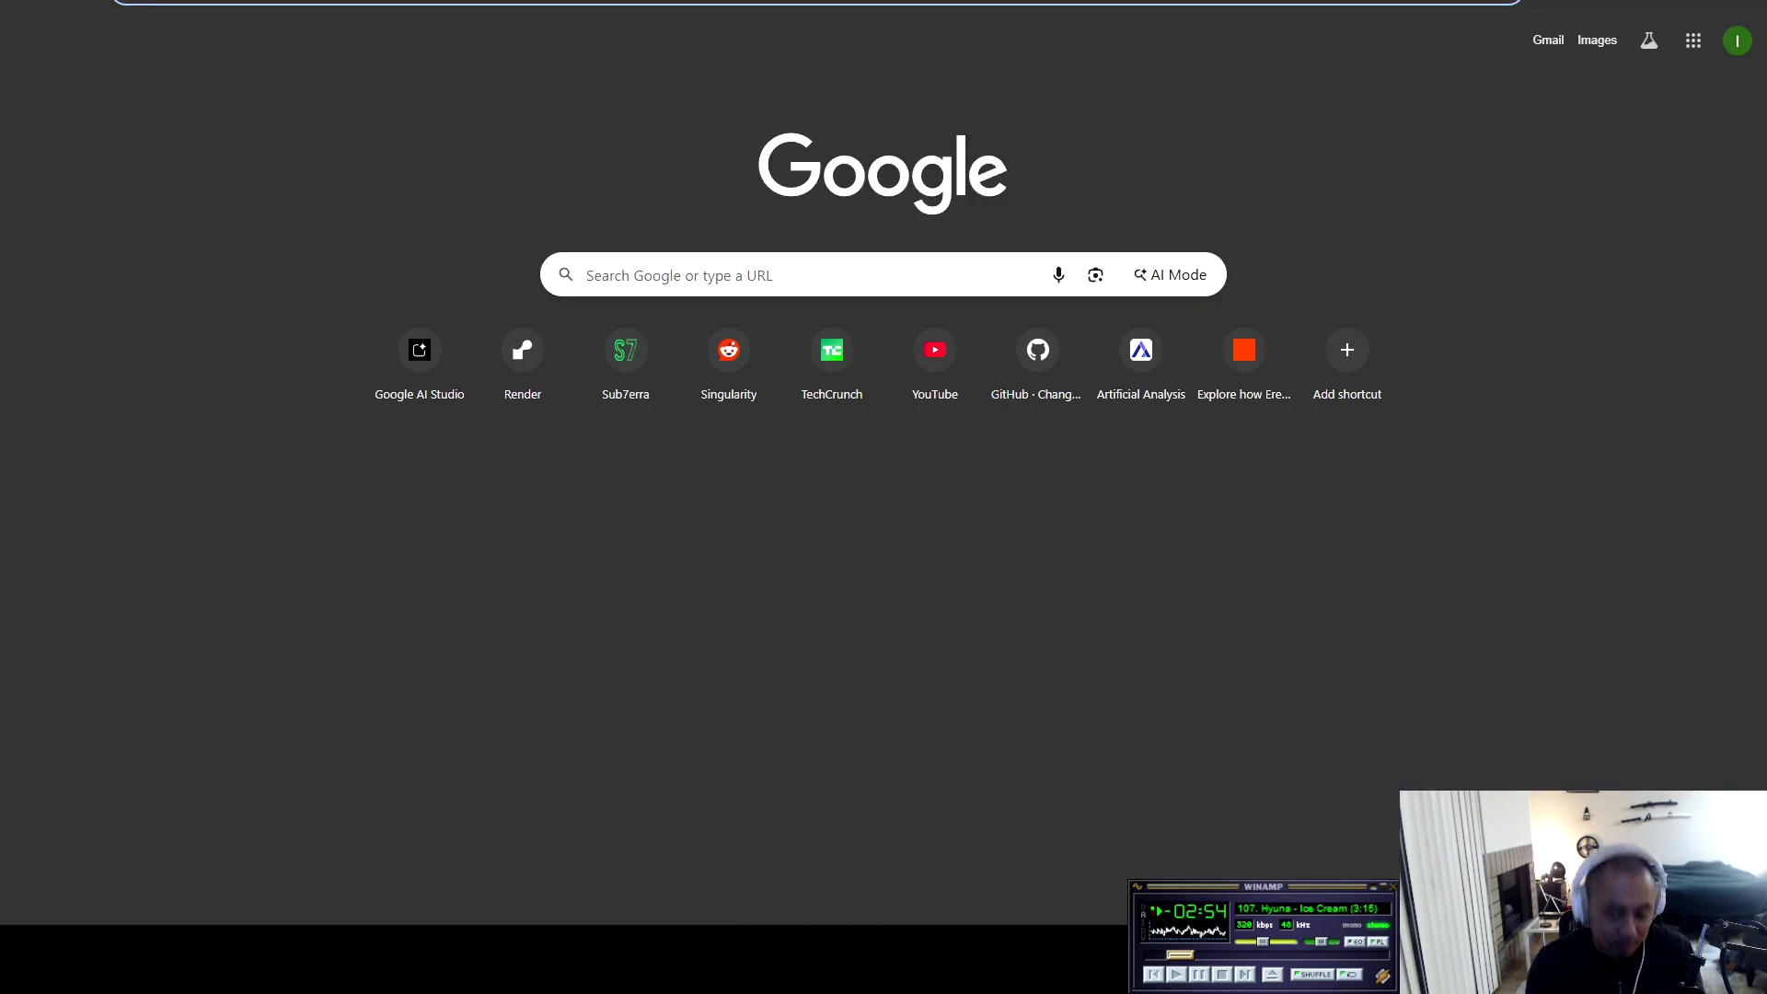
text(hyuna ice cream)
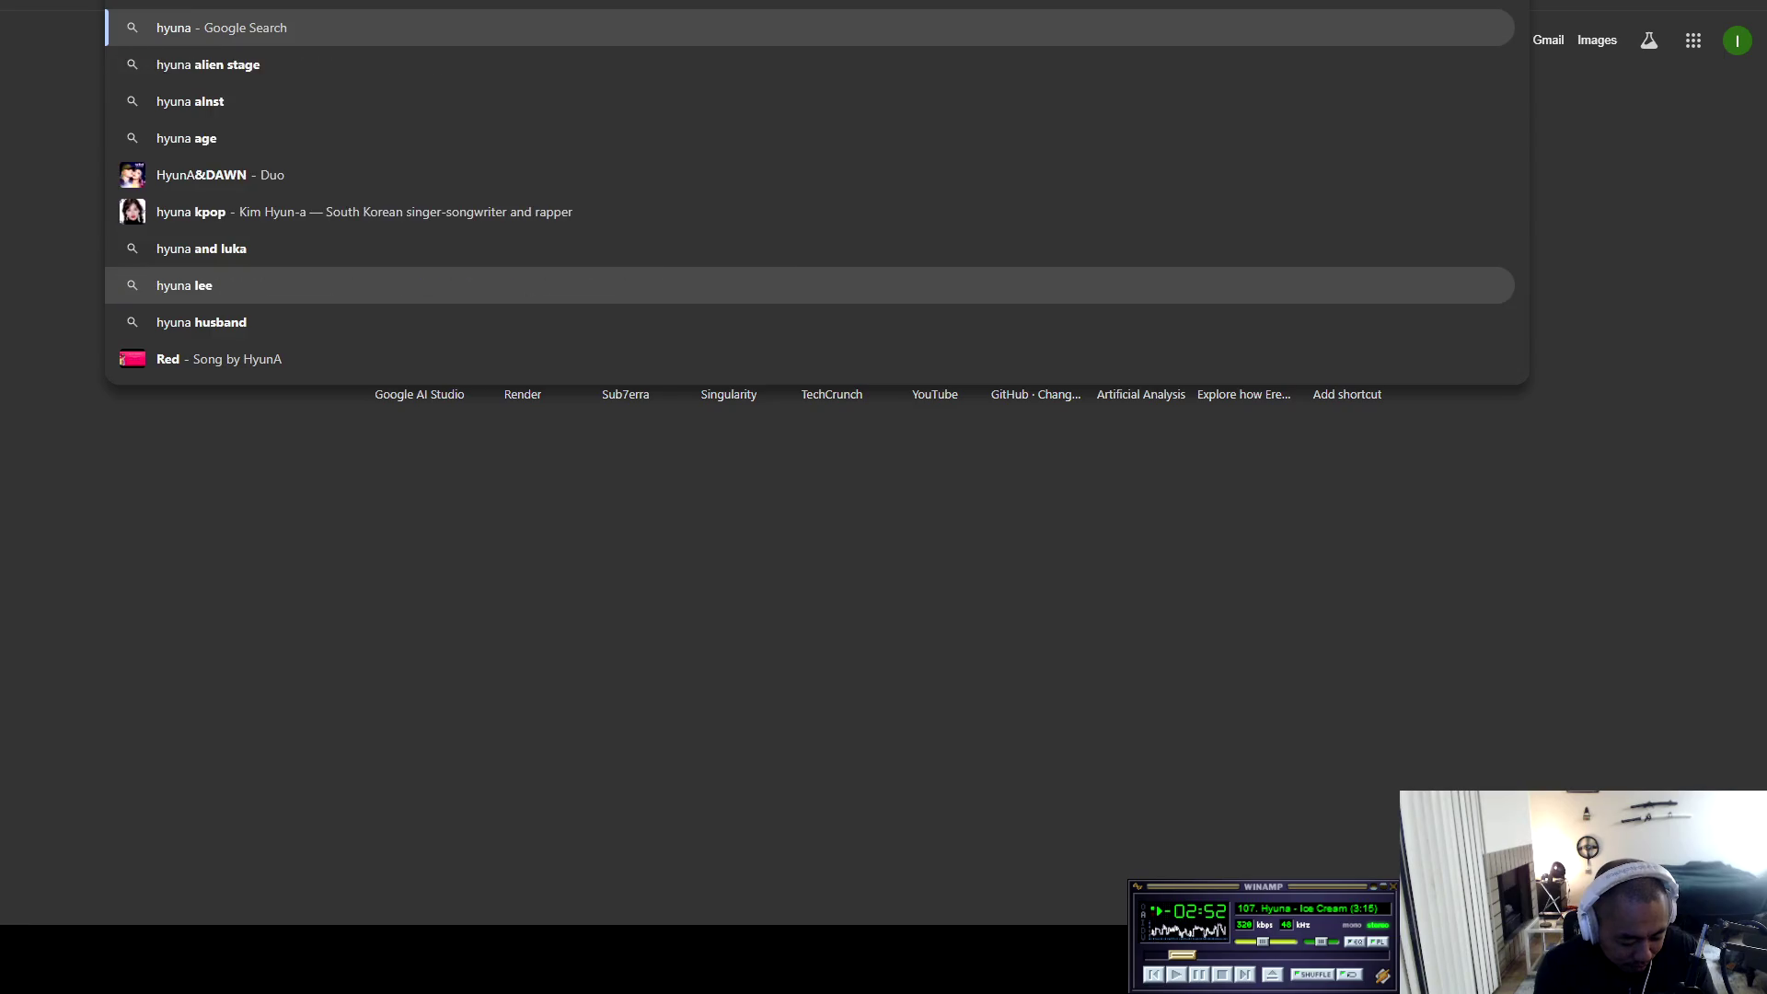
key(Return)
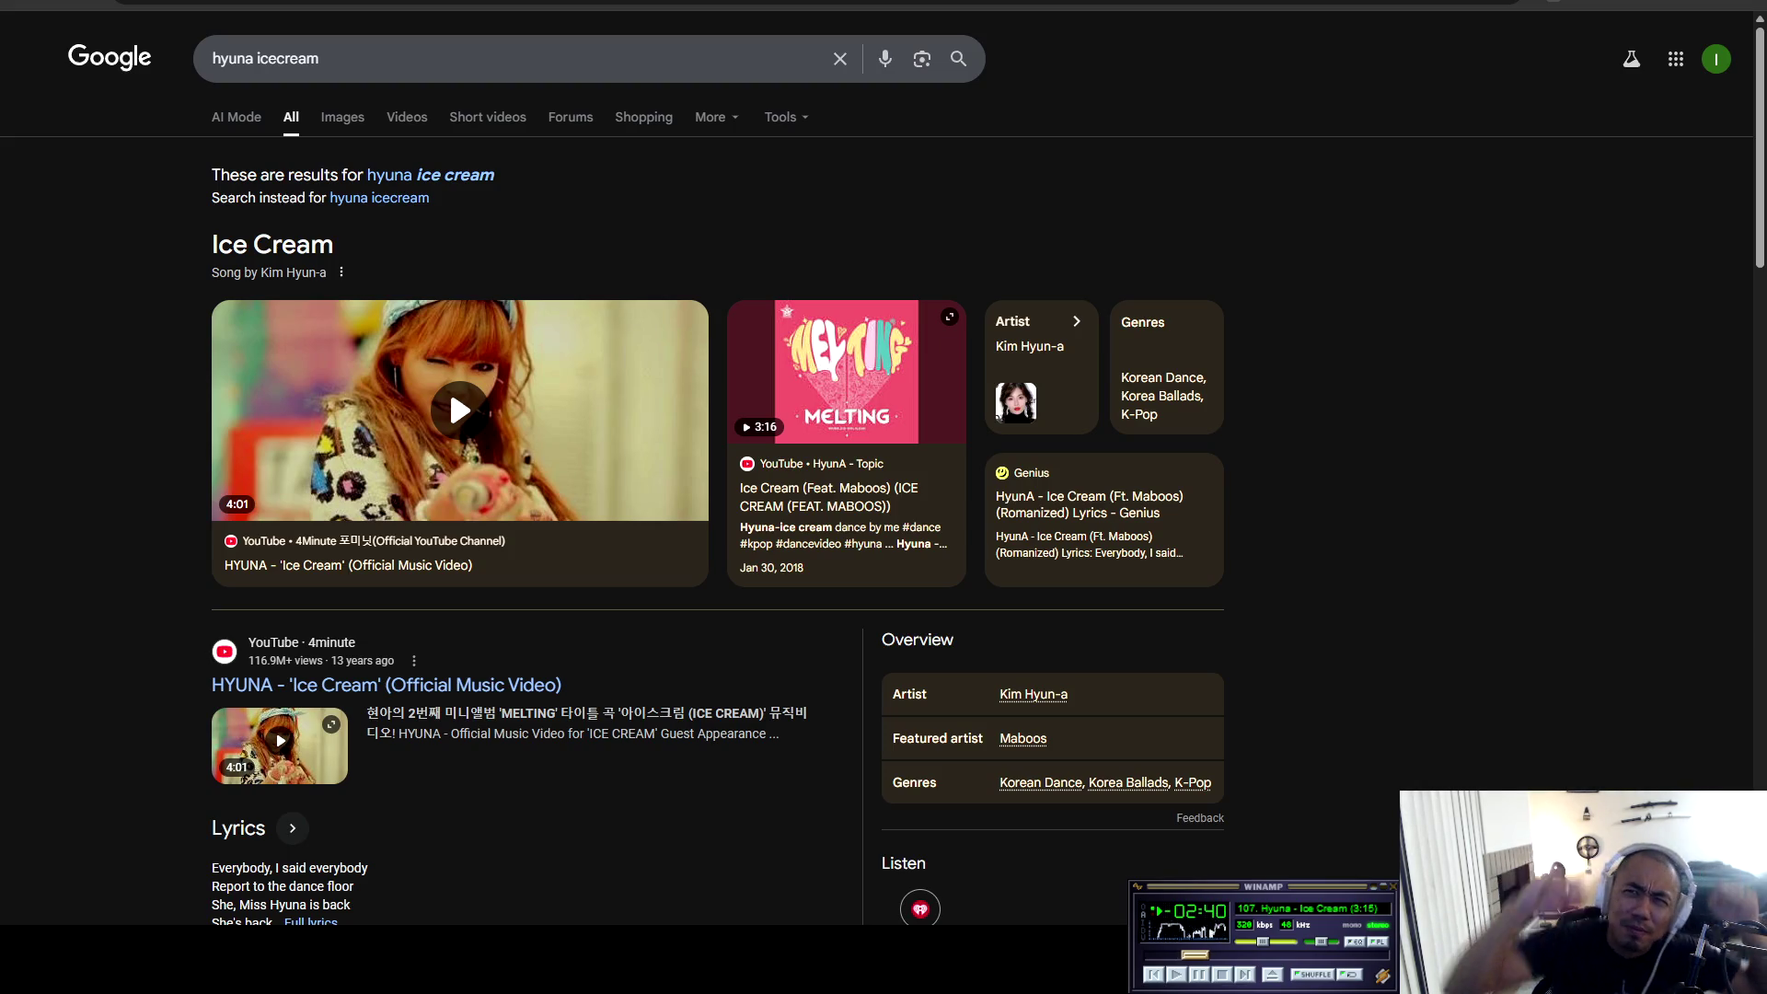
scroll(450, 385, down, 5)
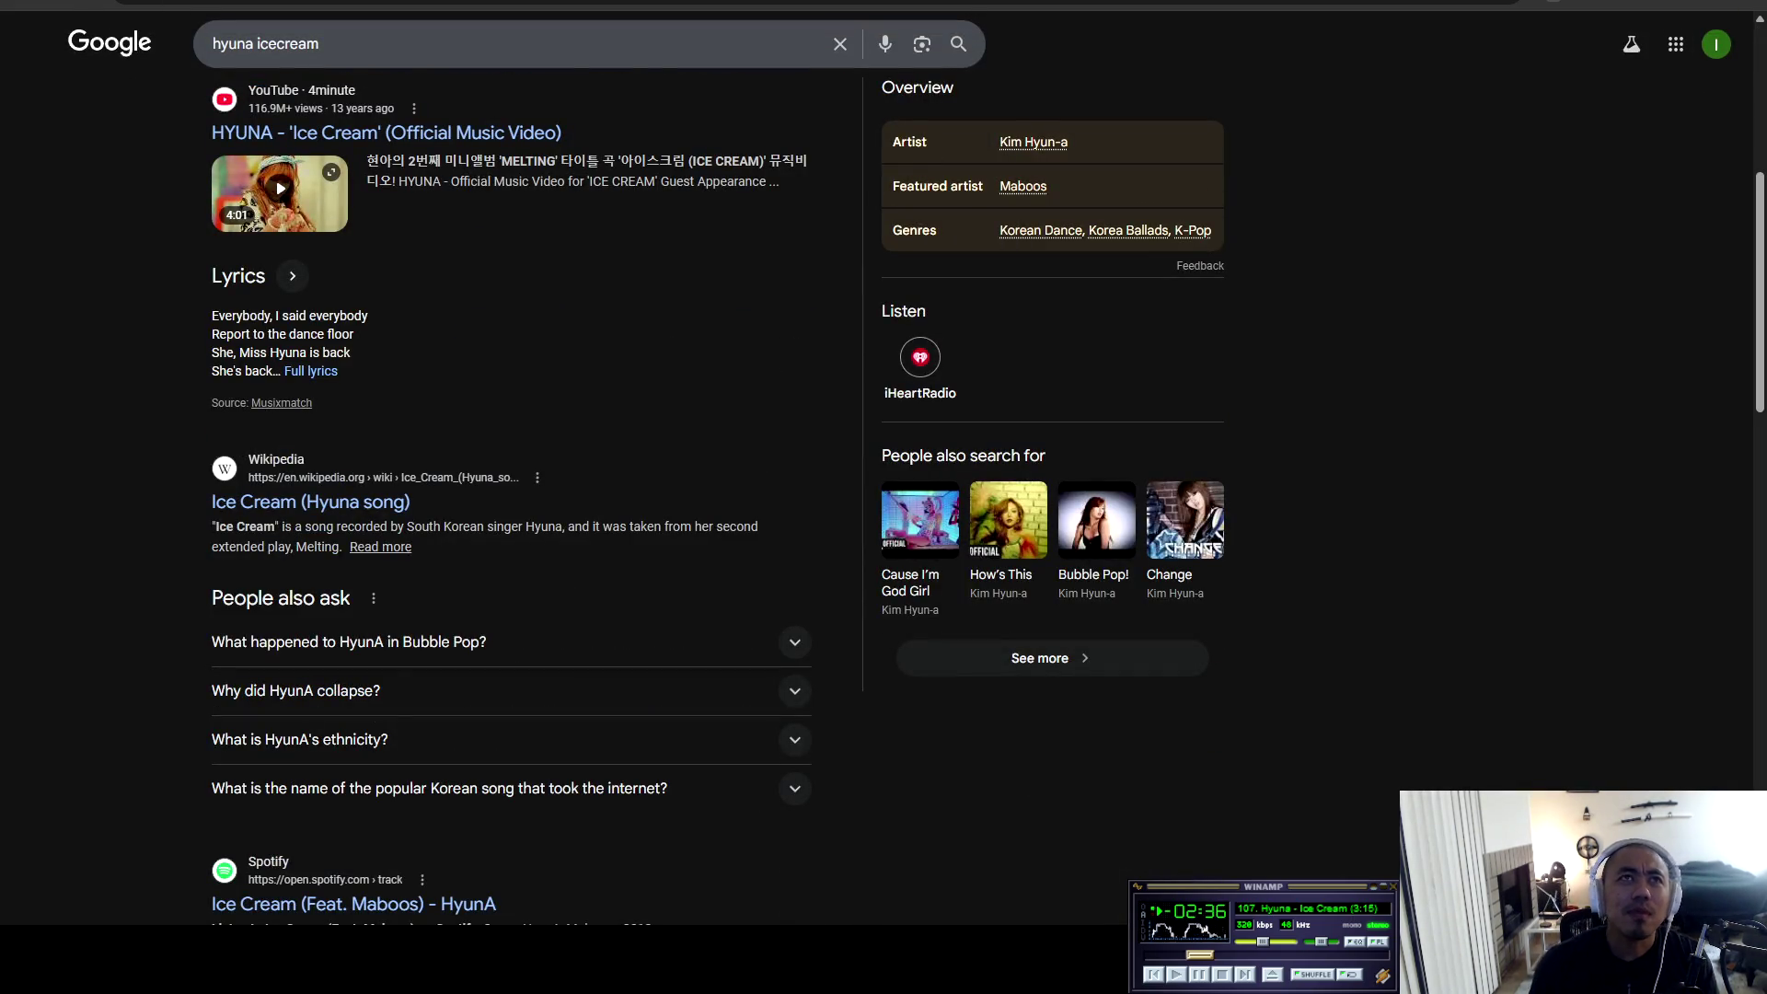
Look up the song's release date, pause the Winamp music, and go back to those results.
click(322, 43)
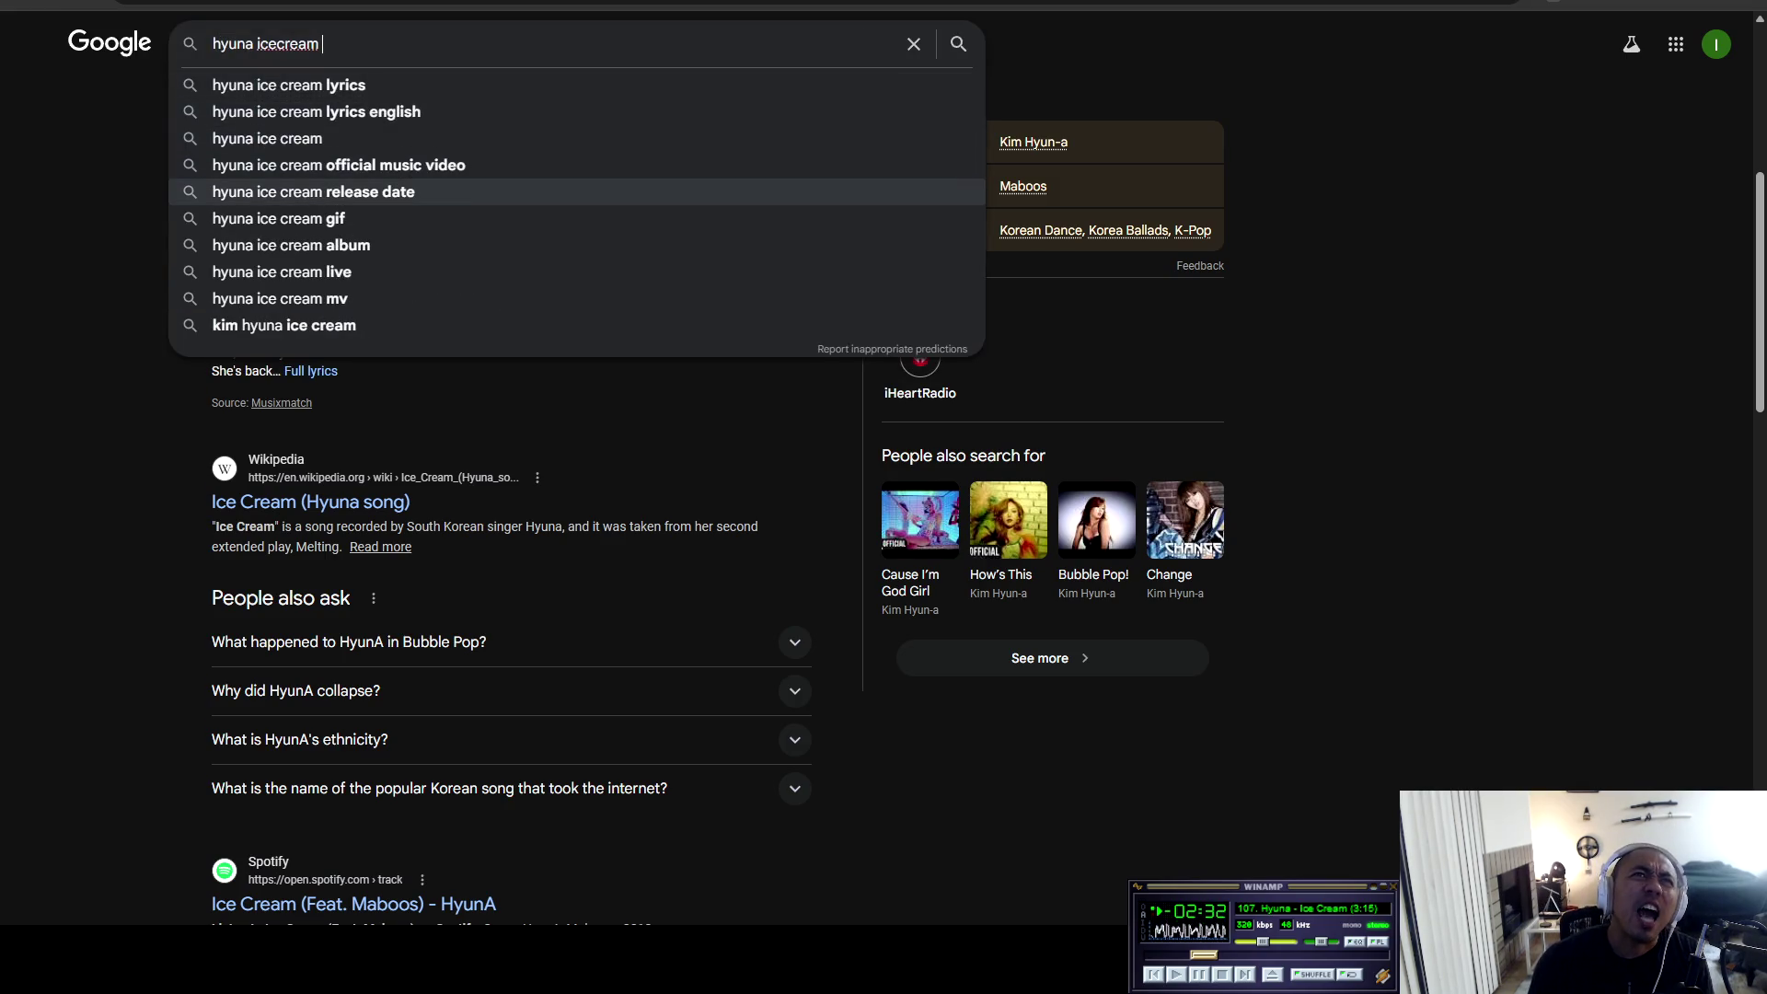
click(313, 192)
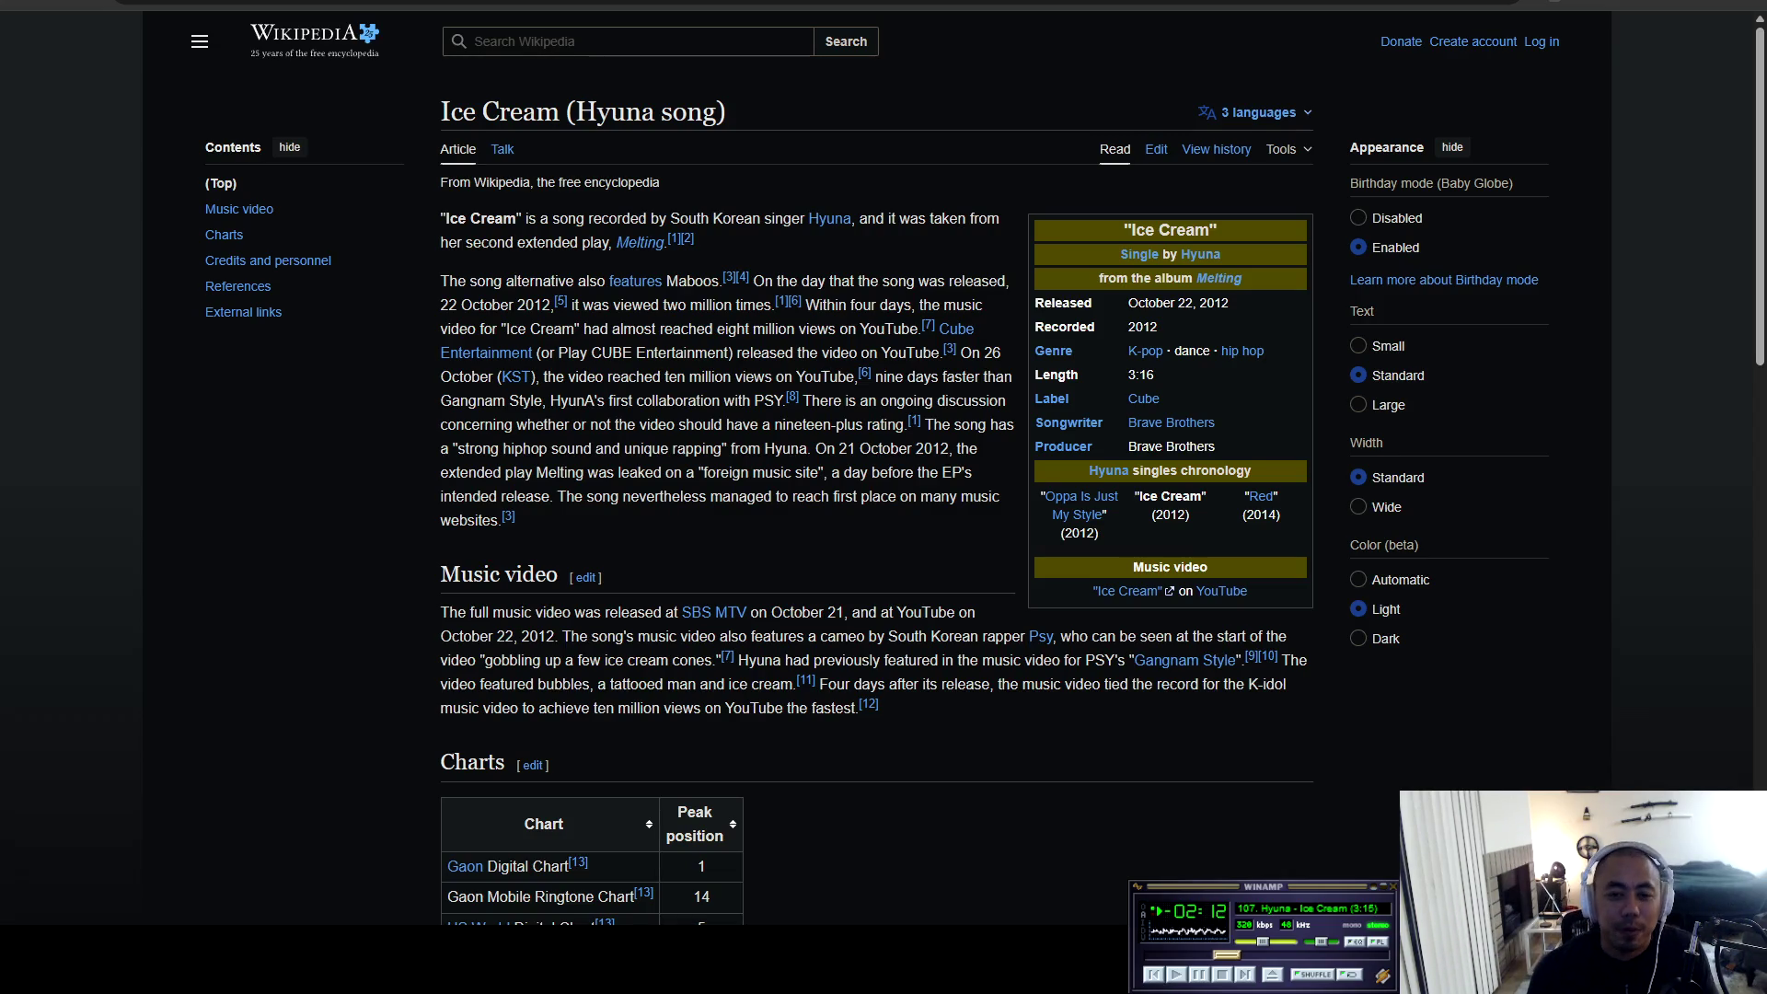
key(XF86AudioPlay)
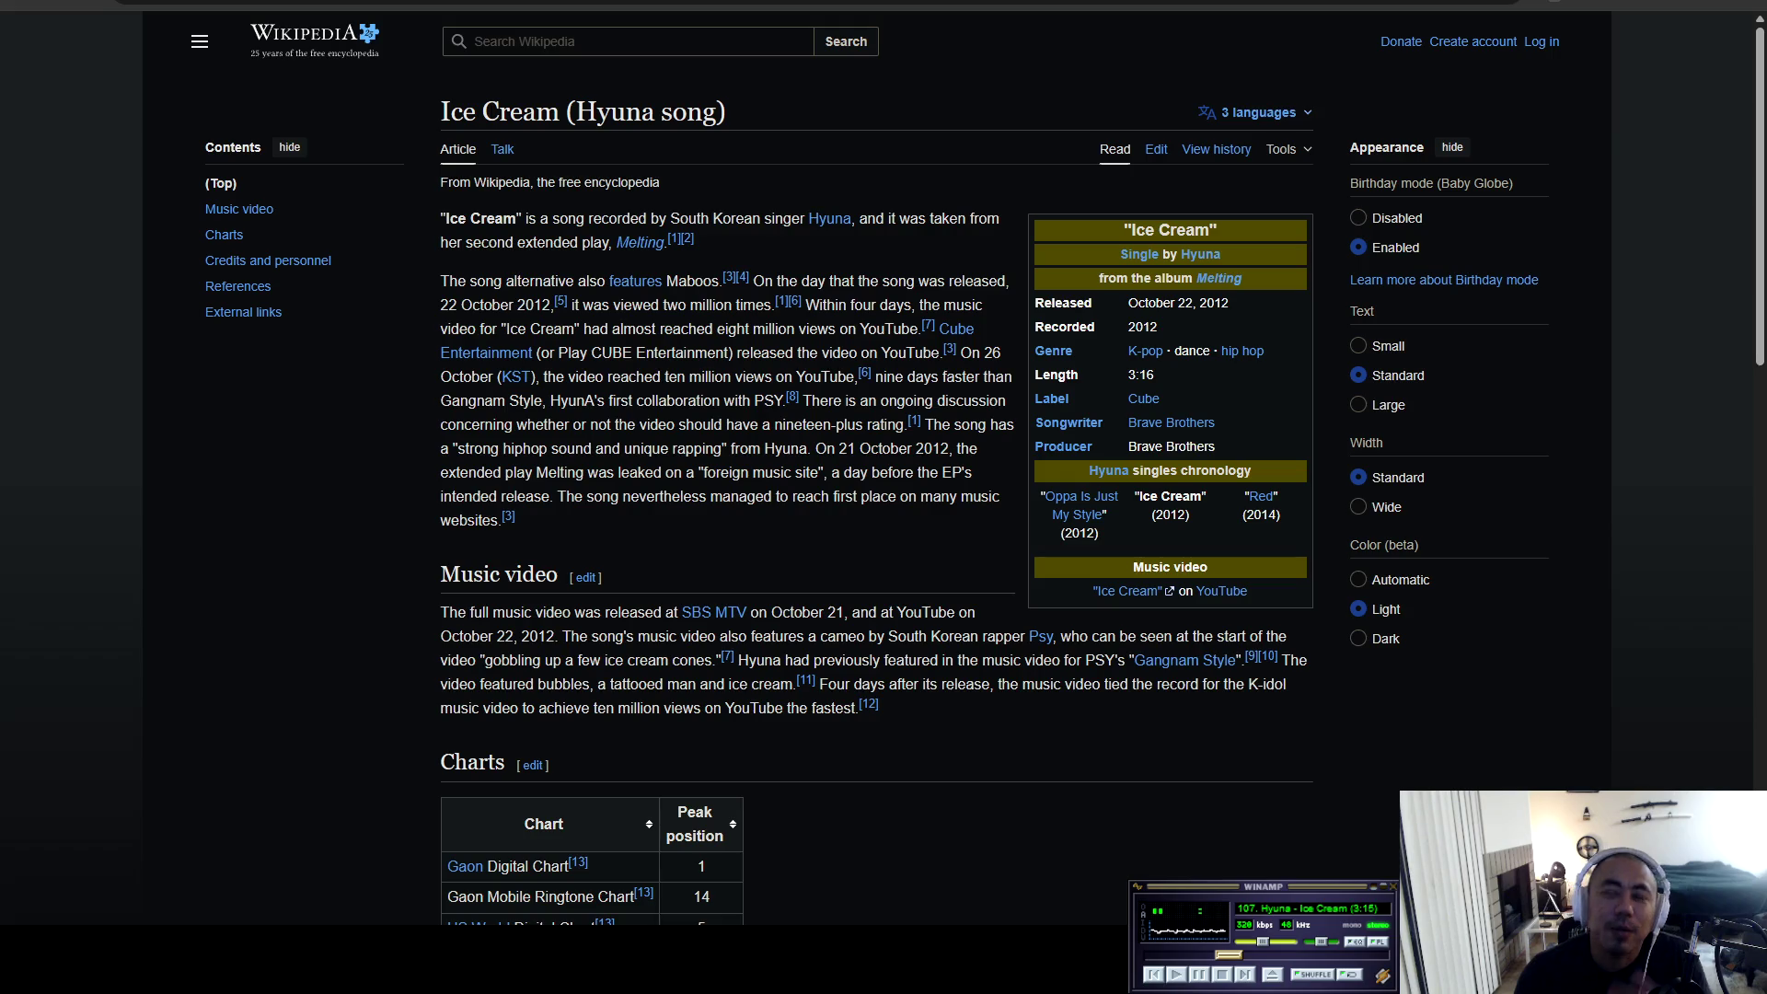
key(alt+Left)
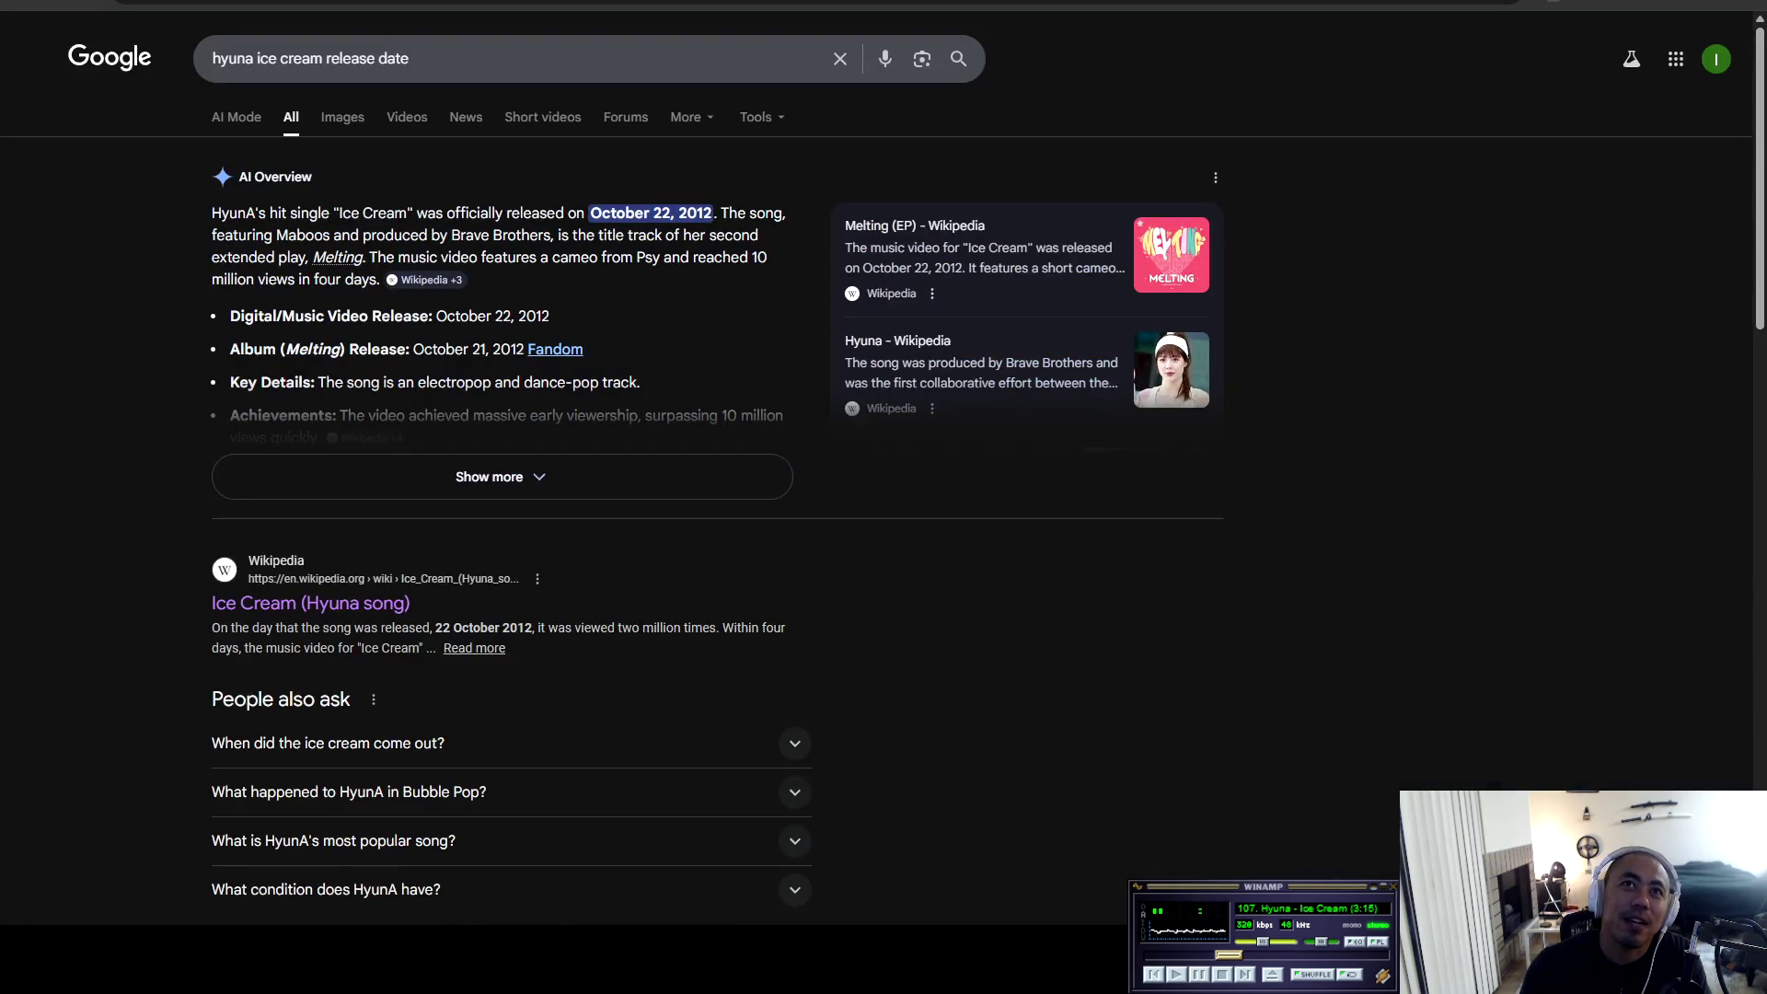
Trim the query back to 'hyuna ice cream' and open the official Ice Cream music video.
scroll(883, 497, down, 6)
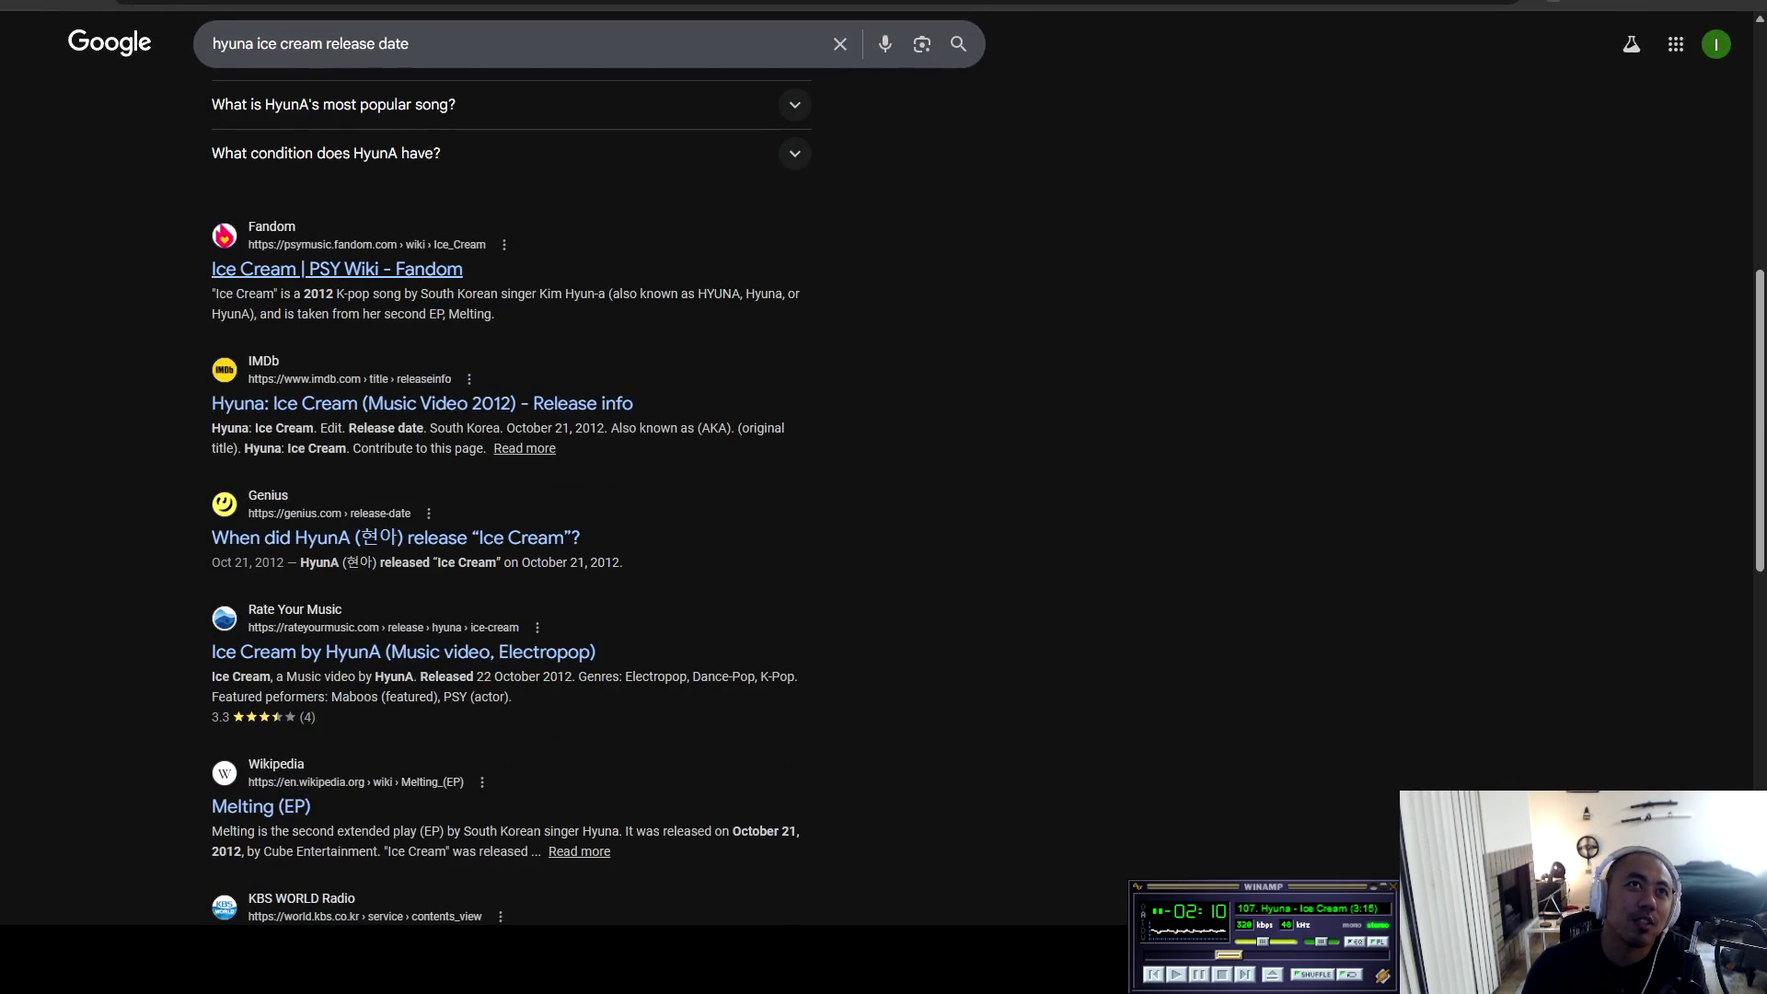
key(slash)
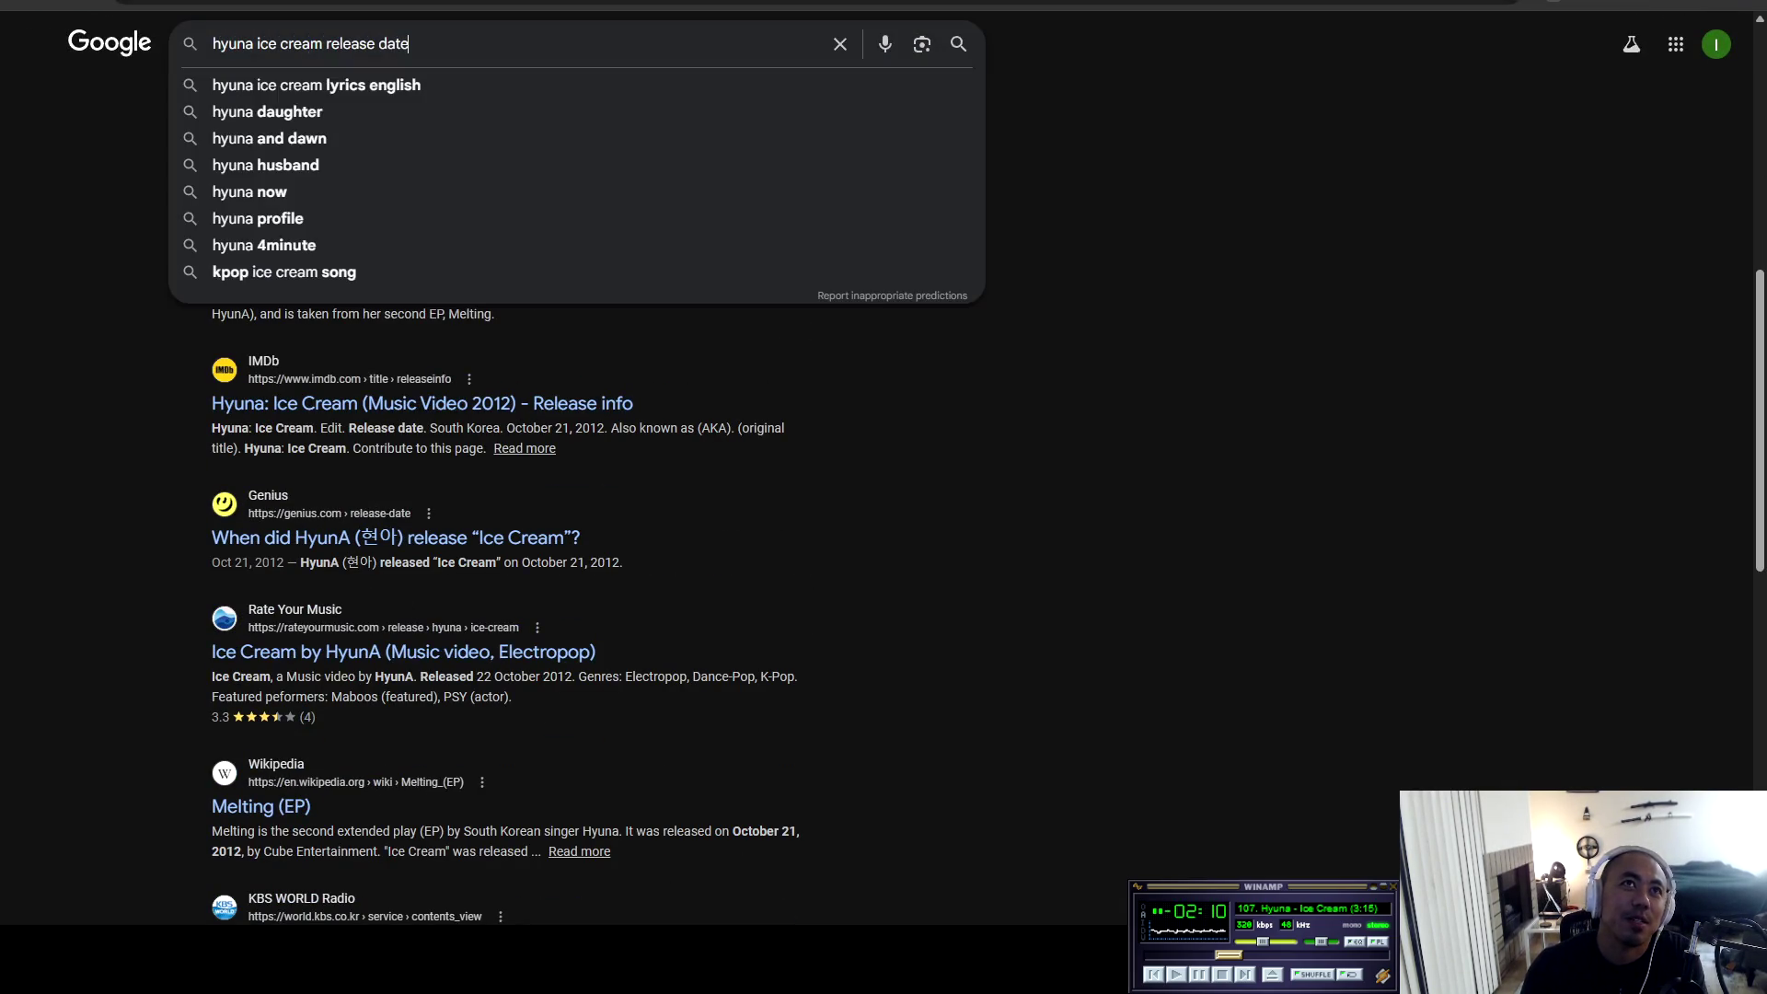
key(BackSpace)
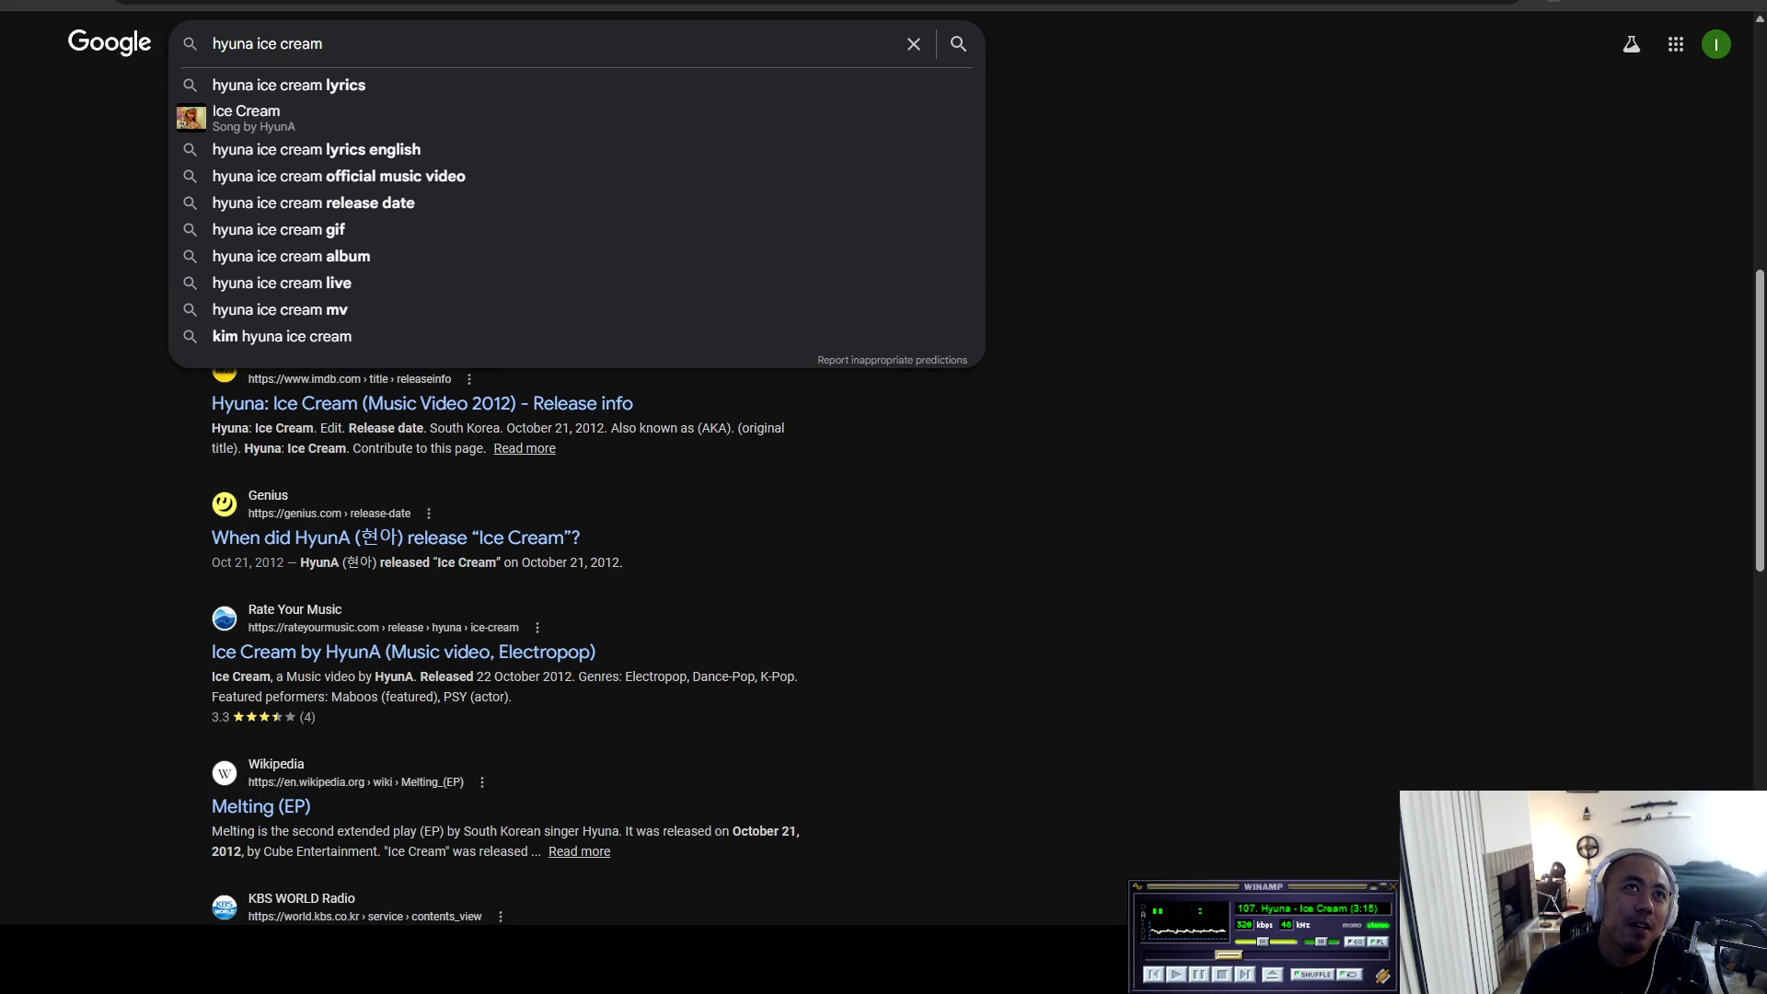
key(Return)
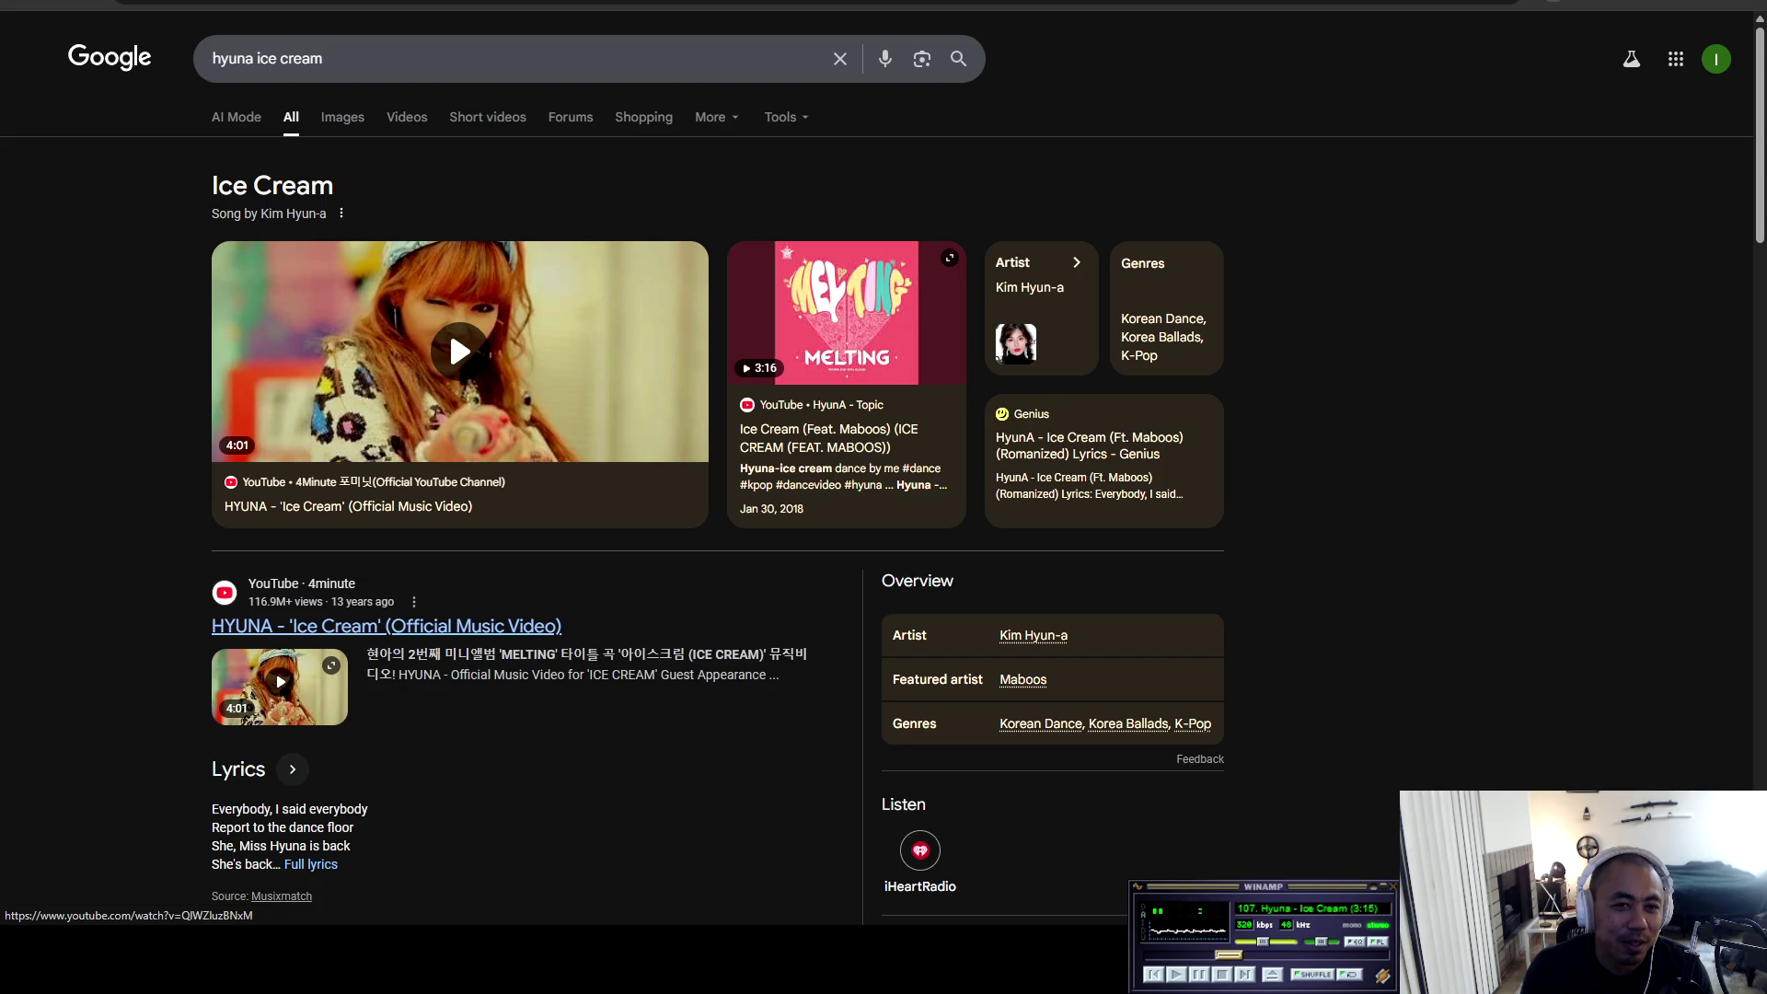
click(449, 328)
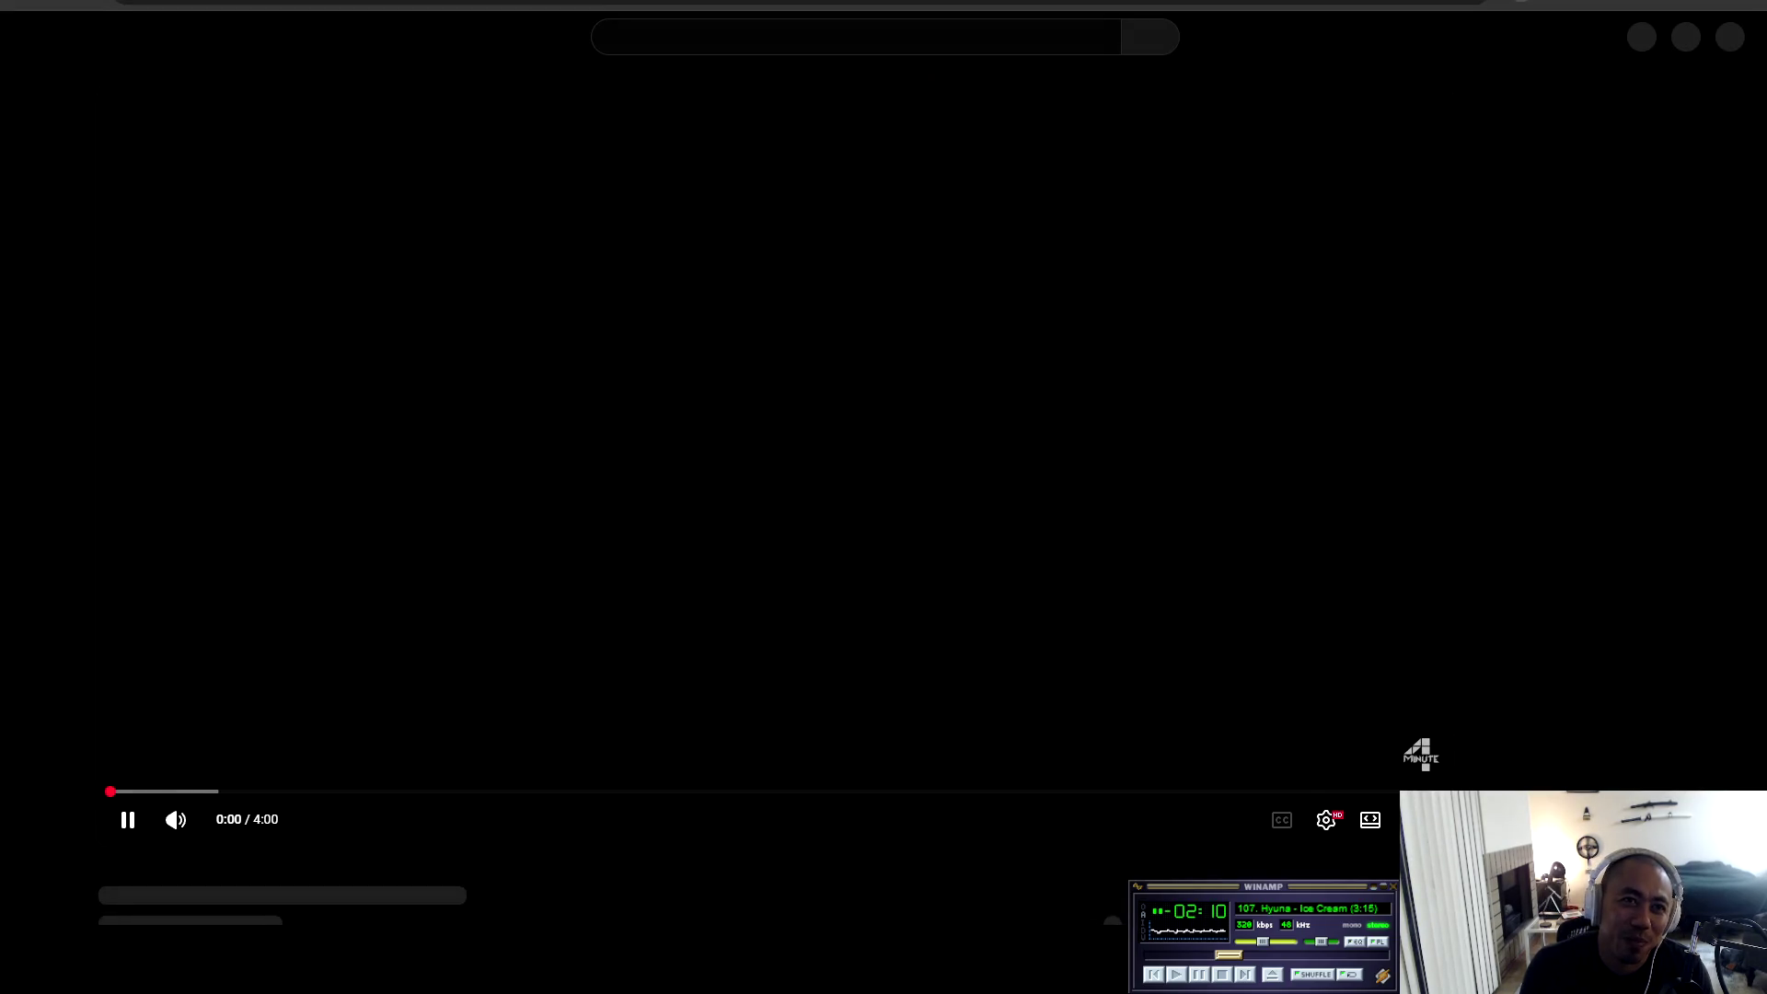
Pause the Ice Cream video at 0:06 in full screen, then leave full screen.
key(f)
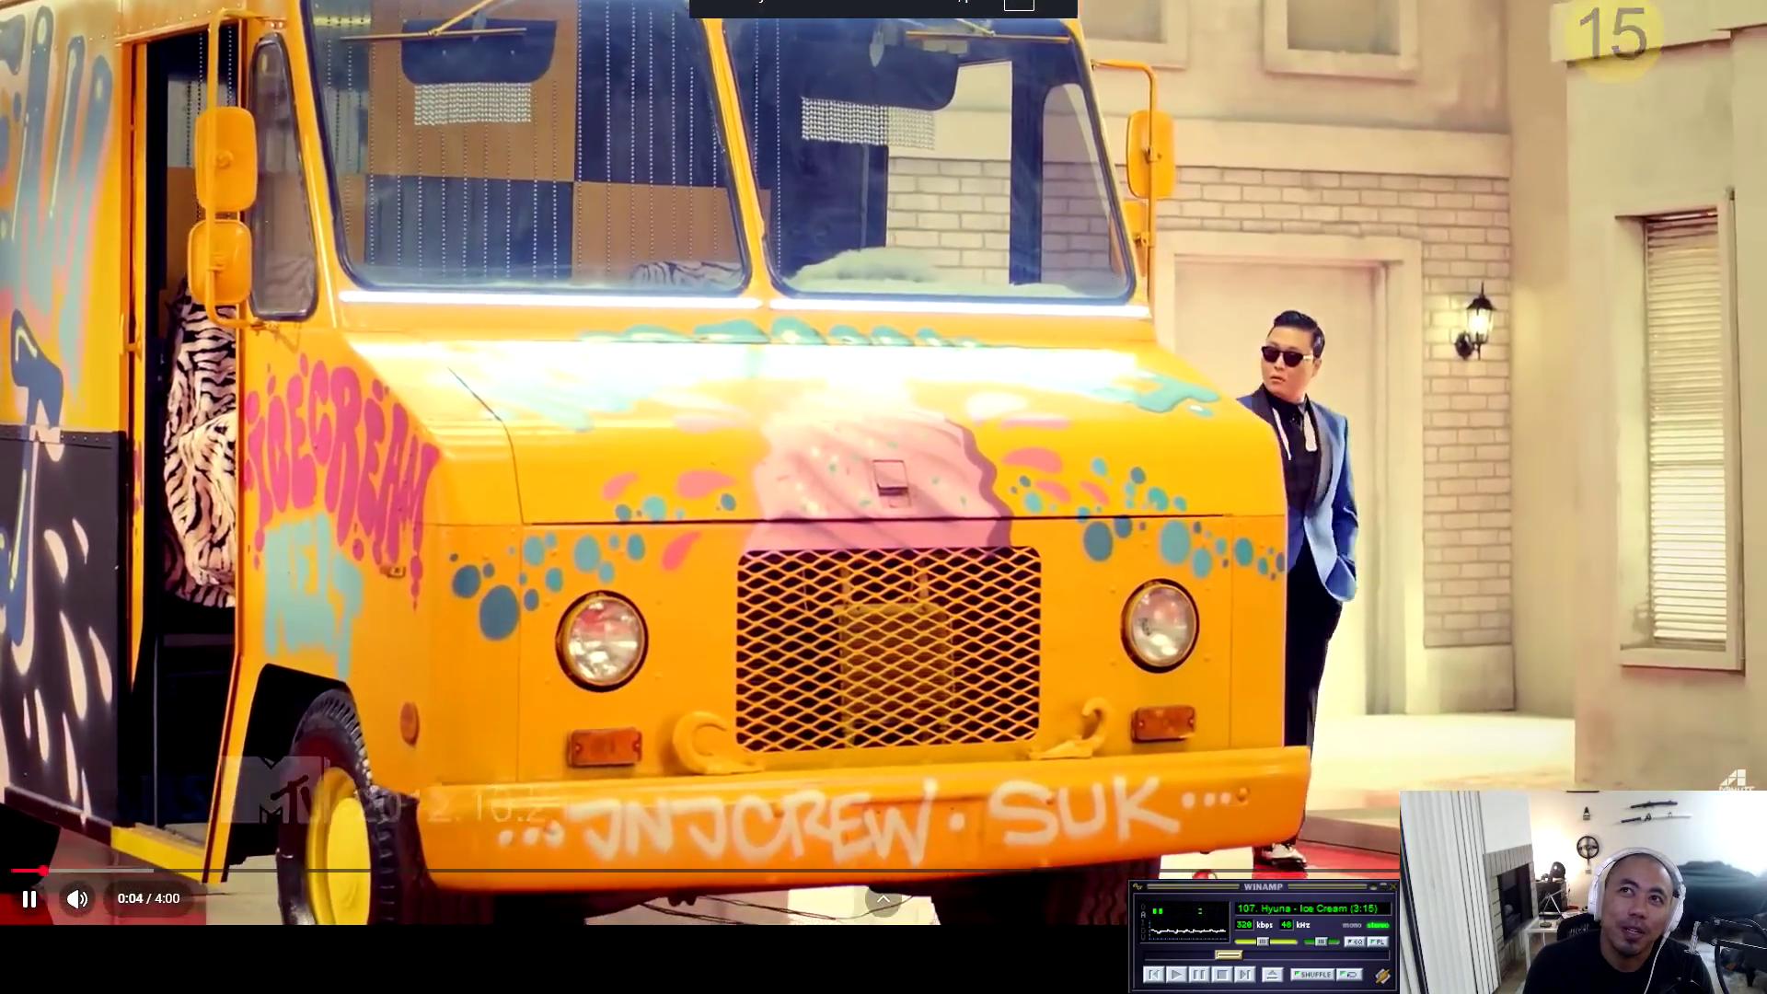
key(space)
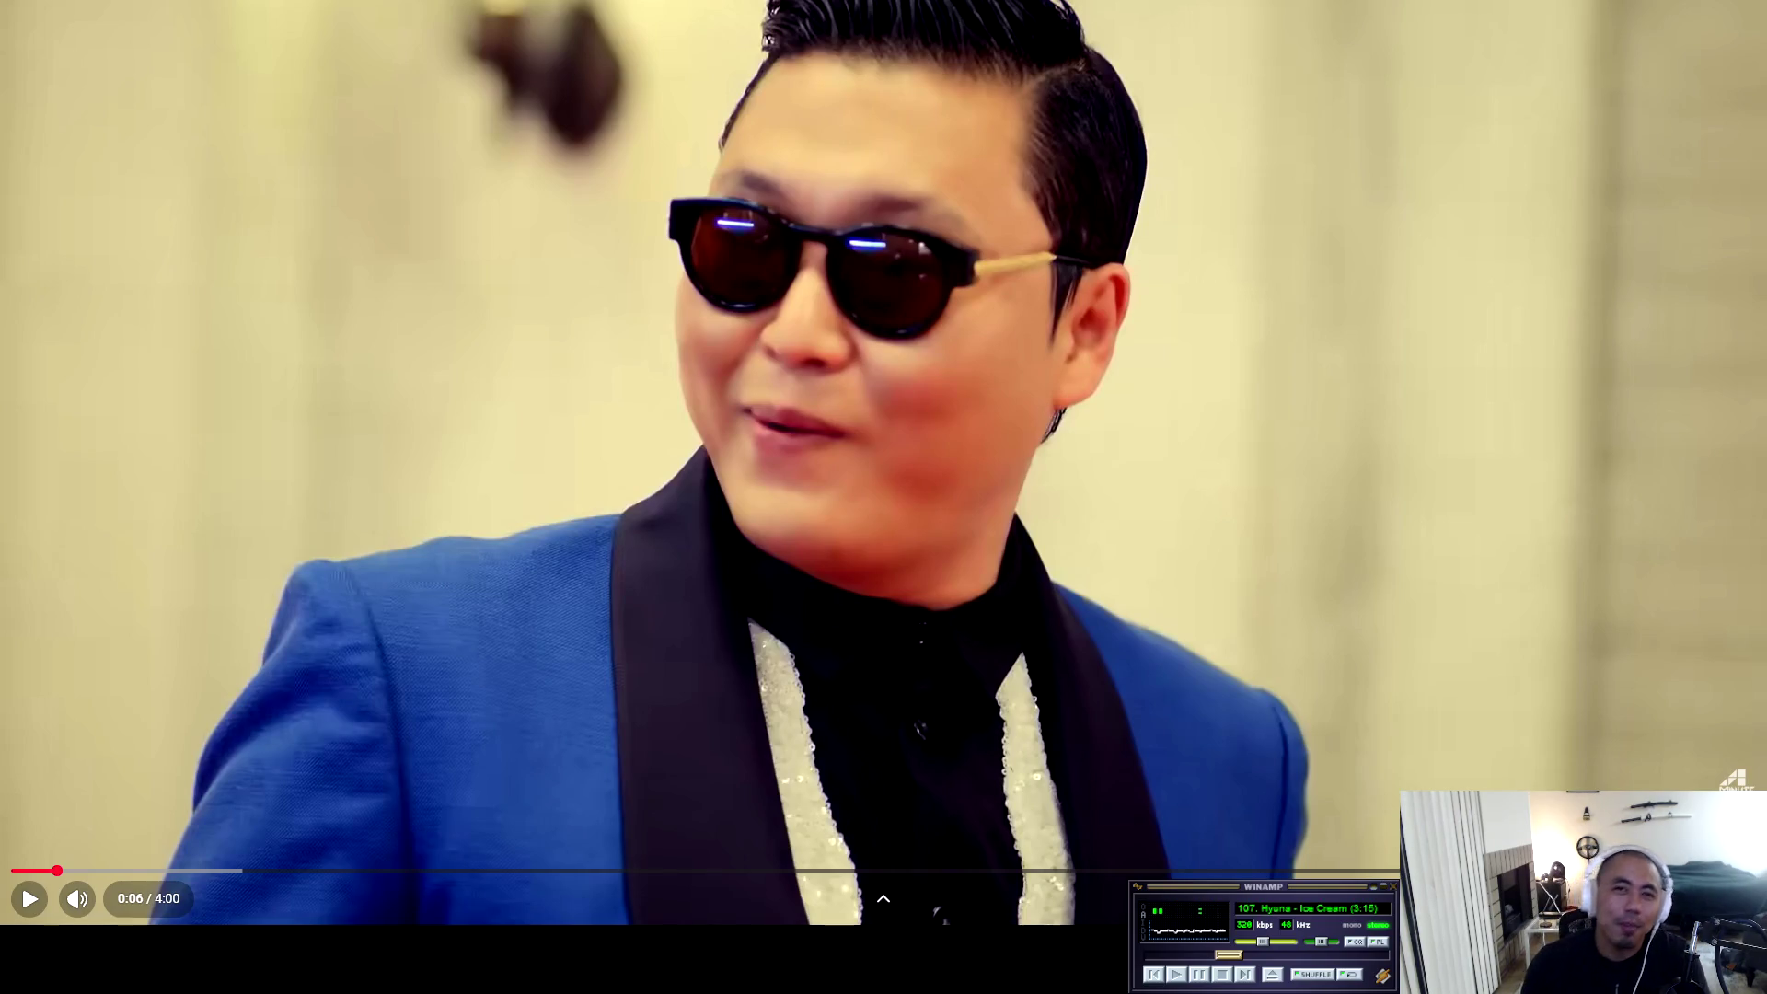
key(Escape)
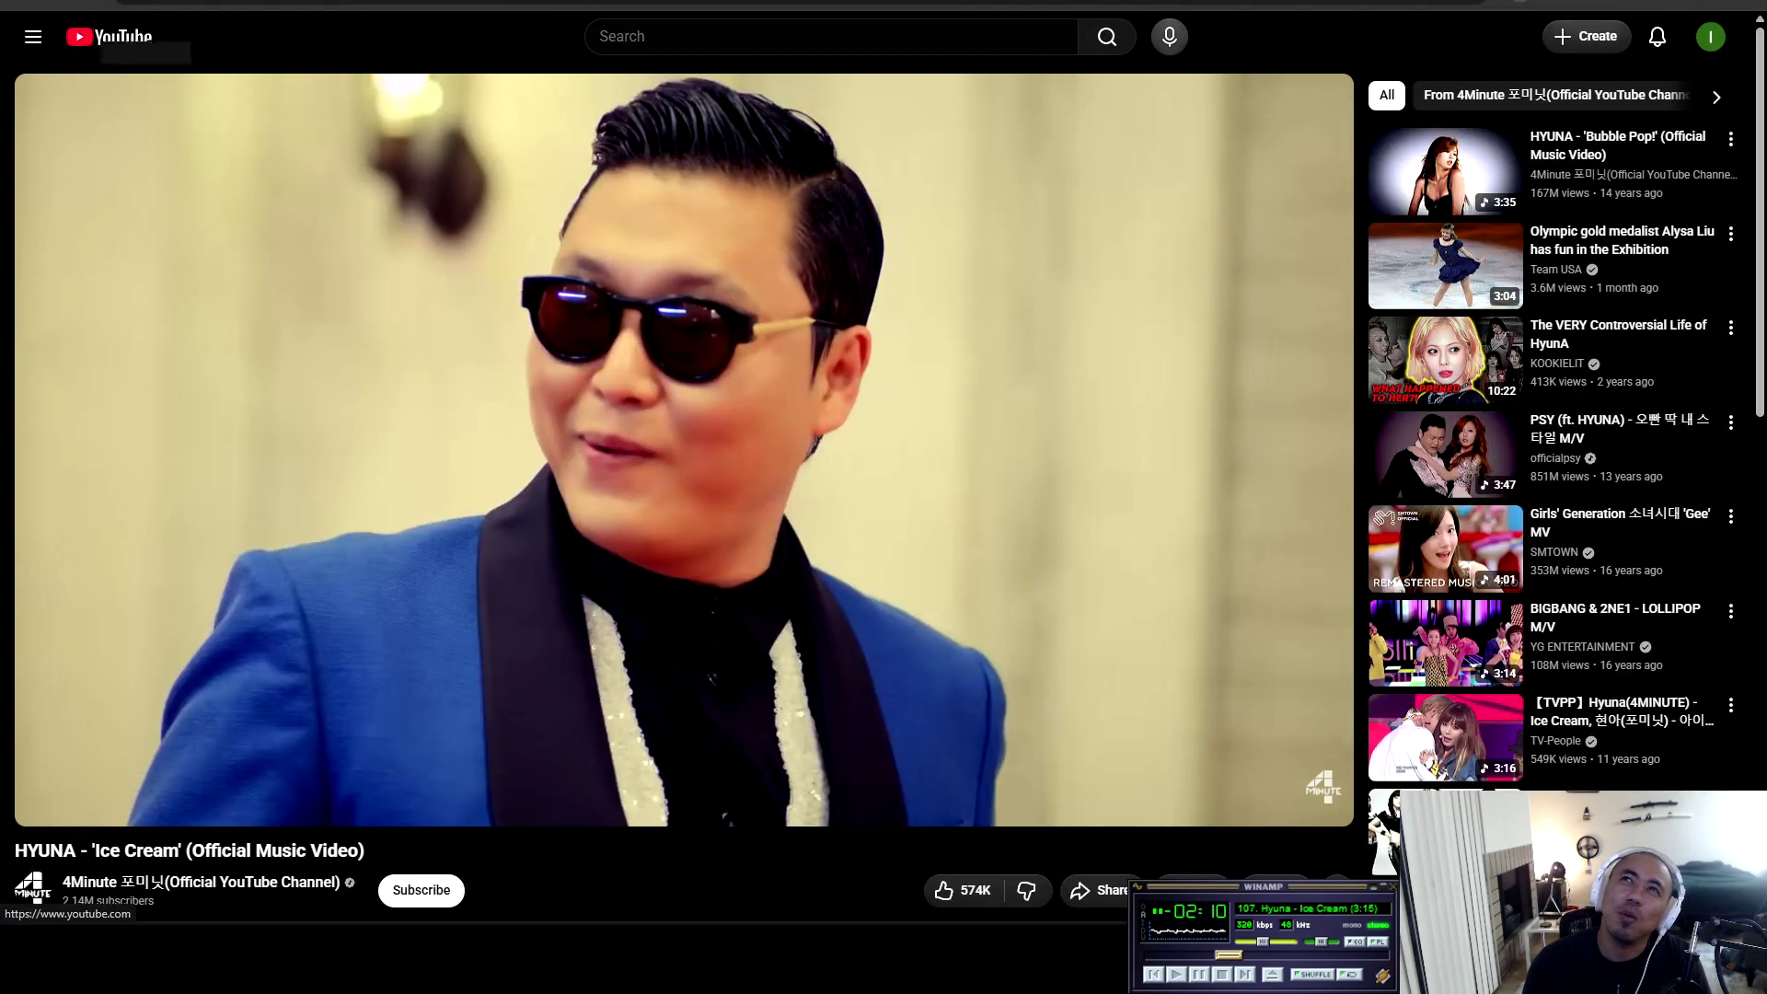
Visit the YouTube home page, then resume the Ice Cream video full screen from 0:06.
click(109, 37)
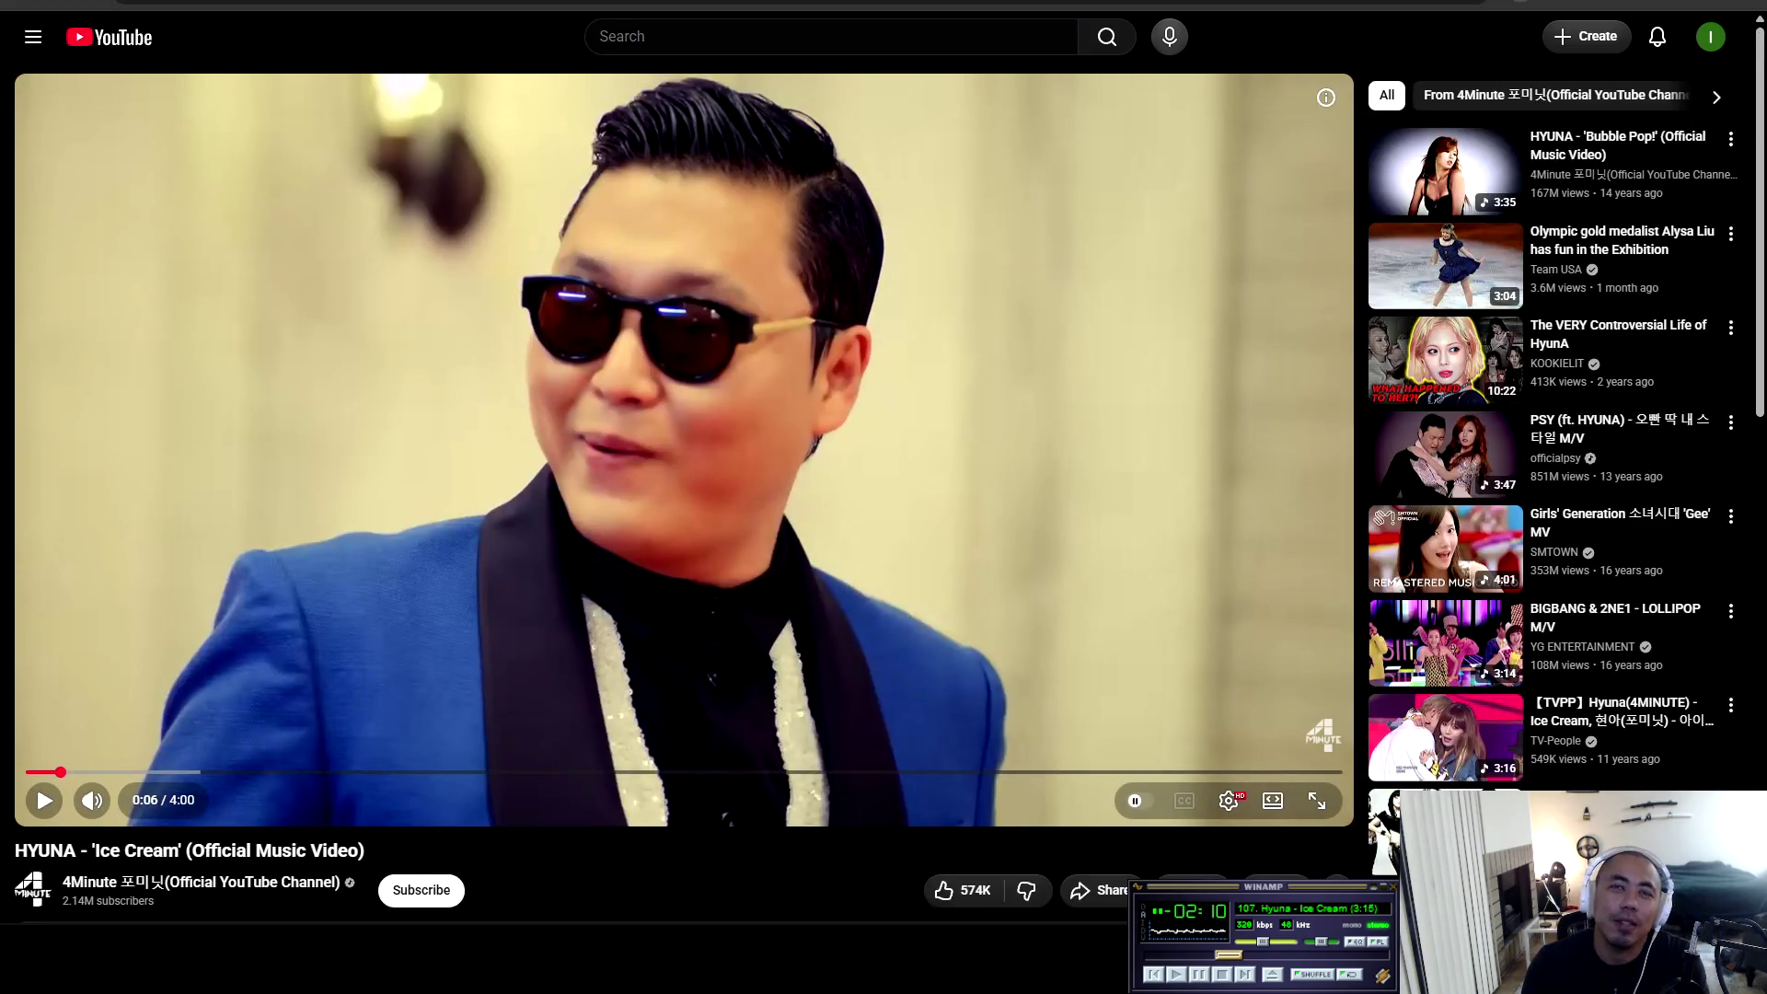
key(space)
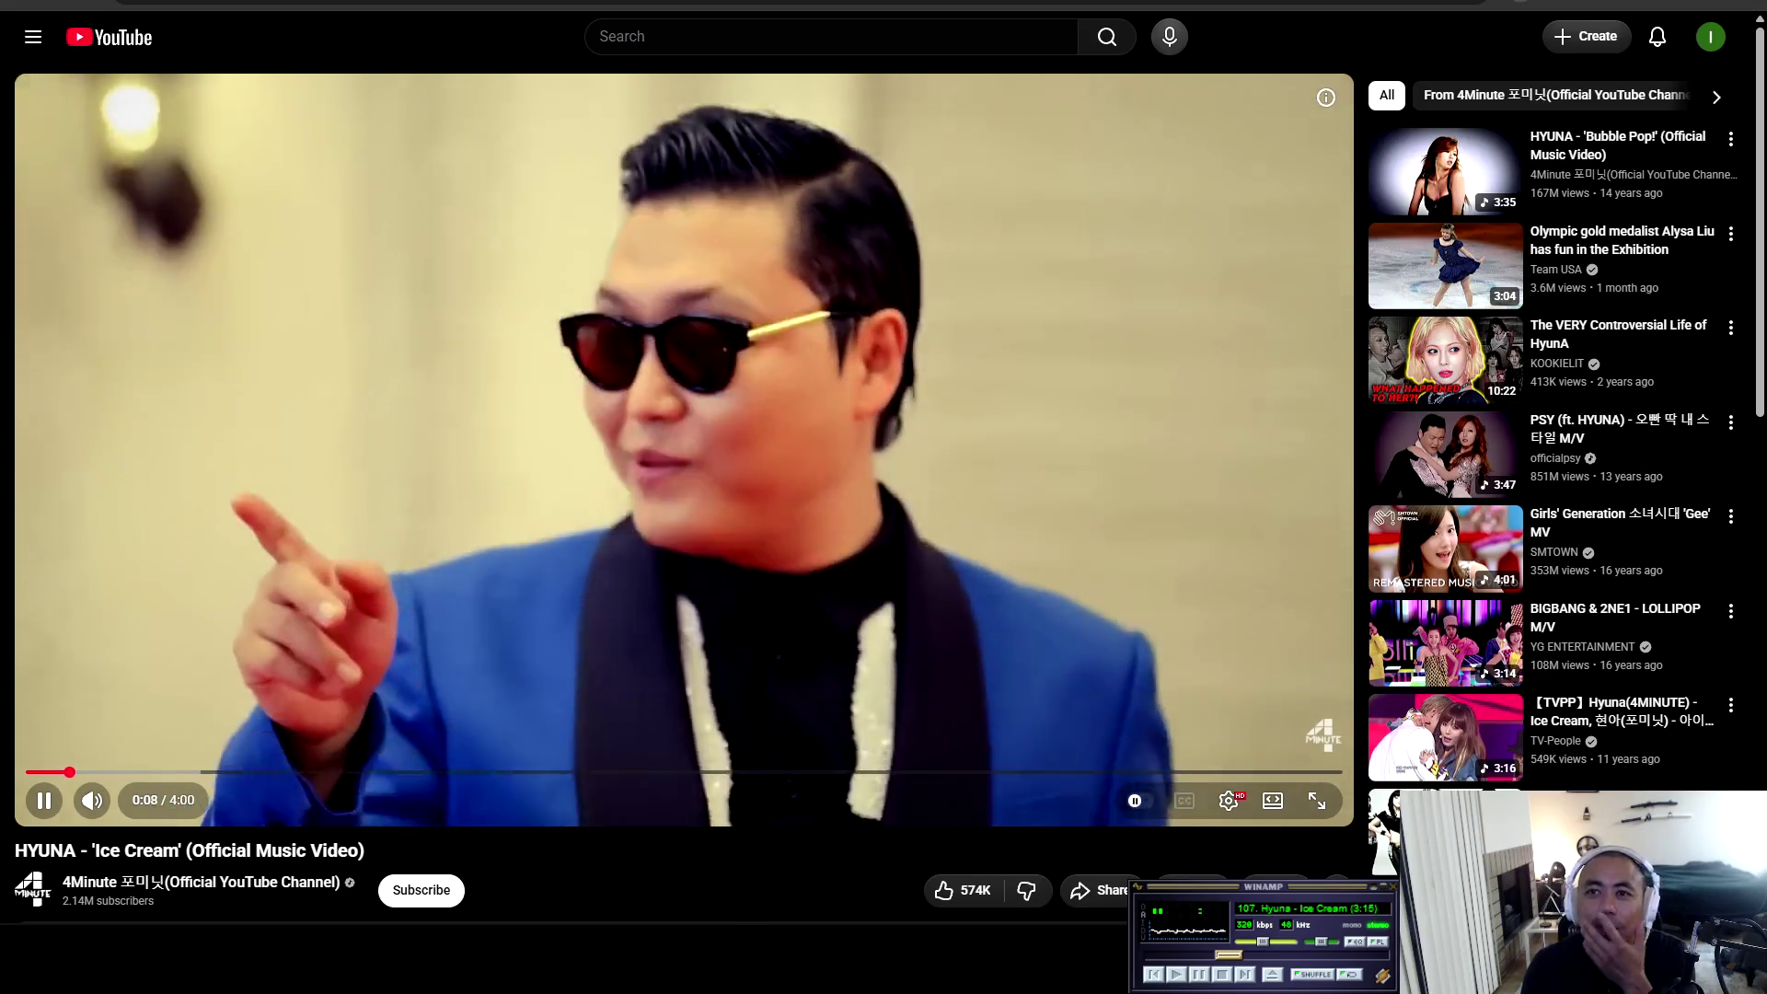
key(f)
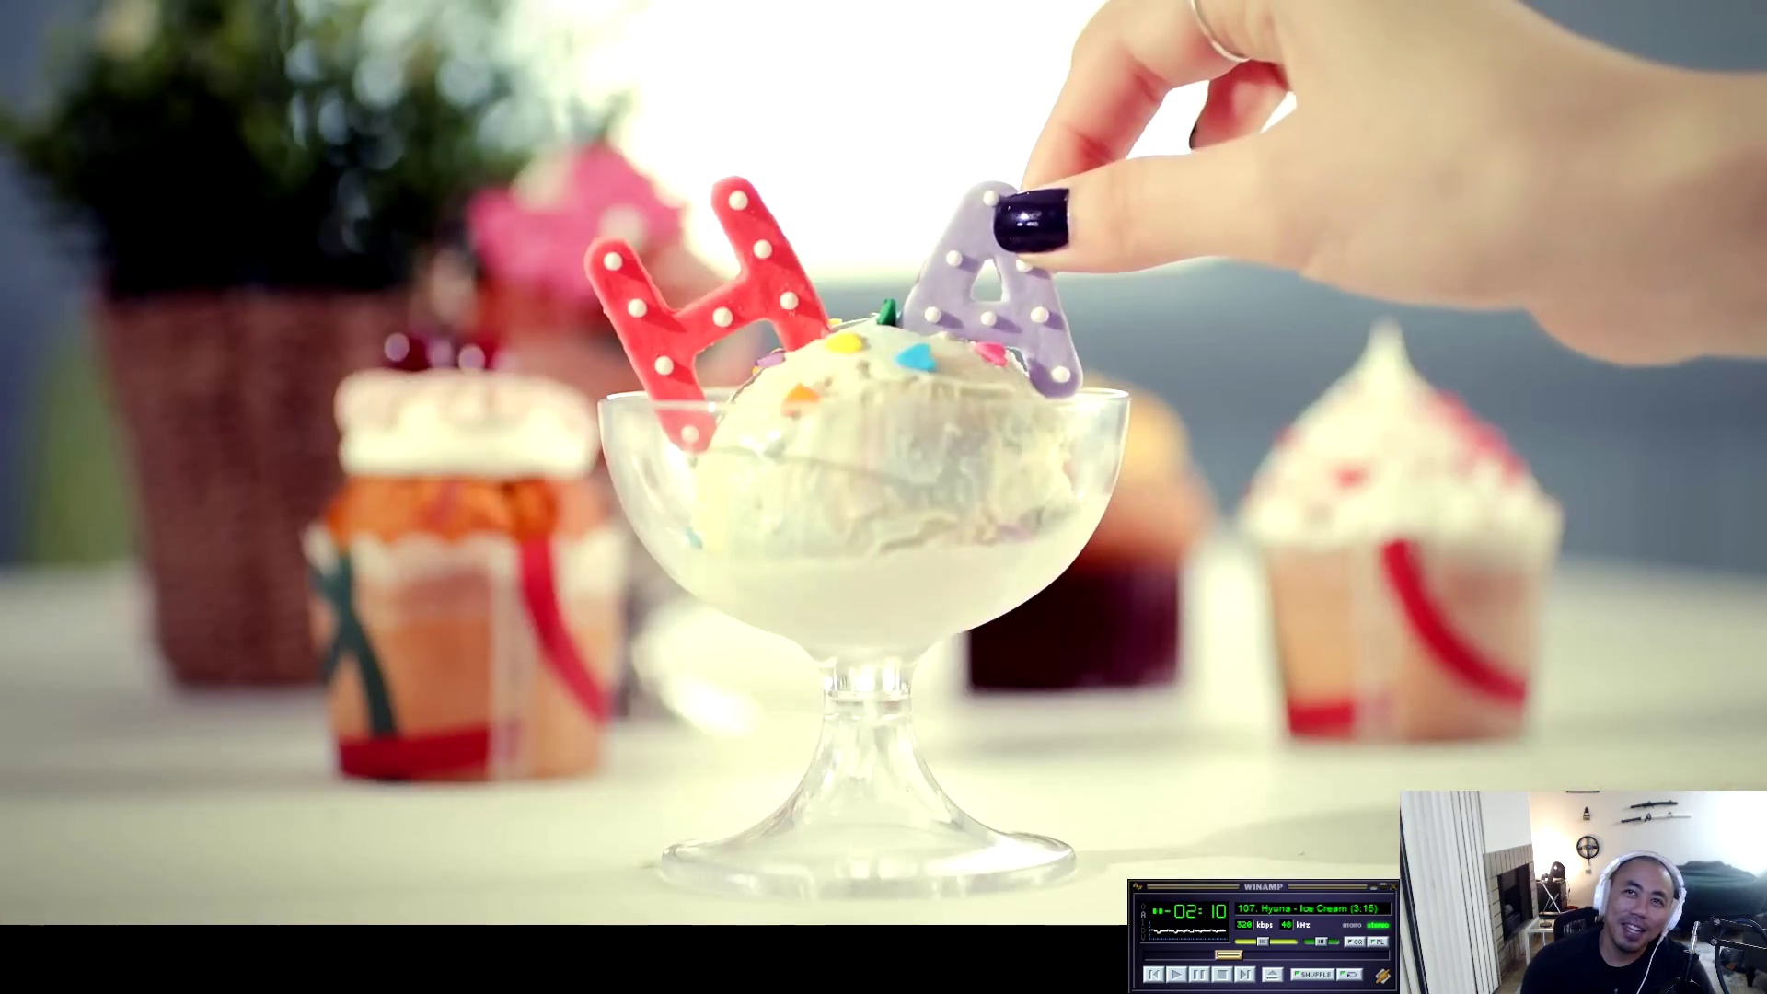
key(space)
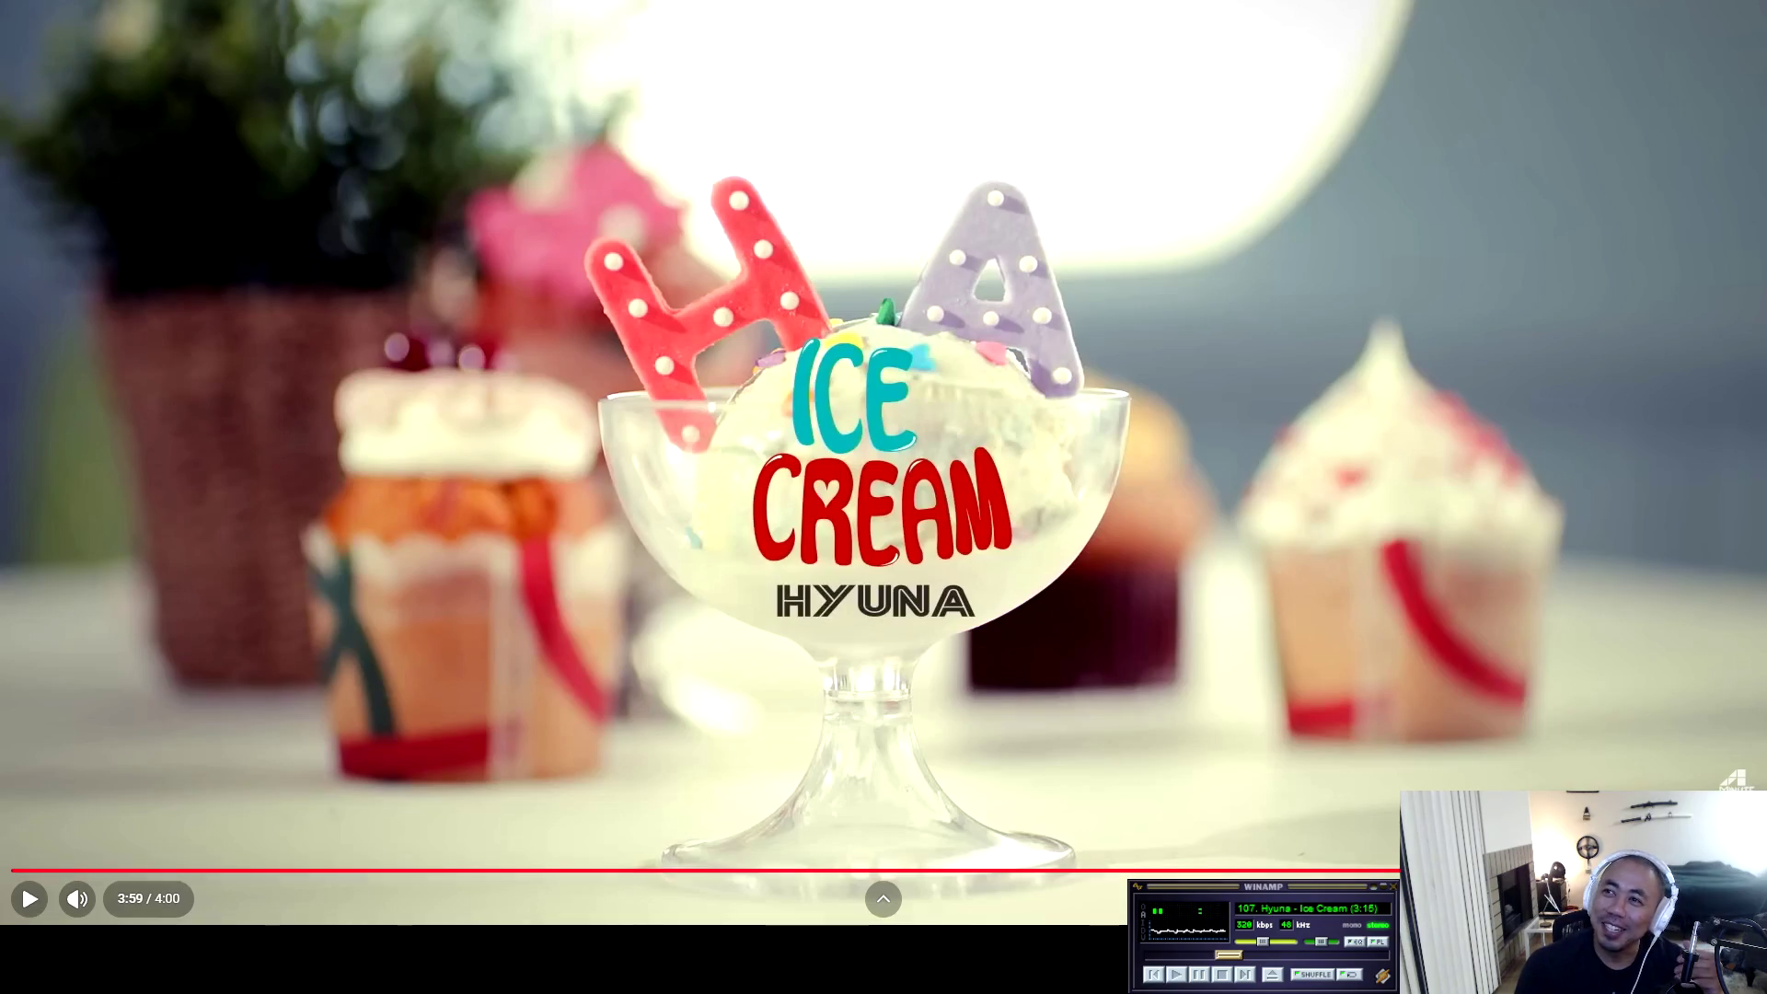
key(Escape)
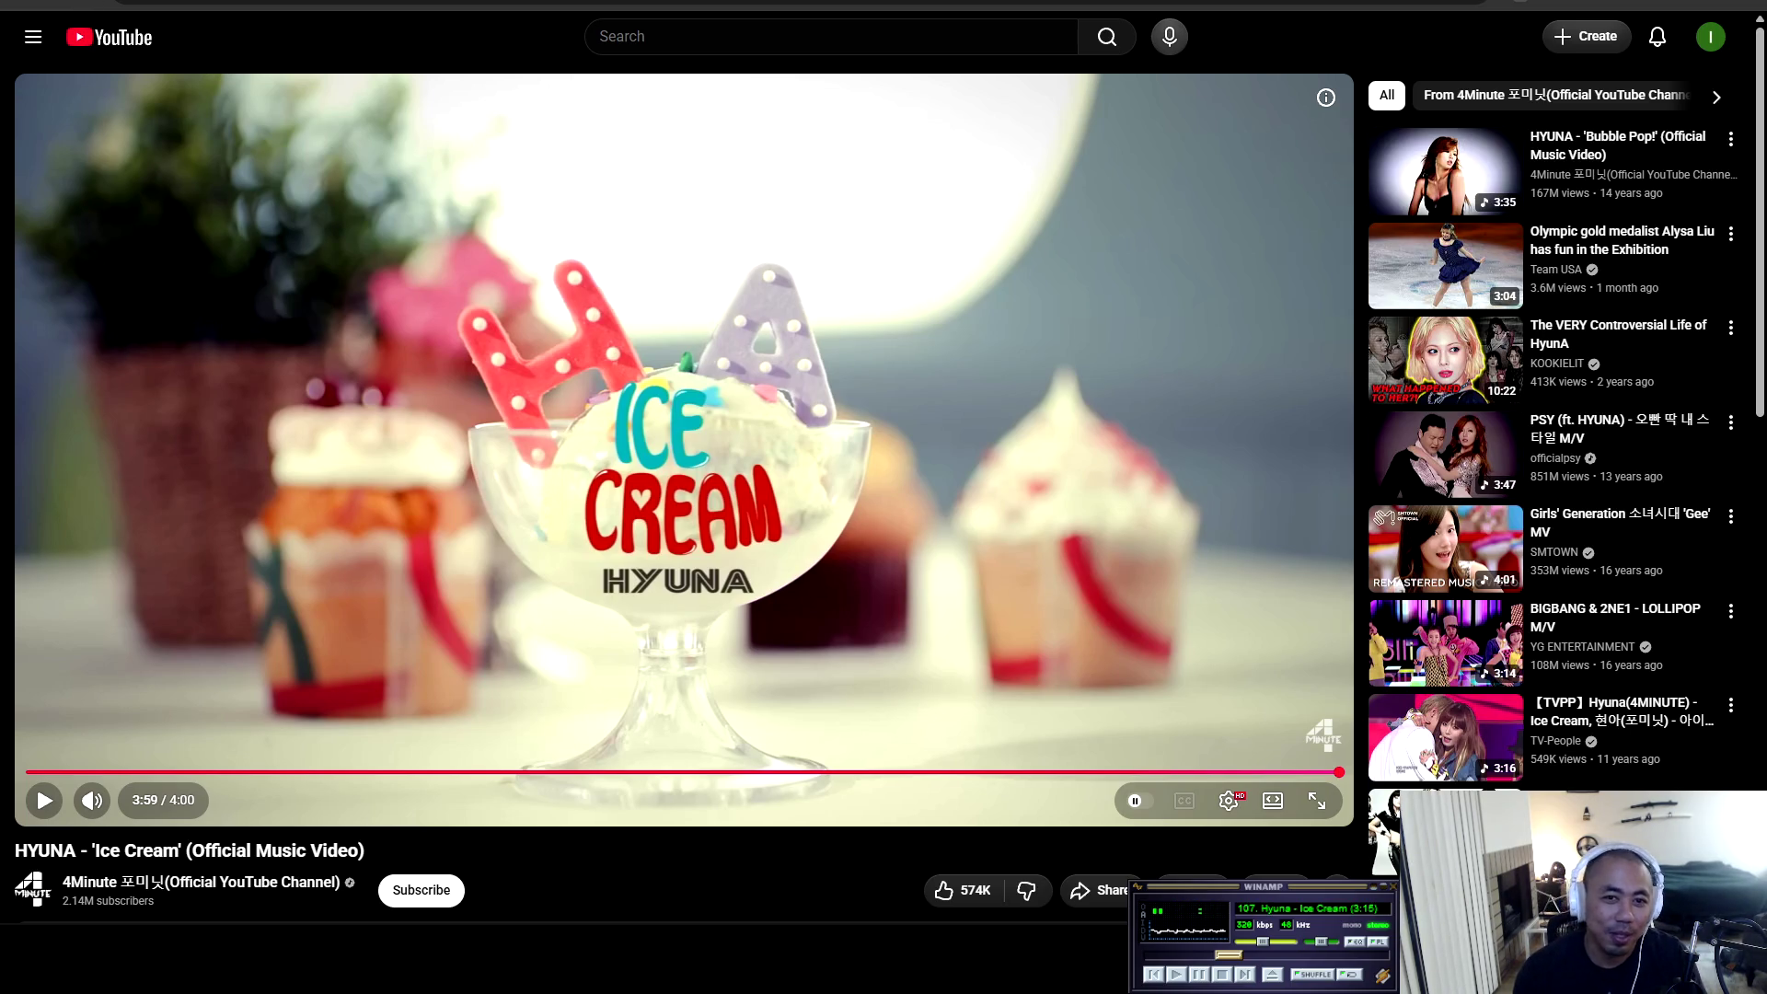
key(alt+Tab)
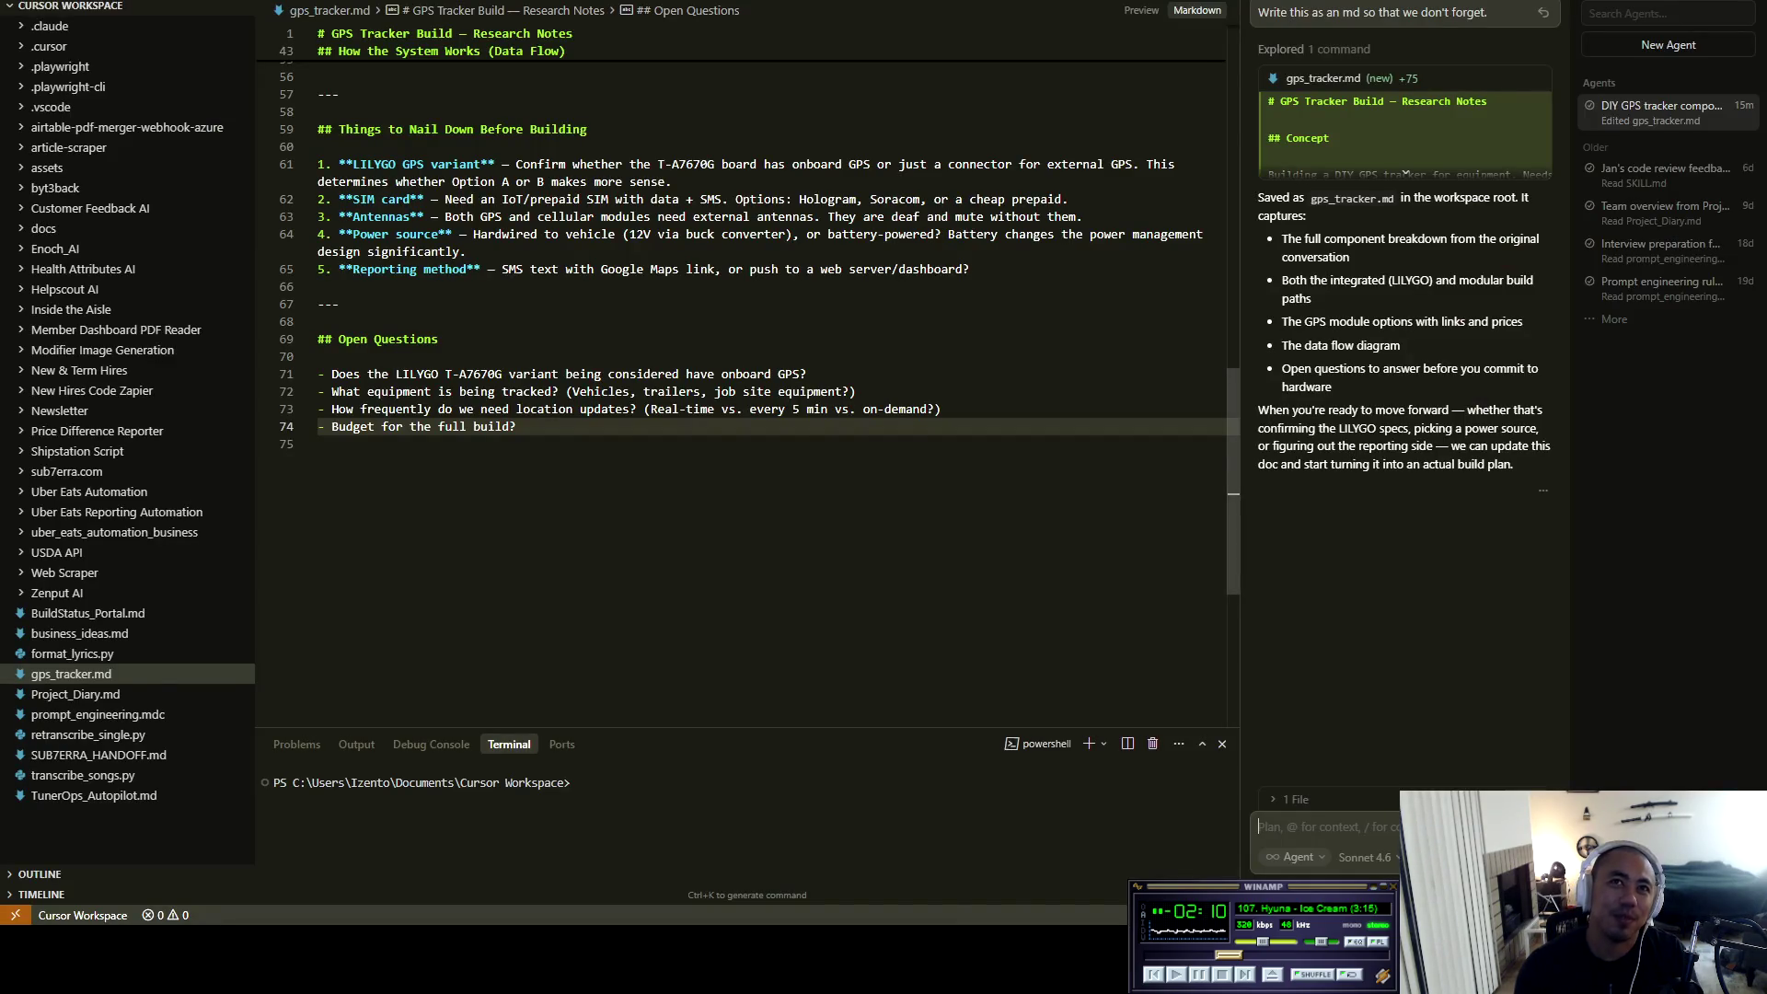
key(alt+Tab)
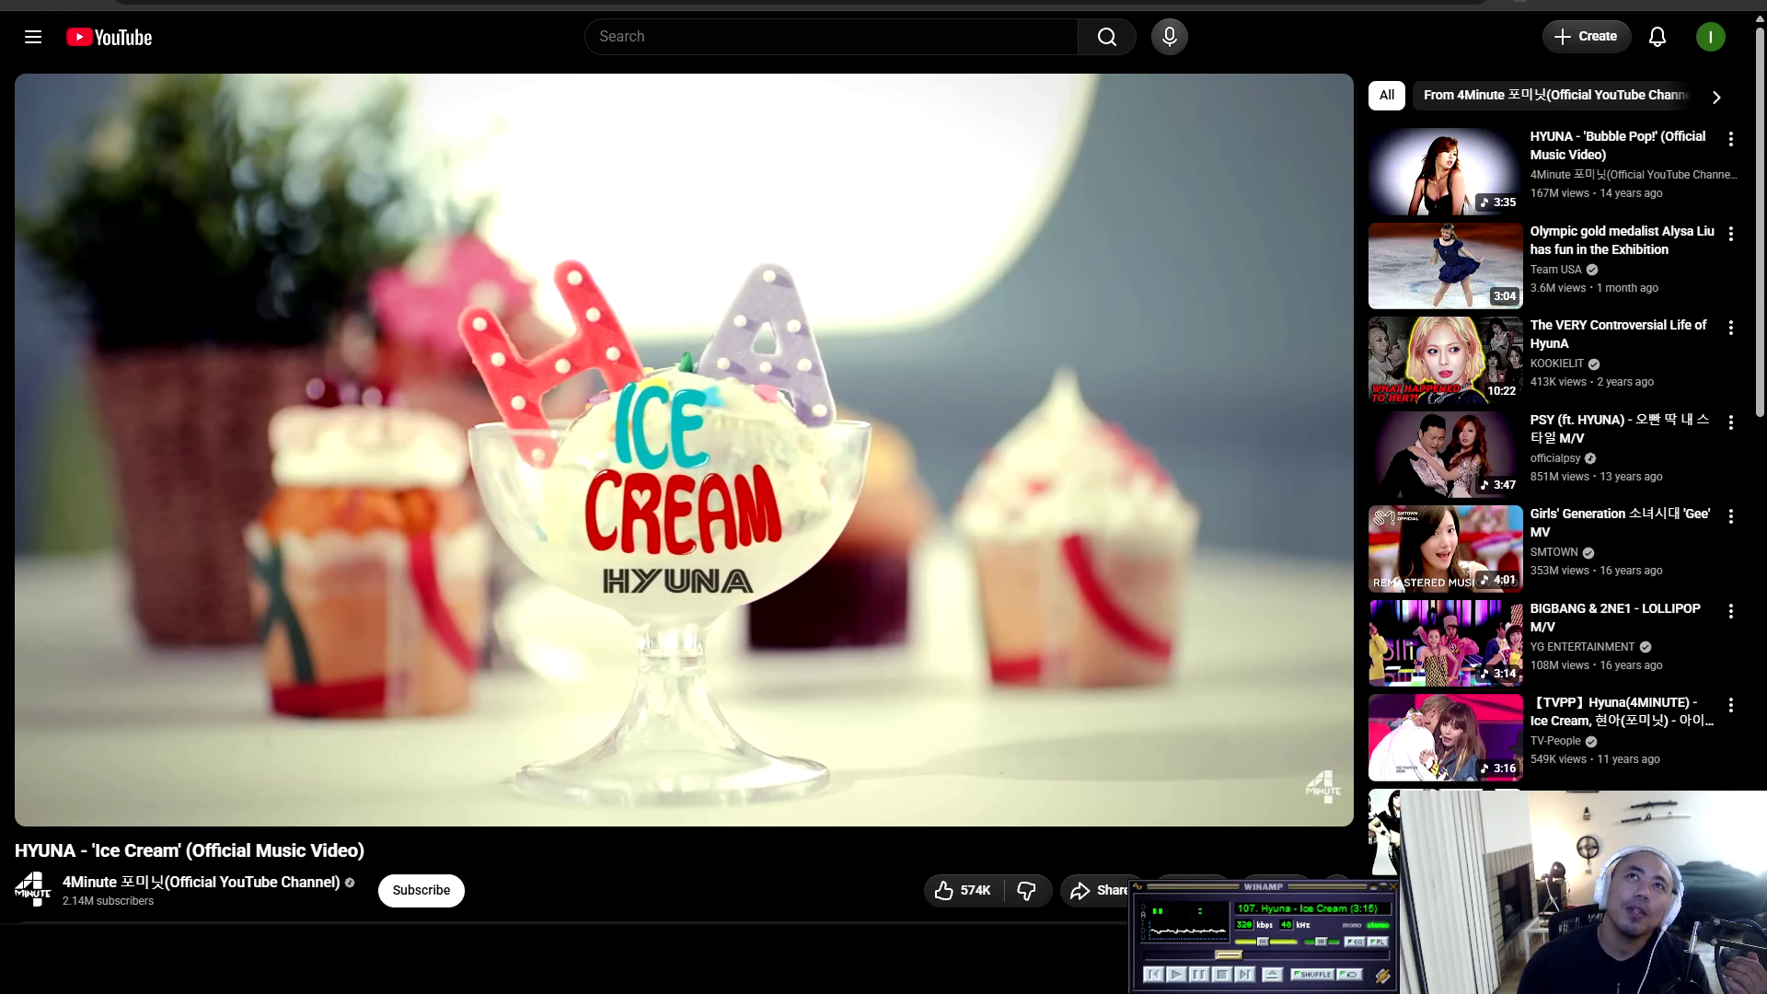
key(slash)
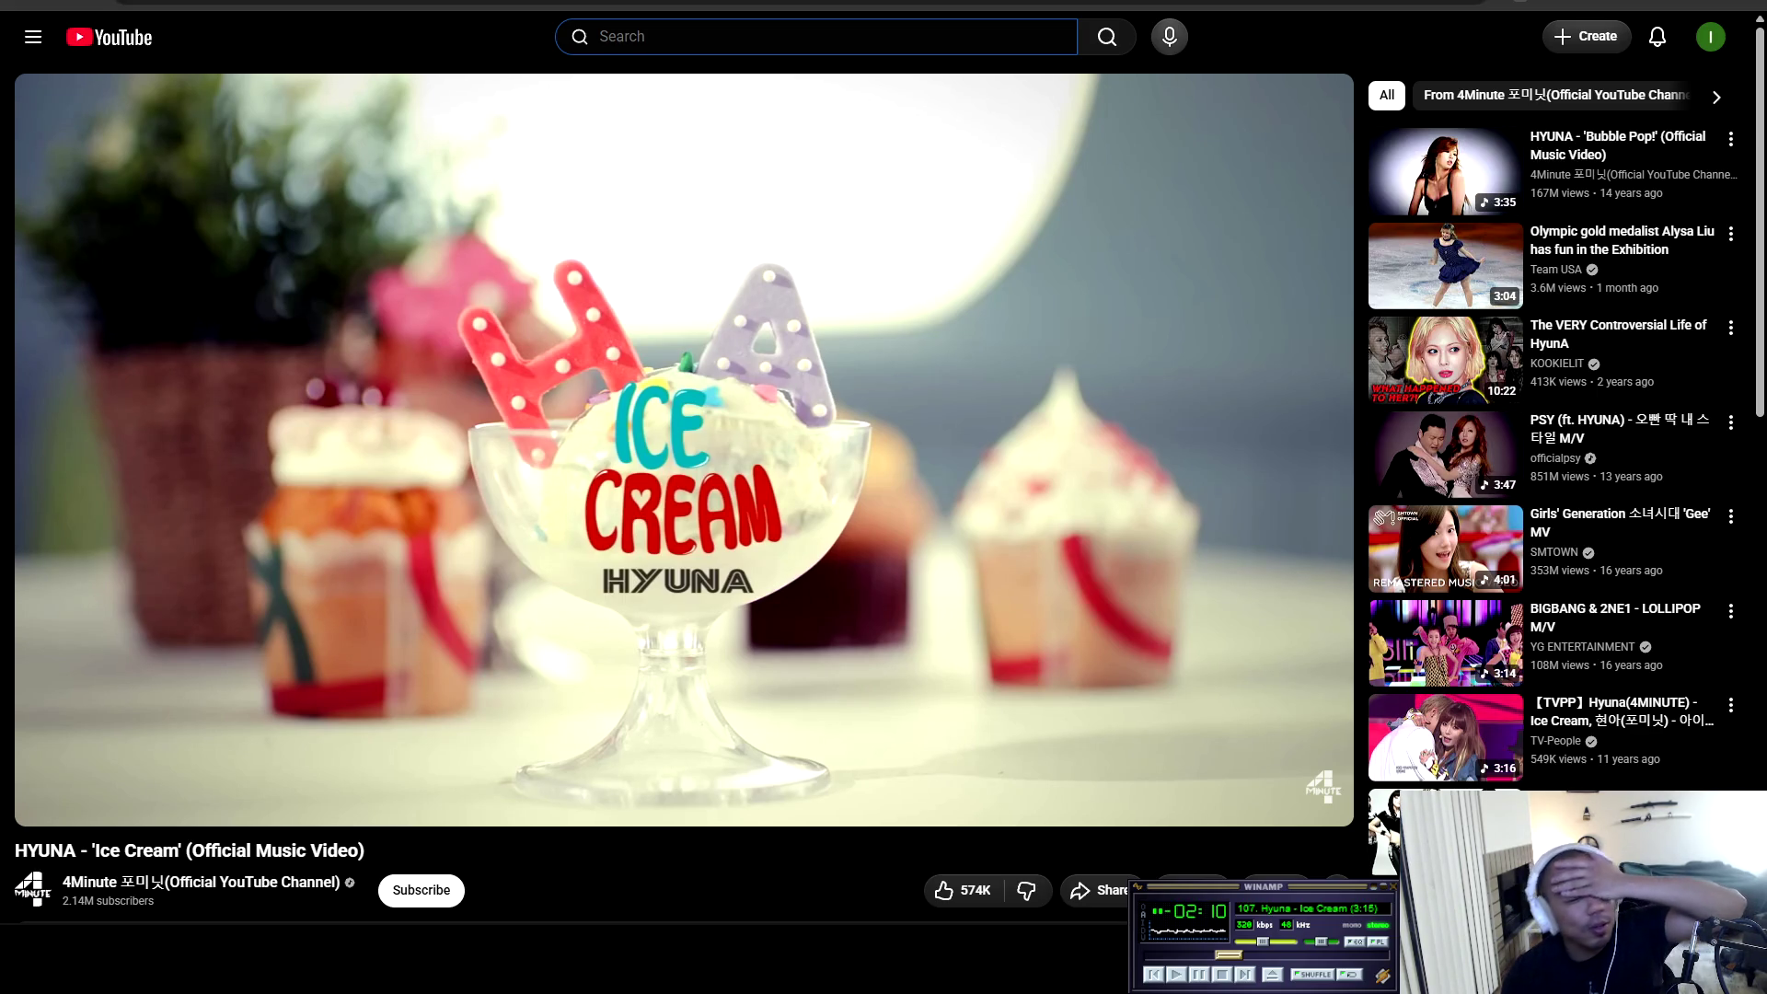
mouse_move(461, 3)
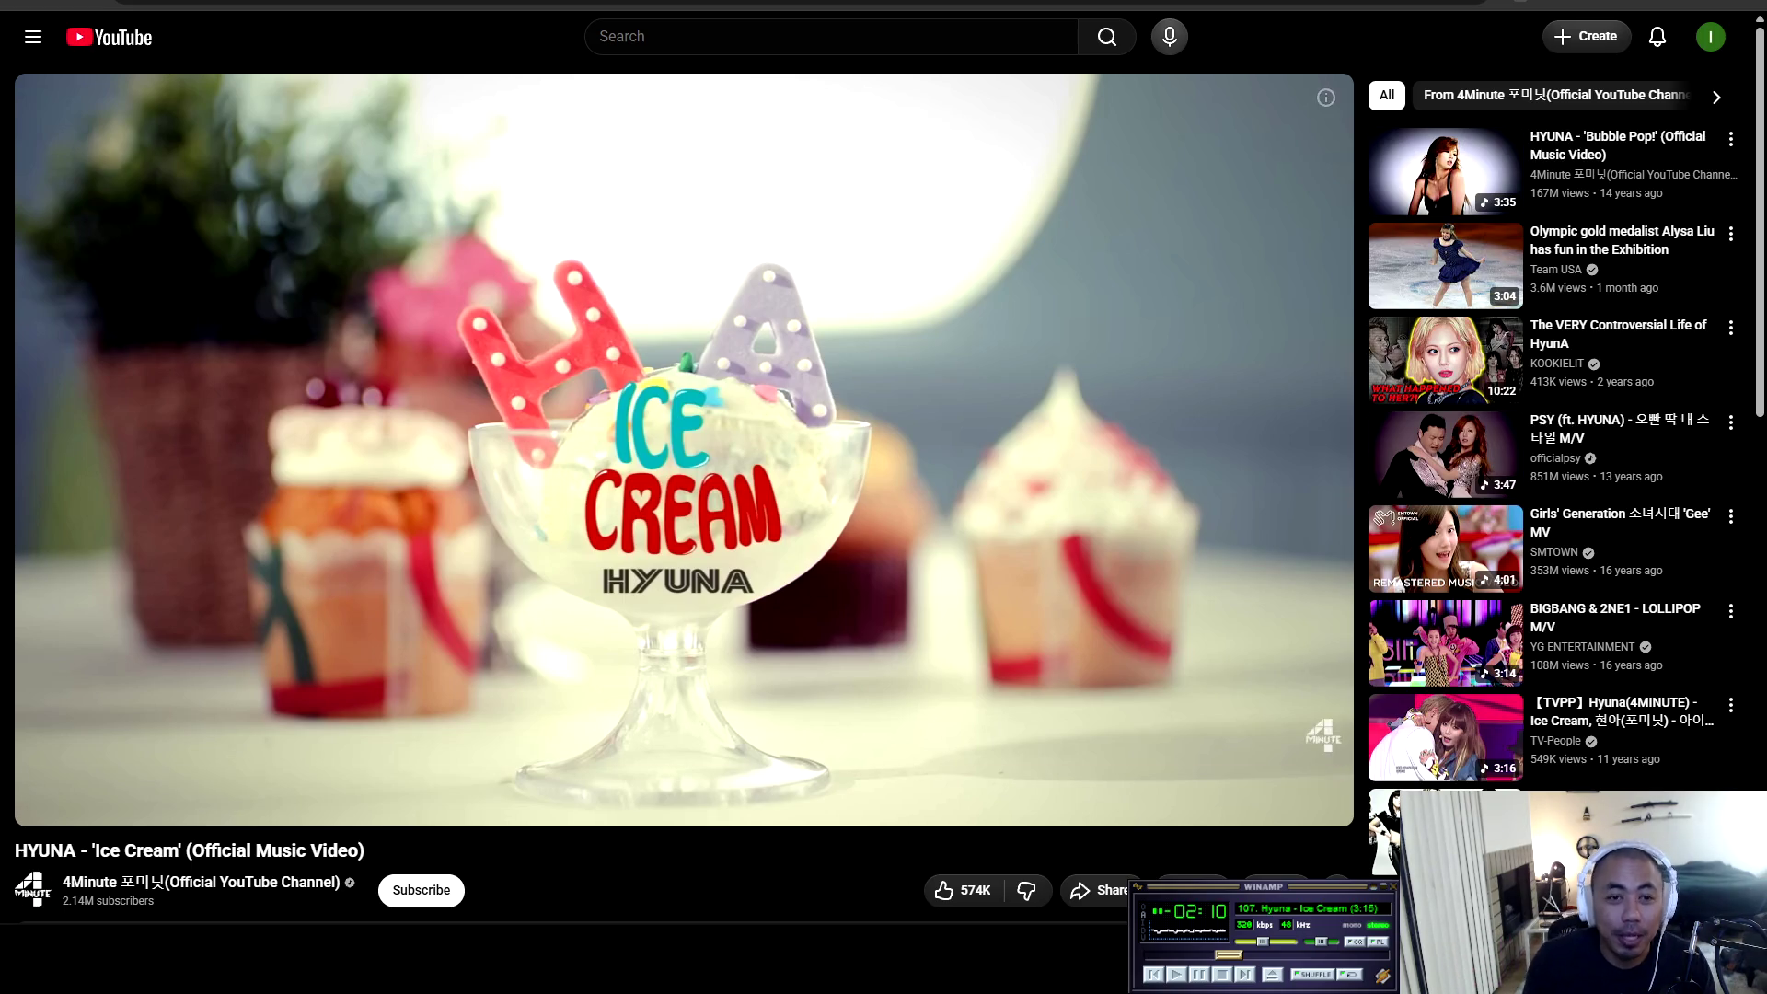
key(XF86AudioPlay)
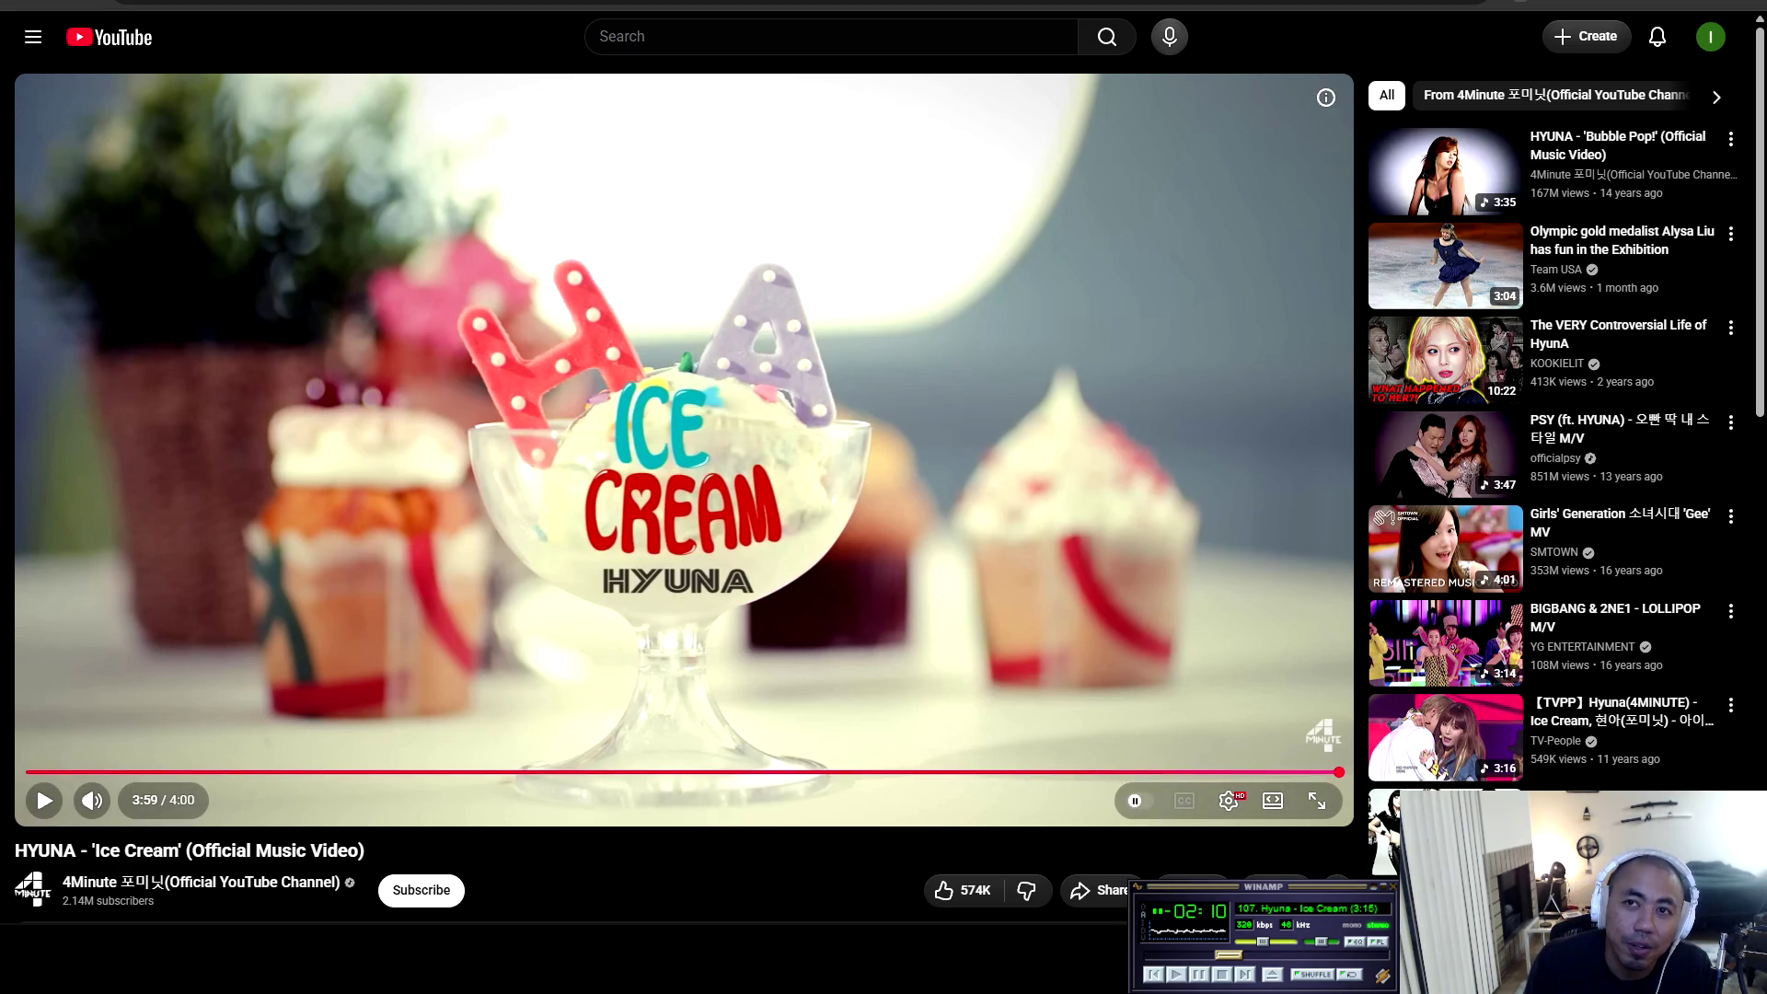
Resume Ice Cream until it ends, then play the suggested 'Bubble Pop!' music video.
key(space)
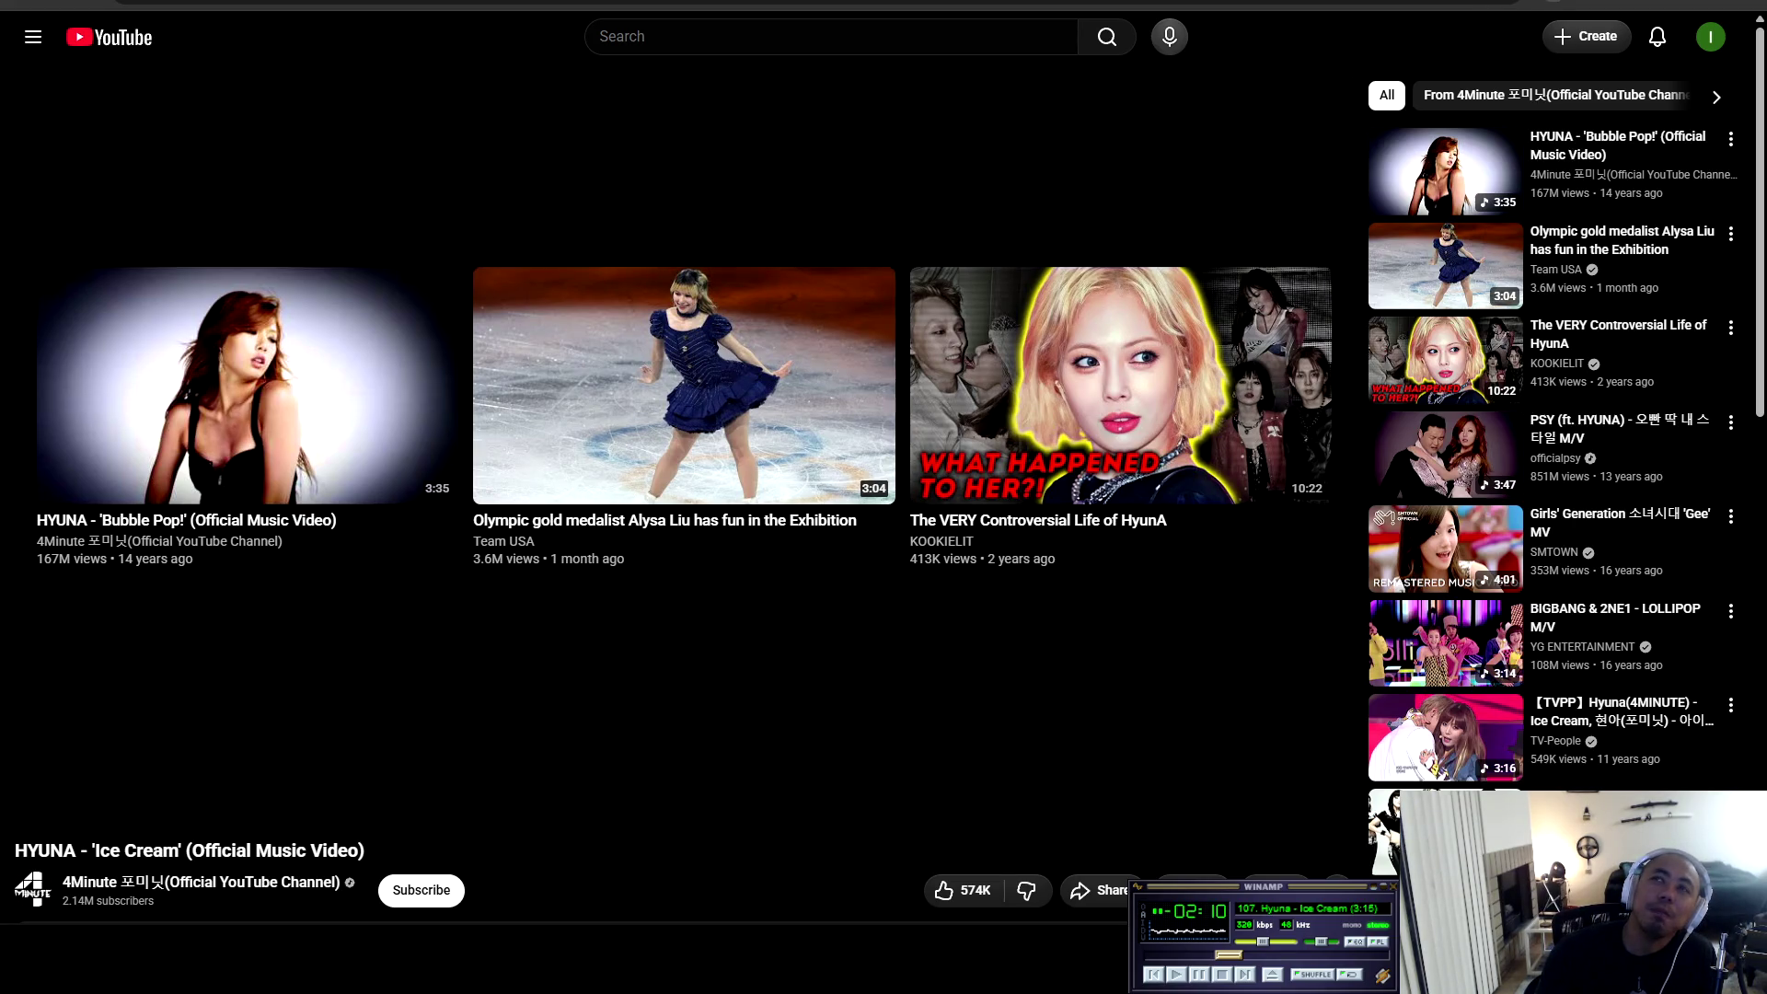
click(1445, 172)
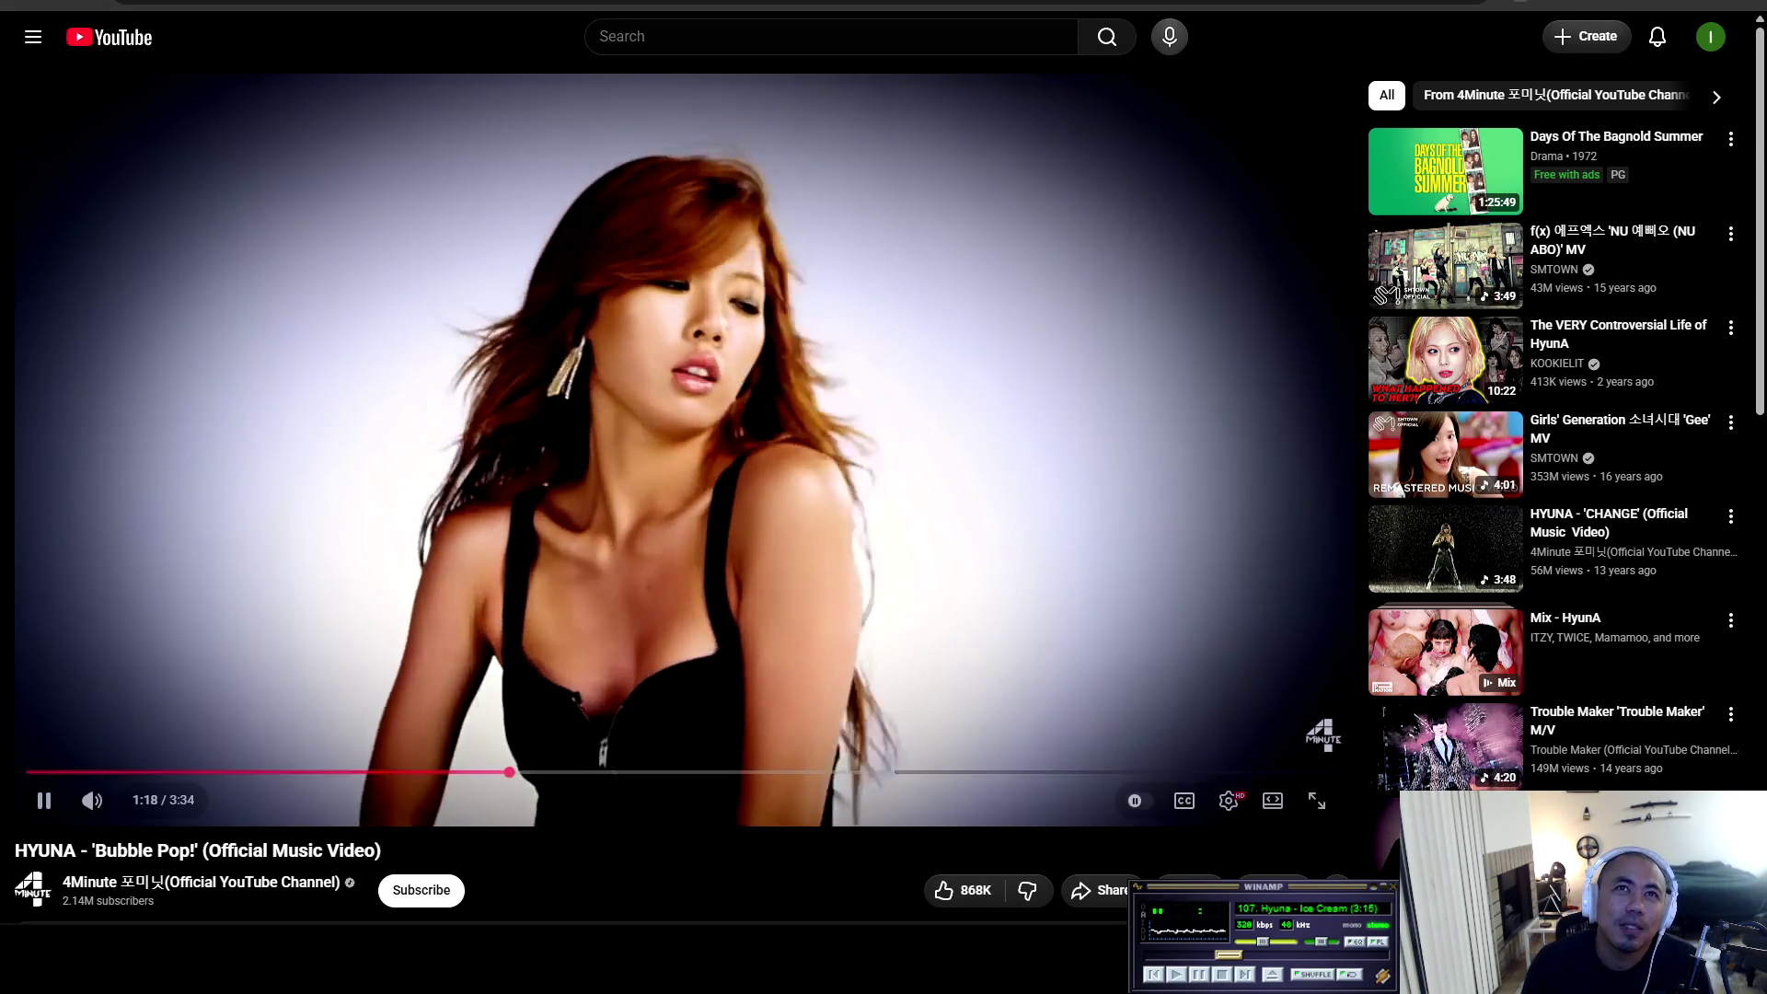
scroll(221, 688, down, 4)
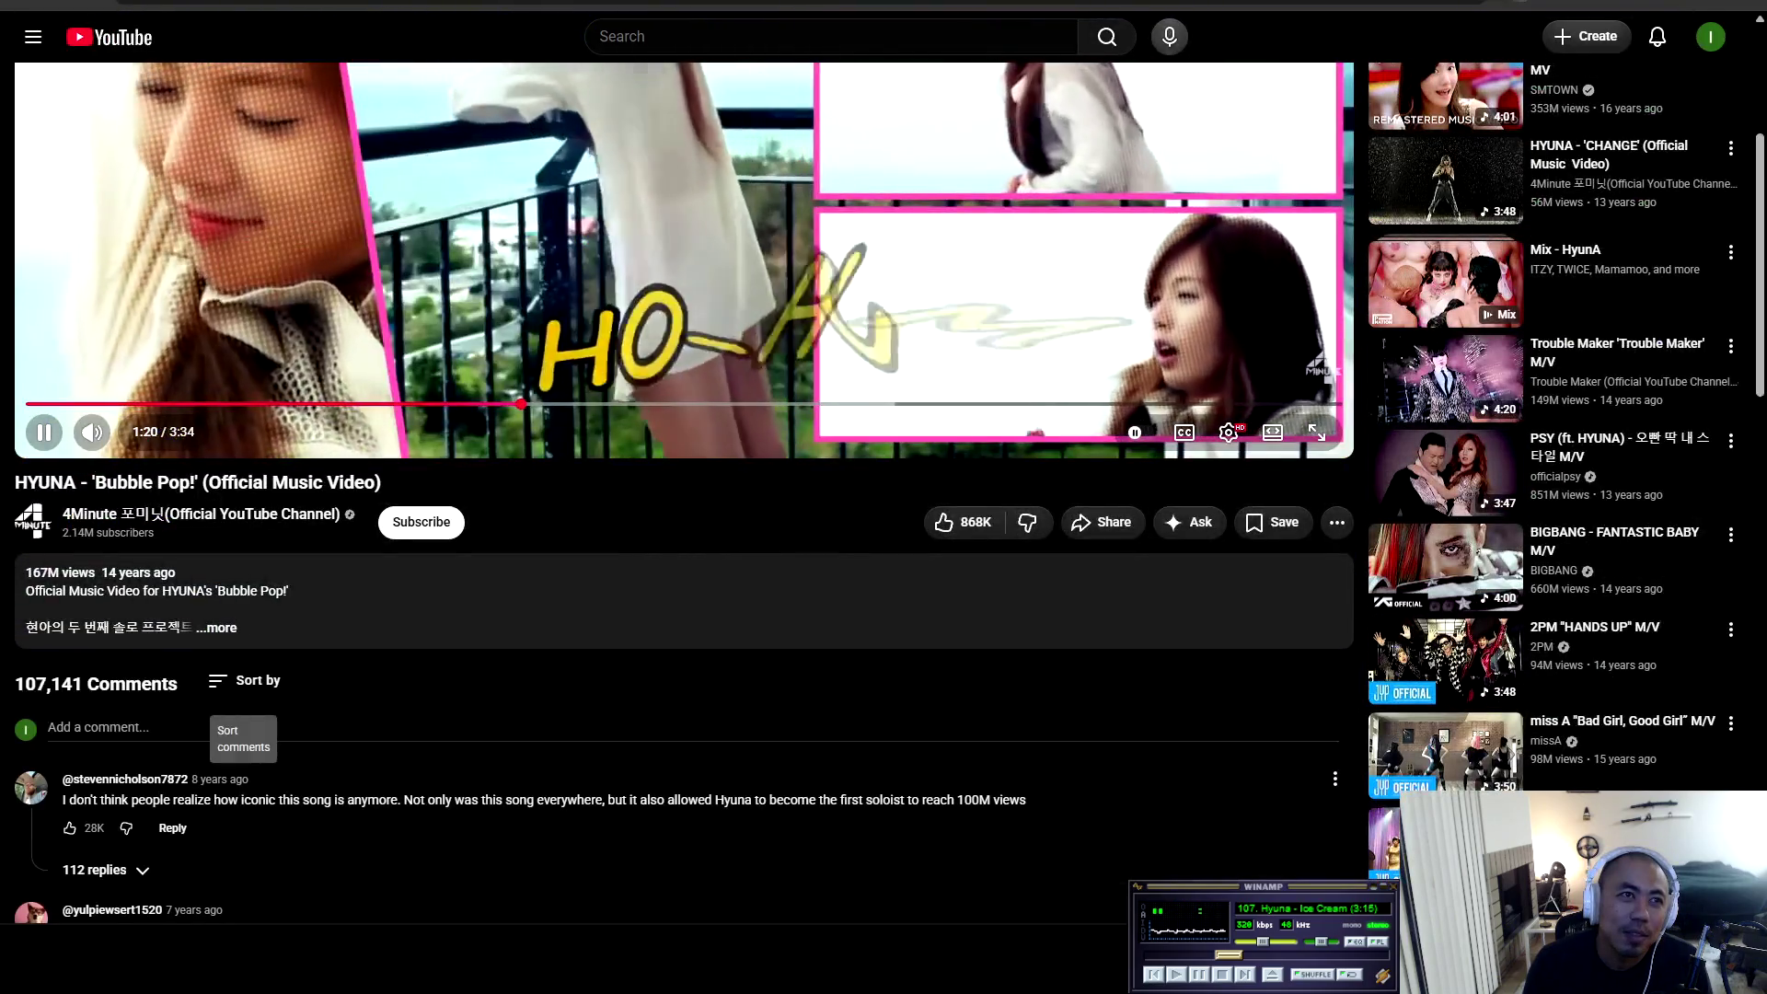
scroll(221, 685, up, 3)
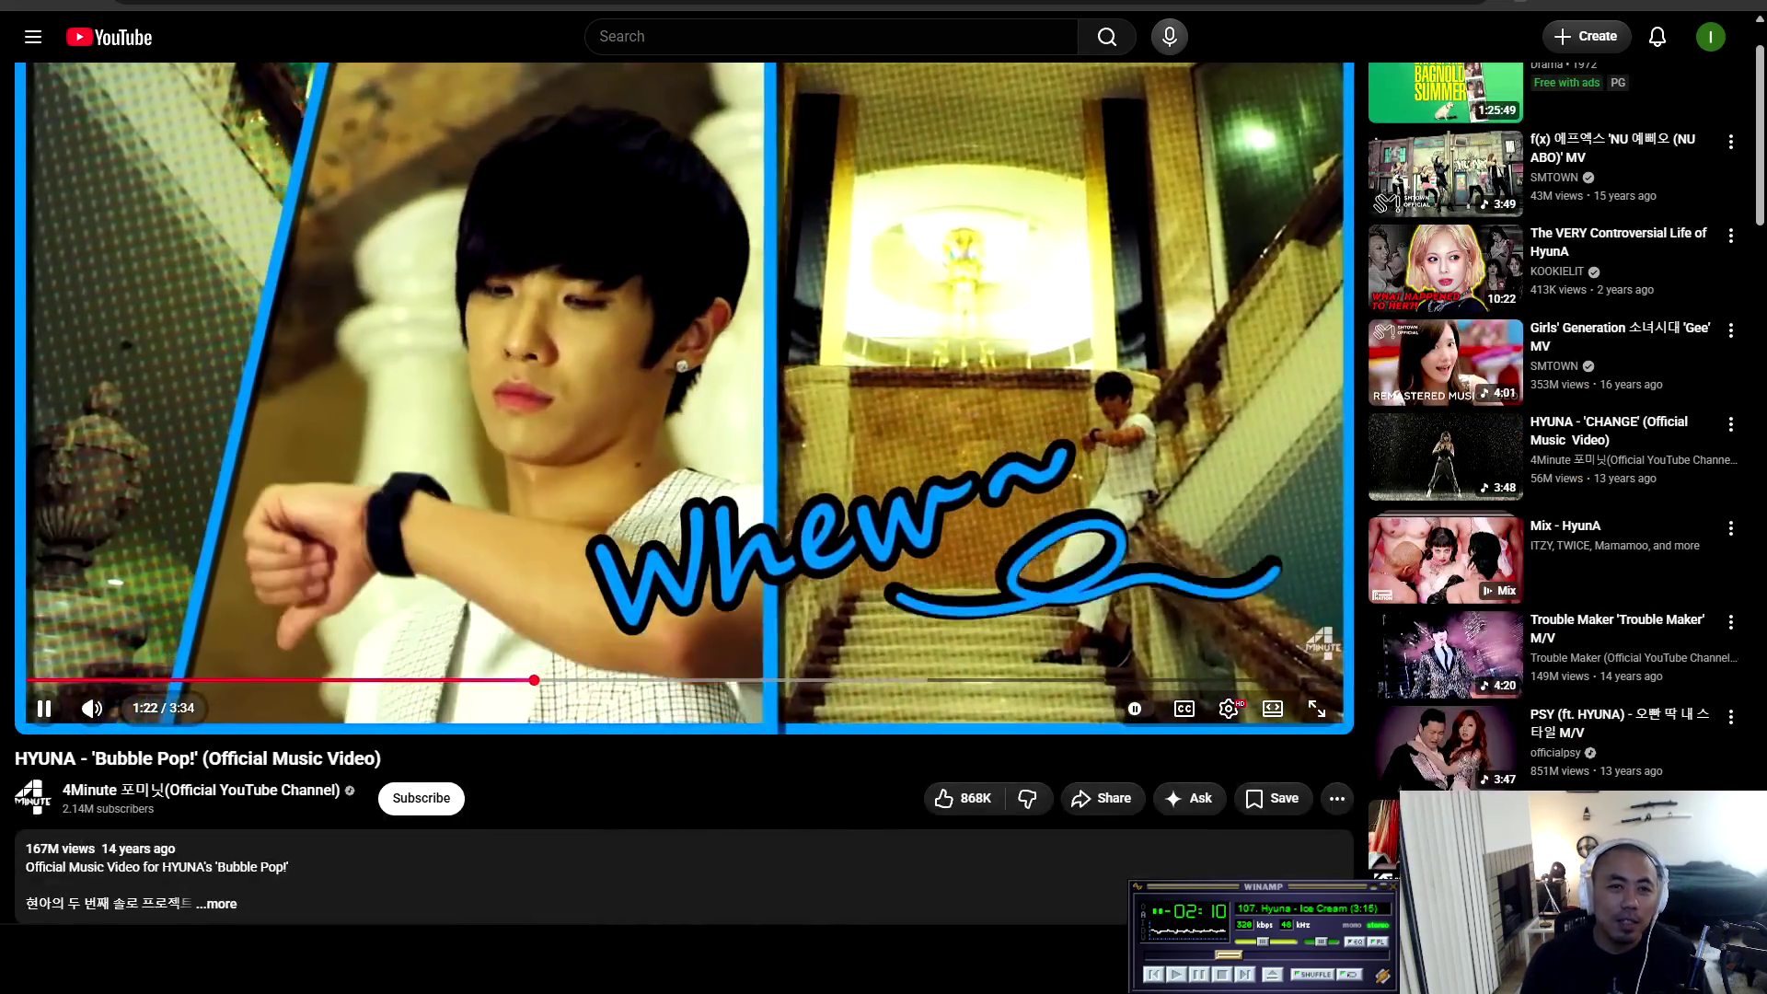
scroll(221, 686, down, 2)
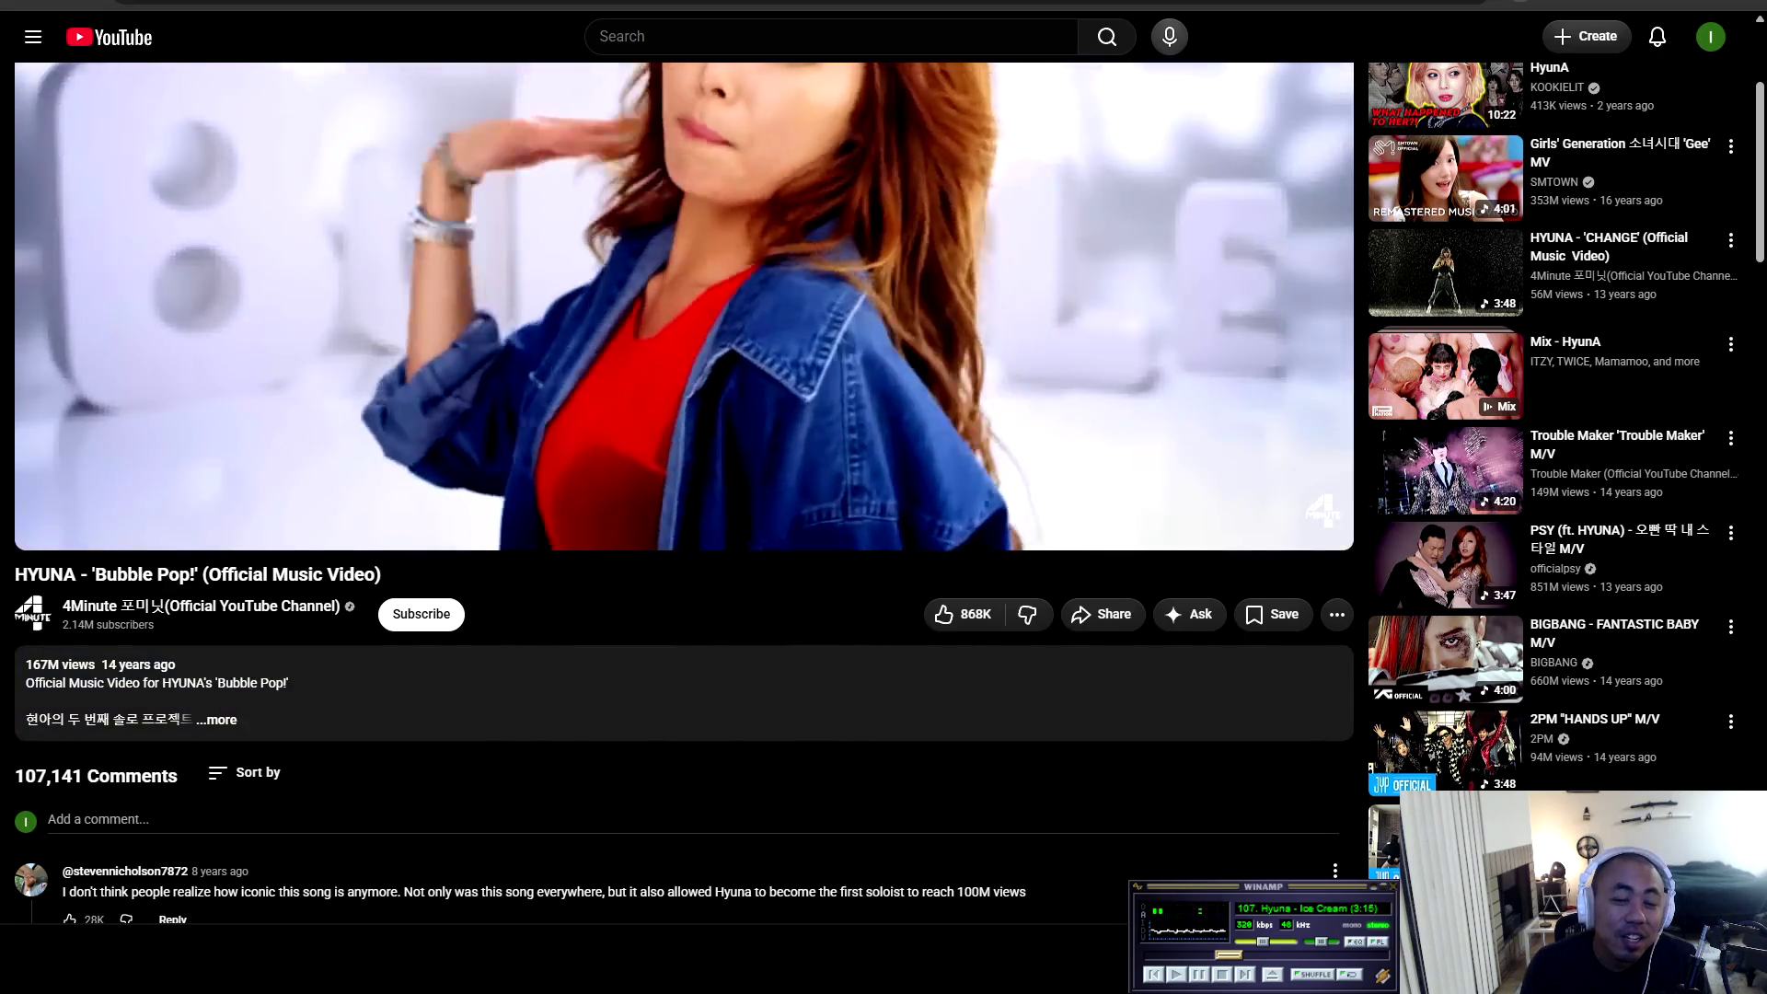
scroll(221, 685, up, 3)
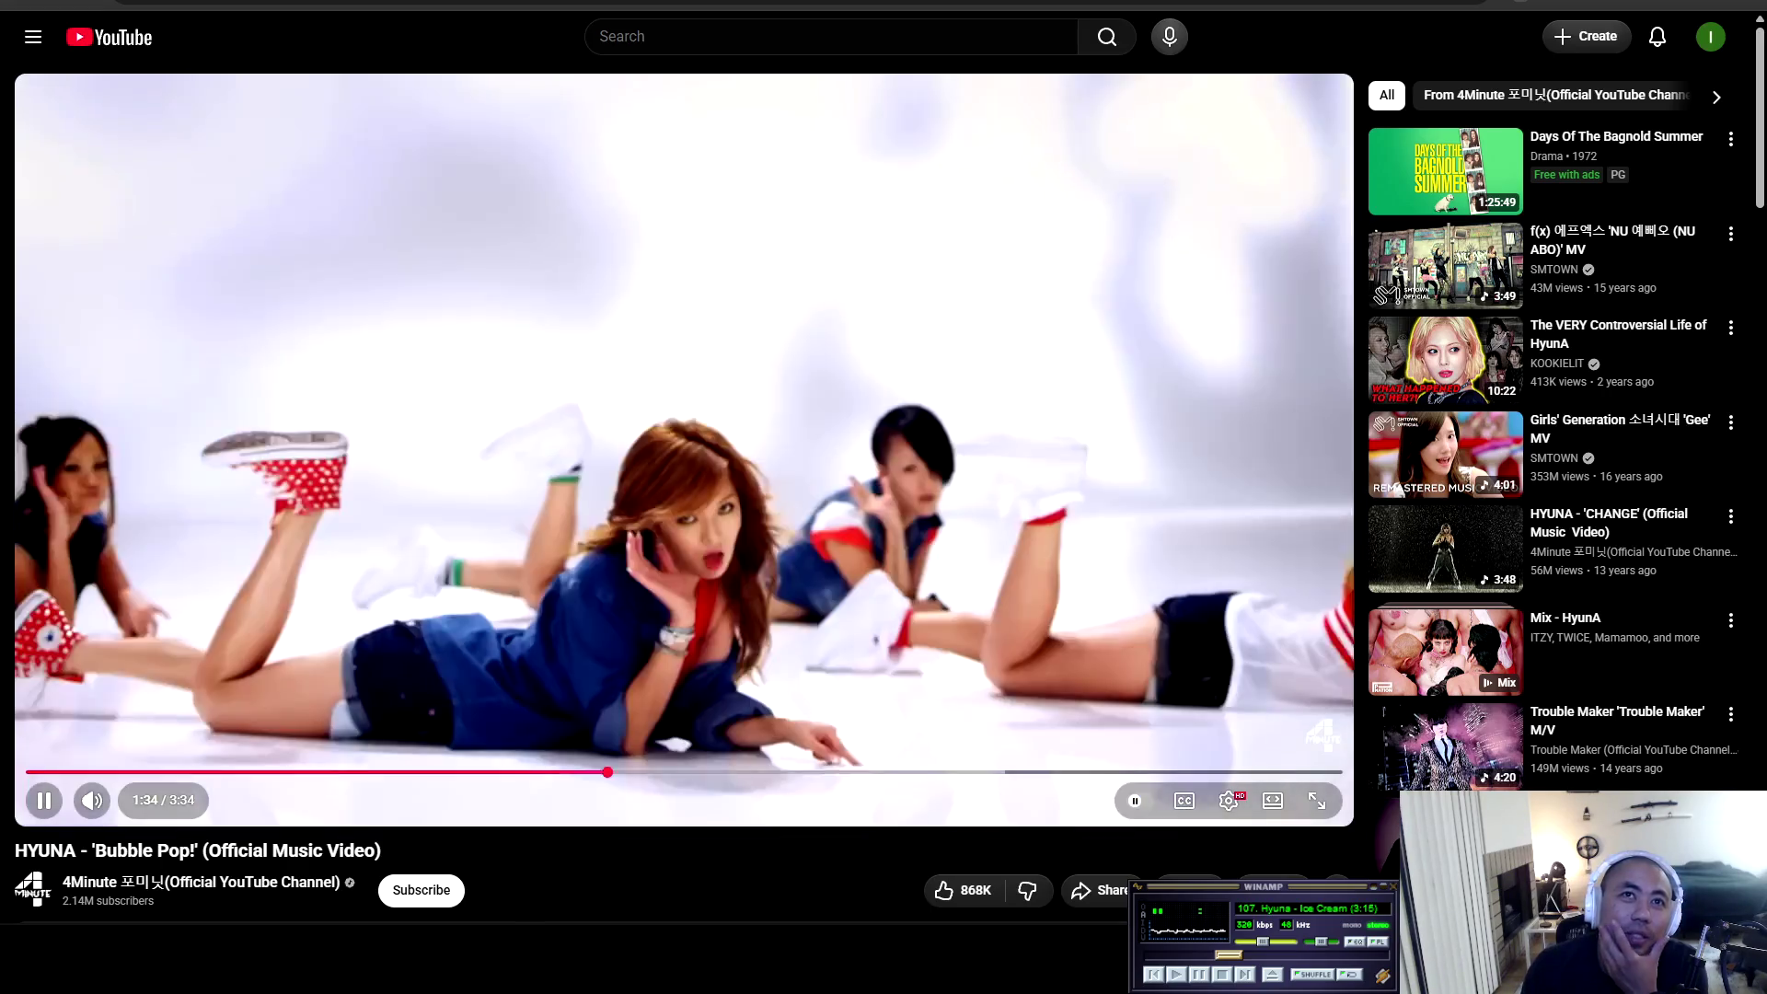
scroll(684, 451, down, 2)
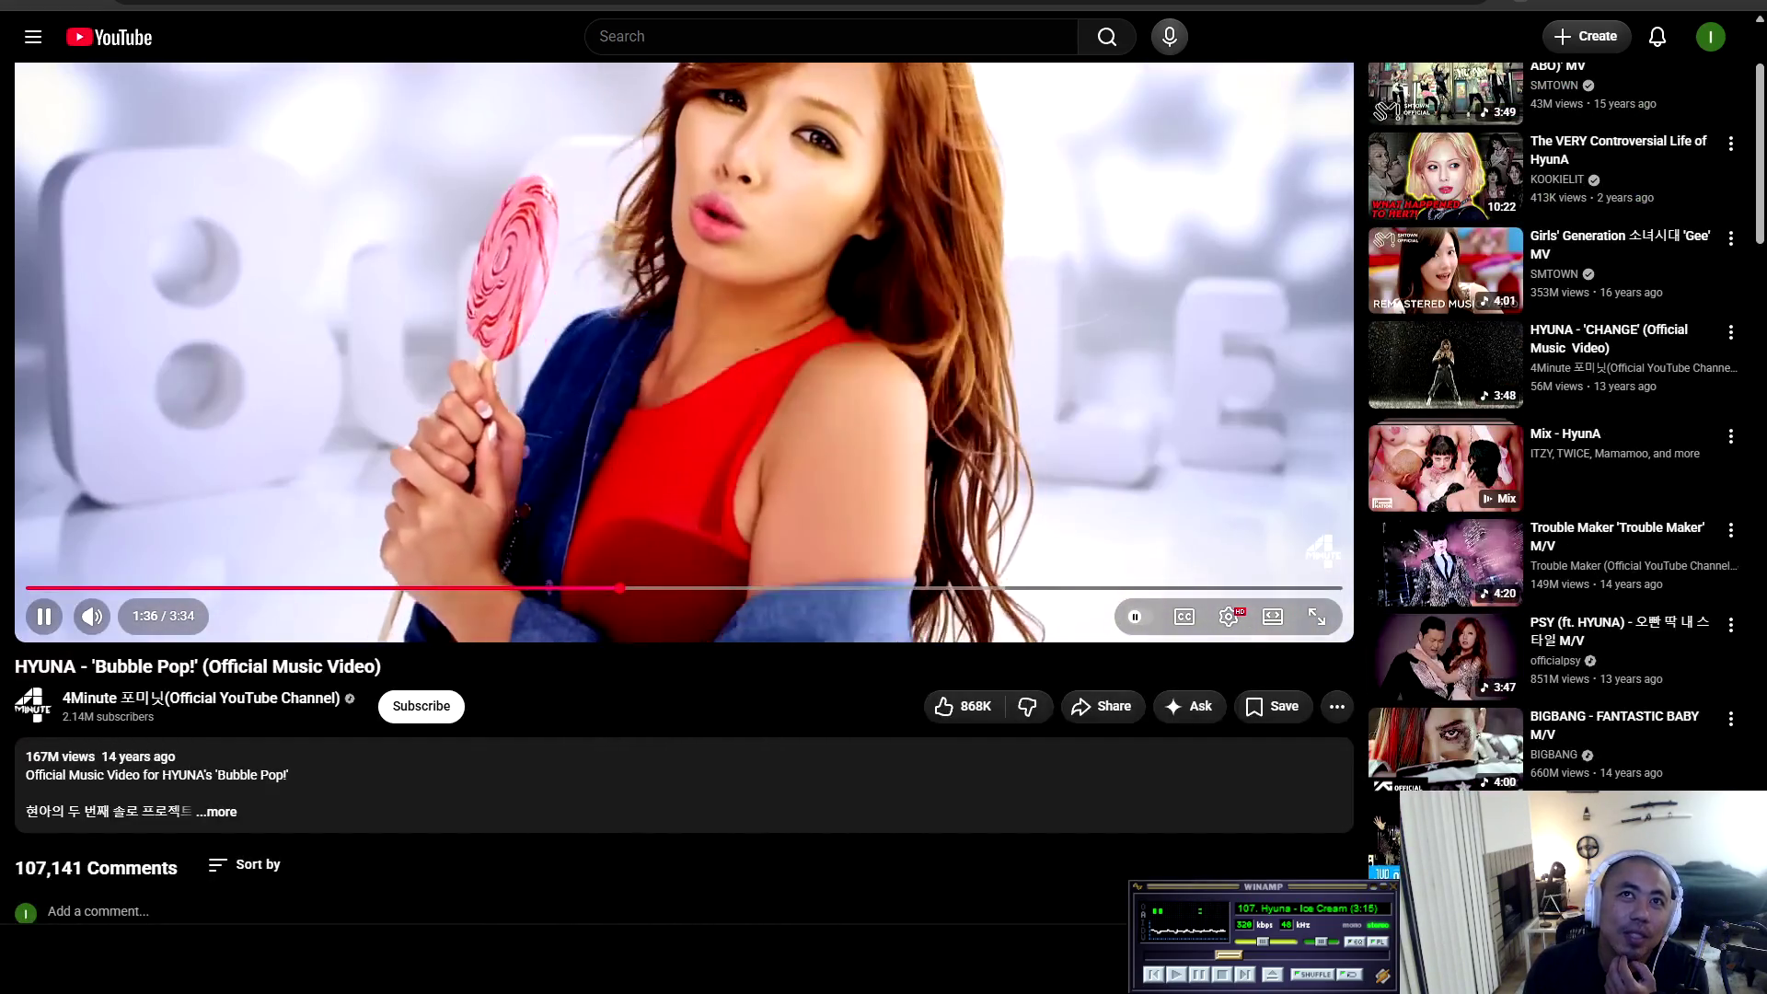
scroll(684, 451, up, 2)
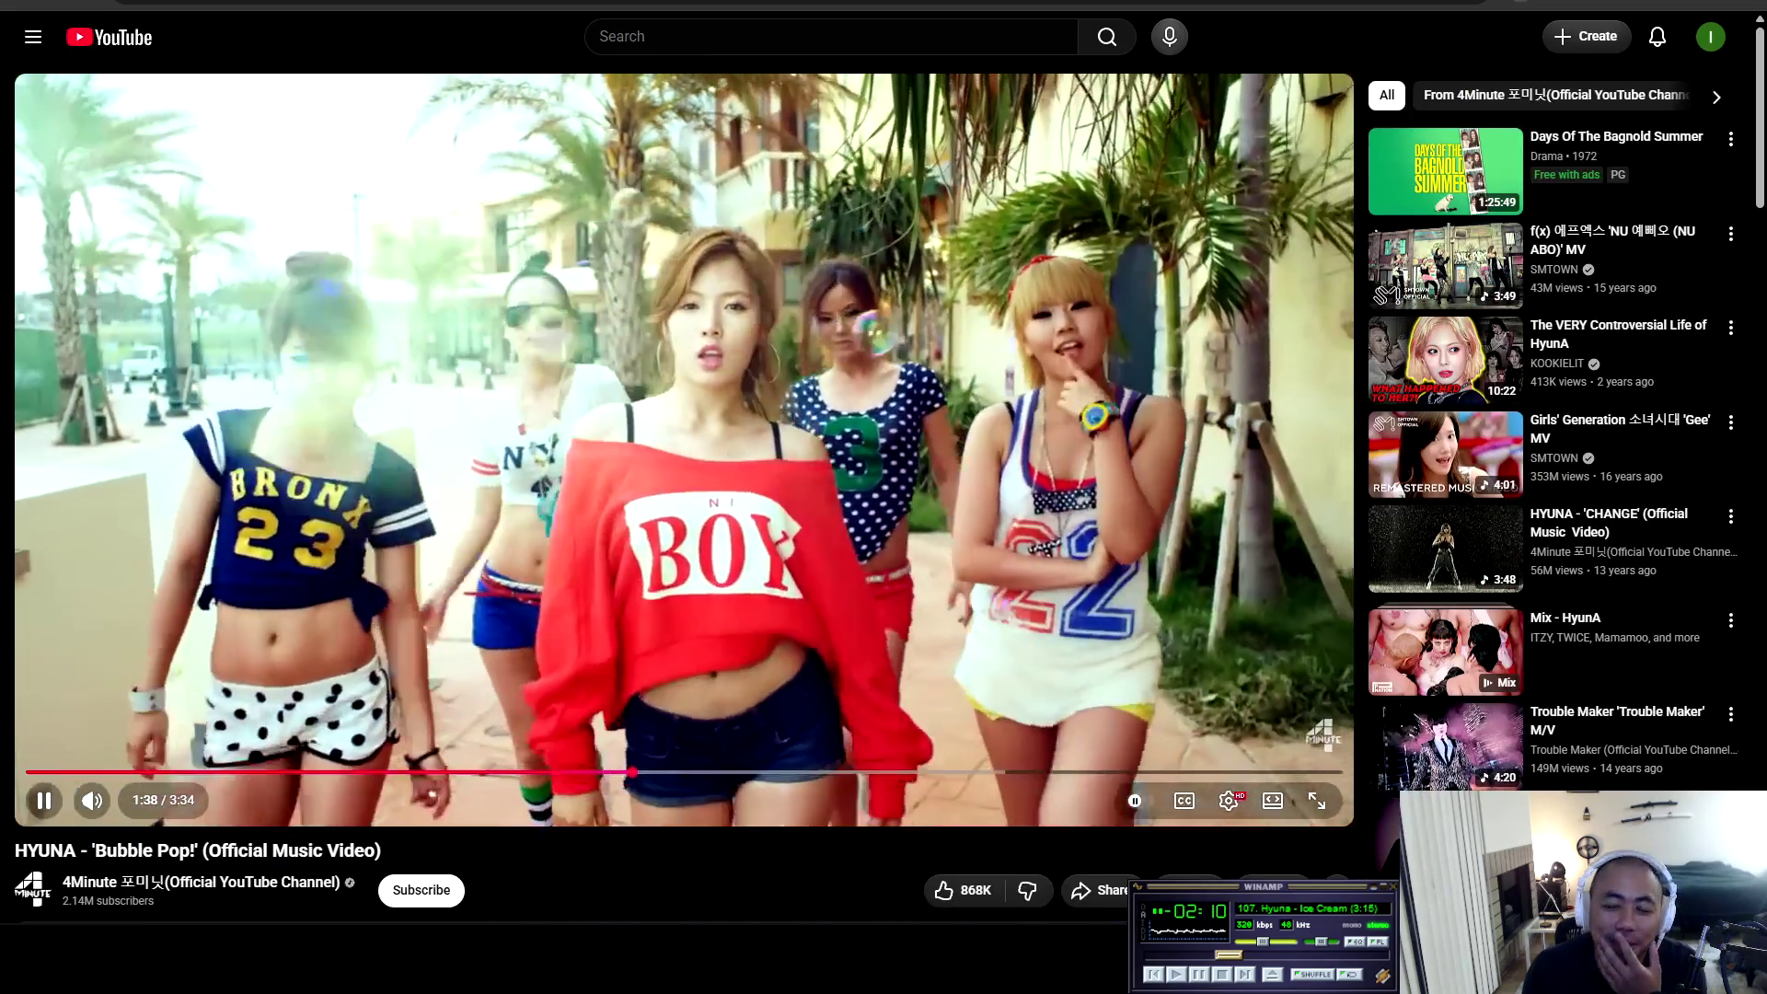